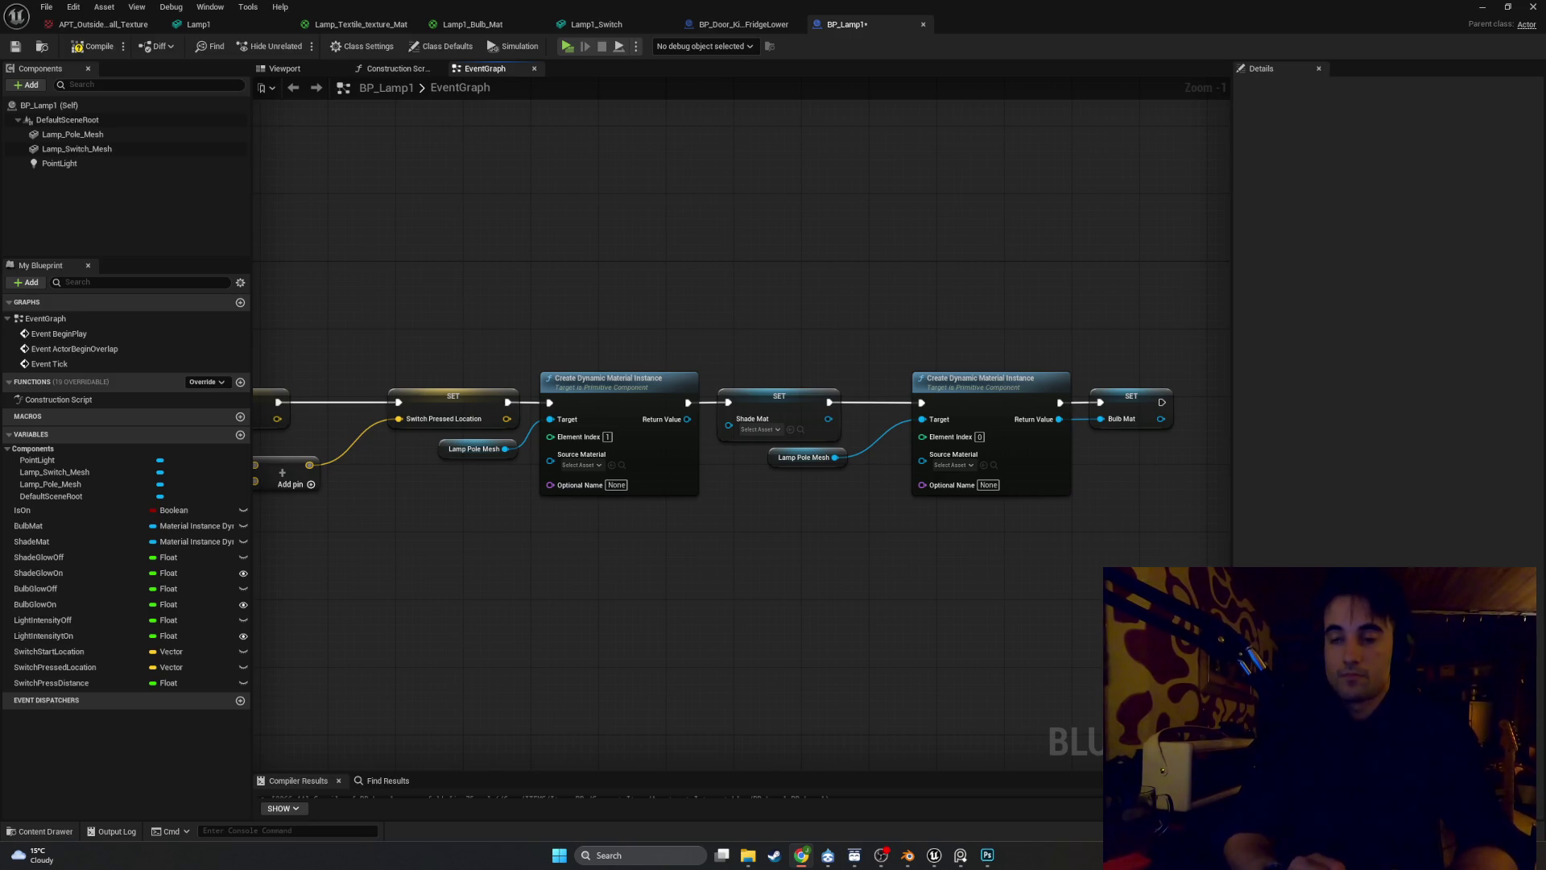
Wire the first dynamic material instance's Return Value into SET Shade Mat and tidy nearby nodes
{"action": "scroll", "coordinate": [952, 459], "scroll_direction": "up", "scroll_amount": 1}
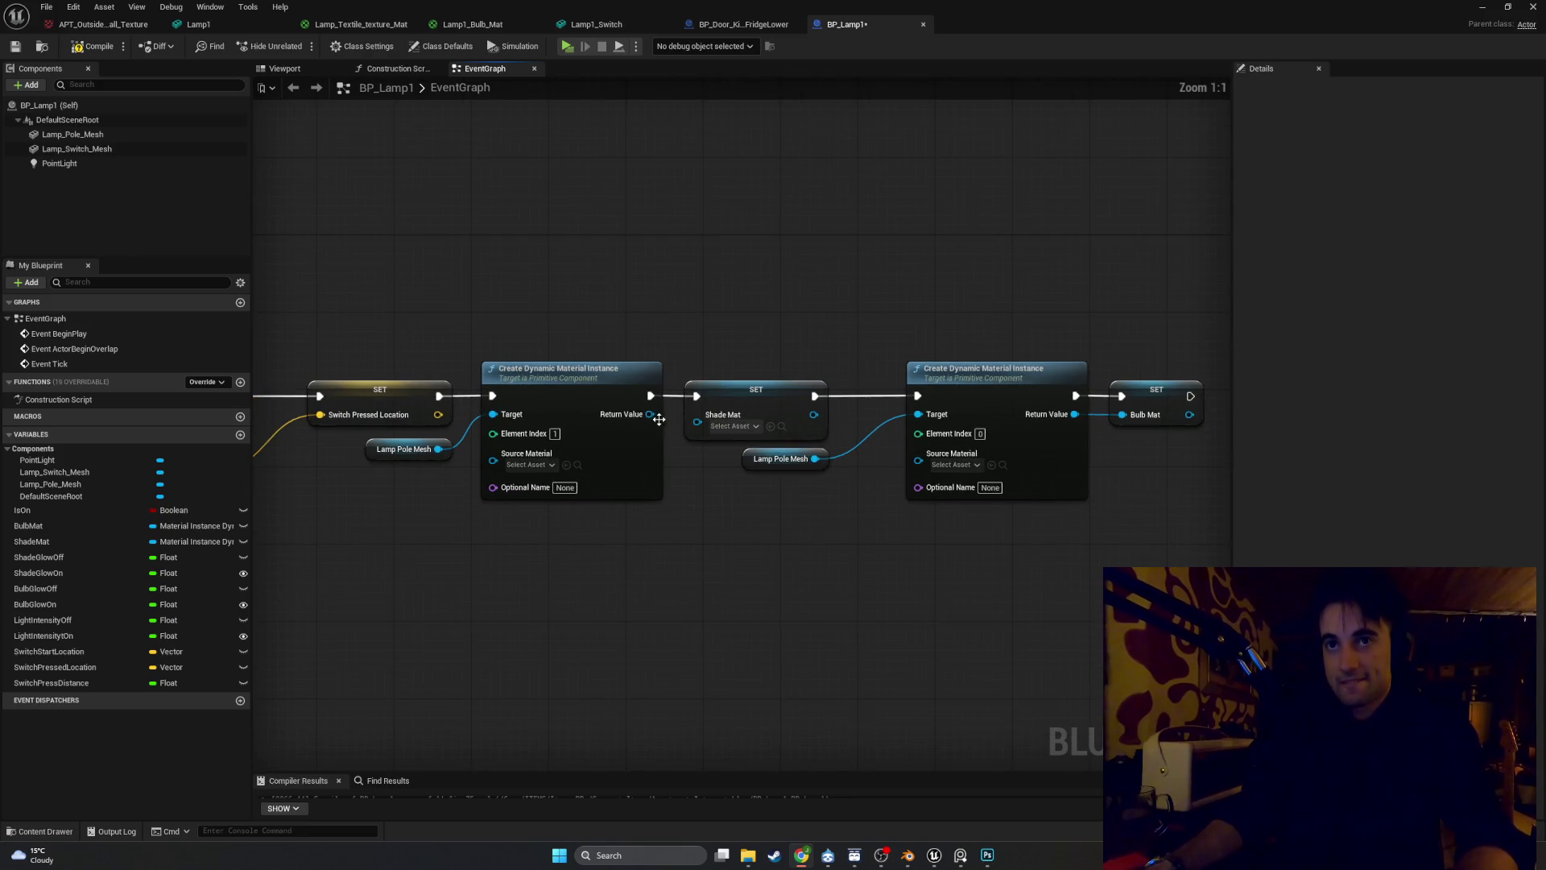
{"action": "left_click_drag", "start_coordinate": [650, 414], "coordinate": [702, 430]}
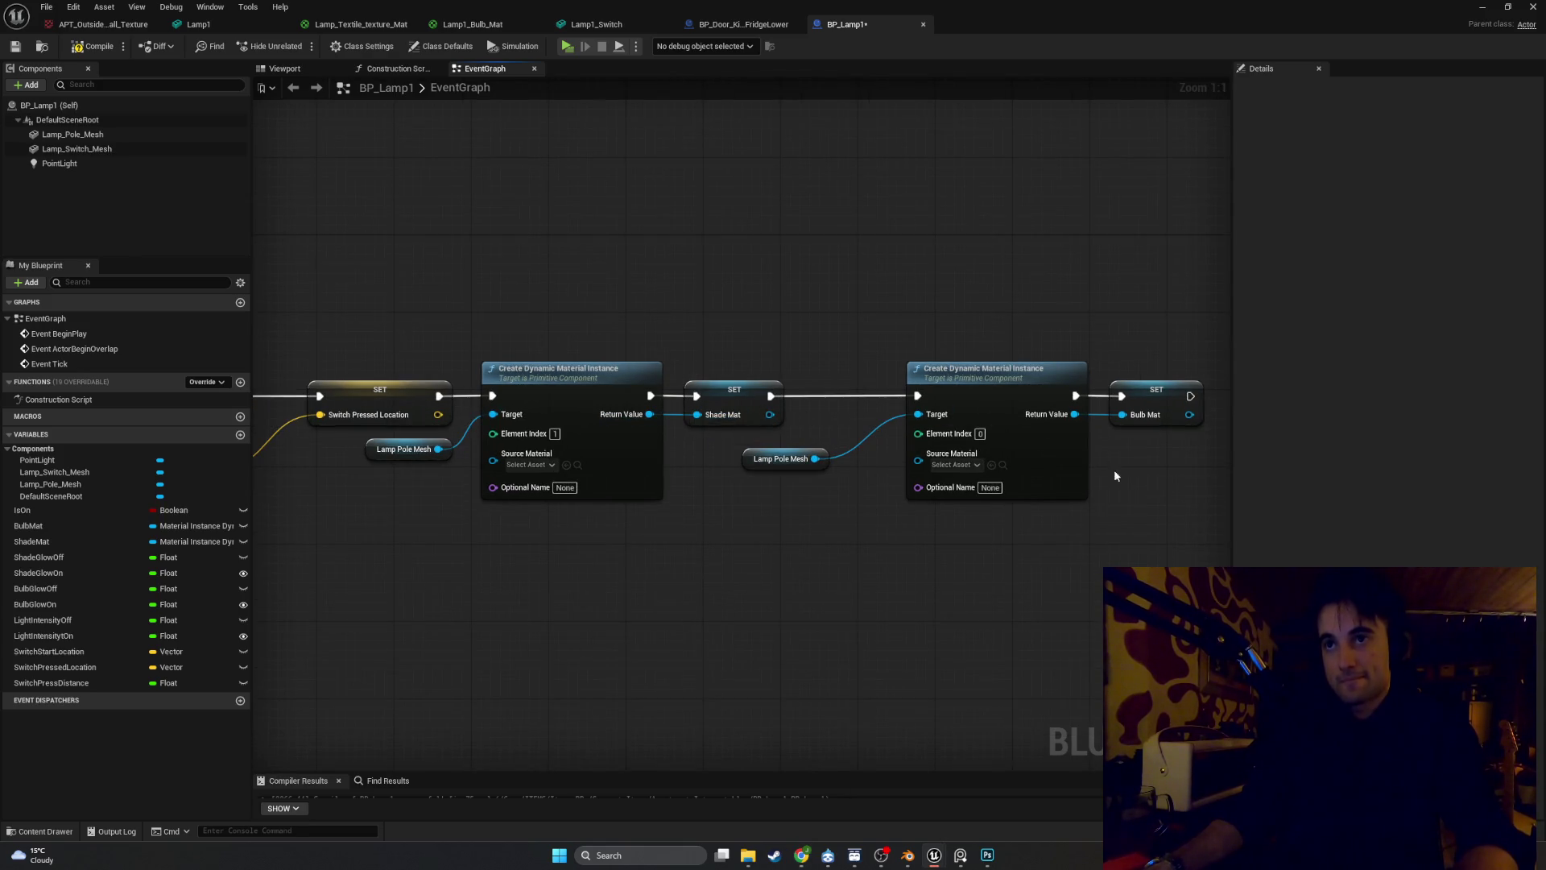
{"action": "mouse_move", "coordinate": [1175, 547]}
{"action": "left_mouse_down"}
{"action": "mouse_move", "coordinate": [933, 357]}
{"action": "mouse_move", "coordinate": [847, 366]}
{"action": "left_mouse_up"}
{"action": "left_click_drag", "start_coordinate": [773, 459], "coordinate": [726, 459]}
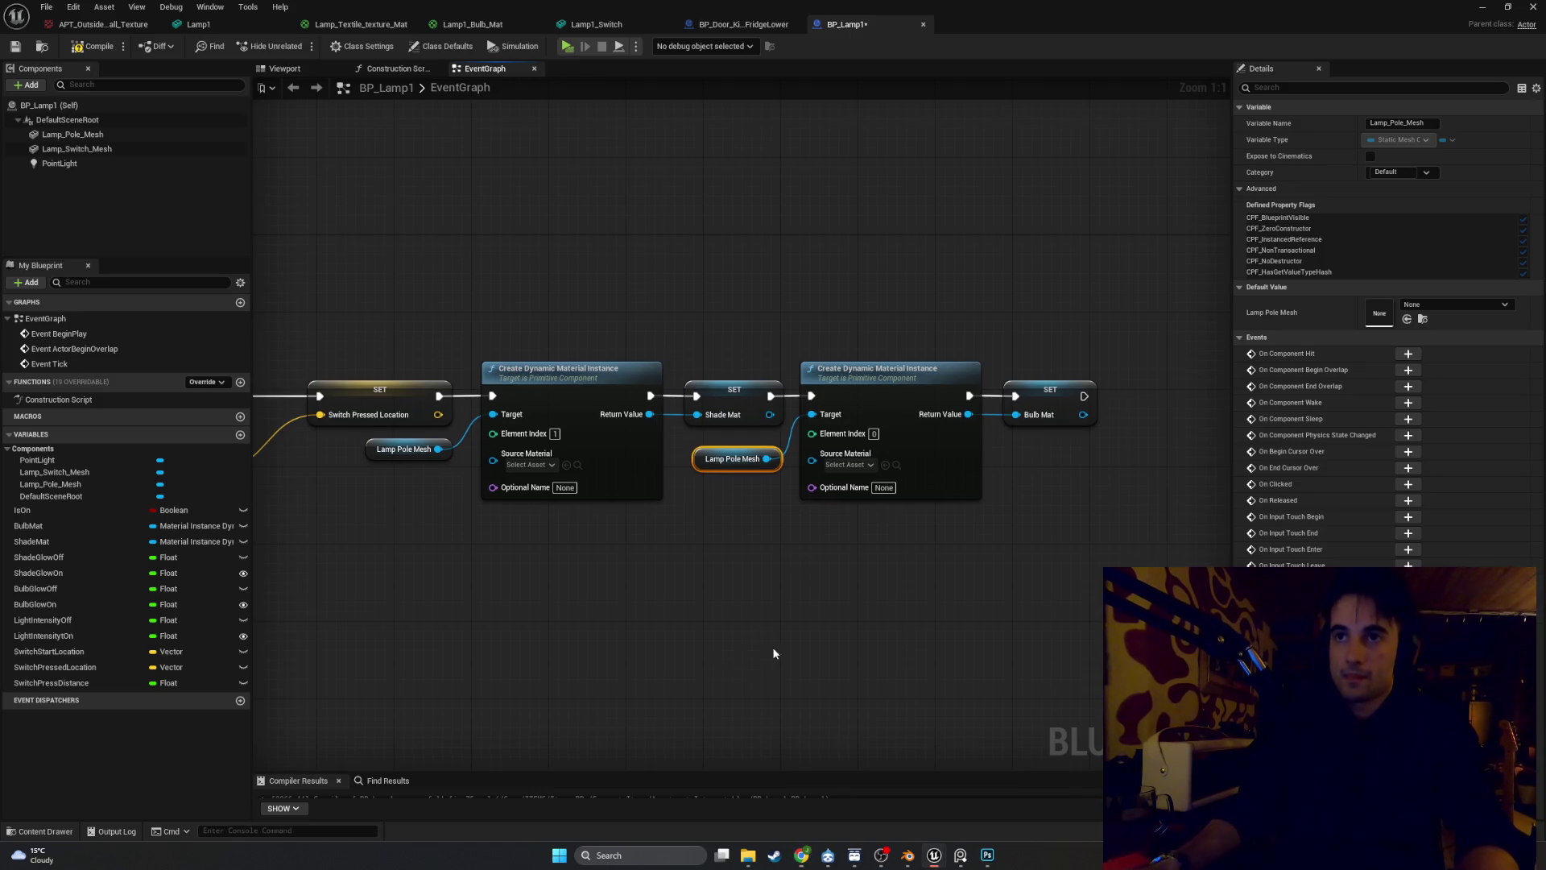
Pan along the node chain and drag the ShadeMat variable into the graph
{"action": "mouse_move", "coordinate": [773, 648]}
{"action": "left_mouse_down"}
{"action": "mouse_move", "coordinate": [914, 683]}
{"action": "mouse_move", "coordinate": [950, 663]}
{"action": "mouse_move", "coordinate": [880, 666]}
{"action": "mouse_move", "coordinate": [835, 639]}
{"action": "mouse_move", "coordinate": [727, 629]}
{"action": "left_mouse_up"}
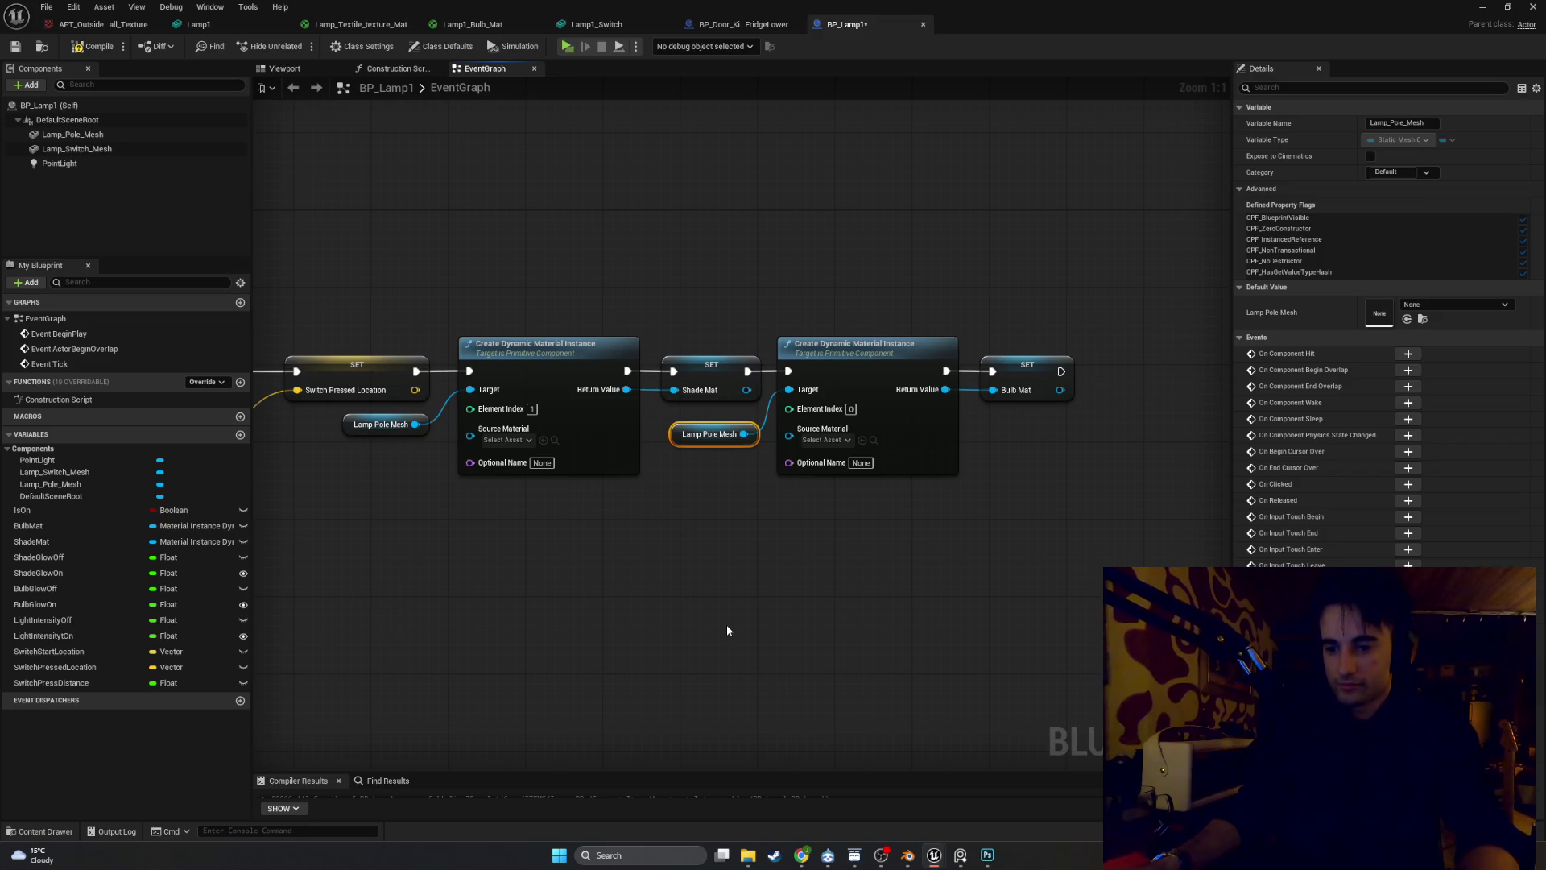
{"action": "mouse_move", "coordinate": [727, 629]}
{"action": "left_mouse_down"}
{"action": "mouse_move", "coordinate": [721, 577]}
{"action": "mouse_move", "coordinate": [823, 529]}
{"action": "mouse_move", "coordinate": [528, 573]}
{"action": "mouse_move", "coordinate": [598, 582]}
{"action": "mouse_move", "coordinate": [567, 590]}
{"action": "left_mouse_up"}
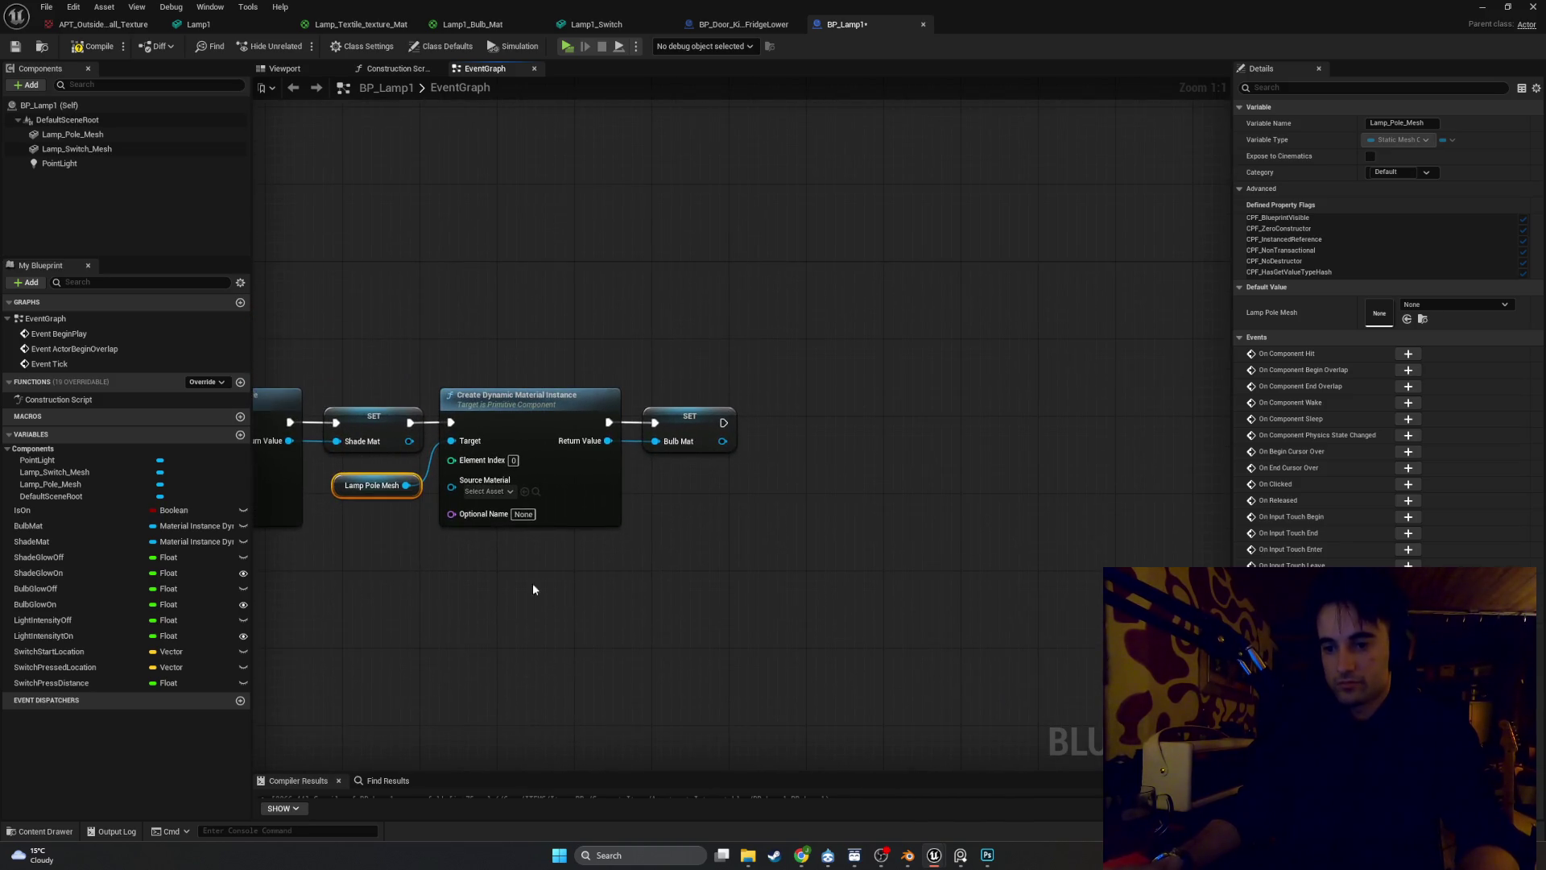
{"action": "left_click_drag", "start_coordinate": [109, 542], "coordinate": [737, 509]}
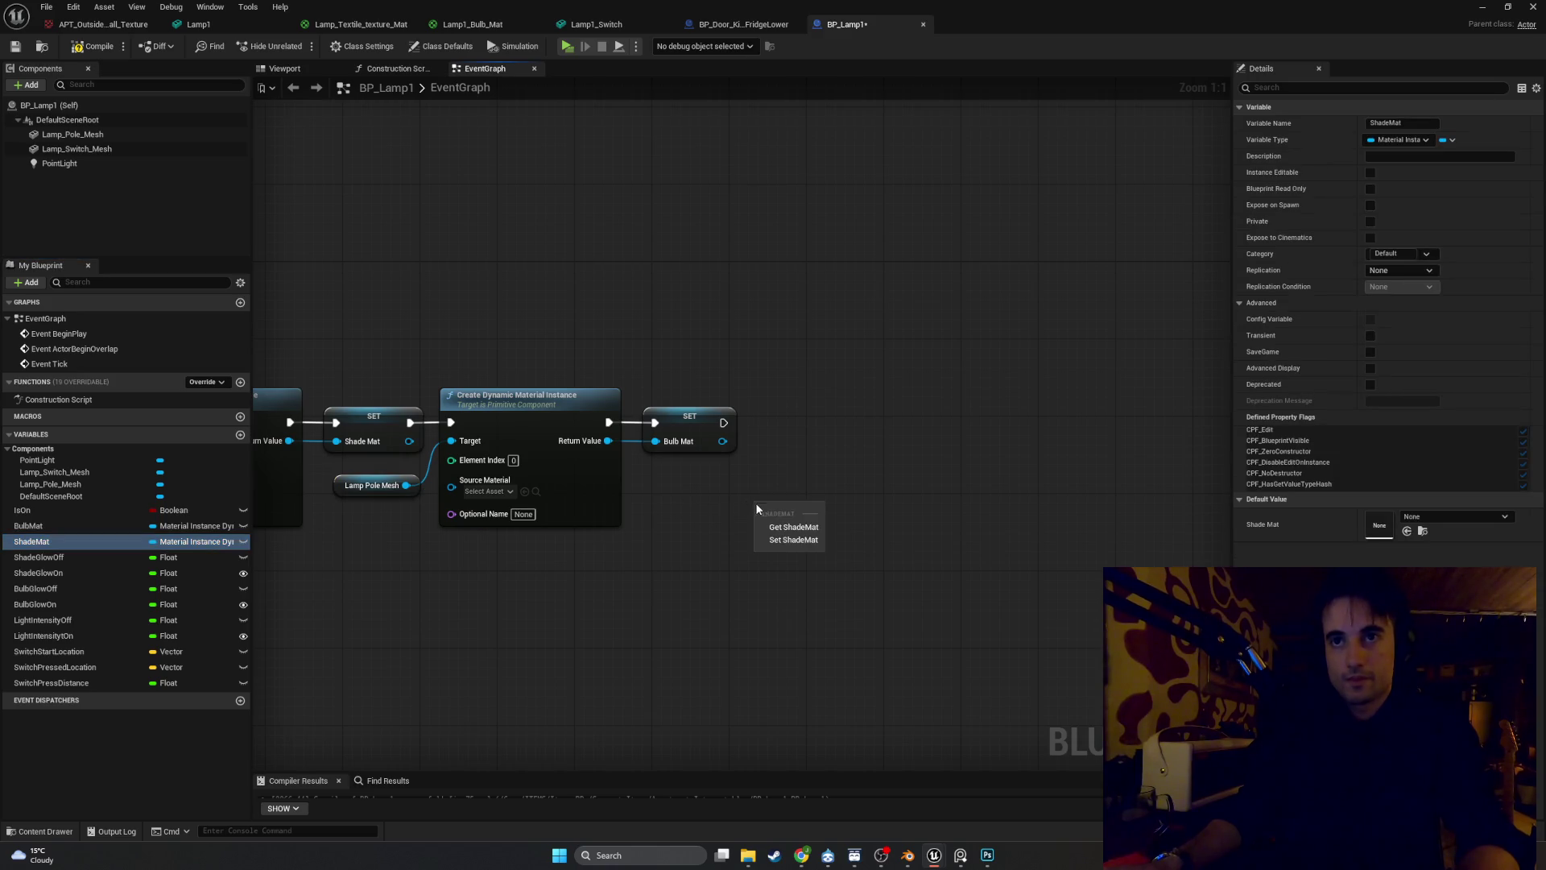
Add a Shade Mat getter wired to a new Set Scalar Parameter Value node
{"action": "left_click", "coordinate": [775, 524]}
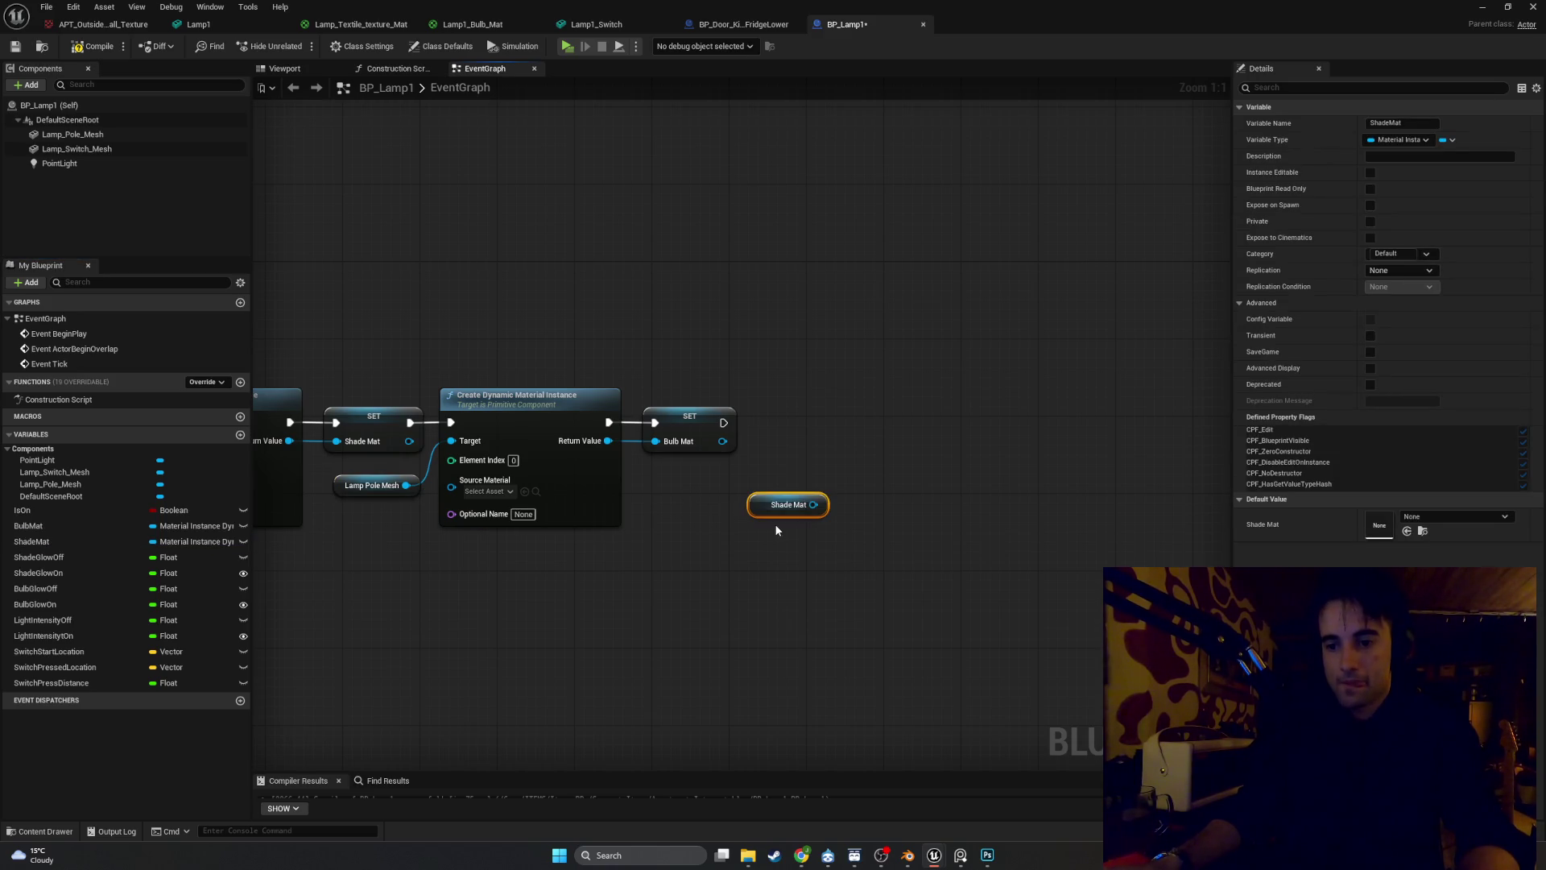
{"action": "left_click_drag", "start_coordinate": [813, 505], "coordinate": [889, 473]}
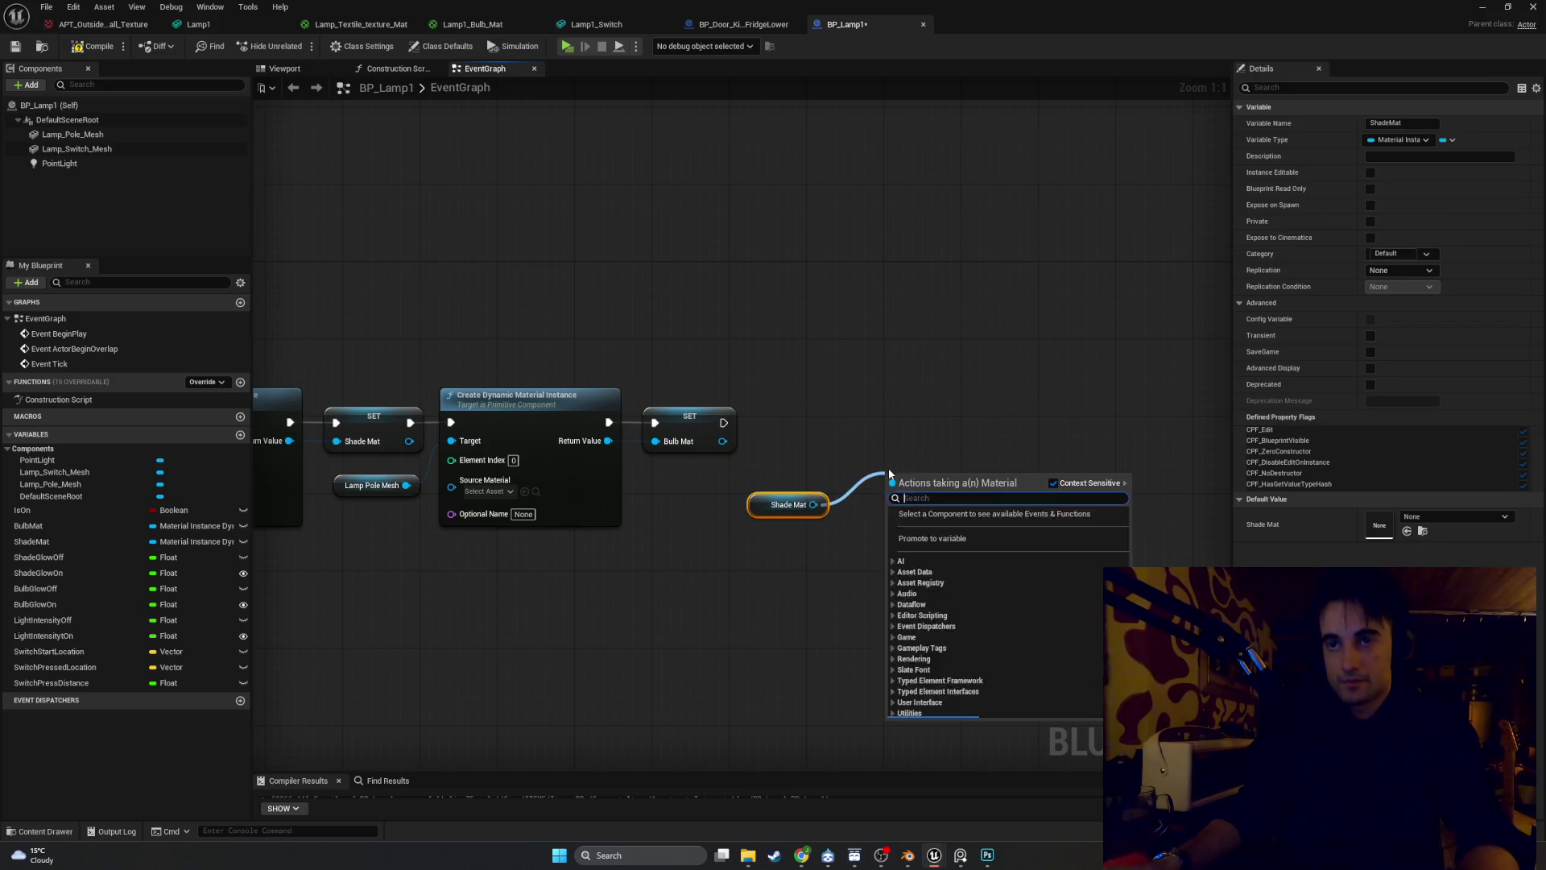
{"action": "type", "text": "set scala"}
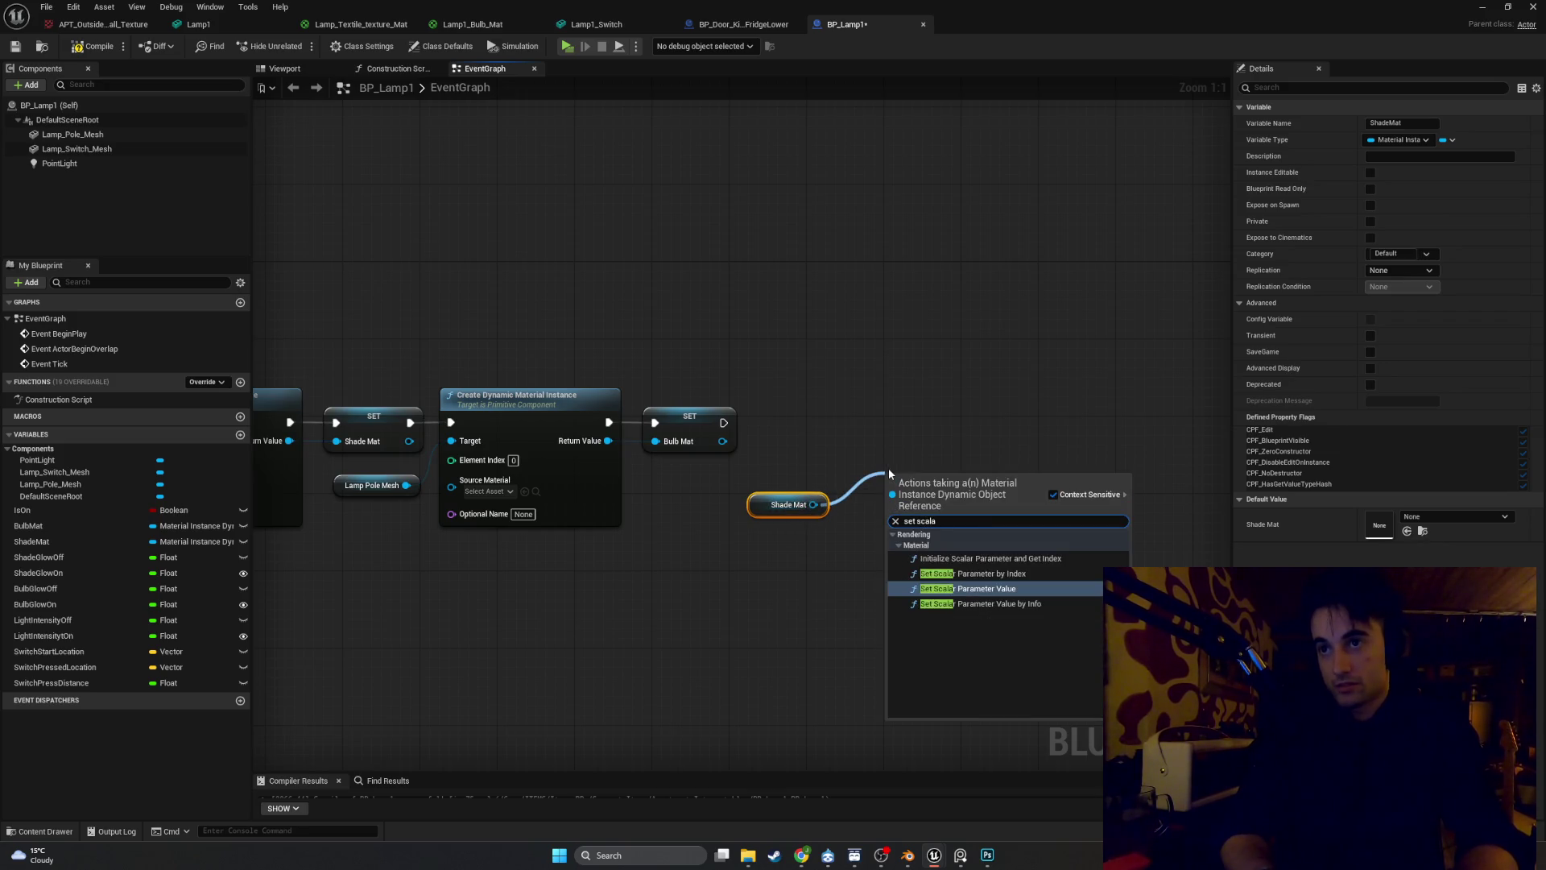
{"action": "key", "text": "Return"}
{"action": "left_click_drag", "start_coordinate": [924, 496], "coordinate": [897, 443]}
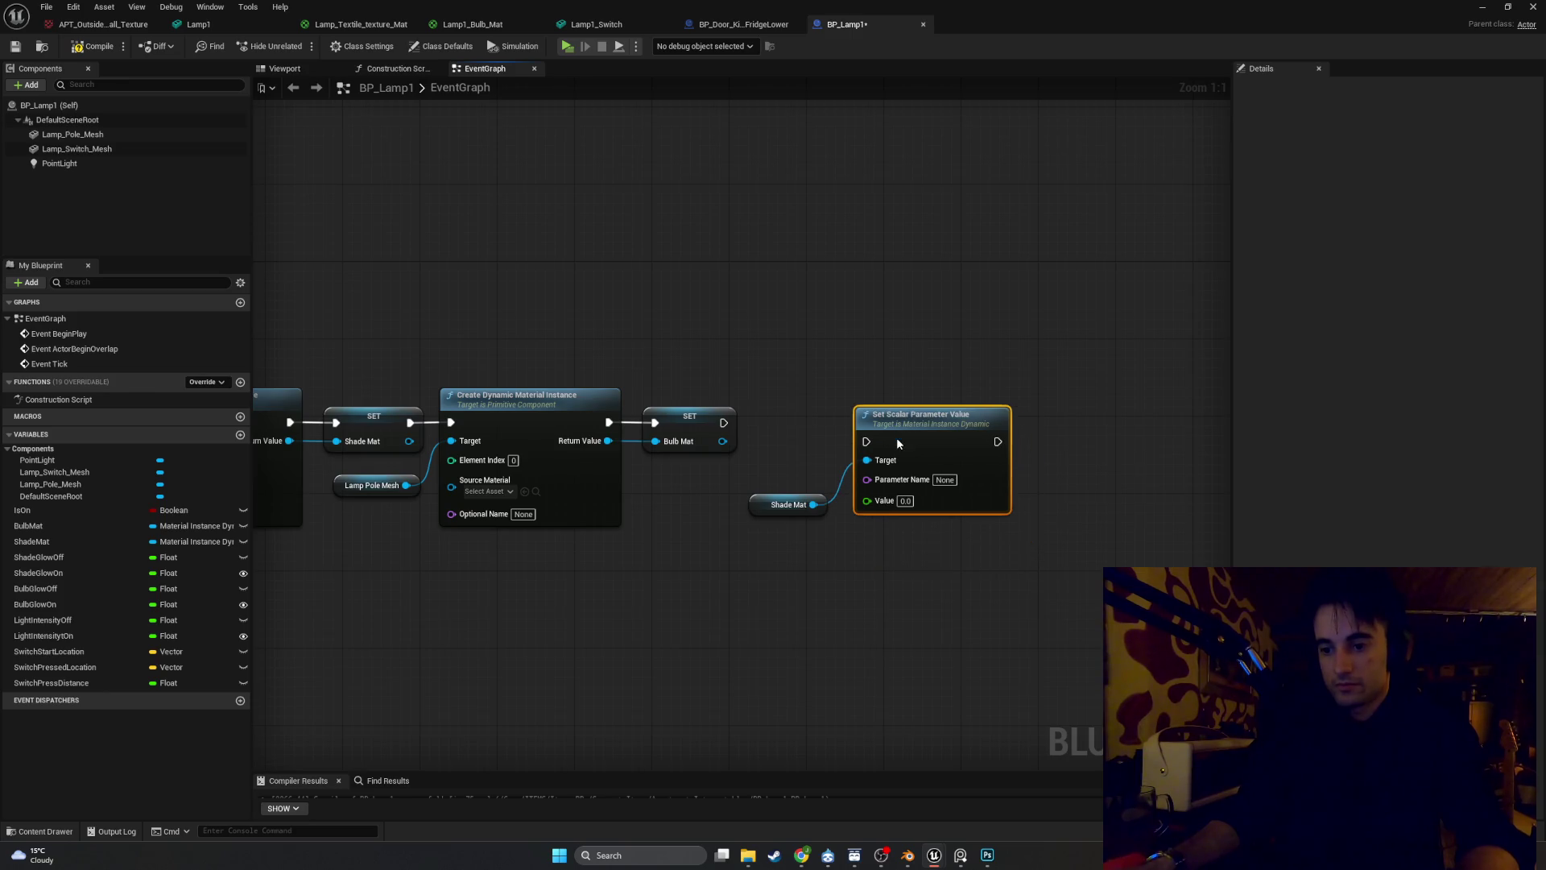
Name the scalar node's parameter GlowStrenght and open the Lamp1_Switch mesh editor
{"action": "left_click", "coordinate": [943, 480]}
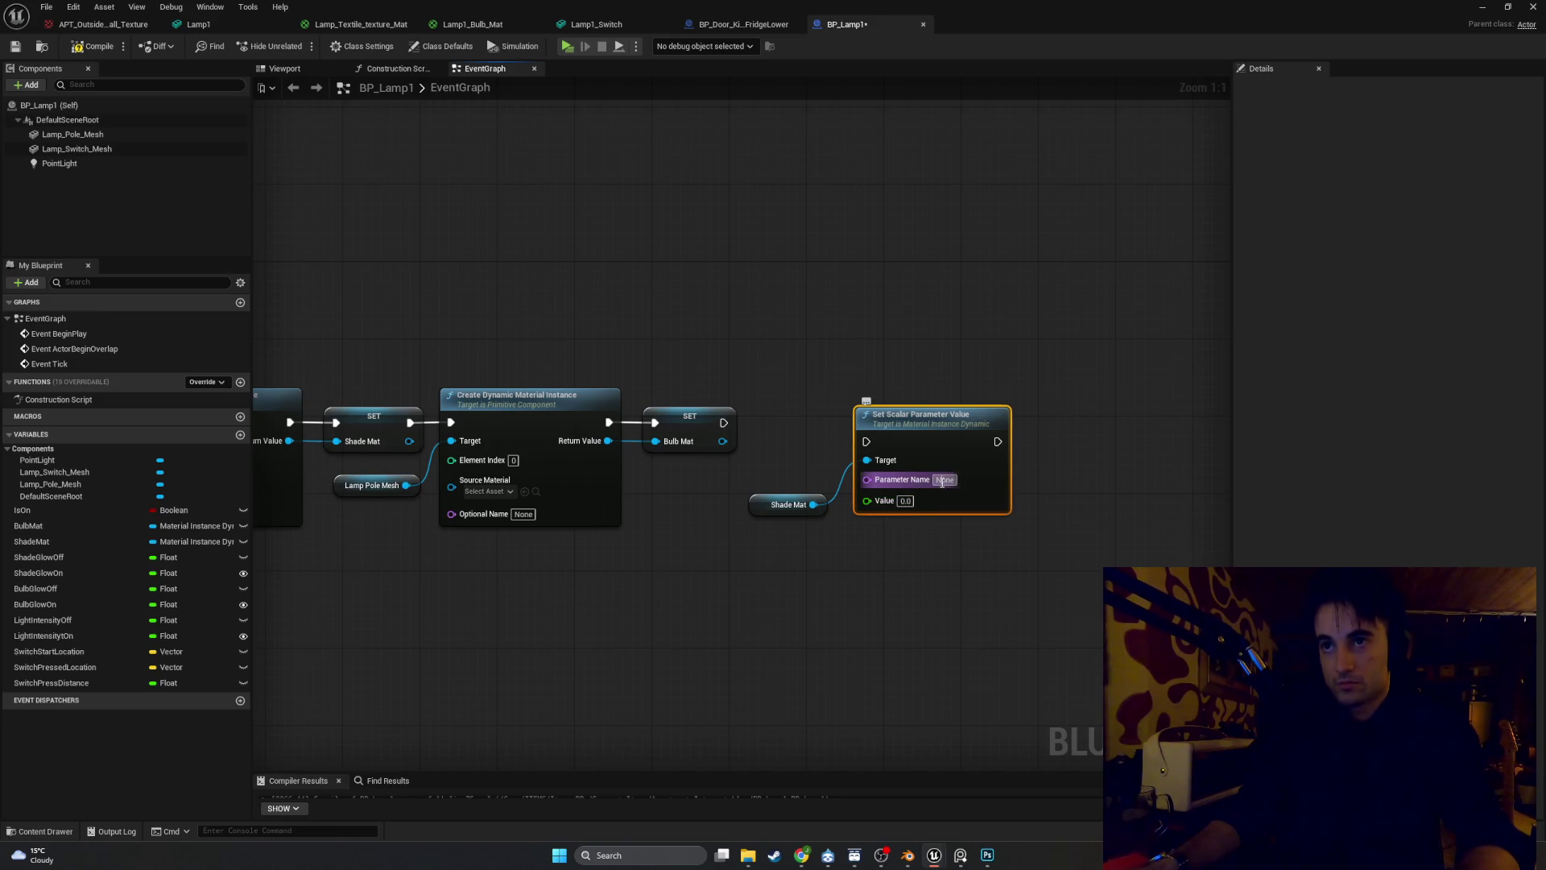
{"action": "type", "text": "GlowS"}
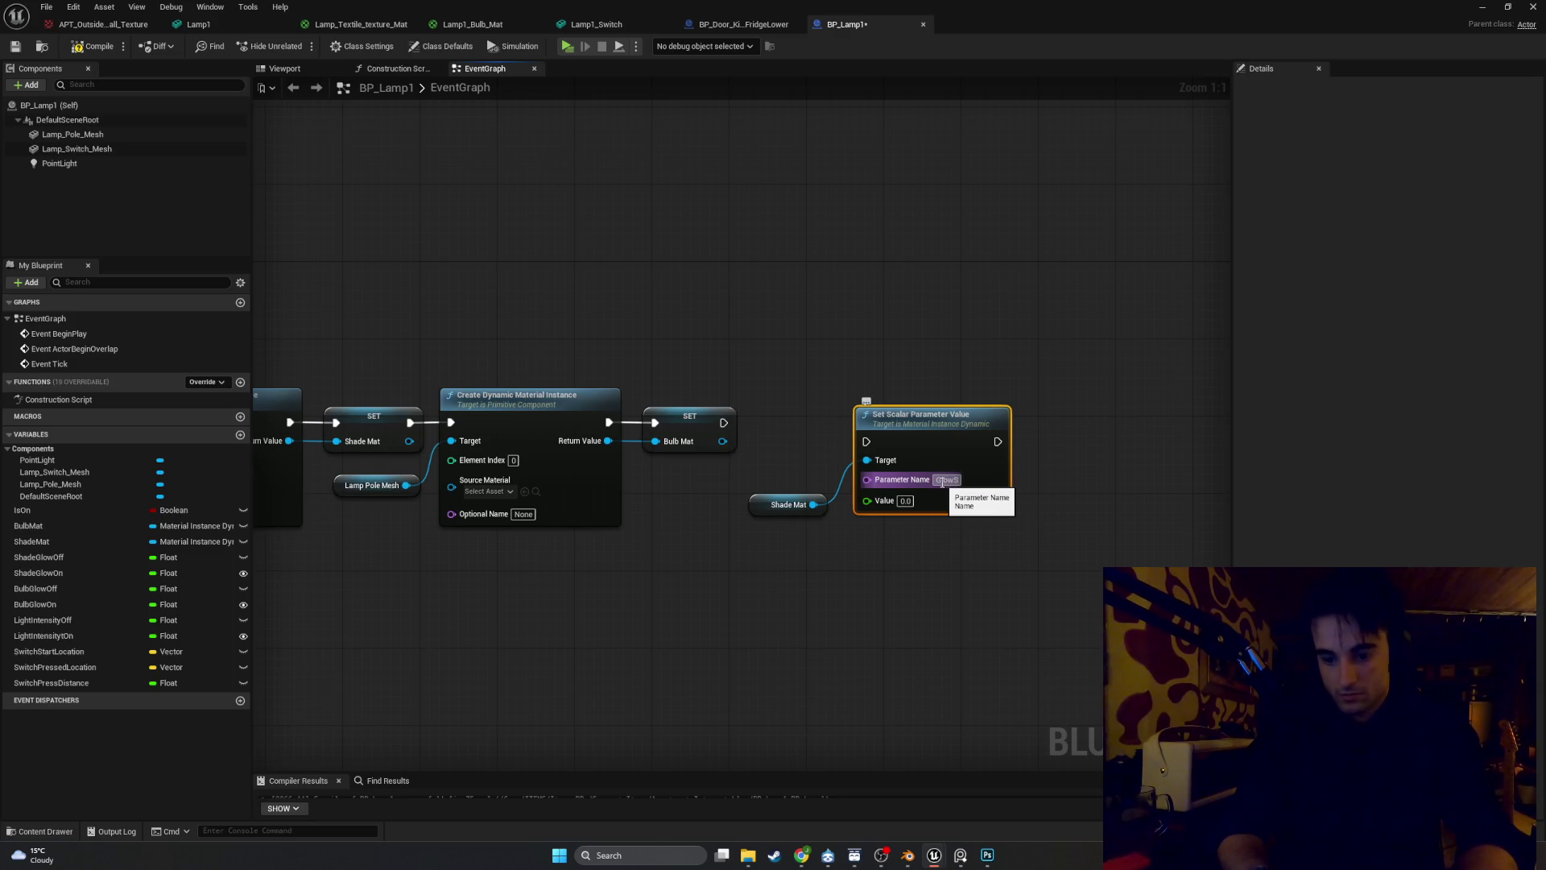
{"action": "type", "text": "trenght"}
{"action": "key", "text": "Return"}
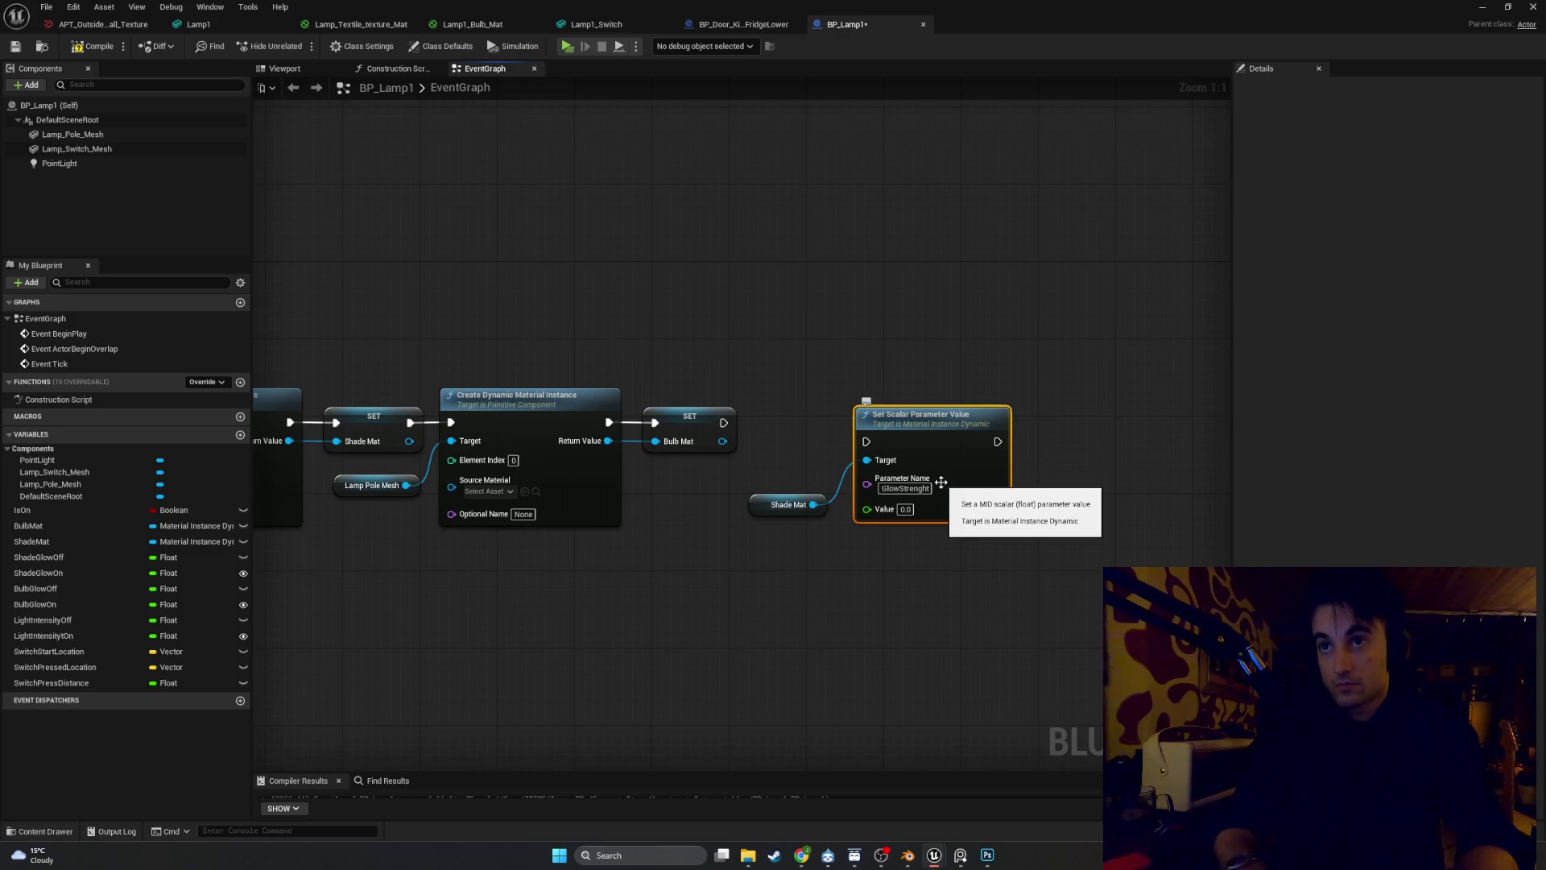
{"action": "left_click", "coordinate": [597, 25]}
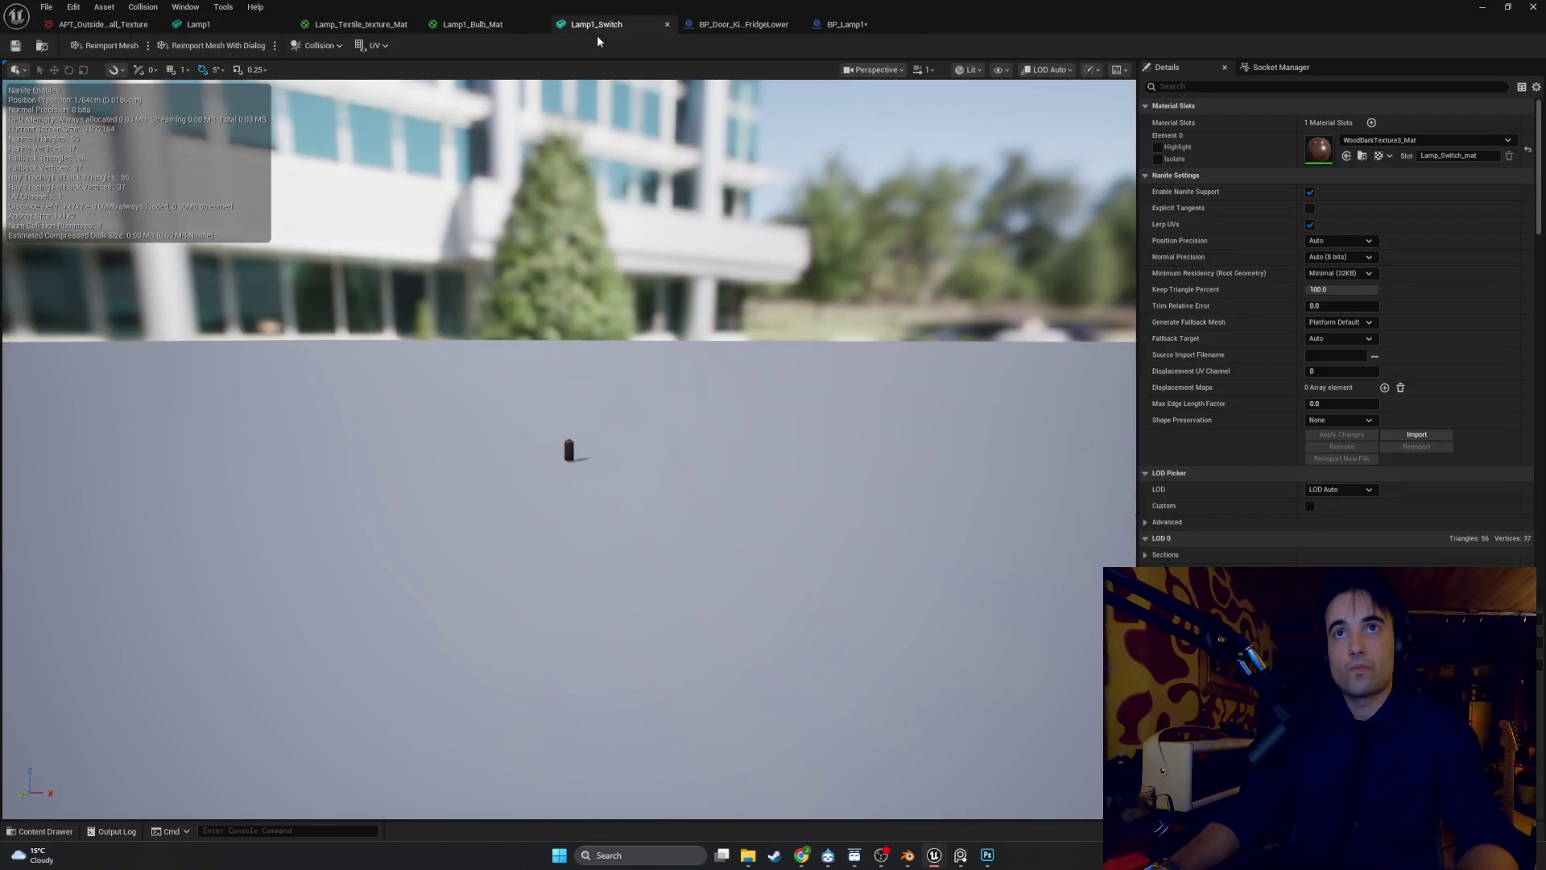
{"action": "left_click", "coordinate": [473, 24]}
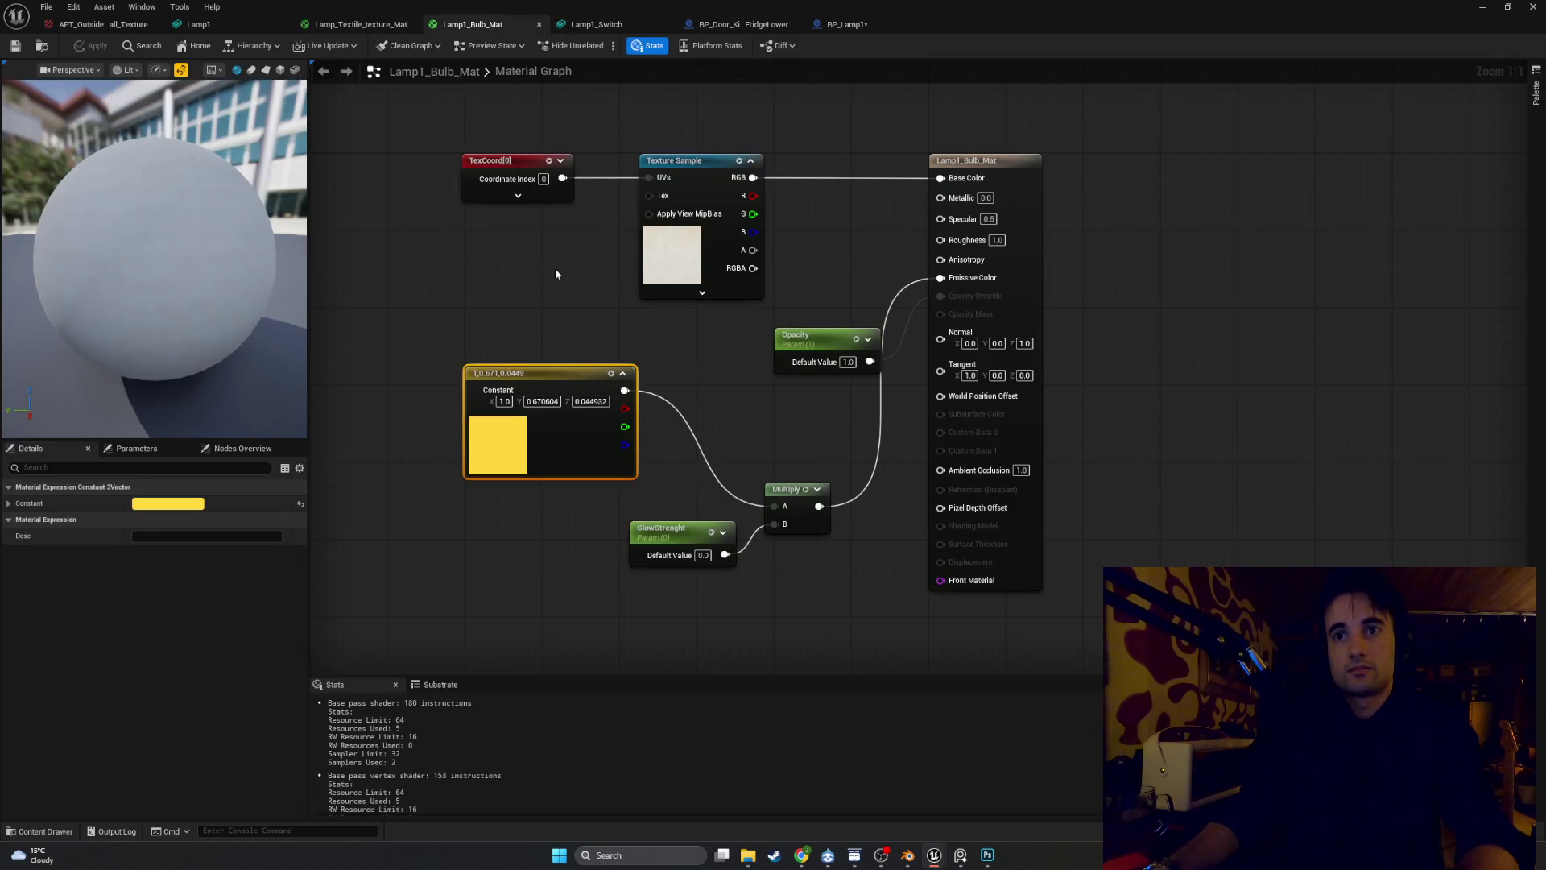
{"action": "left_click", "coordinate": [361, 25]}
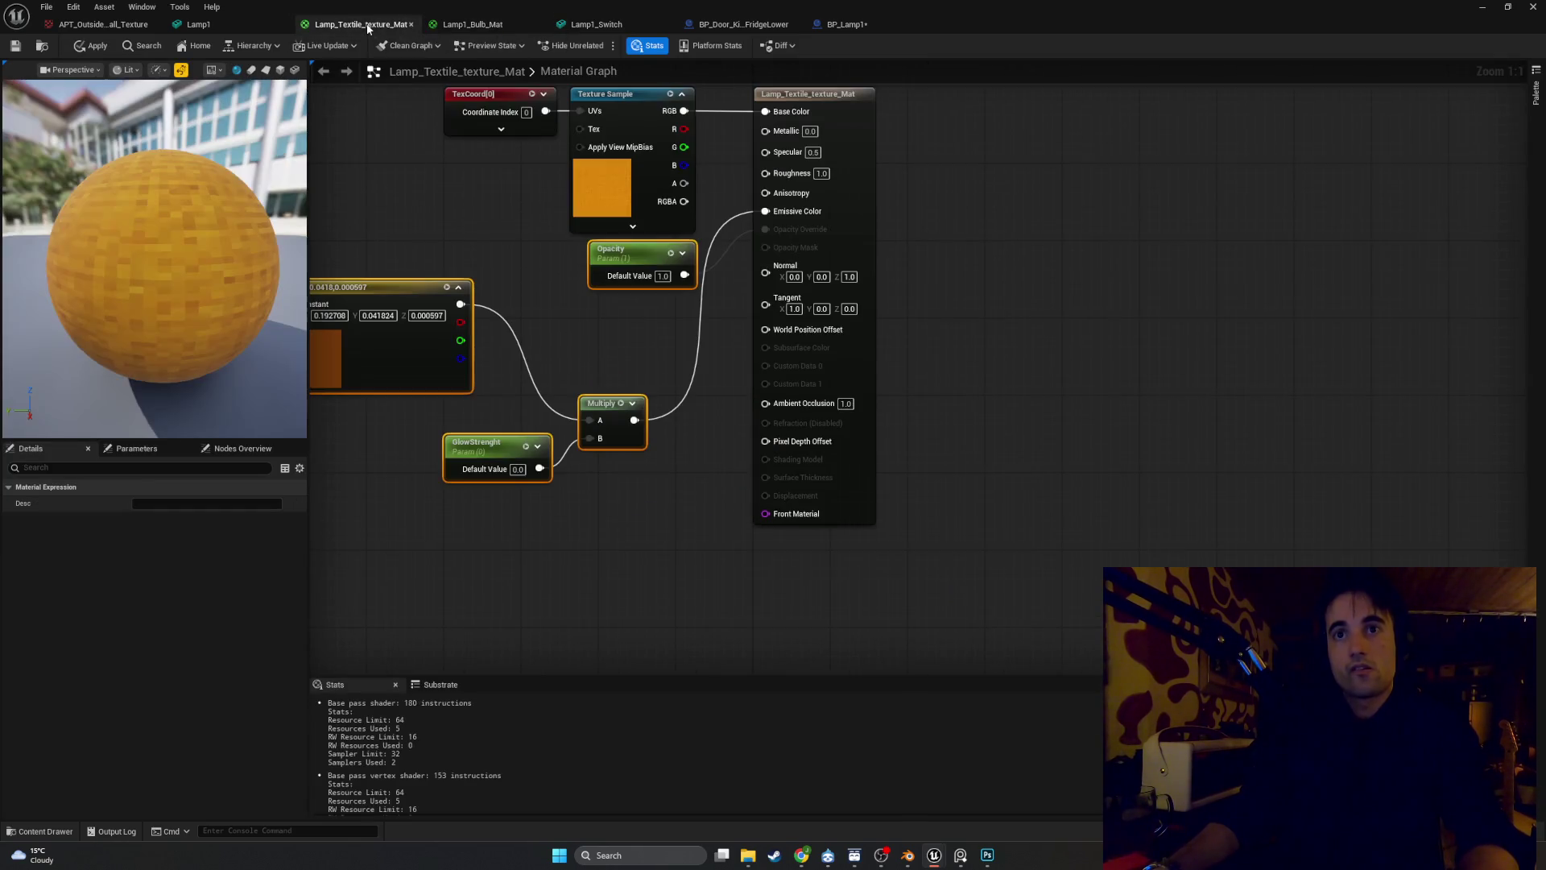
{"action": "left_click", "coordinate": [1483, 8]}
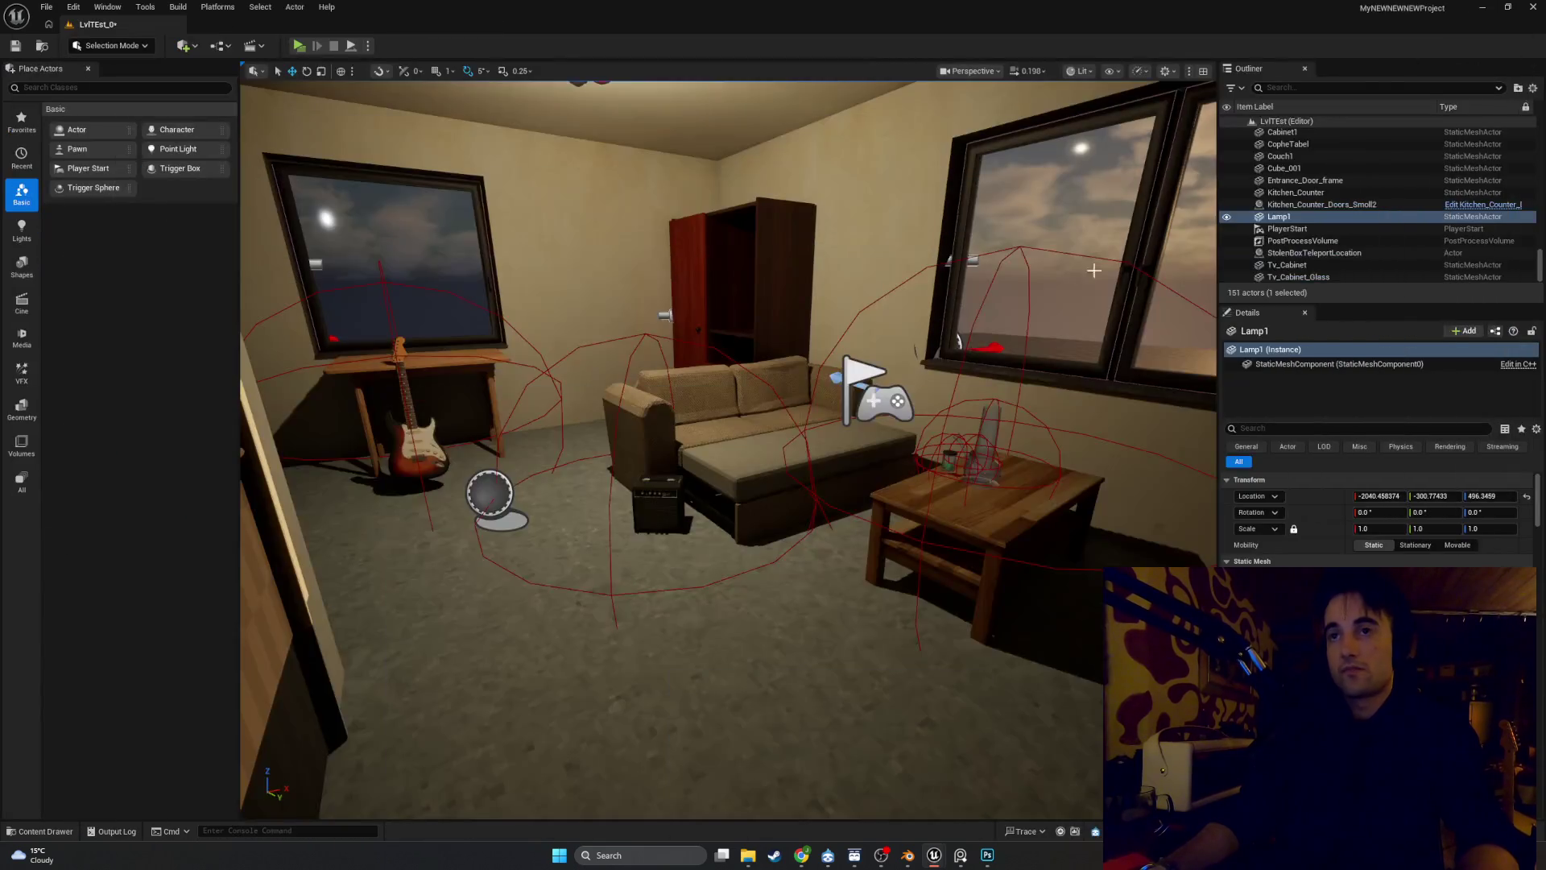
{"action": "left_click", "coordinate": [973, 804]}
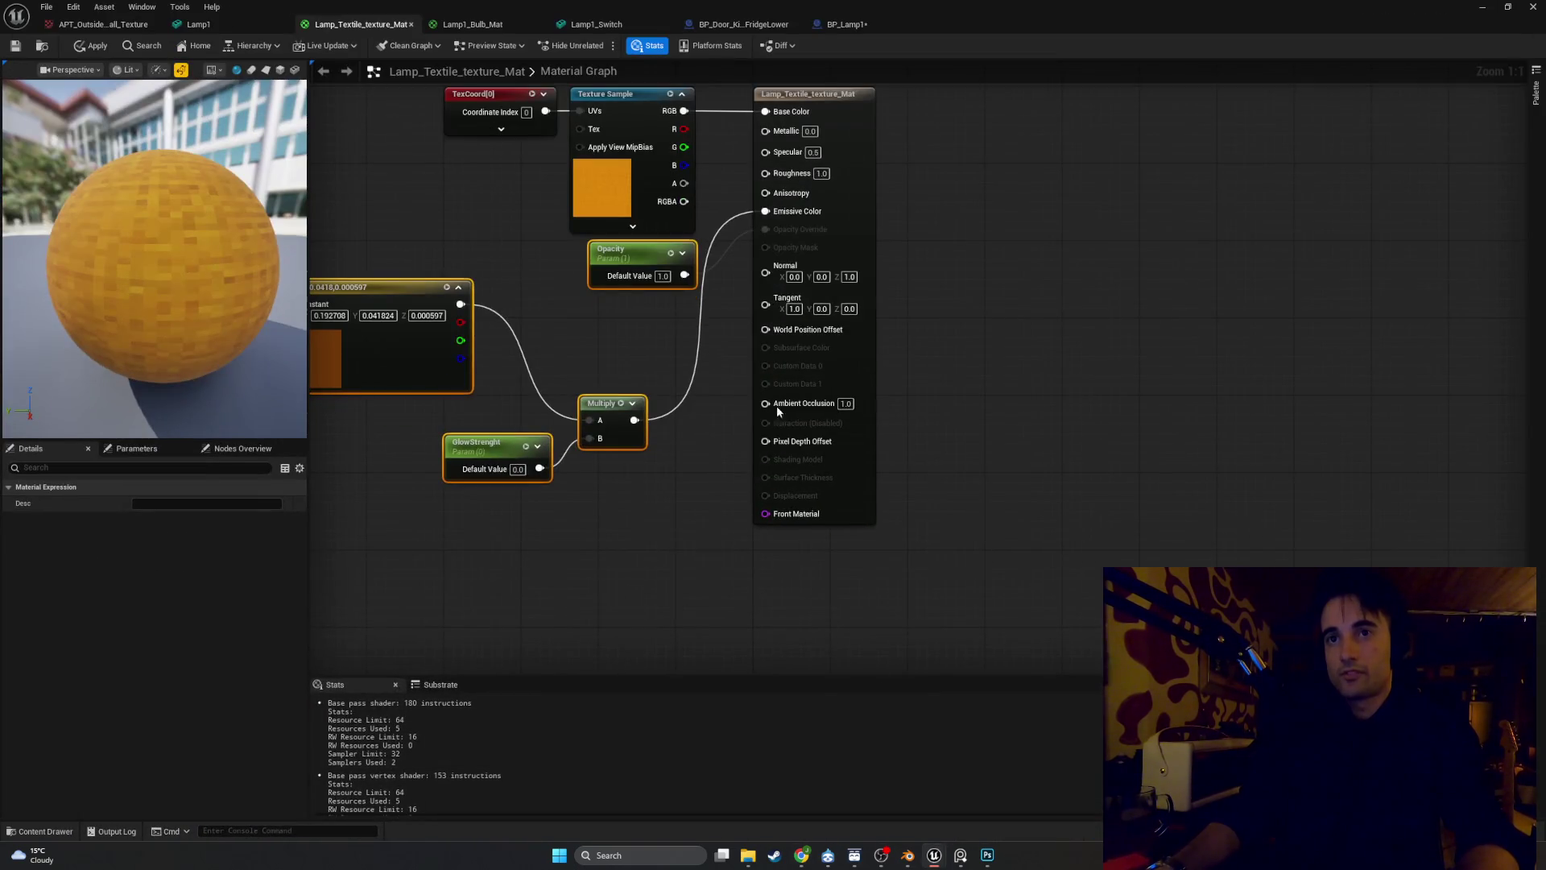
{"action": "left_click", "coordinate": [627, 25]}
{"action": "left_click", "coordinate": [847, 26]}
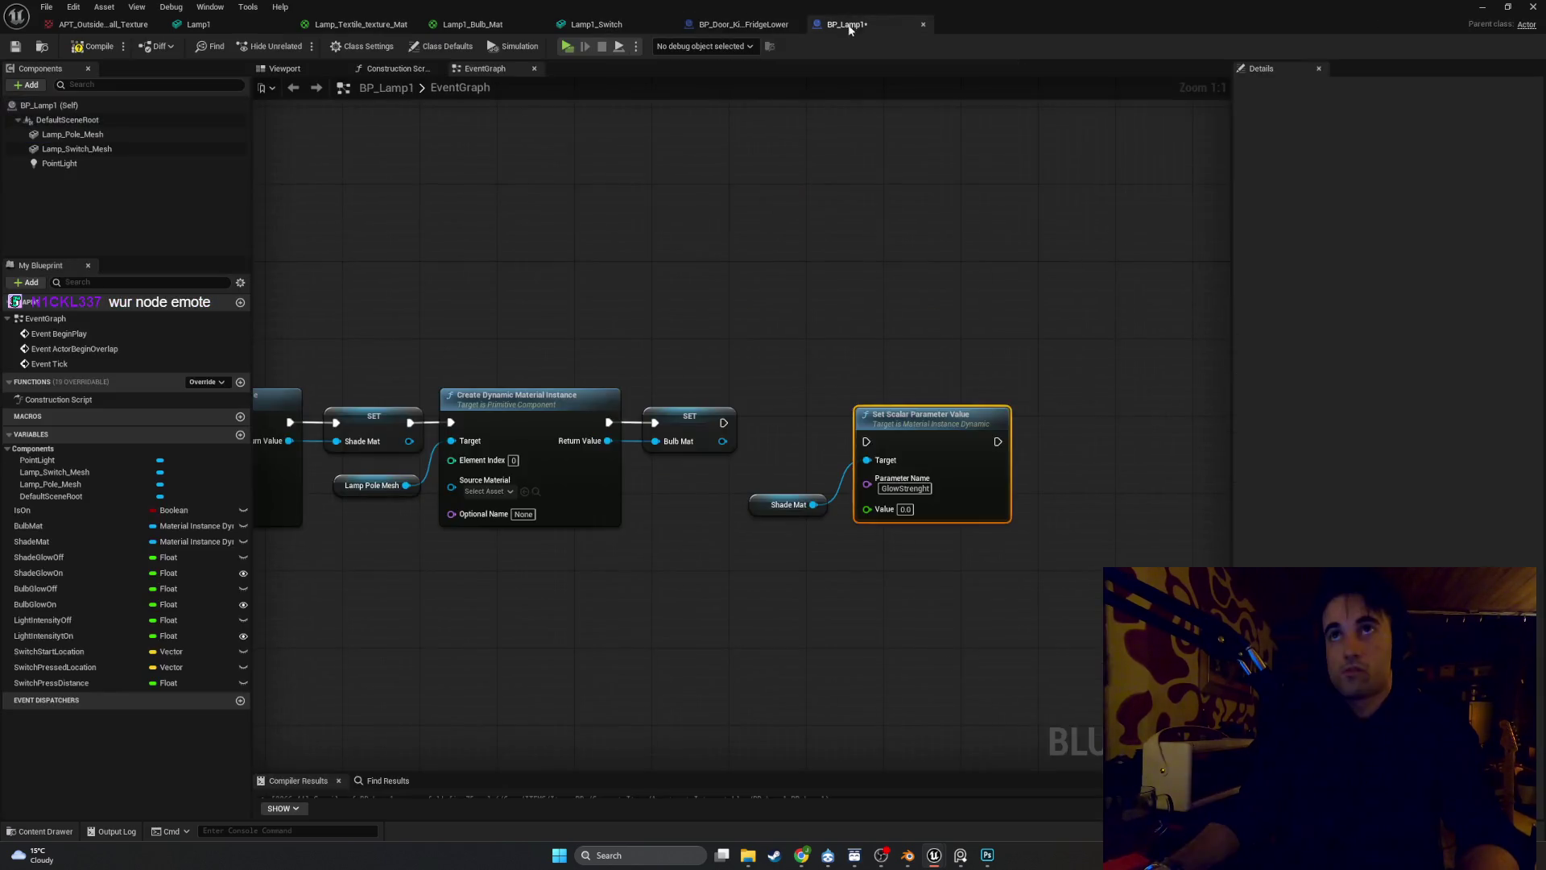
Run the Set Scalar node after SET Bulb Mat, place its Shade Mat getter, and drag in BulbMat
{"action": "mouse_move", "coordinate": [723, 422]}
{"action": "left_mouse_down"}
{"action": "mouse_move", "coordinate": [866, 441]}
{"action": "mouse_move", "coordinate": [878, 410]}
{"action": "left_mouse_up"}
{"action": "left_click_drag", "start_coordinate": [757, 504], "coordinate": [737, 485]}
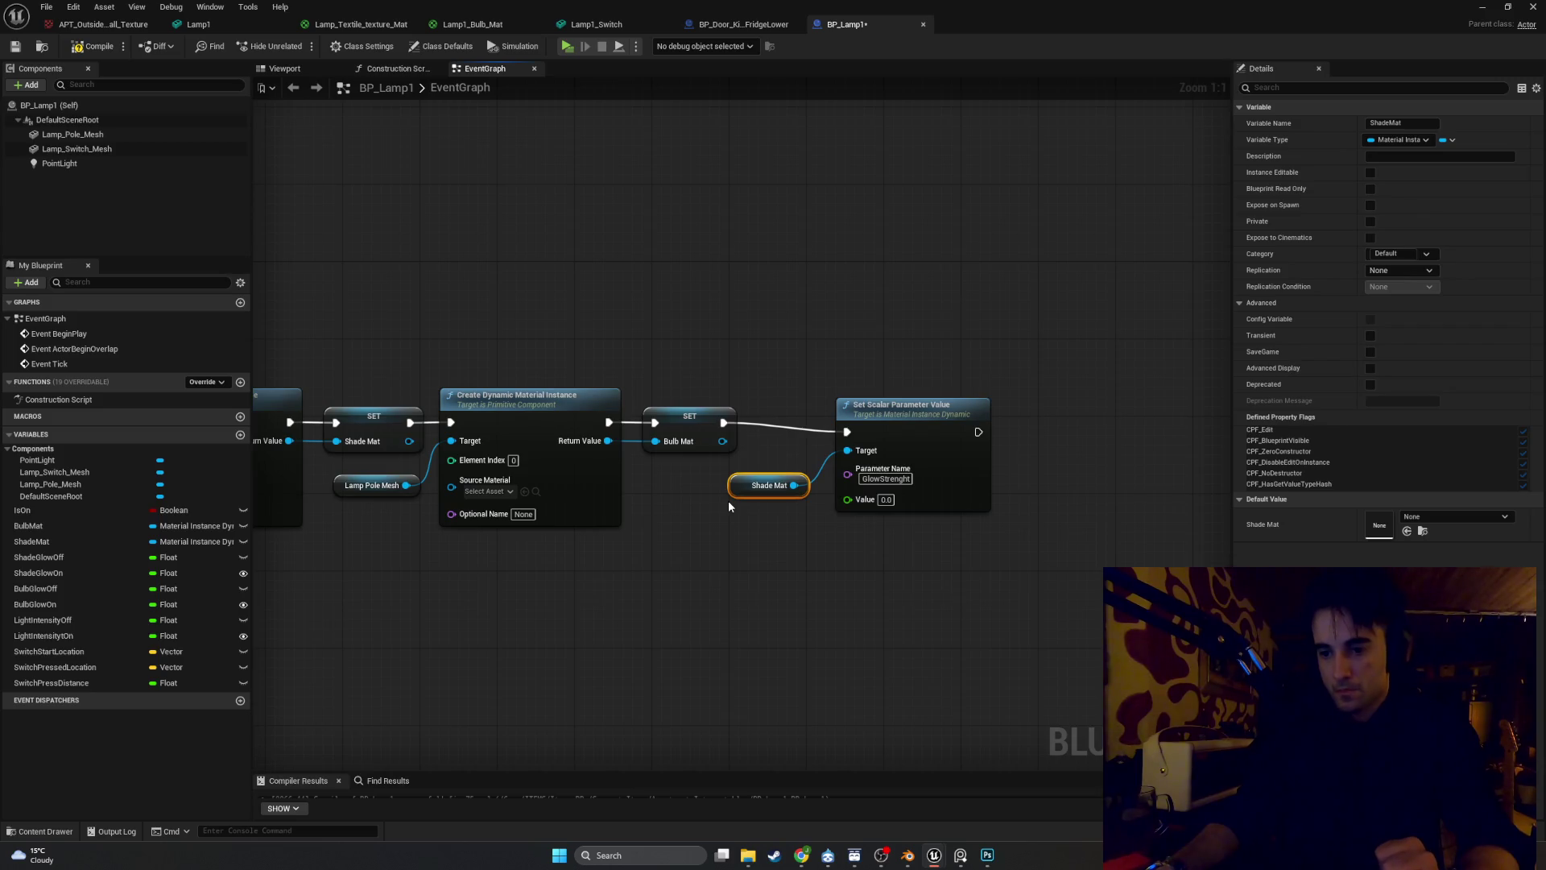
{"action": "left_click_drag", "start_coordinate": [729, 505], "coordinate": [637, 485]}
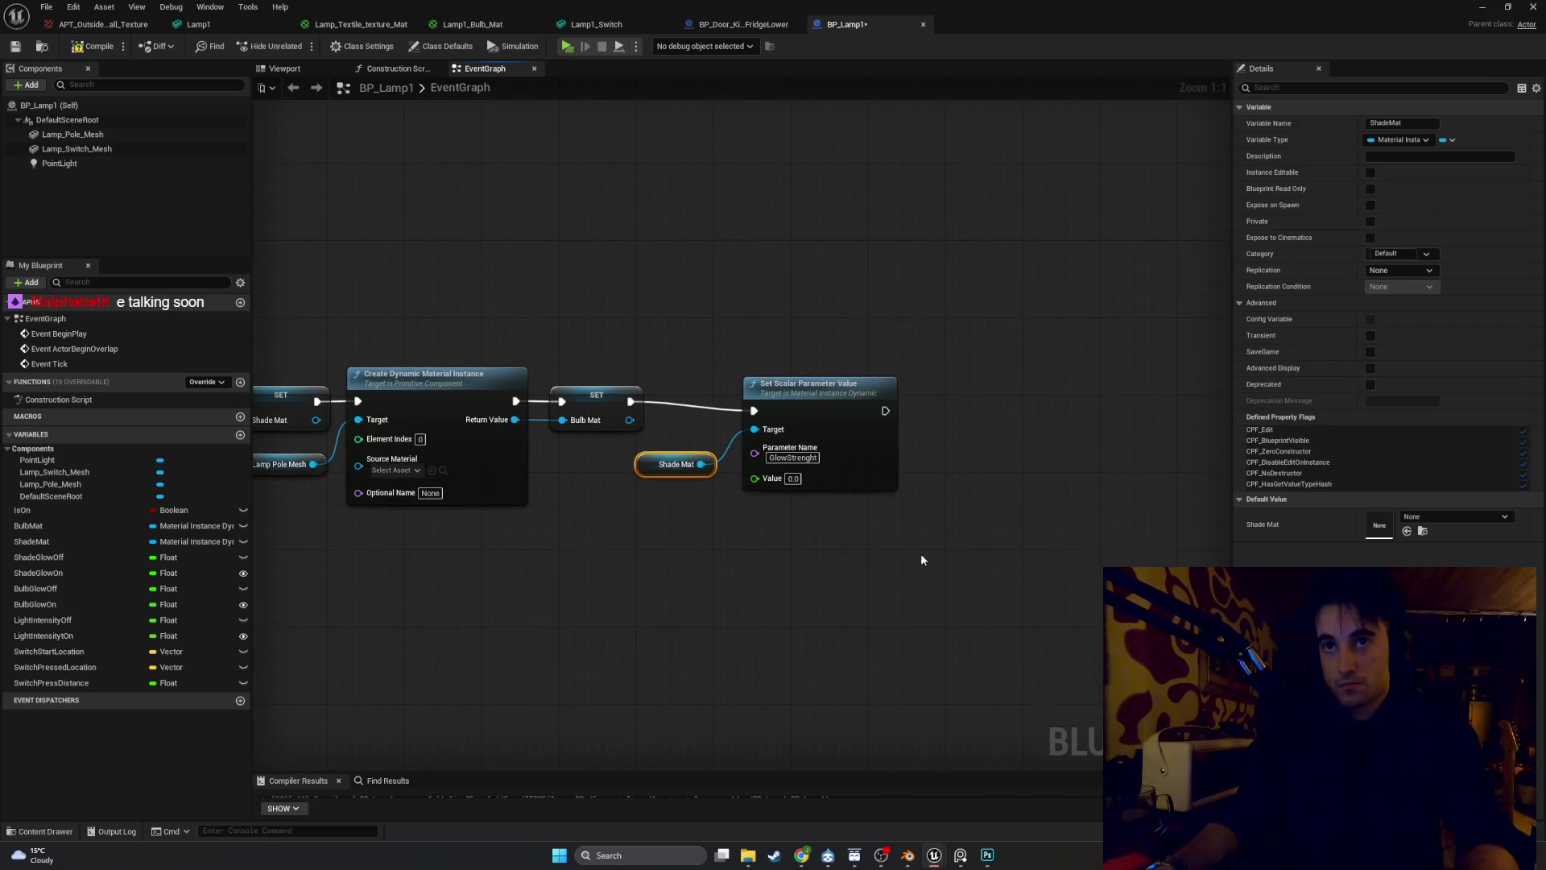
{"action": "mouse_move", "coordinate": [49, 525]}
{"action": "left_mouse_down"}
{"action": "mouse_move", "coordinate": [977, 507]}
{"action": "mouse_move", "coordinate": [976, 481]}
{"action": "left_mouse_up"}
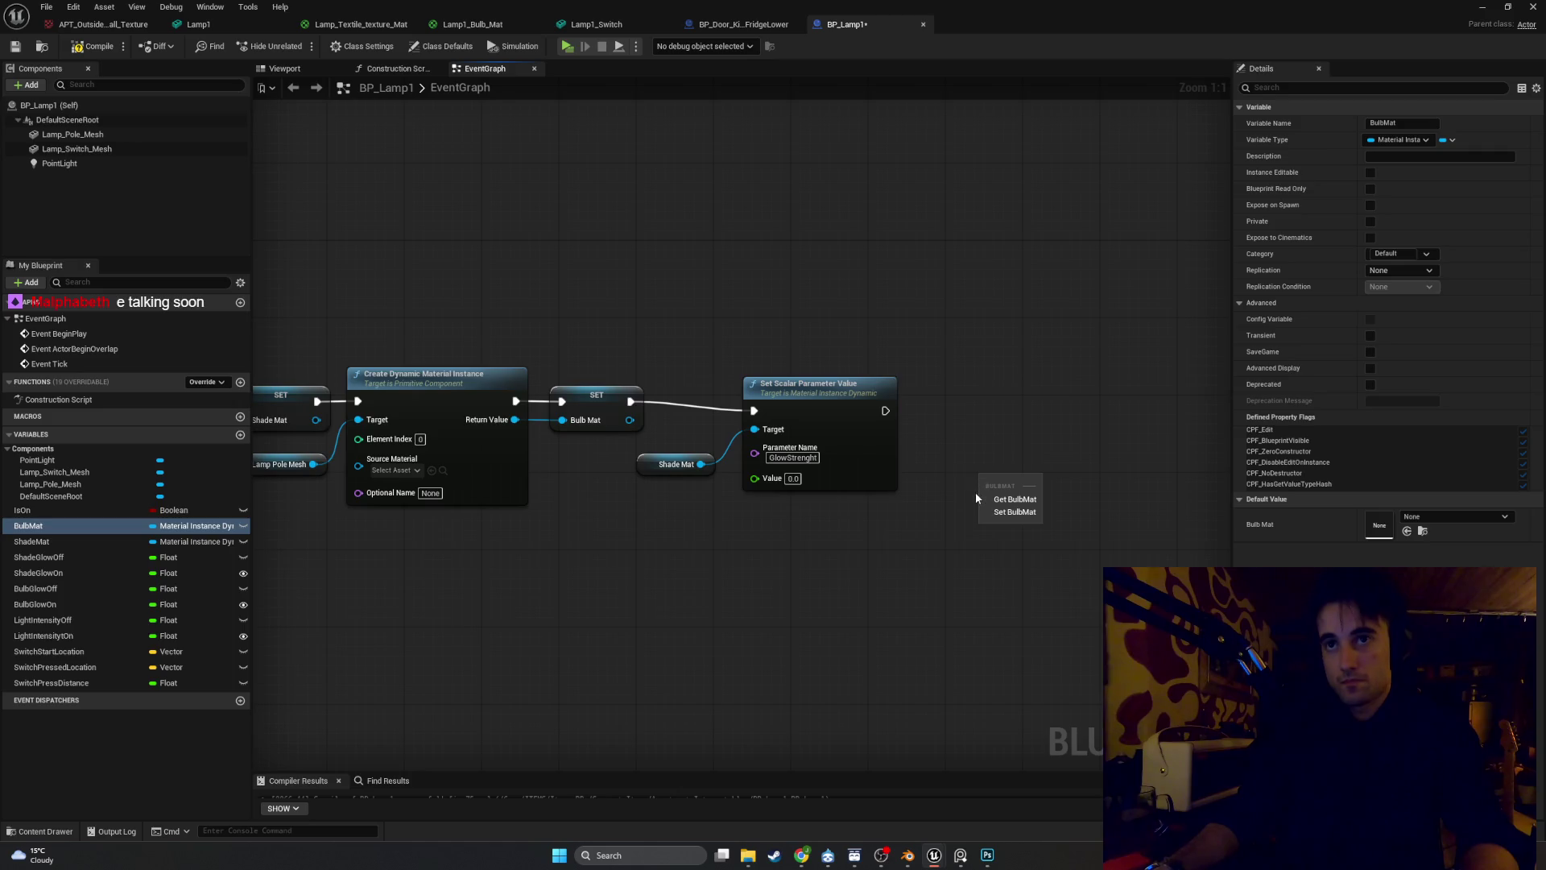
Add a Bulb Mat getter and a duplicate GlowStrenght Set Scalar node chained after the first
{"action": "left_click", "coordinate": [996, 489]}
{"action": "left_click", "coordinate": [889, 422]}
{"action": "key", "text": "ctrl+c"}
{"action": "key", "text": "ctrl+v"}
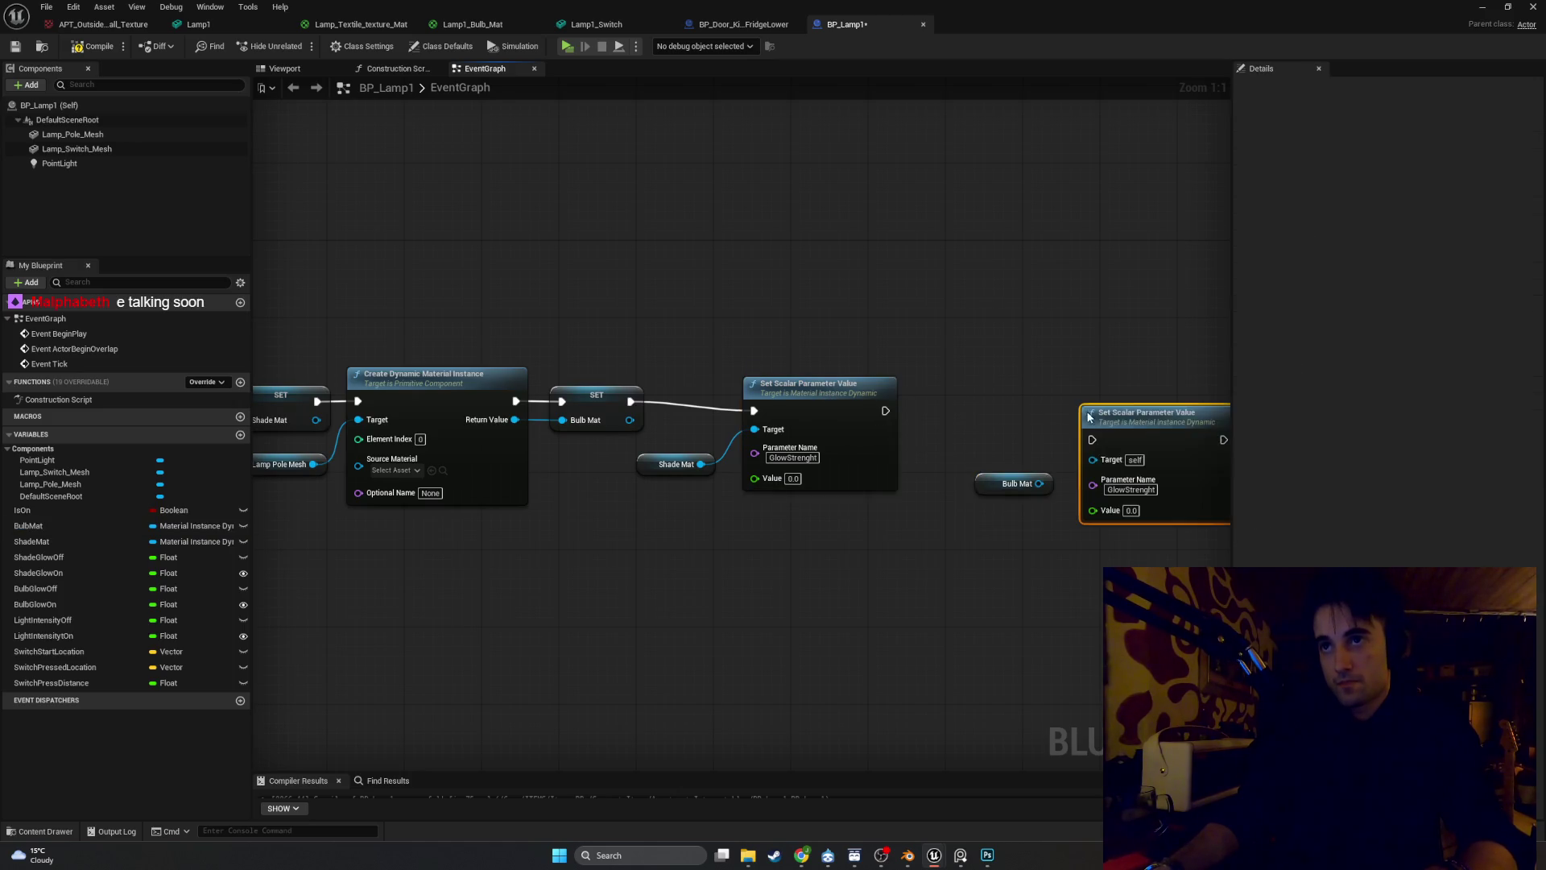
{"action": "mouse_move", "coordinate": [886, 411]}
{"action": "left_mouse_down"}
{"action": "mouse_move", "coordinate": [1096, 438]}
{"action": "mouse_move", "coordinate": [1093, 460]}
{"action": "mouse_move", "coordinate": [984, 393]}
{"action": "mouse_move", "coordinate": [969, 404]}
{"action": "left_mouse_up"}
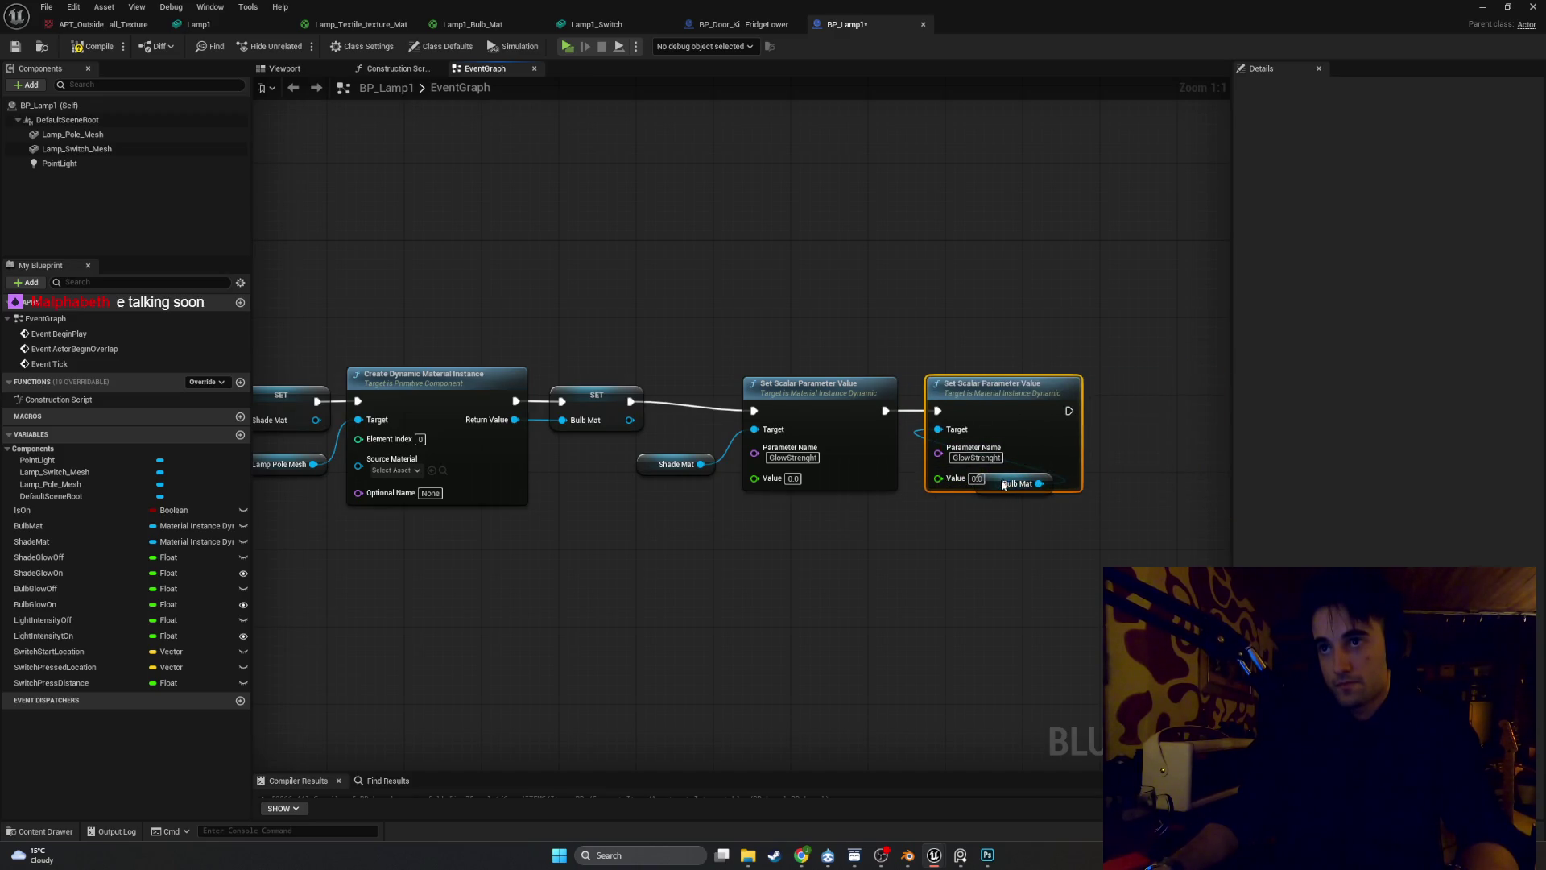
{"action": "mouse_move", "coordinate": [996, 489]}
{"action": "left_mouse_down"}
{"action": "mouse_move", "coordinate": [1046, 460]}
{"action": "mouse_move", "coordinate": [786, 574]}
{"action": "left_mouse_up"}
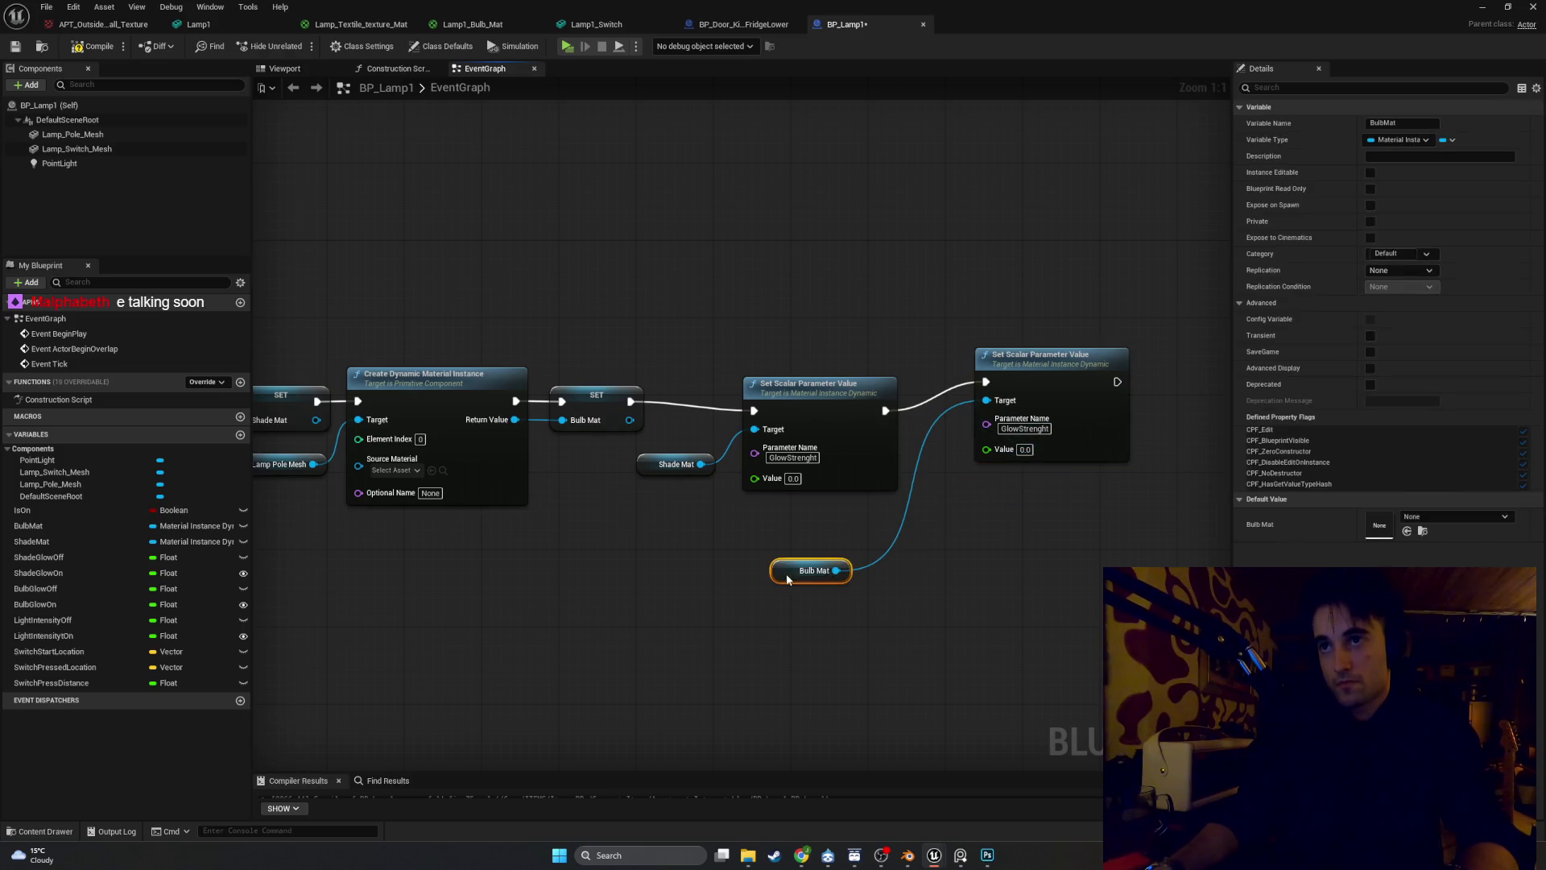
{"action": "mouse_move", "coordinate": [1026, 378]}
{"action": "left_mouse_down"}
{"action": "mouse_move", "coordinate": [1006, 420]}
{"action": "mouse_move", "coordinate": [996, 409]}
{"action": "left_mouse_up"}
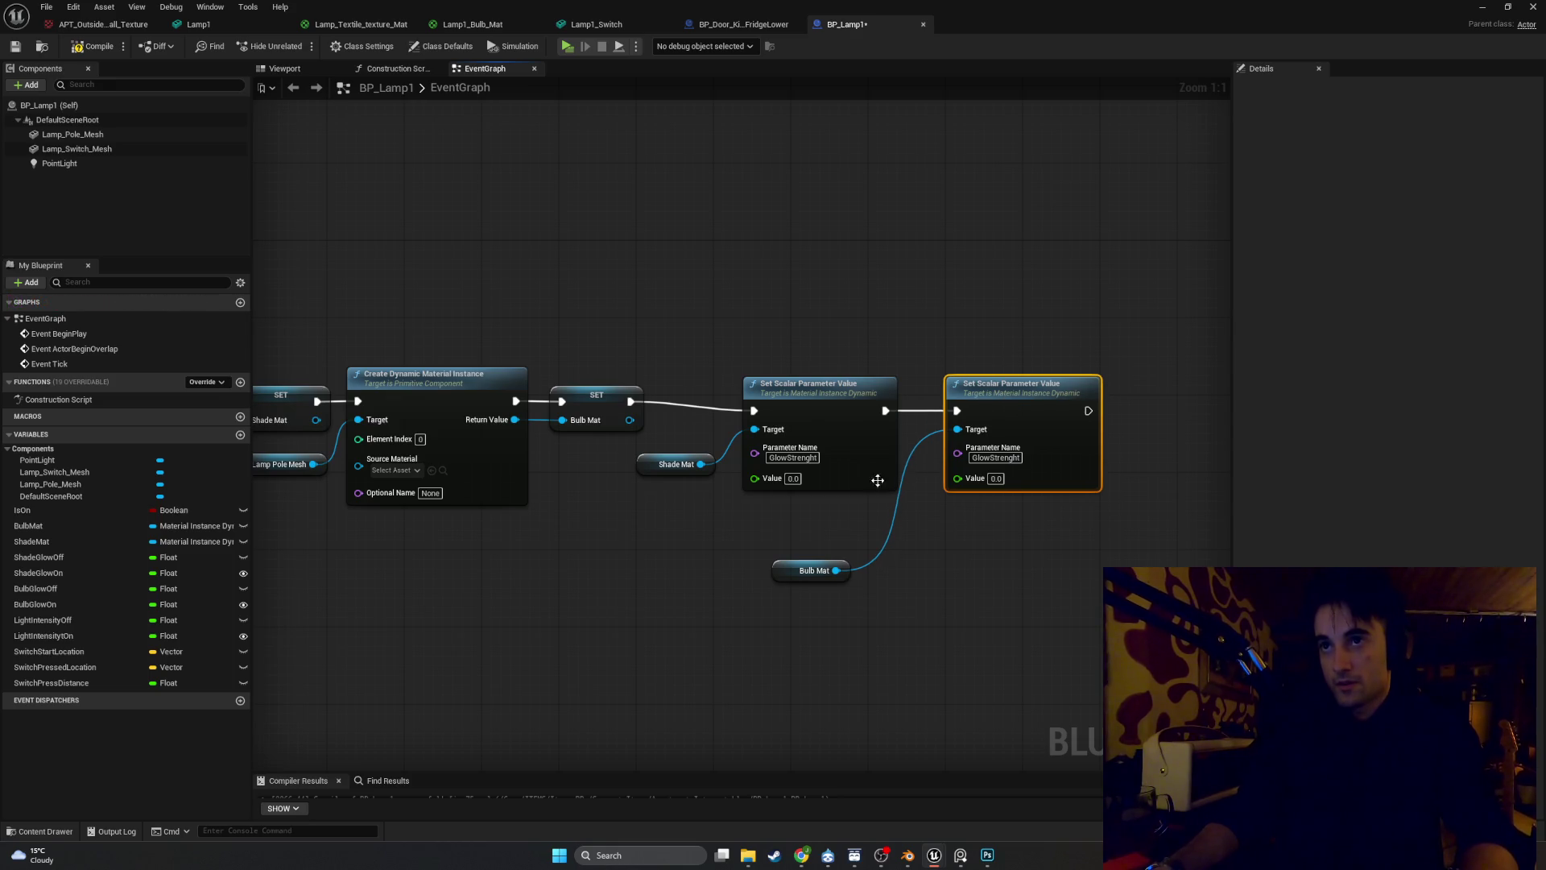
{"action": "mouse_move", "coordinate": [778, 572]}
{"action": "left_mouse_down"}
{"action": "mouse_move", "coordinate": [846, 505]}
{"action": "mouse_move", "coordinate": [848, 521]}
{"action": "left_mouse_up"}
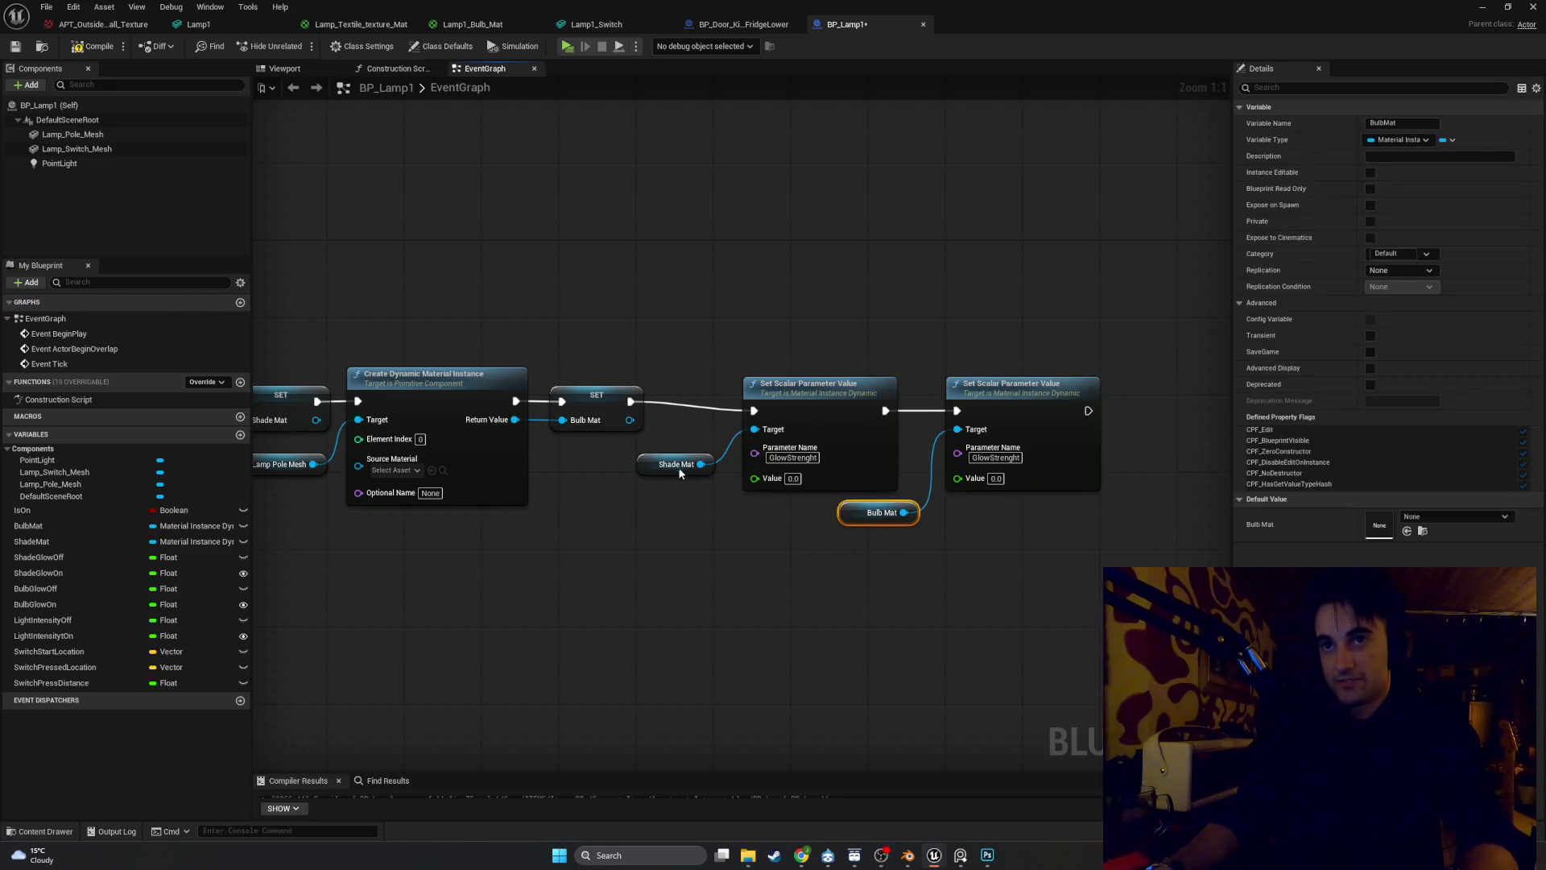
Align both Set Scalar nodes with their Shade Mat and Bulb Mat getters, then add a Point Light reference
{"action": "left_click_drag", "start_coordinate": [662, 465], "coordinate": [672, 445]}
{"action": "left_click_drag", "start_coordinate": [1100, 576], "coordinate": [748, 381]}
{"action": "left_click", "coordinate": [654, 446]}
{"action": "left_click_drag", "start_coordinate": [656, 443], "coordinate": [666, 433]}
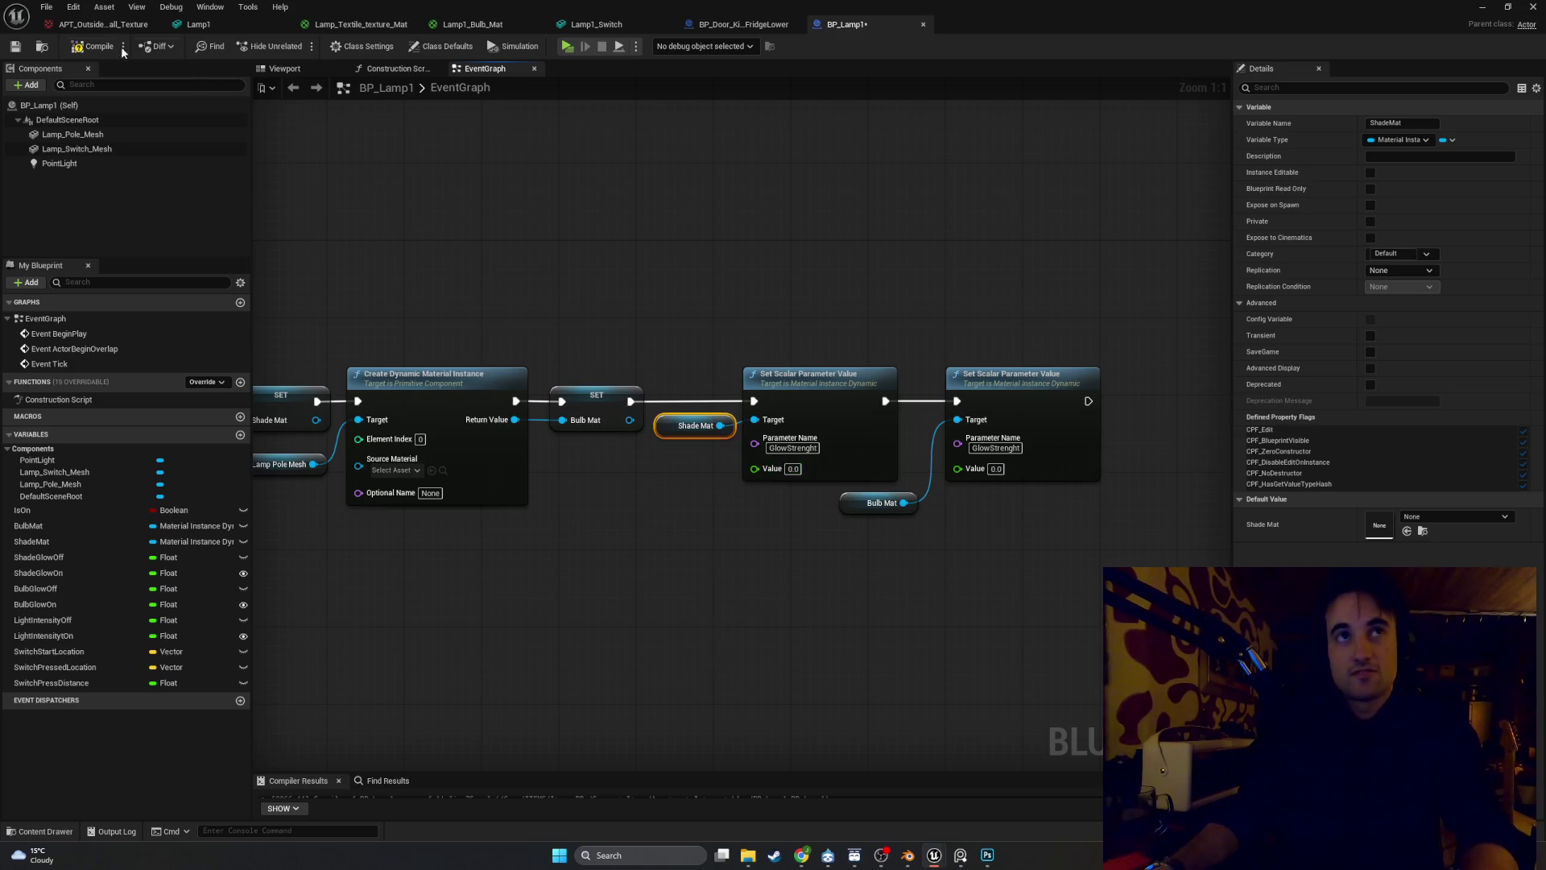
{"action": "left_click_drag", "start_coordinate": [658, 436], "coordinate": [600, 455]}
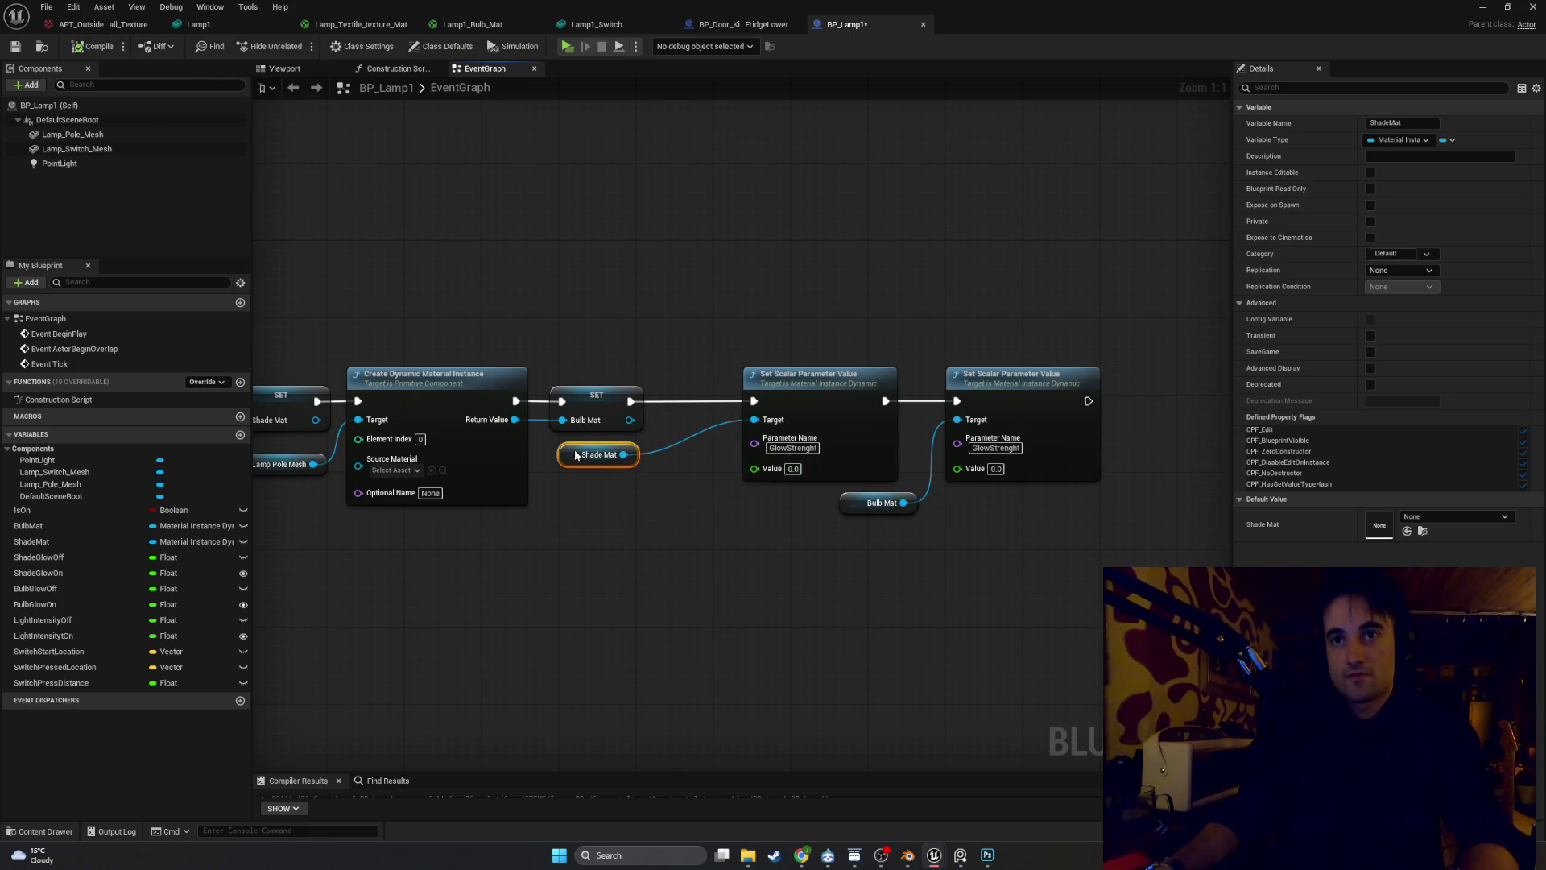
{"action": "left_click_drag", "start_coordinate": [808, 387], "coordinate": [731, 387]}
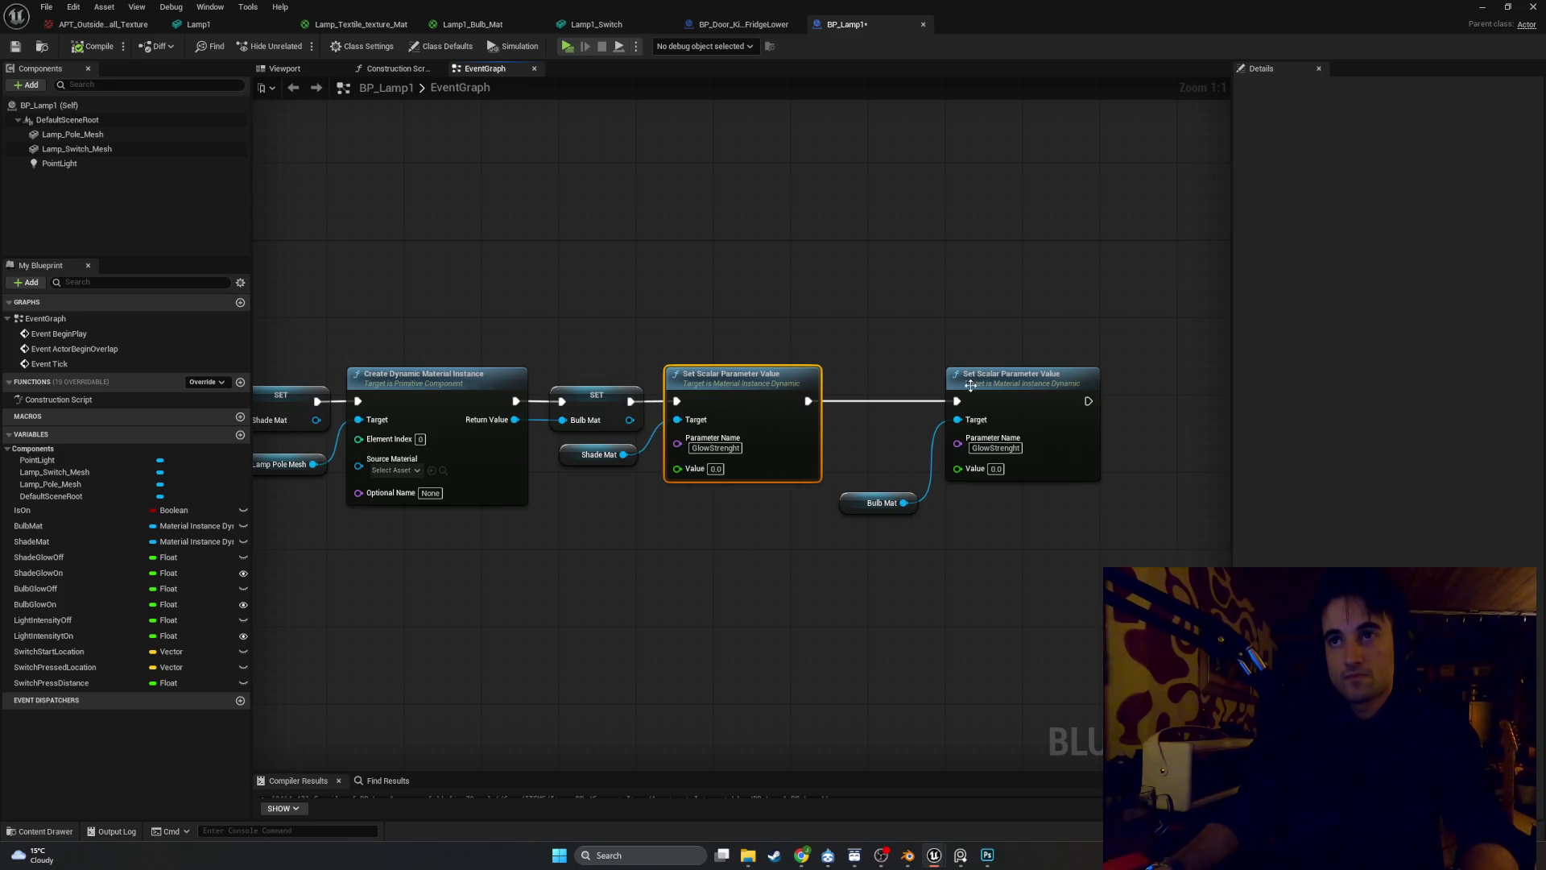
{"action": "left_click_drag", "start_coordinate": [971, 385], "coordinate": [864, 386]}
{"action": "left_click_drag", "start_coordinate": [847, 504], "coordinate": [750, 506]}
{"action": "left_click", "coordinate": [873, 510]}
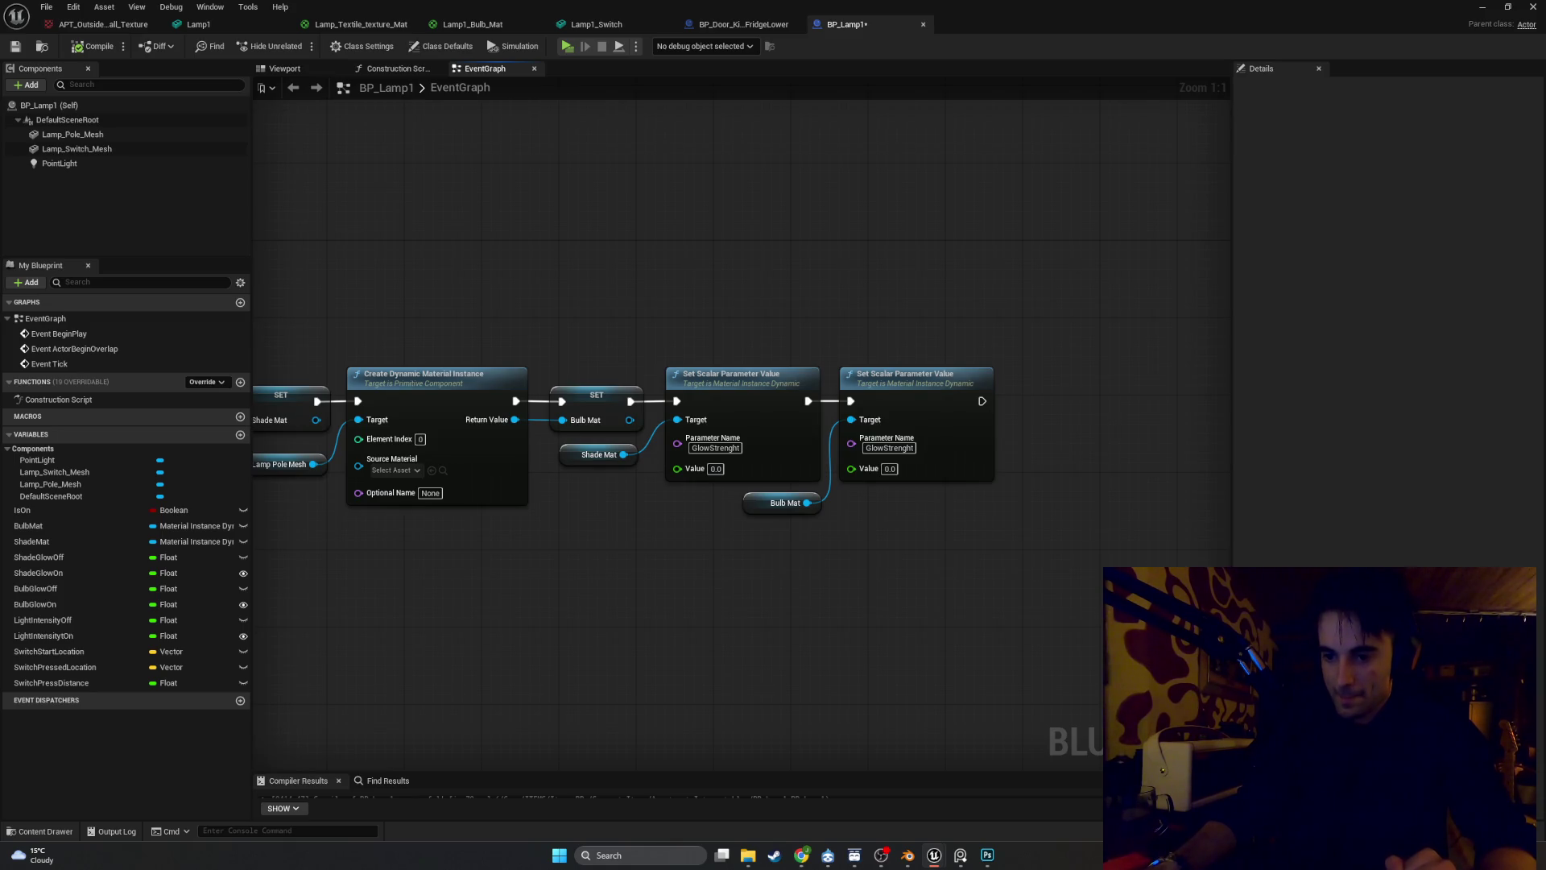
{"action": "mouse_move", "coordinate": [60, 163]}
{"action": "left_mouse_down"}
{"action": "mouse_move", "coordinate": [127, 169]}
{"action": "mouse_move", "coordinate": [1012, 538]}
{"action": "left_mouse_up"}
Add a Set Visibility node on Point Light, executed after the second Set Scalar node
{"action": "left_click_drag", "start_coordinate": [978, 610], "coordinate": [781, 621]}
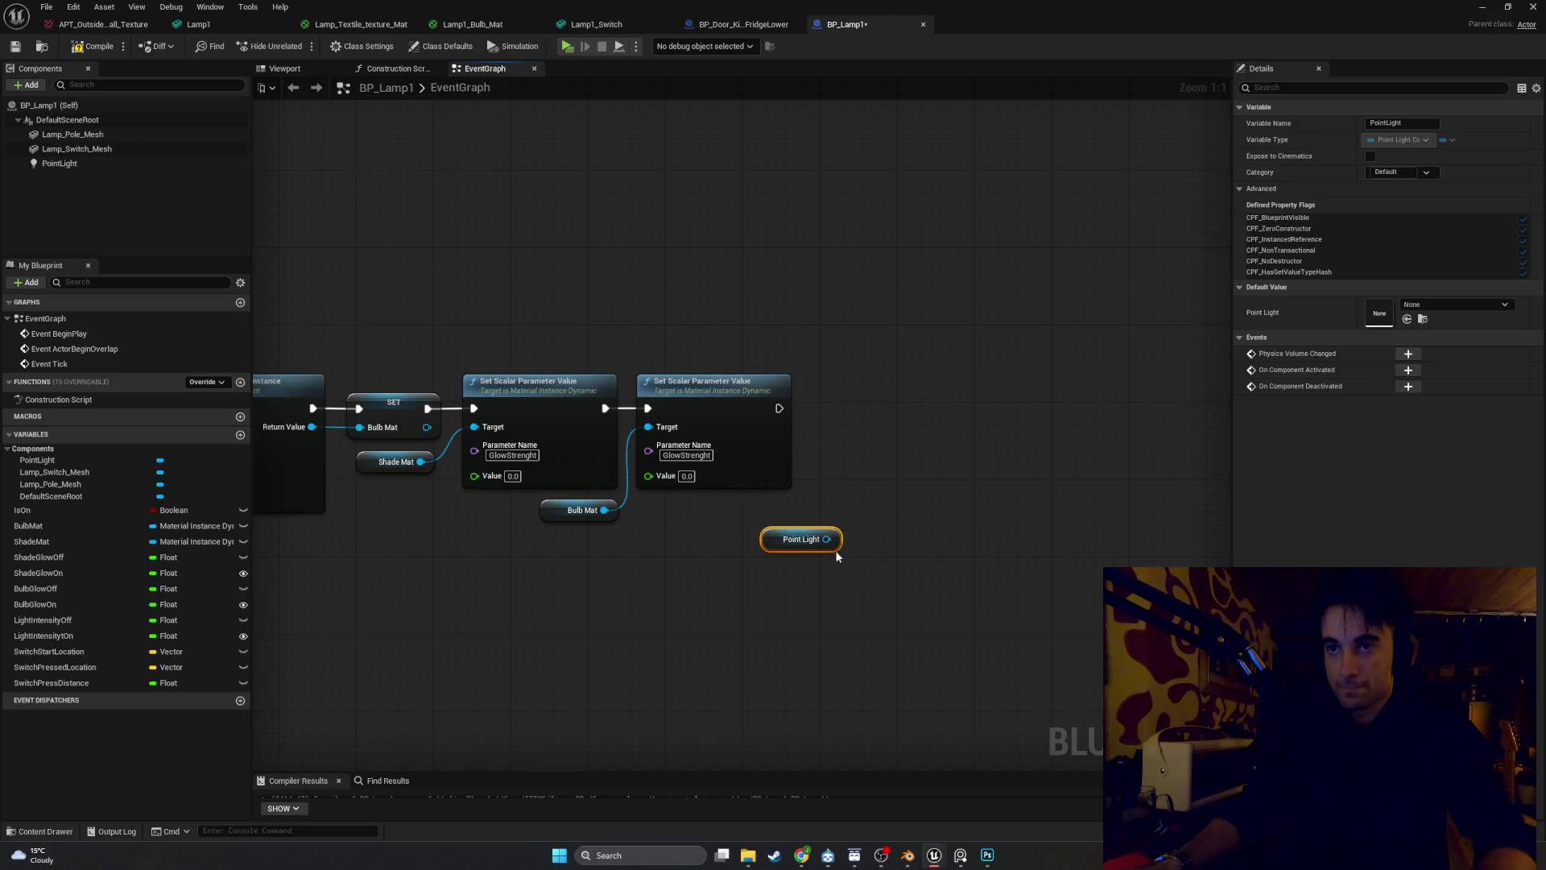
{"action": "mouse_move", "coordinate": [826, 539]}
{"action": "left_mouse_down"}
{"action": "mouse_move", "coordinate": [967, 525]}
{"action": "mouse_move", "coordinate": [981, 506]}
{"action": "left_mouse_up"}
{"action": "type", "text": "set visi"}
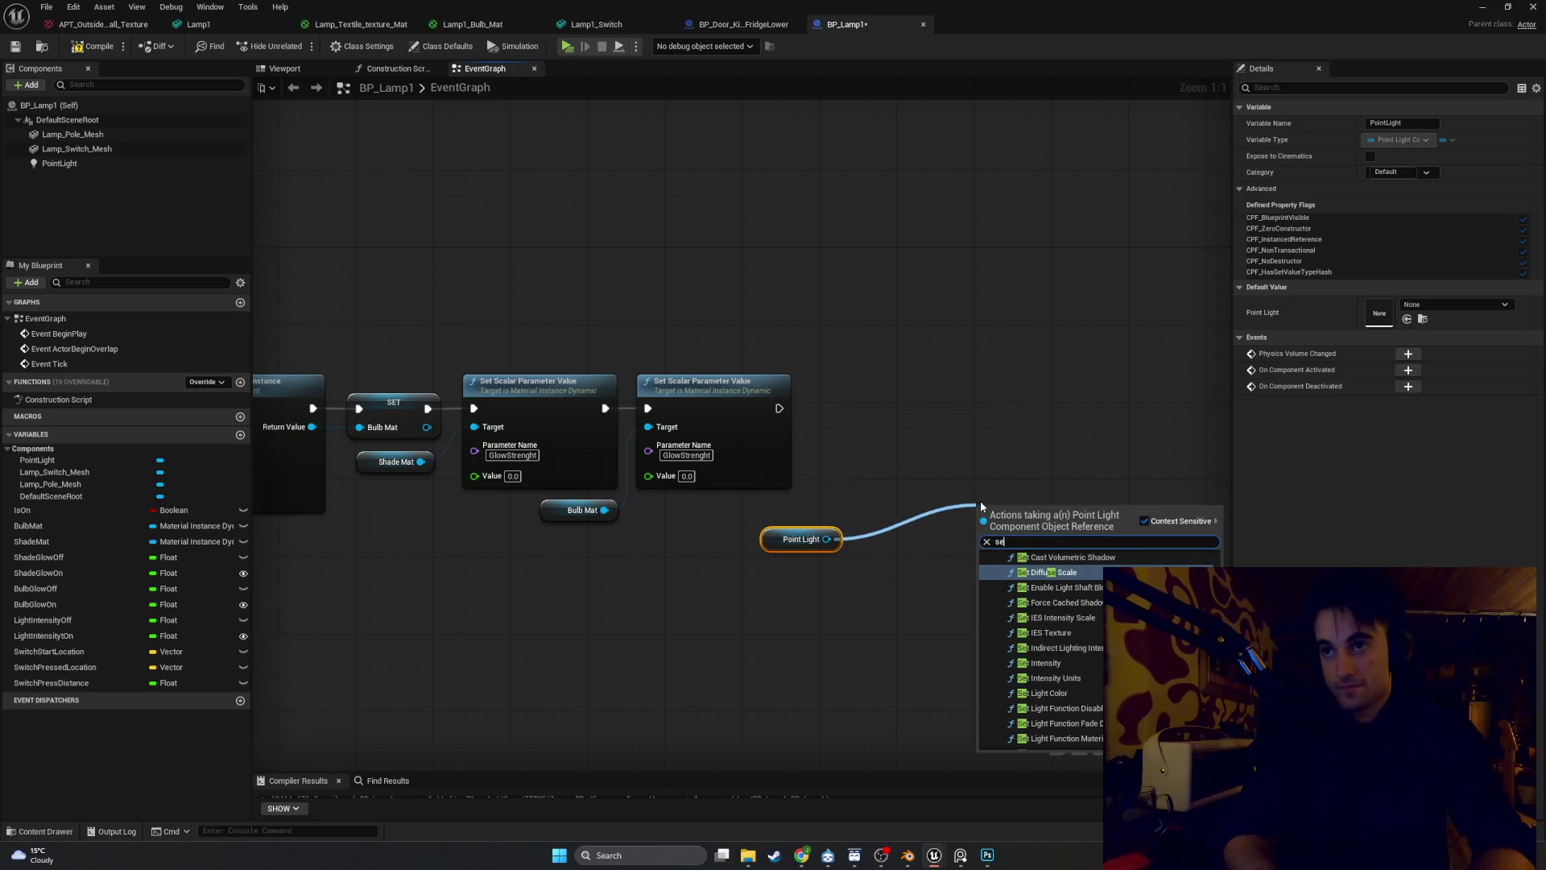
{"action": "key", "text": "Return"}
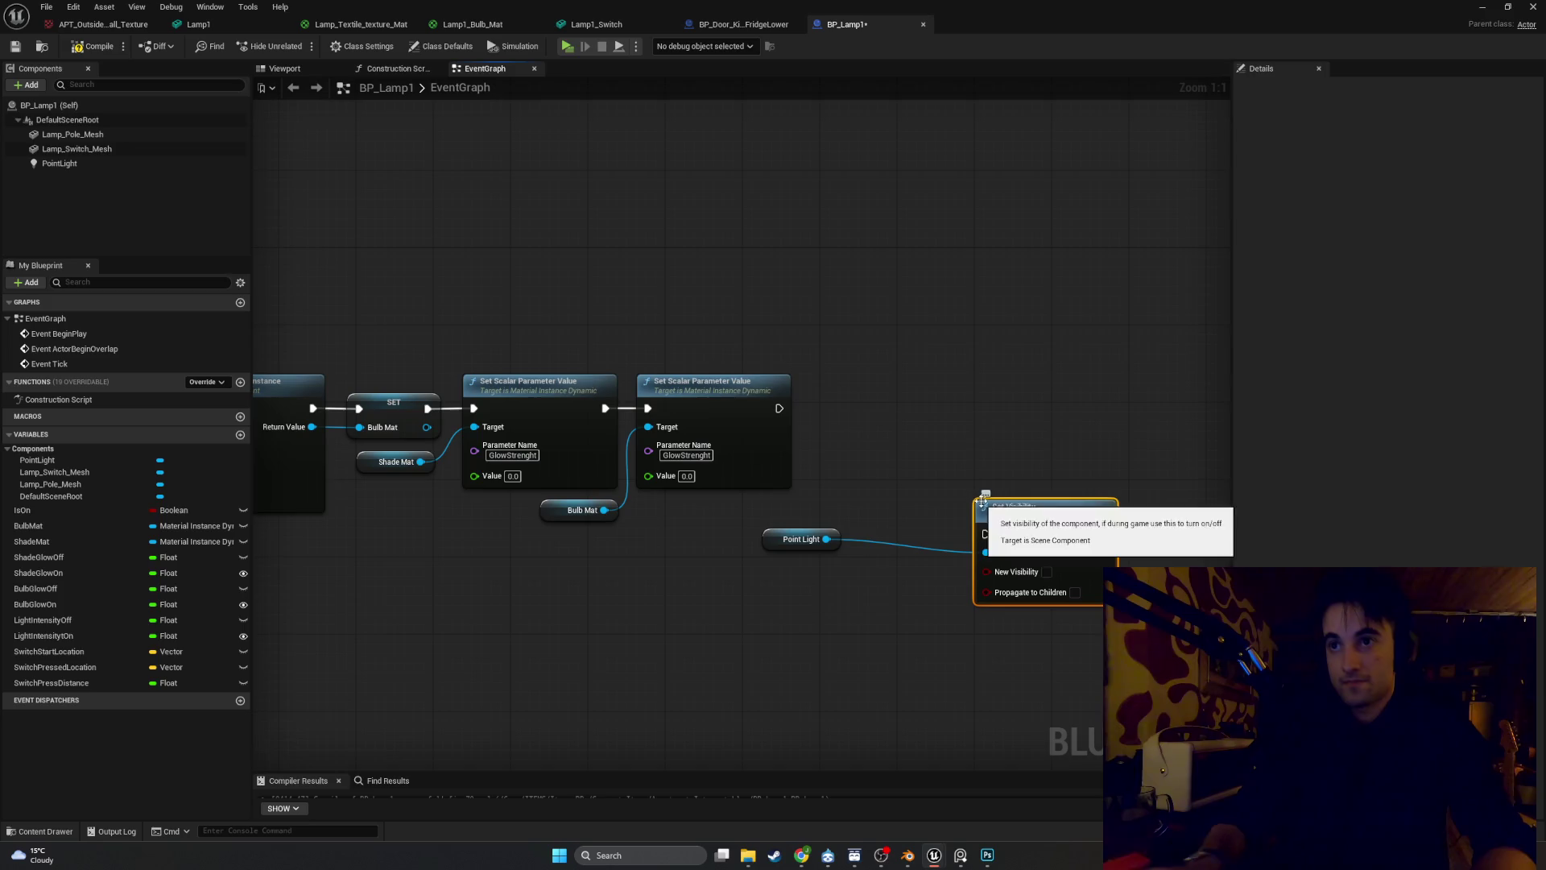
{"action": "left_click_drag", "start_coordinate": [1025, 520], "coordinate": [823, 355]}
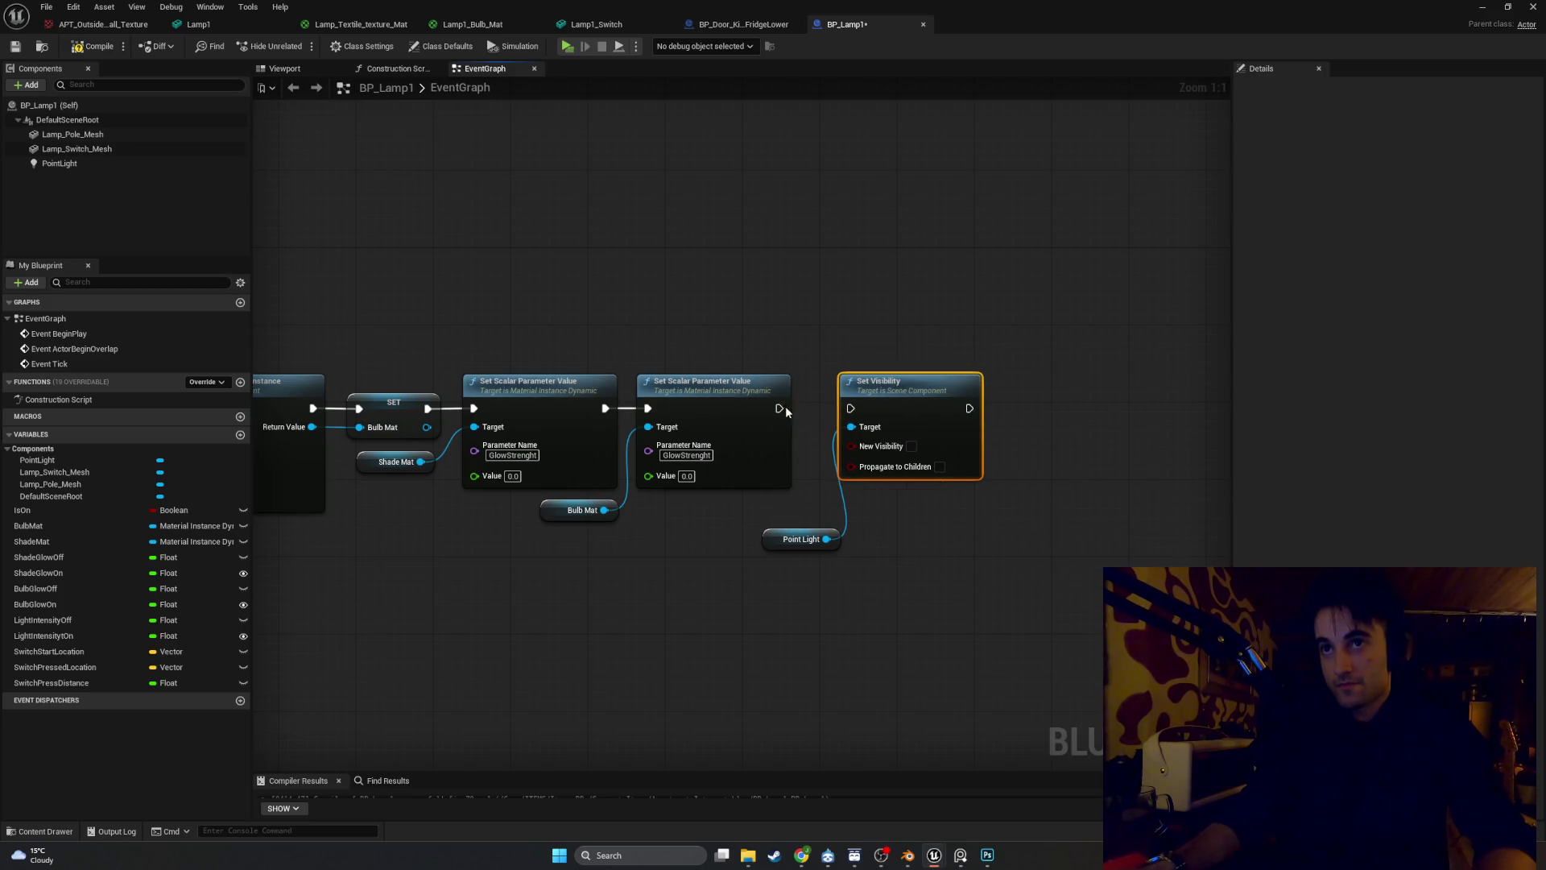
{"action": "mouse_move", "coordinate": [778, 408]}
{"action": "left_mouse_down"}
{"action": "mouse_move", "coordinate": [850, 409]}
{"action": "mouse_move", "coordinate": [872, 392]}
{"action": "left_mouse_up"}
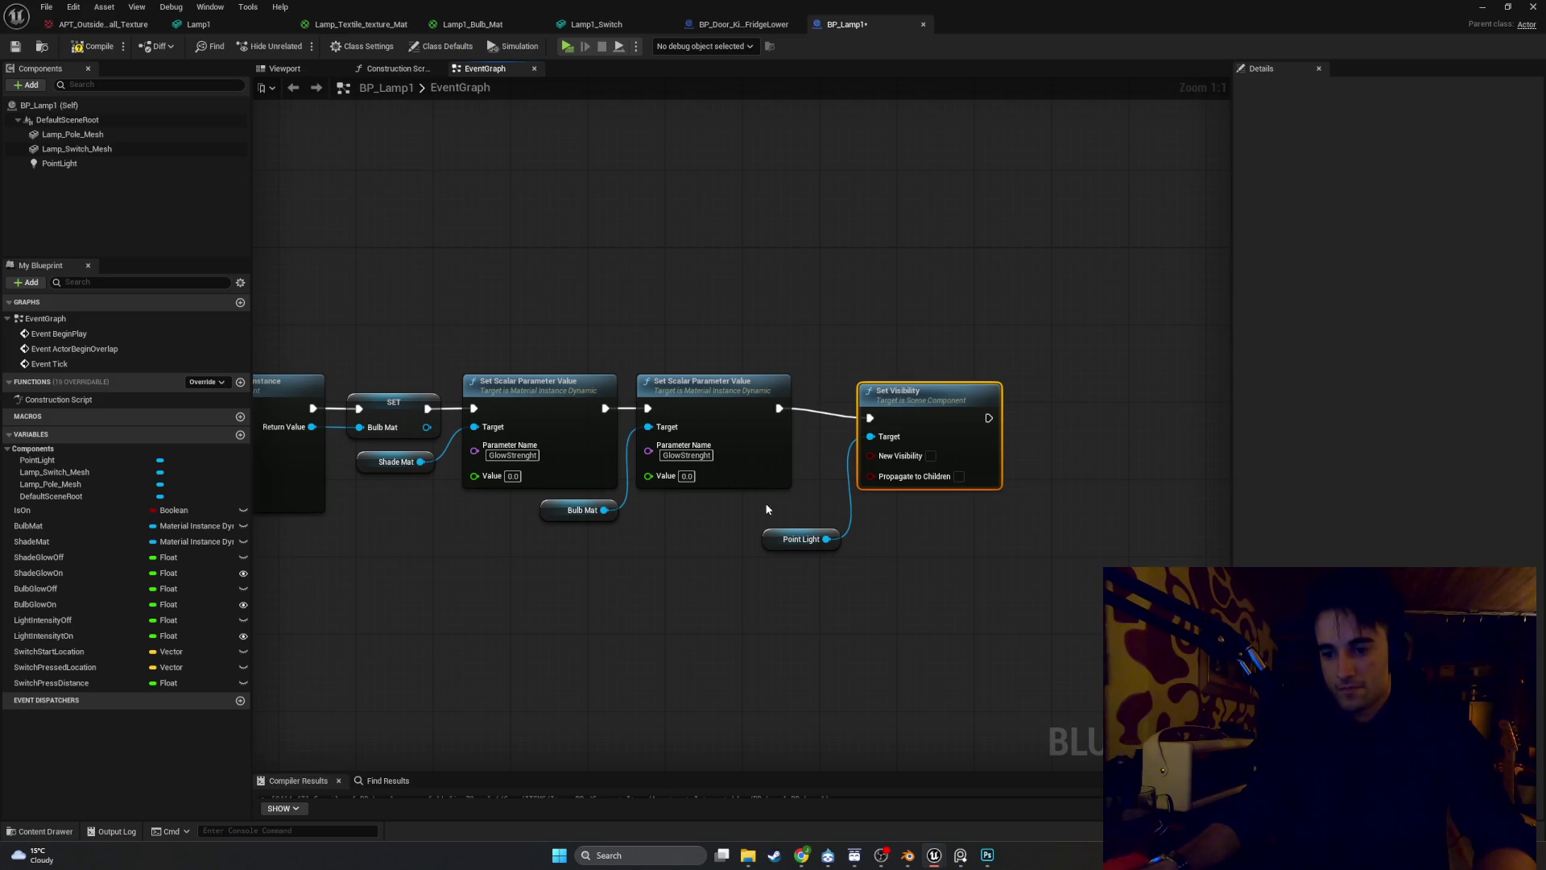
Align Set Visibility and the Point Light node so their wires run straight
{"action": "left_click_drag", "start_coordinate": [909, 394], "coordinate": [910, 384]}
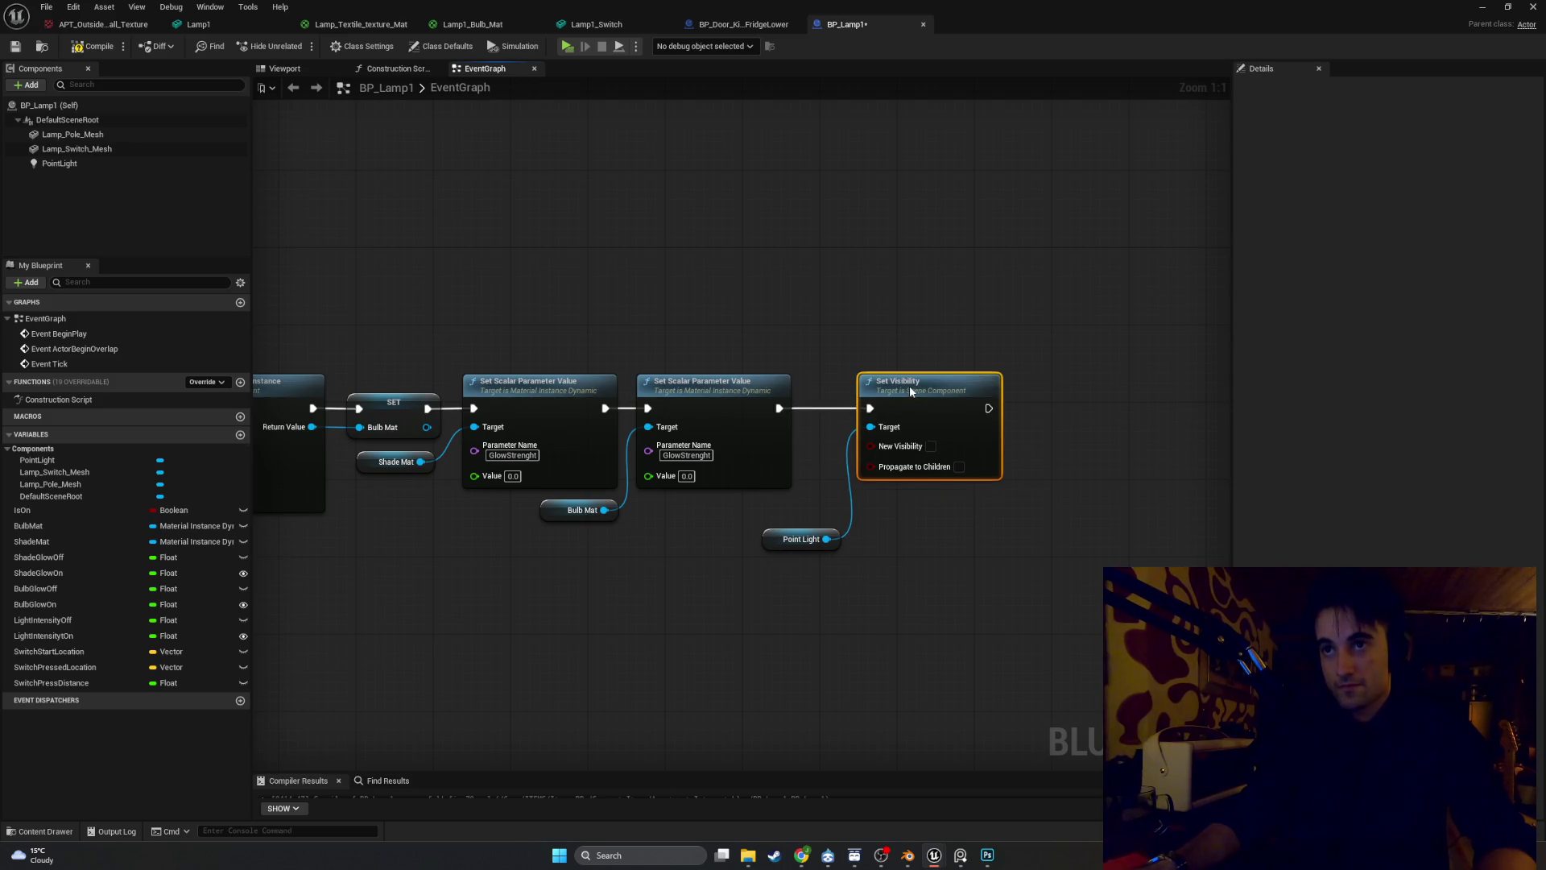
{"action": "left_click_drag", "start_coordinate": [780, 533], "coordinate": [750, 504]}
{"action": "left_click_drag", "start_coordinate": [910, 396], "coordinate": [871, 396]}
{"action": "left_click_drag", "start_coordinate": [747, 516], "coordinate": [737, 516]}
{"action": "left_click", "coordinate": [822, 524]}
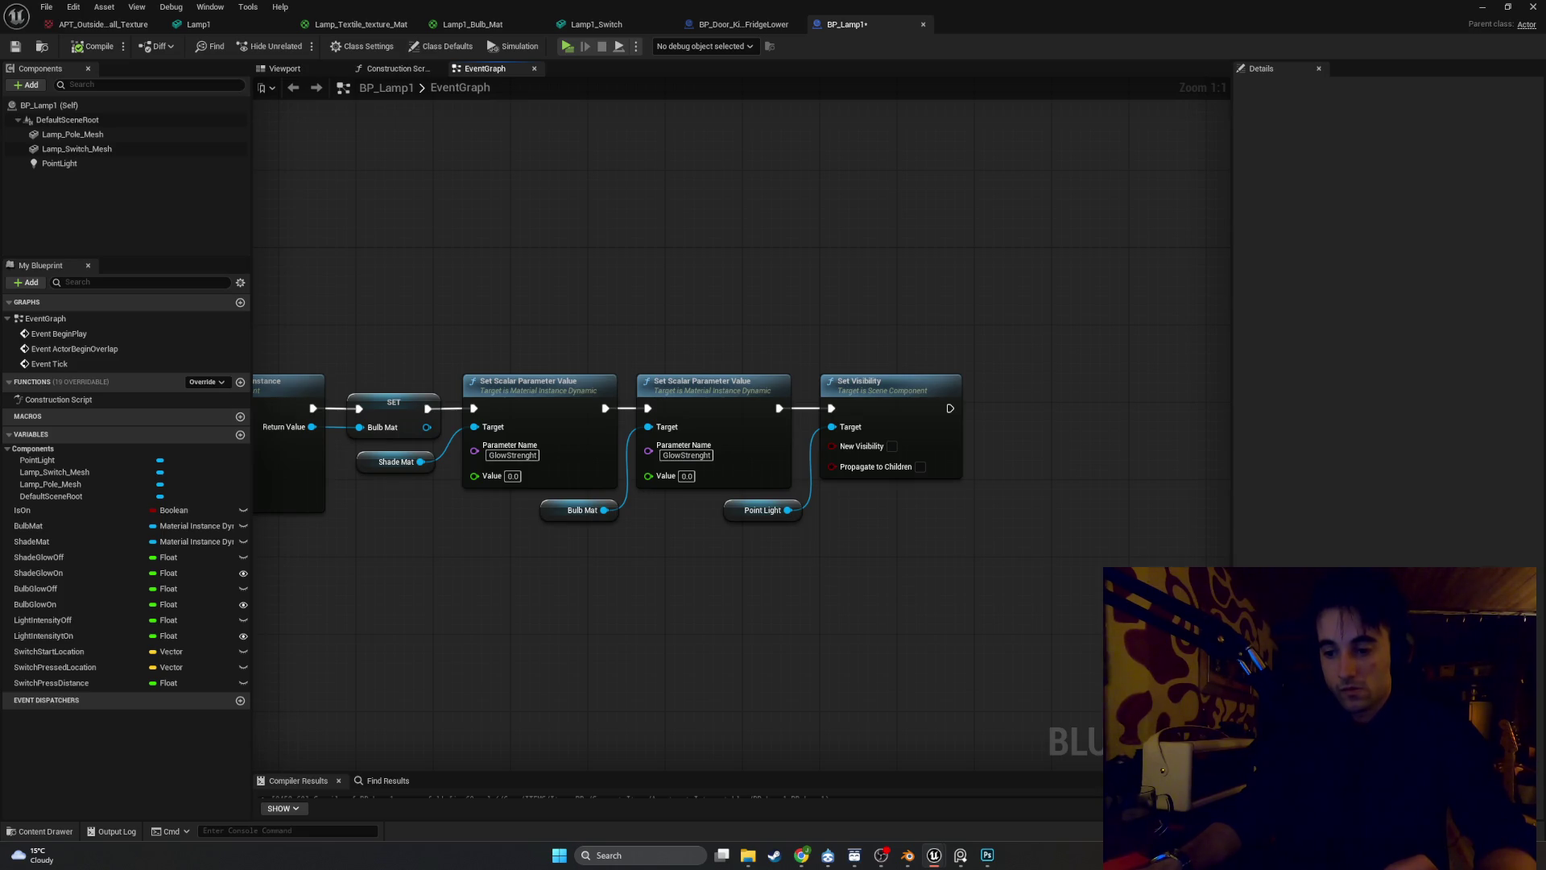
{"action": "scroll", "coordinate": [767, 653], "scroll_direction": "down", "scroll_amount": 3}
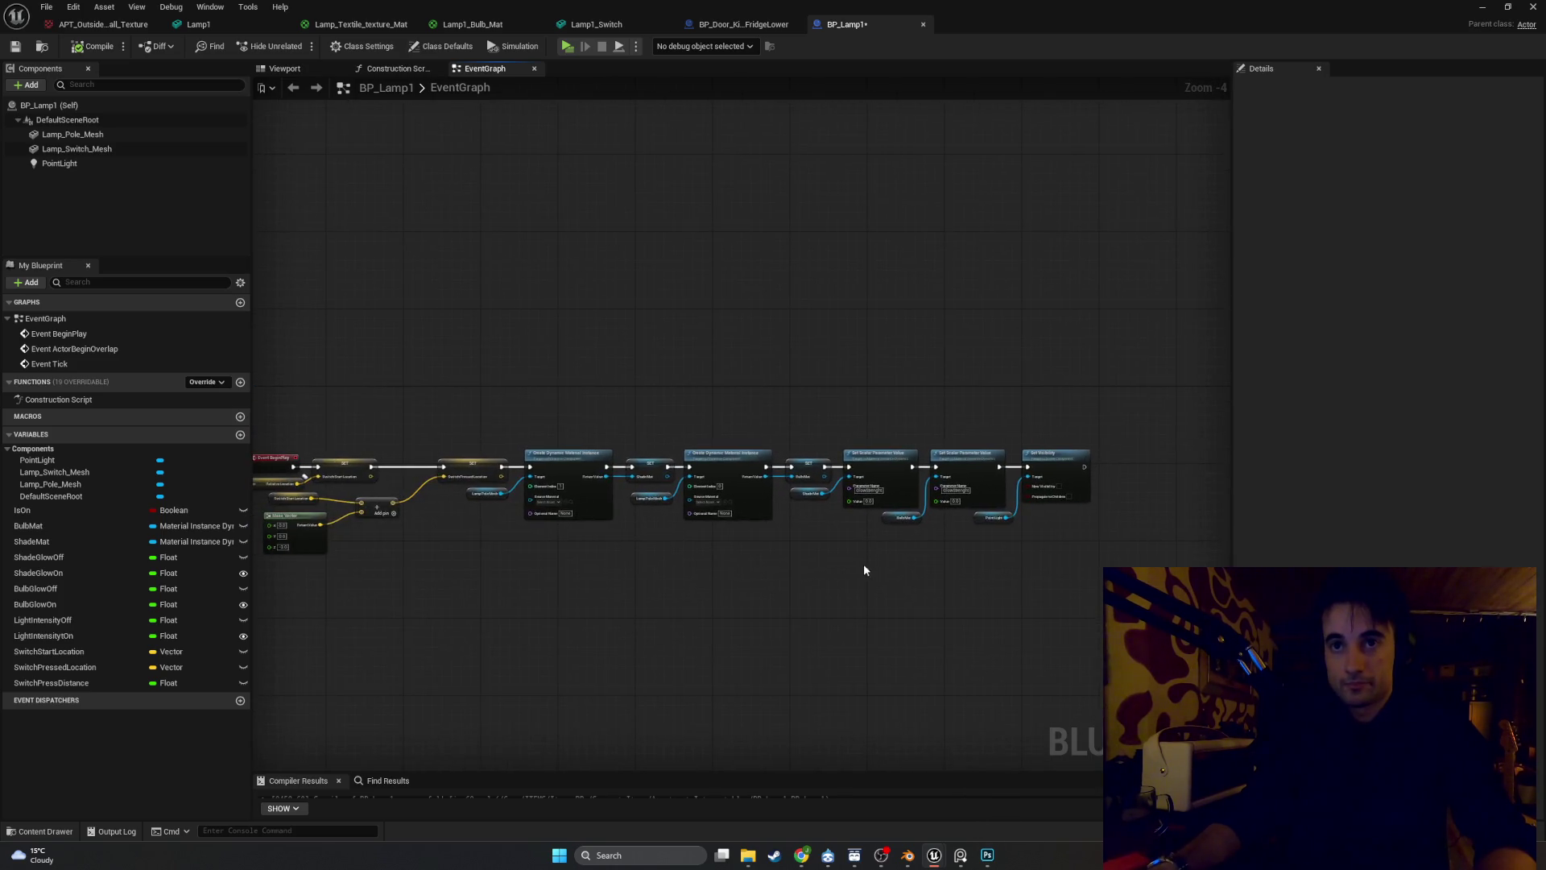
{"action": "scroll", "coordinate": [864, 564], "scroll_direction": "up", "scroll_amount": 2}
{"action": "left_click_drag", "start_coordinate": [832, 577], "coordinate": [694, 520]}
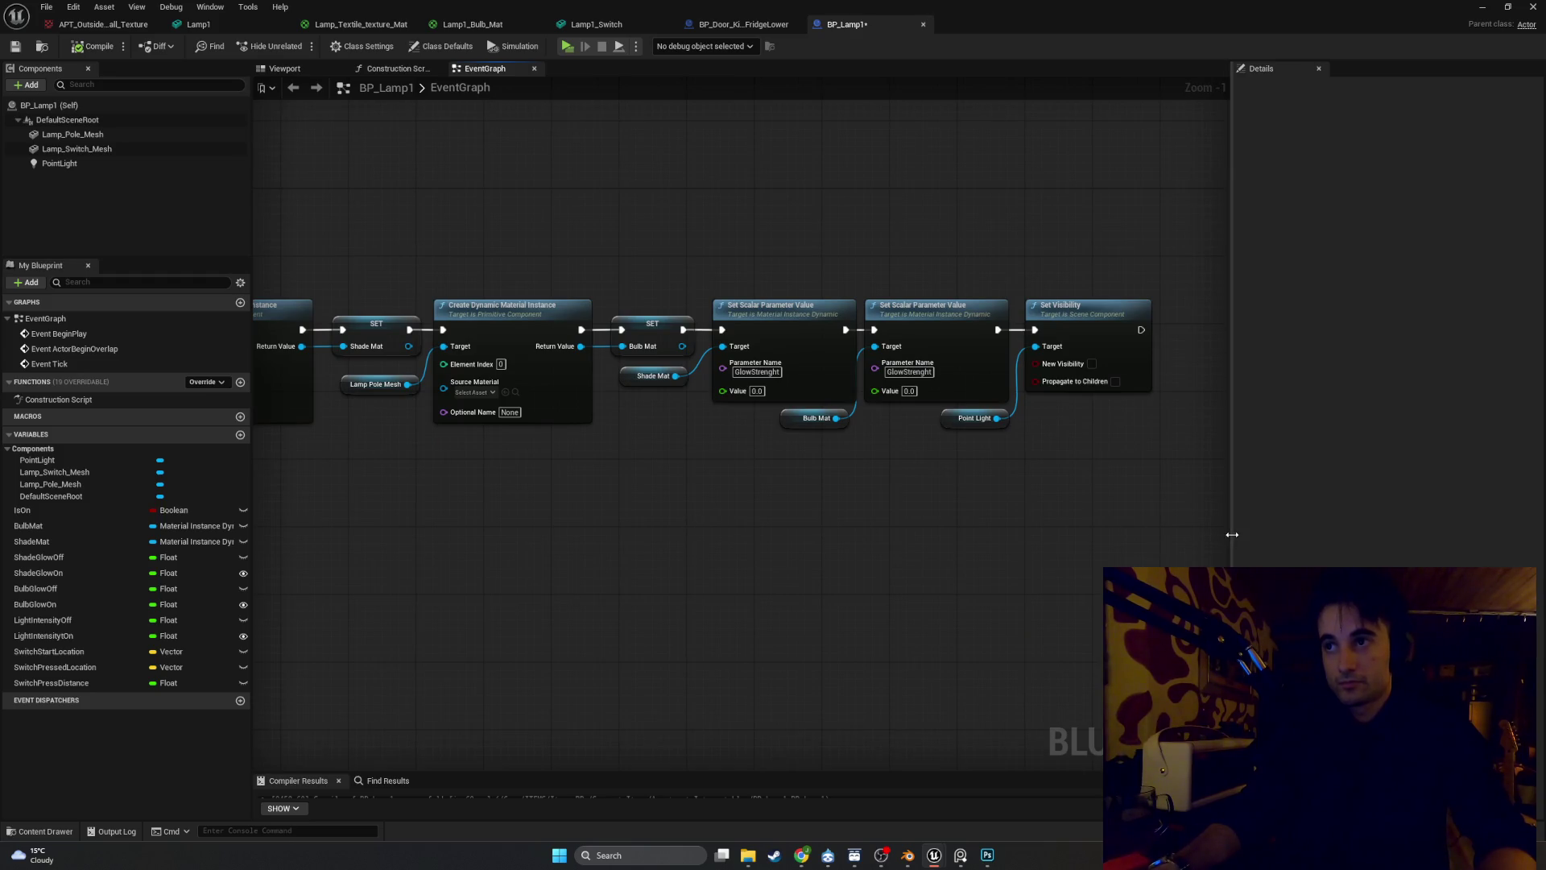
{"action": "left_click_drag", "start_coordinate": [1229, 537], "coordinate": [1526, 537]}
{"action": "left_click_drag", "start_coordinate": [973, 546], "coordinate": [1277, 574]}
{"action": "key", "text": "shift+super+s"}
{"action": "mouse_move", "coordinate": [1529, 535]}
{"action": "left_mouse_down"}
{"action": "mouse_move", "coordinate": [594, 304]}
{"action": "mouse_move", "coordinate": [304, 259]}
{"action": "left_mouse_up"}
{"action": "left_click_drag", "start_coordinate": [532, 502], "coordinate": [1156, 479]}
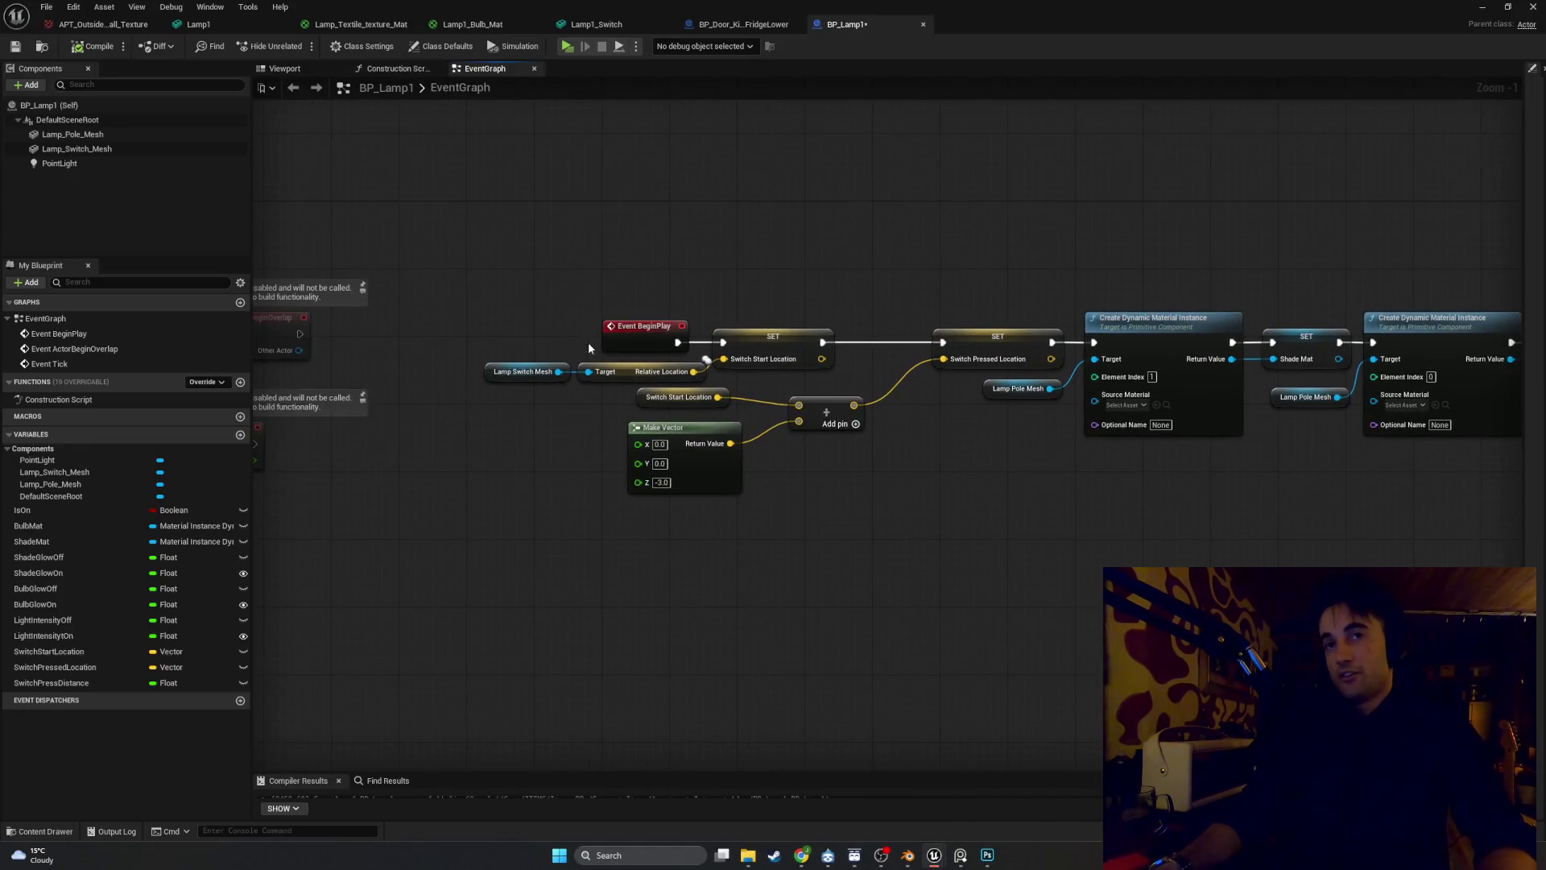
{"action": "left_click_drag", "start_coordinate": [878, 354], "coordinate": [604, 487]}
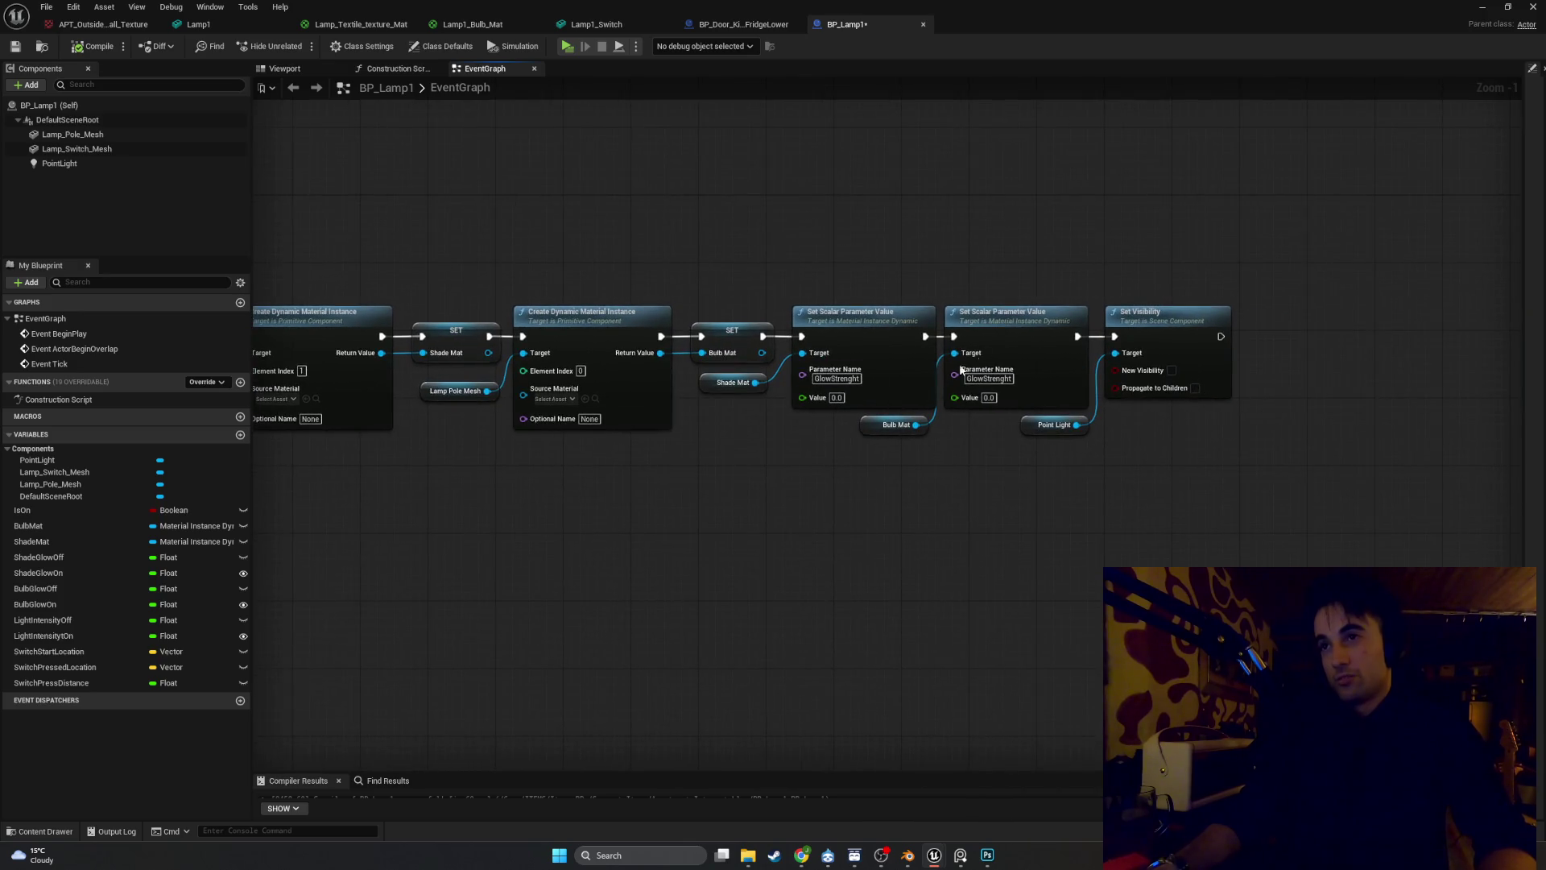
{"action": "mouse_move", "coordinate": [326, 489]}
{"action": "left_mouse_down"}
{"action": "mouse_move", "coordinate": [518, 493]}
{"action": "mouse_move", "coordinate": [641, 400]}
{"action": "mouse_move", "coordinate": [631, 419]}
{"action": "mouse_move", "coordinate": [339, 414]}
{"action": "left_mouse_up"}
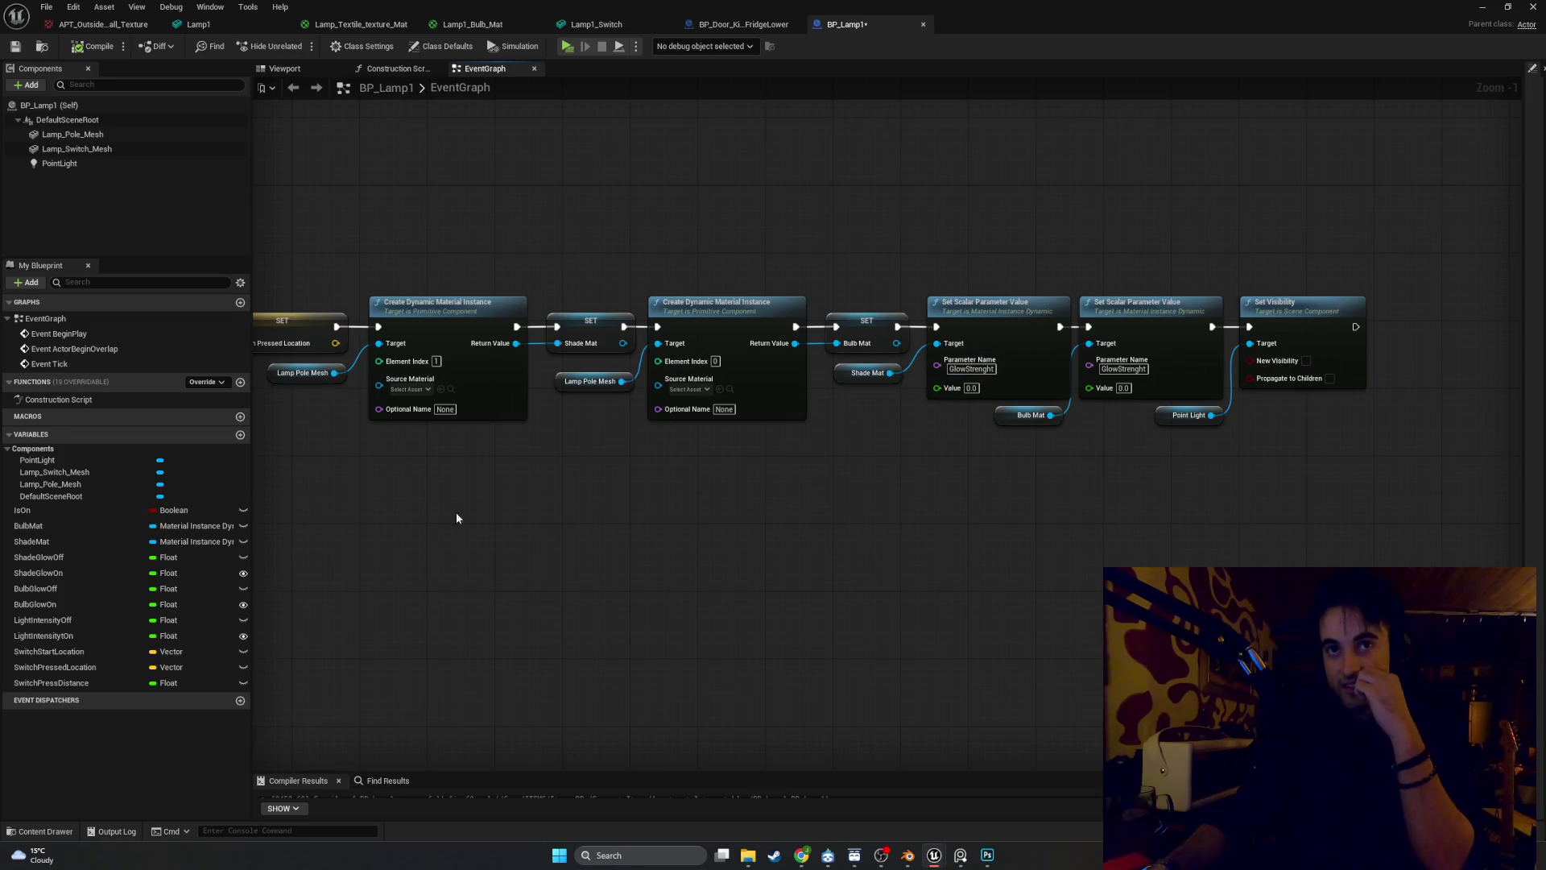
{"action": "mouse_move", "coordinate": [456, 518]}
{"action": "left_mouse_down"}
{"action": "mouse_move", "coordinate": [1069, 483]}
{"action": "mouse_move", "coordinate": [883, 481]}
{"action": "mouse_move", "coordinate": [887, 497]}
{"action": "mouse_move", "coordinate": [688, 422]}
{"action": "left_mouse_up"}
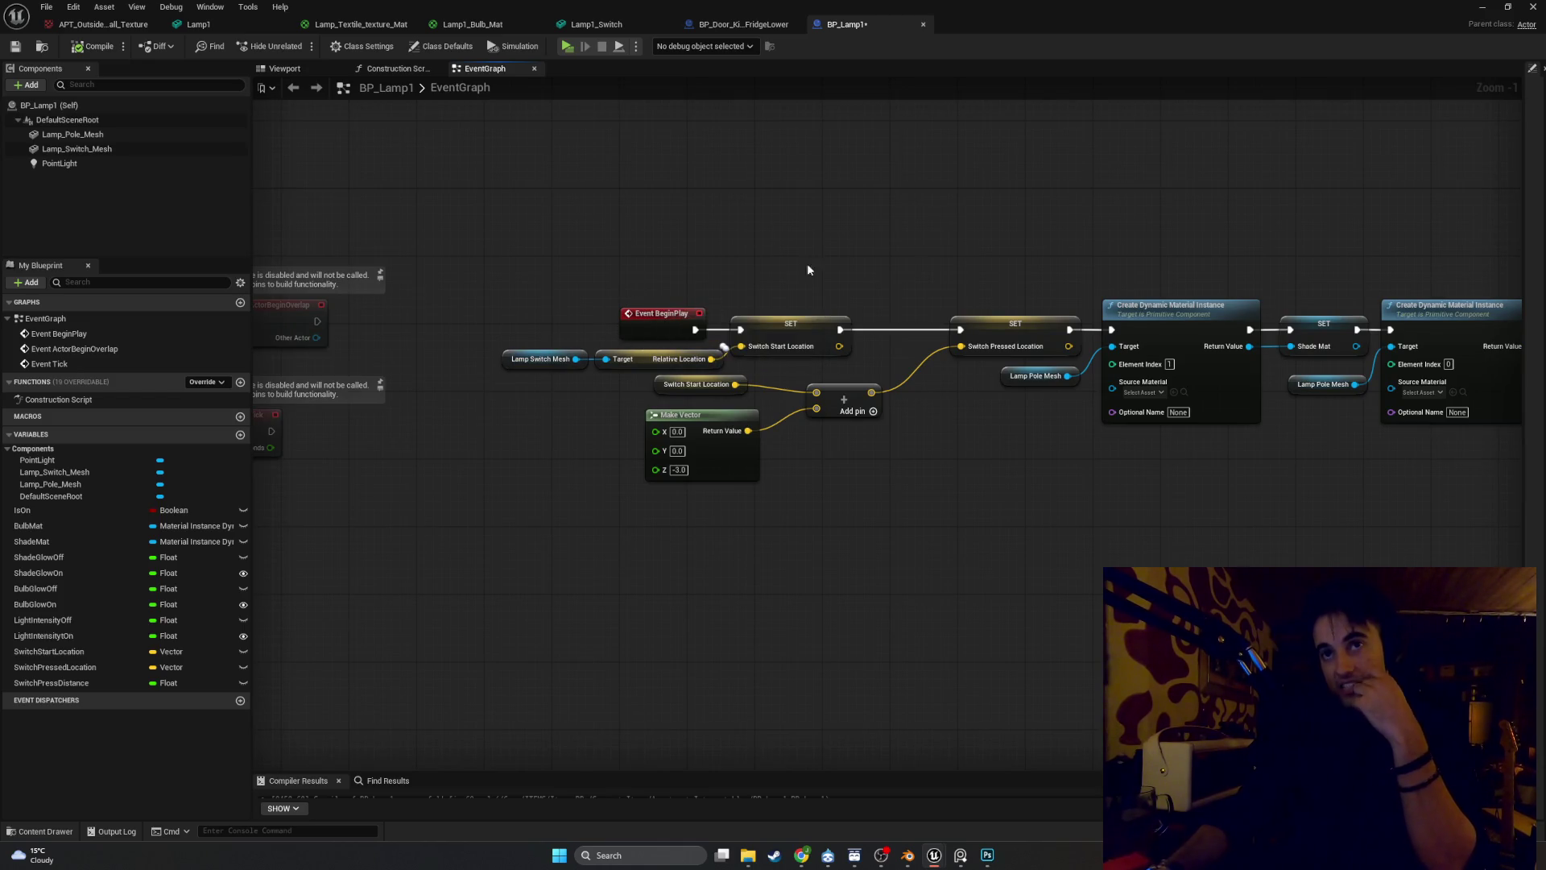
{"action": "mouse_move", "coordinate": [891, 325]}
{"action": "left_mouse_down"}
{"action": "mouse_move", "coordinate": [879, 322]}
{"action": "mouse_move", "coordinate": [1041, 384]}
{"action": "left_mouse_up"}
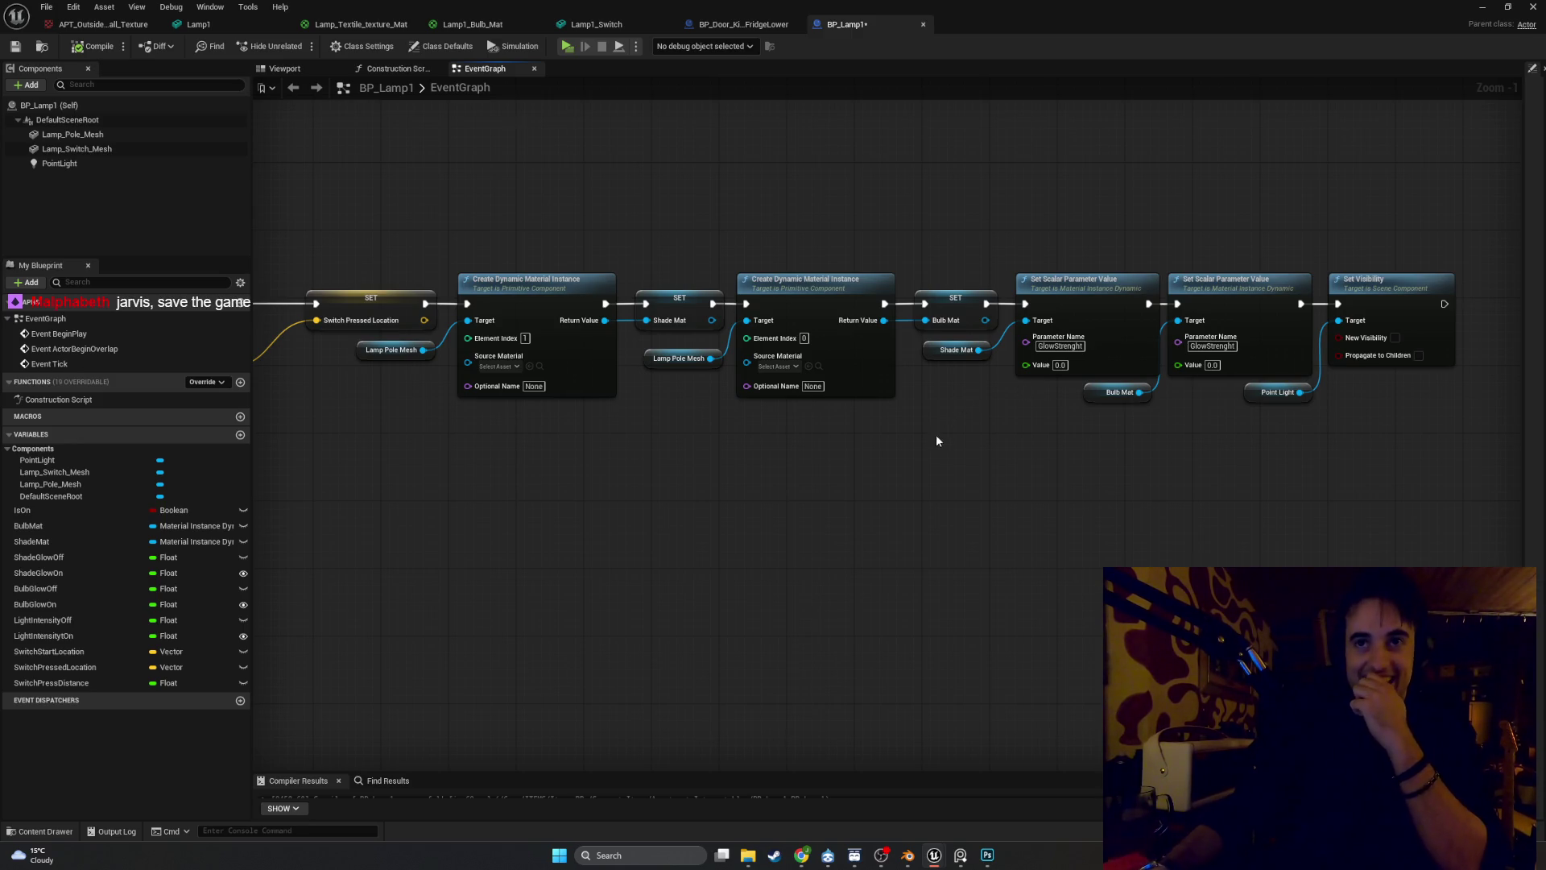
{"action": "mouse_move", "coordinate": [936, 433]}
{"action": "left_mouse_down"}
{"action": "mouse_move", "coordinate": [915, 528]}
{"action": "mouse_move", "coordinate": [974, 534]}
{"action": "mouse_move", "coordinate": [517, 497]}
{"action": "mouse_move", "coordinate": [616, 502]}
{"action": "left_mouse_up"}
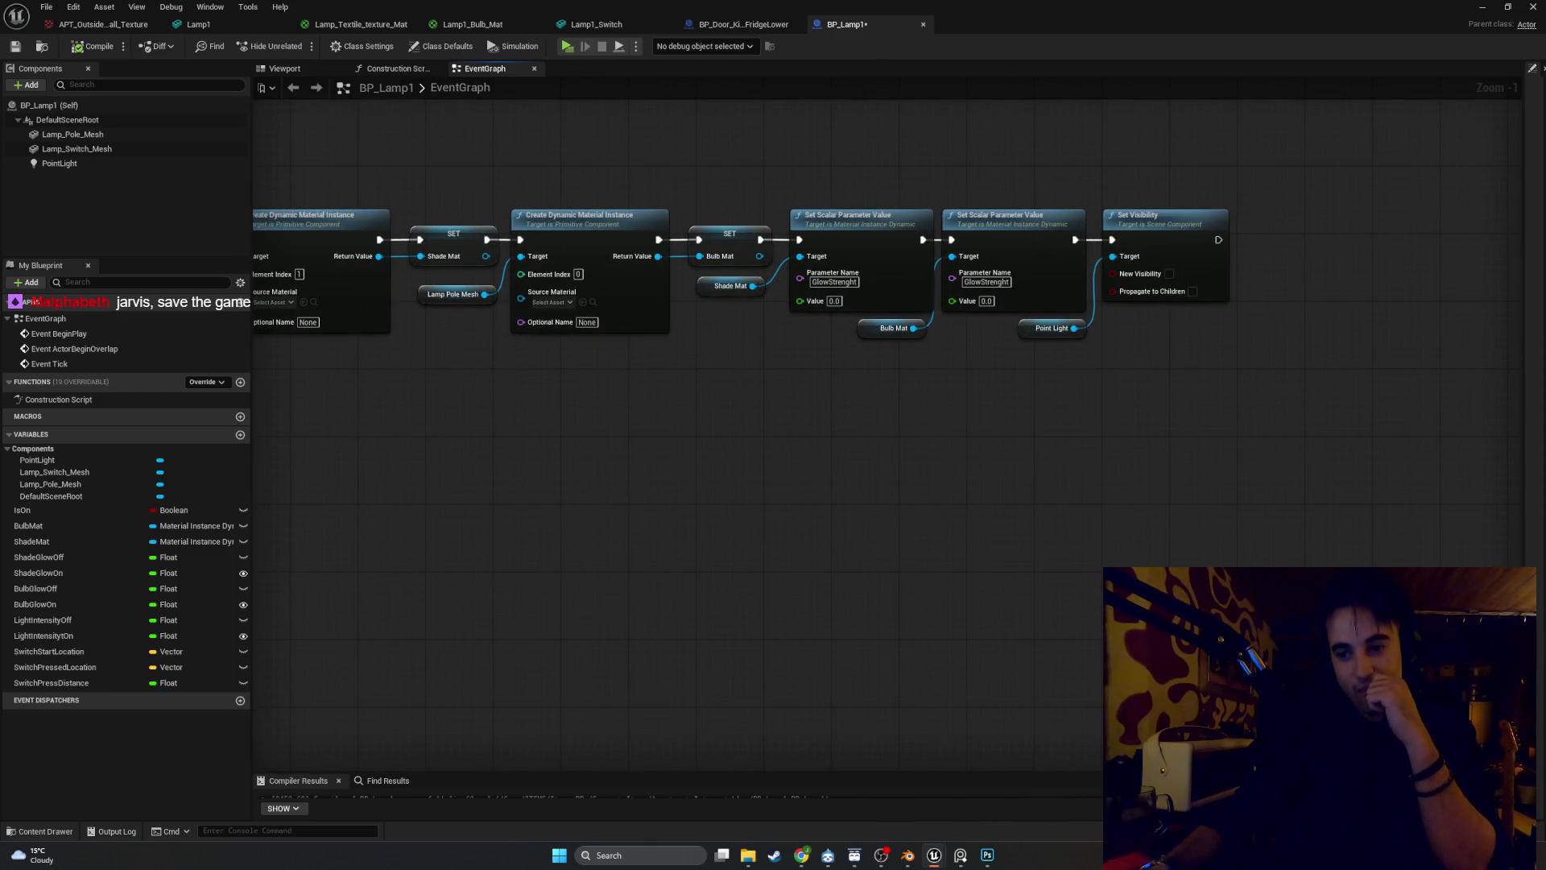
{"action": "left_click_drag", "start_coordinate": [1256, 564], "coordinate": [961, 564]}
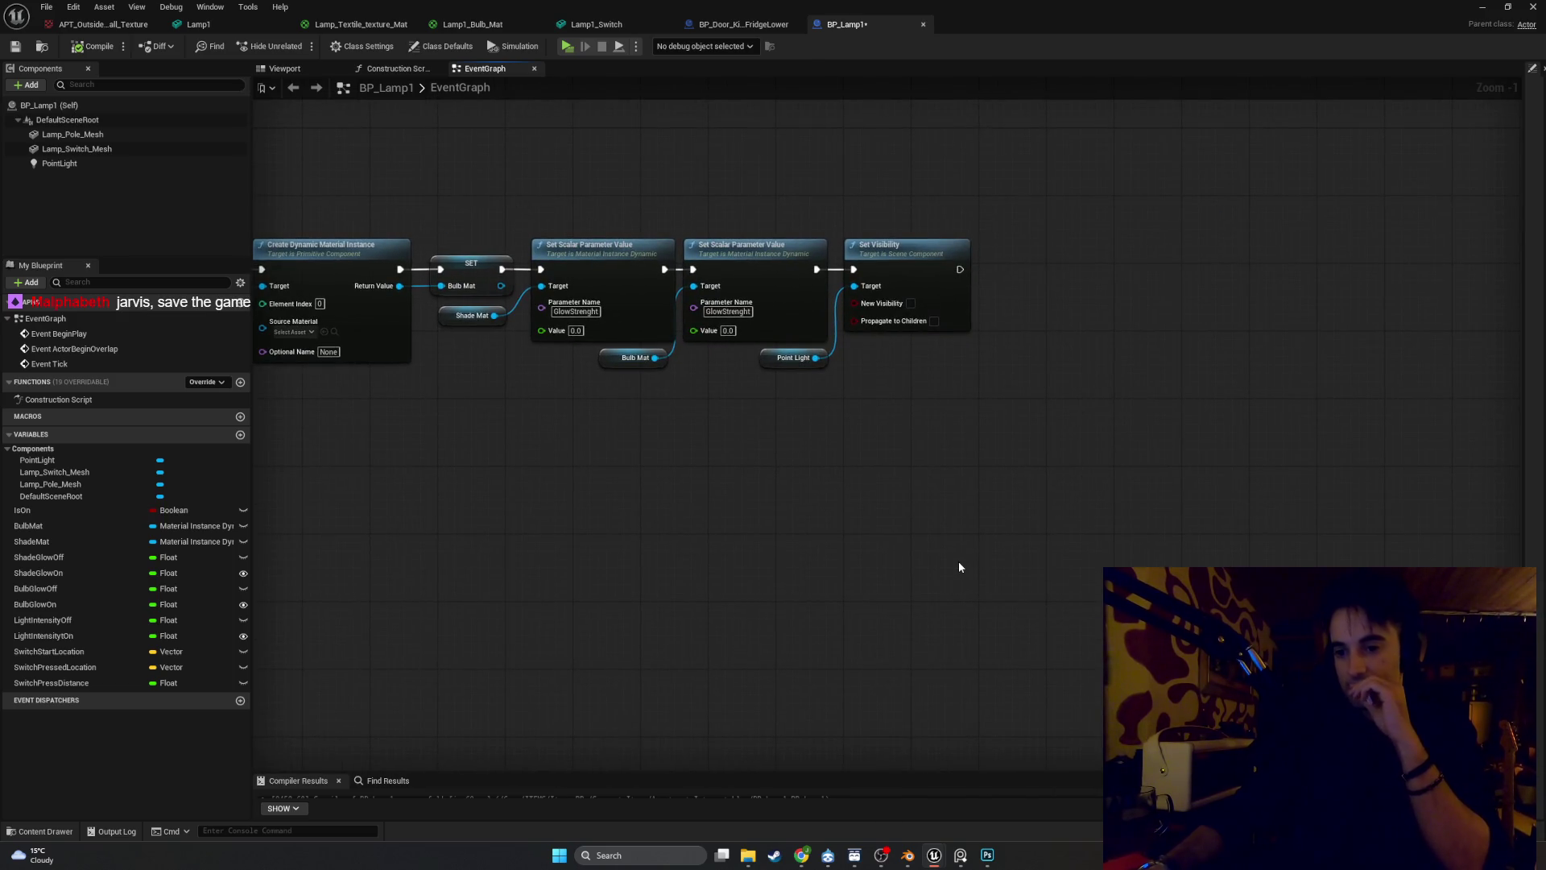
{"action": "left_click_drag", "start_coordinate": [958, 568], "coordinate": [997, 706]}
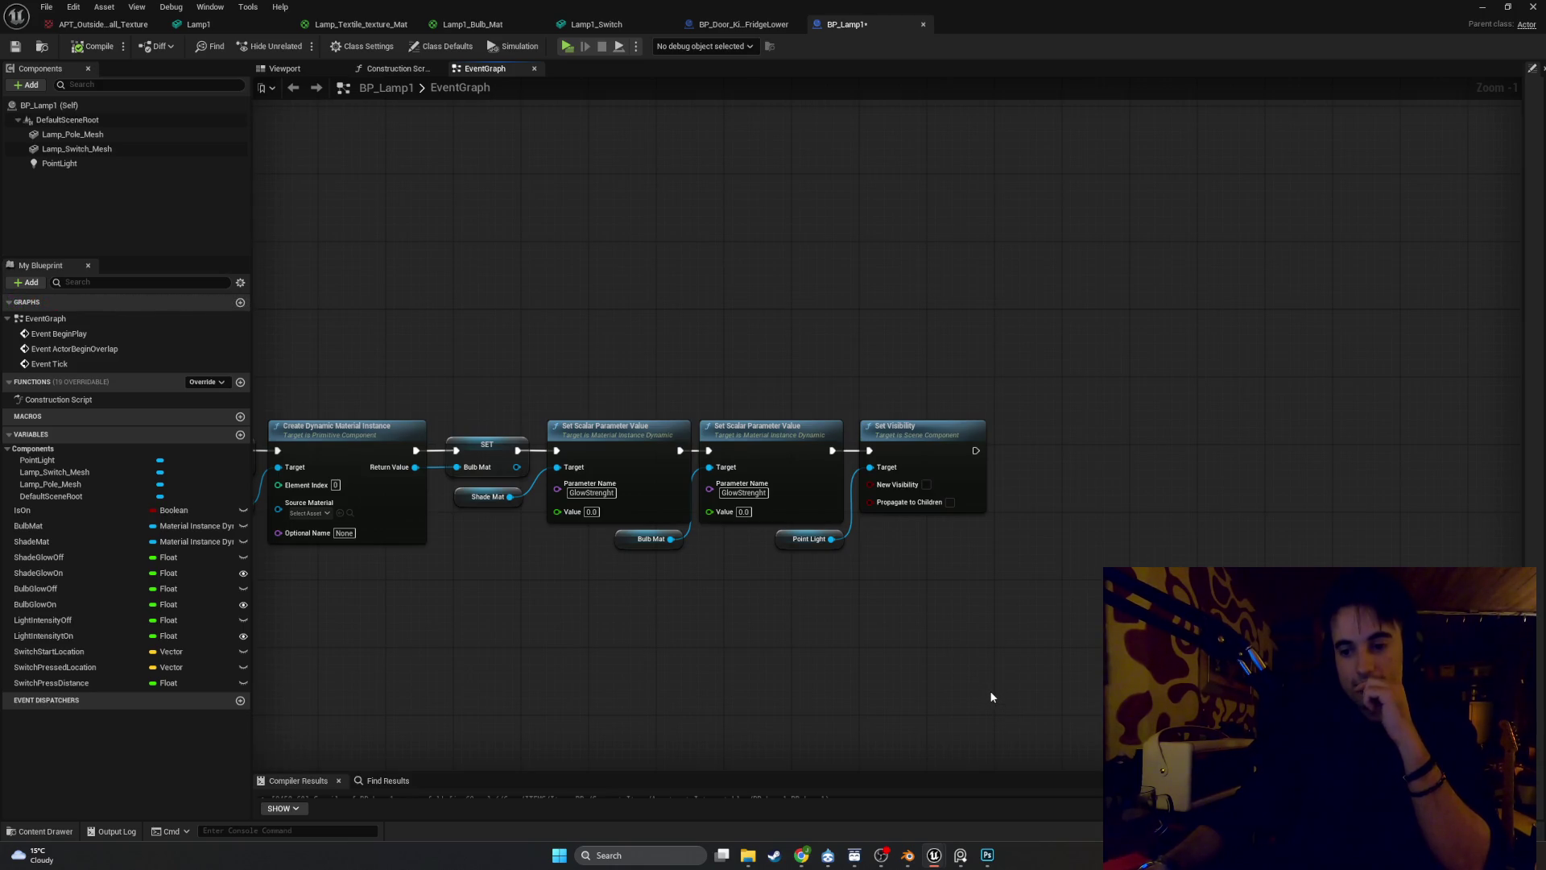
{"action": "mouse_move", "coordinate": [991, 694]}
{"action": "left_mouse_down"}
{"action": "mouse_move", "coordinate": [1018, 614]}
{"action": "mouse_move", "coordinate": [1211, 545]}
{"action": "mouse_move", "coordinate": [1427, 541]}
{"action": "left_mouse_up"}
{"action": "key", "text": "super+shift+s"}
{"action": "mouse_move", "coordinate": [1520, 513]}
{"action": "left_mouse_down"}
{"action": "mouse_move", "coordinate": [563, 213]}
{"action": "mouse_move", "coordinate": [326, 210]}
{"action": "left_mouse_up"}
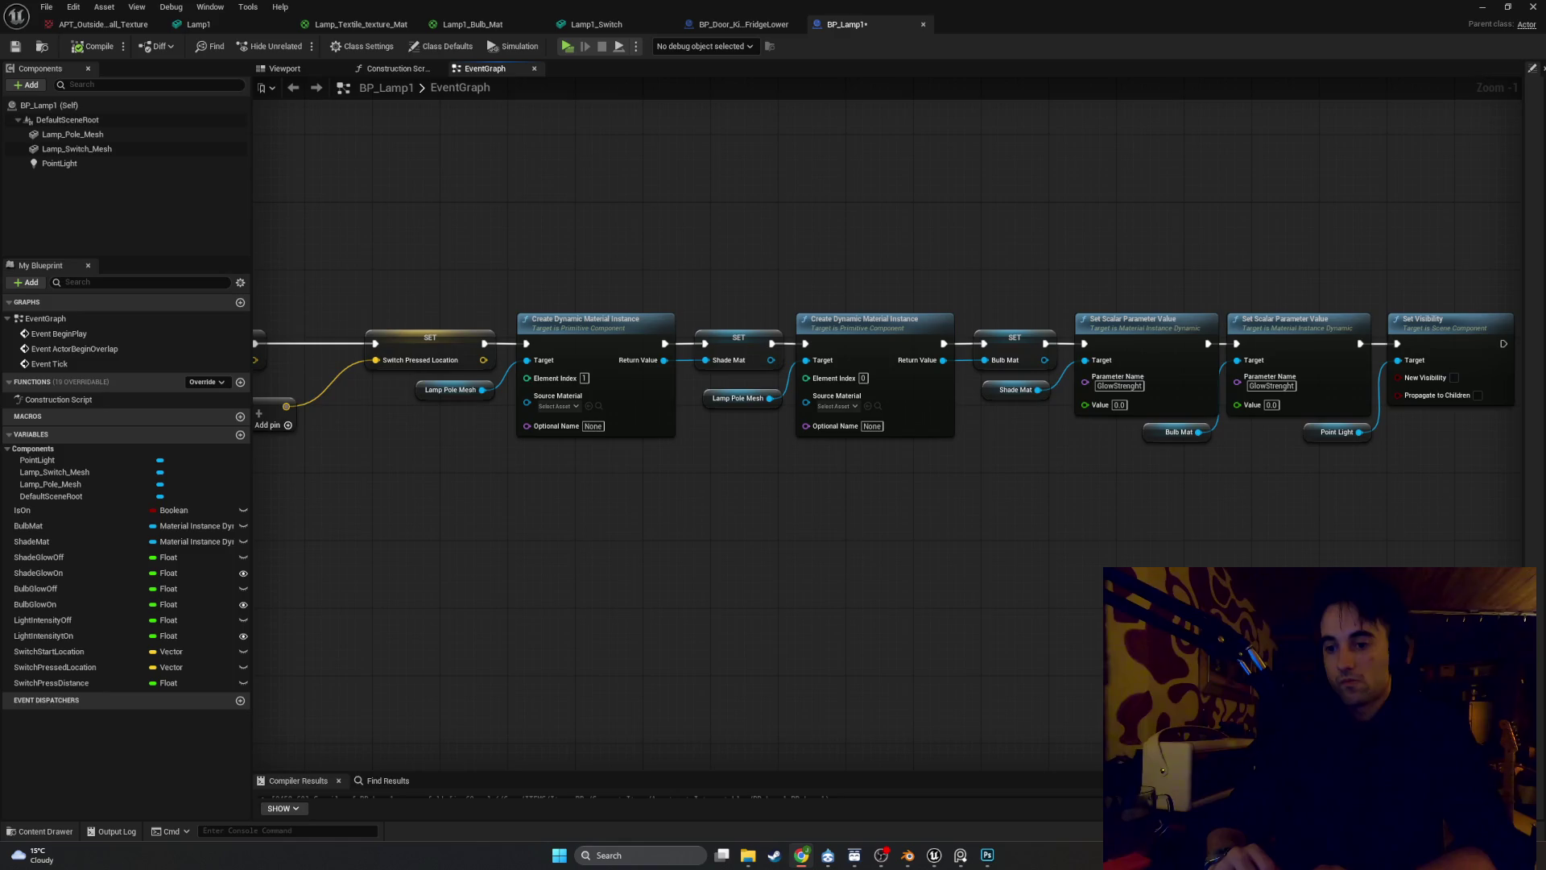
{"action": "scroll", "coordinate": [1280, 533], "scroll_direction": "up", "scroll_amount": 1}
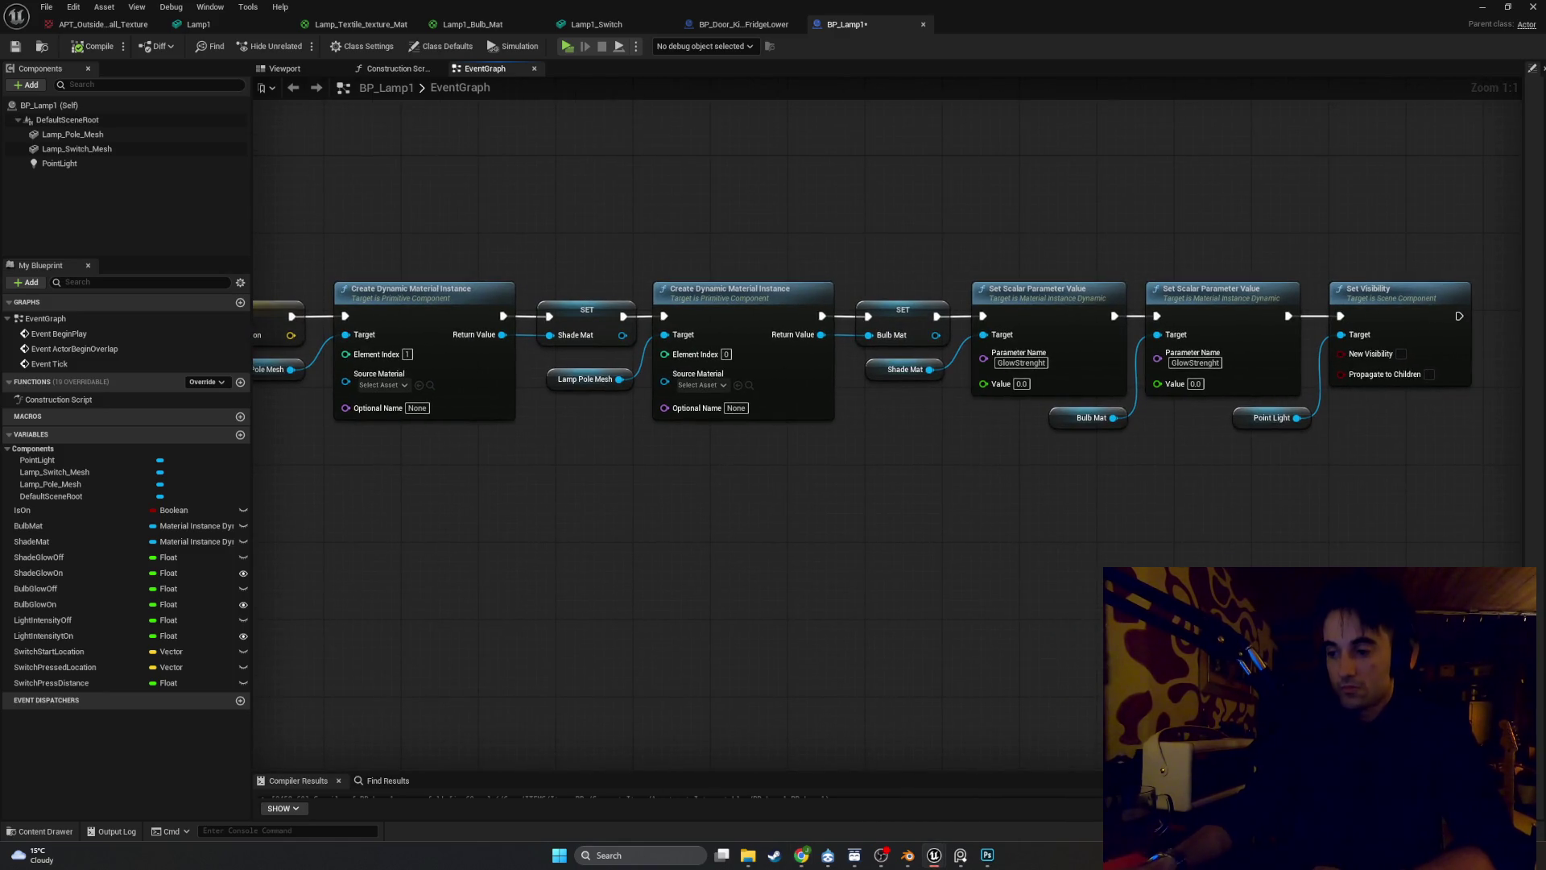
{"action": "mouse_move", "coordinate": [1032, 599]}
{"action": "left_mouse_down"}
{"action": "mouse_move", "coordinate": [1300, 577]}
{"action": "mouse_move", "coordinate": [1214, 610]}
{"action": "mouse_move", "coordinate": [1314, 612]}
{"action": "left_mouse_up"}
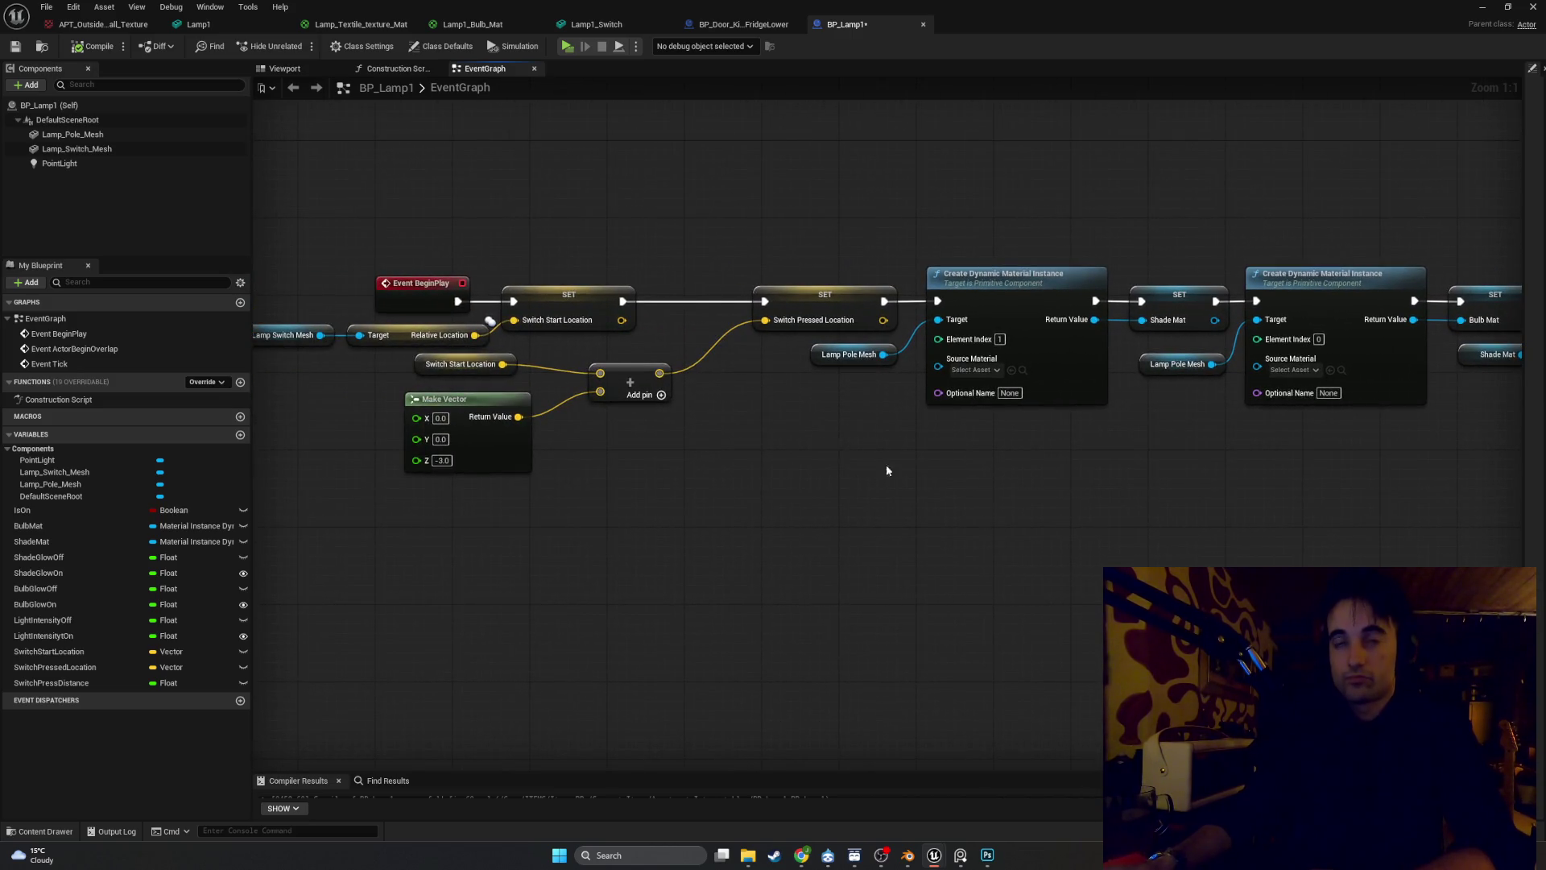
Straighten and shift the Switch Start Location, Make Vector and Add nodes to the right
{"action": "left_click_drag", "start_coordinate": [447, 376], "coordinate": [446, 386]}
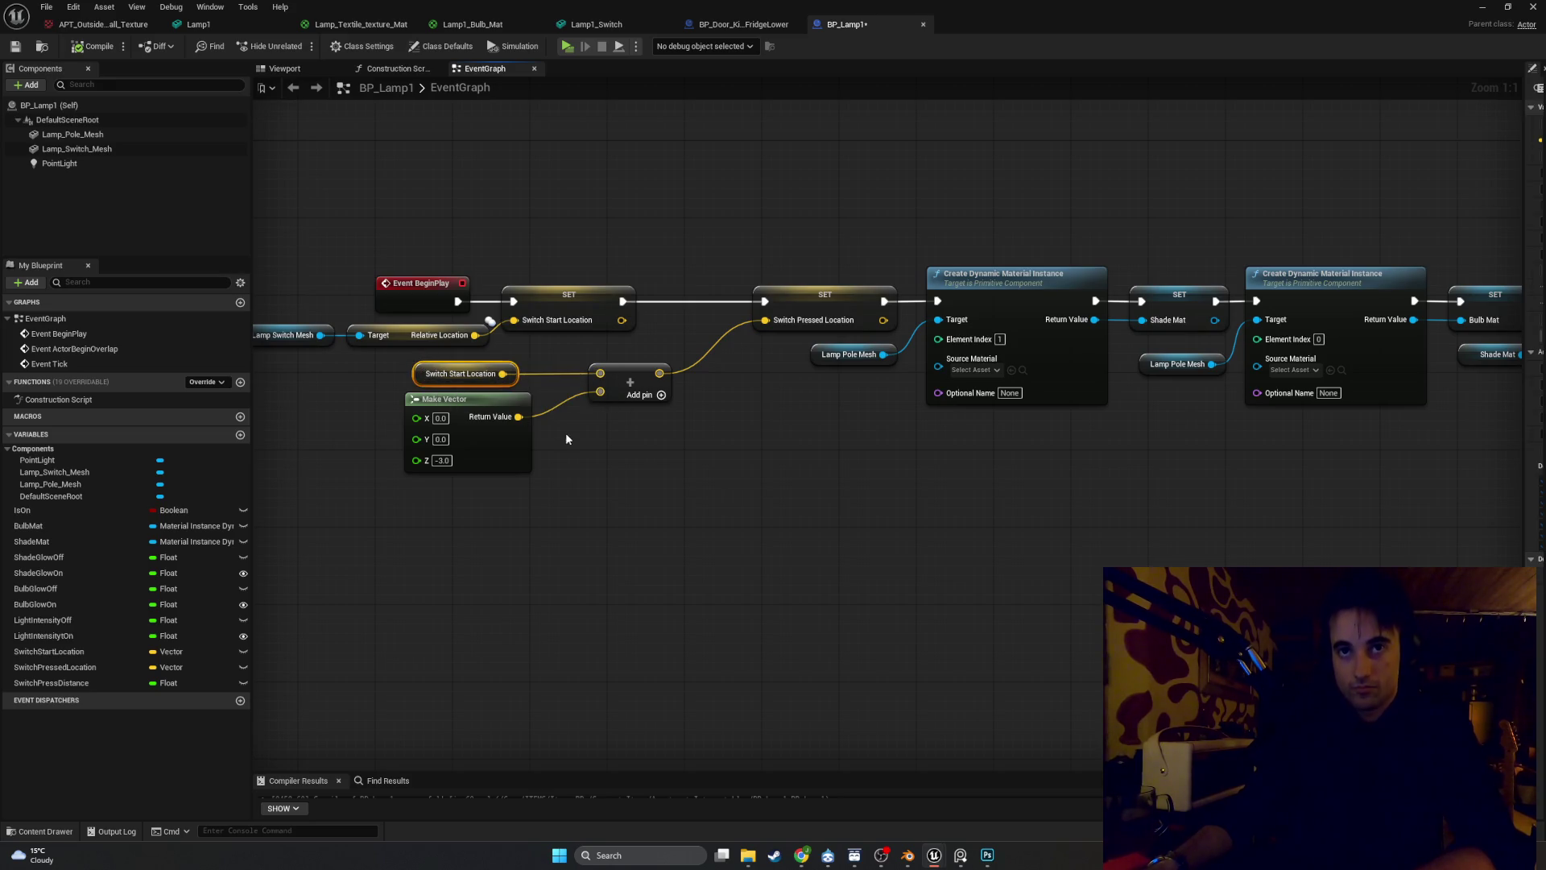
{"action": "left_click", "coordinate": [549, 468]}
{"action": "left_click_drag", "start_coordinate": [550, 468], "coordinate": [403, 359]}
{"action": "left_click_drag", "start_coordinate": [529, 442], "coordinate": [568, 441]}
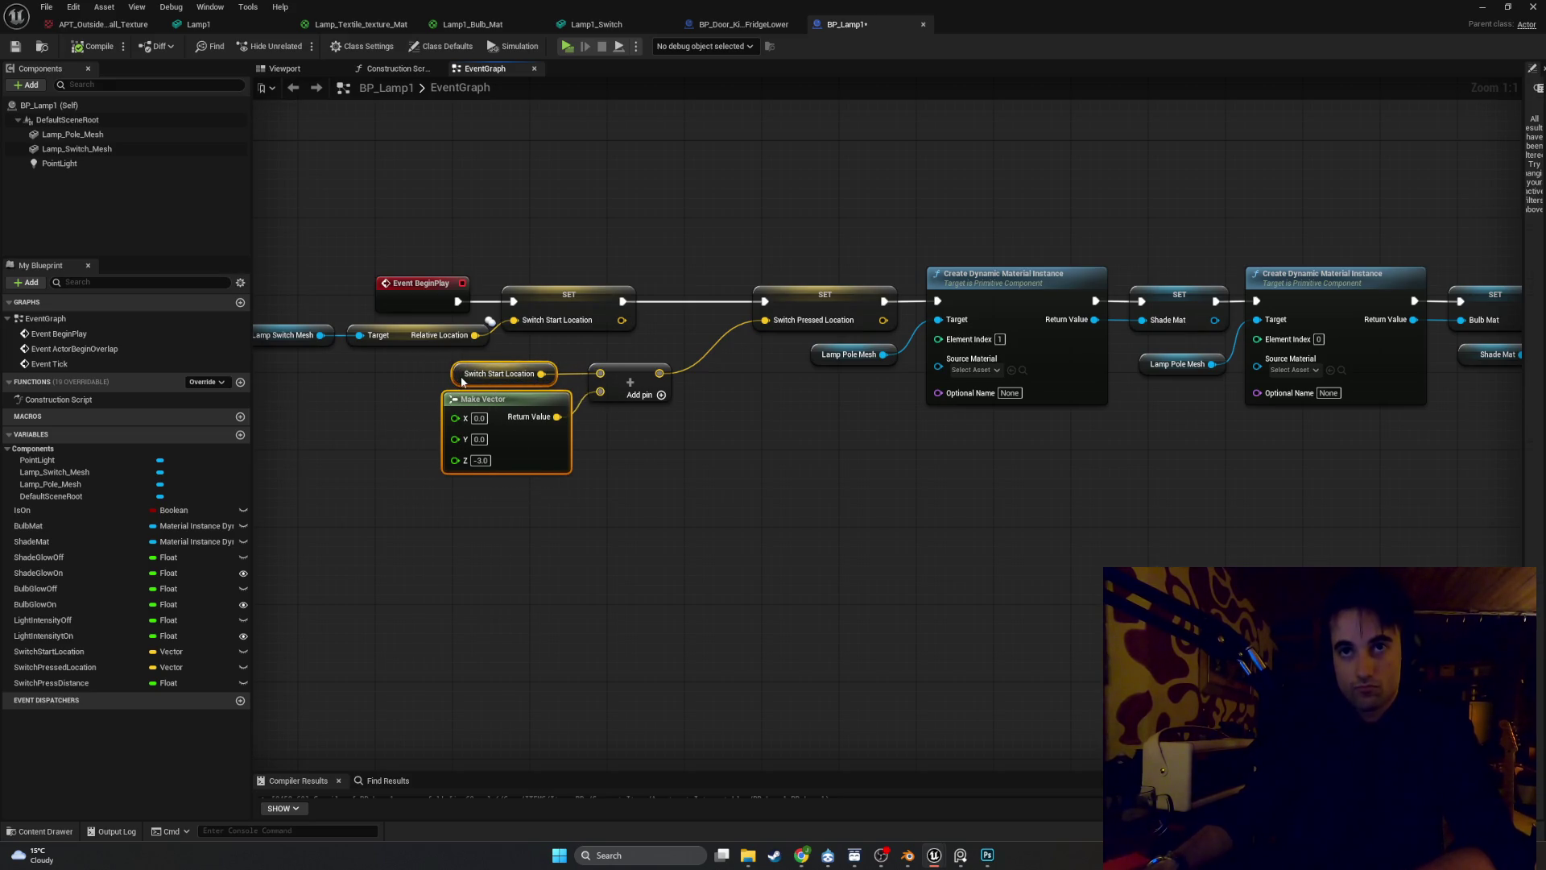
{"action": "mouse_move", "coordinate": [708, 527]}
{"action": "left_mouse_down"}
{"action": "mouse_move", "coordinate": [440, 360]}
{"action": "mouse_move", "coordinate": [529, 360]}
{"action": "left_mouse_up"}
{"action": "left_click", "coordinate": [692, 440]}
{"action": "scroll", "coordinate": [880, 489], "scroll_direction": "down", "scroll_amount": 1}
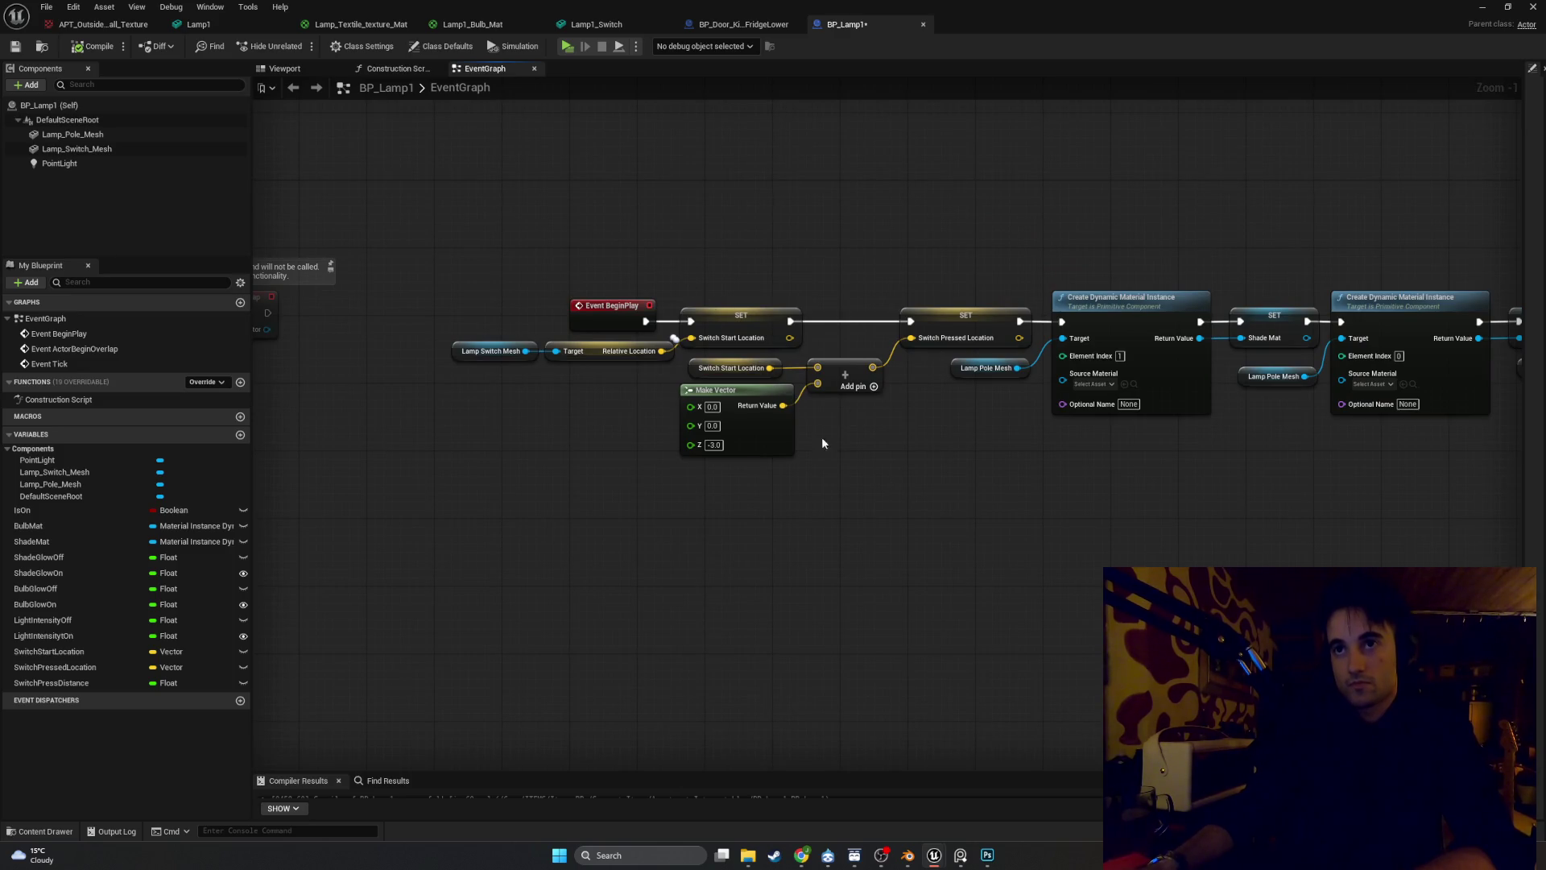
{"action": "mouse_move", "coordinate": [896, 499]}
{"action": "left_mouse_down"}
{"action": "mouse_move", "coordinate": [674, 361]}
{"action": "mouse_move", "coordinate": [728, 381]}
{"action": "left_mouse_up"}
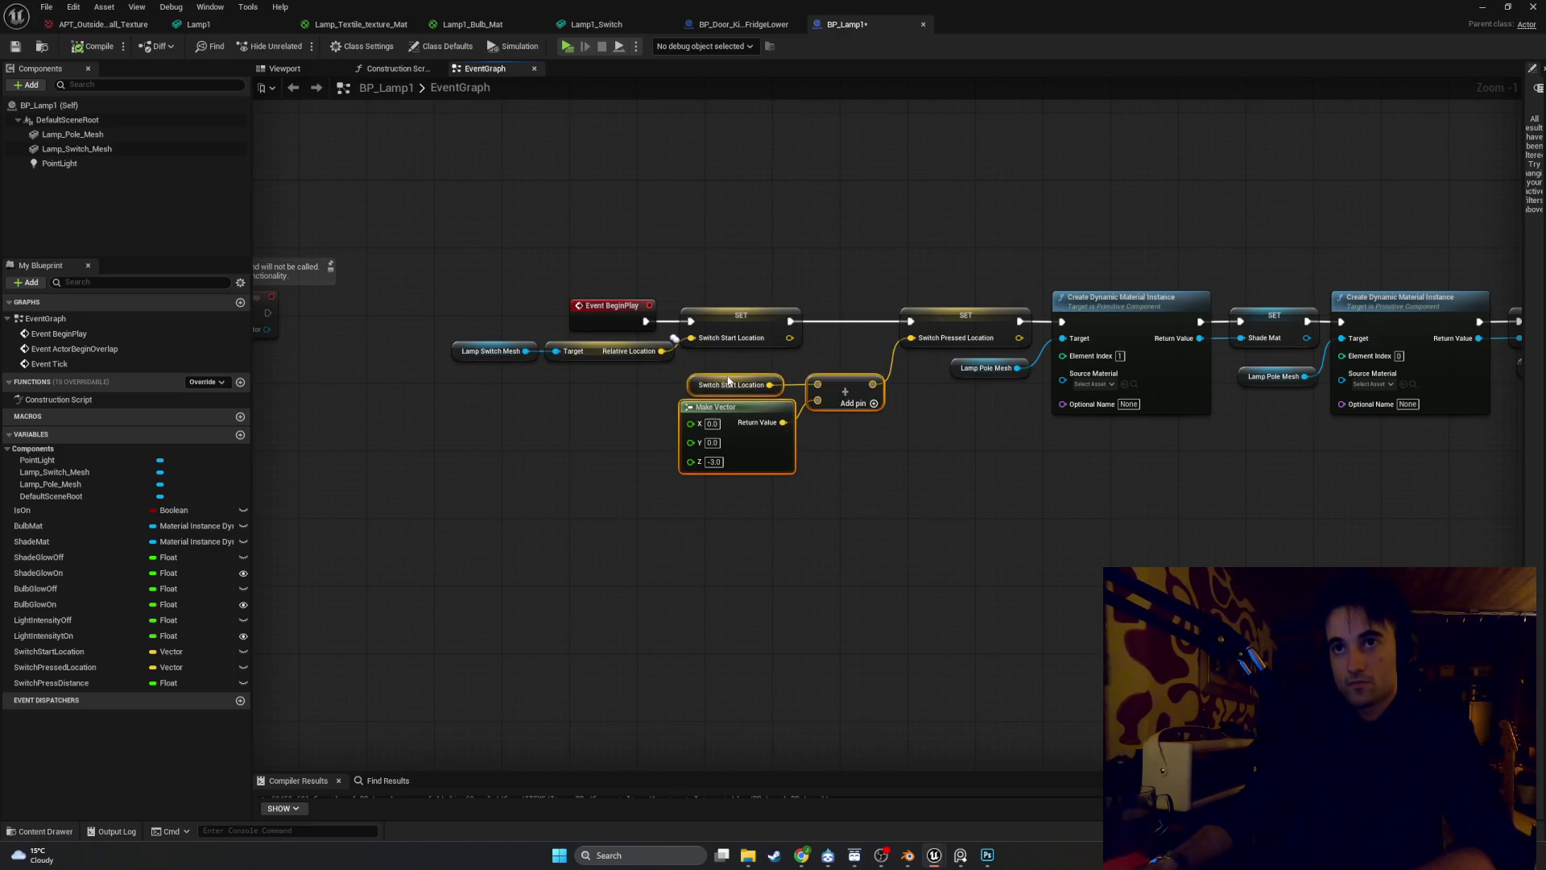
Shift the Event BeginPlay group and its first SET nodes to the right
{"action": "left_click_drag", "start_coordinate": [763, 269], "coordinate": [451, 364]}
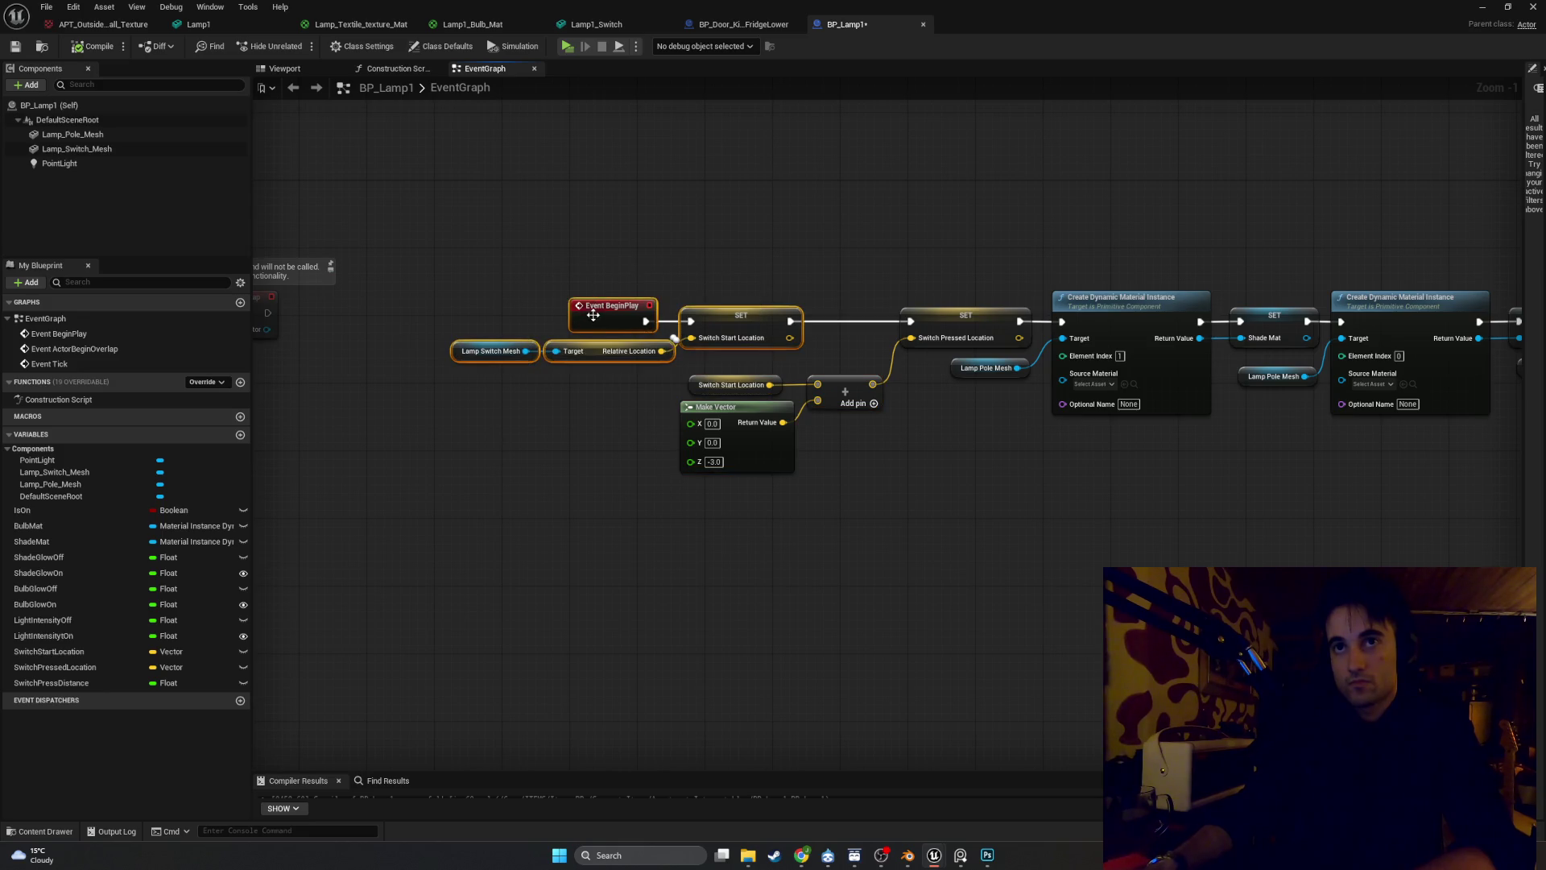
{"action": "left_click_drag", "start_coordinate": [593, 318], "coordinate": [681, 317]}
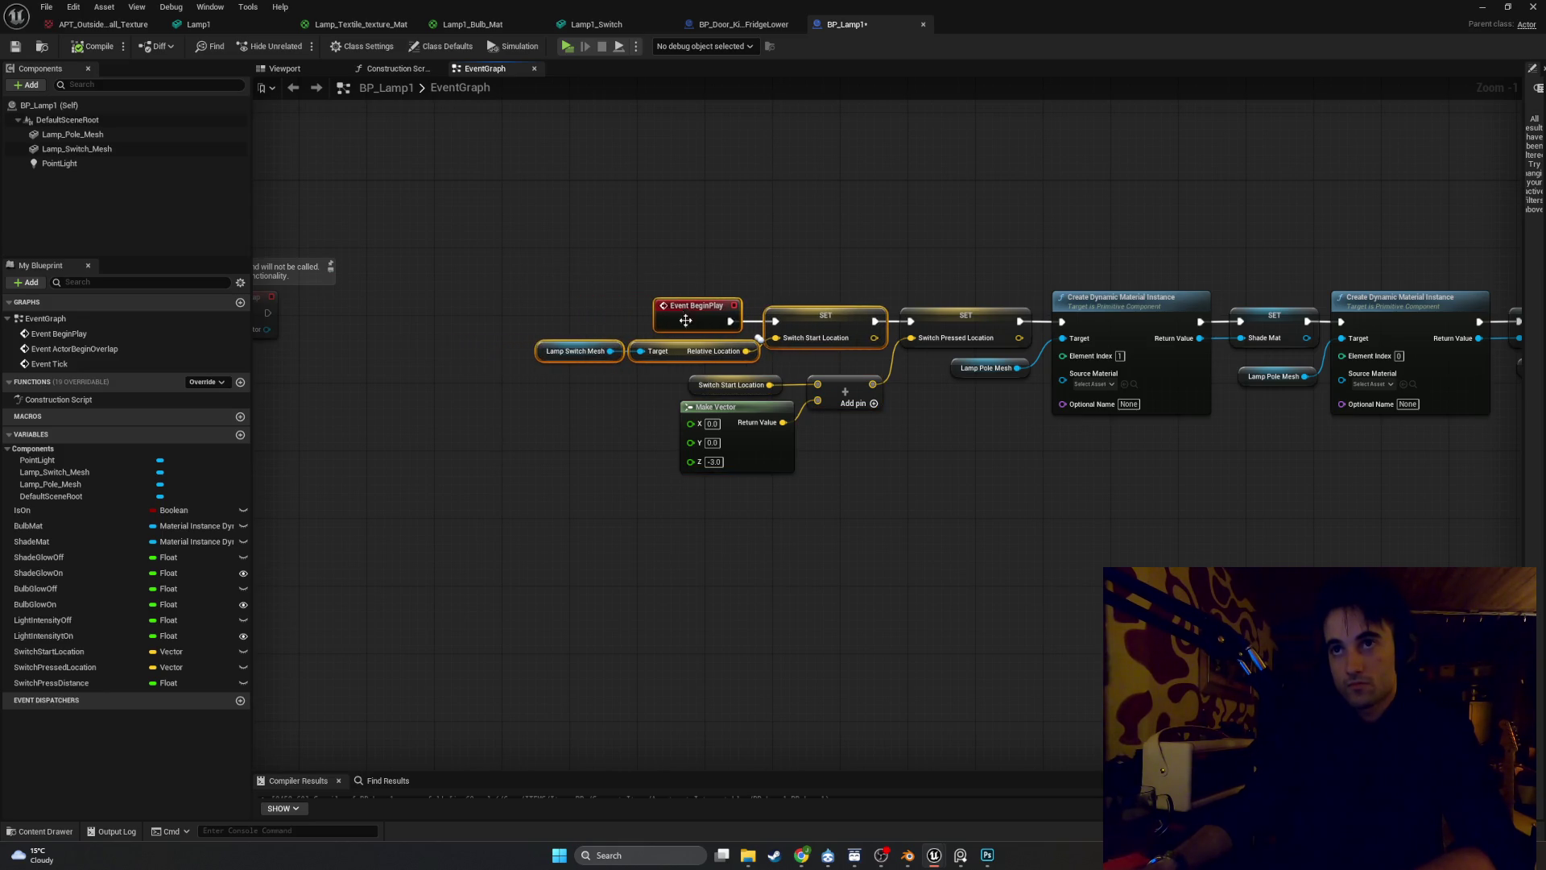
{"action": "left_click", "coordinate": [991, 482]}
{"action": "mouse_move", "coordinate": [991, 482]}
{"action": "left_mouse_down"}
{"action": "mouse_move", "coordinate": [456, 433]}
{"action": "mouse_move", "coordinate": [931, 432]}
{"action": "mouse_move", "coordinate": [631, 381]}
{"action": "left_mouse_up"}
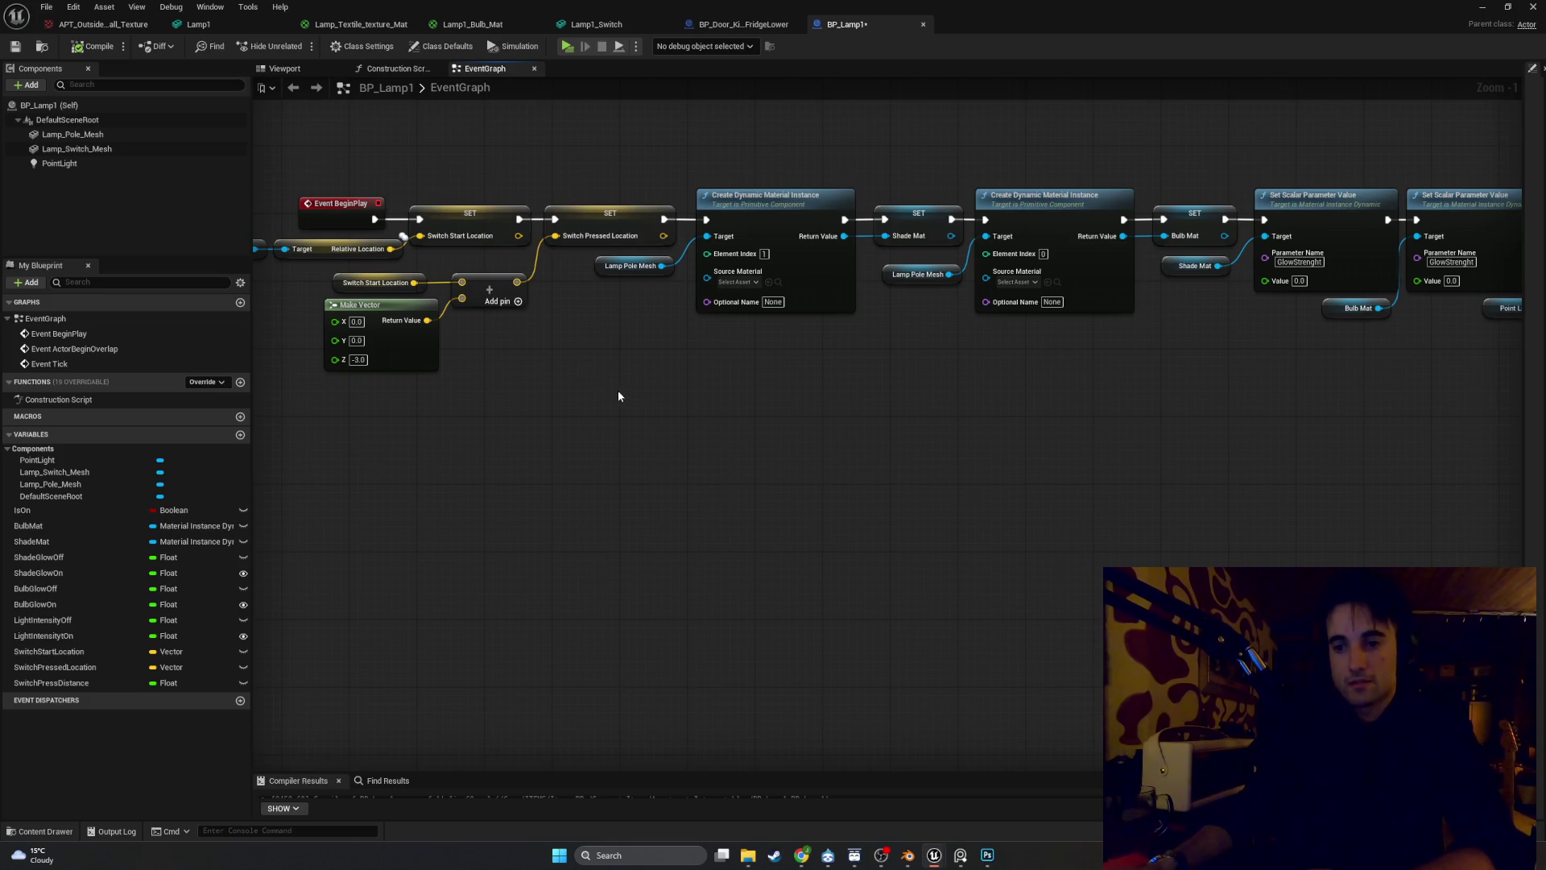
{"action": "right_click", "coordinate": [565, 412]}
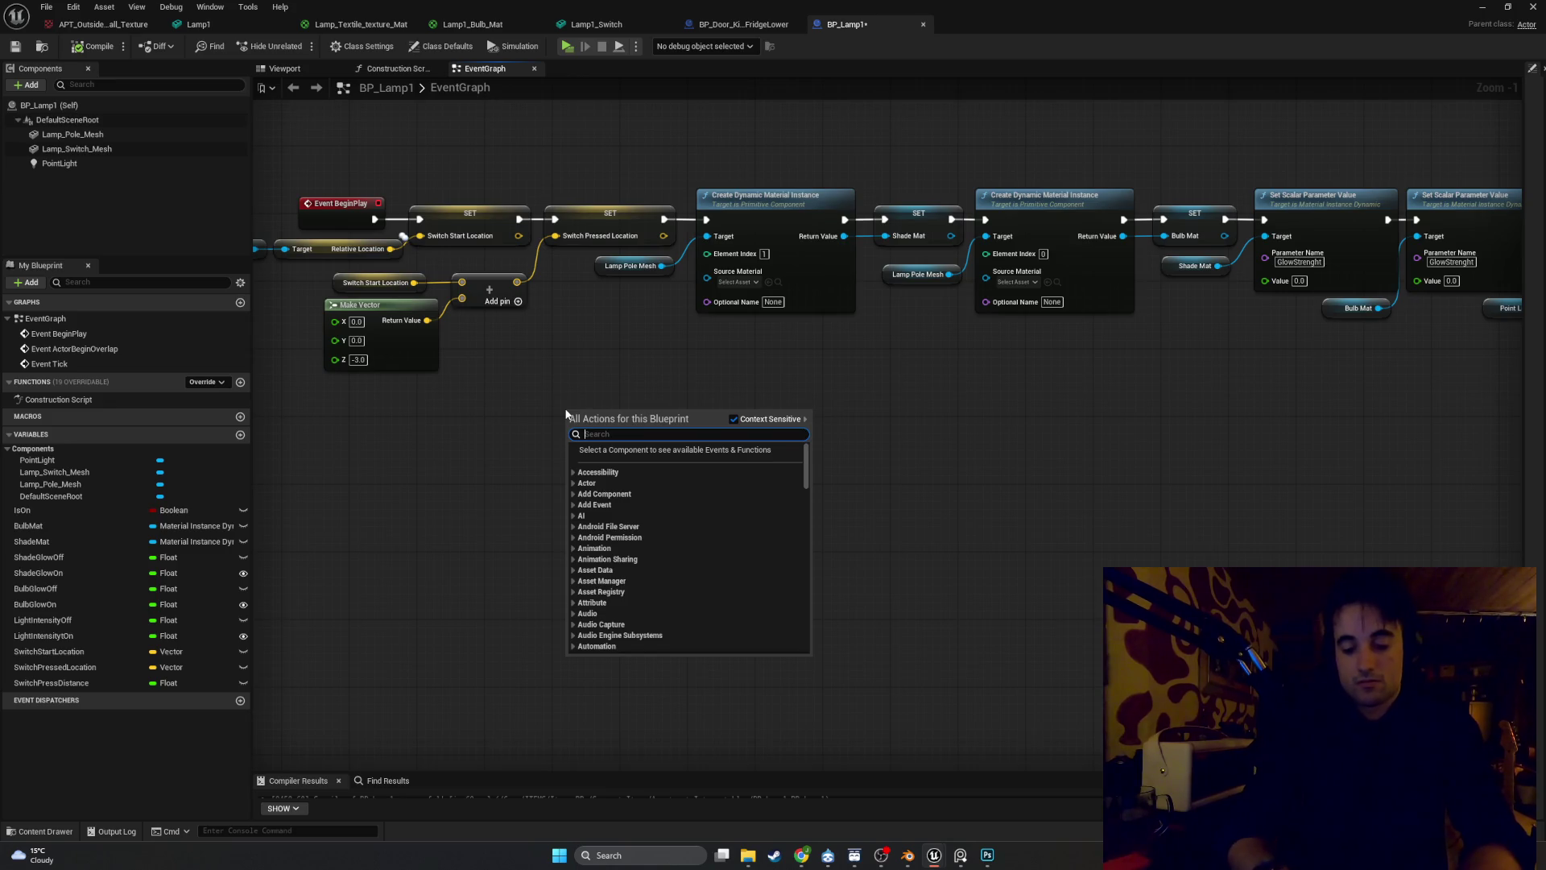
Add a Timeline node named TL_SwitchPress, discarding a misplaced component node, and open its editor
{"action": "type", "text": "timeli"}
{"action": "key", "text": "Return"}
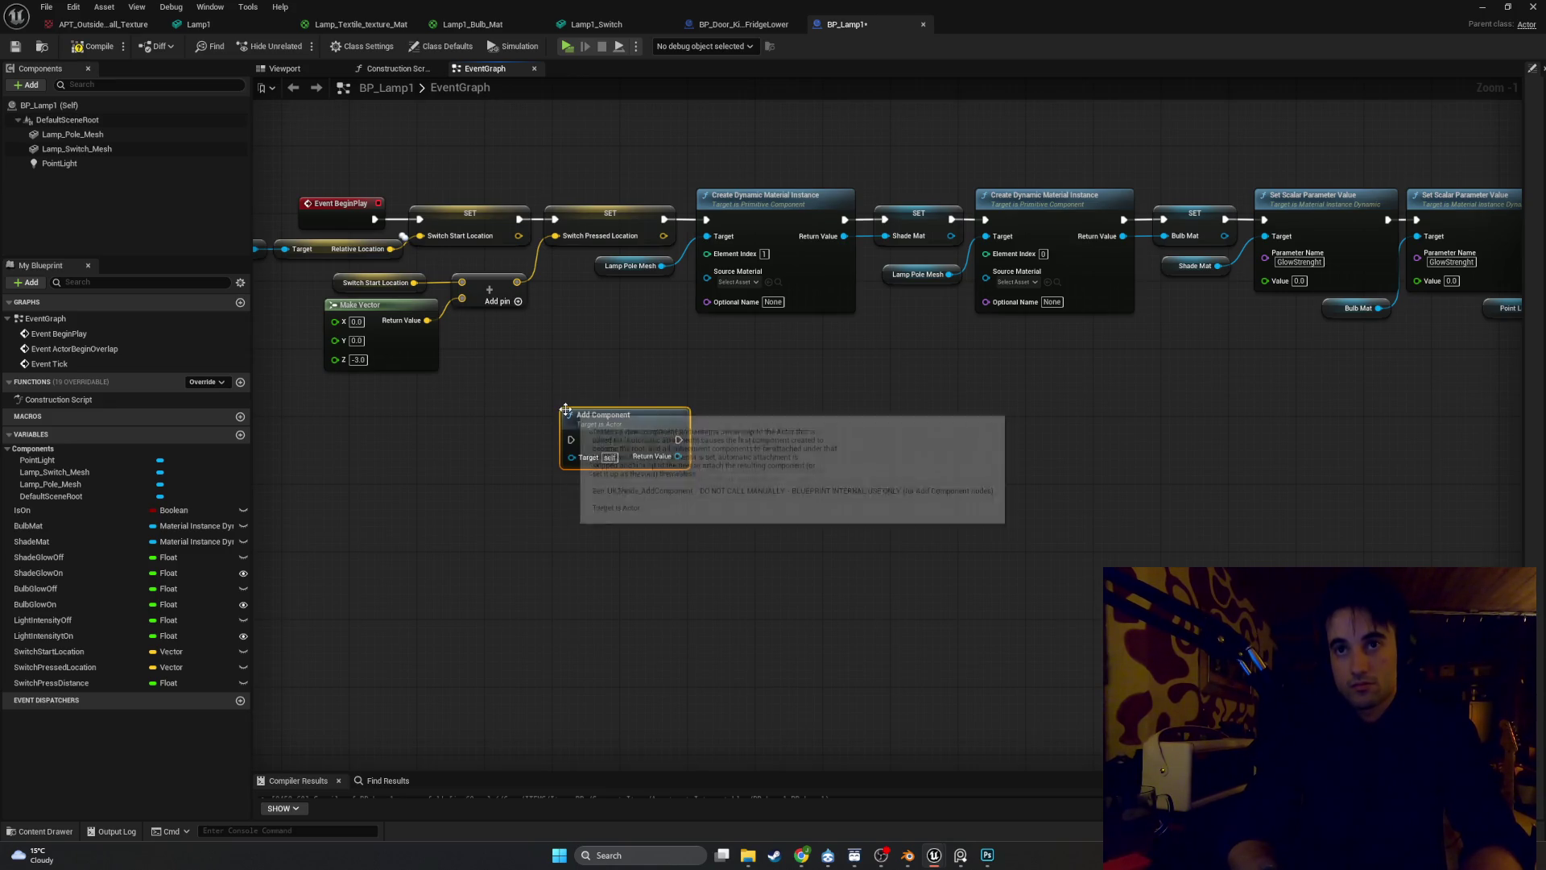
{"action": "key", "text": "Delete"}
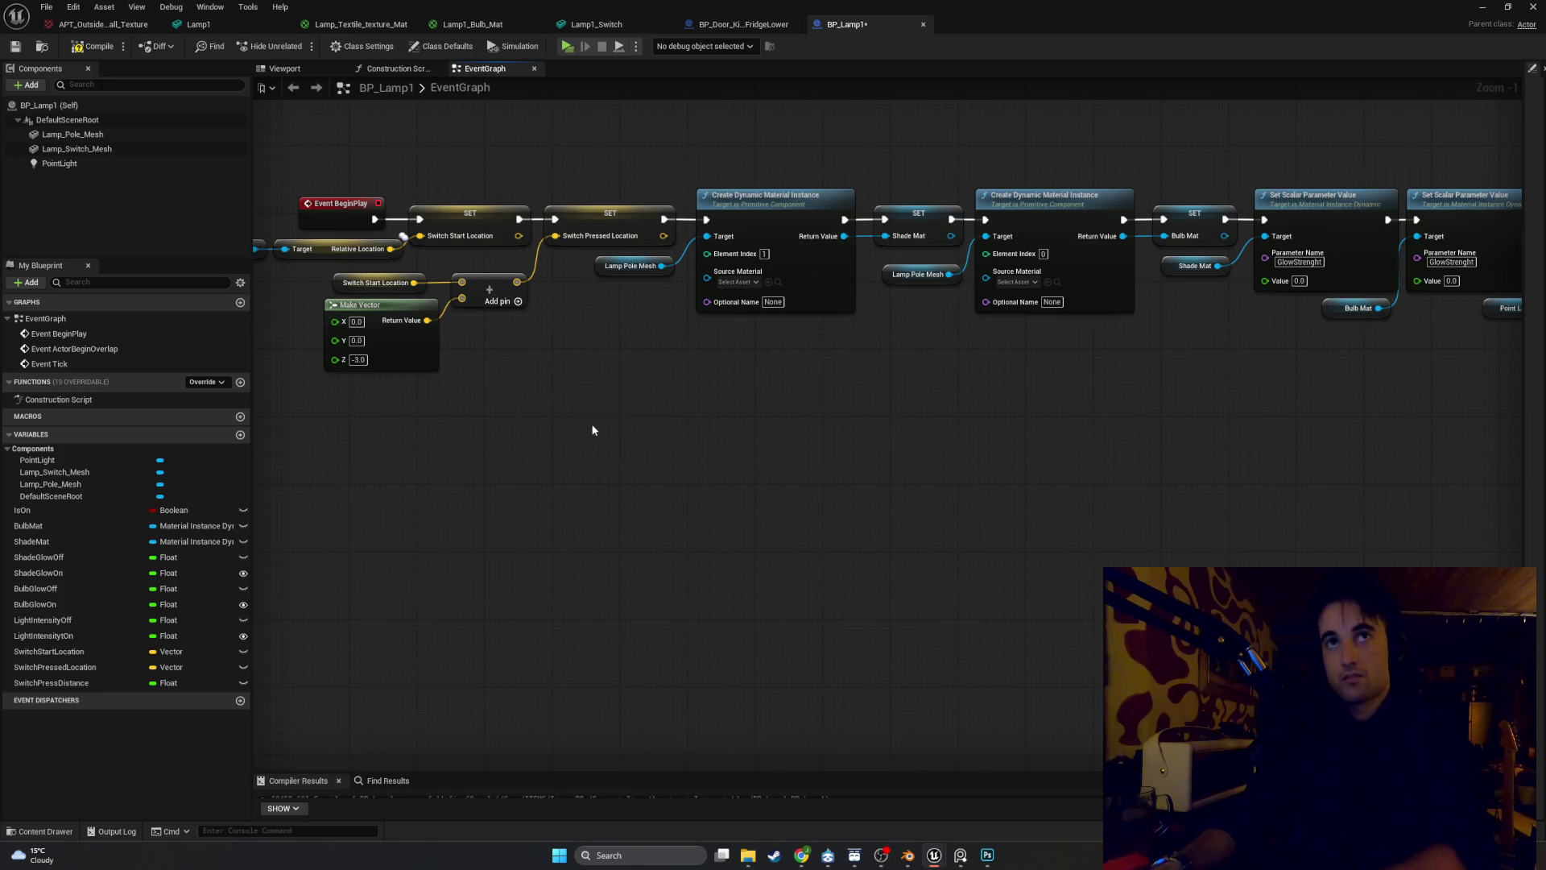
{"action": "right_click", "coordinate": [617, 467]}
{"action": "type", "text": "add tim"}
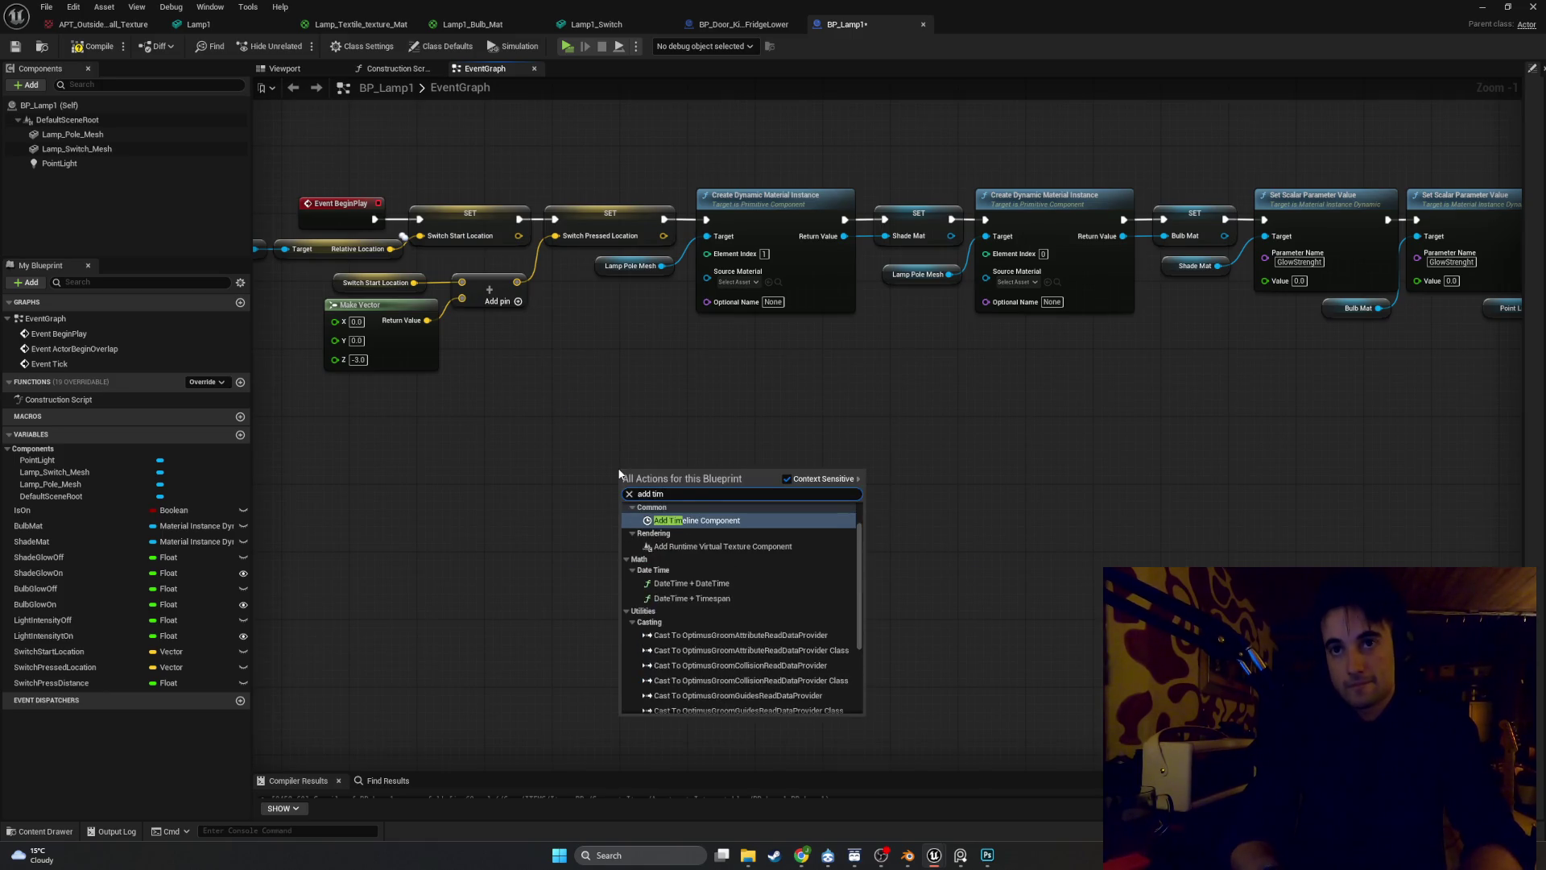
{"action": "type", "text": "e"}
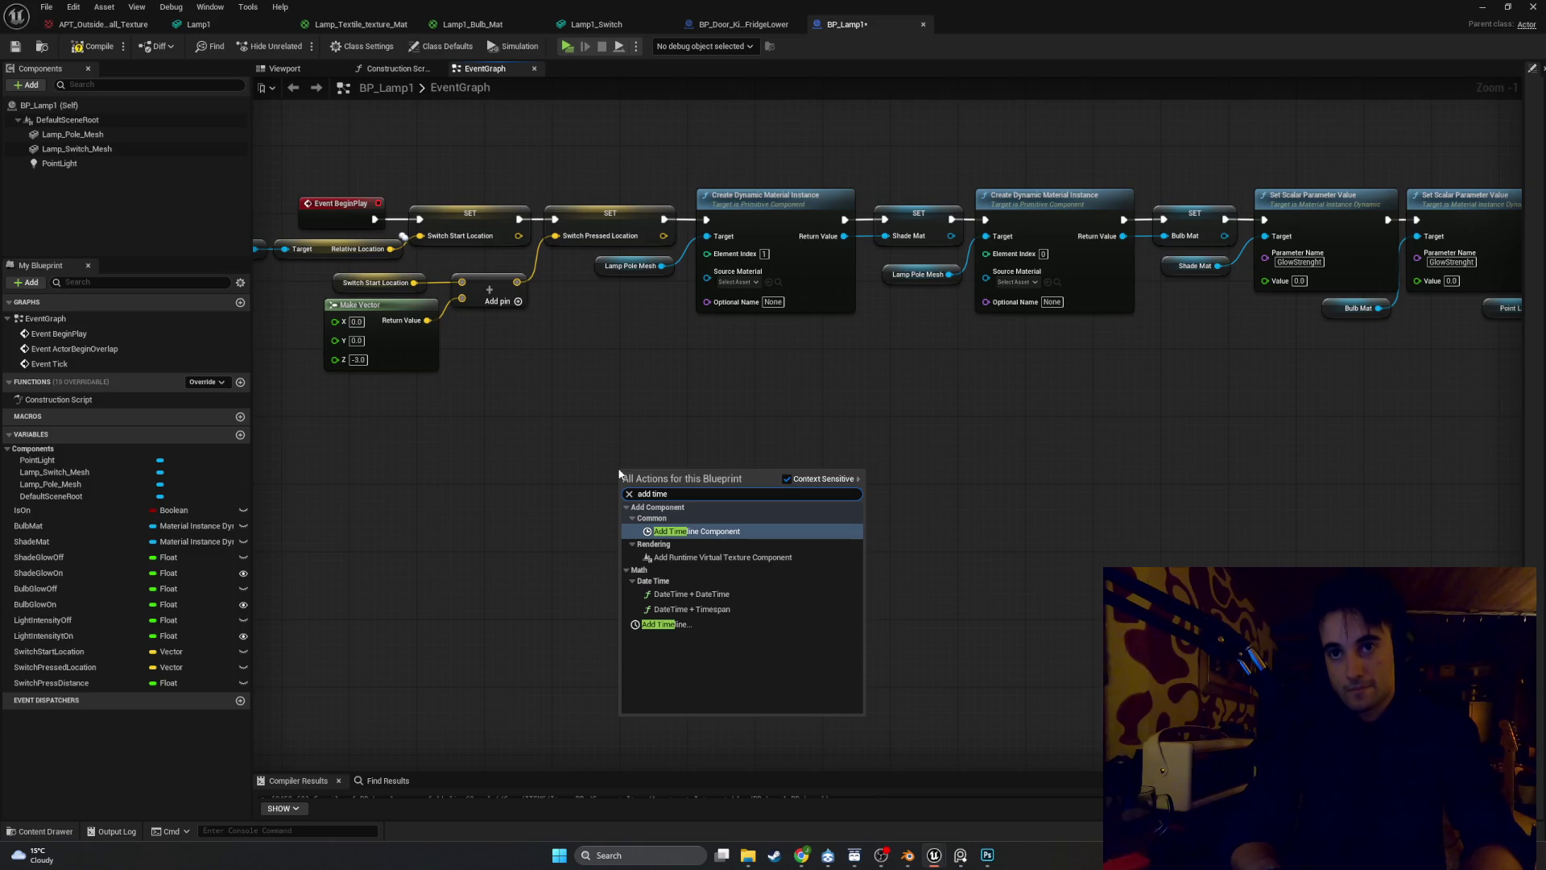
{"action": "left_click", "coordinate": [680, 621]}
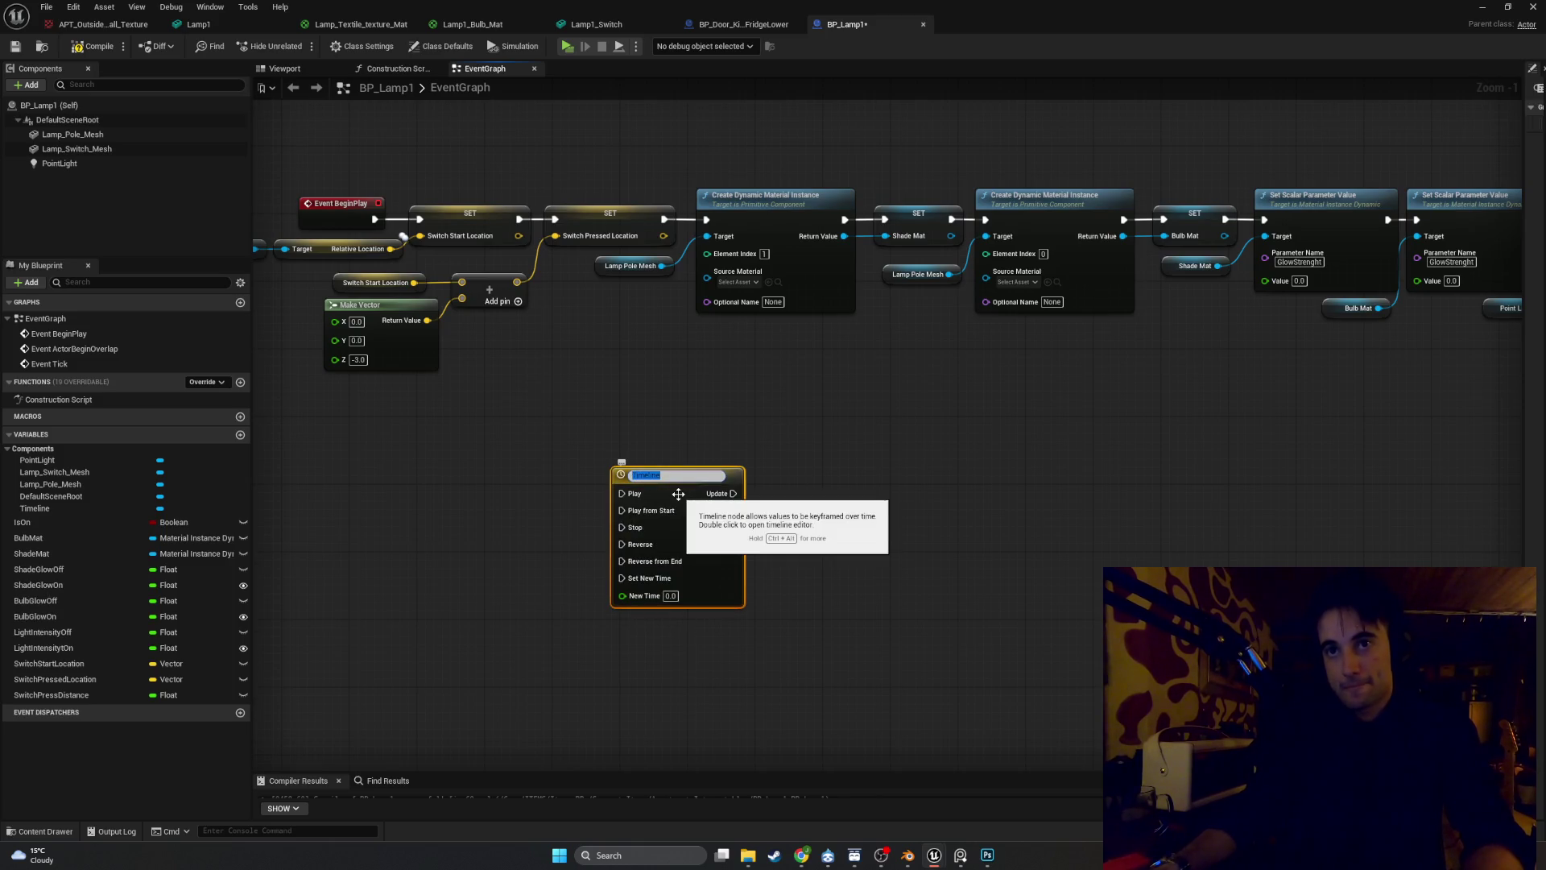
{"action": "type", "text": "TL_SwitchP"}
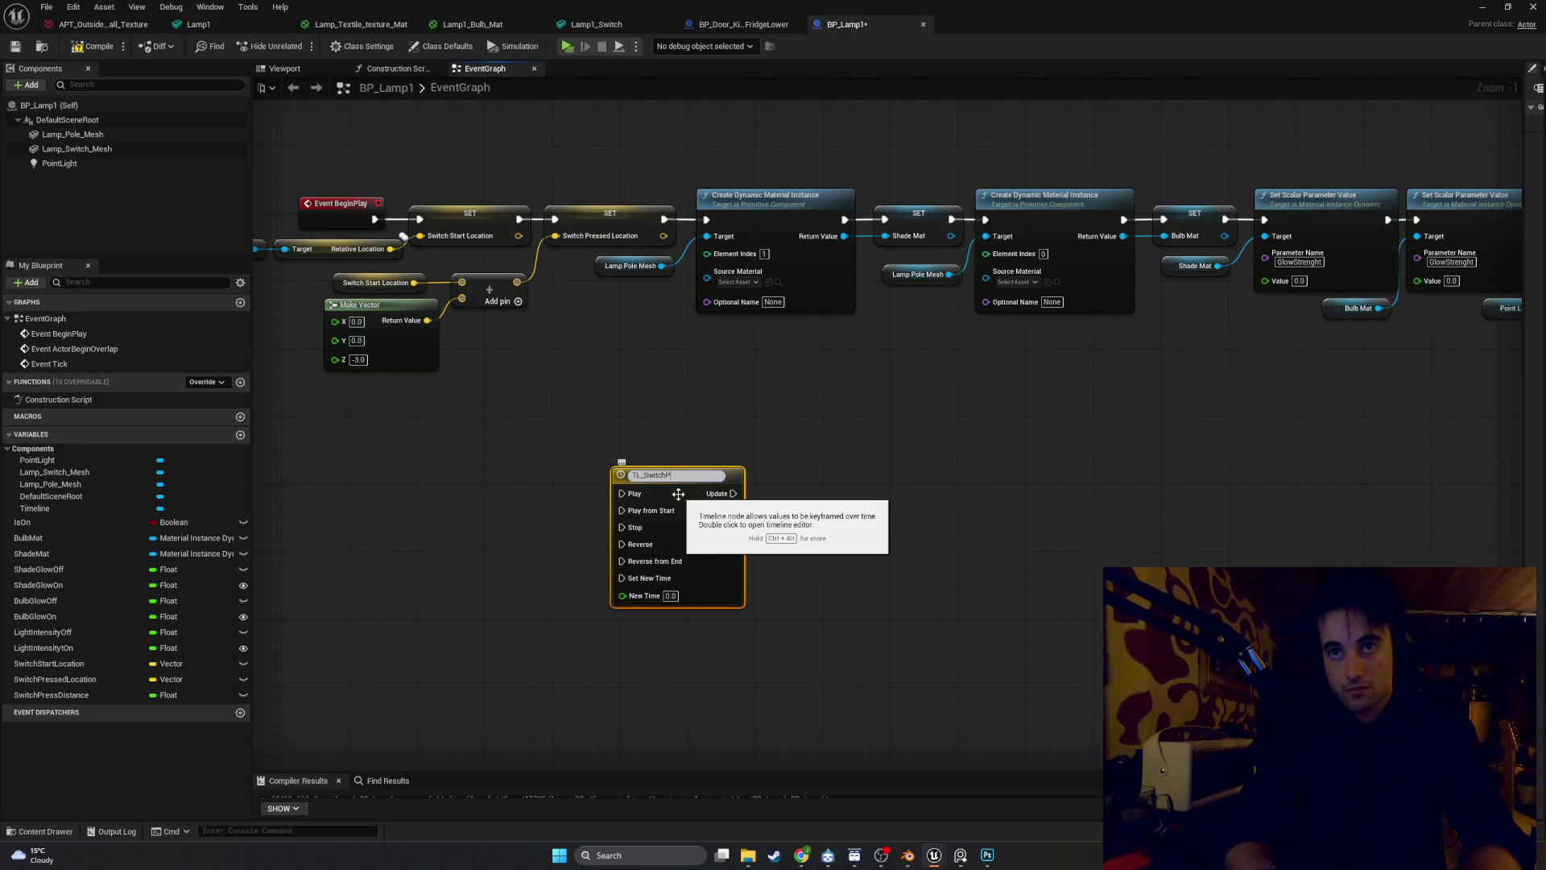
{"action": "type", "text": "s"}
{"action": "key", "text": "Return"}
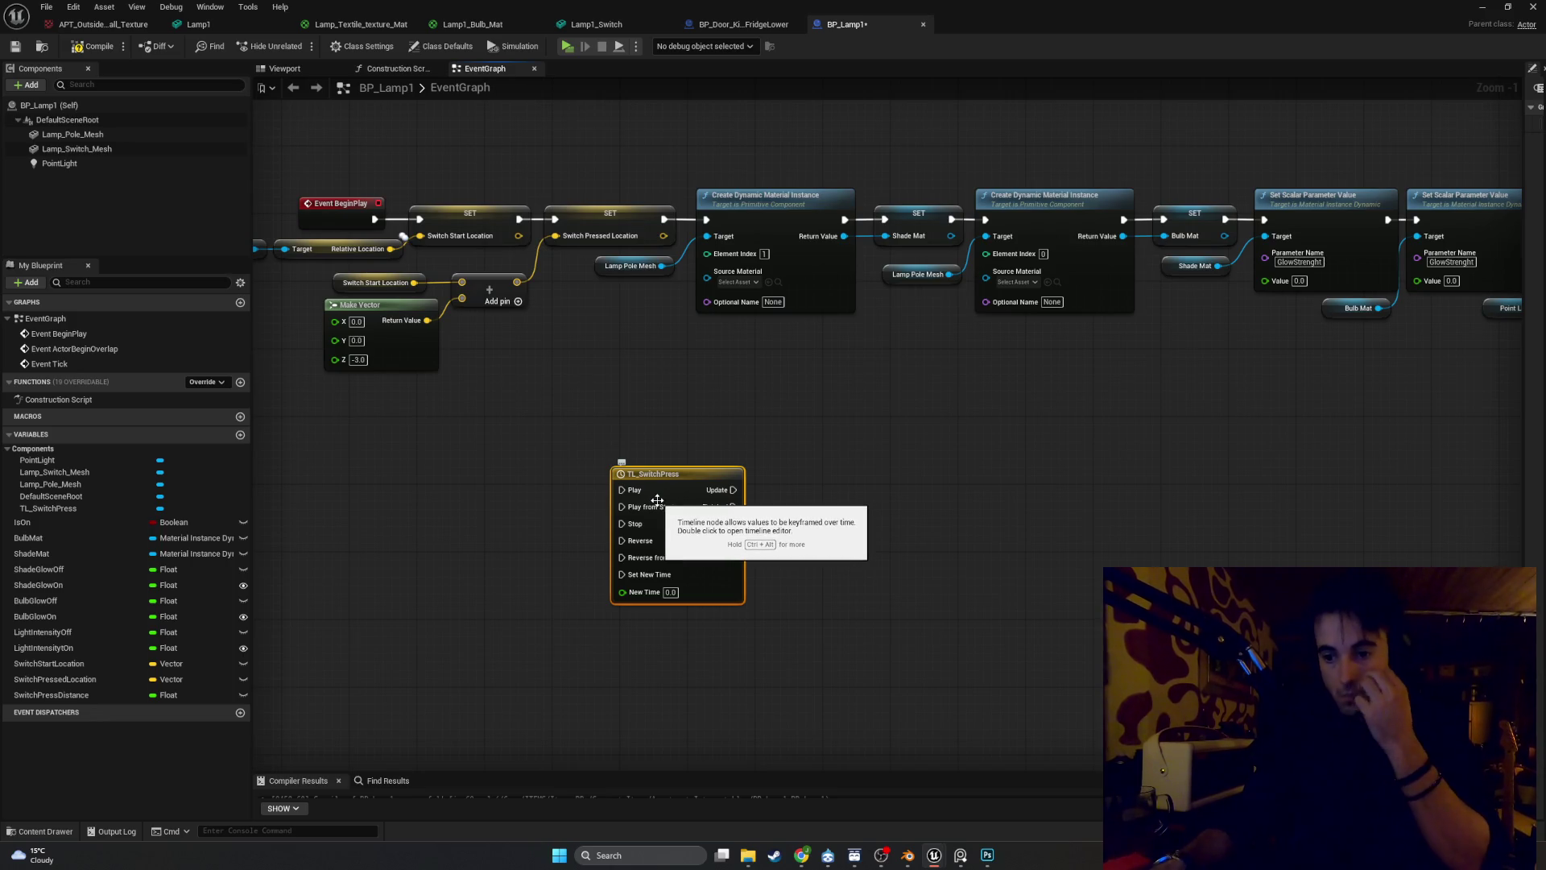
{"action": "scroll", "coordinate": [657, 500], "scroll_direction": "down", "scroll_amount": 1}
{"action": "double_click", "coordinate": [678, 481]}
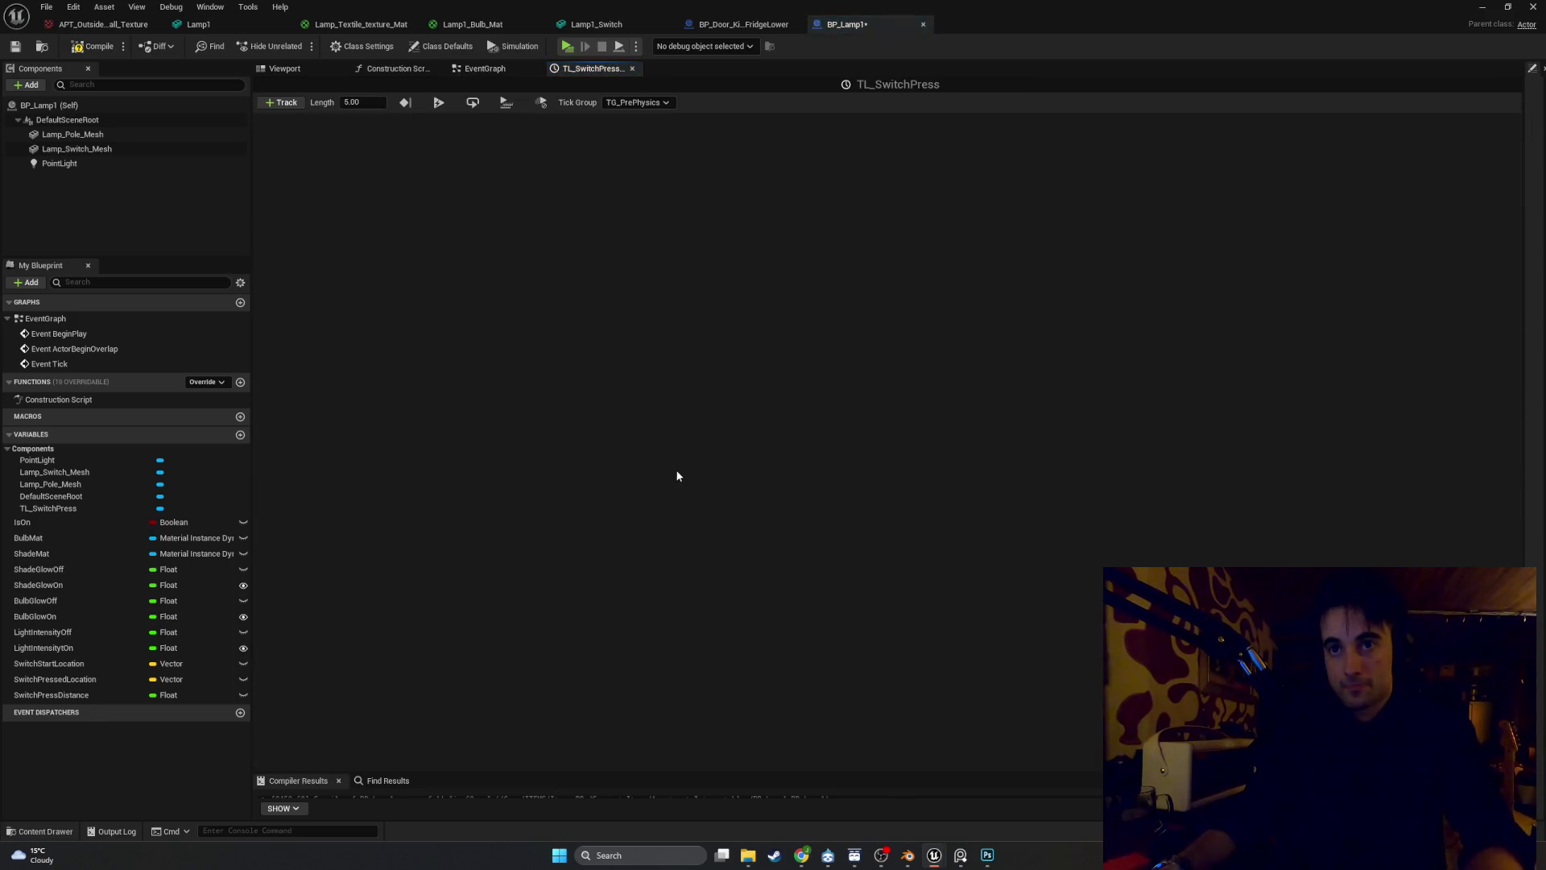
Add float track NewTrack_0 and set the timeline length to 0.5 seconds
{"action": "left_click", "coordinate": [296, 104]}
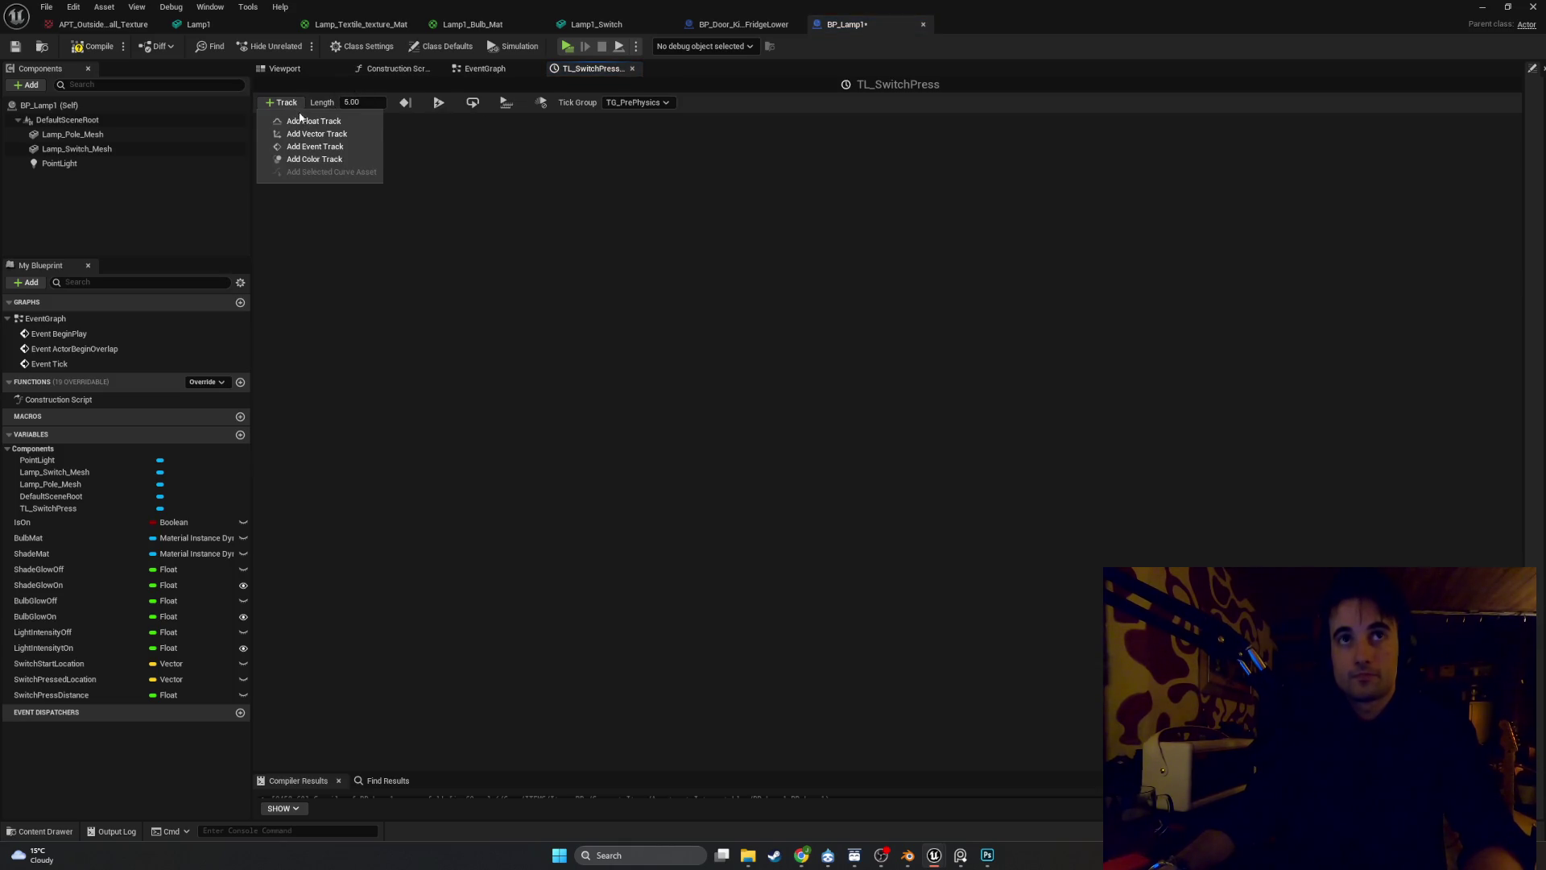
{"action": "left_click", "coordinate": [300, 120]}
{"action": "left_click", "coordinate": [352, 103]}
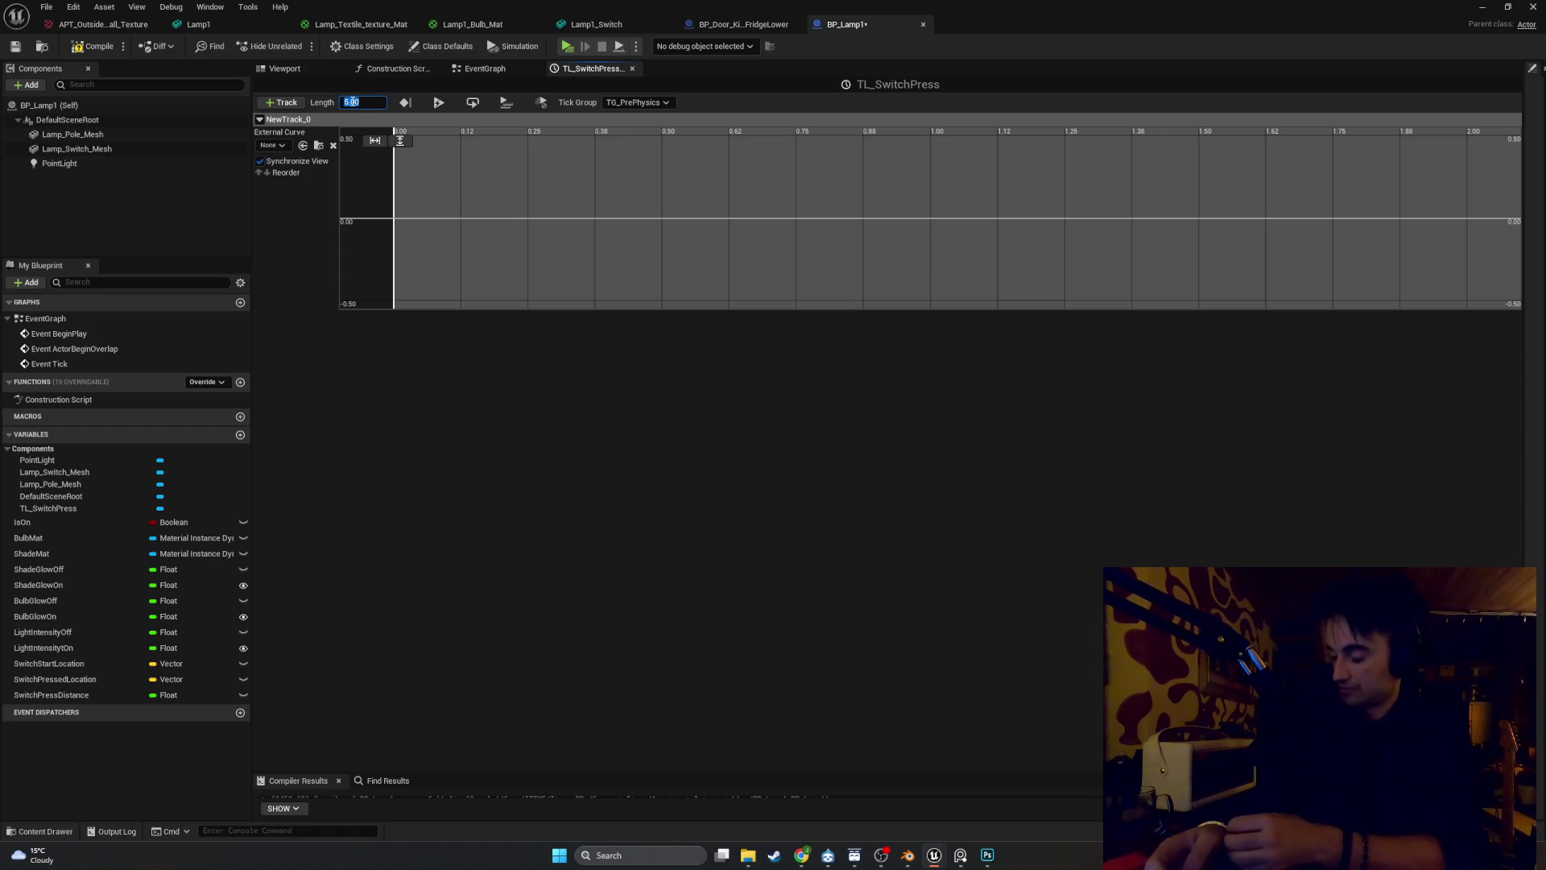
{"action": "left_click", "coordinate": [352, 101]}
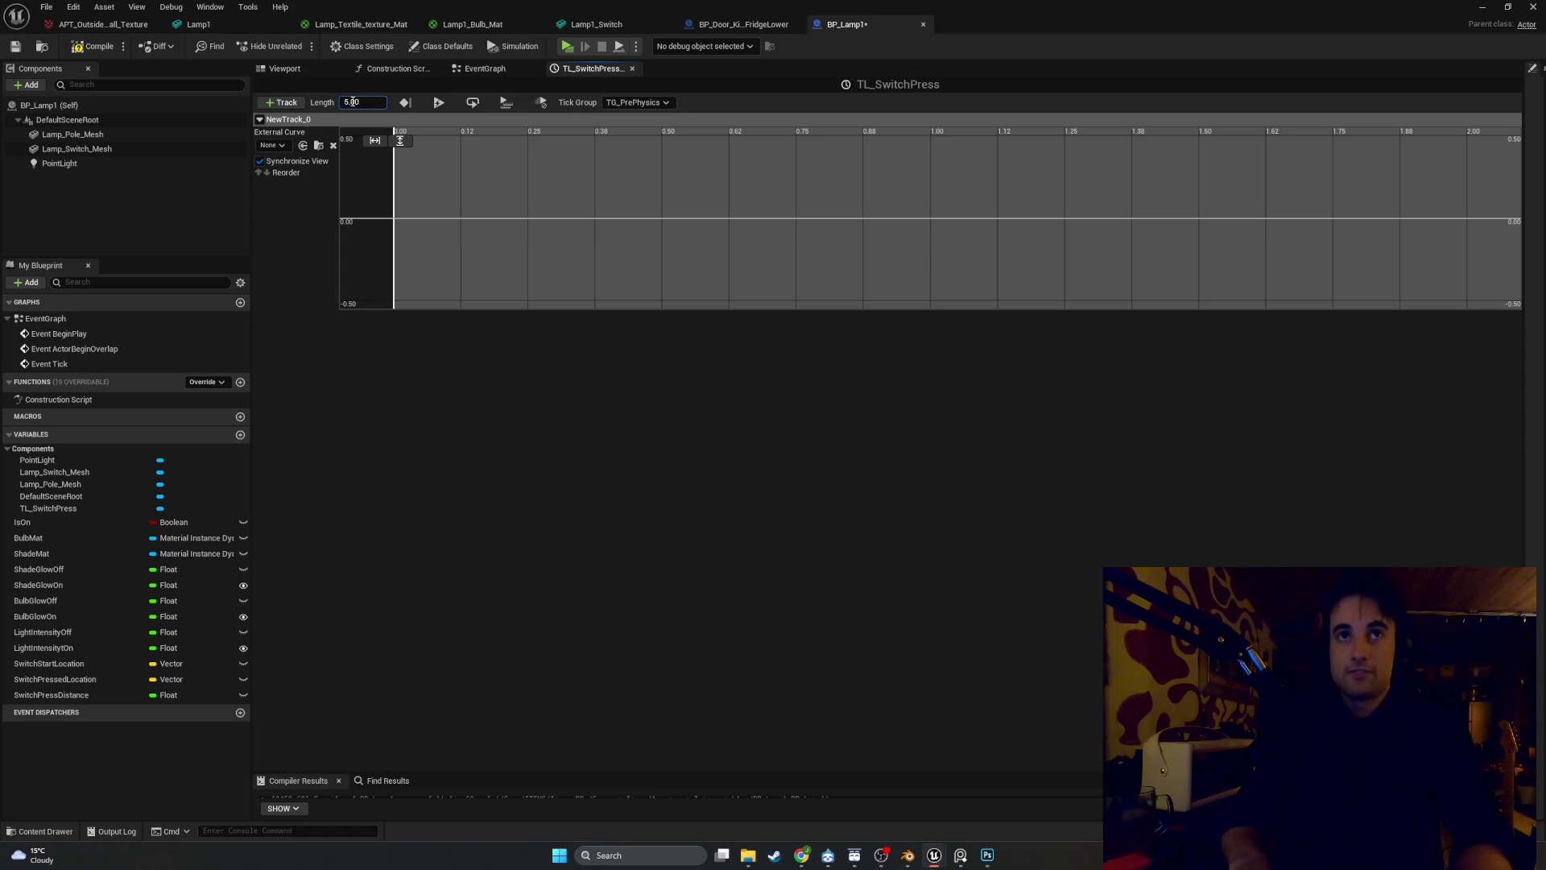
{"action": "key", "text": "ctrl+a"}
{"action": "type", "text": ".5"}
{"action": "key", "text": "Return"}
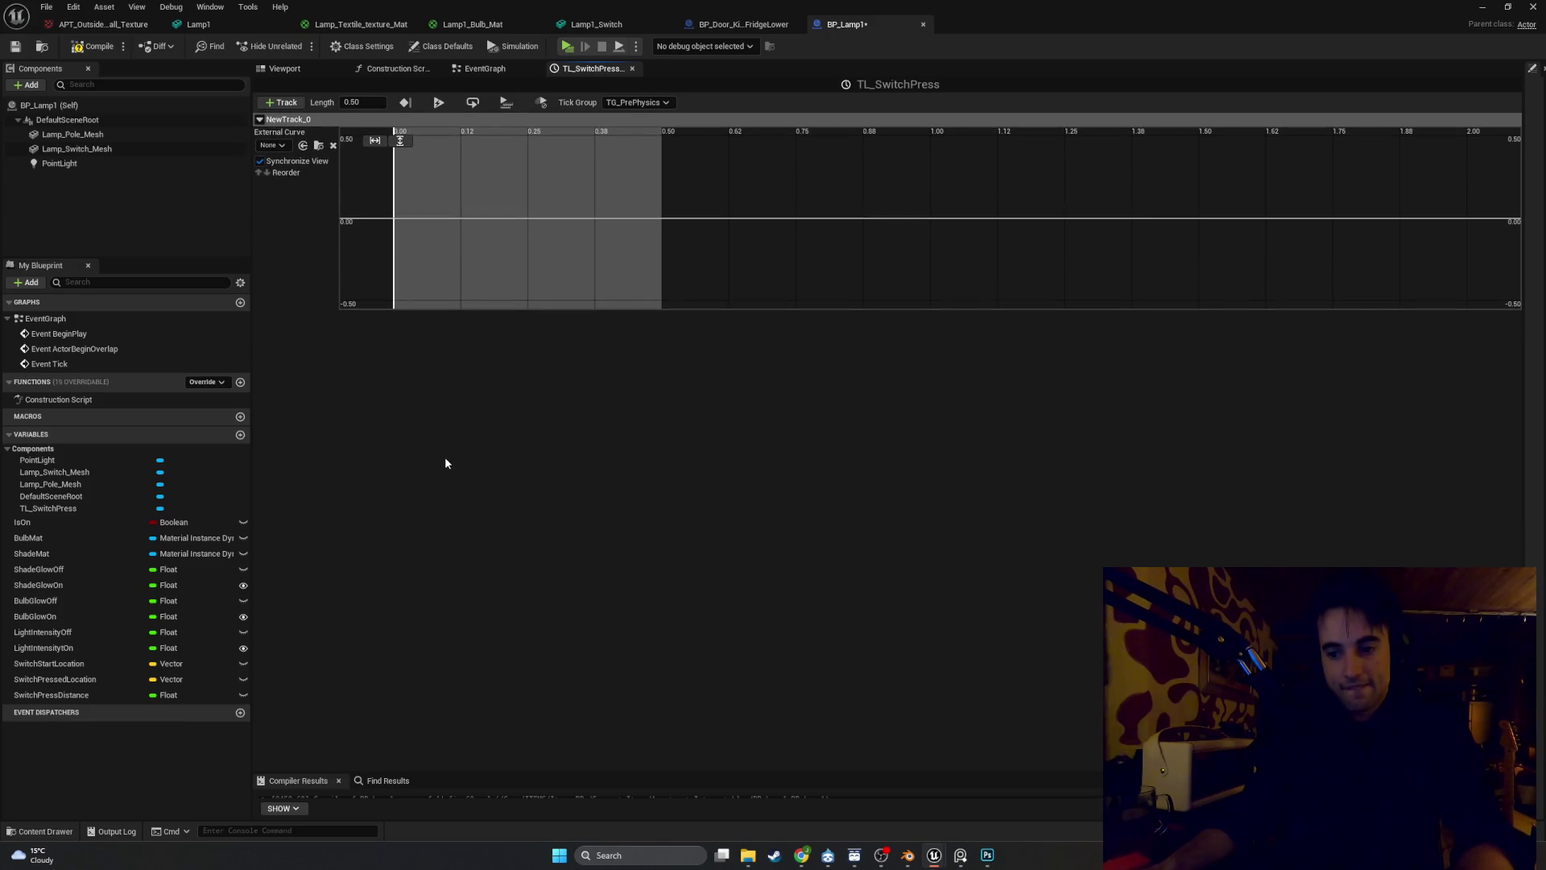
{"action": "left_click", "coordinate": [367, 101]}
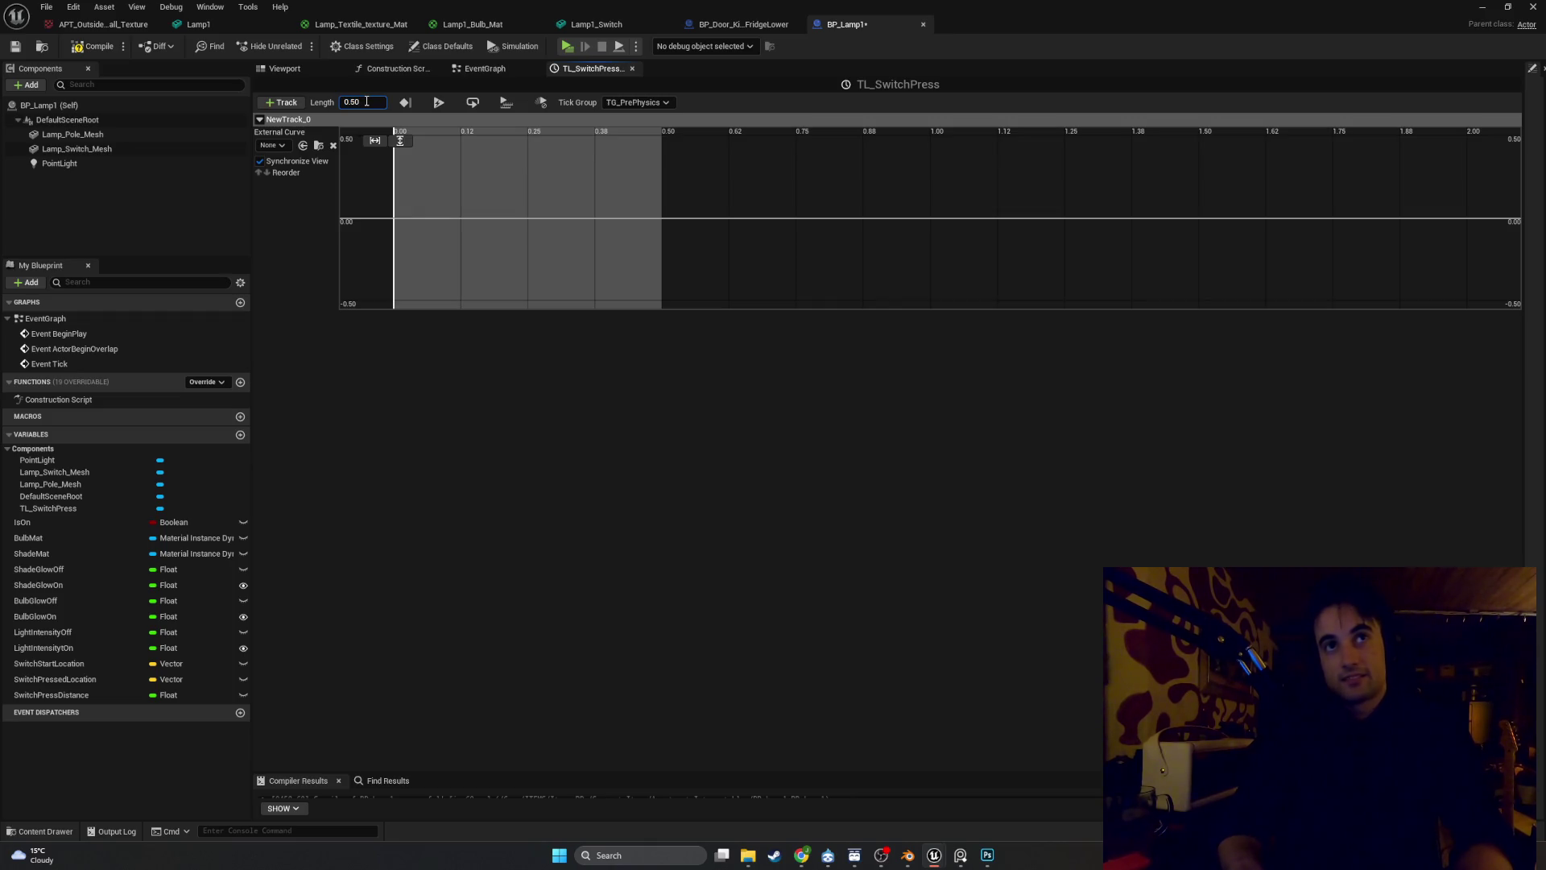
{"action": "type", "text": "0.3"}
Shorten the timeline to 0.3 s and add a curve key at time 0, value 0
{"action": "key", "text": "Return"}
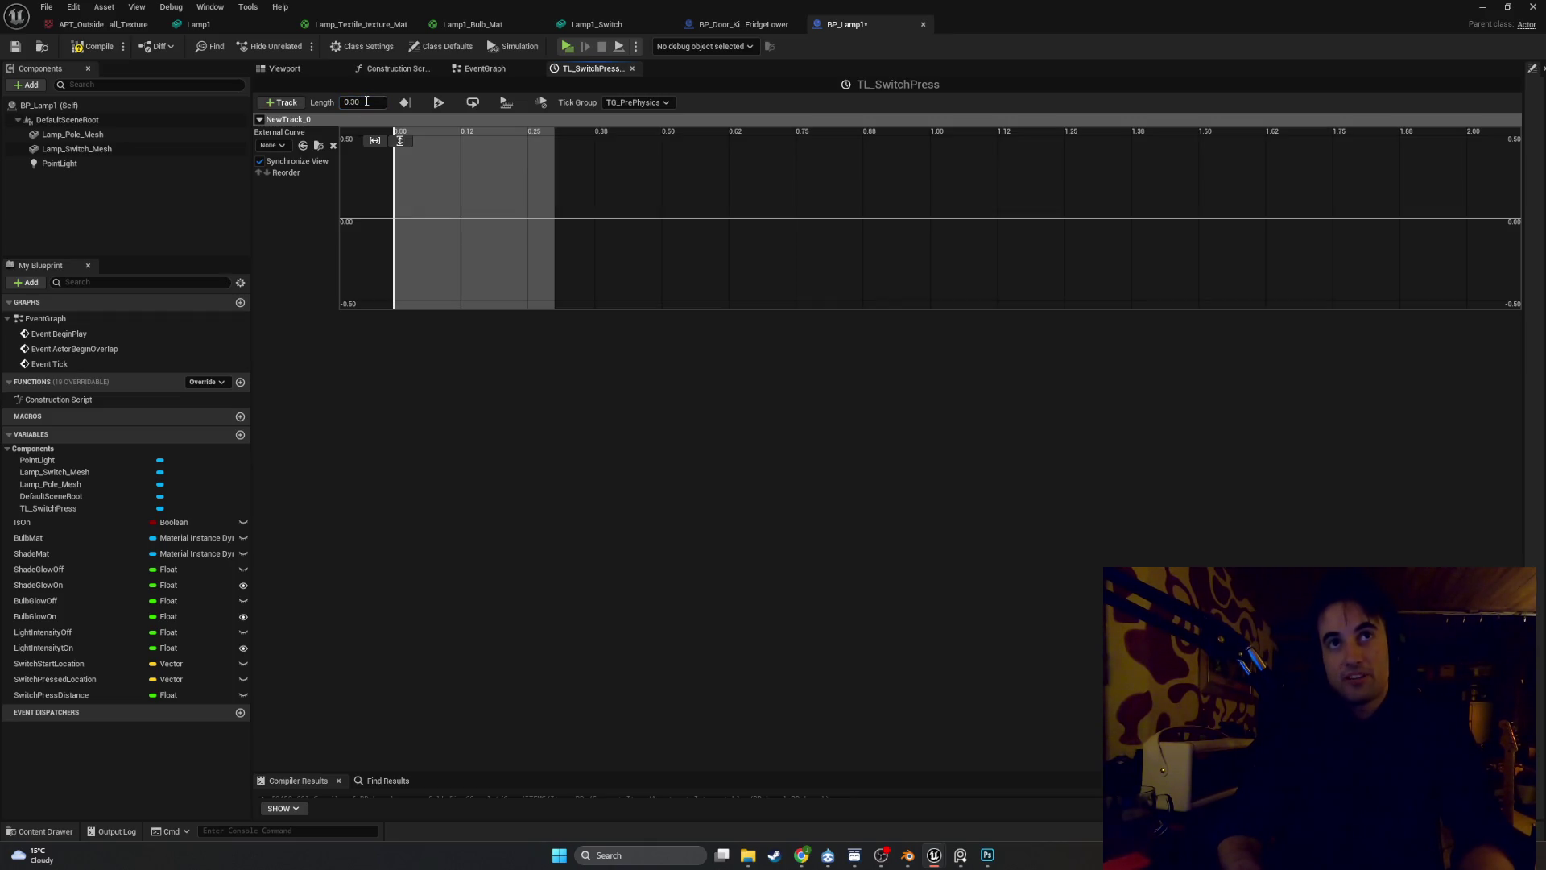
{"action": "right_click", "coordinate": [396, 207]}
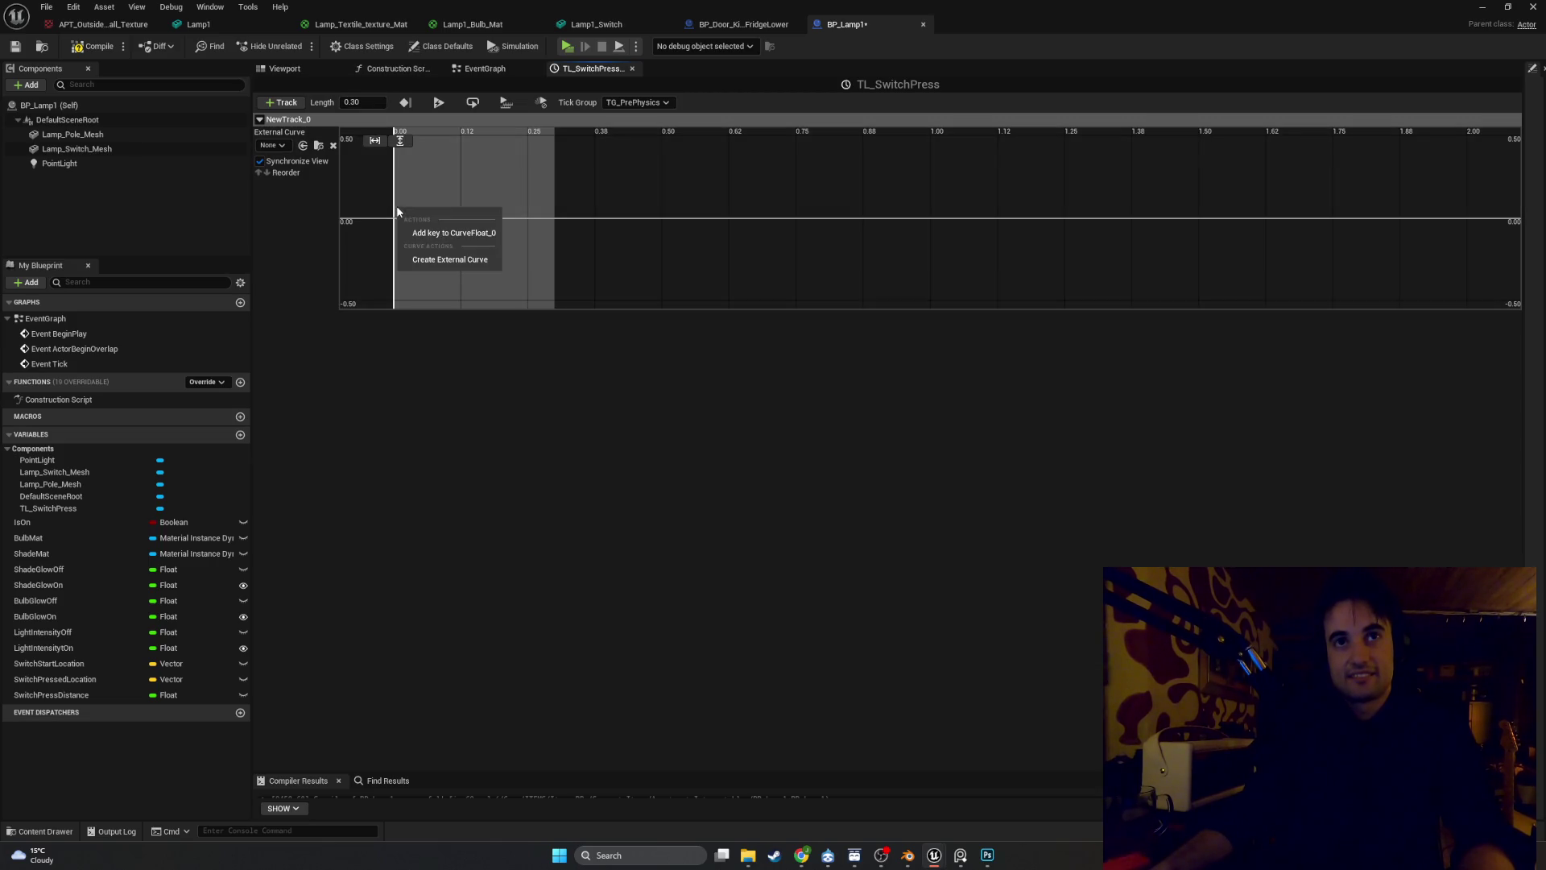
{"action": "left_click", "coordinate": [435, 233]}
{"action": "type", "text": "0"}
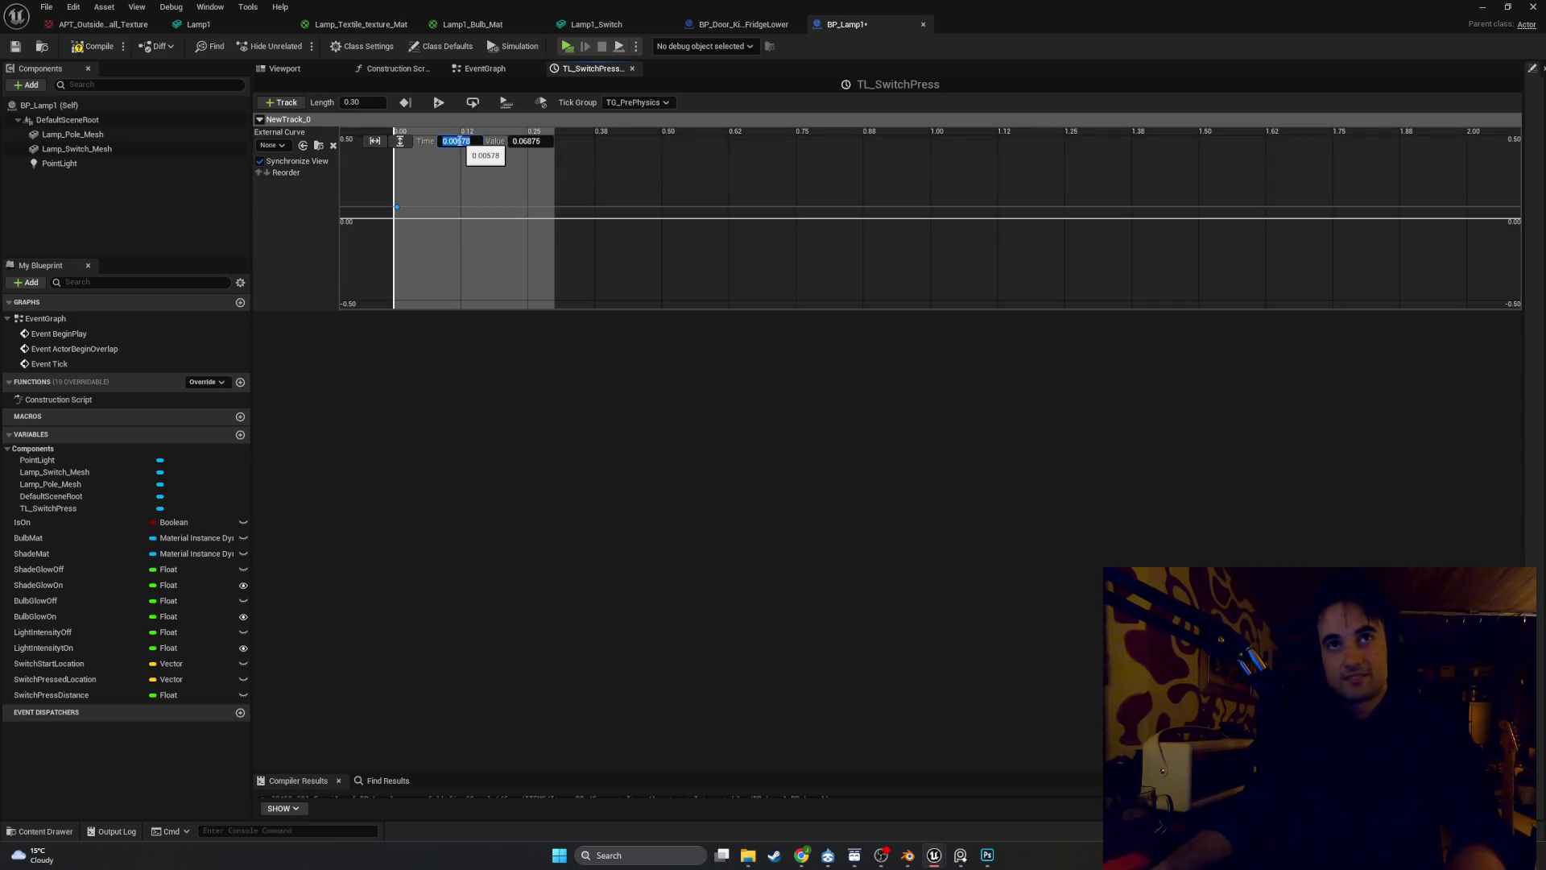
{"action": "key", "text": "Return"}
{"action": "left_click", "coordinate": [524, 140]}
{"action": "type", "text": "0"}
{"action": "key", "text": "Return"}
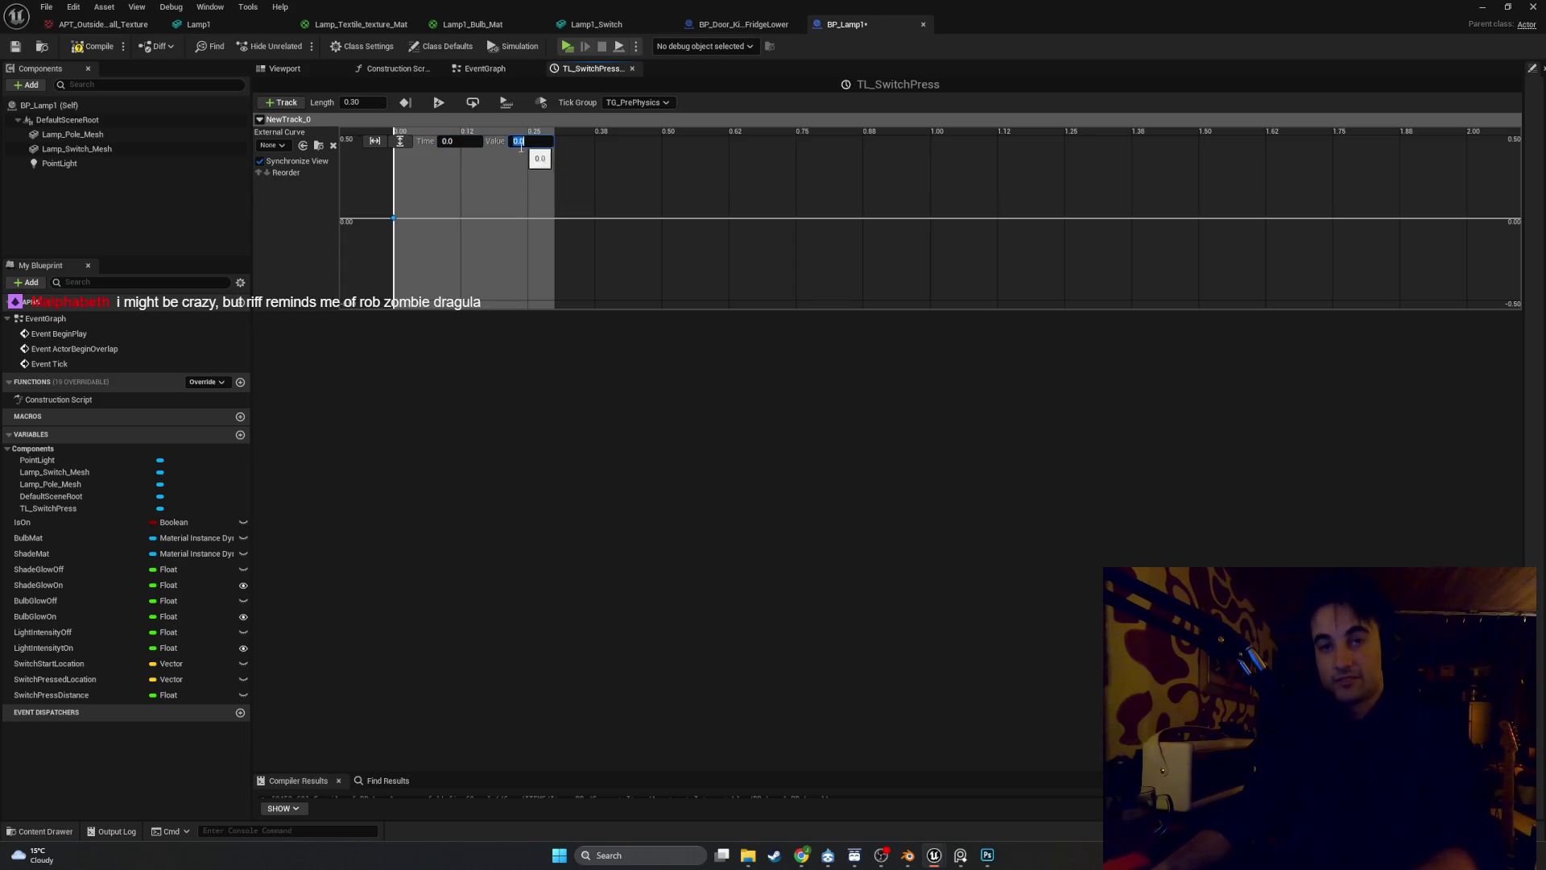
Add a peak curve key at time 0.15 with value 1
{"action": "right_click", "coordinate": [472, 190]}
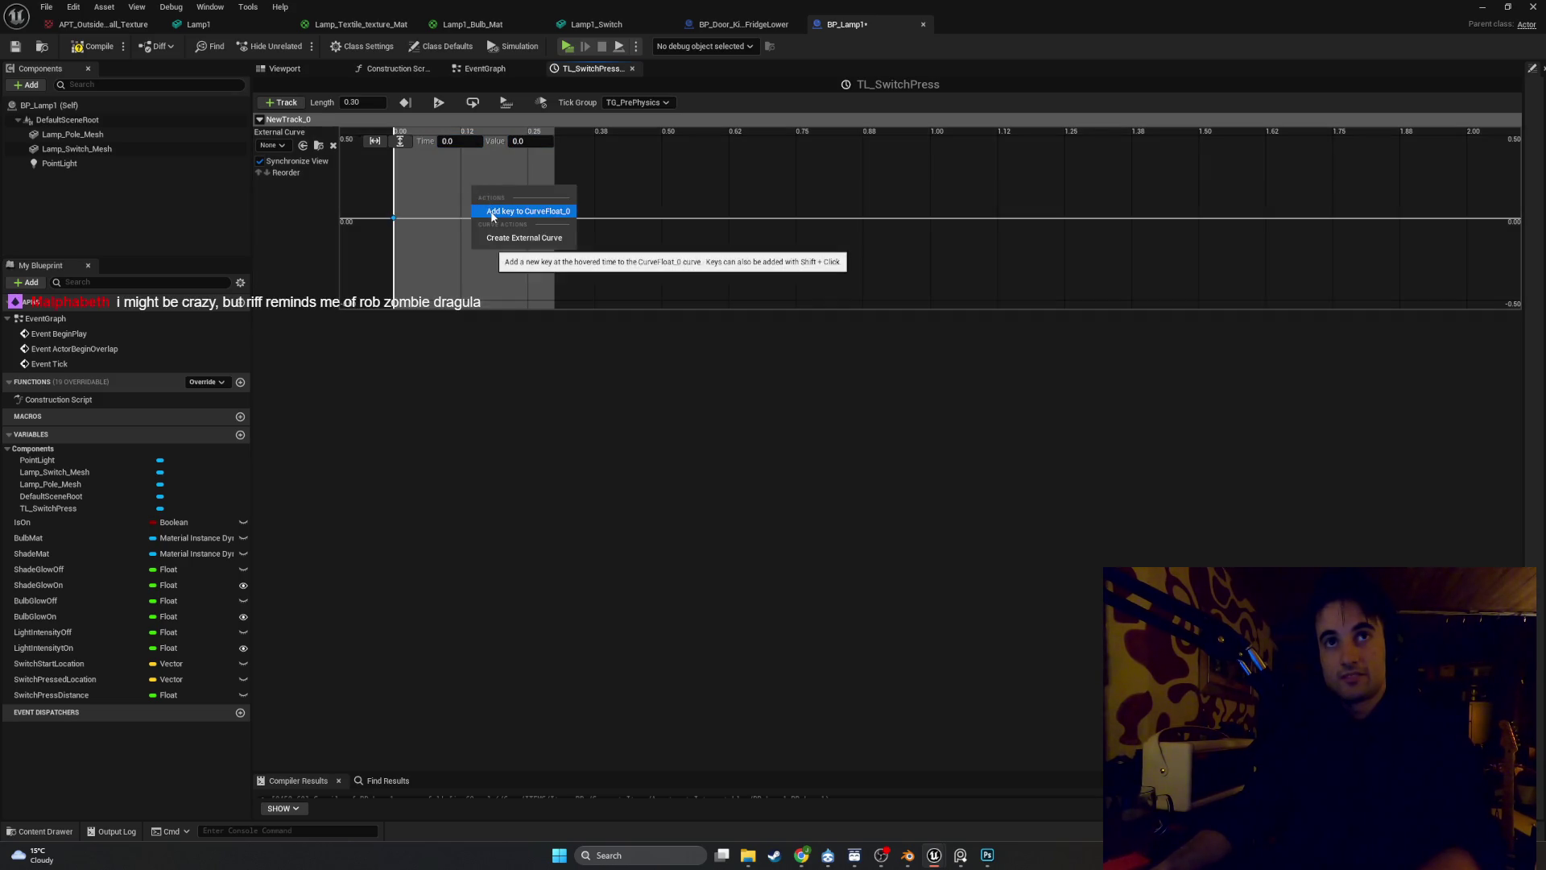
{"action": "left_click", "coordinate": [493, 211]}
{"action": "left_click", "coordinate": [453, 142]}
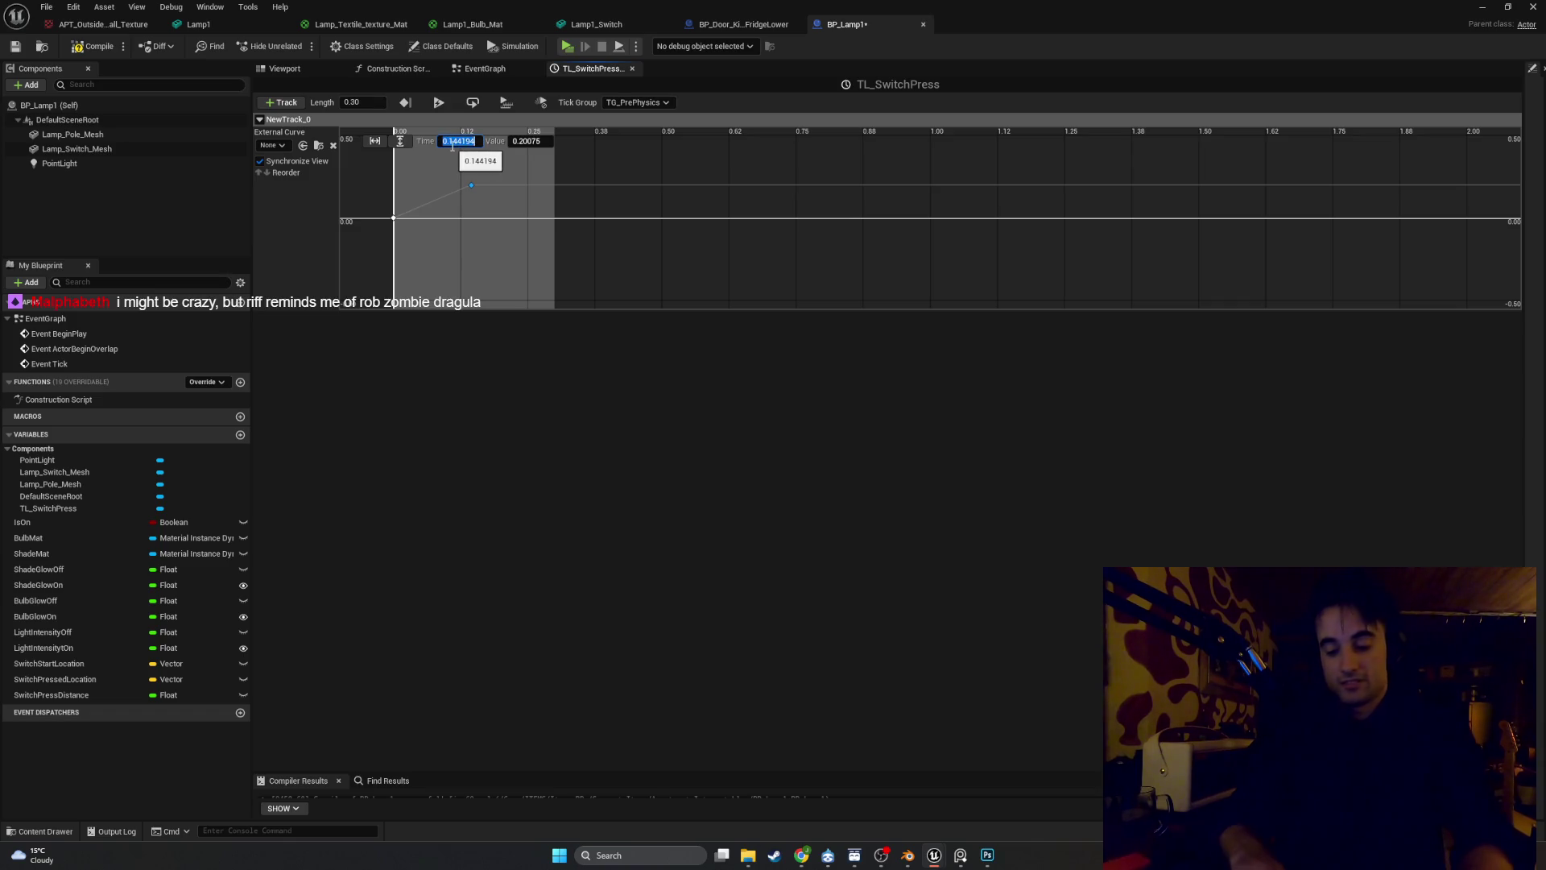
{"action": "type", "text": ".1"}
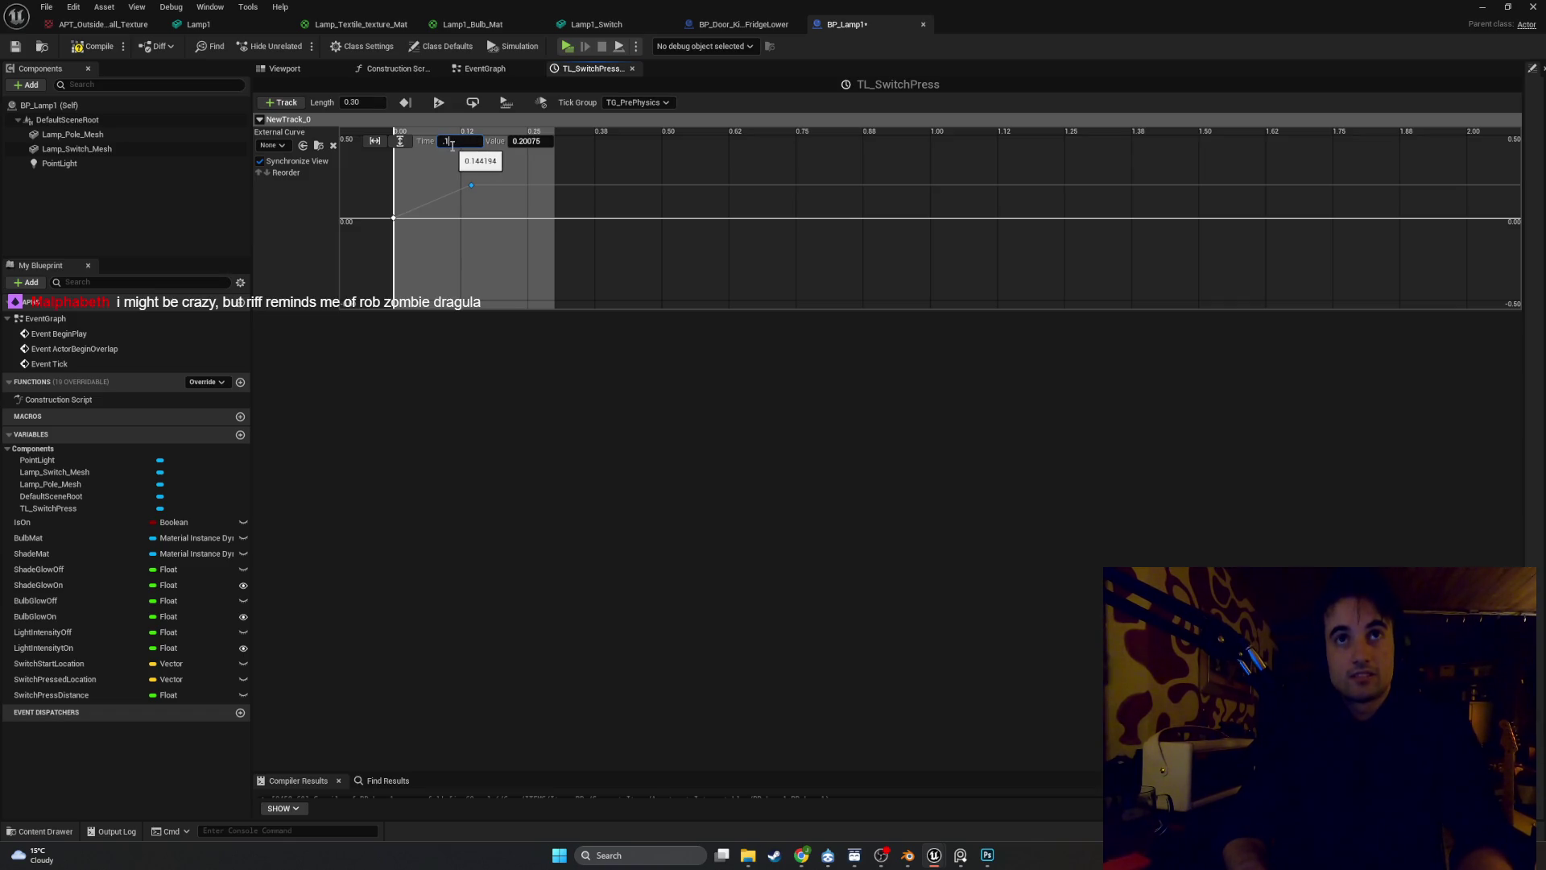
{"action": "type", "text": "5"}
{"action": "key", "text": "Return"}
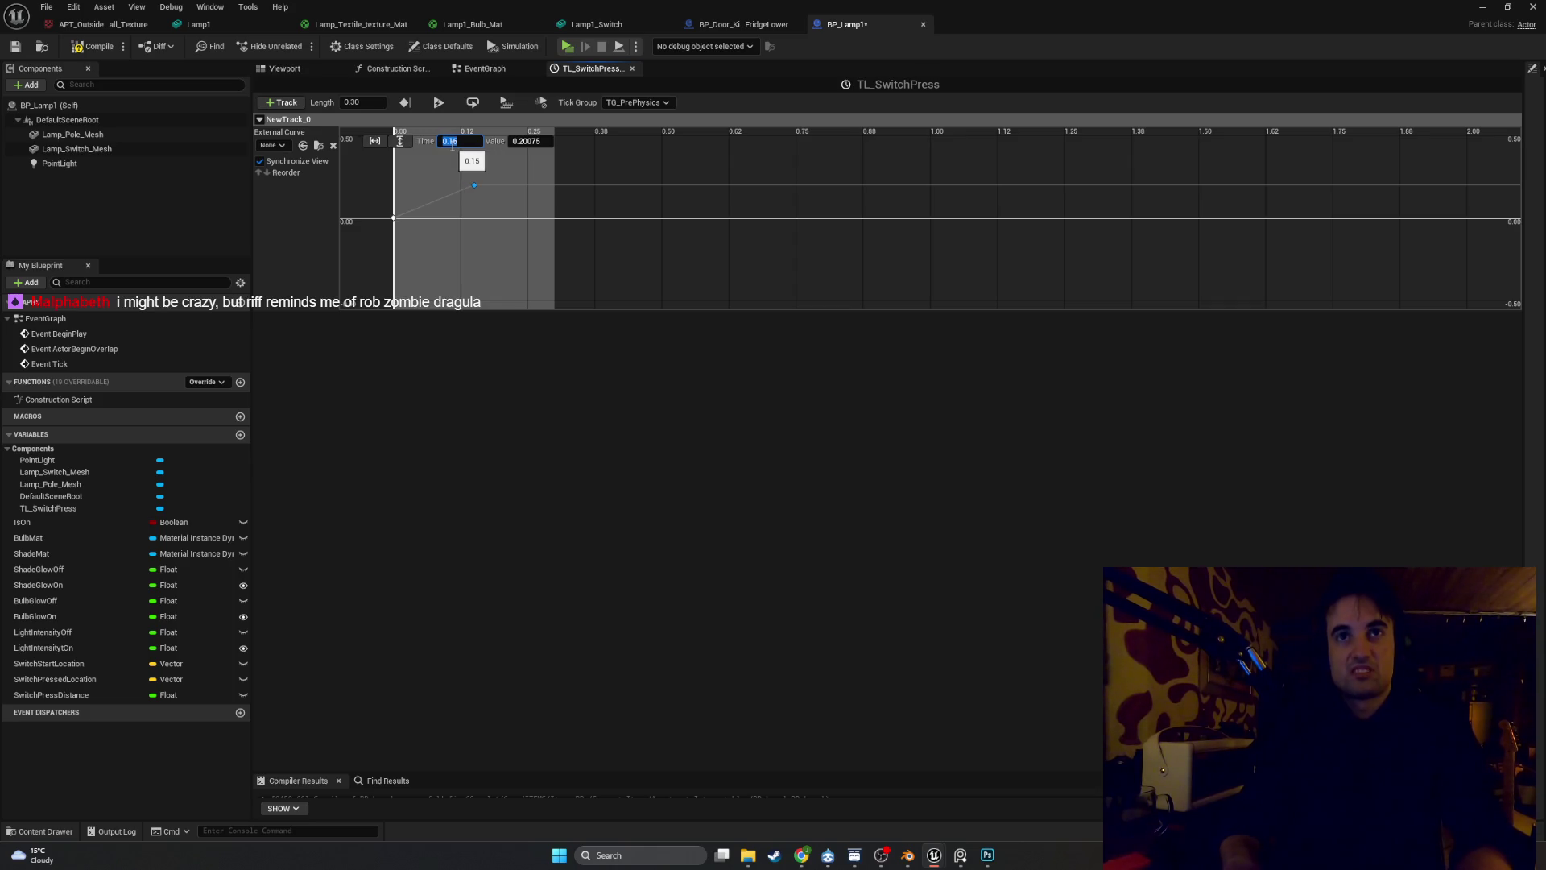
{"action": "left_click", "coordinate": [527, 142]}
{"action": "type", "text": "1"}
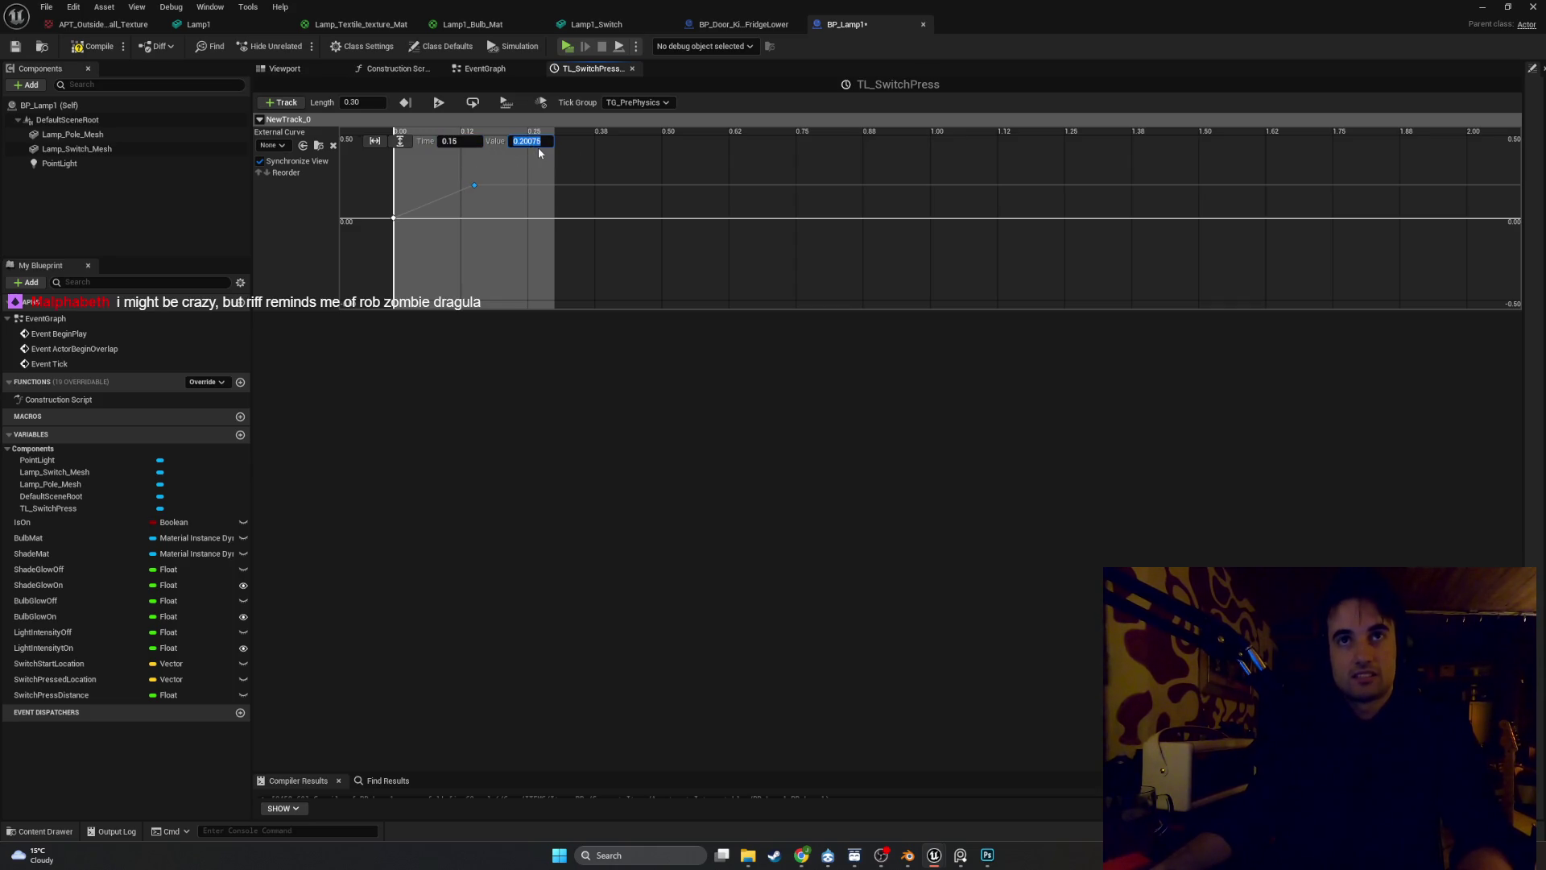
{"action": "key", "text": "Return"}
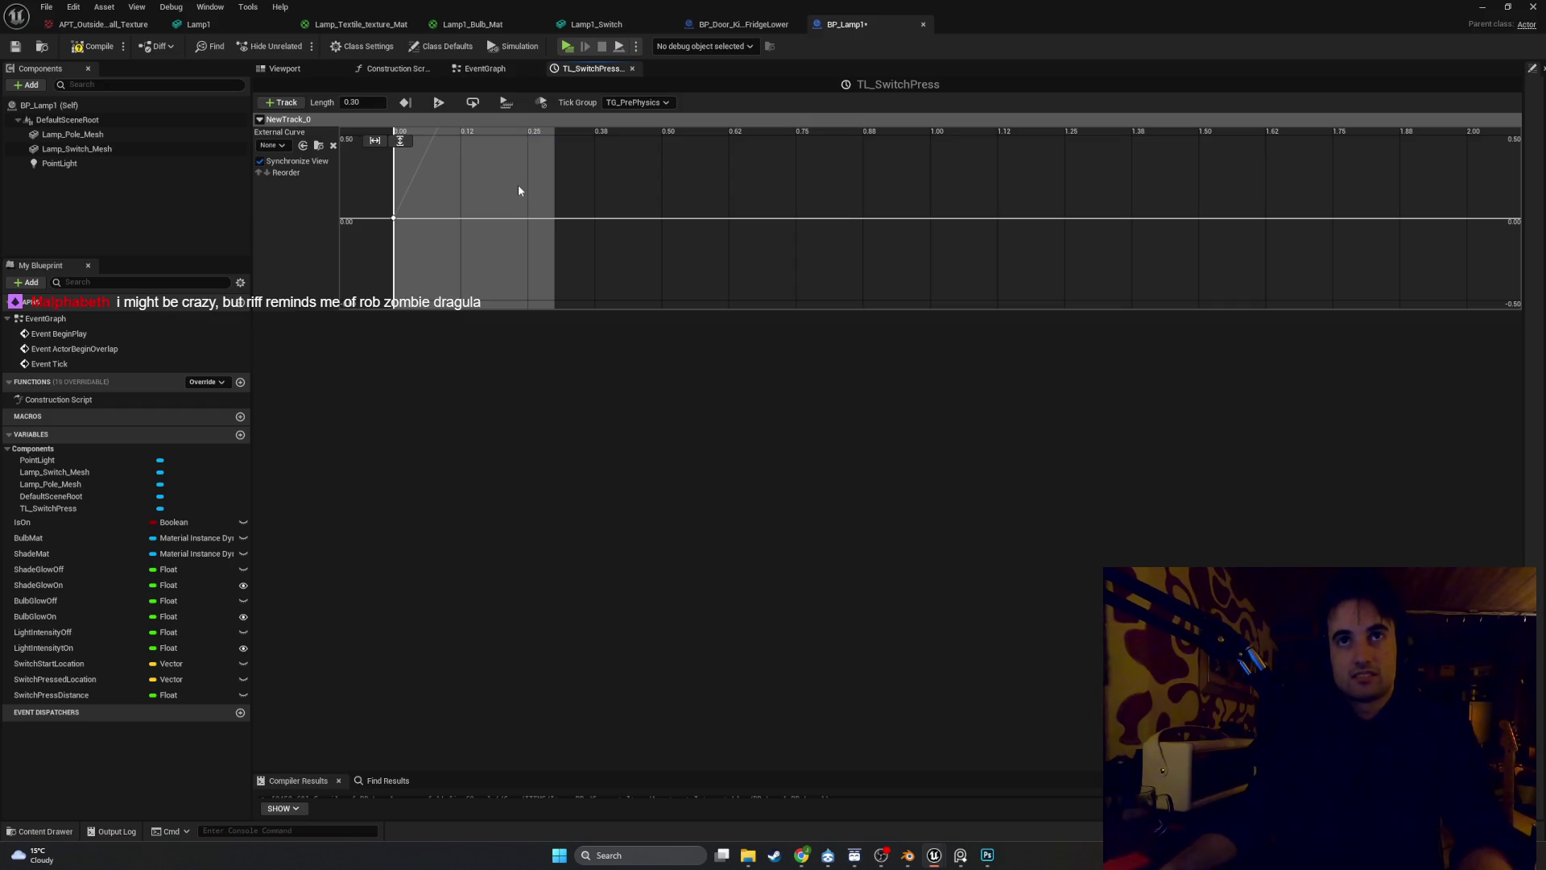
Add a final key at time 0.3 with value 0 and compile the blueprint
{"action": "right_click", "coordinate": [519, 185]}
{"action": "left_click", "coordinate": [530, 211]}
{"action": "left_click", "coordinate": [458, 142]}
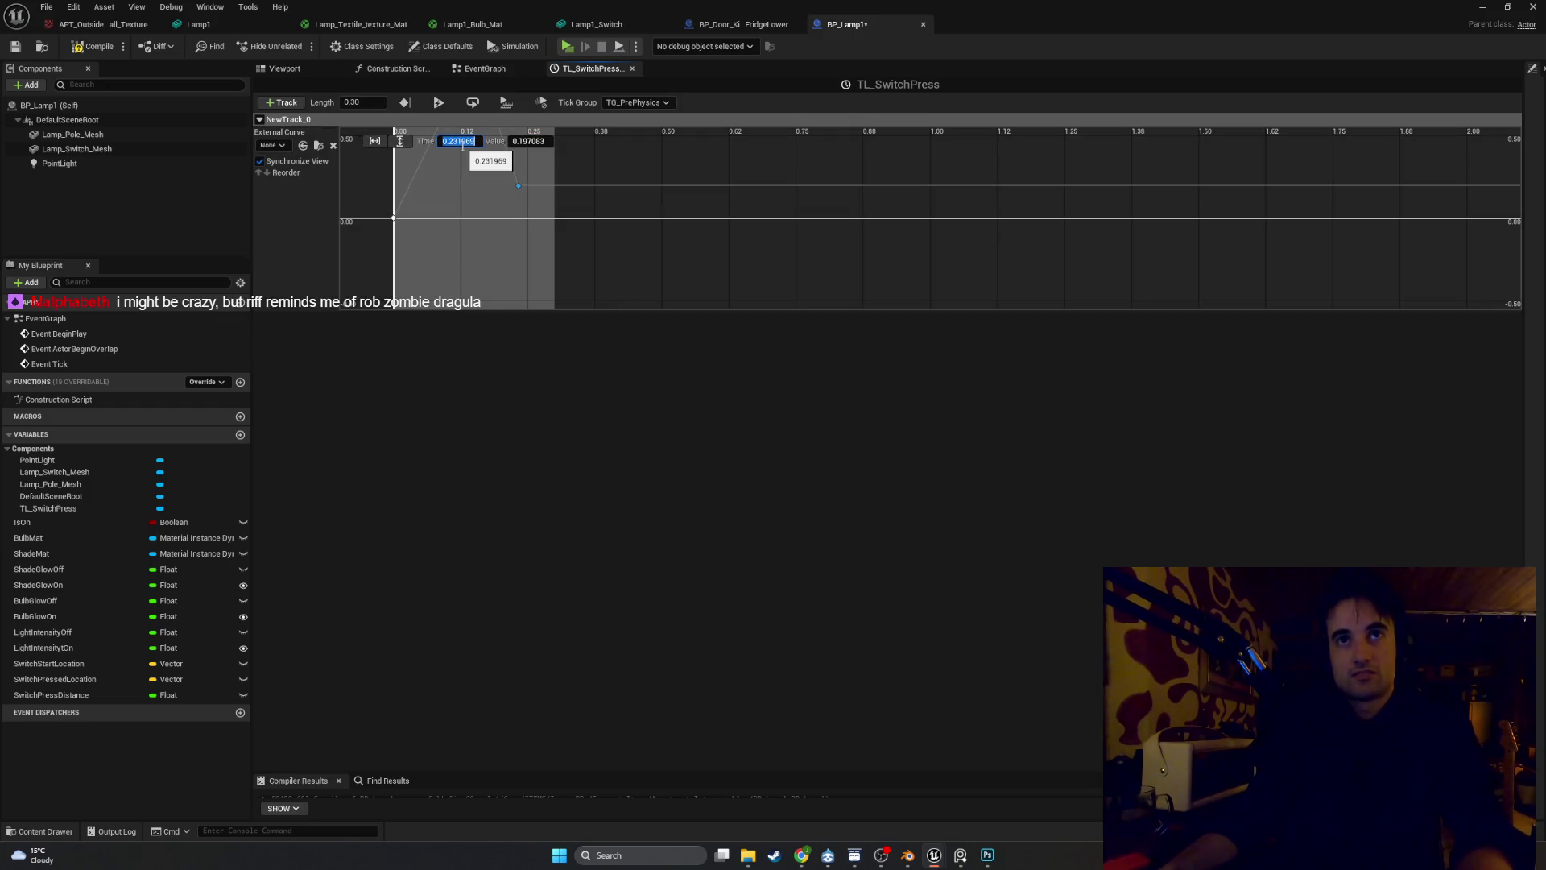
{"action": "type", "text": "0.3"}
{"action": "key", "text": "Return"}
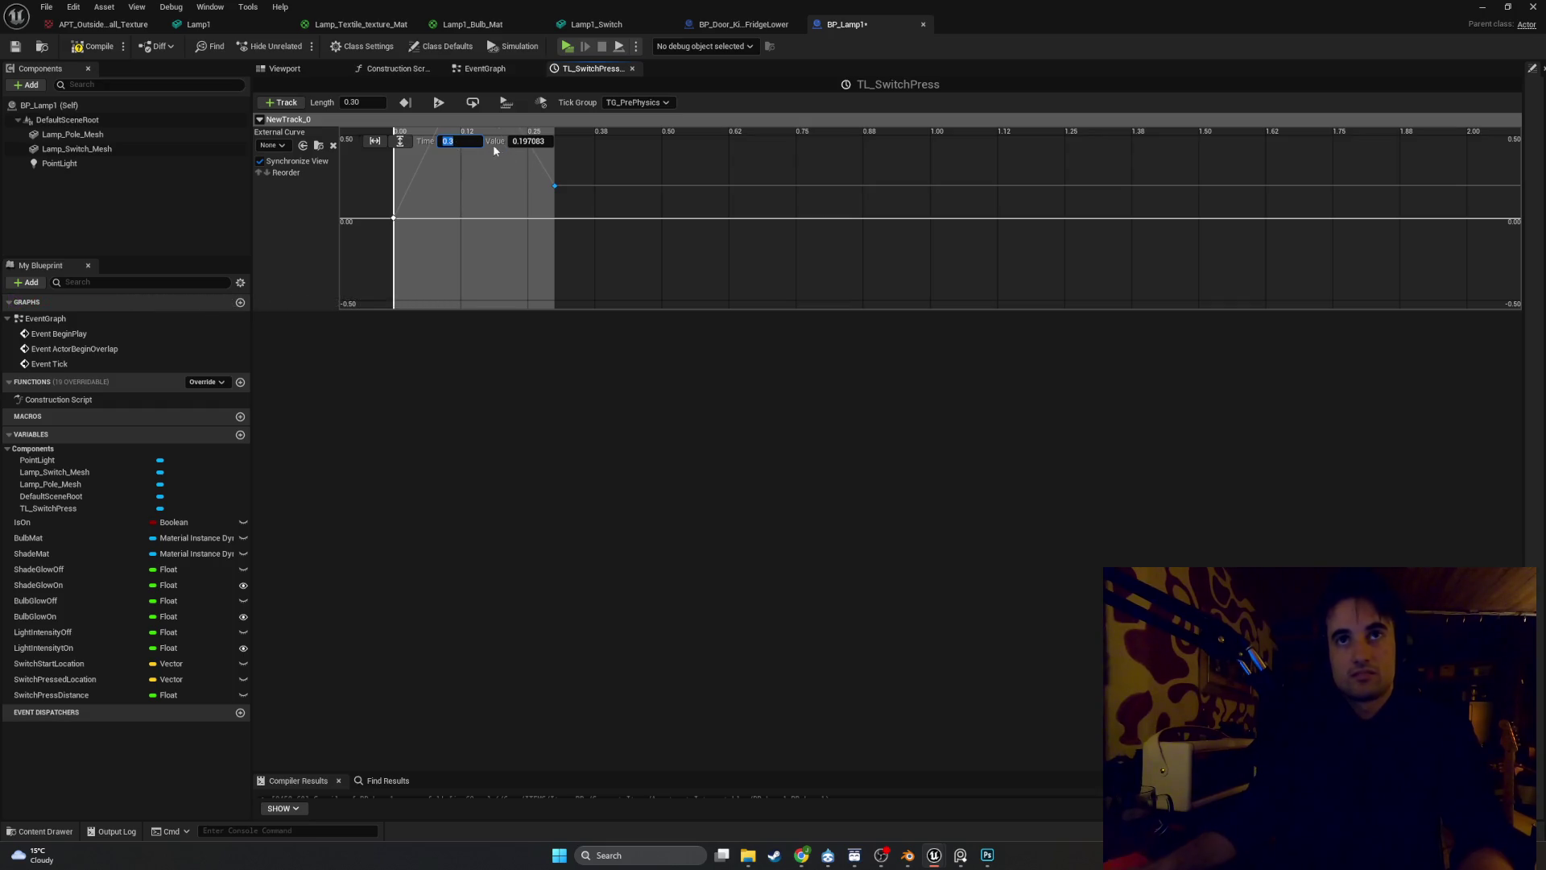
{"action": "left_click", "coordinate": [533, 143]}
{"action": "type", "text": "0"}
{"action": "key", "text": "Return"}
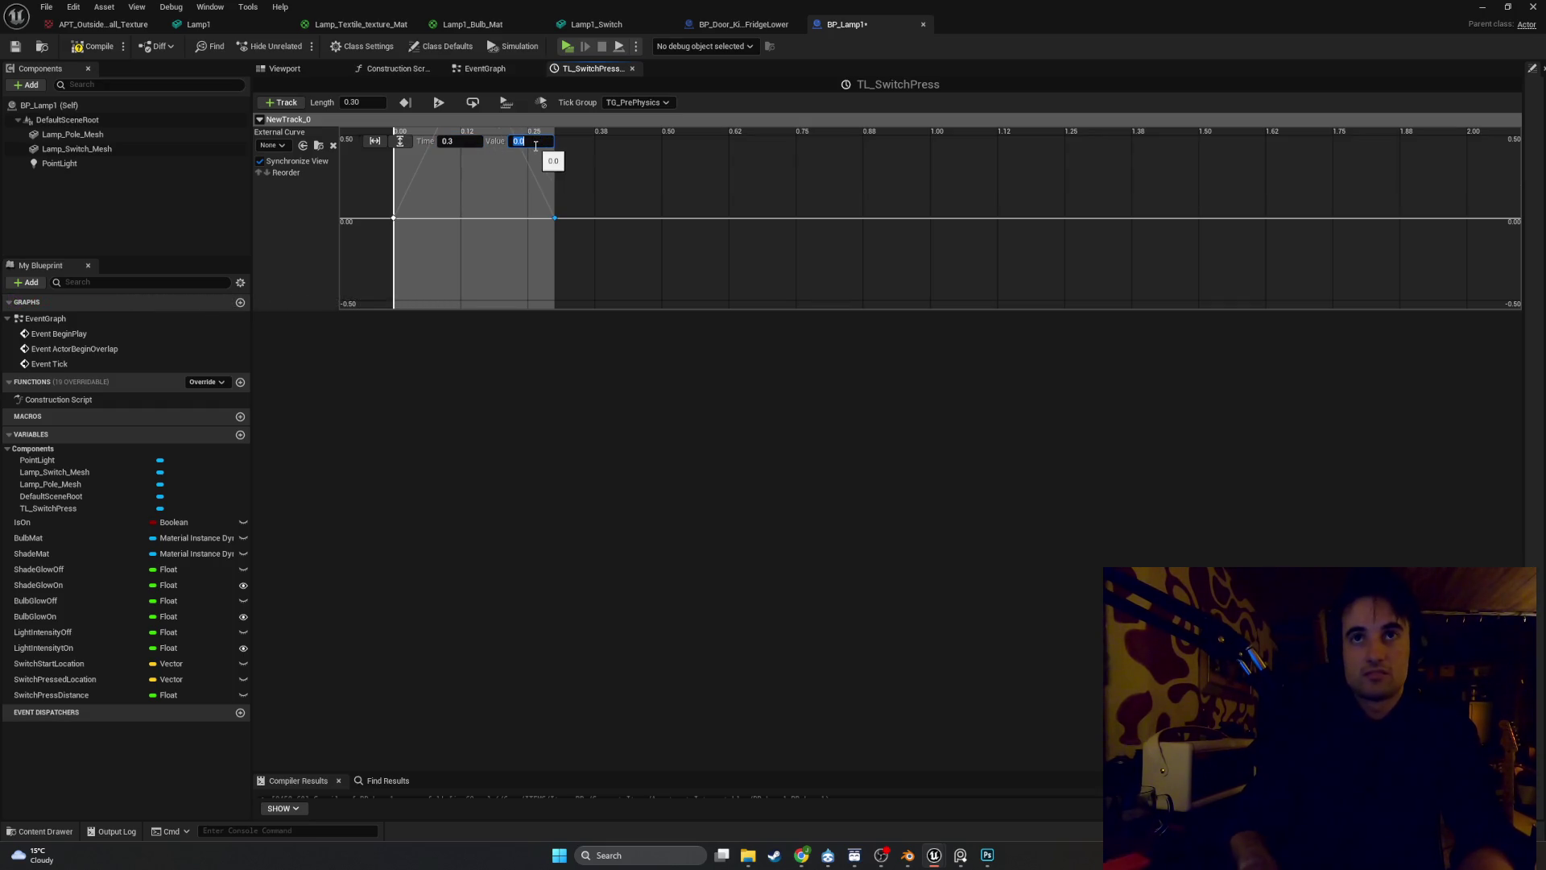
{"action": "left_click", "coordinate": [95, 48]}
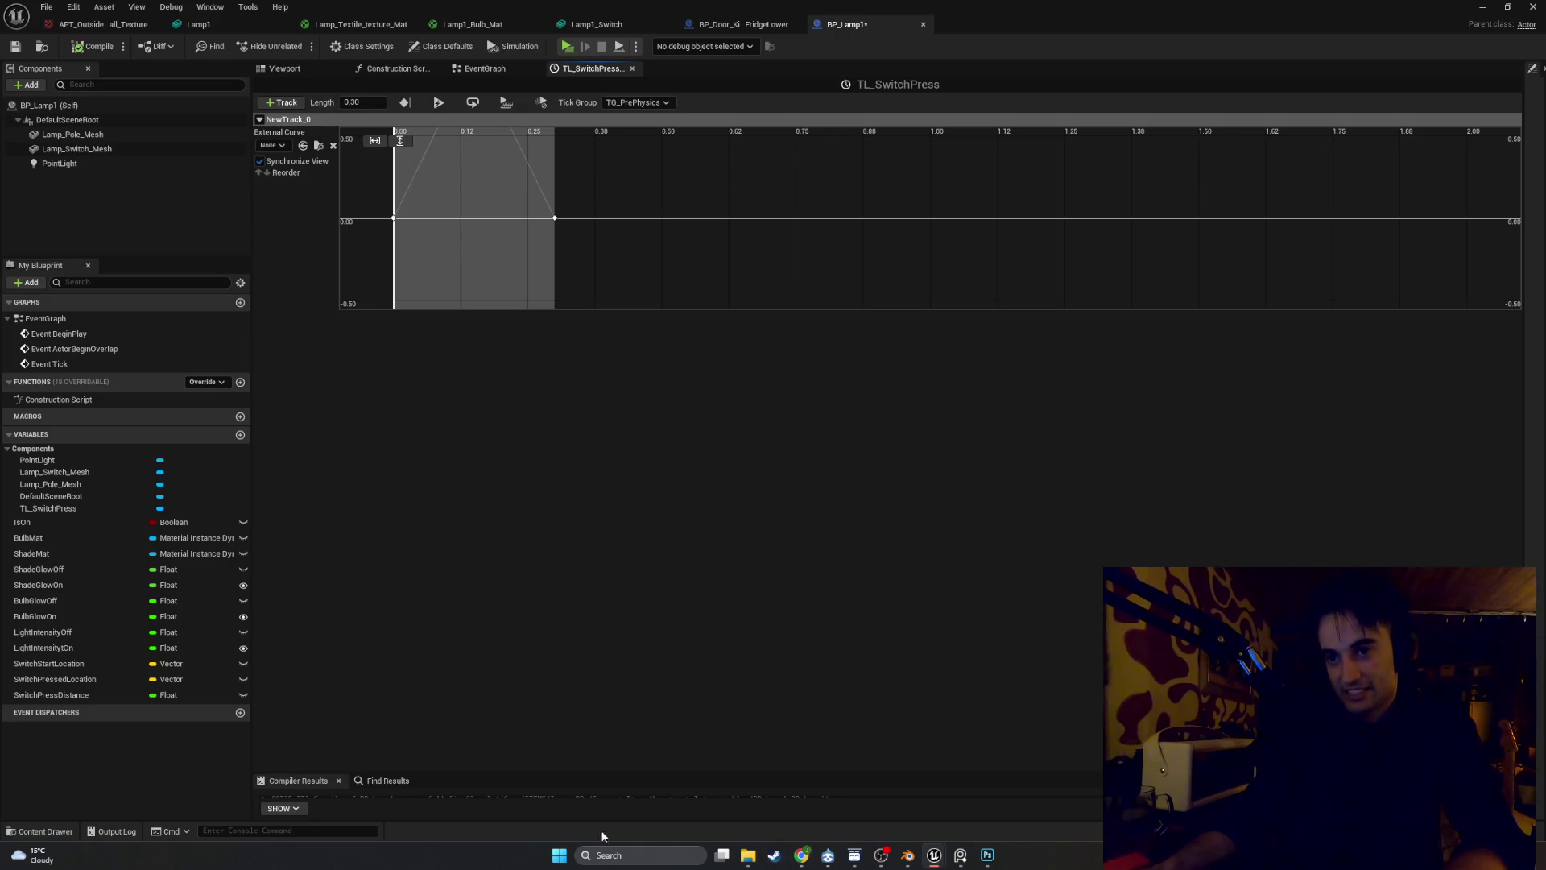
Launch Spotify from the Start menu's app list
{"action": "left_click", "coordinate": [561, 855]}
{"action": "left_click", "coordinate": [517, 769]}
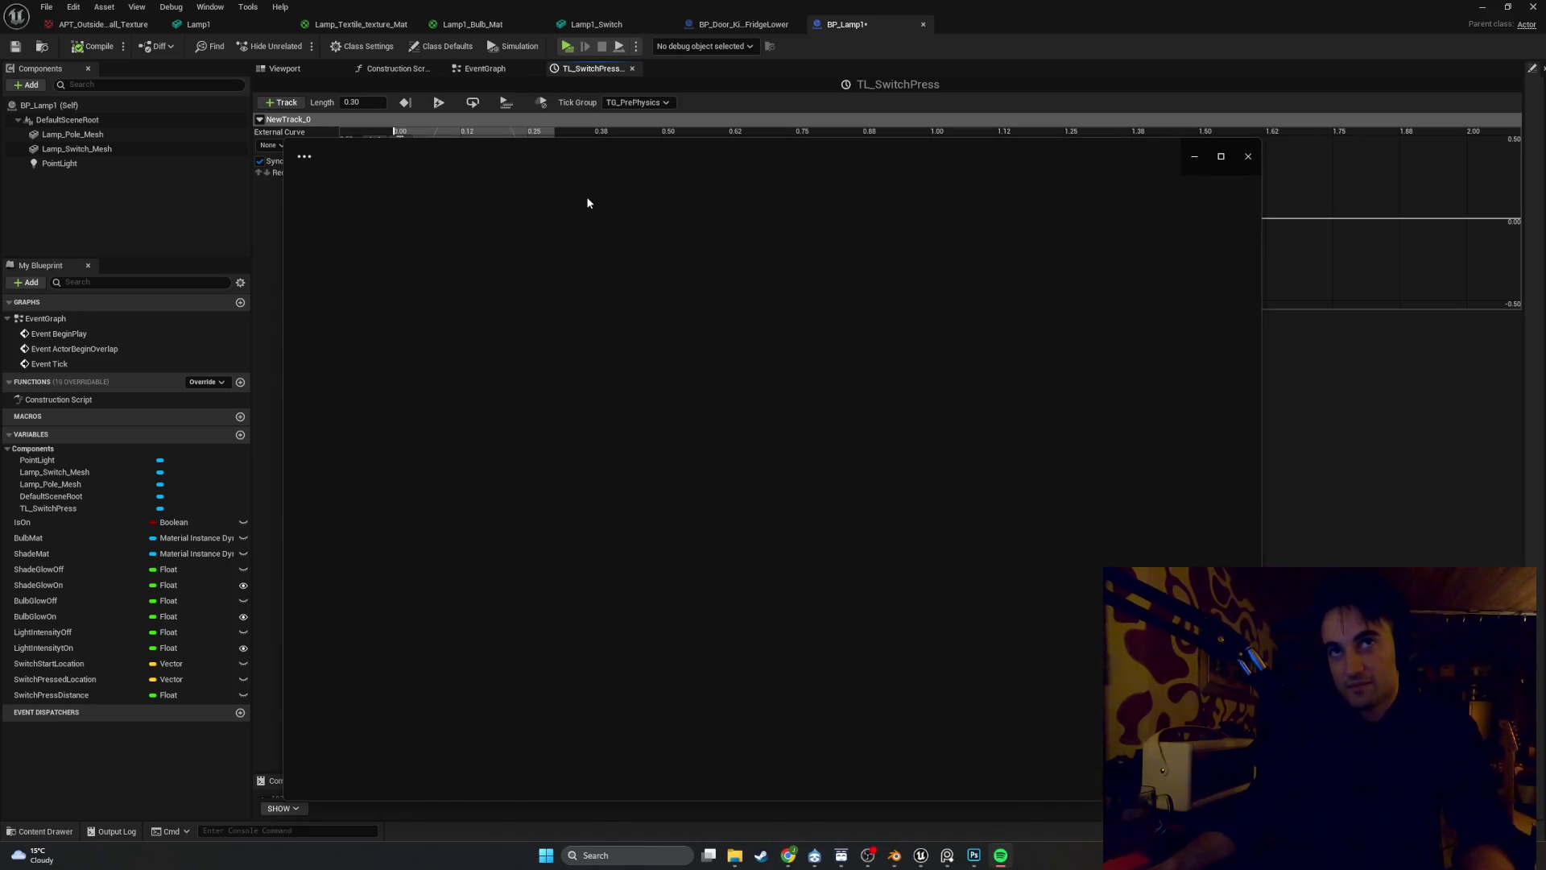
{"action": "left_click", "coordinate": [729, 156]}
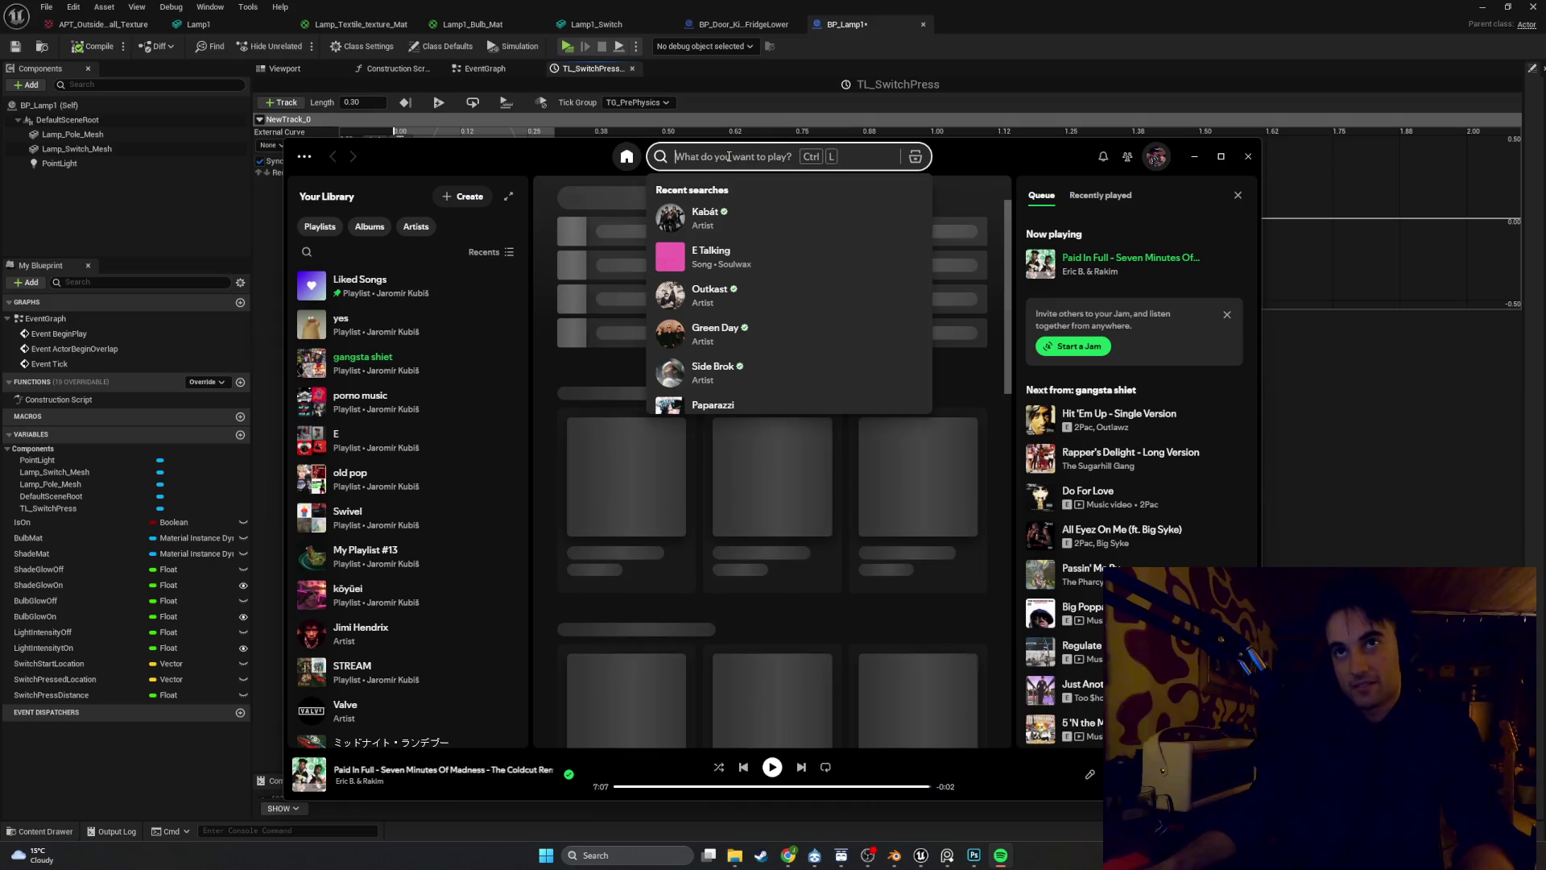
Search 'rob dra', play Rob Zombie's Dragula, seek ahead, pause at 1:24, and minimize Spotify
{"action": "type", "text": "rob dra"}
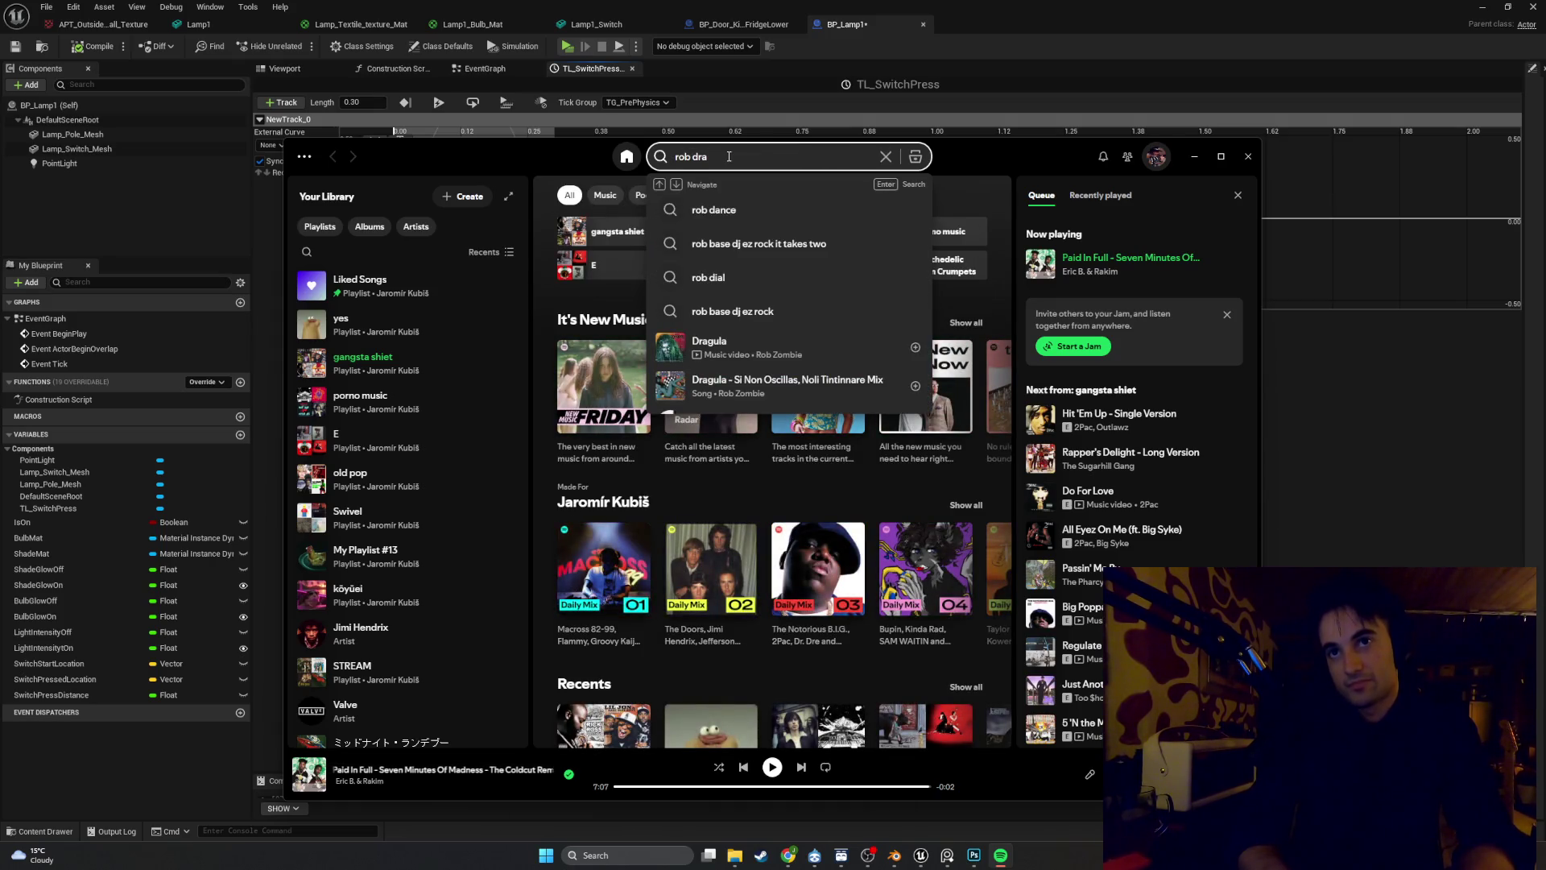
{"action": "left_click", "coordinate": [671, 347]}
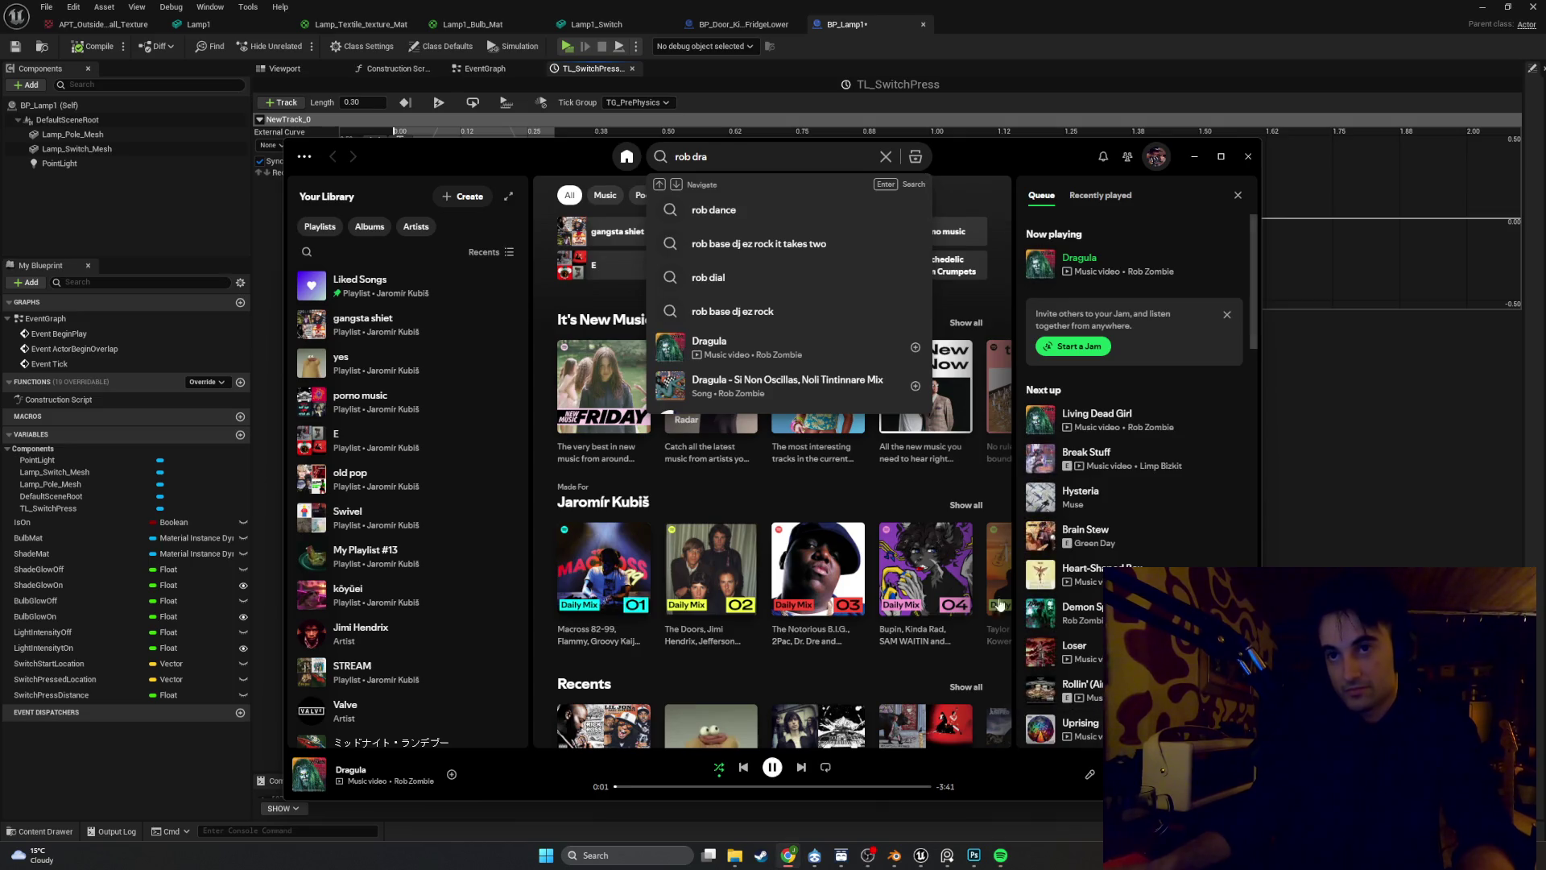
{"action": "left_click", "coordinate": [645, 787]}
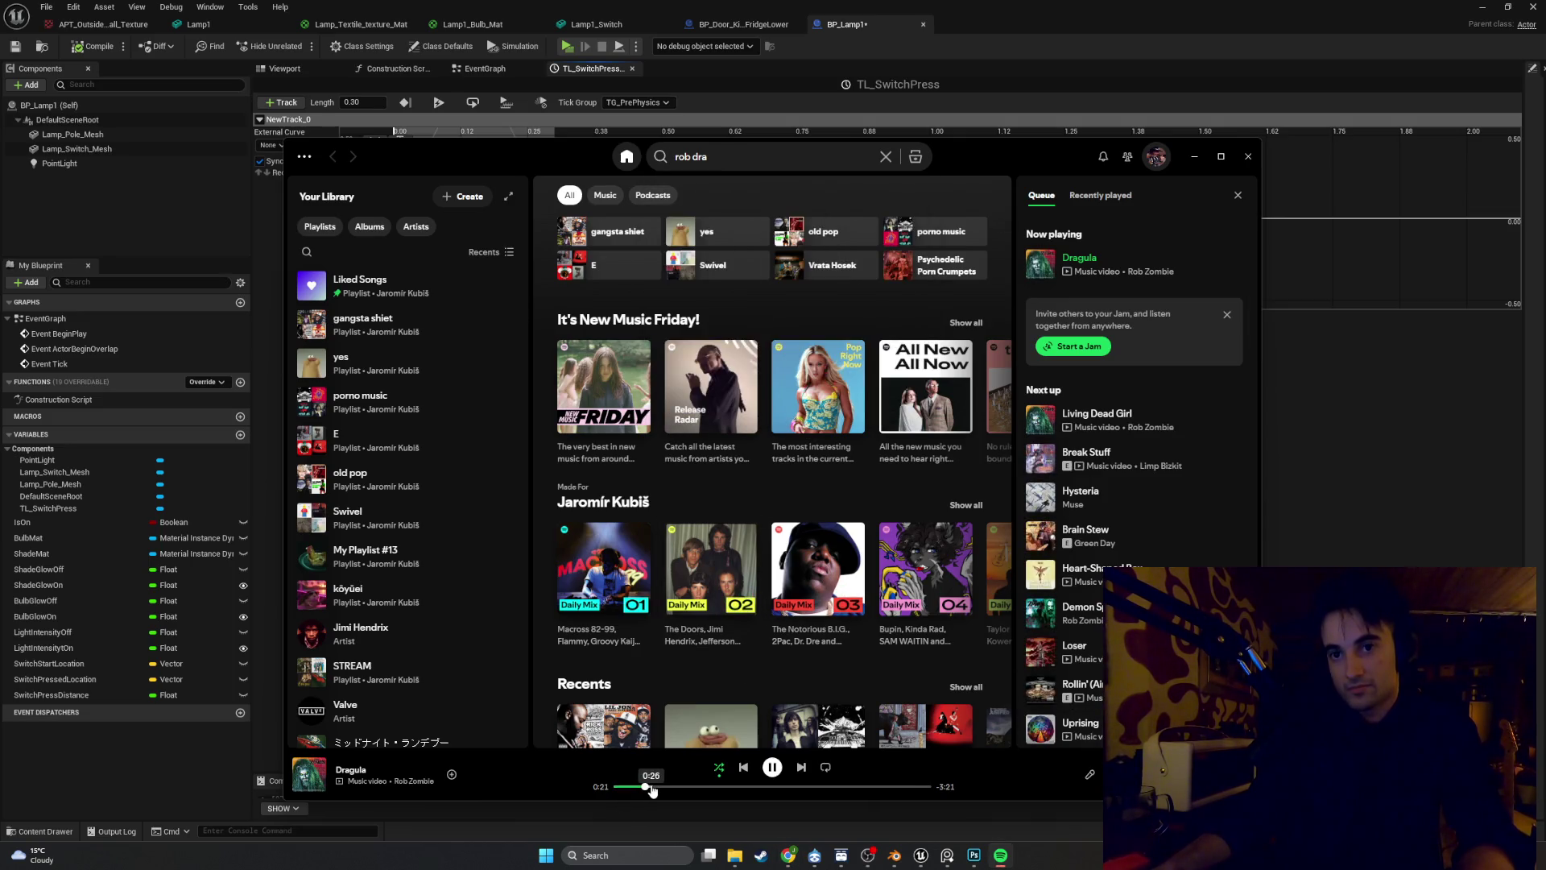
{"action": "left_click", "coordinate": [654, 787]}
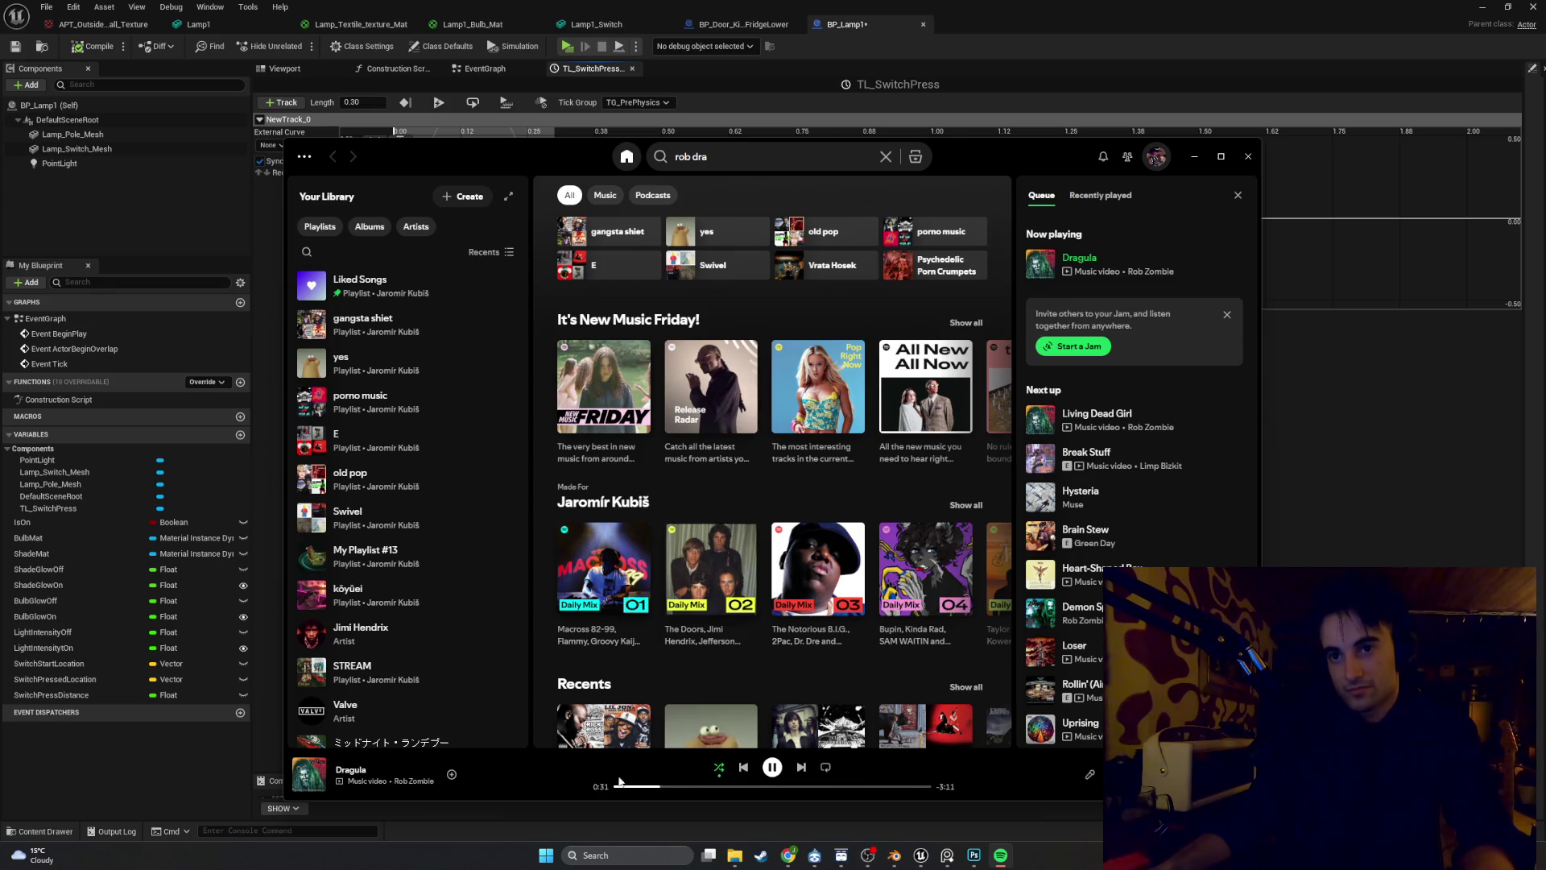
{"action": "left_click", "coordinate": [674, 787]}
{"action": "left_click", "coordinate": [696, 787]}
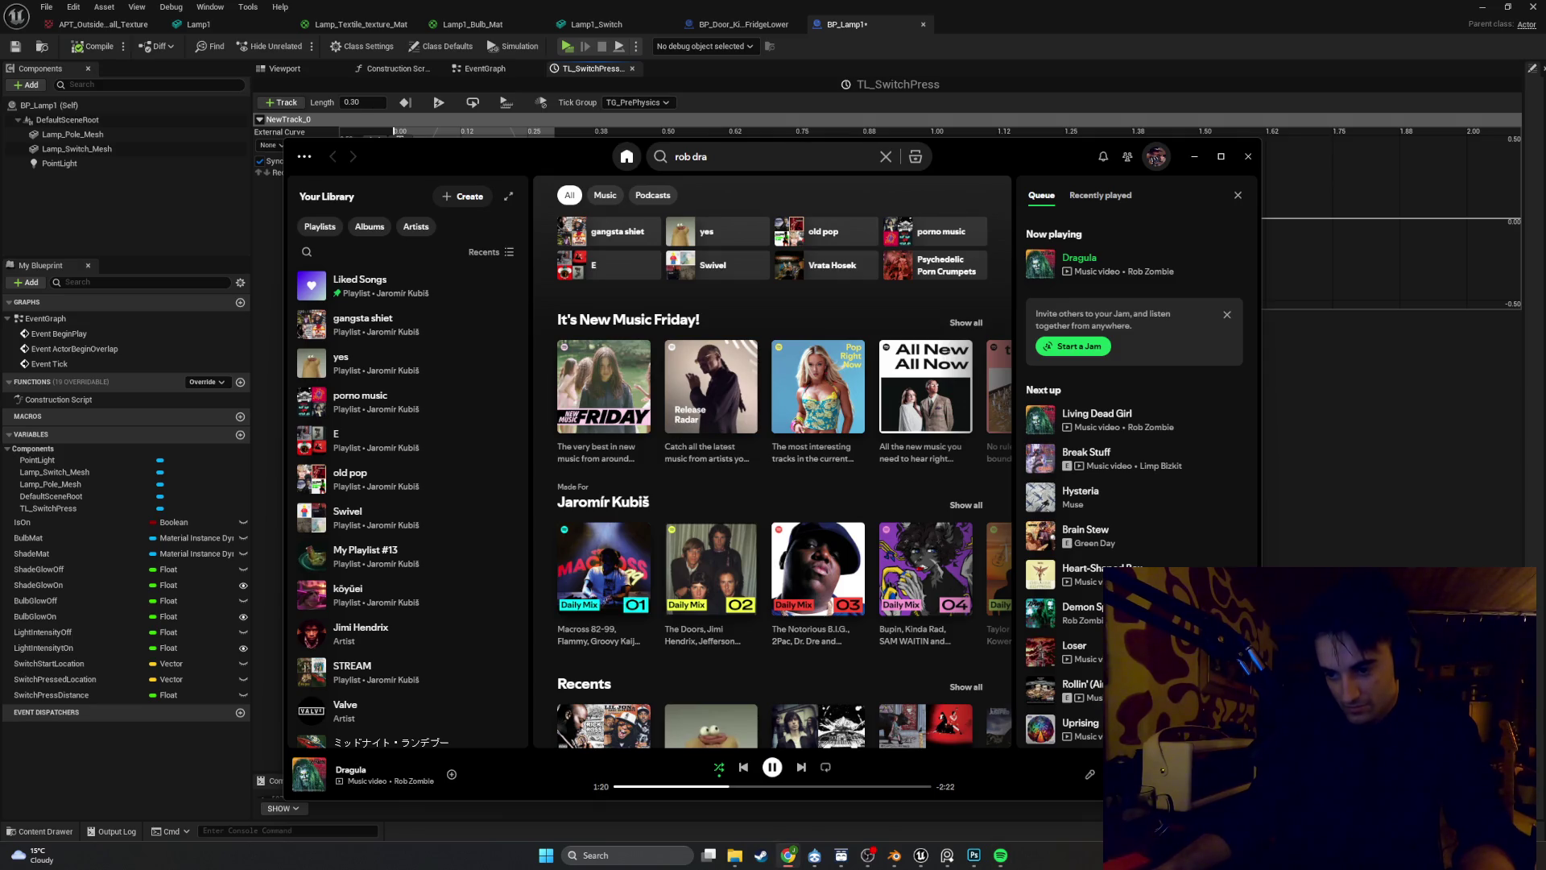
{"action": "left_click", "coordinate": [771, 767]}
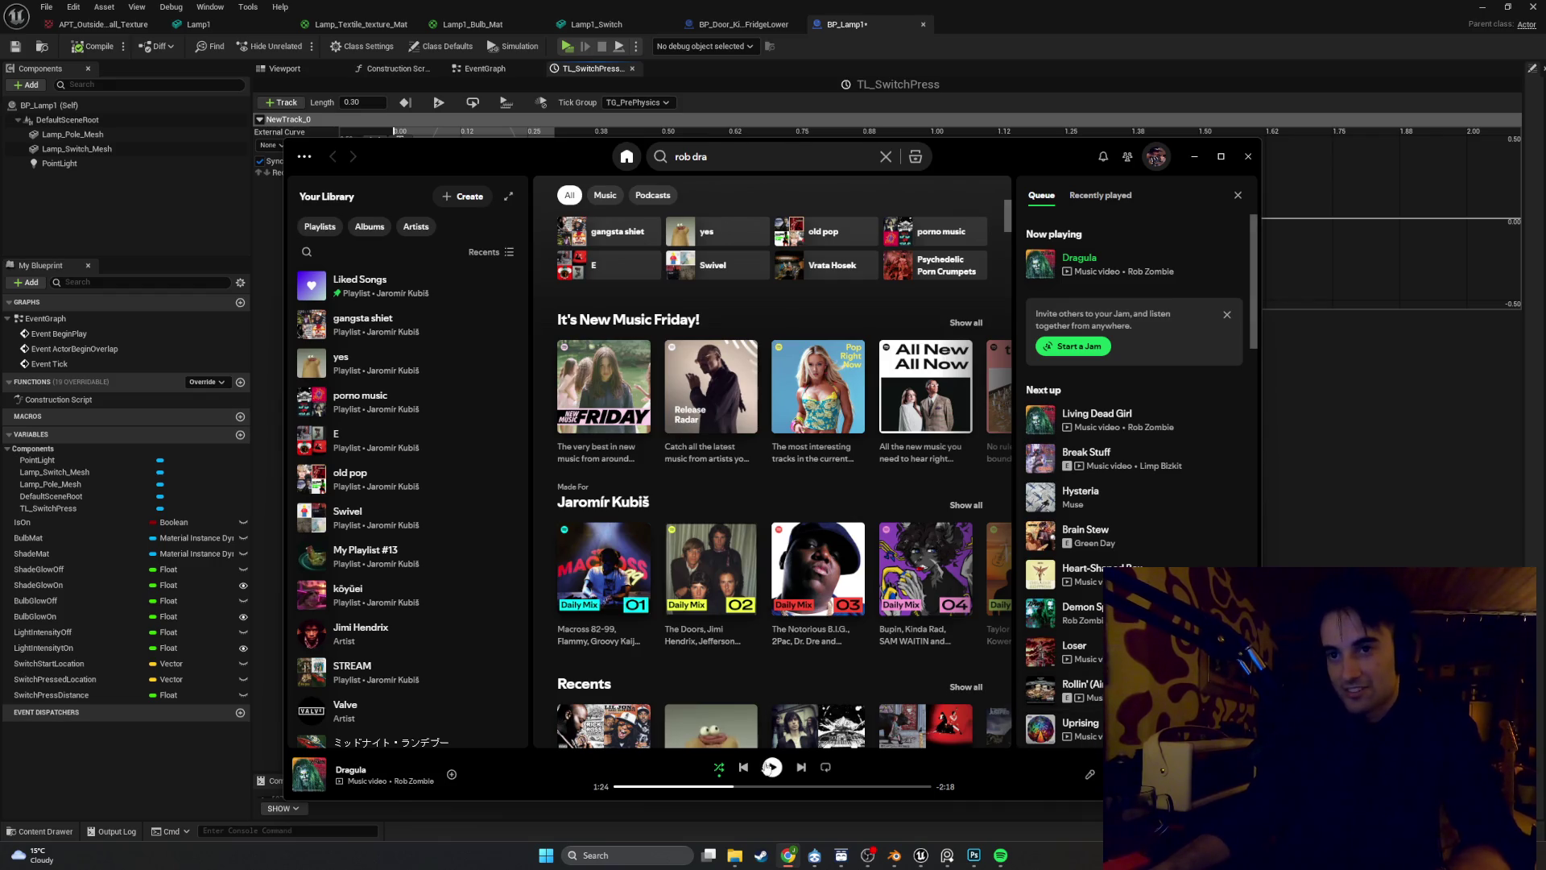
{"action": "left_click", "coordinate": [1195, 157]}
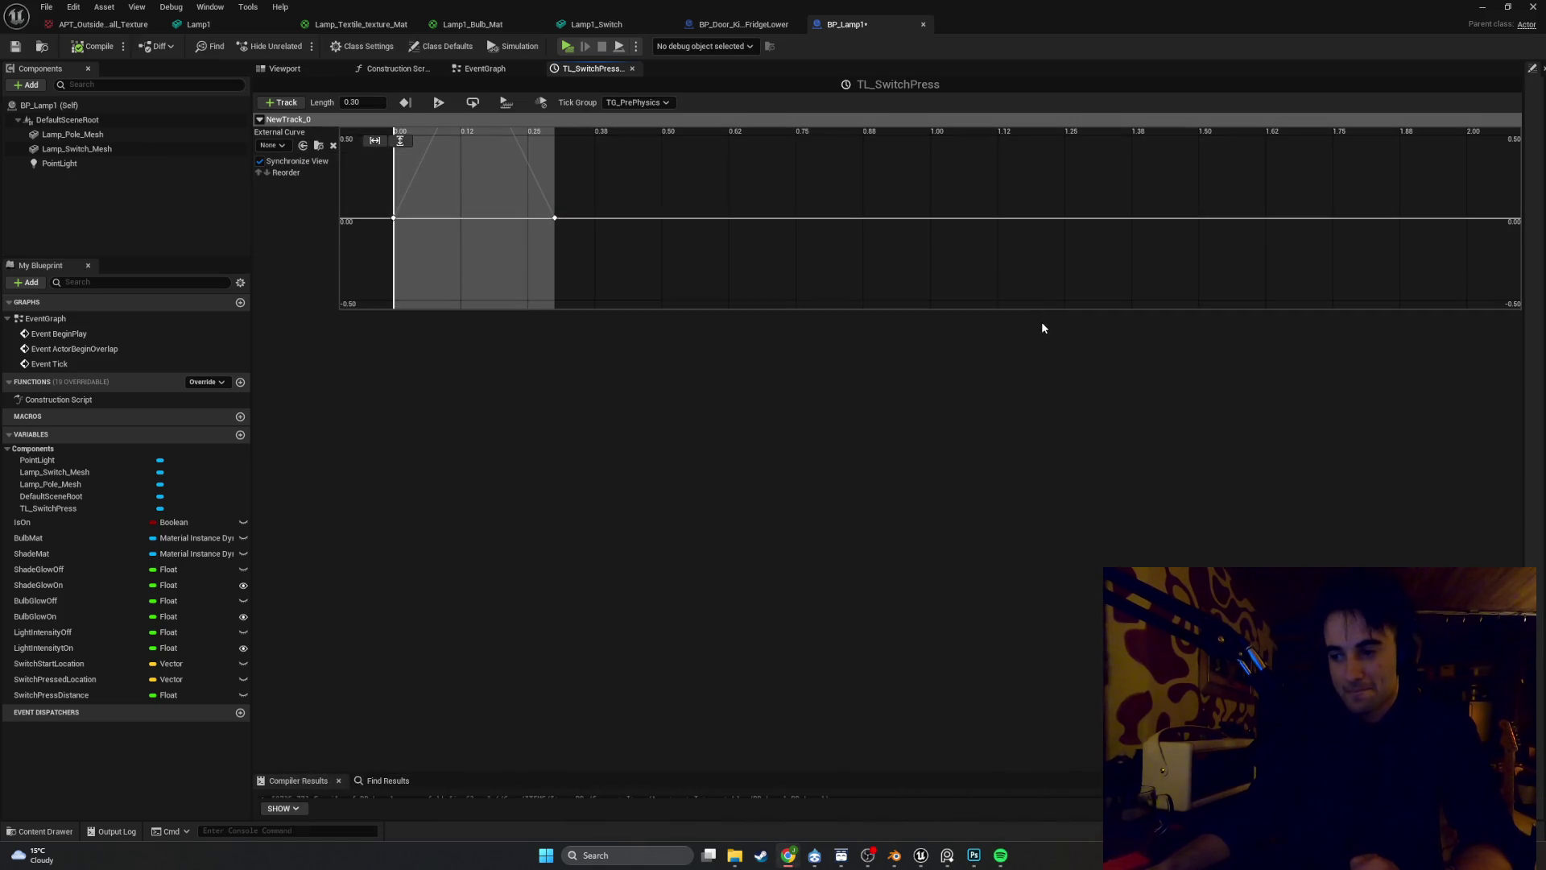
Reframe the timeline curve view around the keyed 0–0.30 s range
{"action": "scroll", "coordinate": [717, 285], "scroll_direction": "up", "scroll_amount": 1}
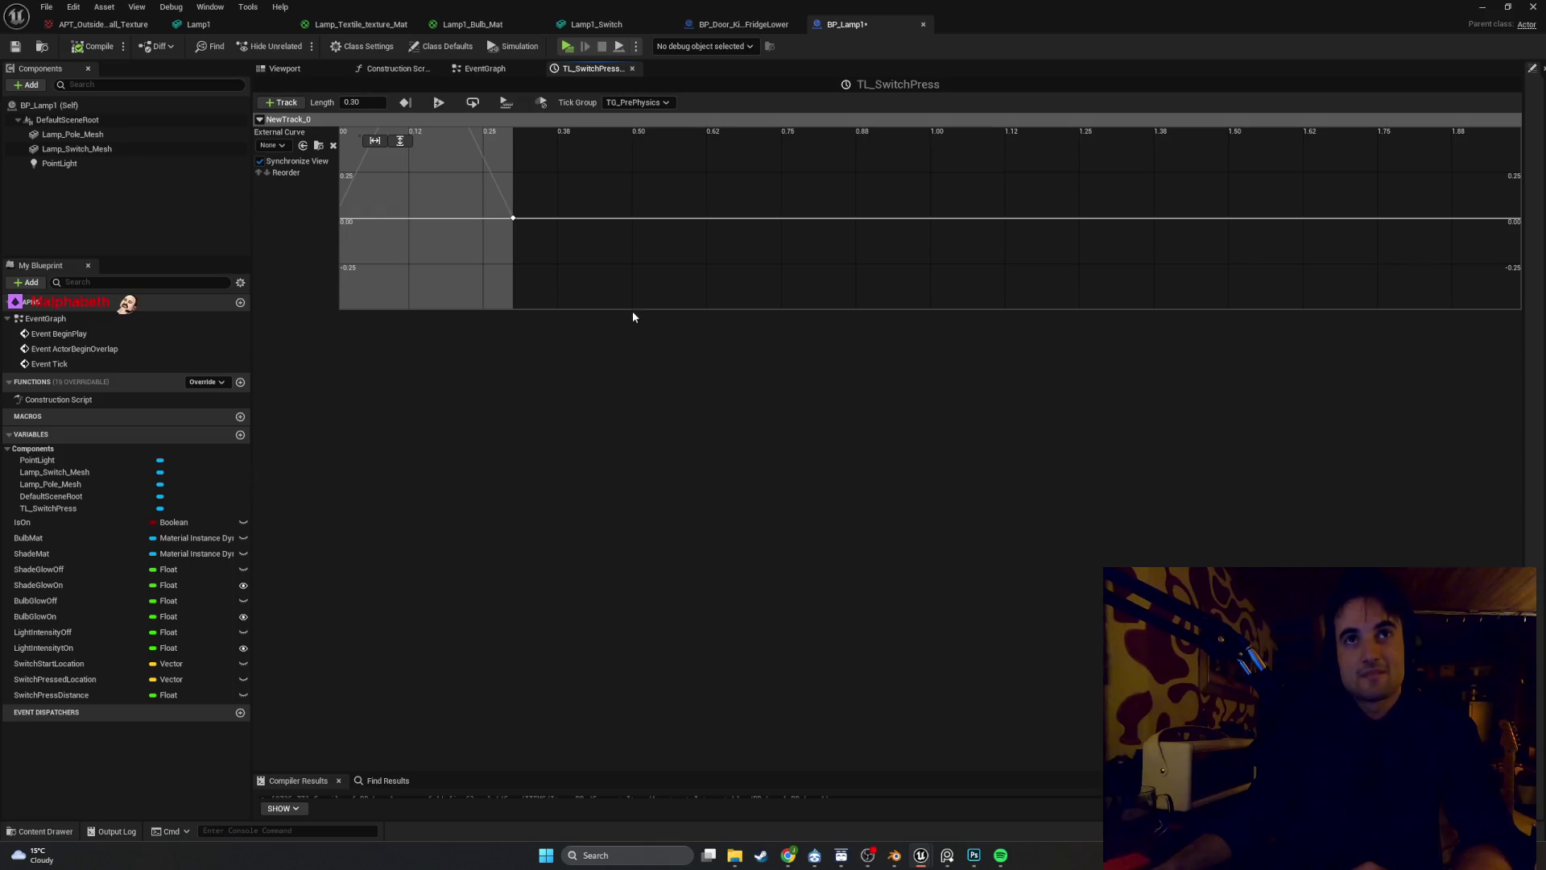
{"action": "scroll", "coordinate": [633, 316], "scroll_direction": "down", "scroll_amount": 5}
{"action": "left_click_drag", "start_coordinate": [642, 262], "coordinate": [714, 266]}
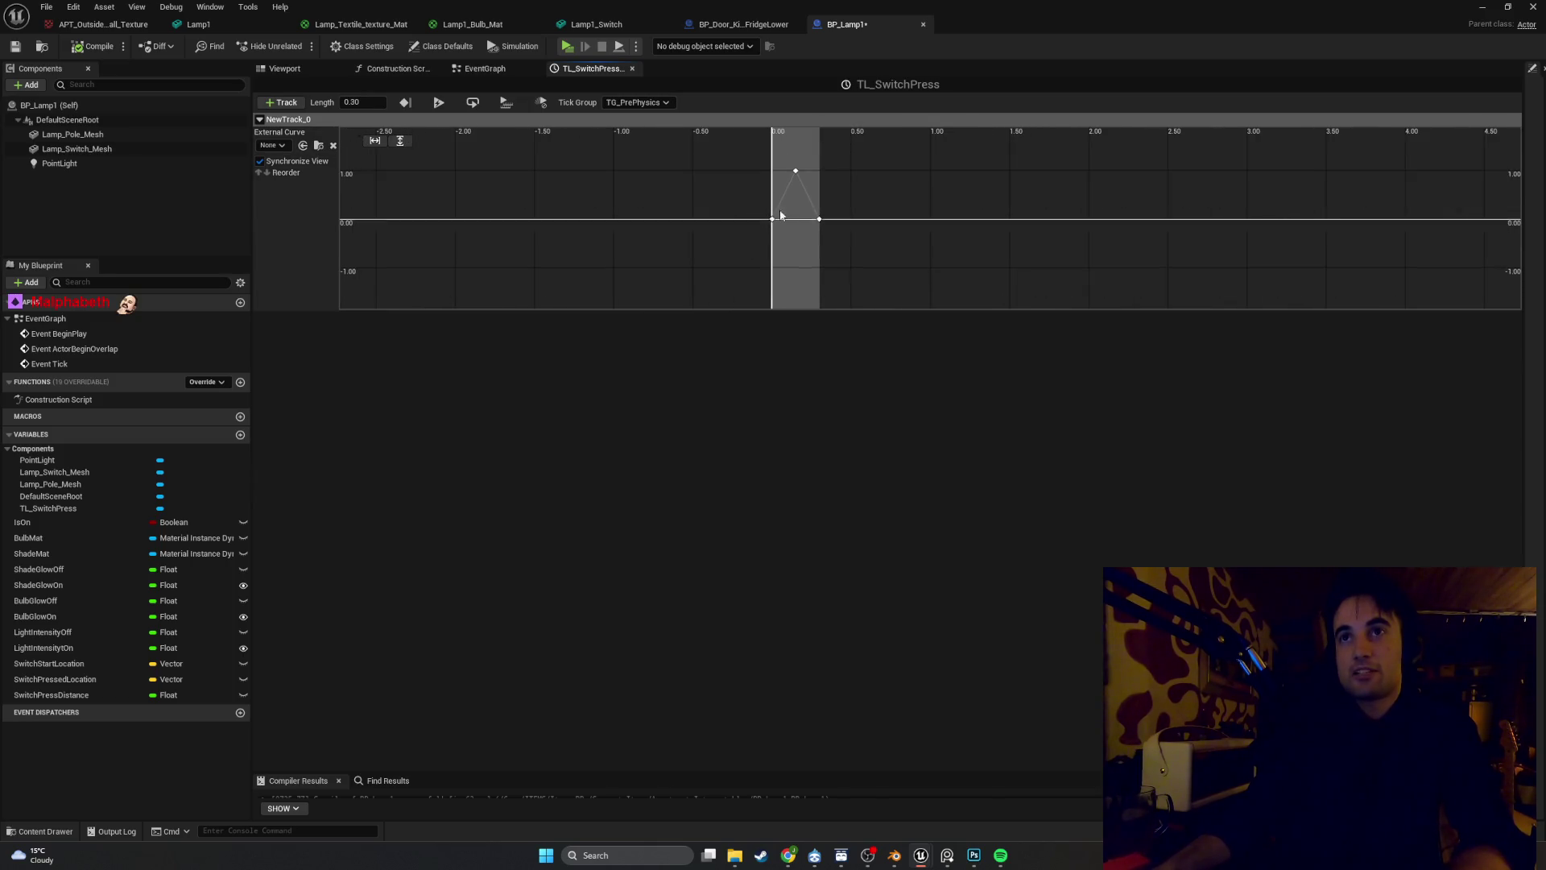
{"action": "scroll", "coordinate": [756, 306], "scroll_direction": "up", "scroll_amount": 2}
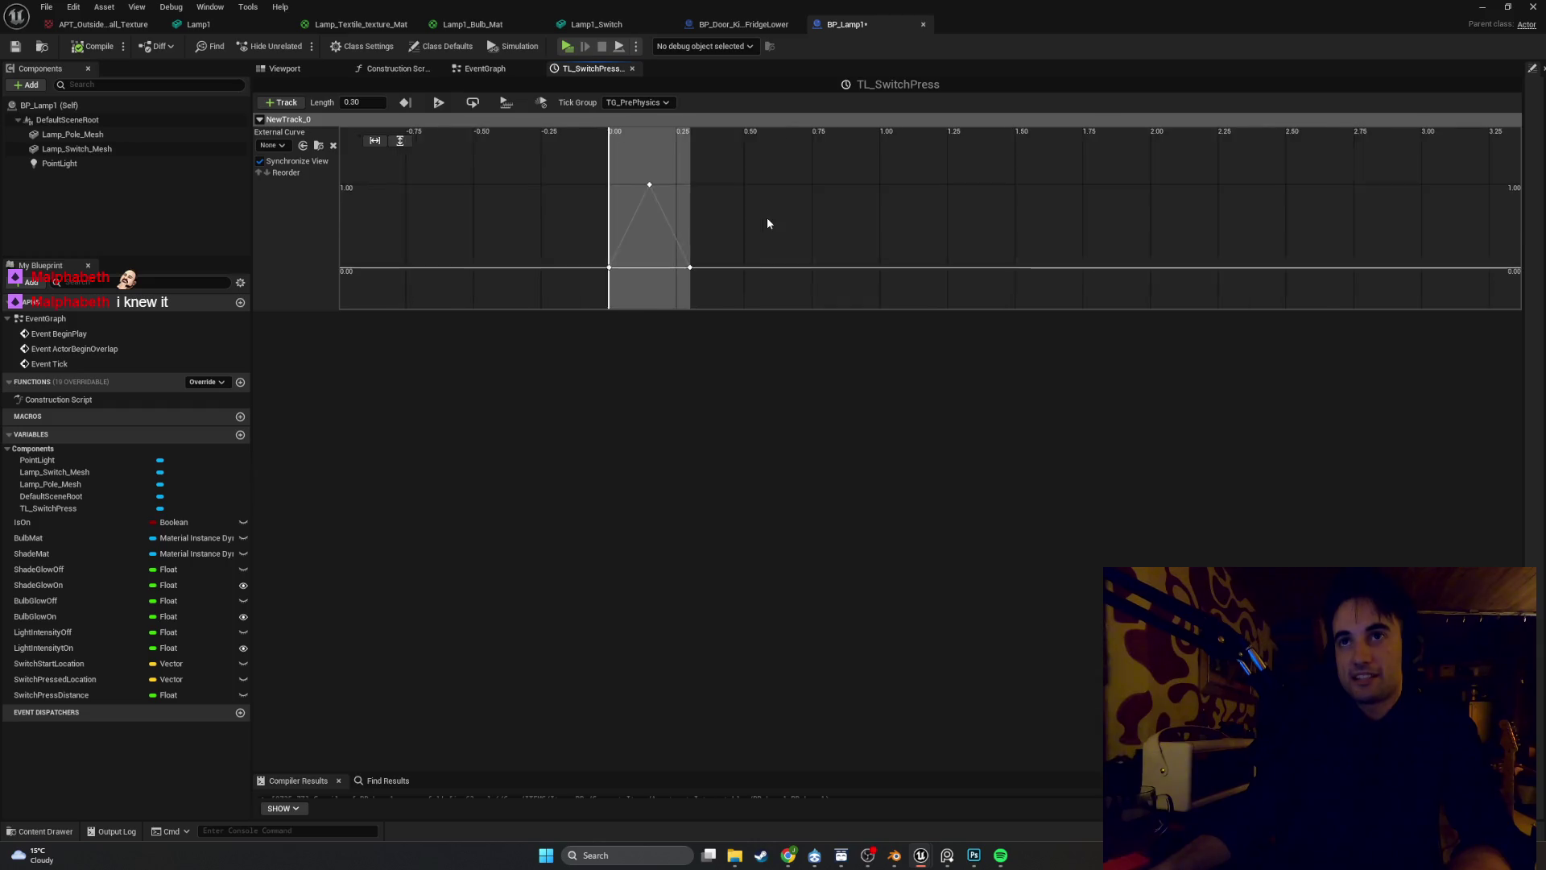
{"action": "scroll", "coordinate": [766, 216], "scroll_direction": "up", "scroll_amount": 3}
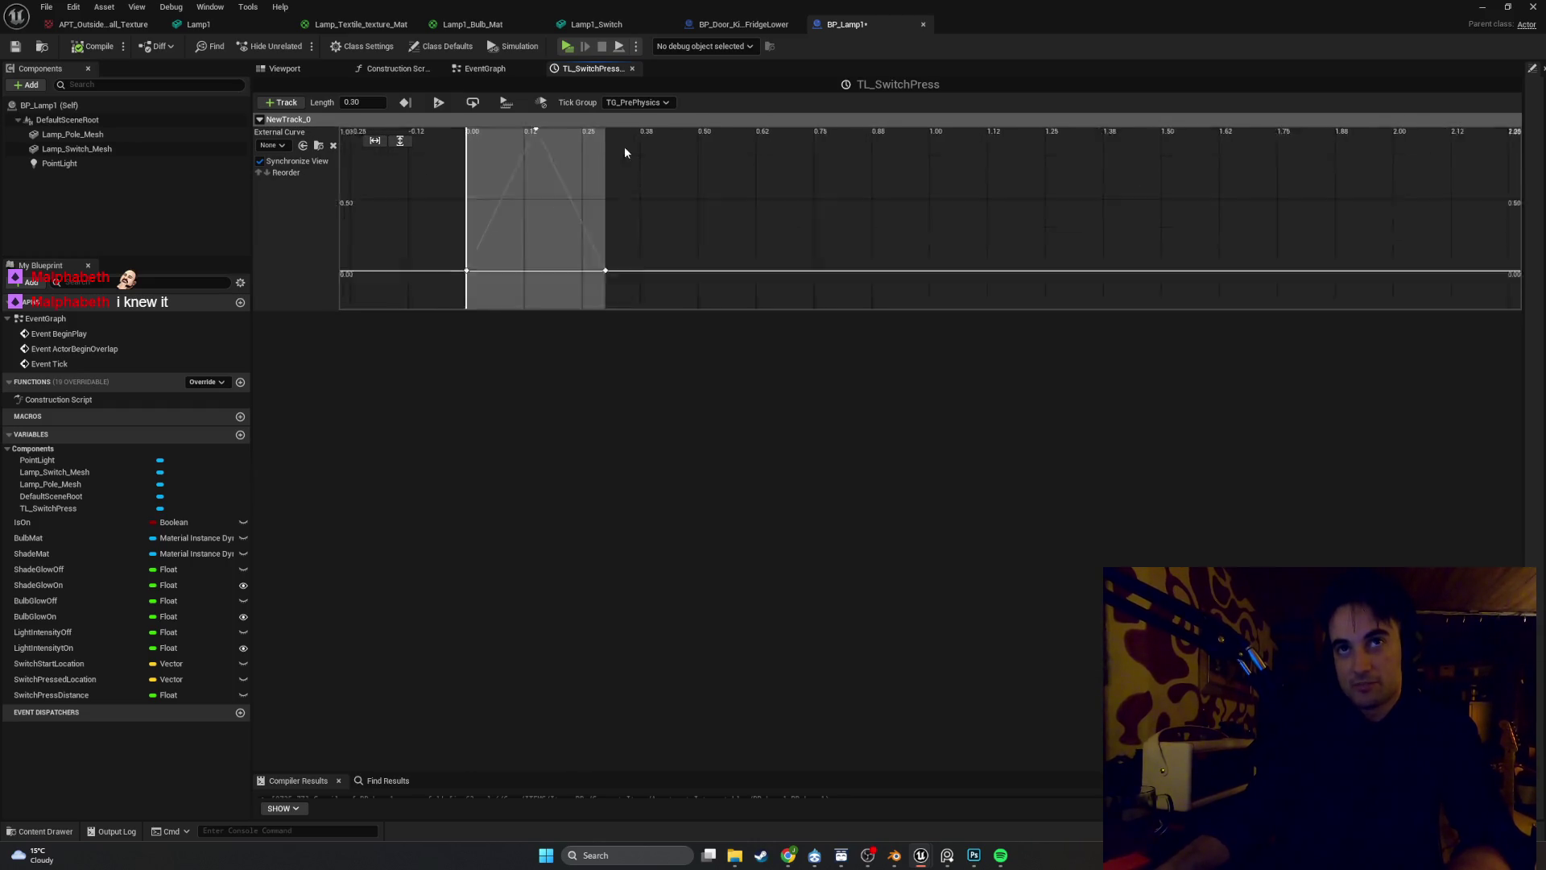
{"action": "scroll", "coordinate": [628, 177], "scroll_direction": "up", "scroll_amount": 1}
{"action": "left_click_drag", "start_coordinate": [630, 191], "coordinate": [781, 254]}
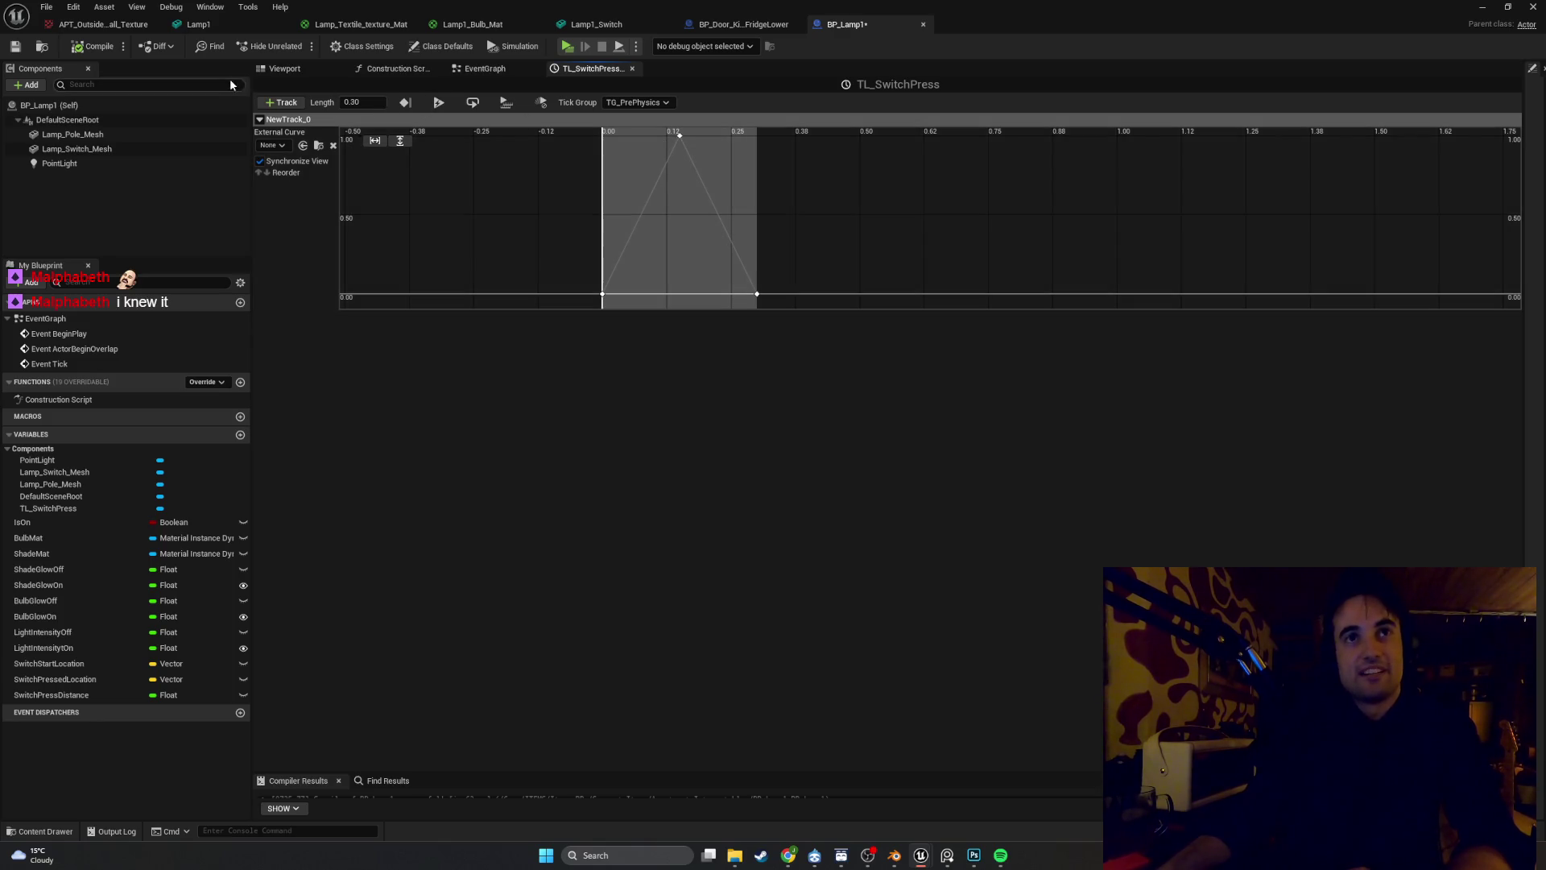
Rename the NewTrack_0 float track to track1 and save BP_Lamp1
{"action": "double_click", "coordinate": [291, 120]}
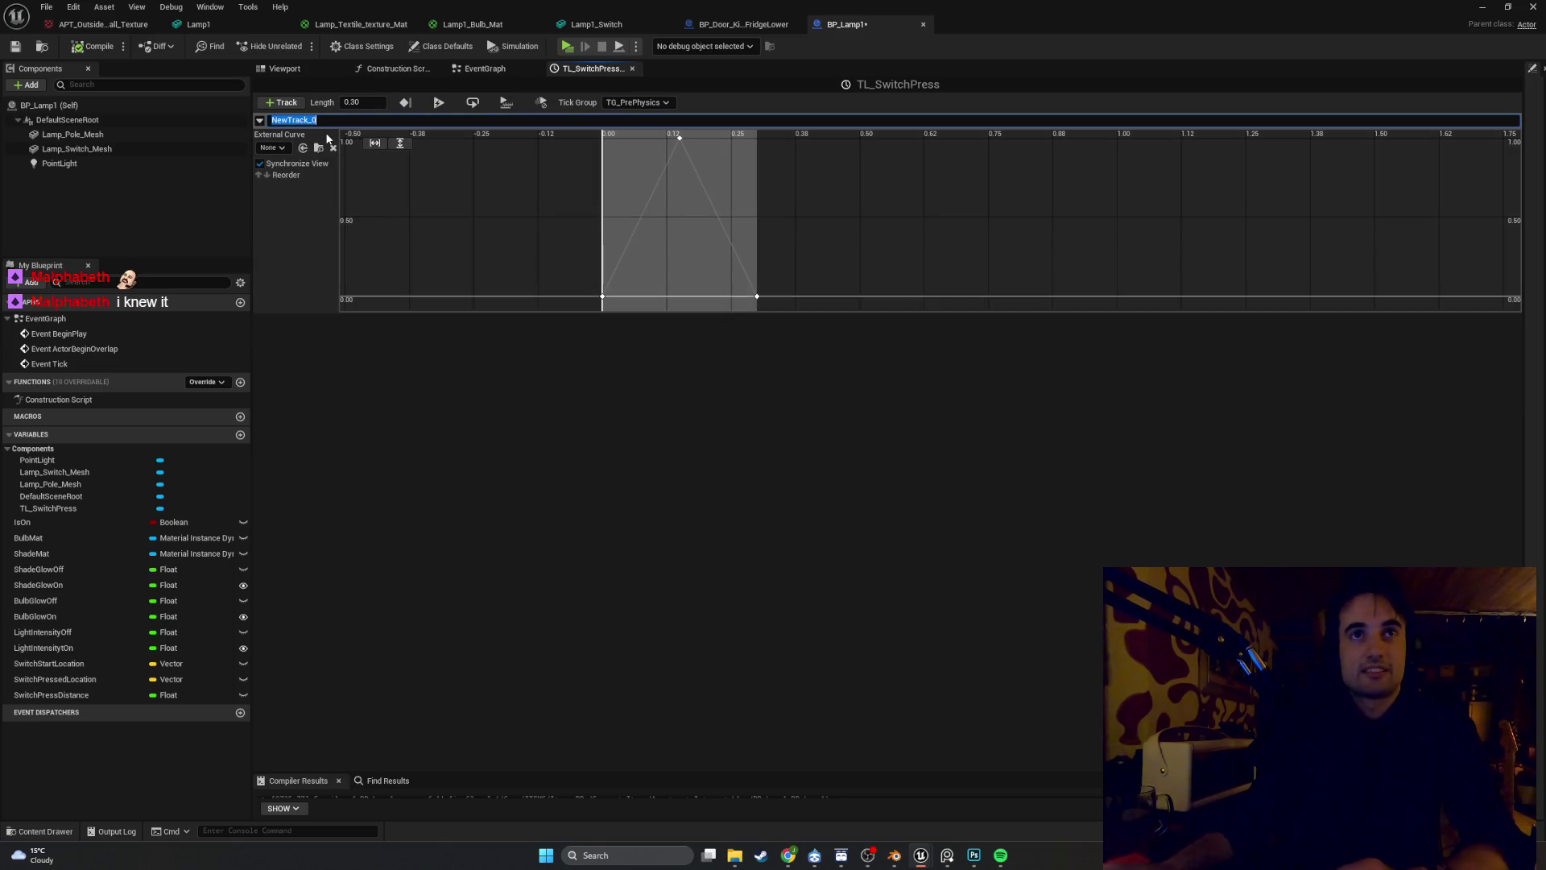
{"action": "type", "text": "track1"}
{"action": "key", "text": "Return"}
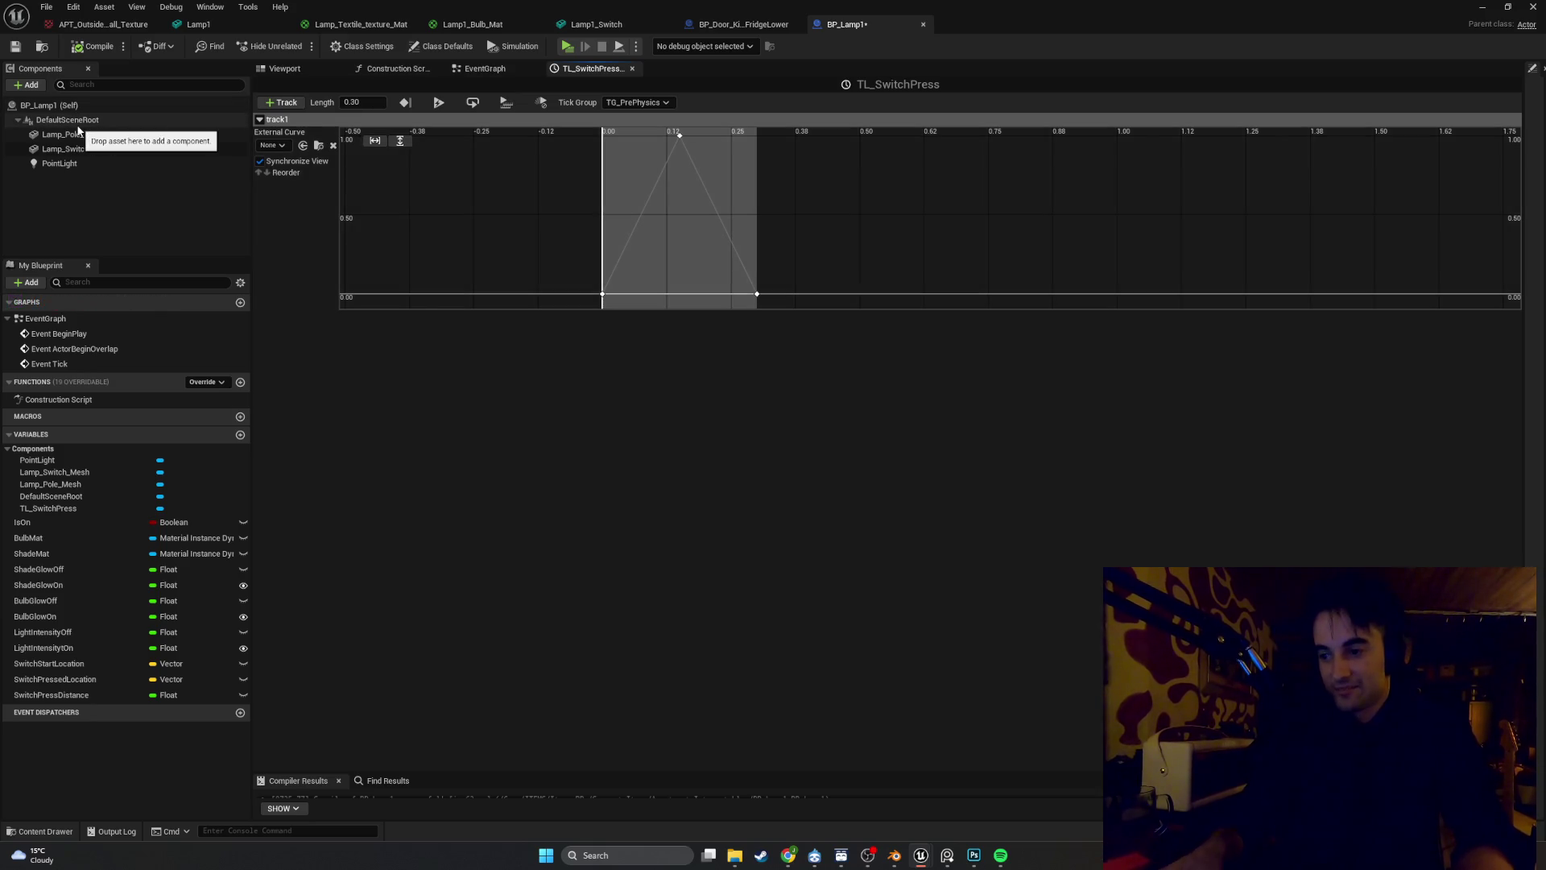
{"action": "left_click", "coordinate": [16, 46]}
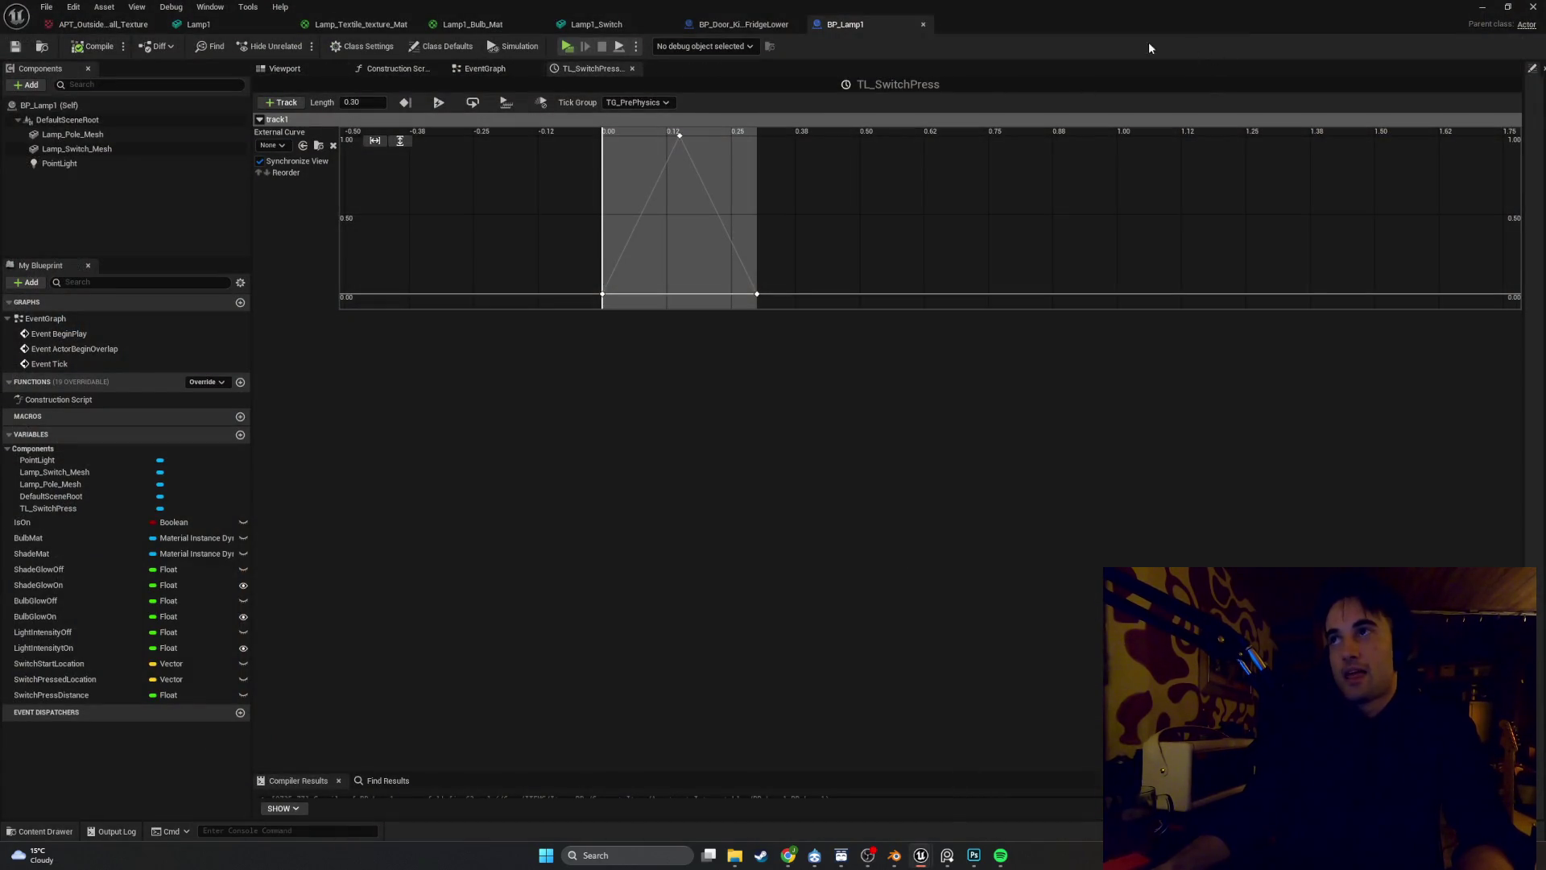
Return to BP_Lamp1's event graph, bring TL_SwitchPress into view, and pull a wire from its Update output
{"action": "left_click", "coordinate": [467, 69]}
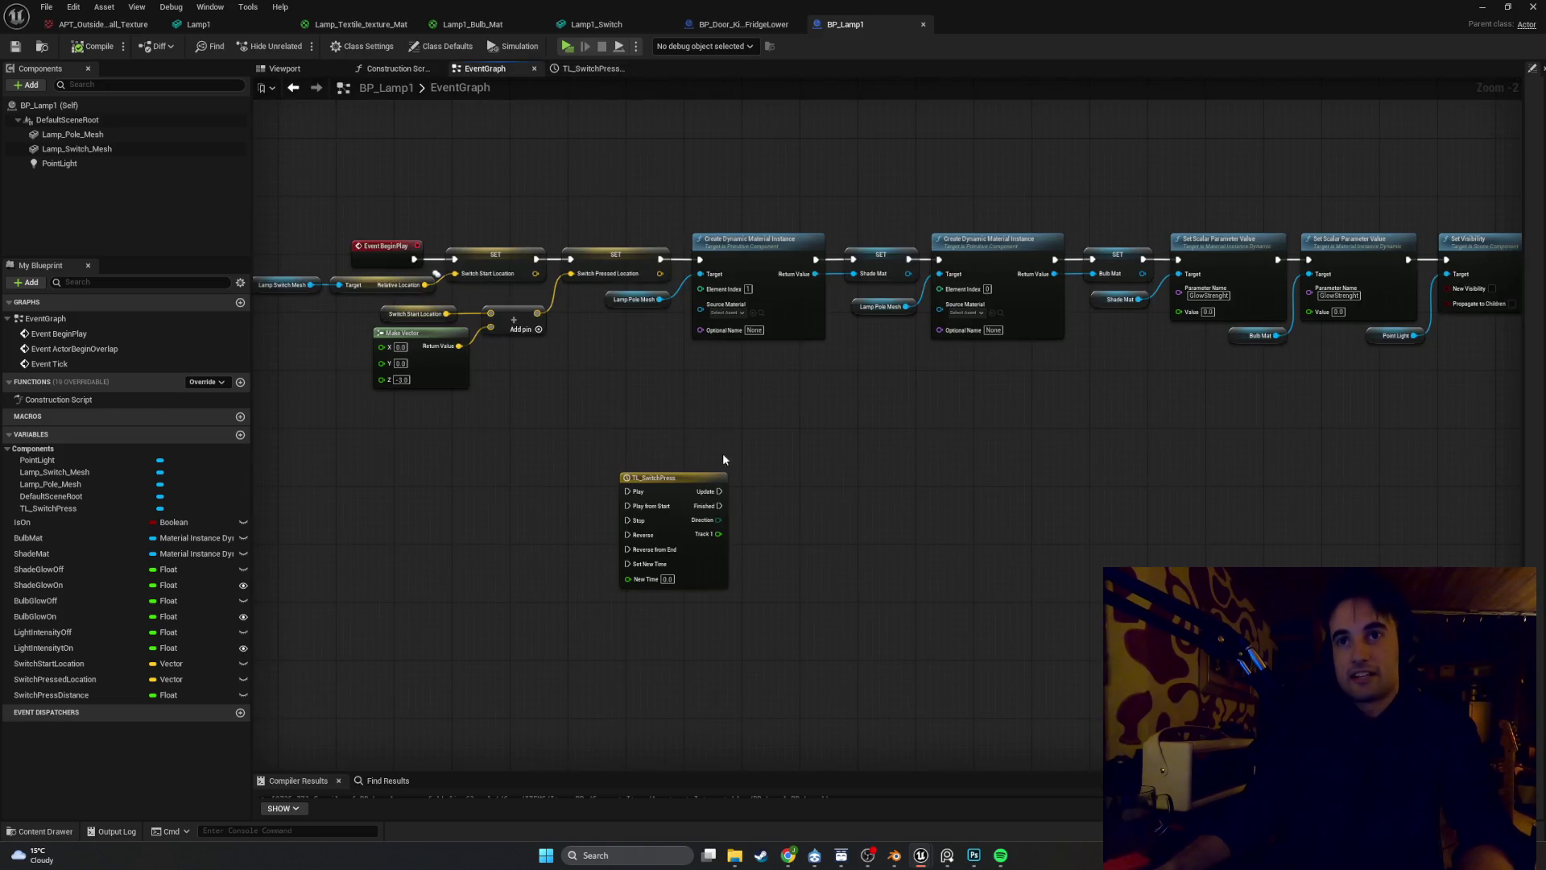
{"action": "left_click_drag", "start_coordinate": [722, 453], "coordinate": [787, 393]}
{"action": "key", "text": "alt+Tab"}
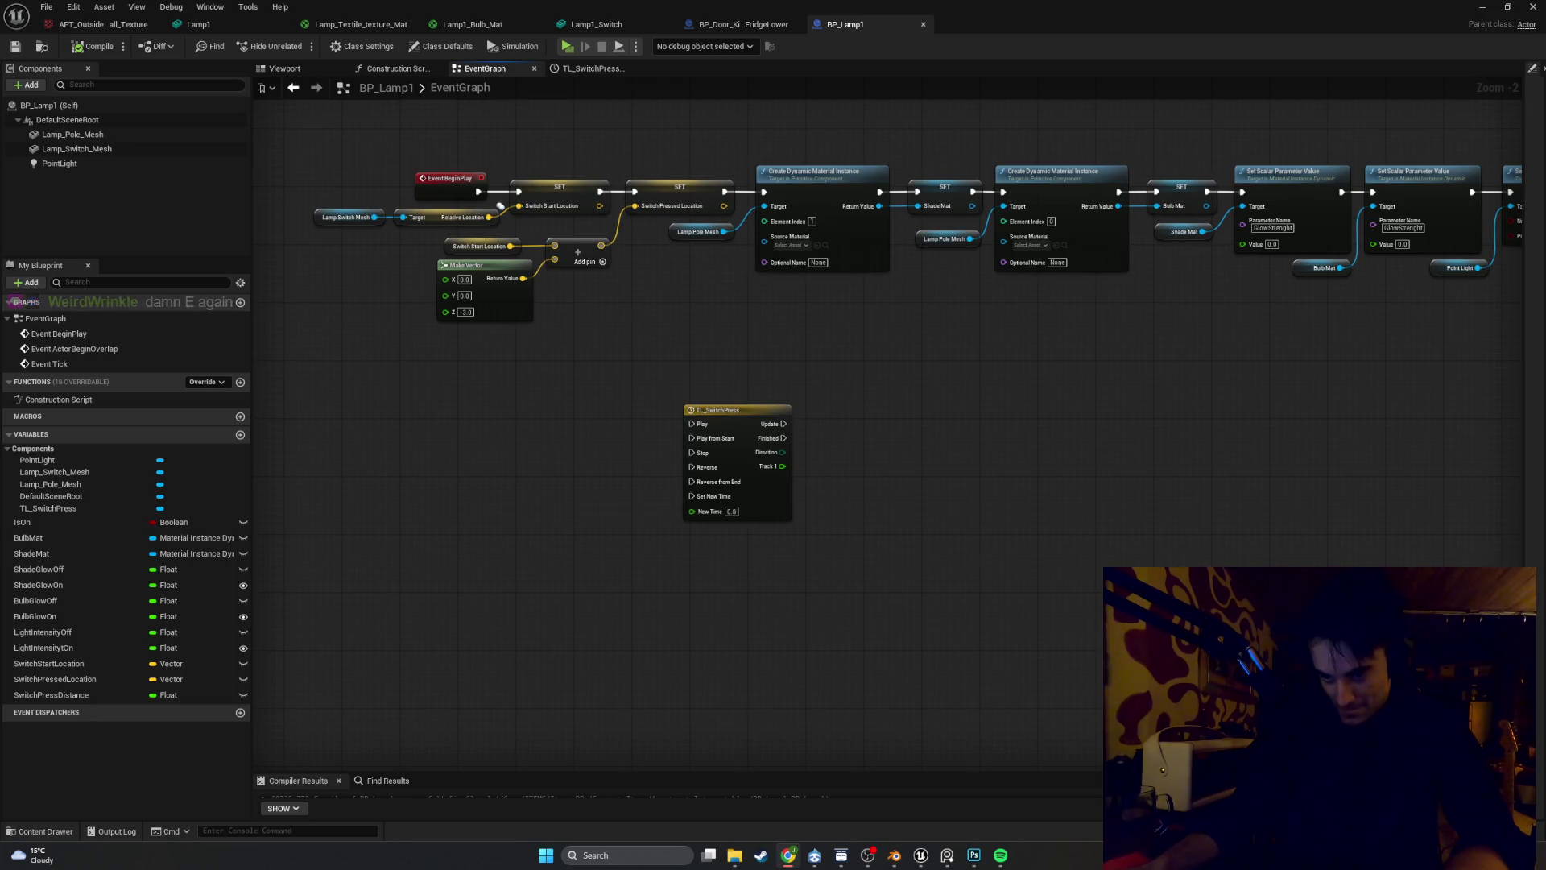
{"action": "key", "text": "alt+Tab"}
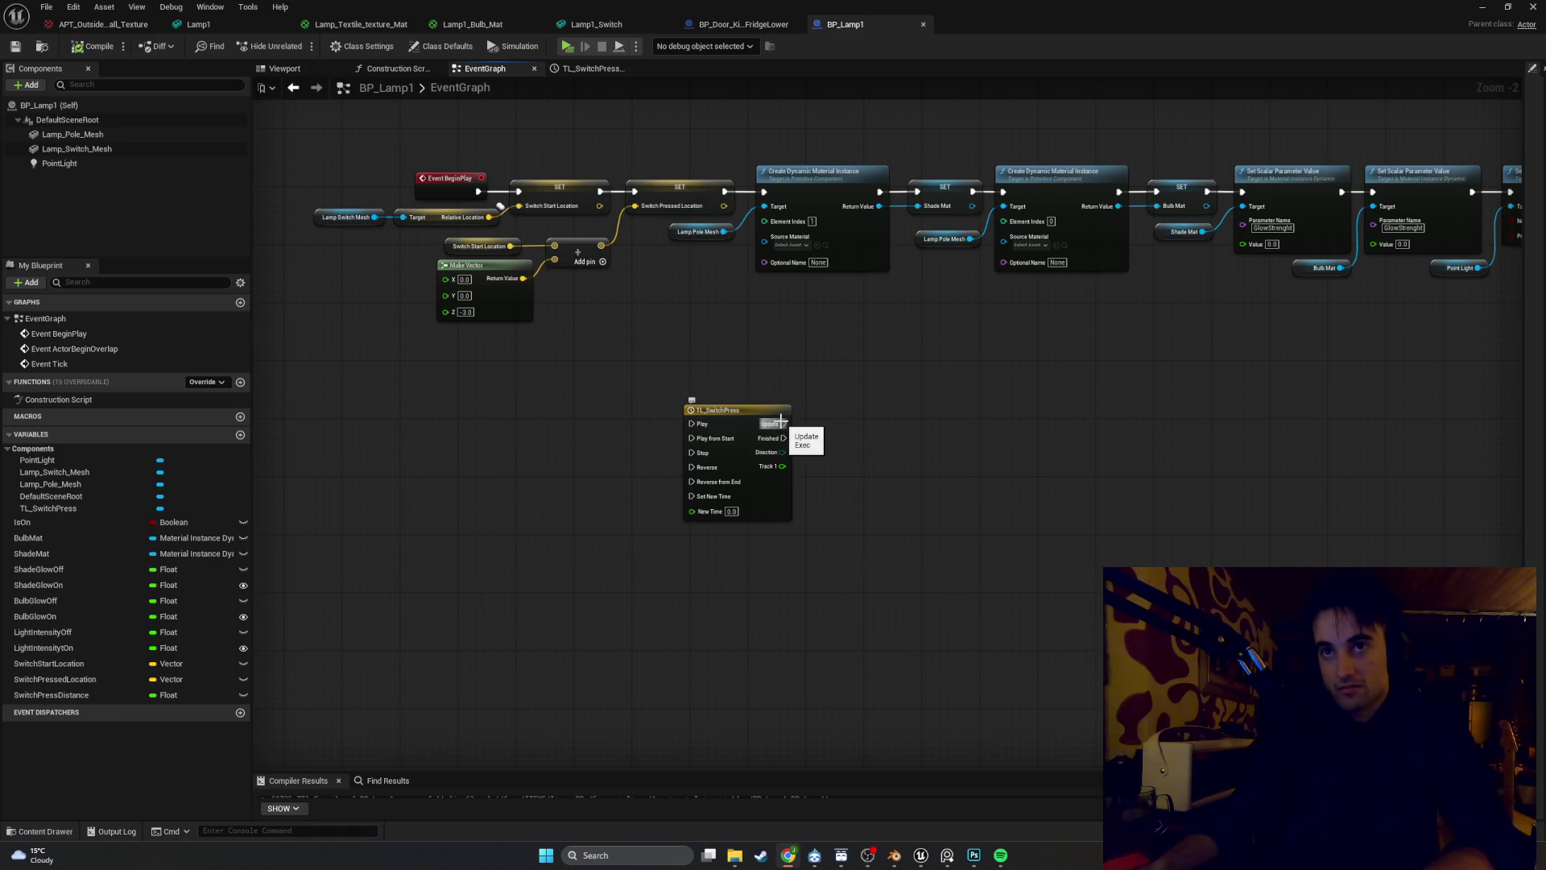
{"action": "left_click_drag", "start_coordinate": [780, 421], "coordinate": [870, 422]}
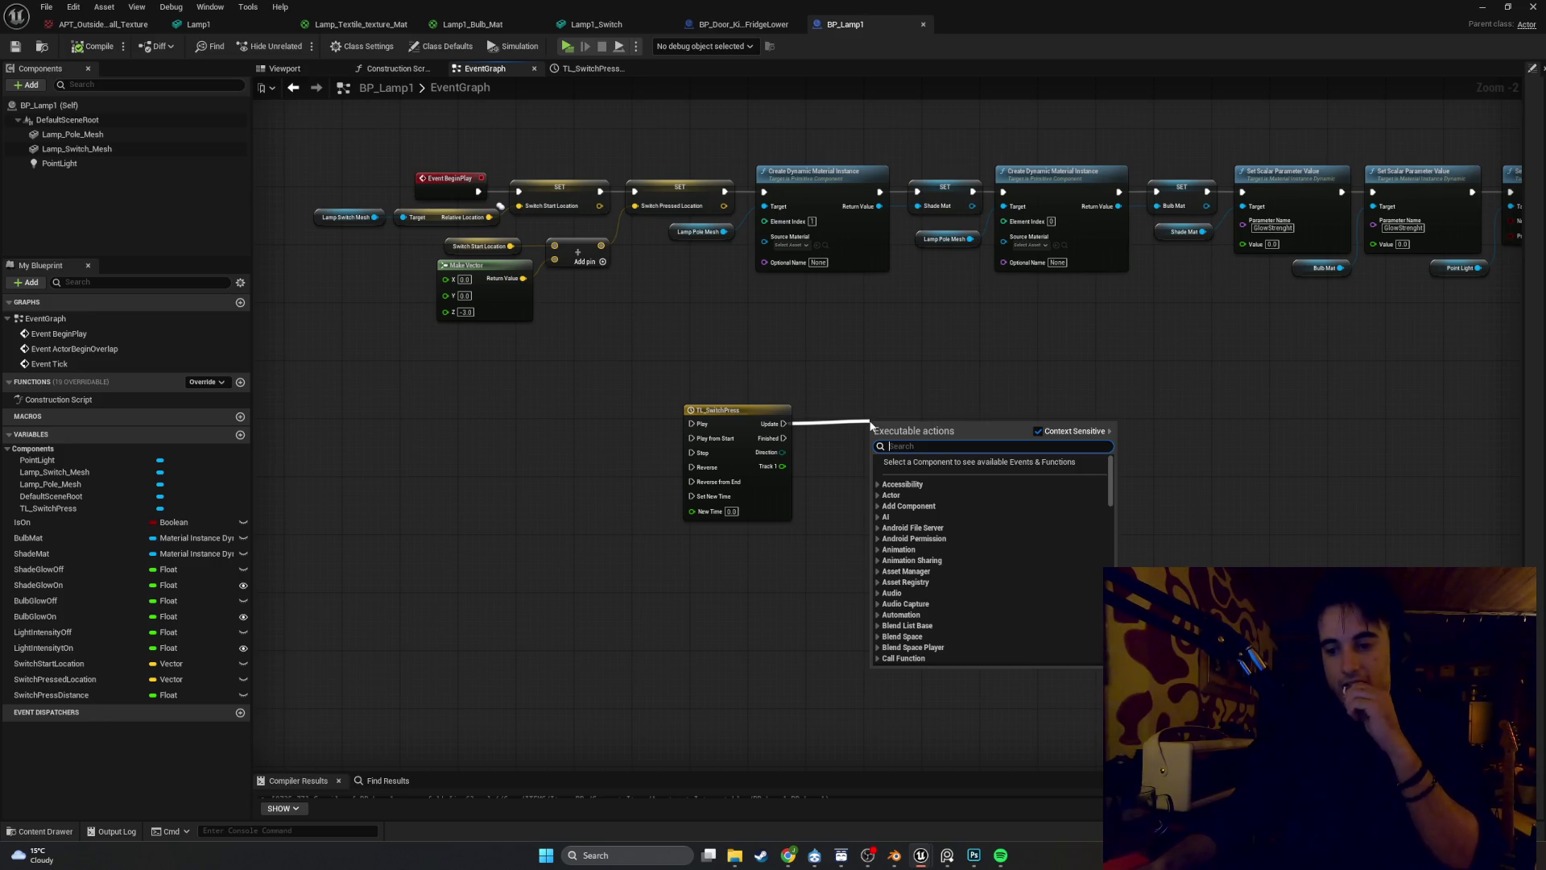
Search 'lerp' in the action menu from the Update wire, then bring the YouTube window forward
{"action": "type", "text": "lerp"}
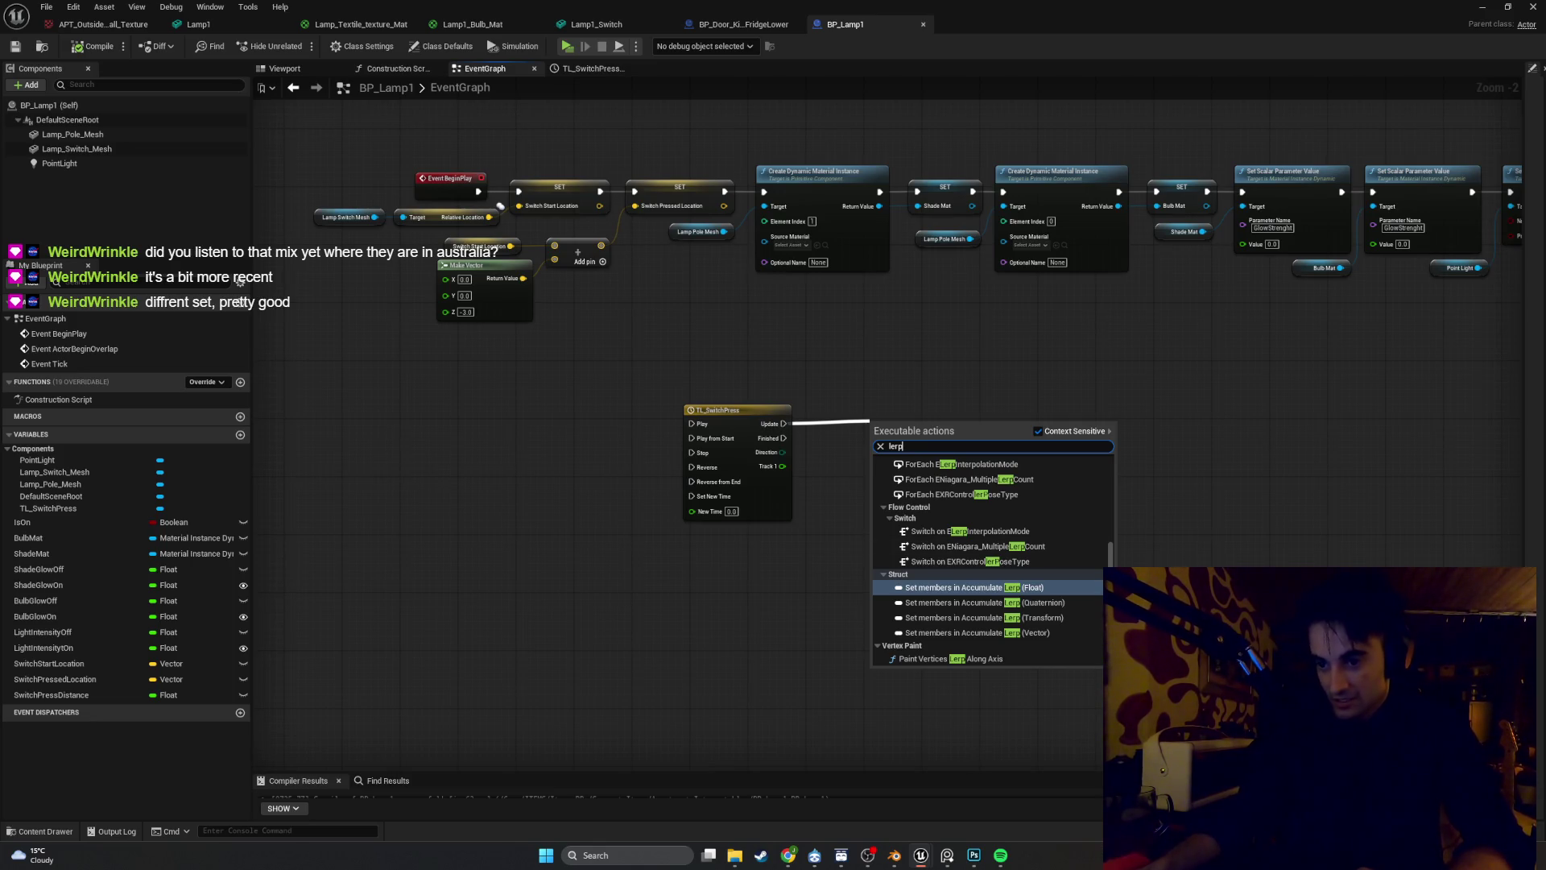
{"action": "left_click", "coordinate": [788, 855]}
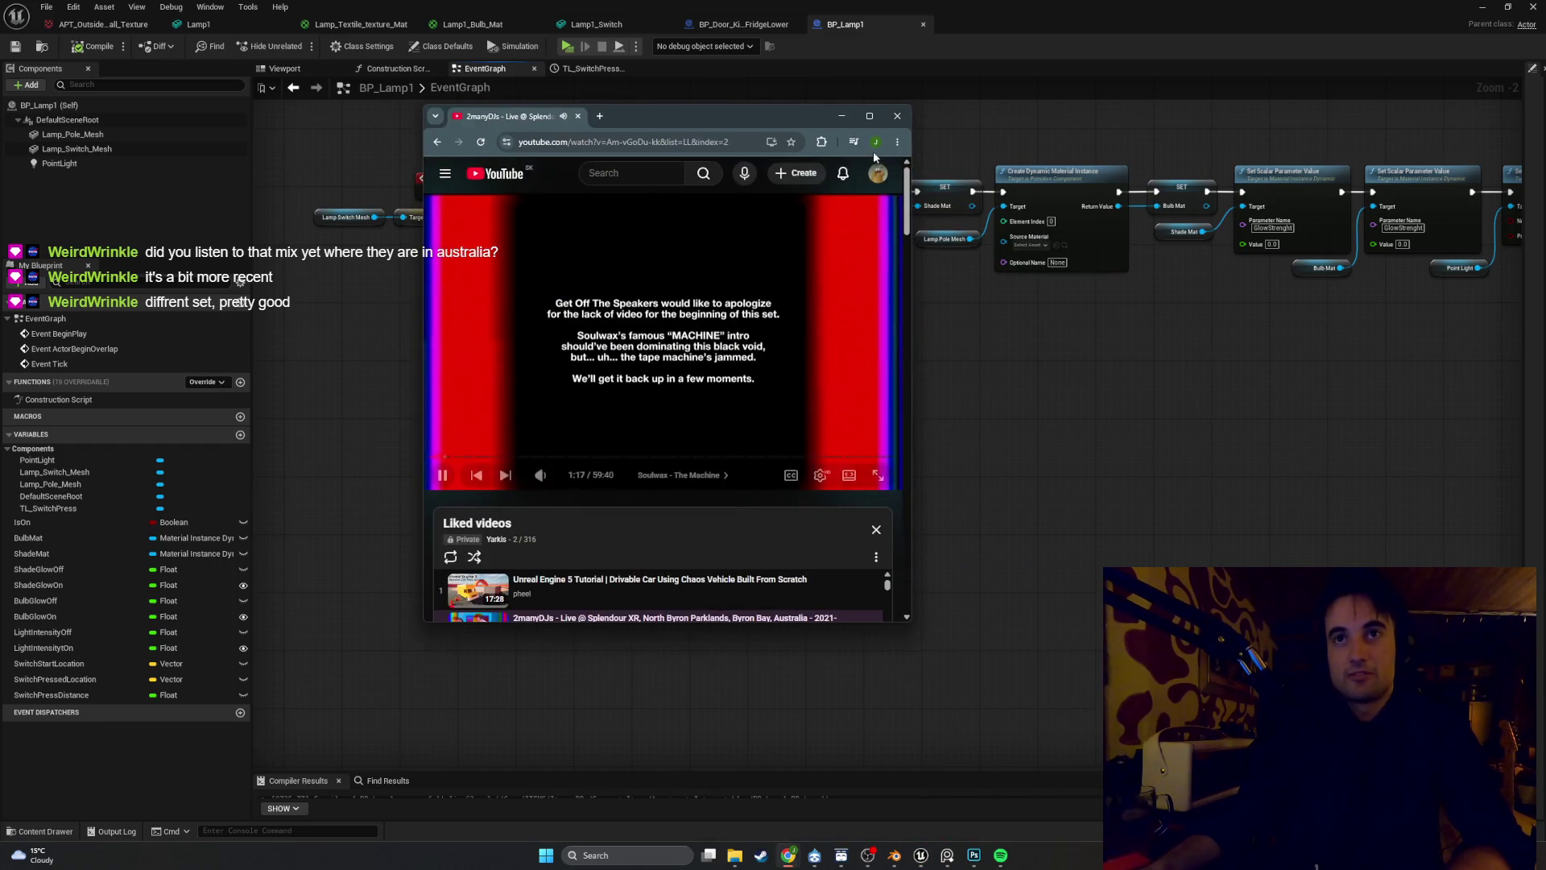
Collapse YouTube's Liked videos panel, select part of the video title, and minimize the browser
{"action": "left_click", "coordinate": [874, 531]}
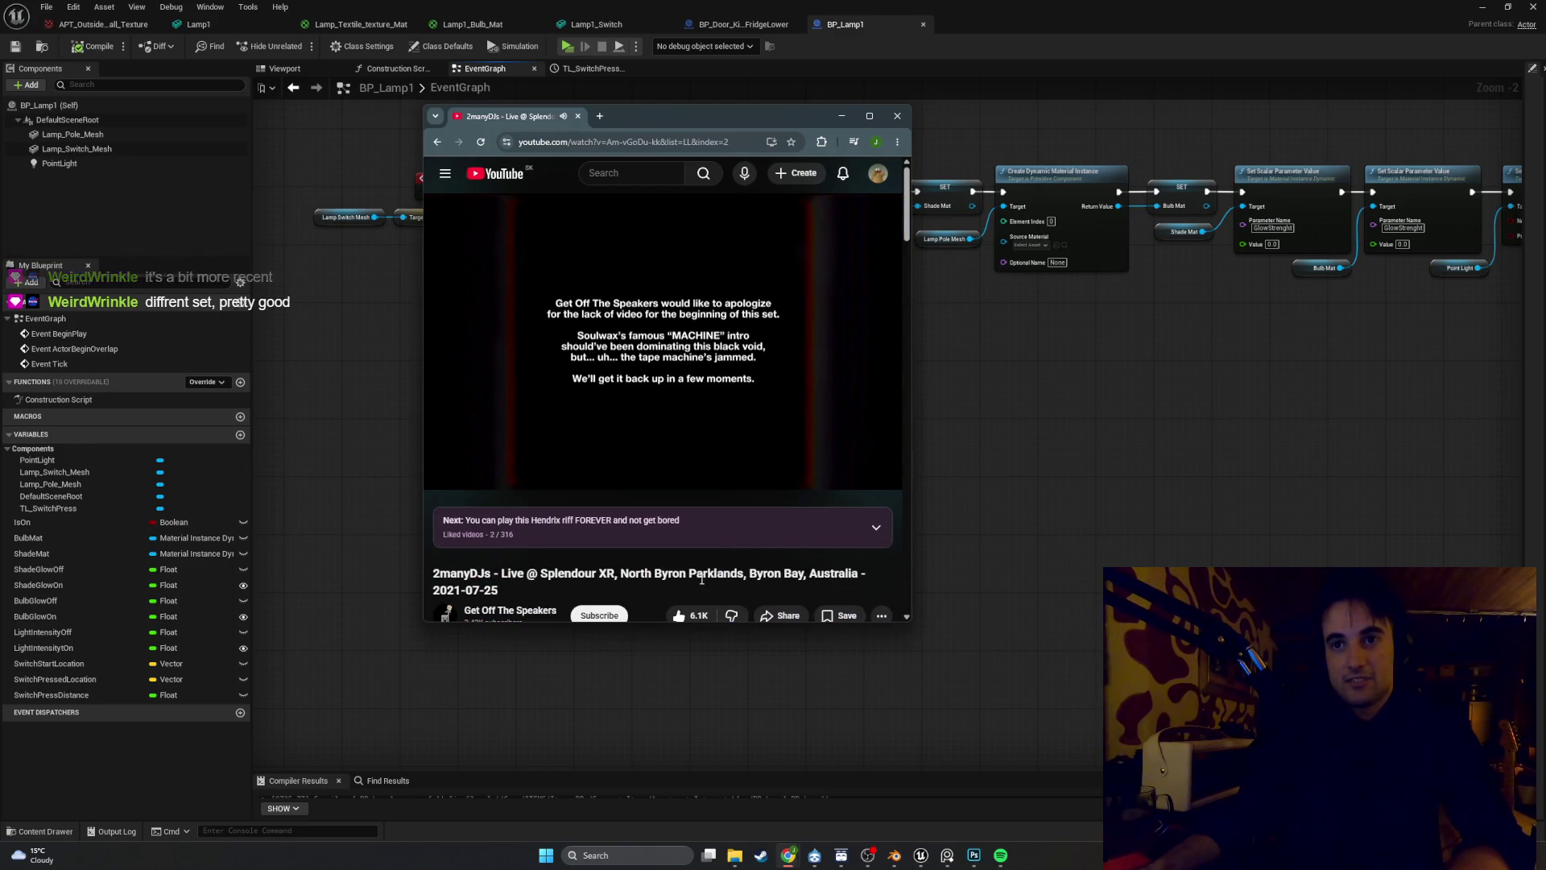
{"action": "left_click_drag", "start_coordinate": [621, 573], "coordinate": [851, 574]}
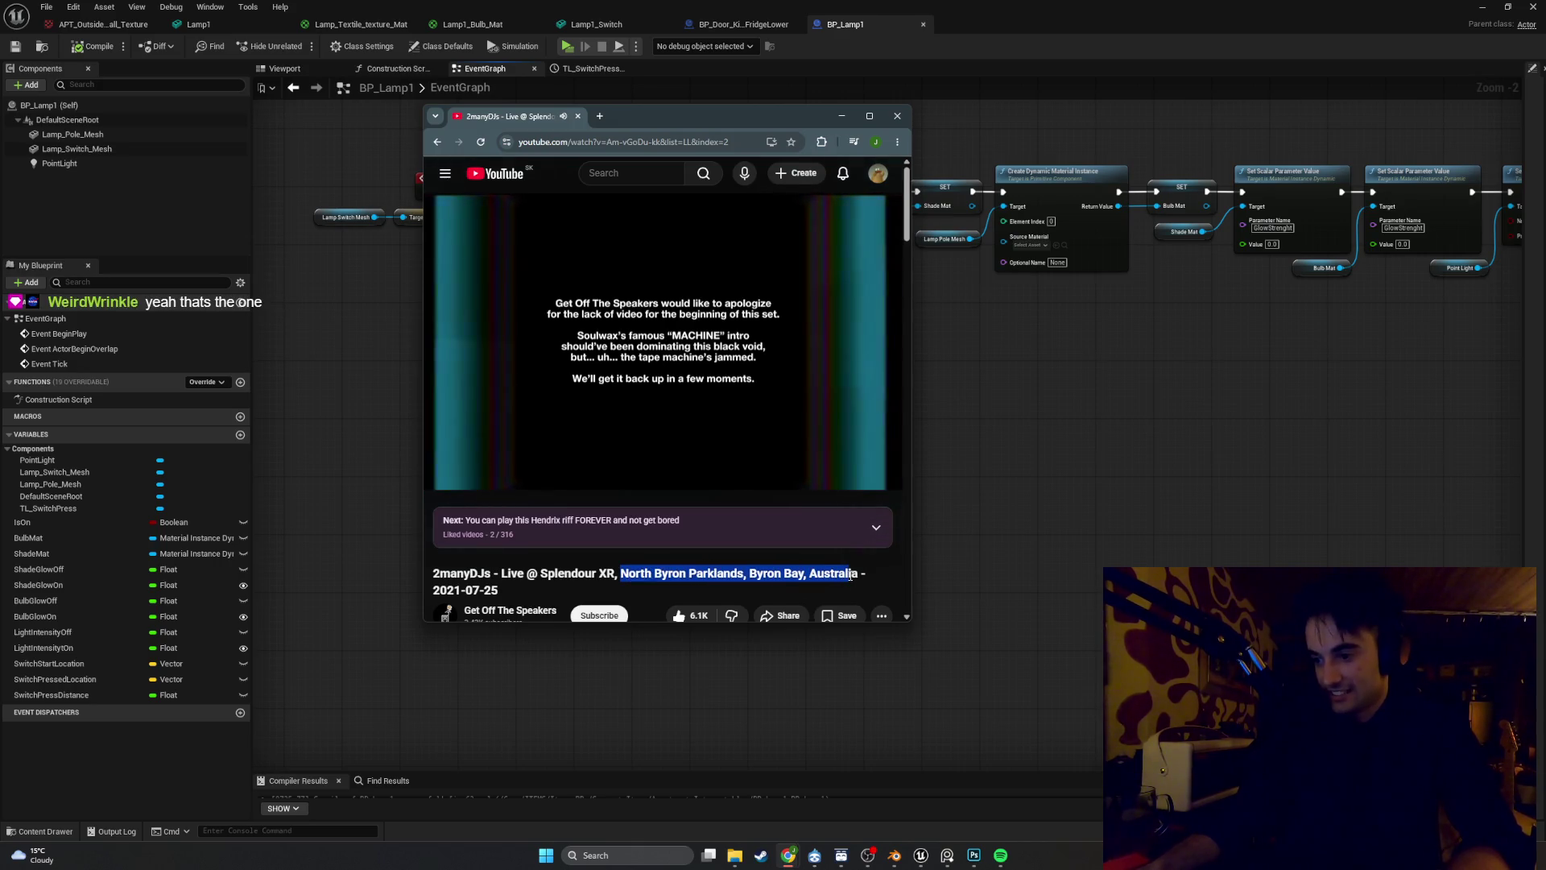
{"action": "left_click", "coordinate": [840, 118]}
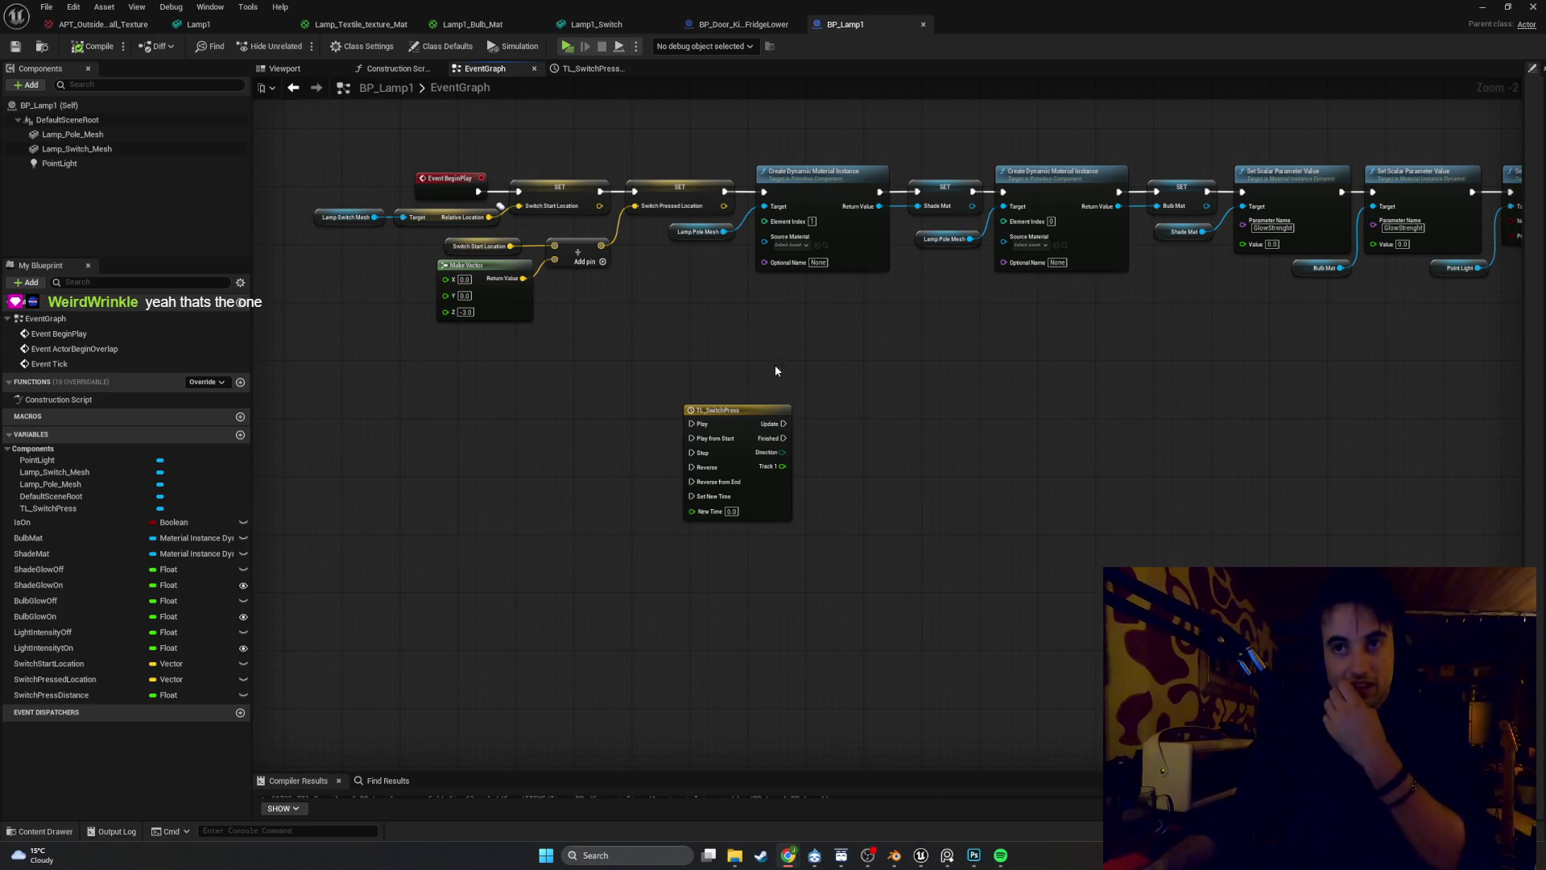
{"action": "left_click_drag", "start_coordinate": [783, 423], "coordinate": [855, 437]}
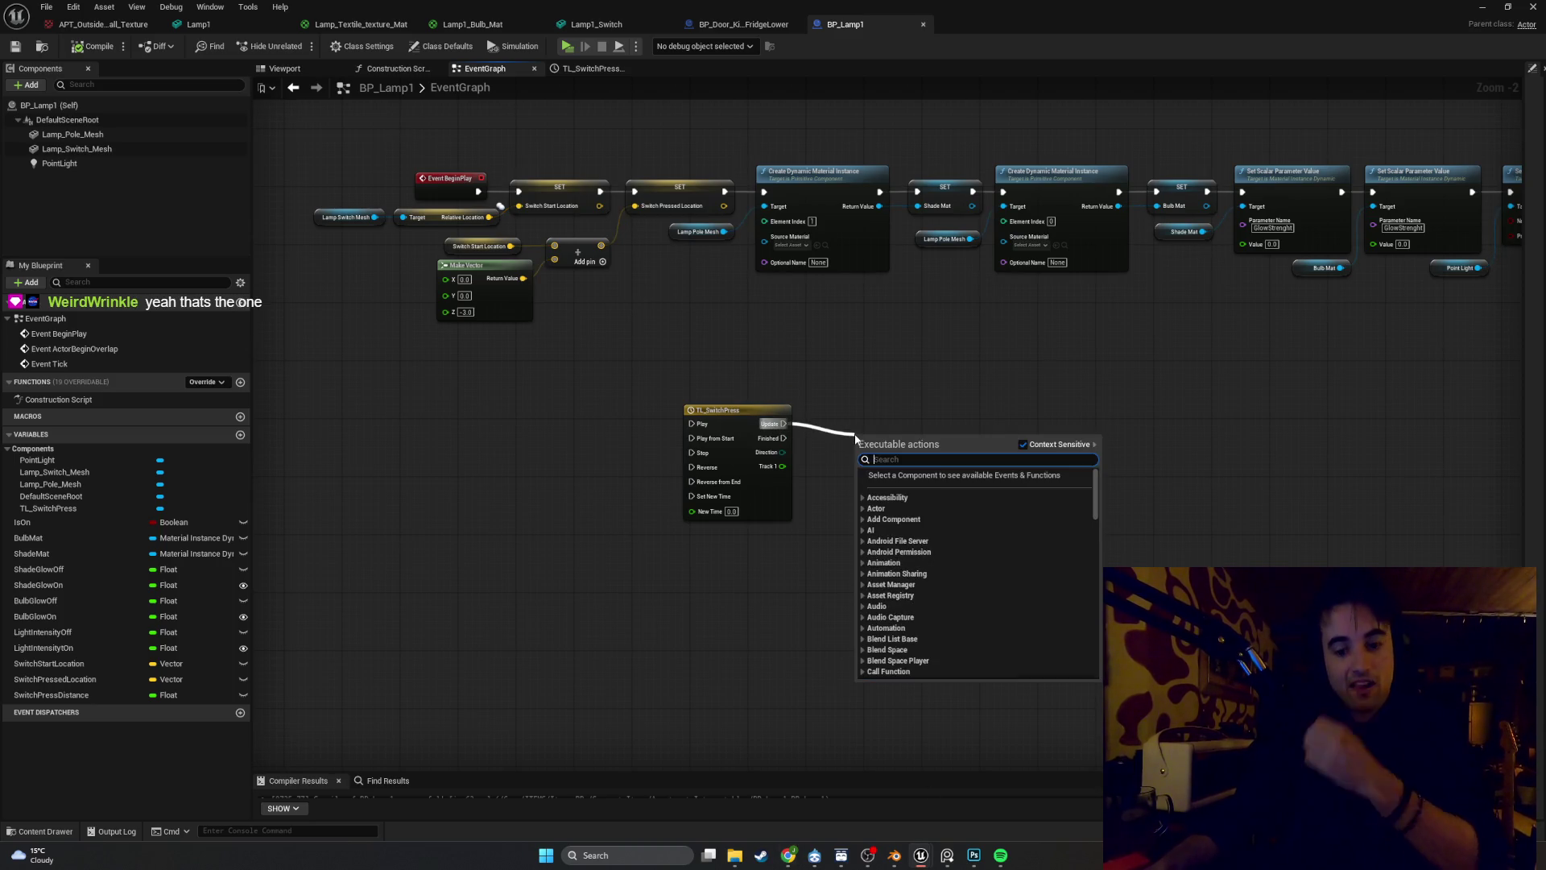
{"action": "type", "text": "lerp vec"}
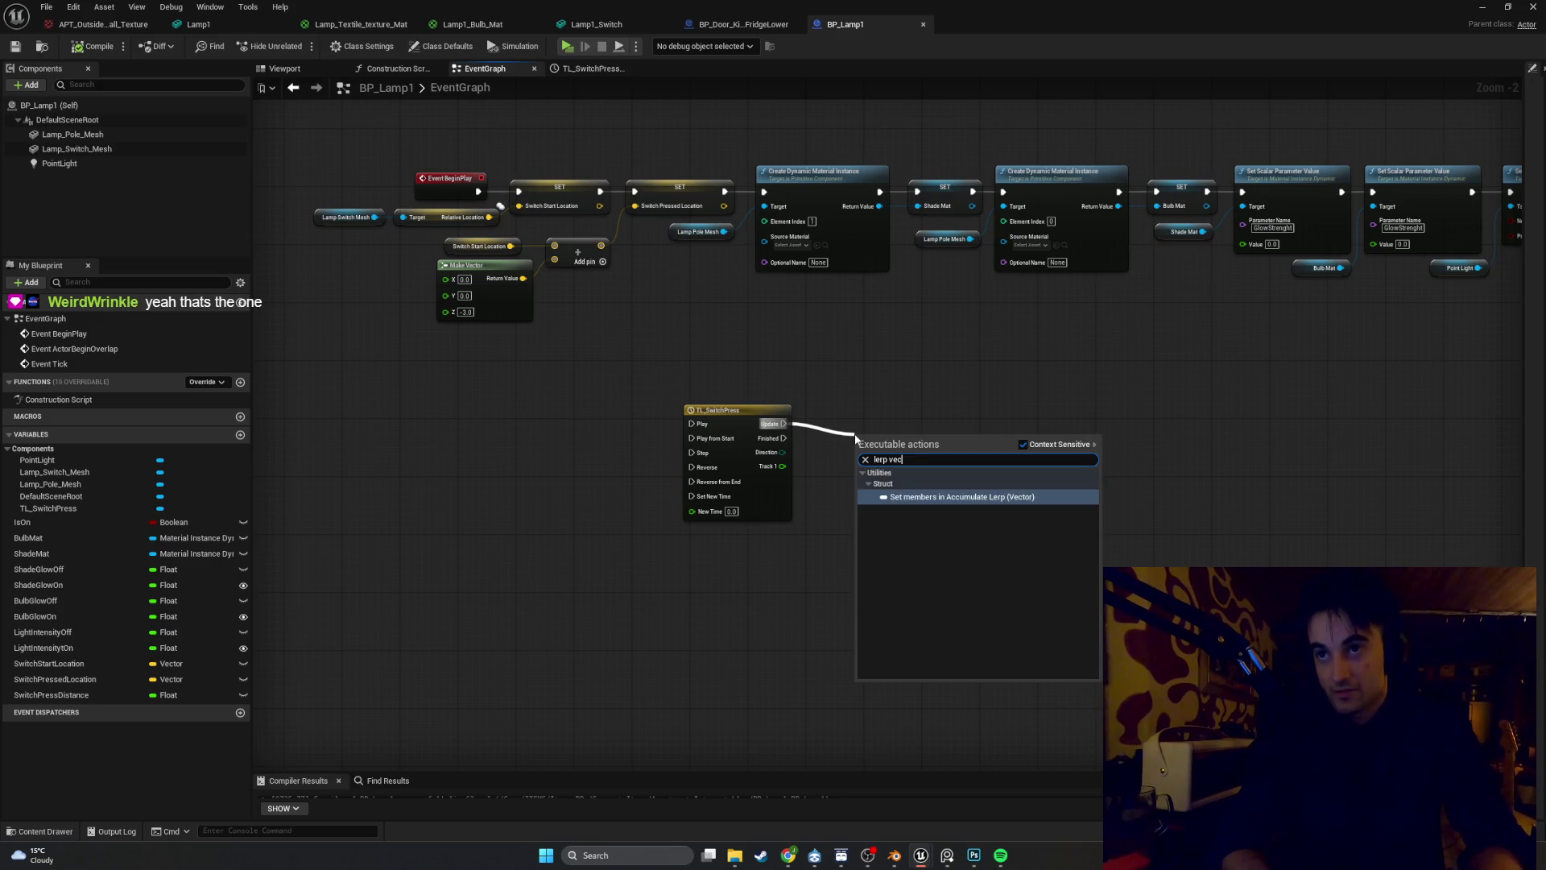
{"action": "key", "text": "BackSpace"}
{"action": "type", "text": "c"}
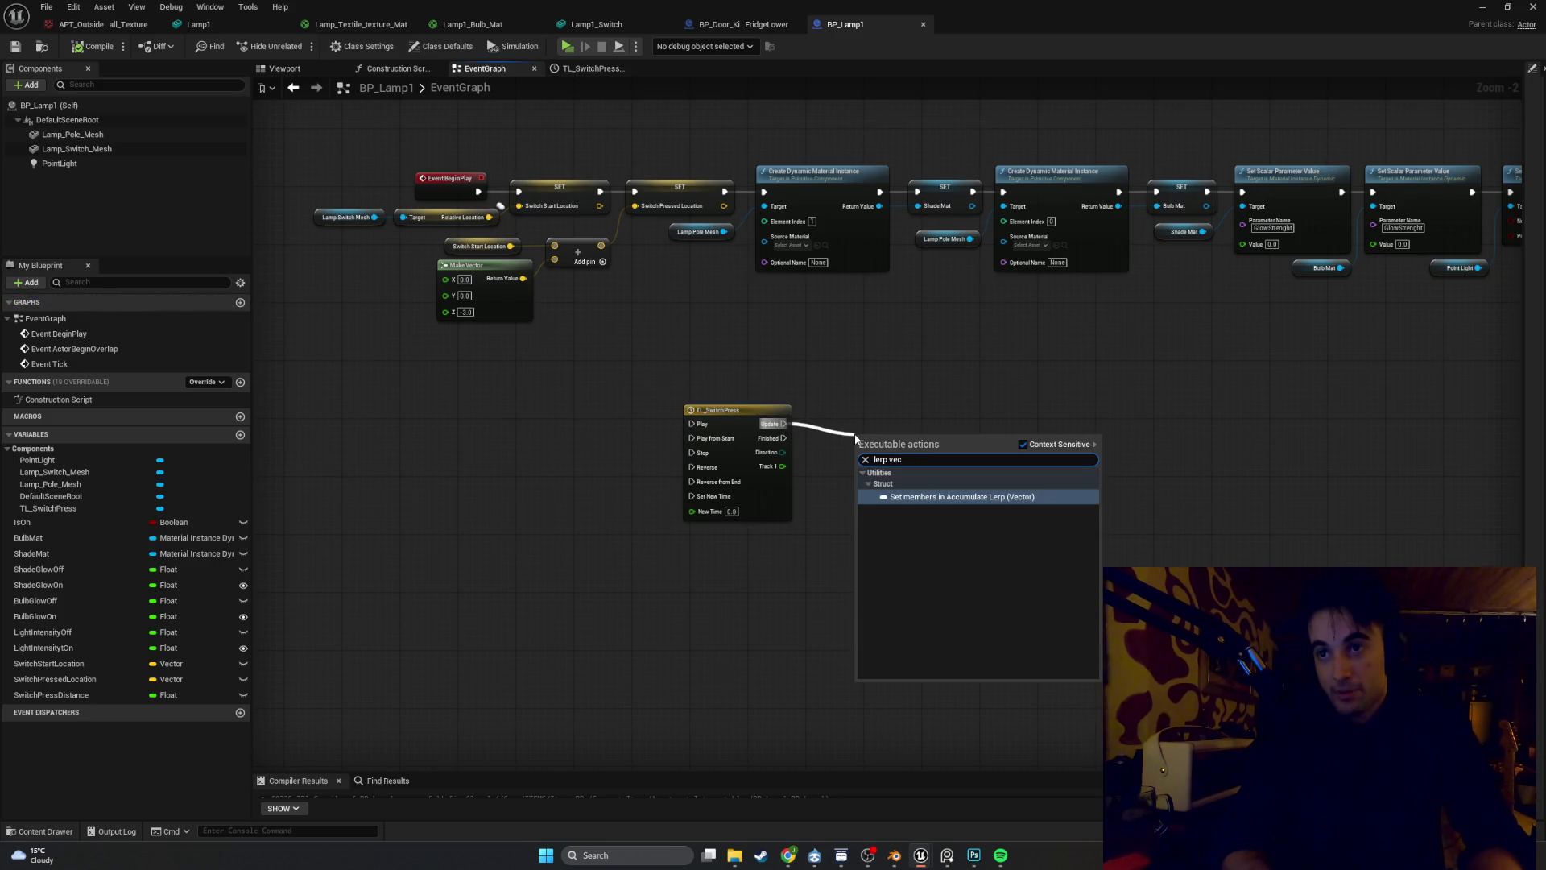
{"action": "key", "text": "BackSpace"}
{"action": "key", "text": "BackSpace"}
{"action": "key", "text": "BackSpace"}
{"action": "type", "text": "ve"}
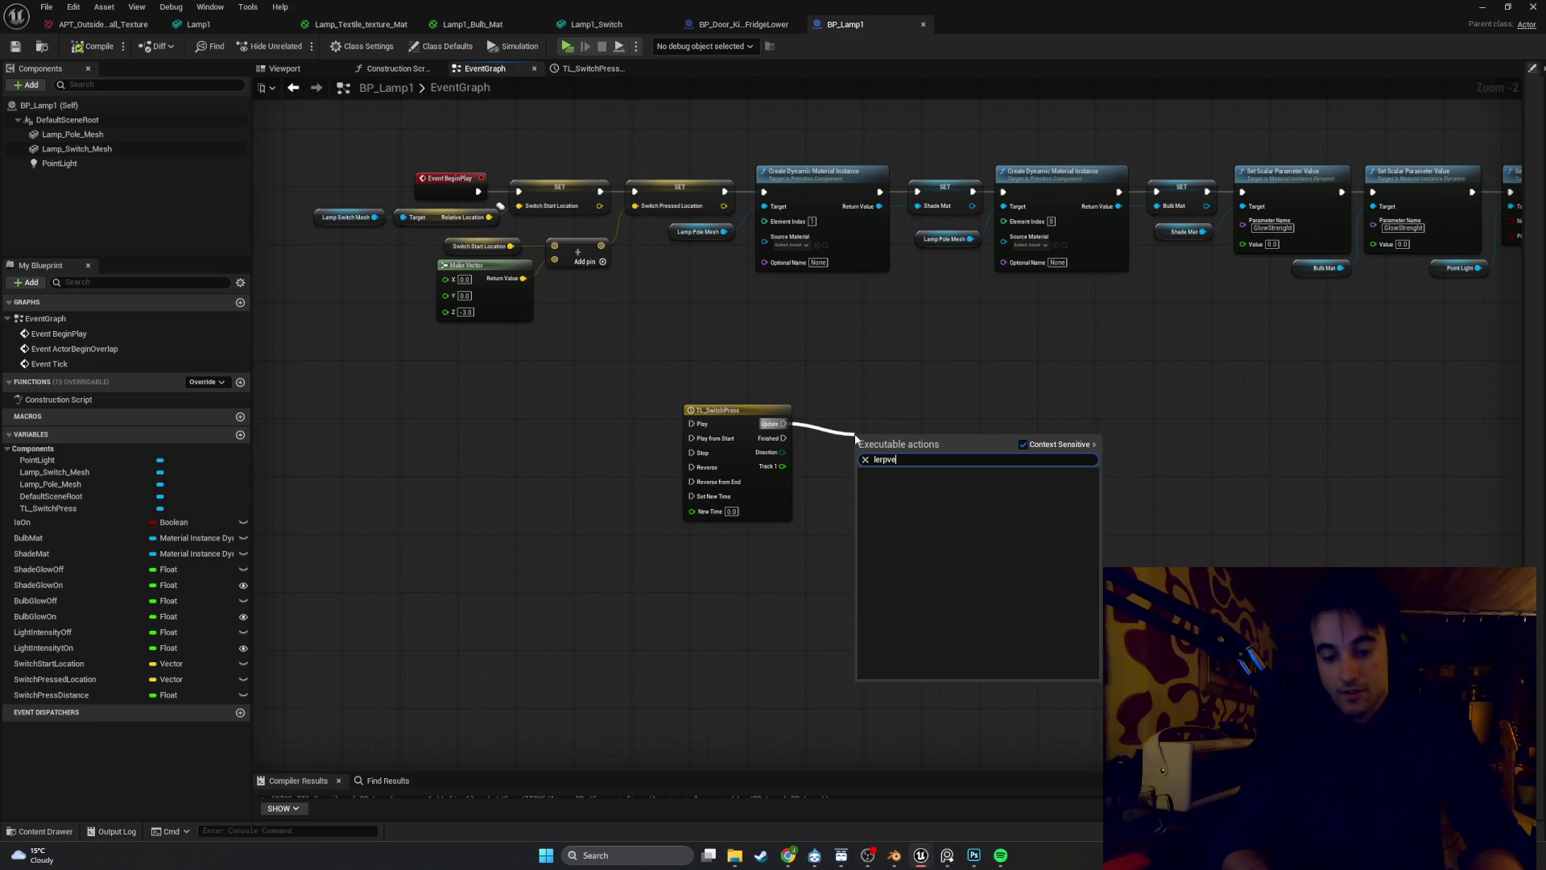
{"action": "key", "text": "BackSpace"}
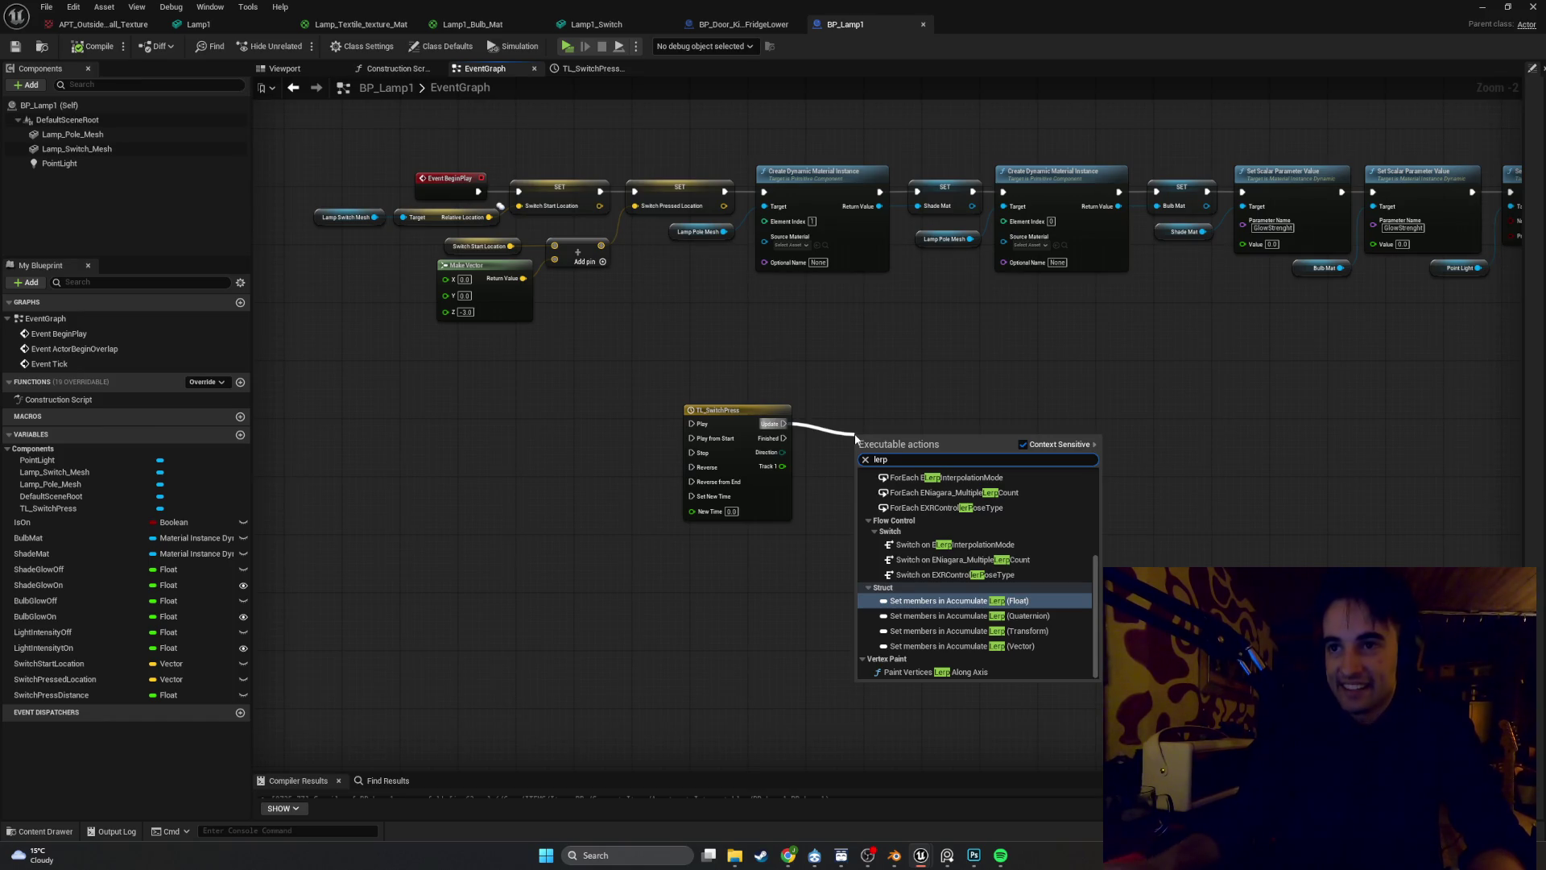
{"action": "scroll", "coordinate": [978, 590], "scroll_direction": "up", "scroll_amount": 5}
{"action": "scroll", "coordinate": [978, 590], "scroll_direction": "down", "scroll_amount": 5}
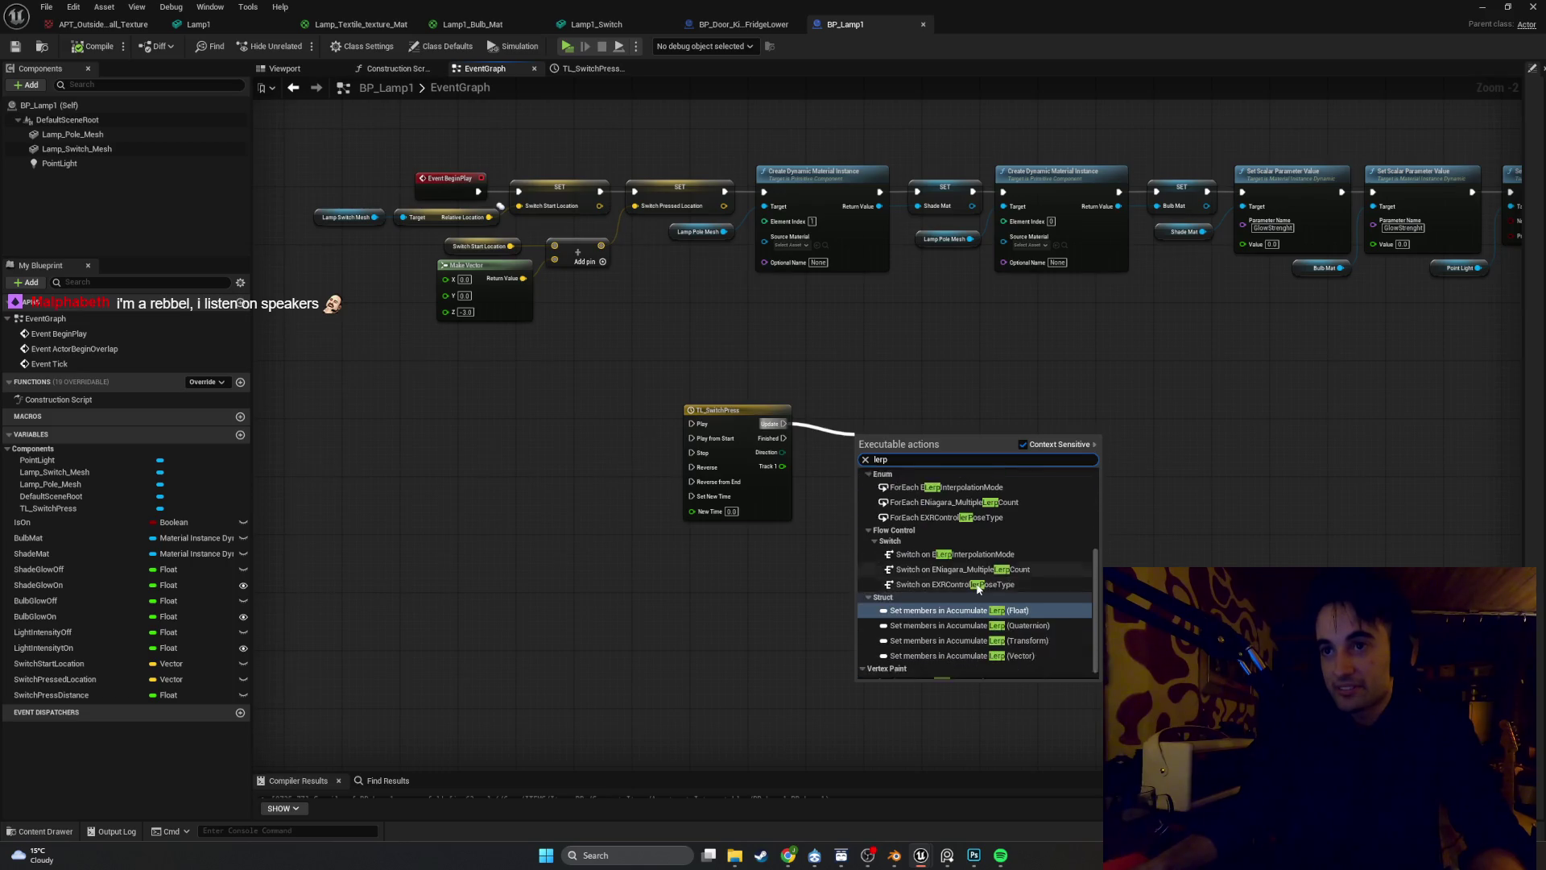
{"action": "left_click", "coordinate": [1190, 538]}
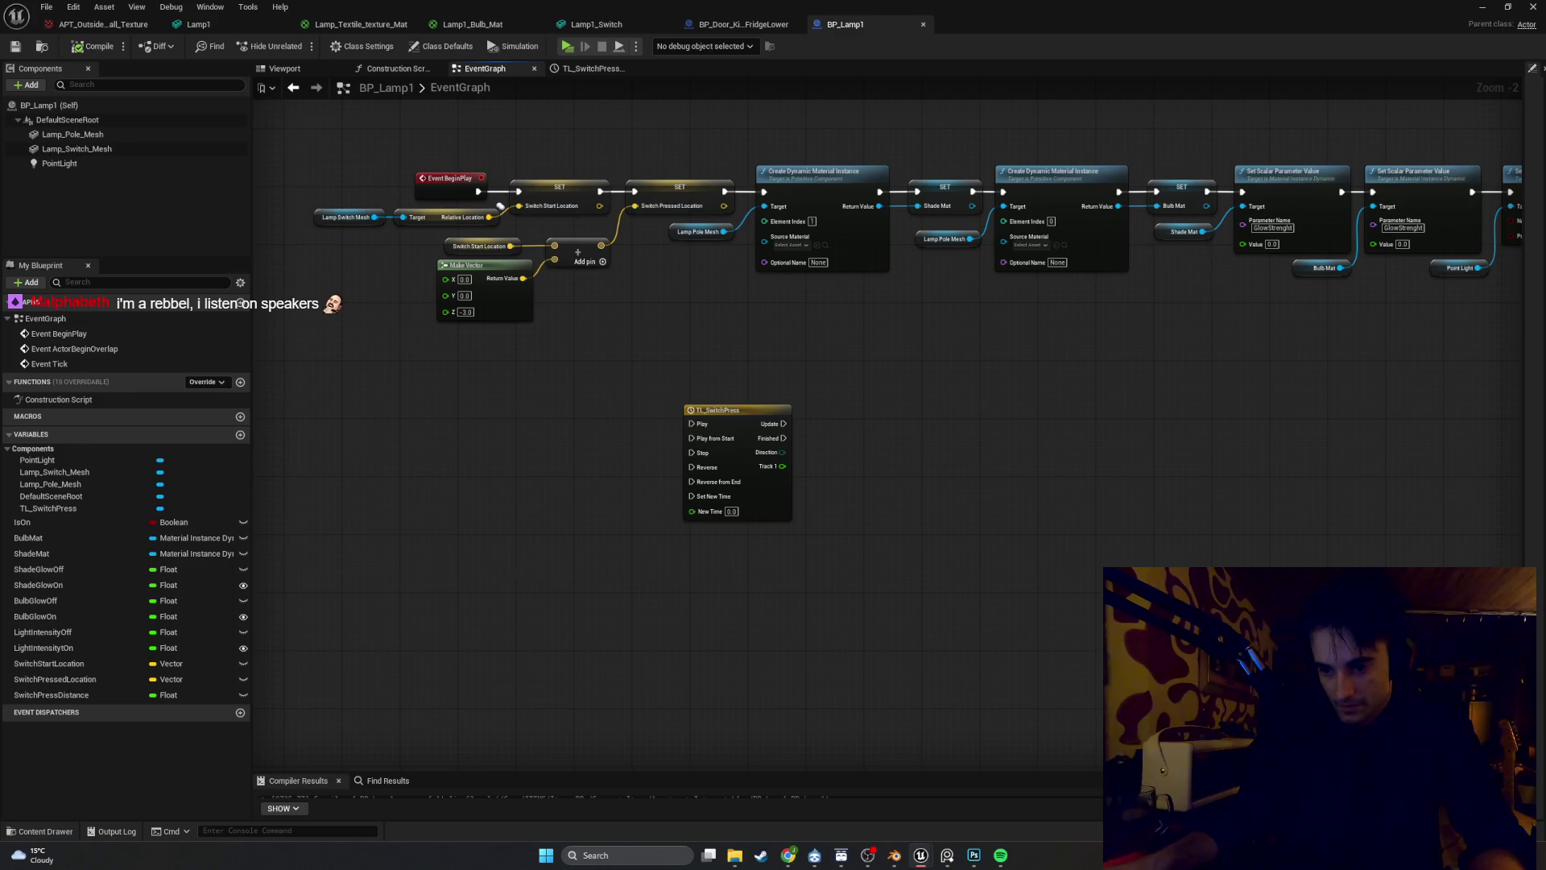
{"action": "key", "text": "alt+Tab"}
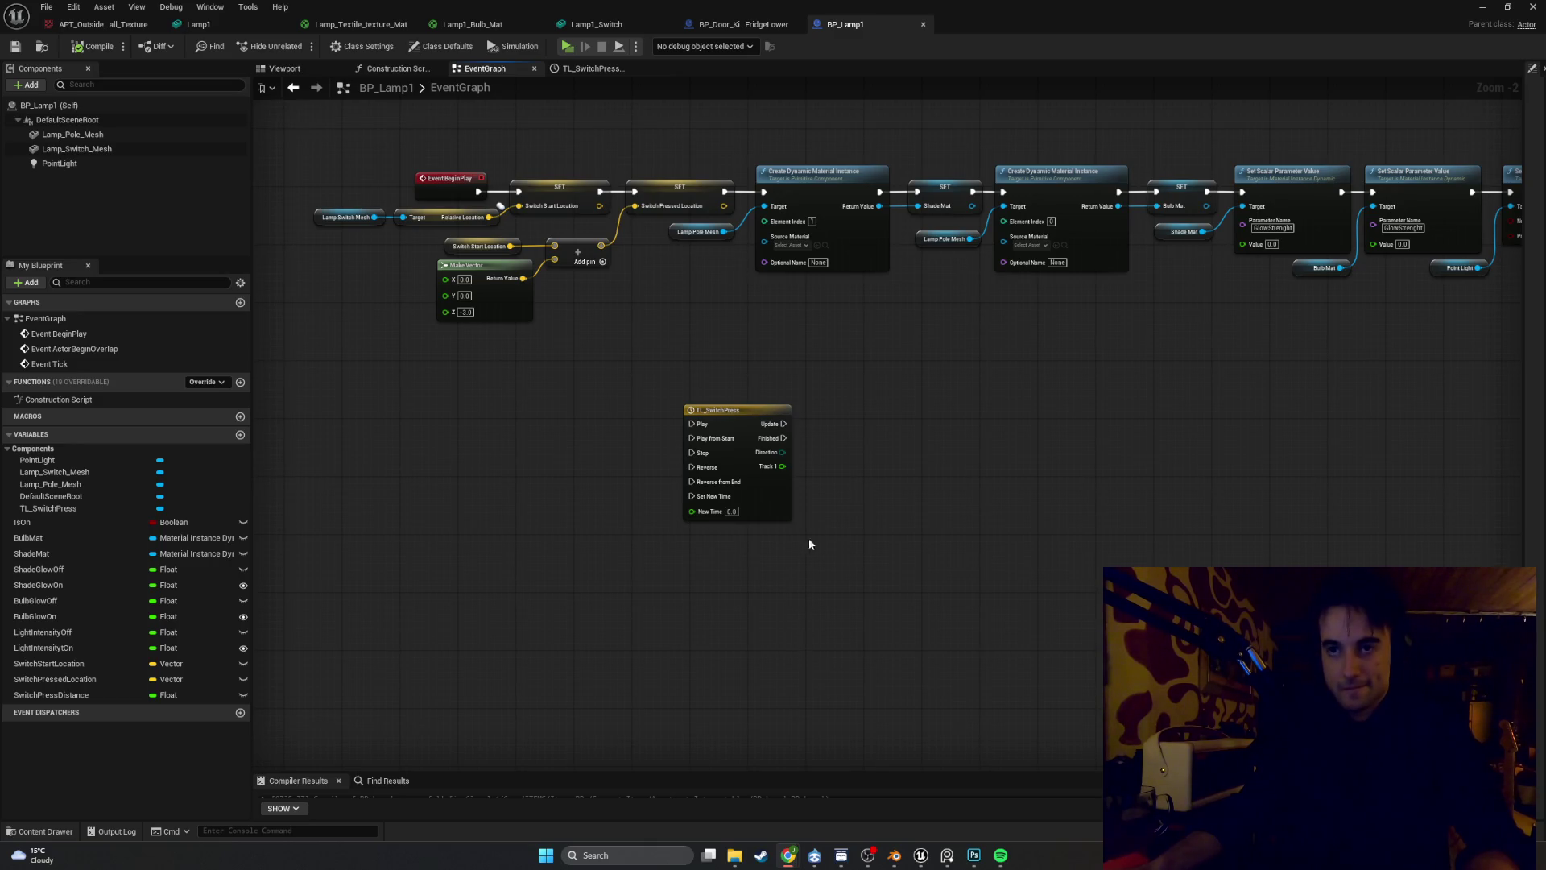
{"action": "scroll", "coordinate": [806, 480], "scroll_direction": "up", "scroll_amount": 1}
{"action": "scroll", "coordinate": [761, 480], "scroll_direction": "up", "scroll_amount": 1}
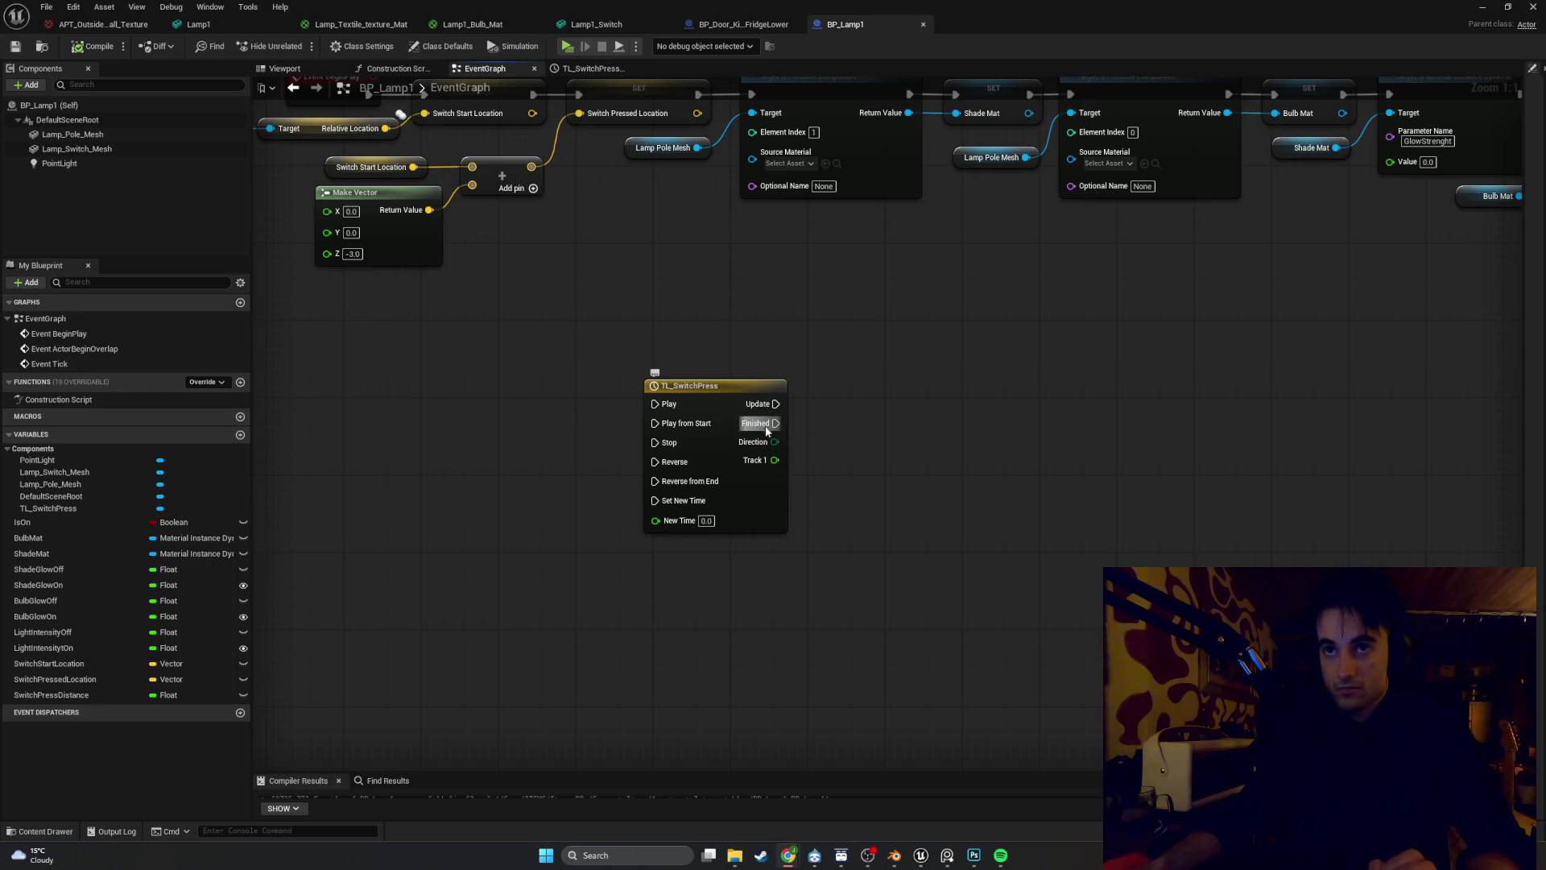
{"action": "left_click", "coordinate": [863, 508]}
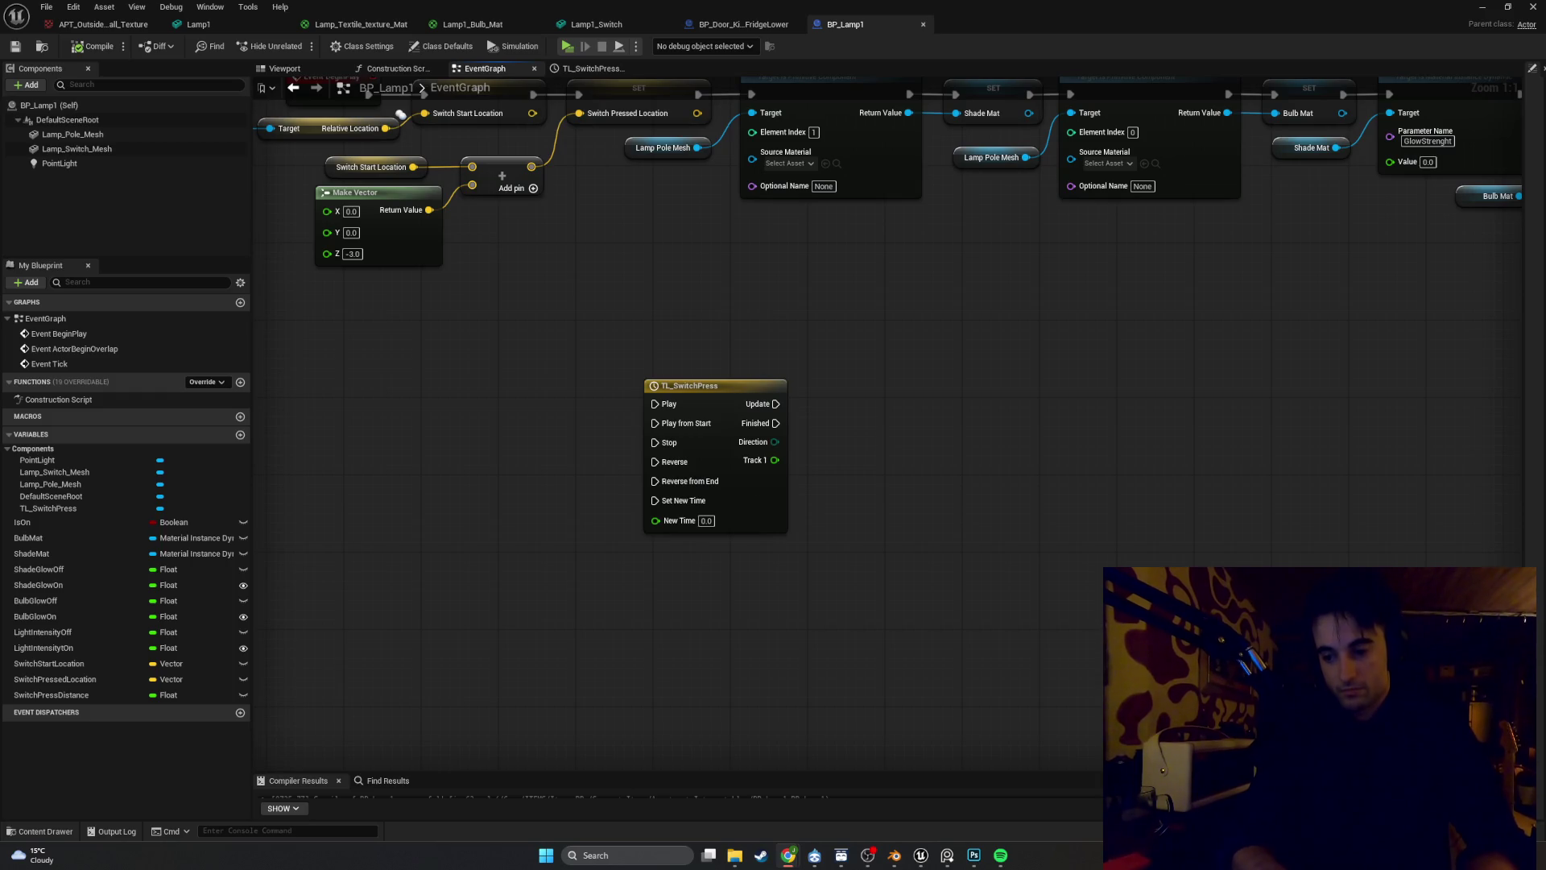
{"action": "key", "text": "super+shift+s"}
{"action": "key", "text": "Escape"}
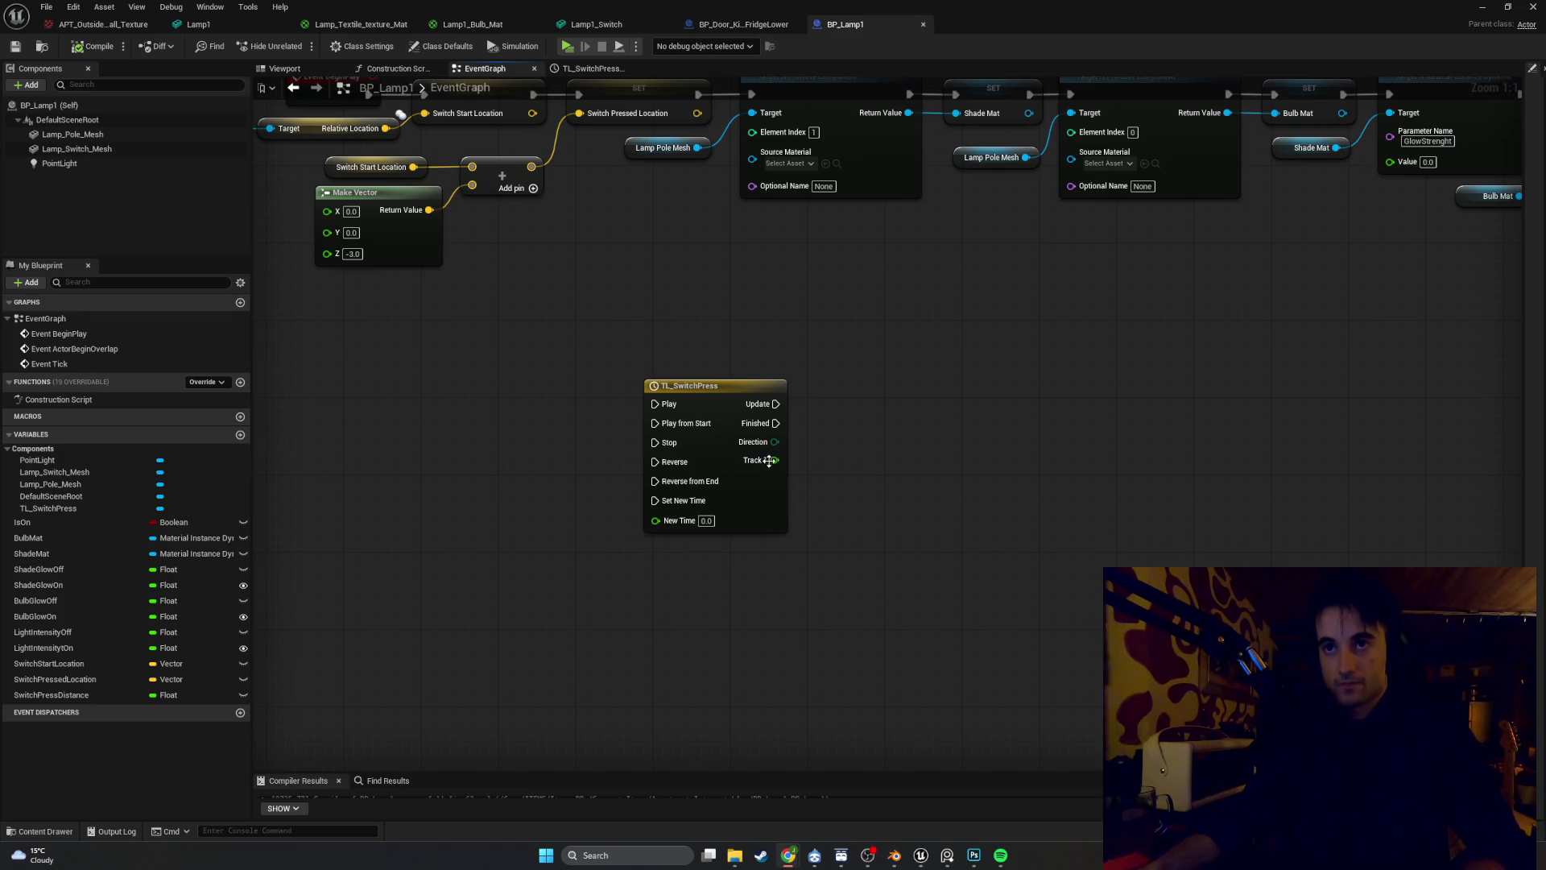
Replace the float Lerp with a Lerp (Vector) node wired to Track 1 as Alpha
{"action": "mouse_move", "coordinate": [769, 461]}
{"action": "left_mouse_down"}
{"action": "mouse_move", "coordinate": [913, 450]}
{"action": "mouse_move", "coordinate": [905, 429]}
{"action": "left_mouse_up"}
{"action": "type", "text": "lerp"}
{"action": "key", "text": "Return"}
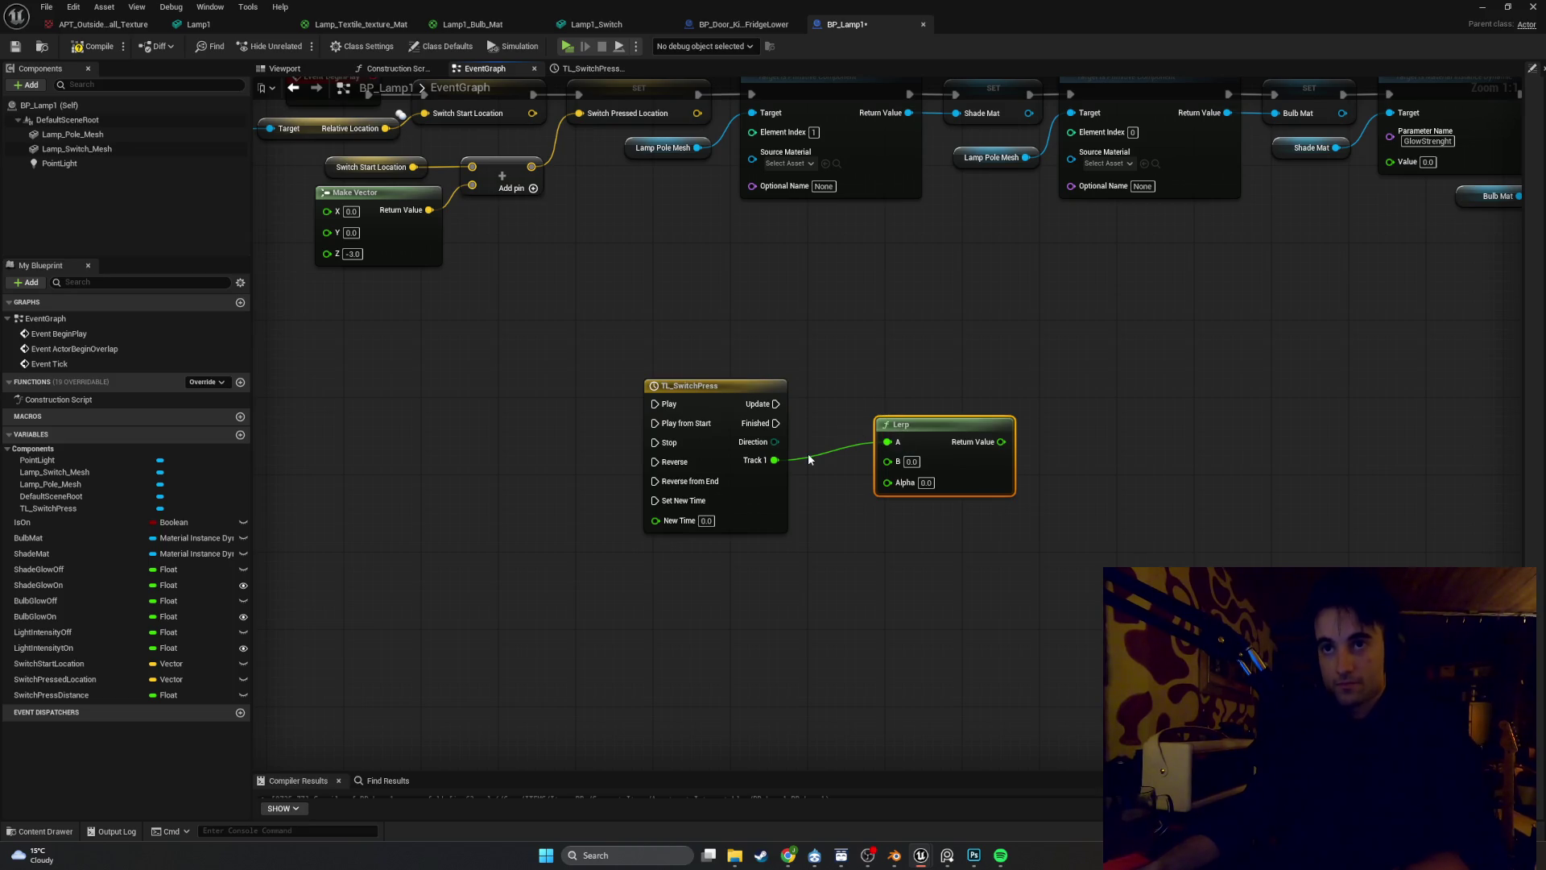
{"action": "key", "text": "Delete"}
{"action": "left_click_drag", "start_coordinate": [779, 460], "coordinate": [866, 456]}
{"action": "type", "text": "lerp"}
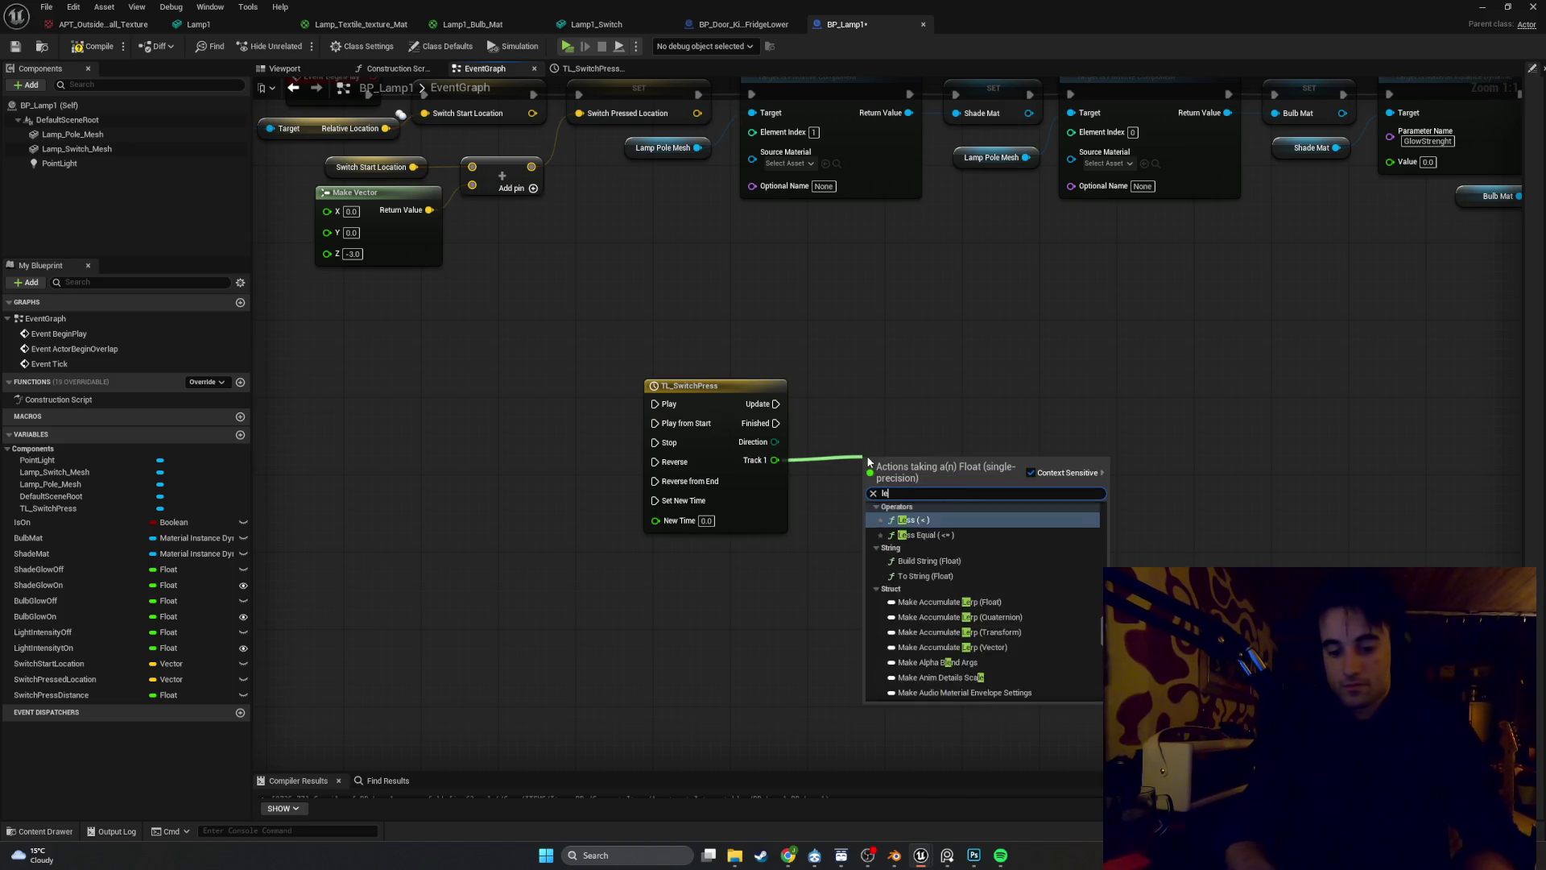
{"action": "key", "text": "Down"}
{"action": "key", "text": "Down"}
{"action": "key", "text": "Down"}
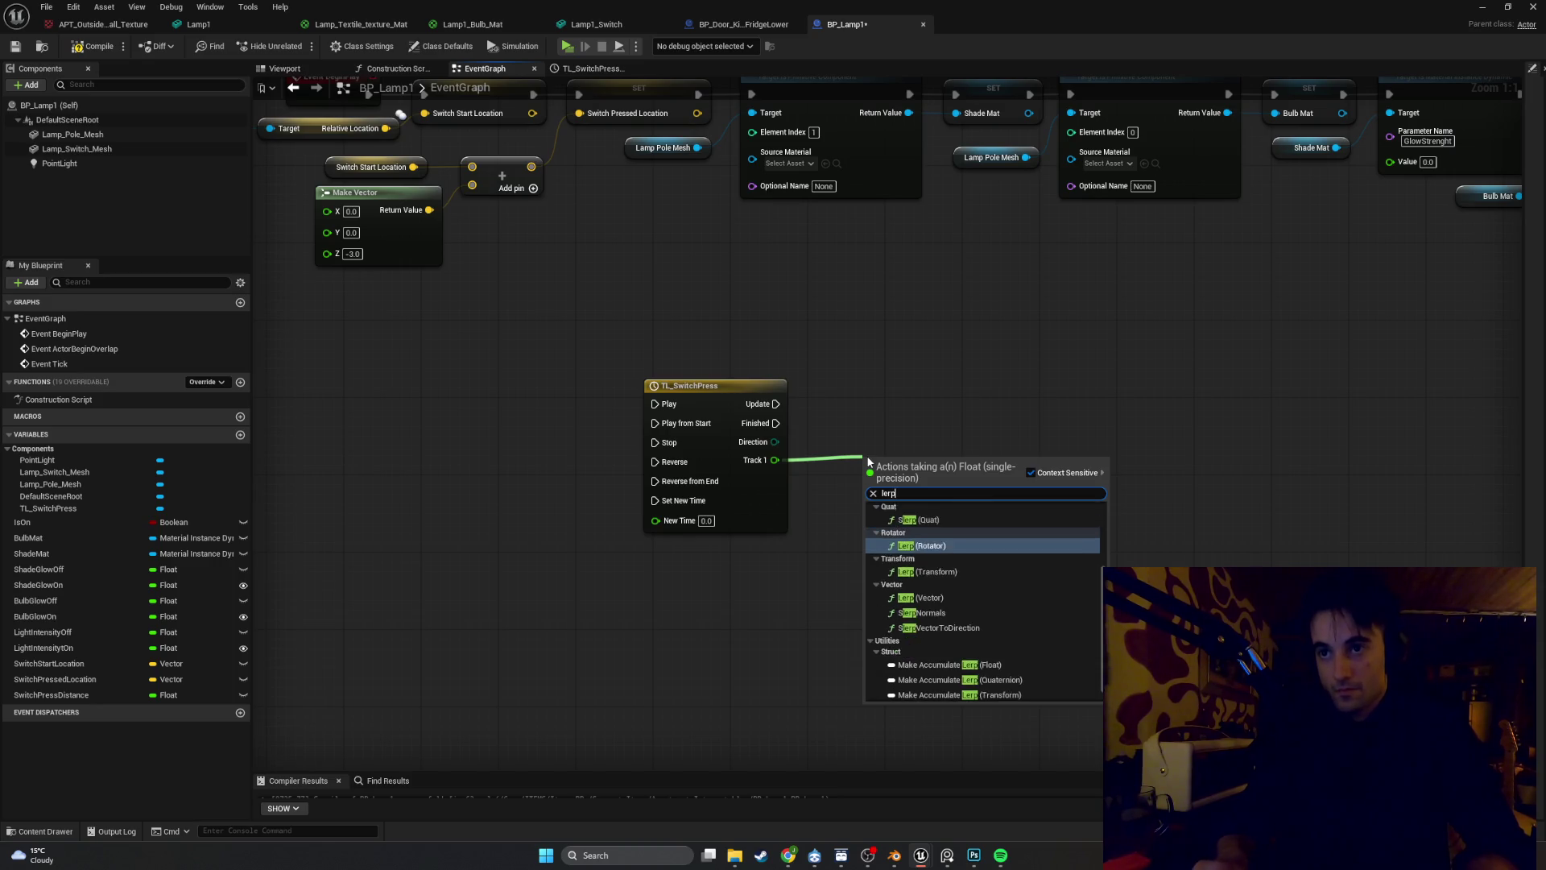
{"action": "key", "text": "Return"}
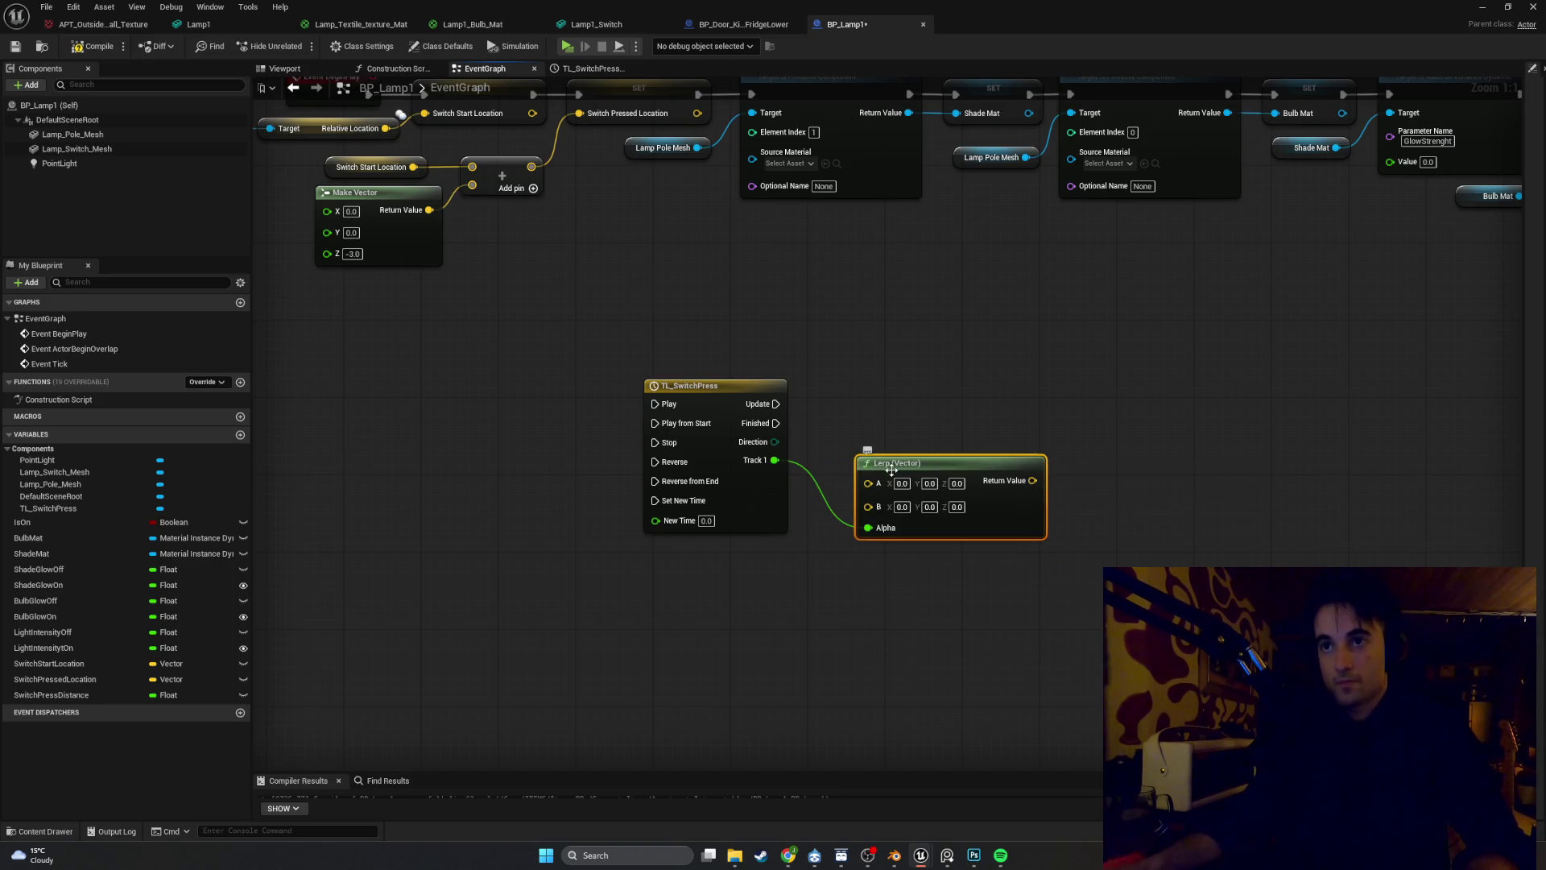
{"action": "left_click_drag", "start_coordinate": [867, 457], "coordinate": [896, 404]}
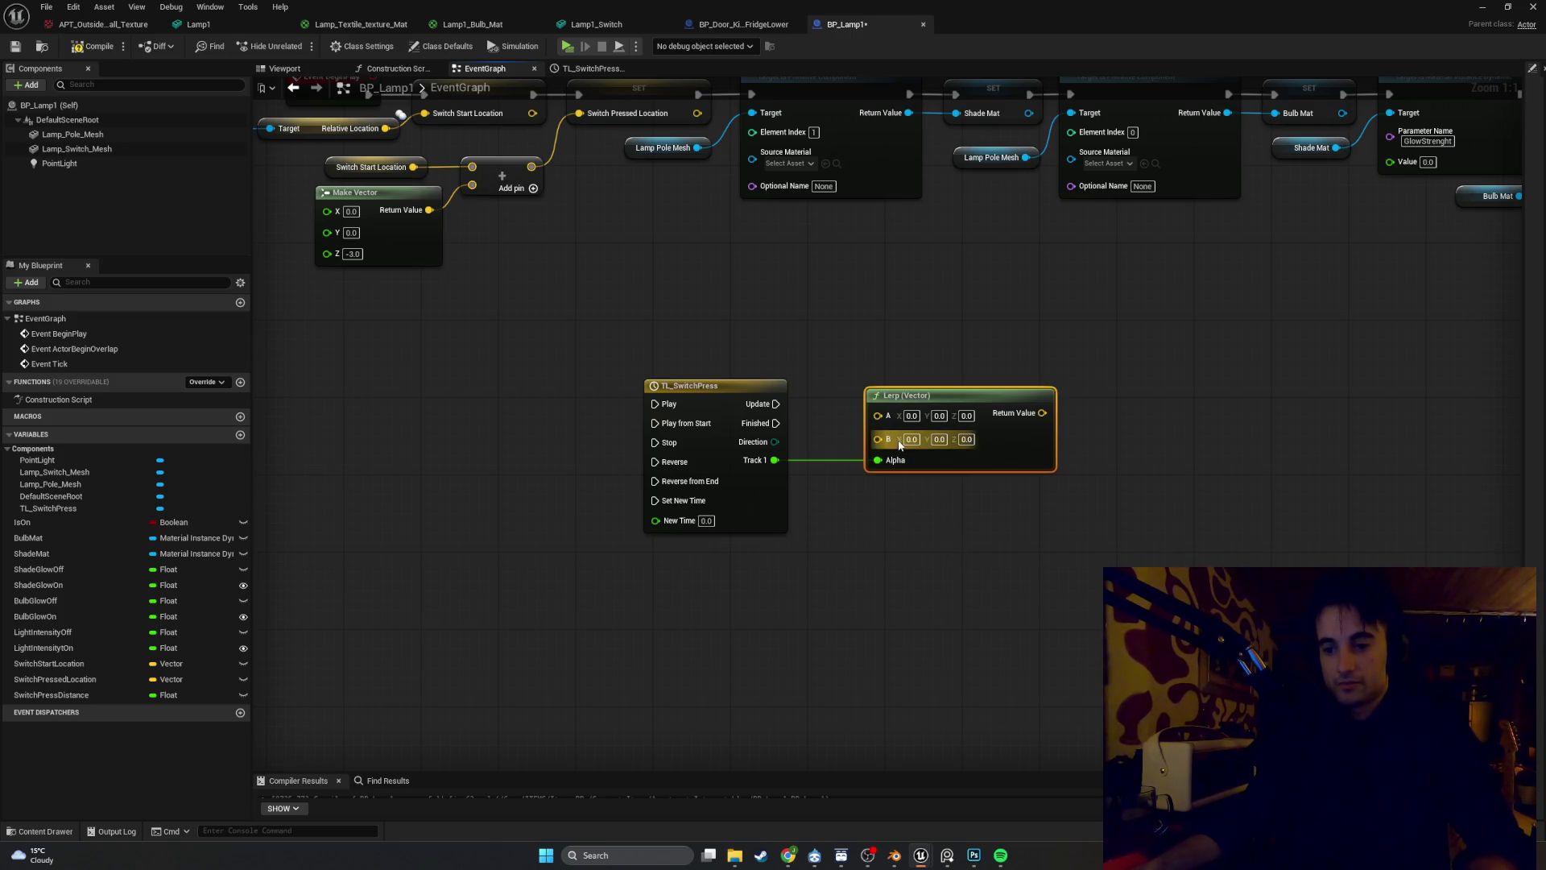
{"action": "left_click_drag", "start_coordinate": [934, 410], "coordinate": [1021, 400]}
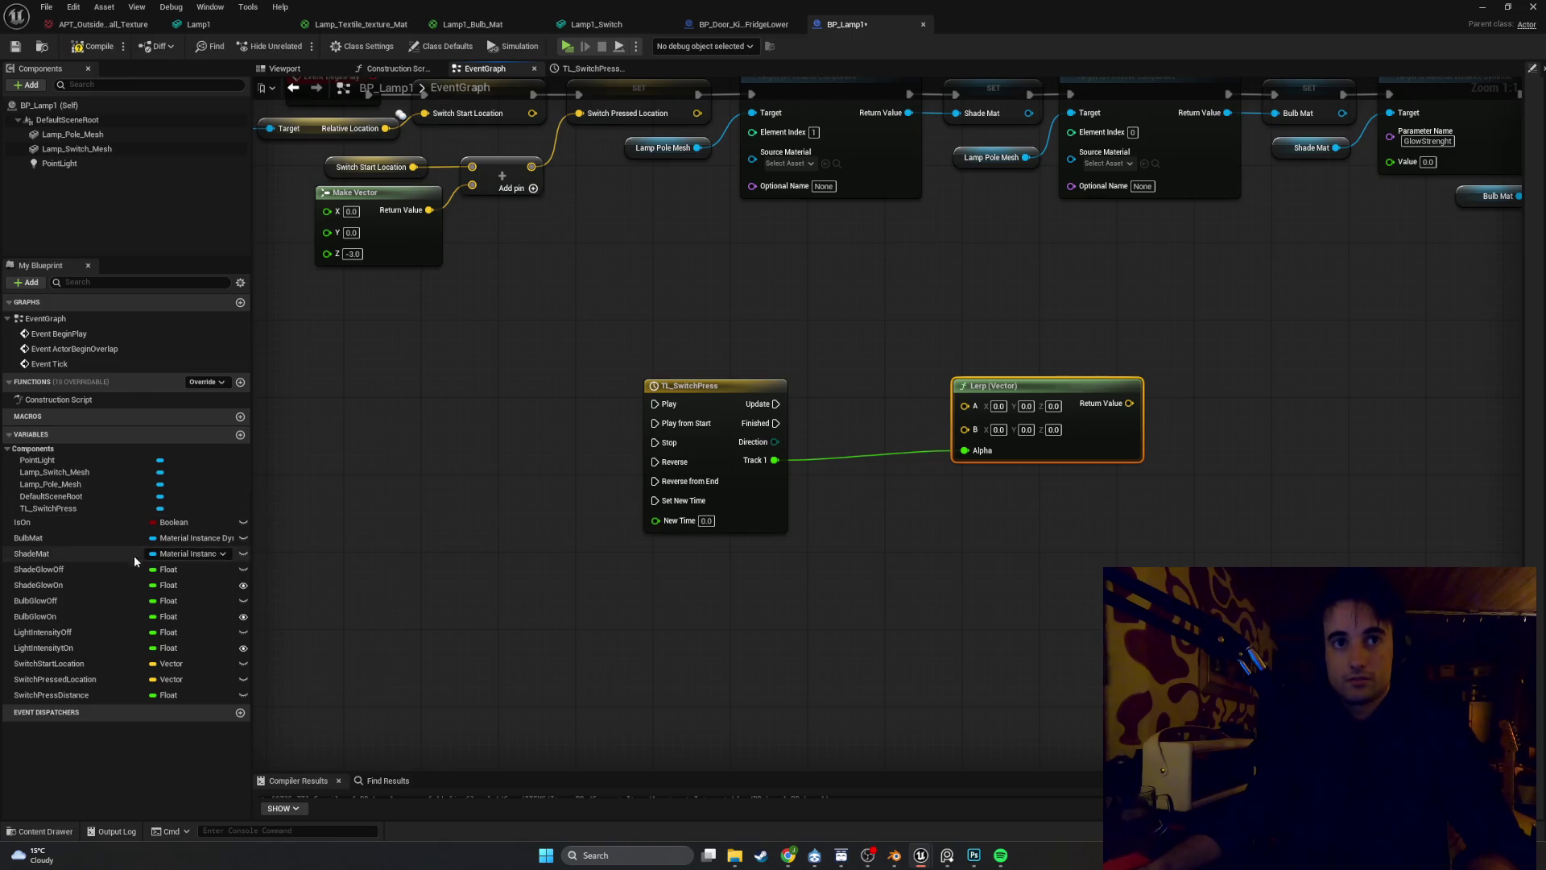
Add Switch Start Location and Switch Pressed Location getters wired to the Lerp's A and B
{"action": "left_click_drag", "start_coordinate": [104, 667], "coordinate": [733, 307]}
{"action": "left_click", "coordinate": [754, 328]}
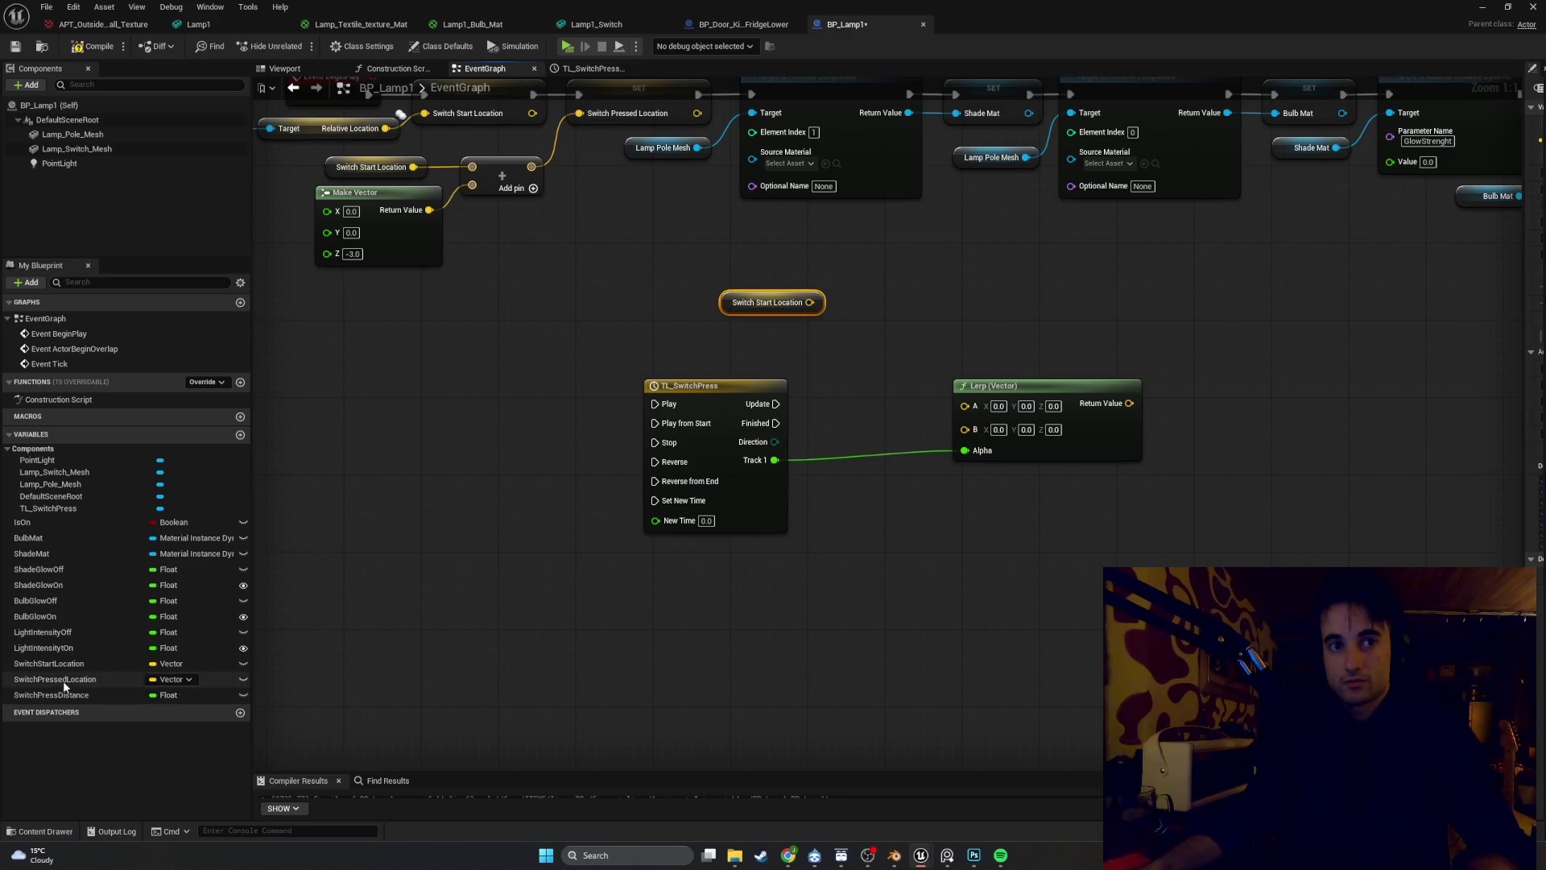
{"action": "mouse_move", "coordinate": [56, 678]}
{"action": "left_mouse_down"}
{"action": "mouse_move", "coordinate": [736, 361]}
{"action": "mouse_move", "coordinate": [765, 373]}
{"action": "left_mouse_up"}
{"action": "left_click", "coordinate": [766, 366]}
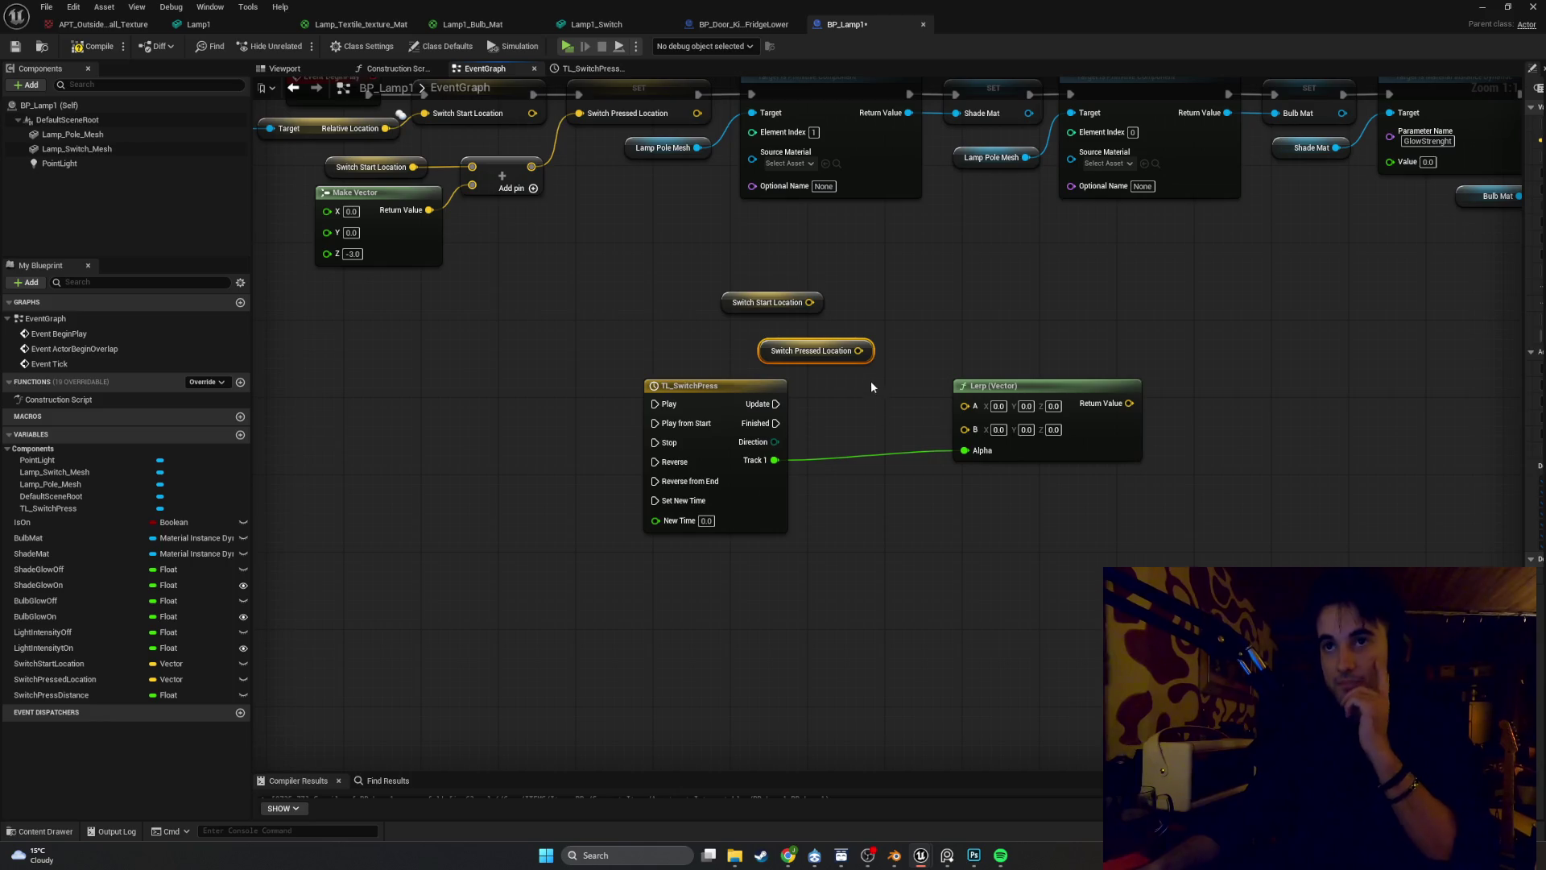
{"action": "left_click_drag", "start_coordinate": [858, 351], "coordinate": [965, 428]}
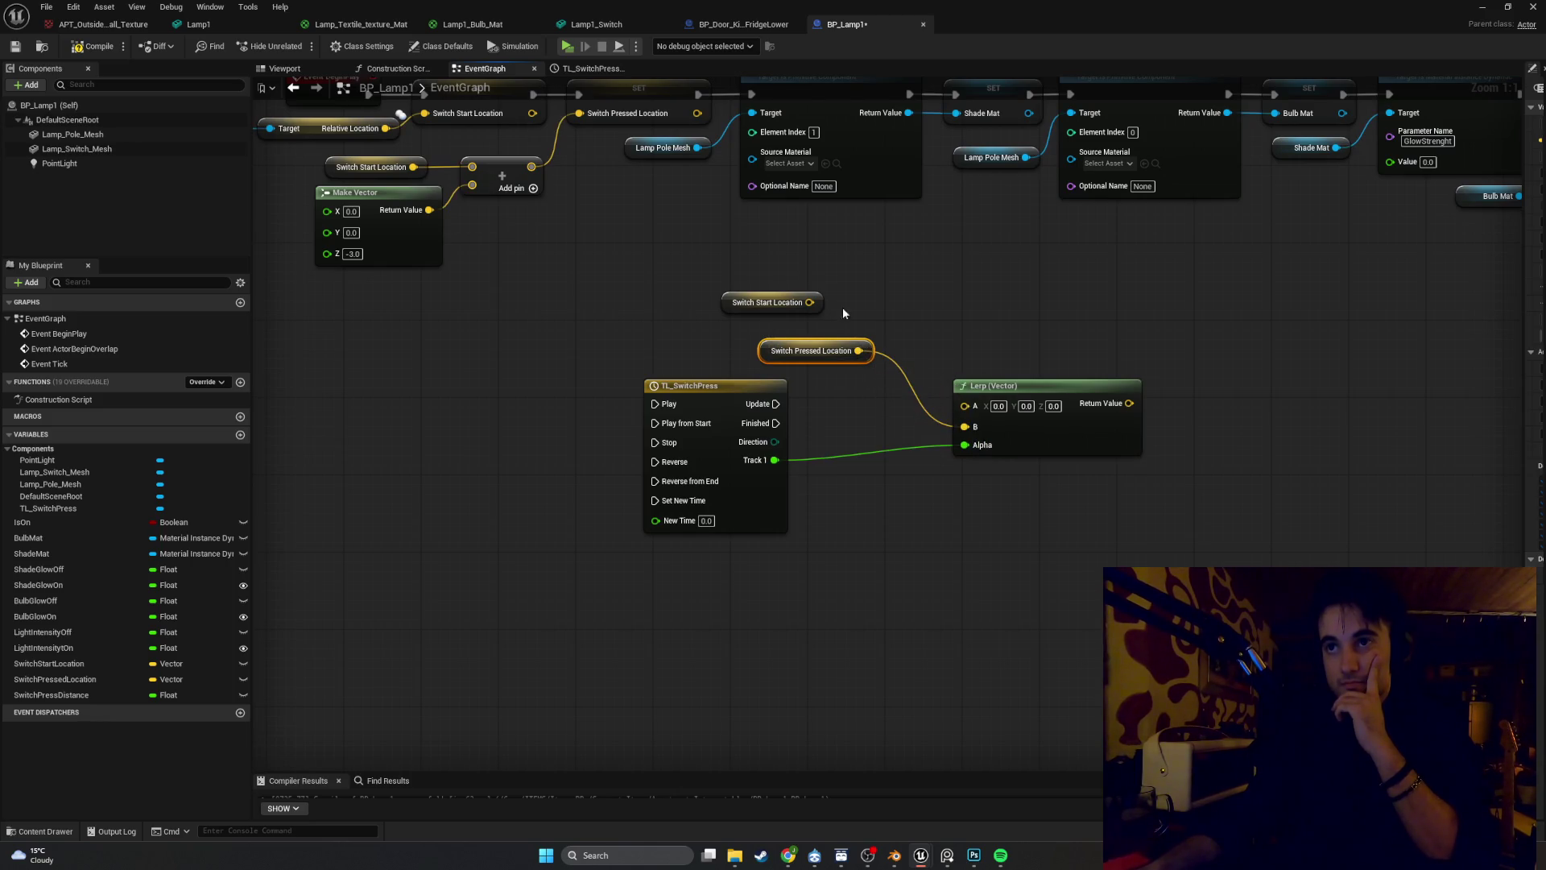
{"action": "mouse_move", "coordinate": [809, 302]}
{"action": "left_mouse_down"}
{"action": "mouse_move", "coordinate": [908, 326]}
{"action": "mouse_move", "coordinate": [976, 409]}
{"action": "left_mouse_up"}
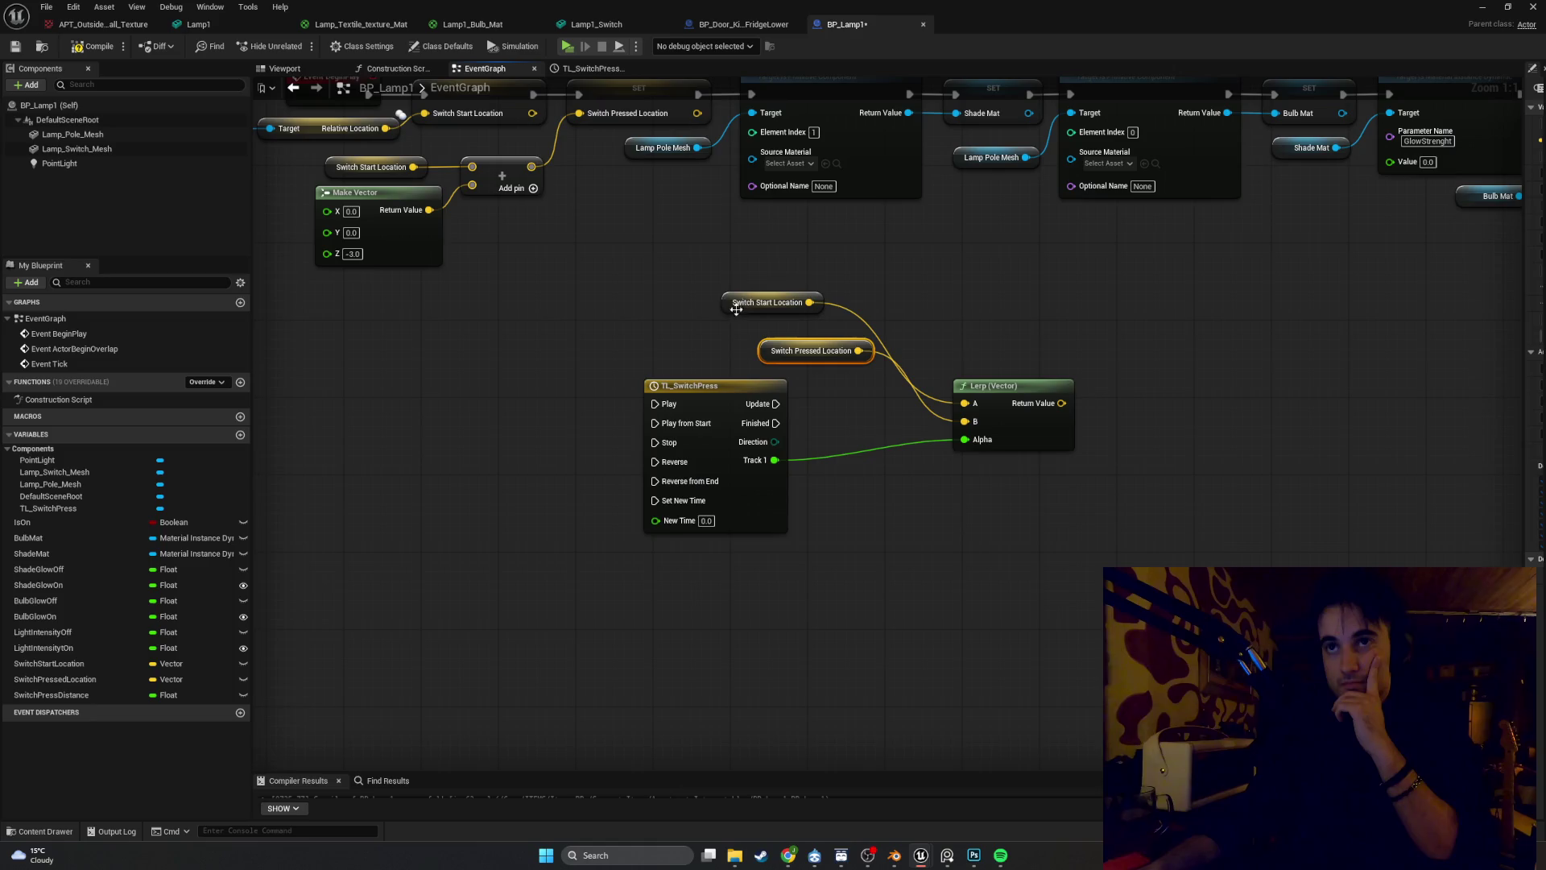
Arrange the location getters beside the Lerp and add a reroute point on the Track 1 wire
{"action": "mouse_move", "coordinate": [736, 309]}
{"action": "left_mouse_down"}
{"action": "mouse_move", "coordinate": [805, 330]}
{"action": "mouse_move", "coordinate": [851, 392]}
{"action": "left_mouse_up"}
{"action": "left_click", "coordinate": [793, 324], "text": "shift"}
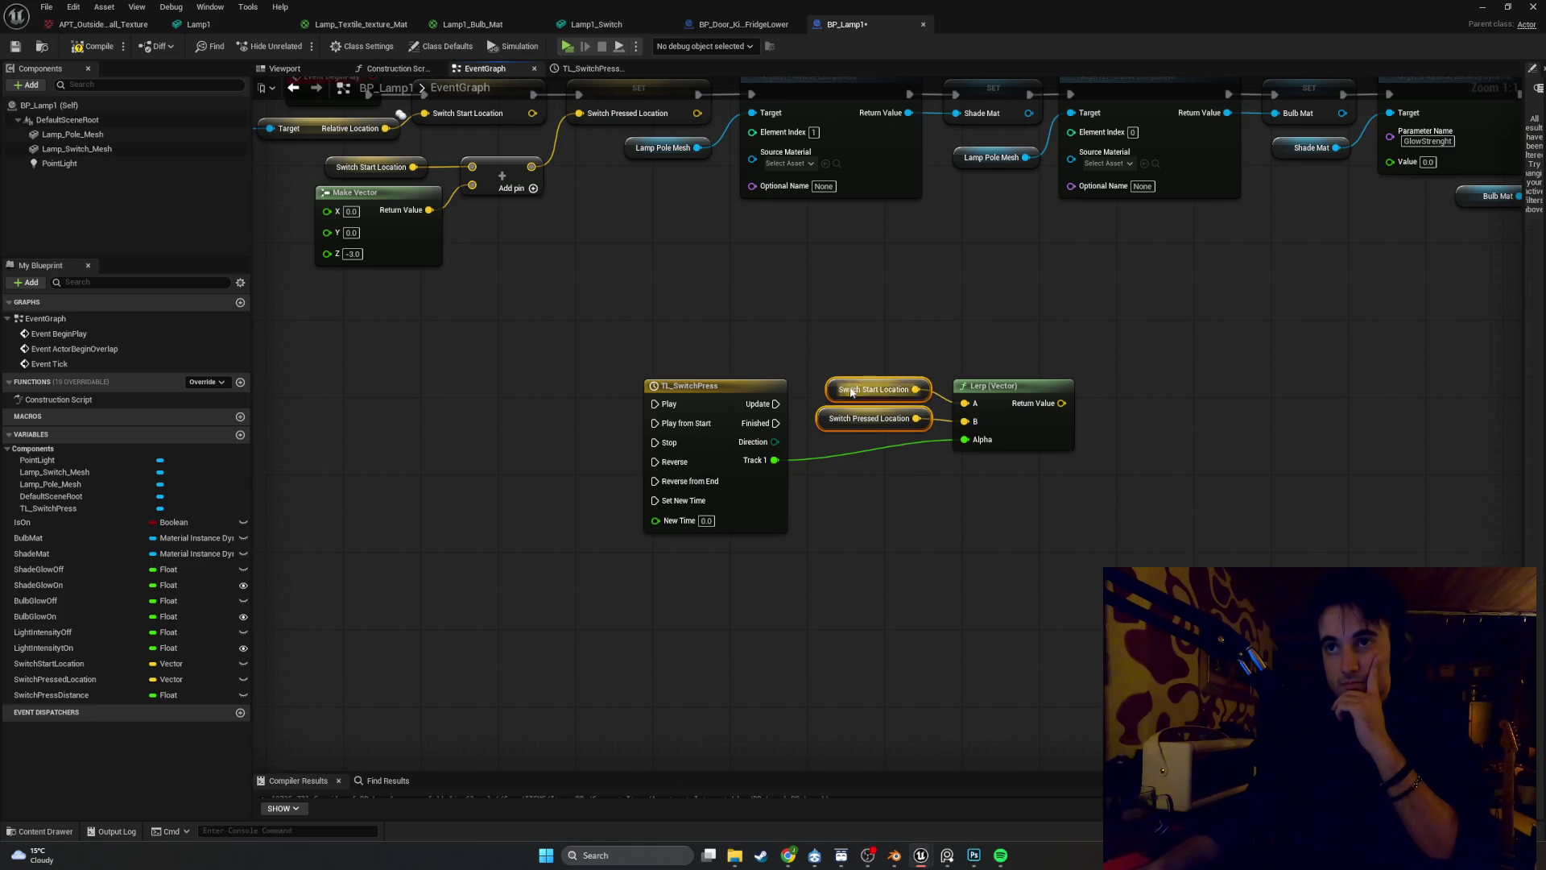
{"action": "left_click_drag", "start_coordinate": [1136, 528], "coordinate": [901, 359]}
{"action": "mouse_move", "coordinate": [830, 397]}
{"action": "left_mouse_down"}
{"action": "mouse_move", "coordinate": [847, 459]}
{"action": "mouse_move", "coordinate": [808, 502]}
{"action": "mouse_move", "coordinate": [825, 510]}
{"action": "left_mouse_up"}
{"action": "double_click", "coordinate": [809, 461]}
{"action": "left_click", "coordinate": [902, 540]}
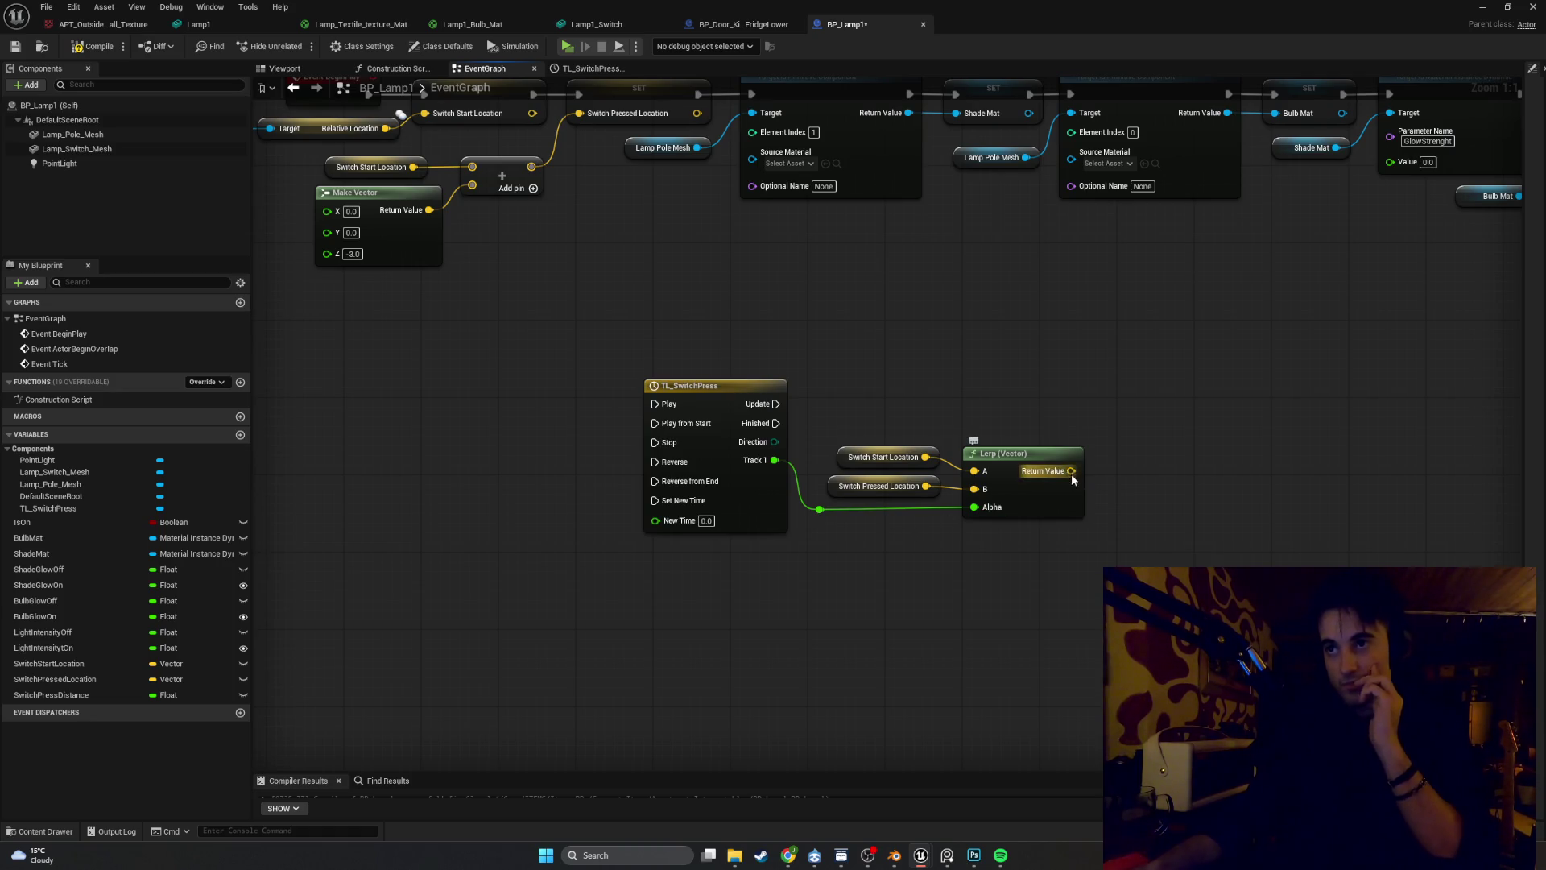
Add Set Relative Location for Lamp Switch Mesh from the Lerp result and trigger it from Update
{"action": "left_click_drag", "start_coordinate": [1070, 472], "coordinate": [1194, 438]}
{"action": "type", "text": "set rel"}
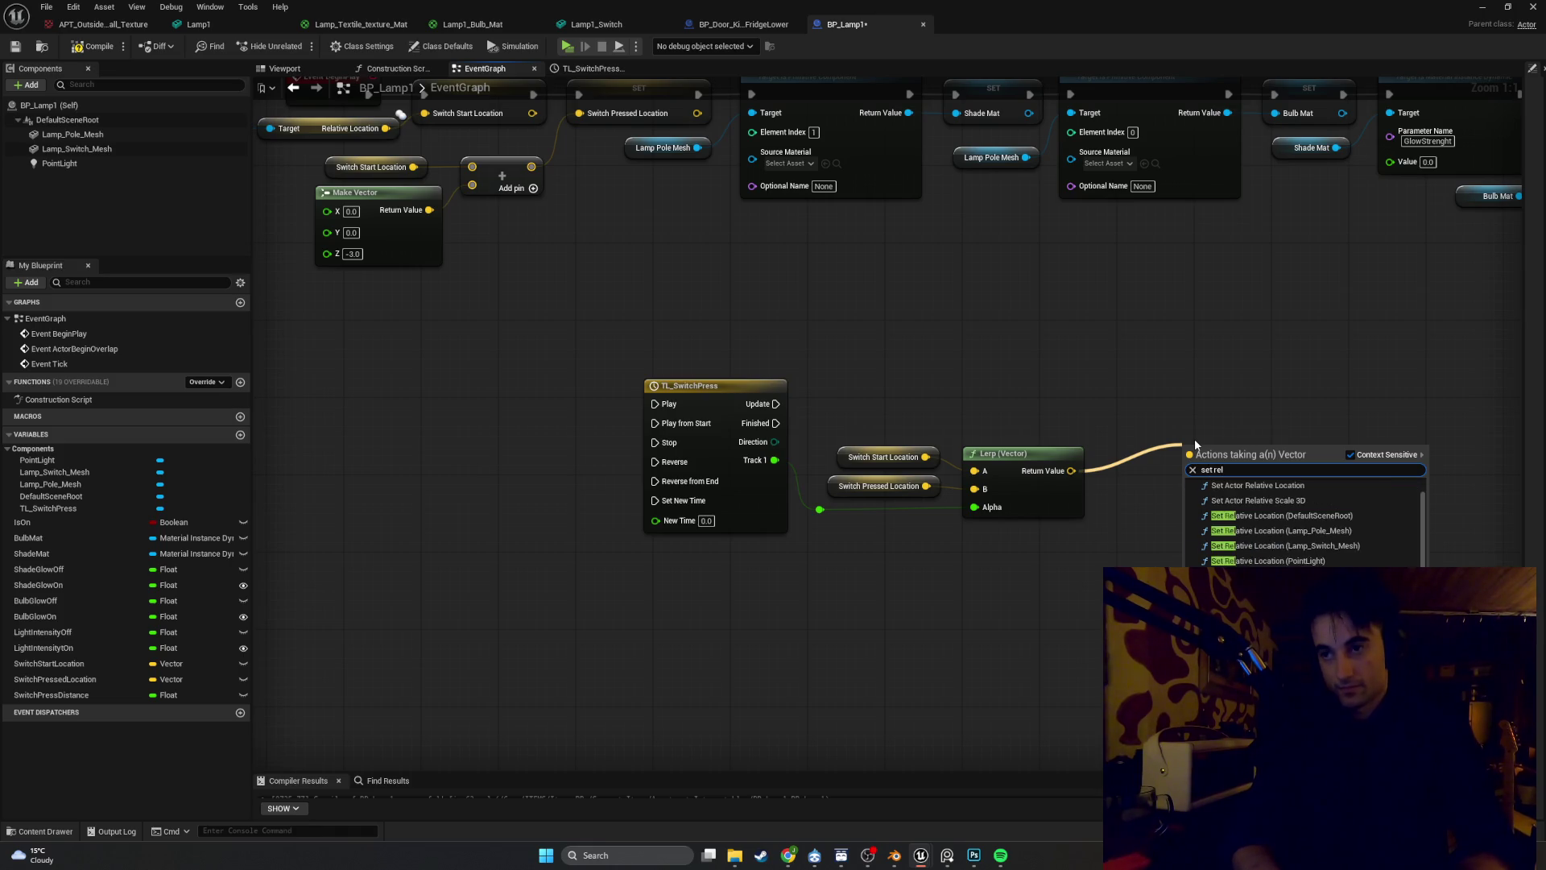
{"action": "type", "text": "atic"}
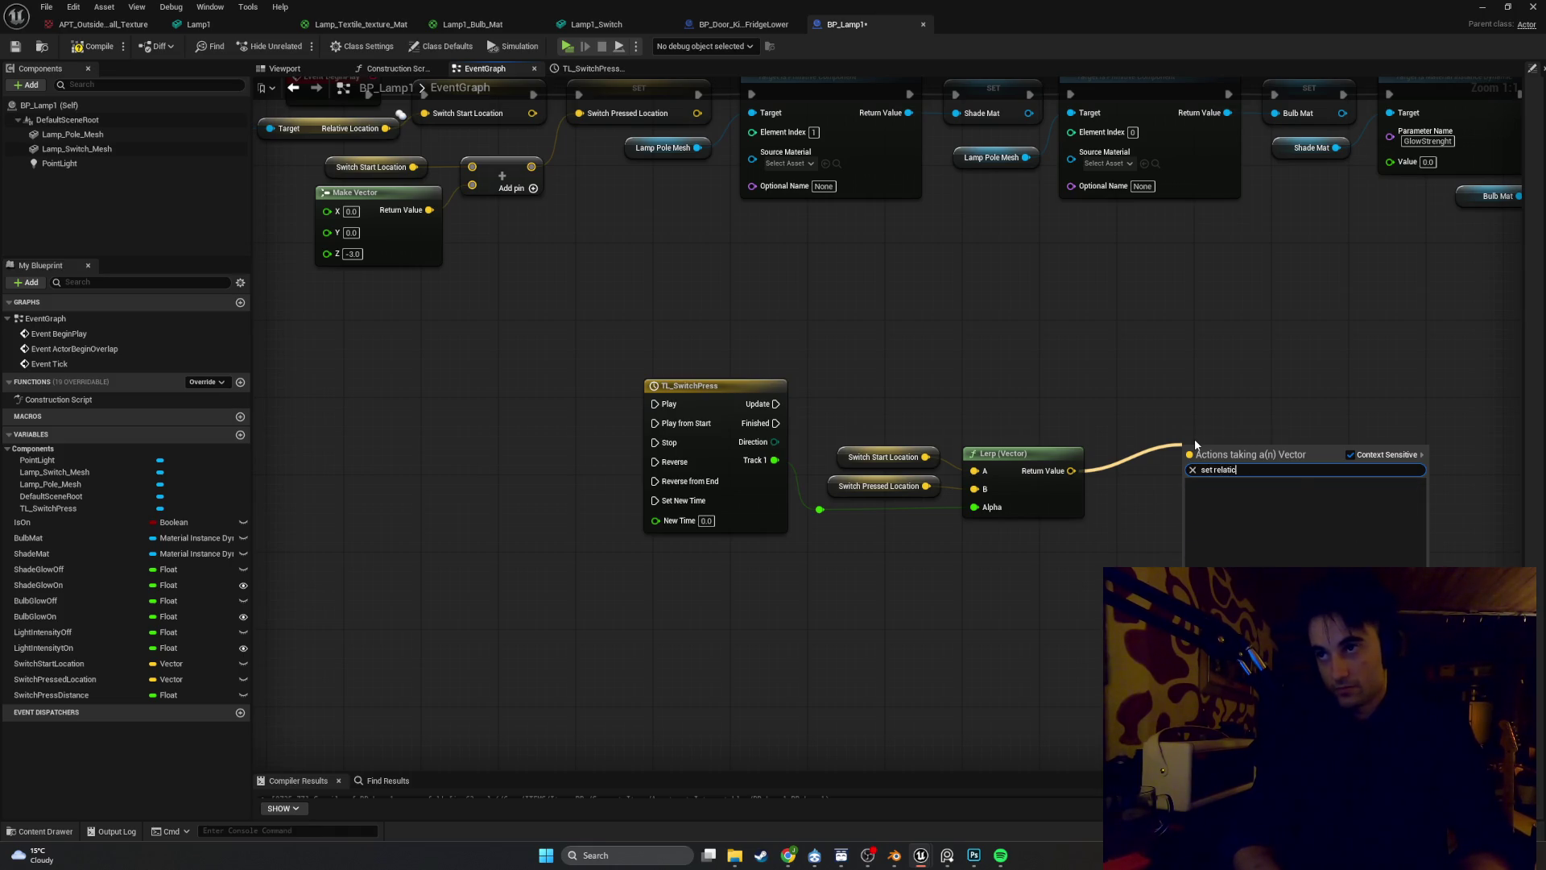
{"action": "key", "text": "BackSpace"}
{"action": "type", "text": "ve locat"}
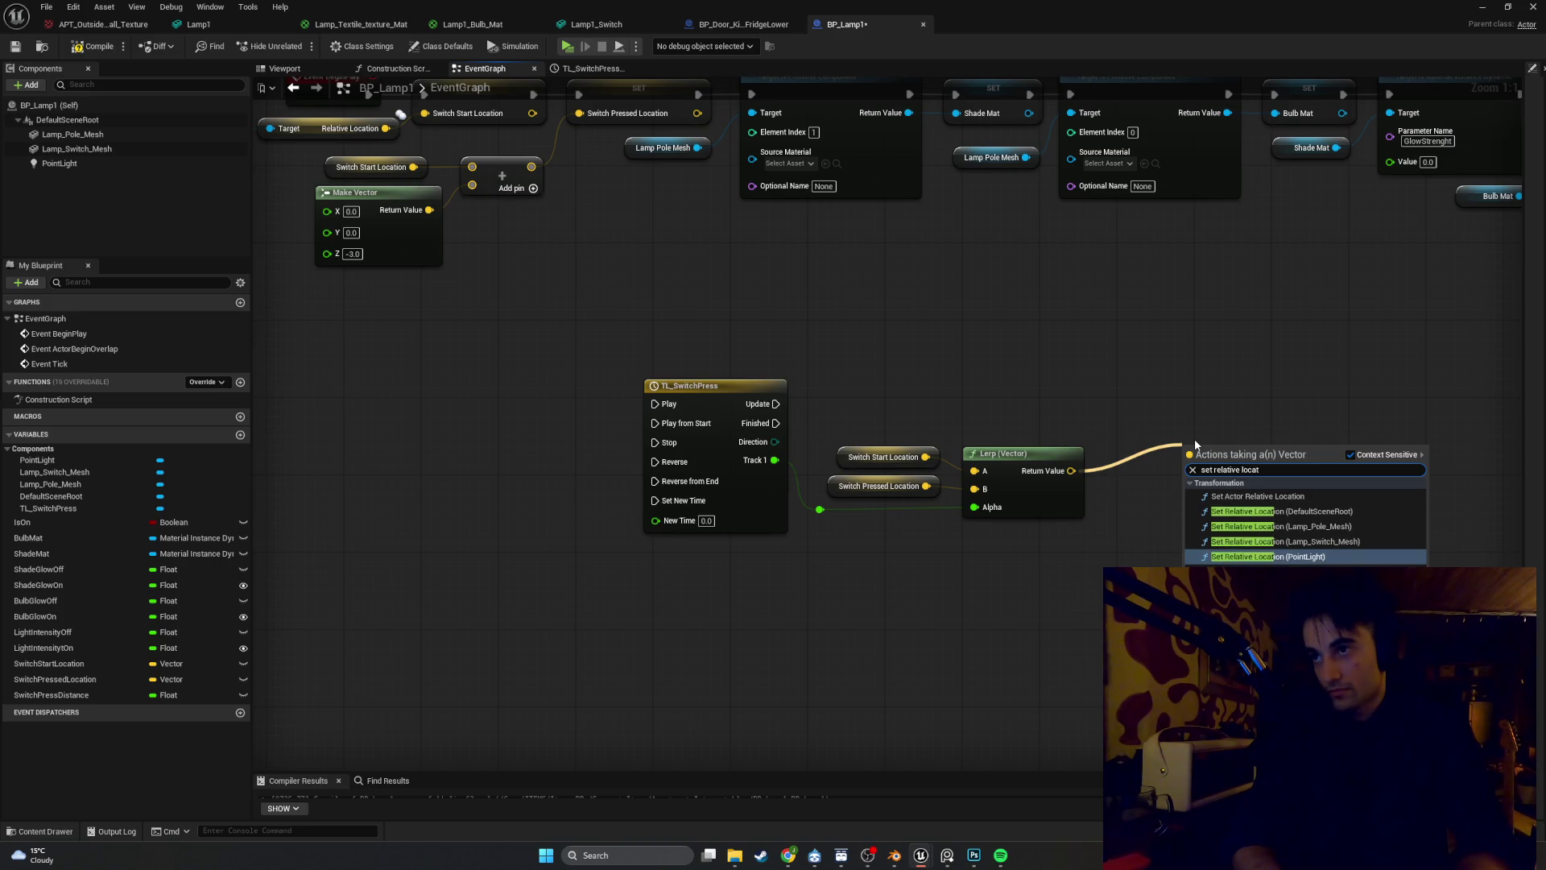
{"action": "key", "text": "Up"}
{"action": "key", "text": "Return"}
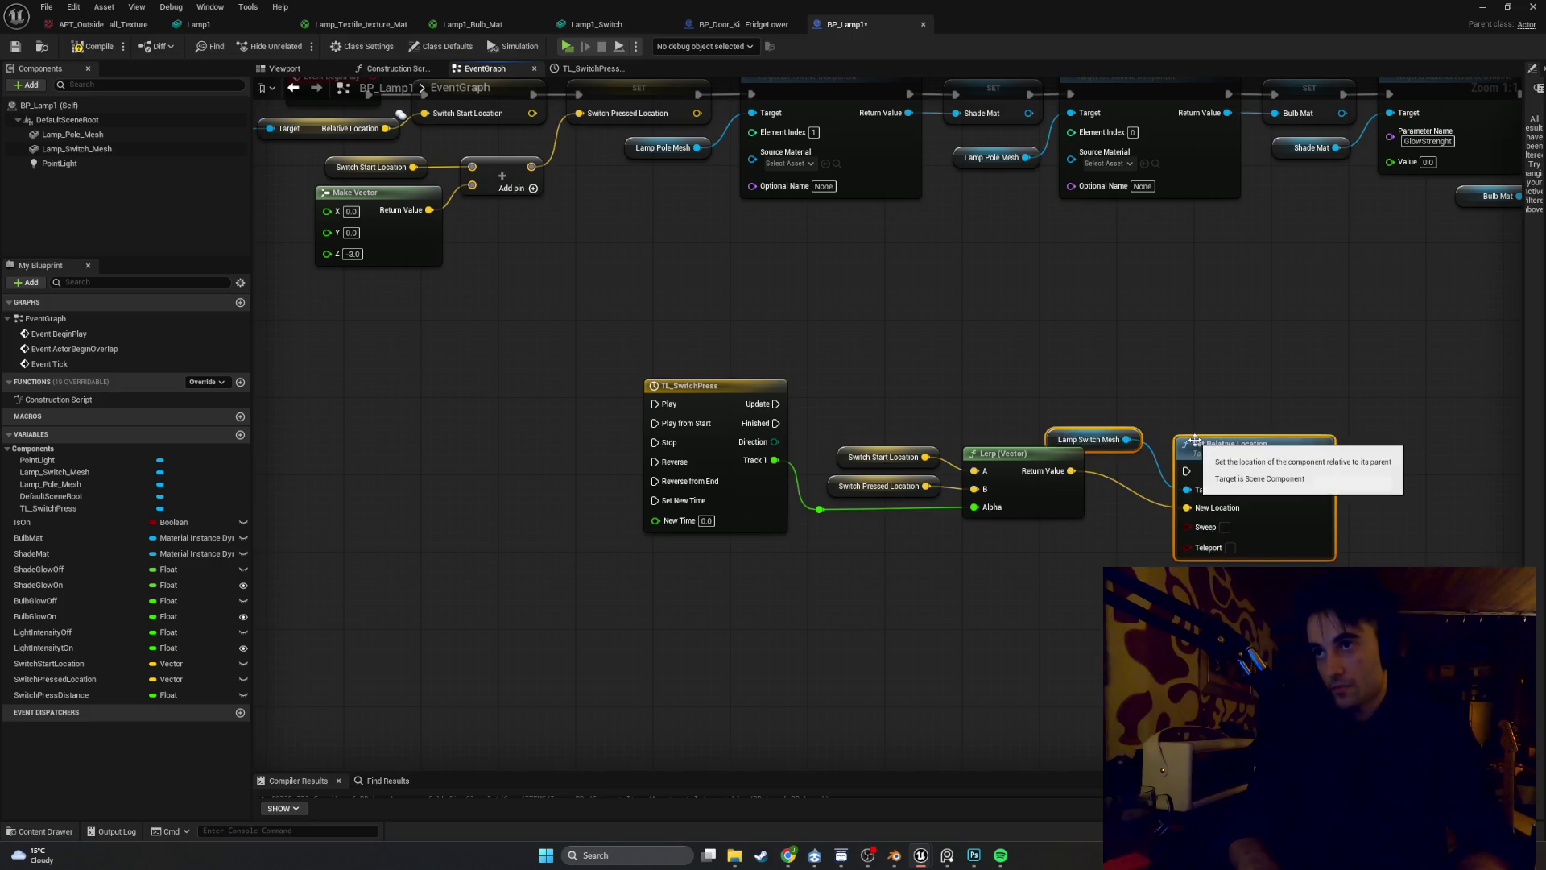
{"action": "left_click_drag", "start_coordinate": [1212, 442], "coordinate": [1167, 397]}
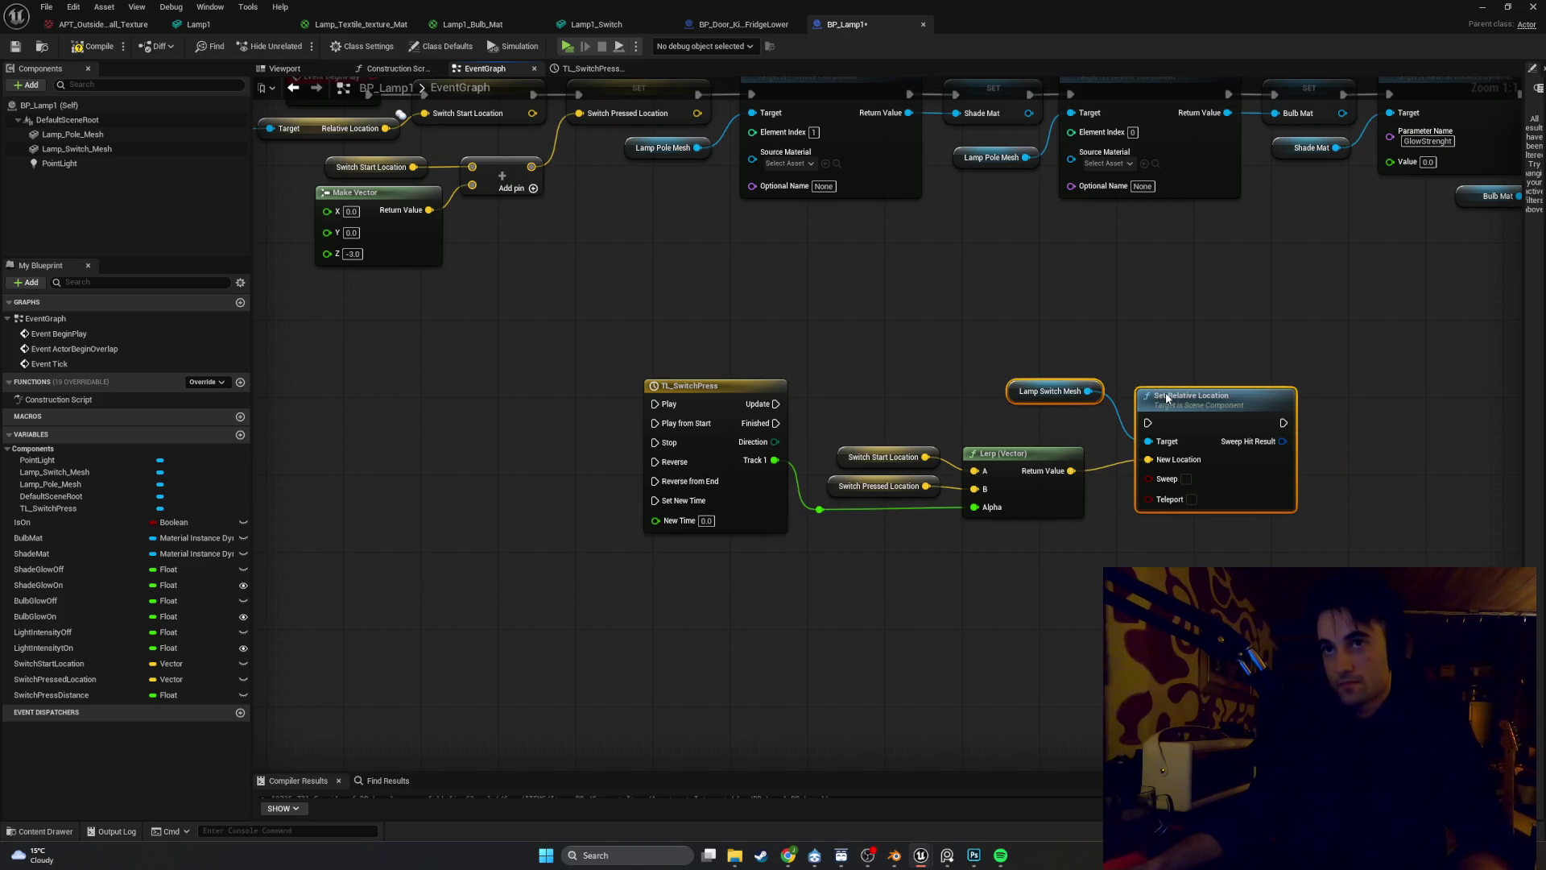
{"action": "left_click_drag", "start_coordinate": [775, 404], "coordinate": [1148, 422]}
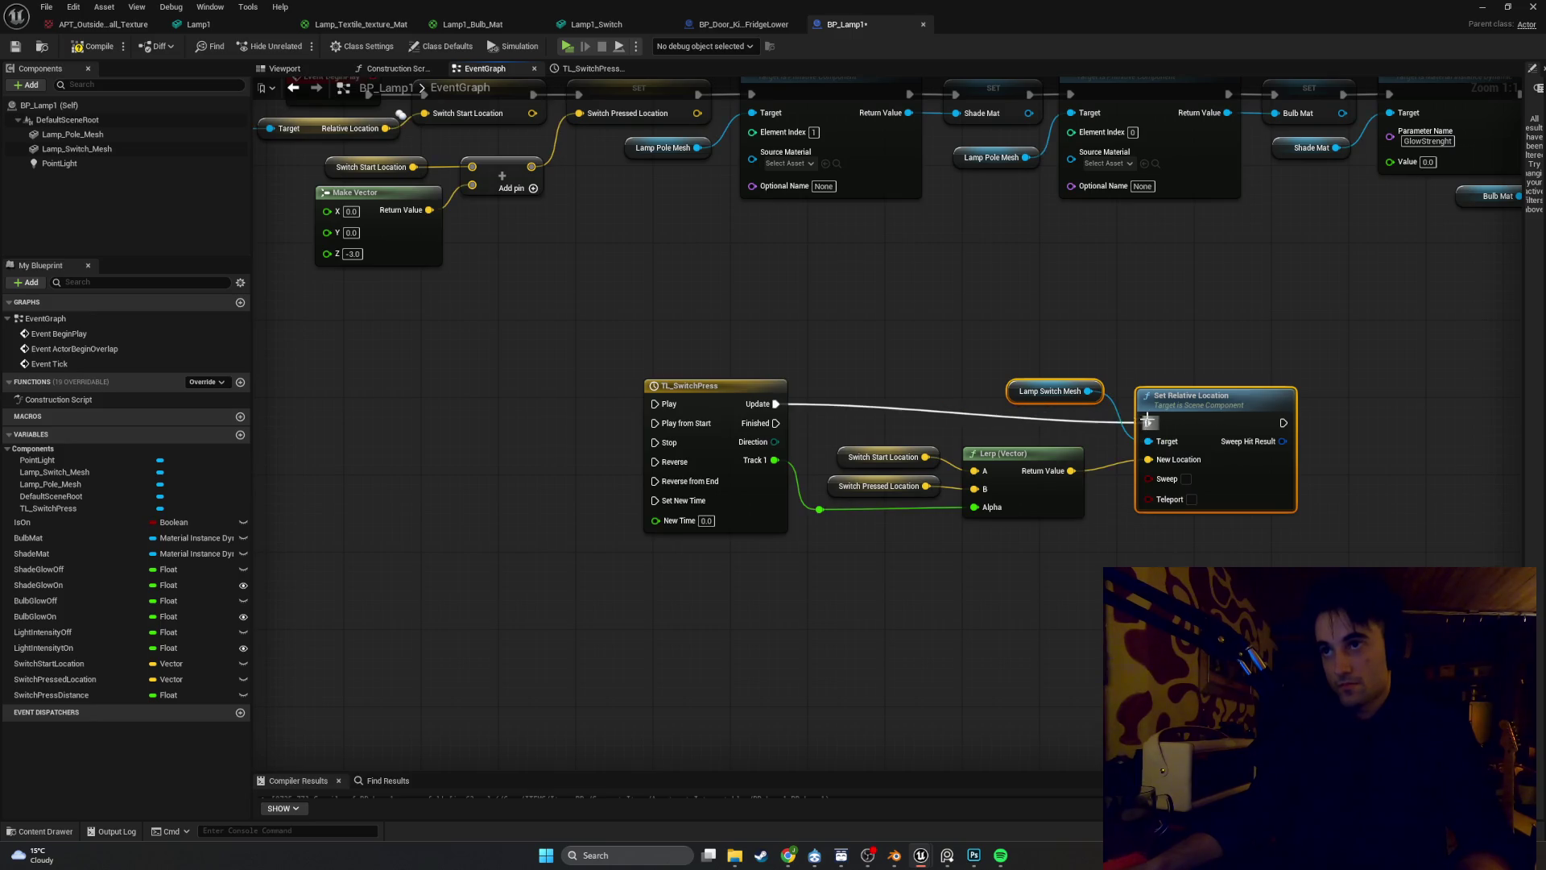
Tidy the Lerp, location getters, Lamp Switch Mesh and Set Relative Location nodes into a neat layout
{"action": "mouse_move", "coordinate": [1040, 394]}
{"action": "left_mouse_down"}
{"action": "mouse_move", "coordinate": [1062, 392]}
{"action": "mouse_move", "coordinate": [1046, 439]}
{"action": "left_mouse_up"}
{"action": "left_click", "coordinate": [1056, 349]}
{"action": "left_click_drag", "start_coordinate": [1197, 409], "coordinate": [1200, 381]}
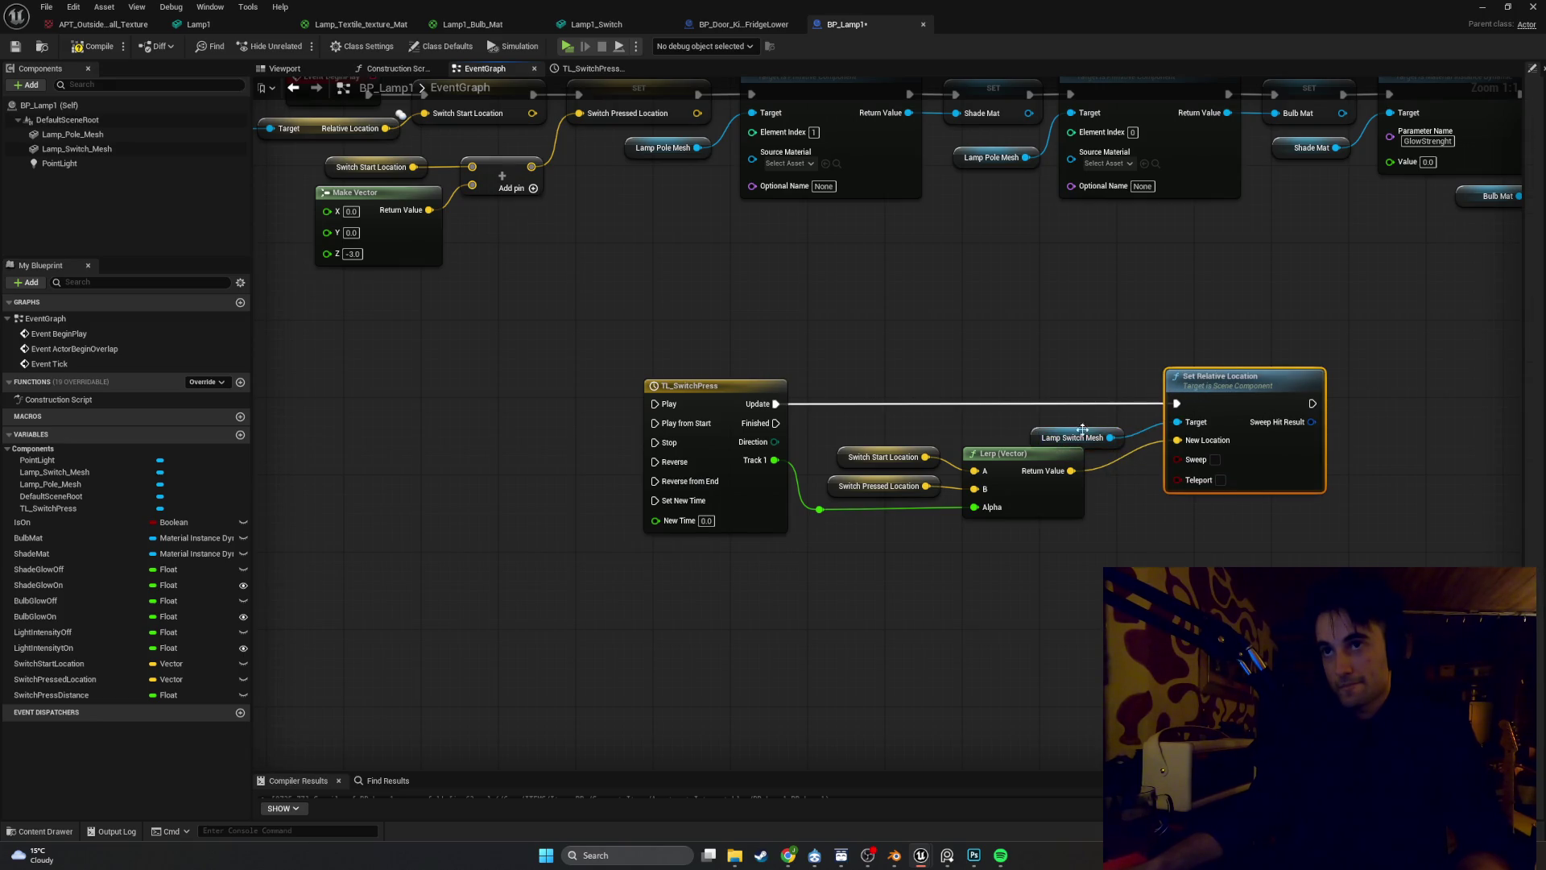
{"action": "left_click_drag", "start_coordinate": [1037, 429], "coordinate": [986, 430]}
{"action": "left_click_drag", "start_coordinate": [1189, 383], "coordinate": [1141, 389]}
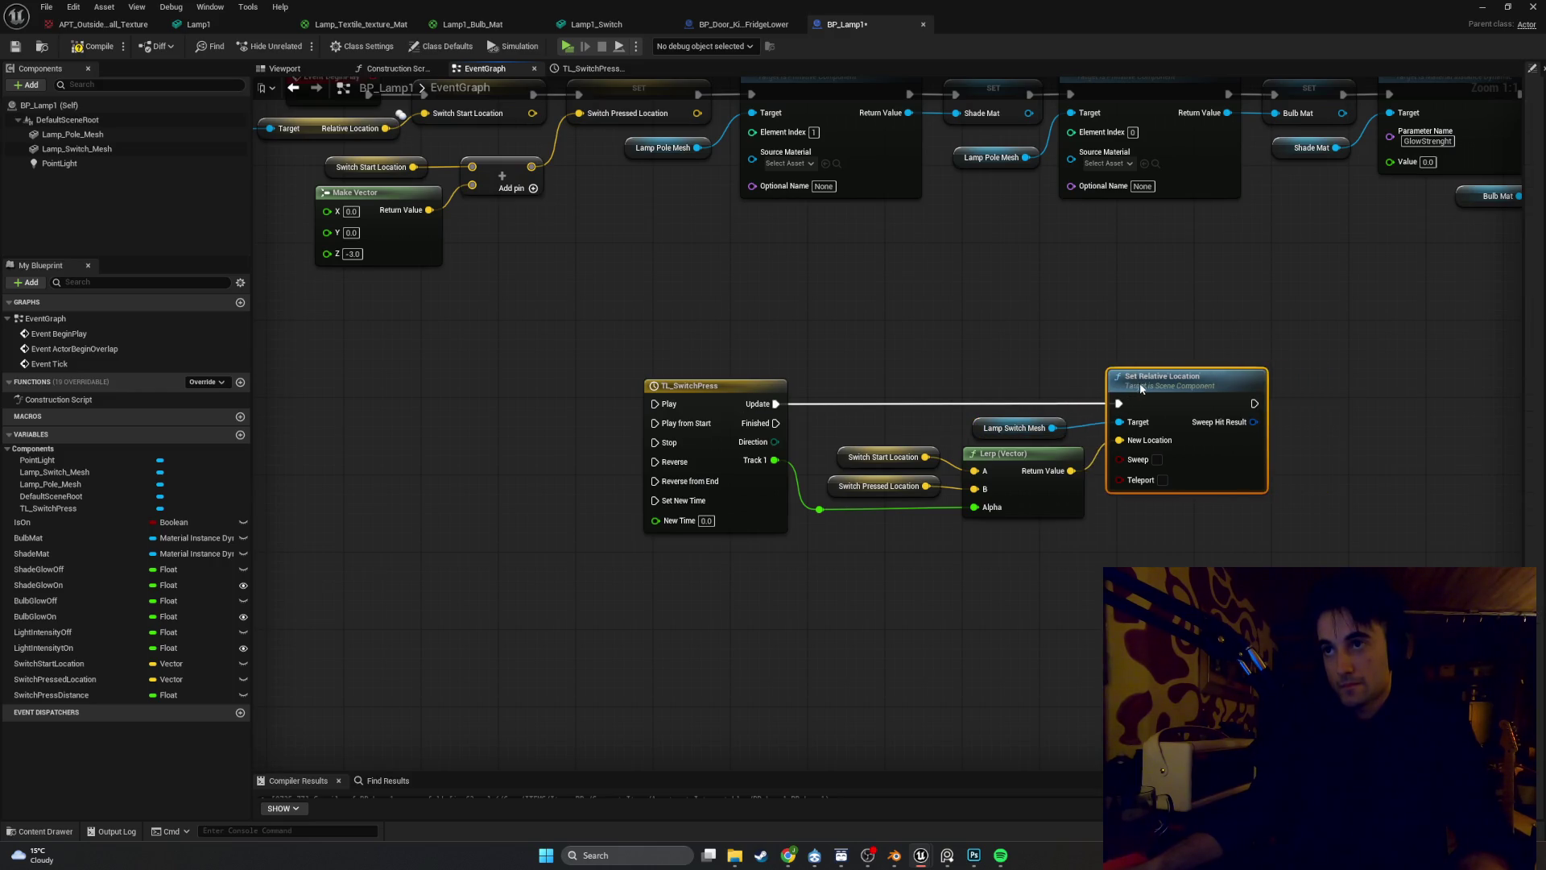
{"action": "mouse_move", "coordinate": [1087, 596]}
{"action": "left_mouse_down"}
{"action": "mouse_move", "coordinate": [1008, 442]}
{"action": "mouse_move", "coordinate": [826, 427]}
{"action": "left_mouse_up"}
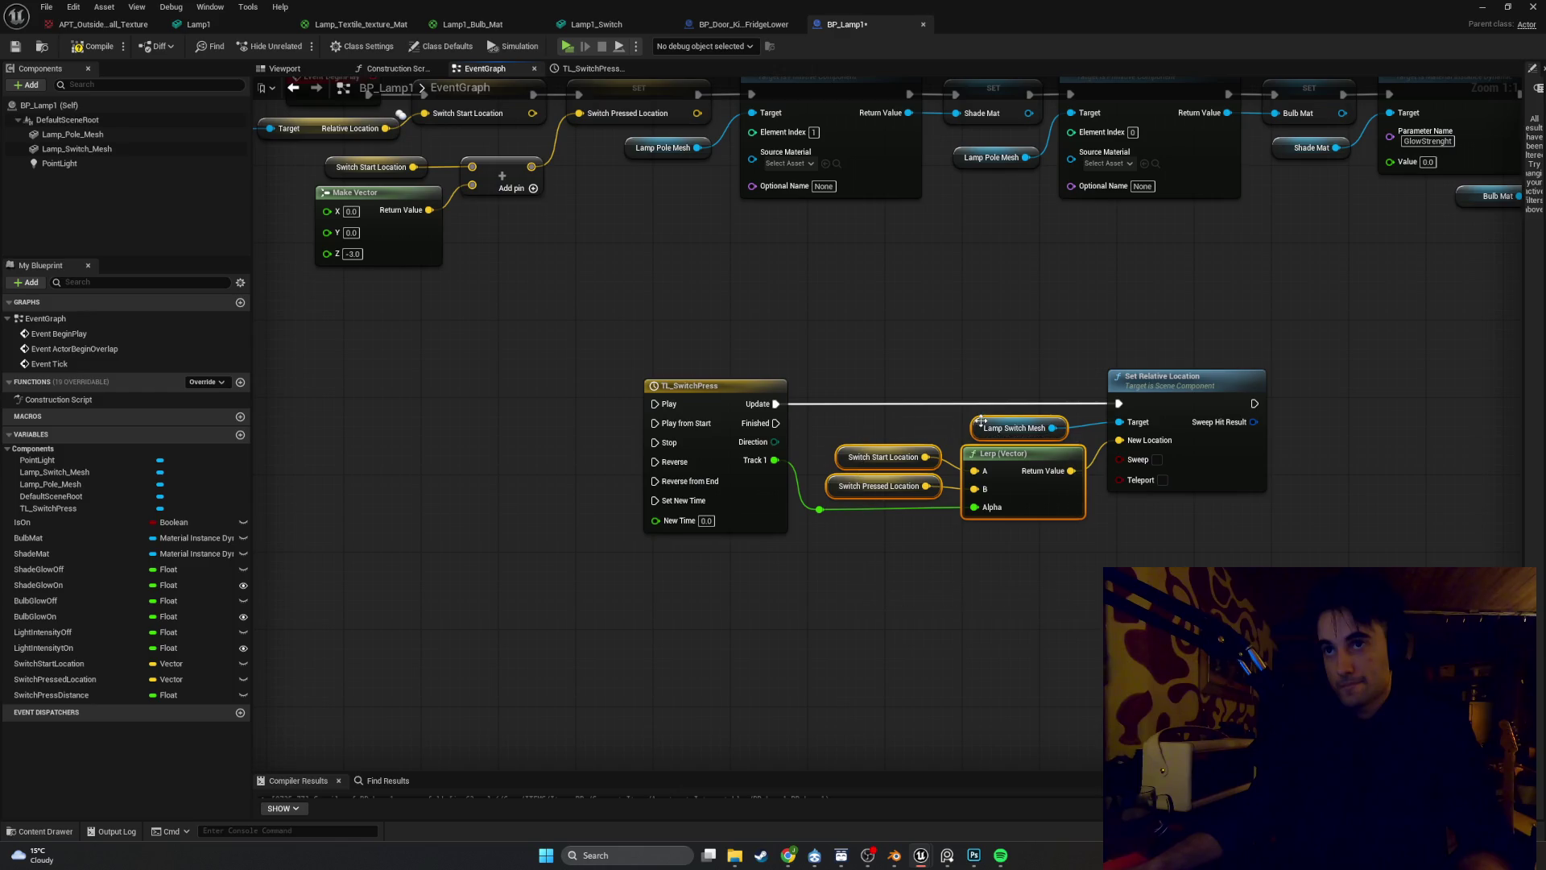
{"action": "left_click_drag", "start_coordinate": [976, 433], "coordinate": [958, 433]}
{"action": "left_click", "coordinate": [1123, 566]}
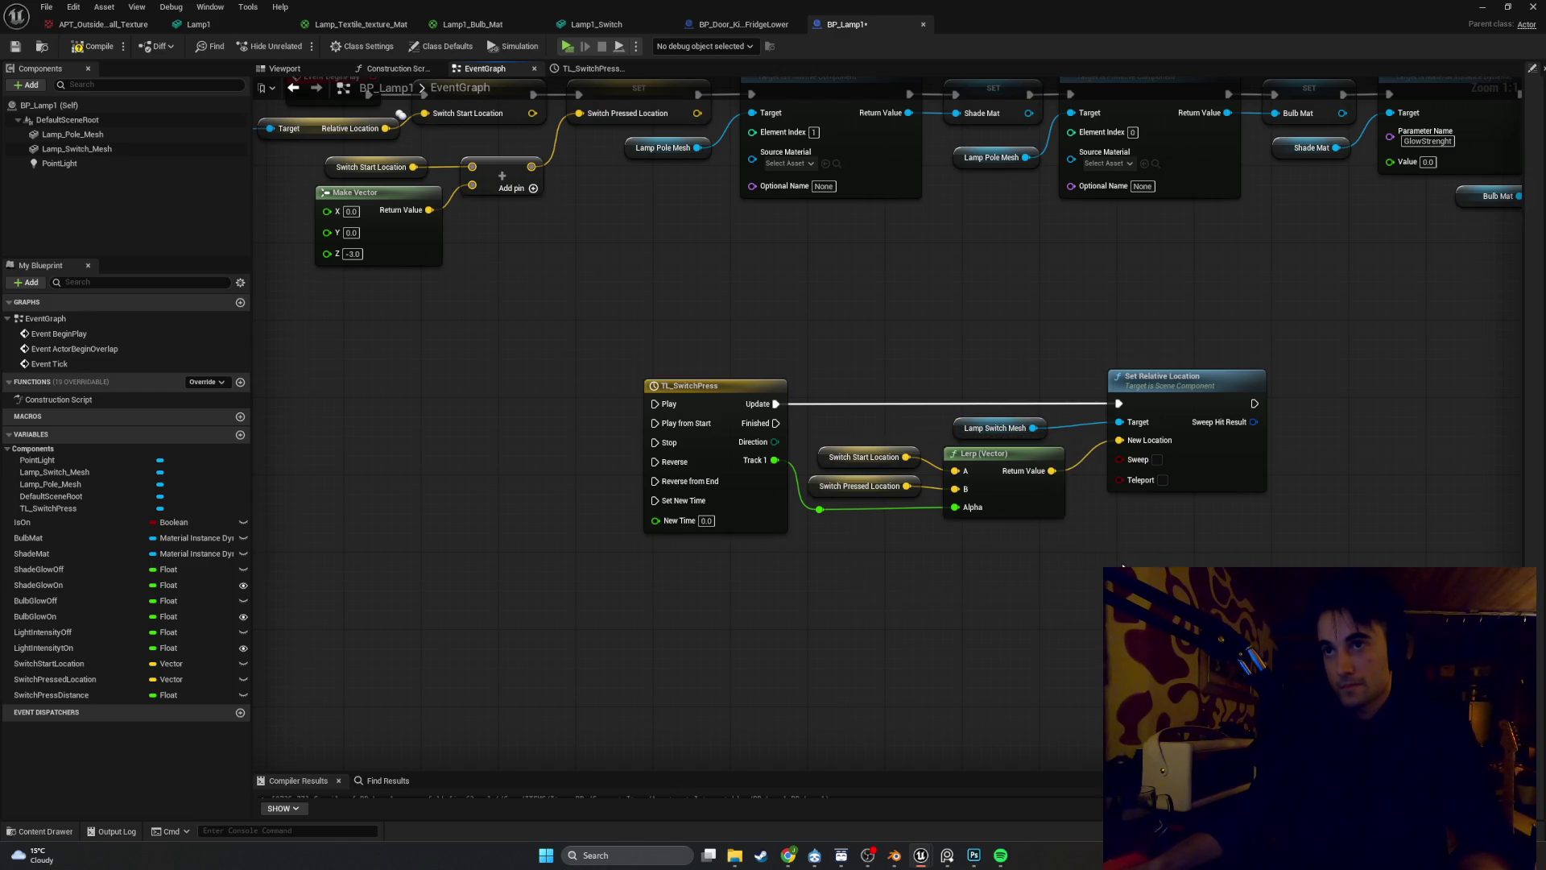
{"action": "left_click_drag", "start_coordinate": [1134, 386], "coordinate": [1118, 388]}
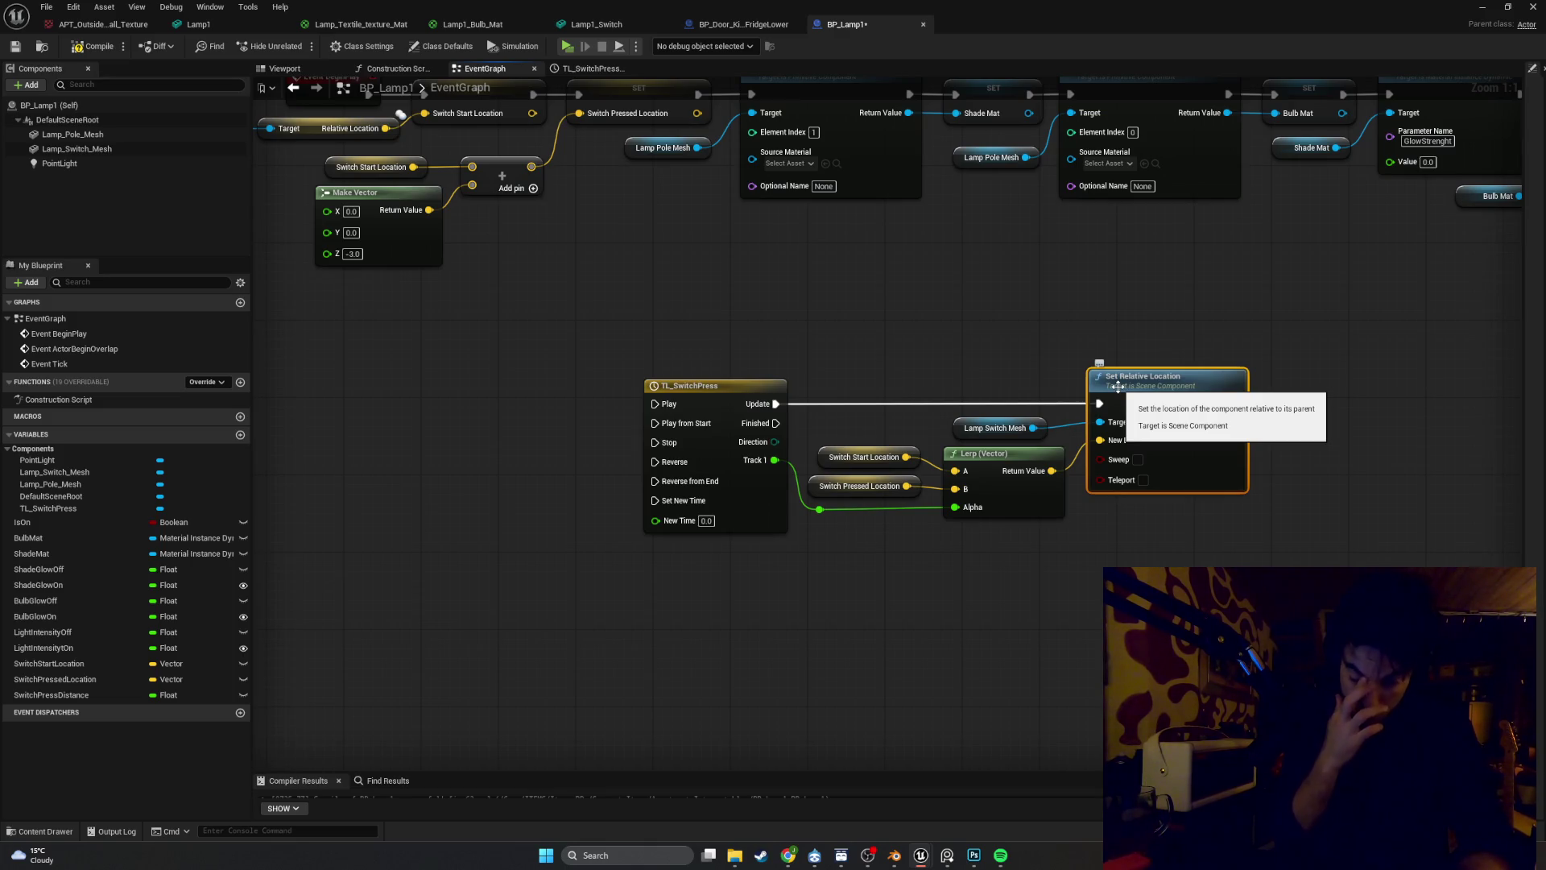
Bring the Chrome window playing the 2manyDJs Splendour XR set back to the front
{"action": "mouse_move", "coordinate": [785, 856]}
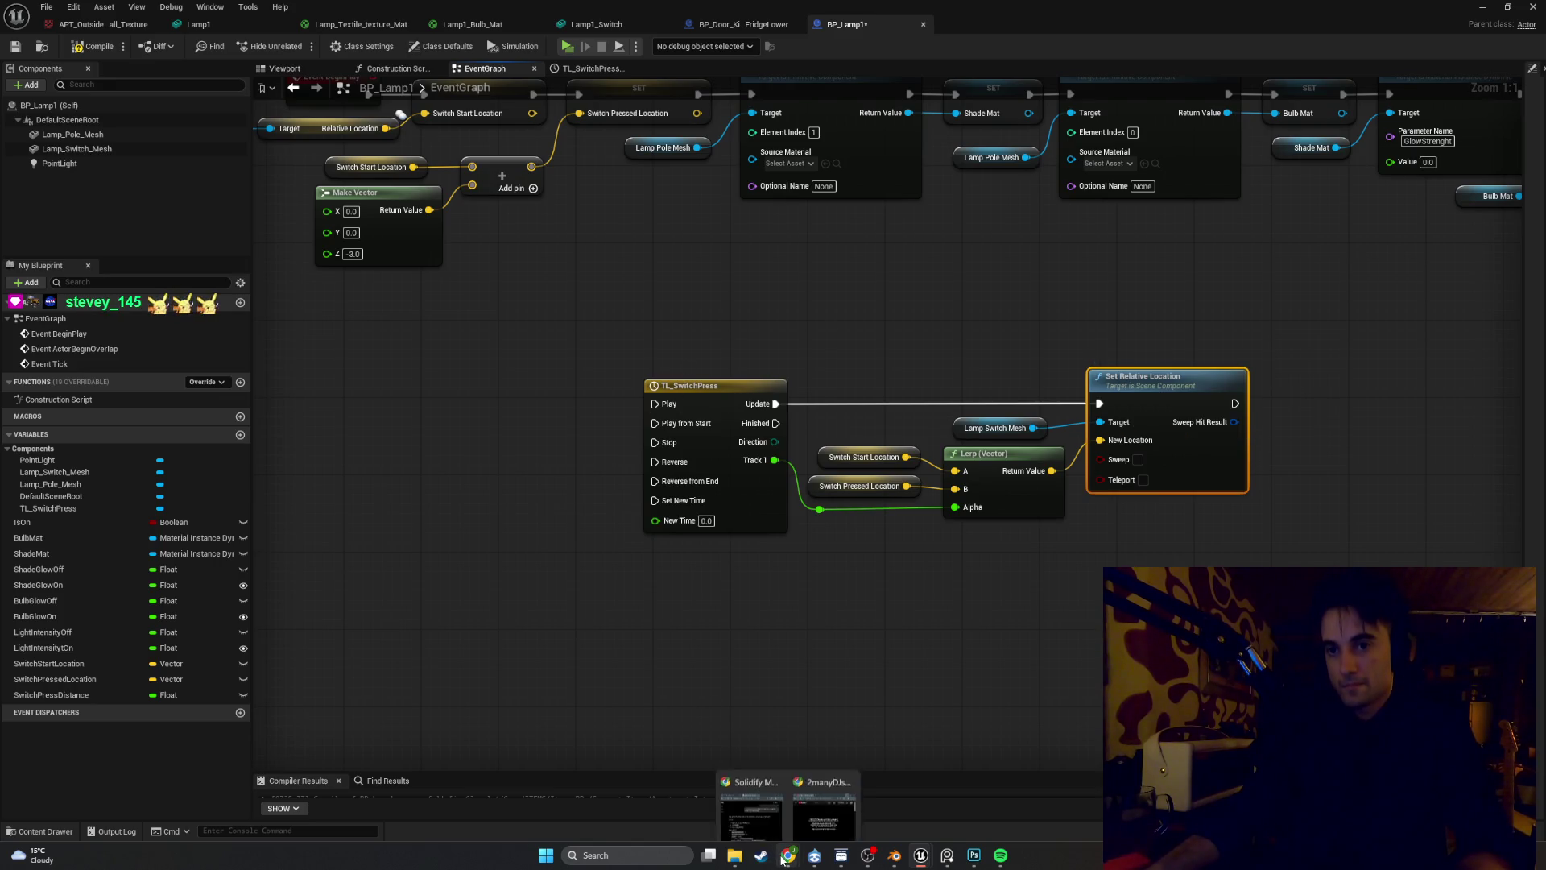
{"action": "left_click", "coordinate": [827, 791]}
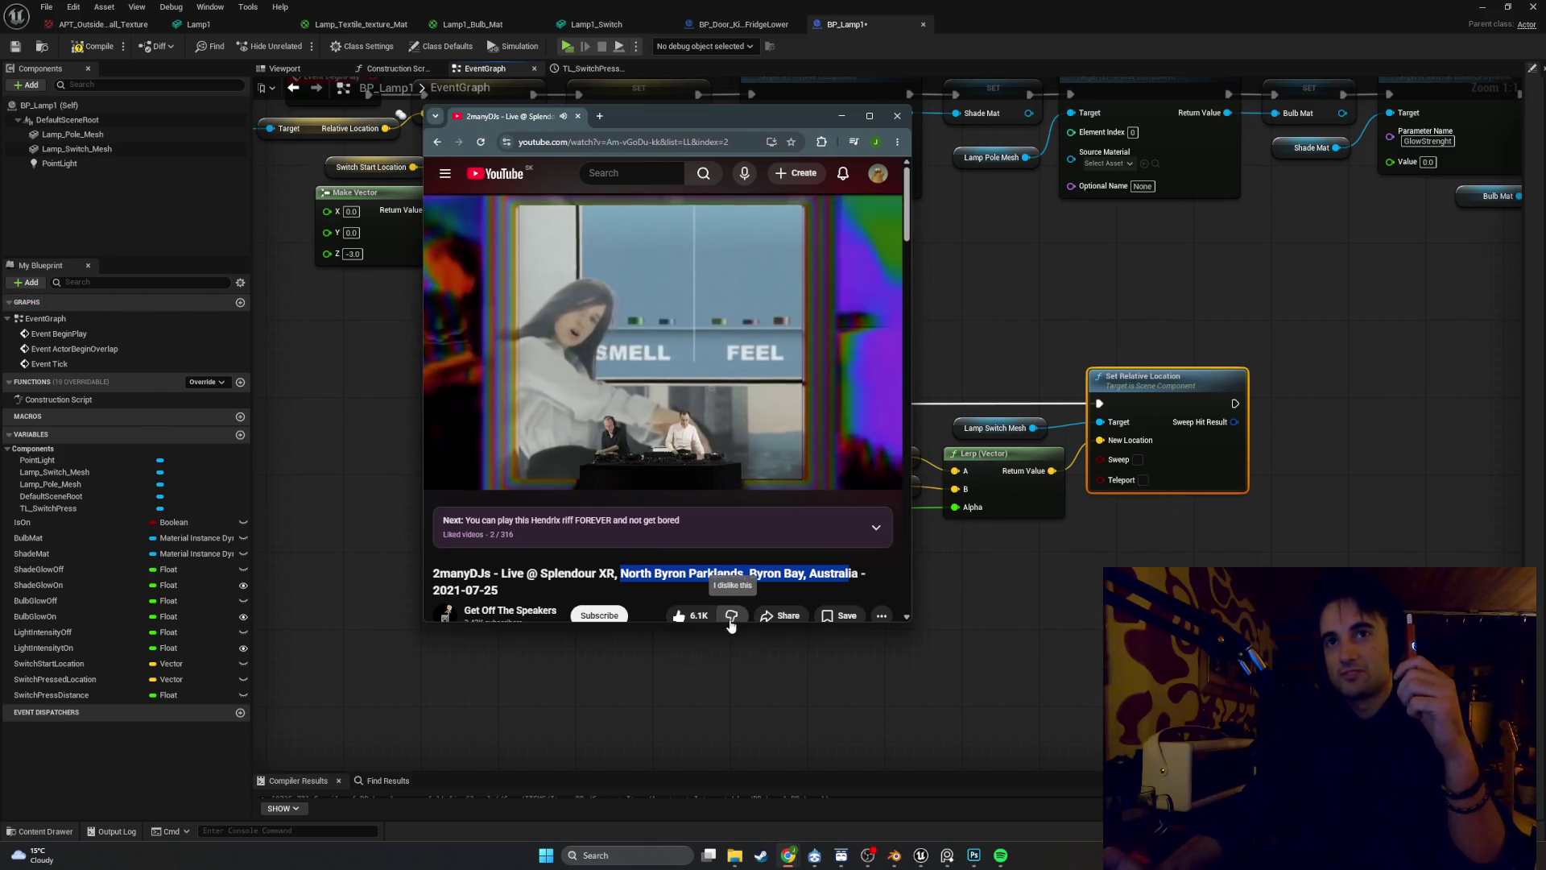
Put the YouTube window away and return to BP_Lamp1's event graph with Set Relative Location
{"action": "left_click", "coordinate": [777, 788]}
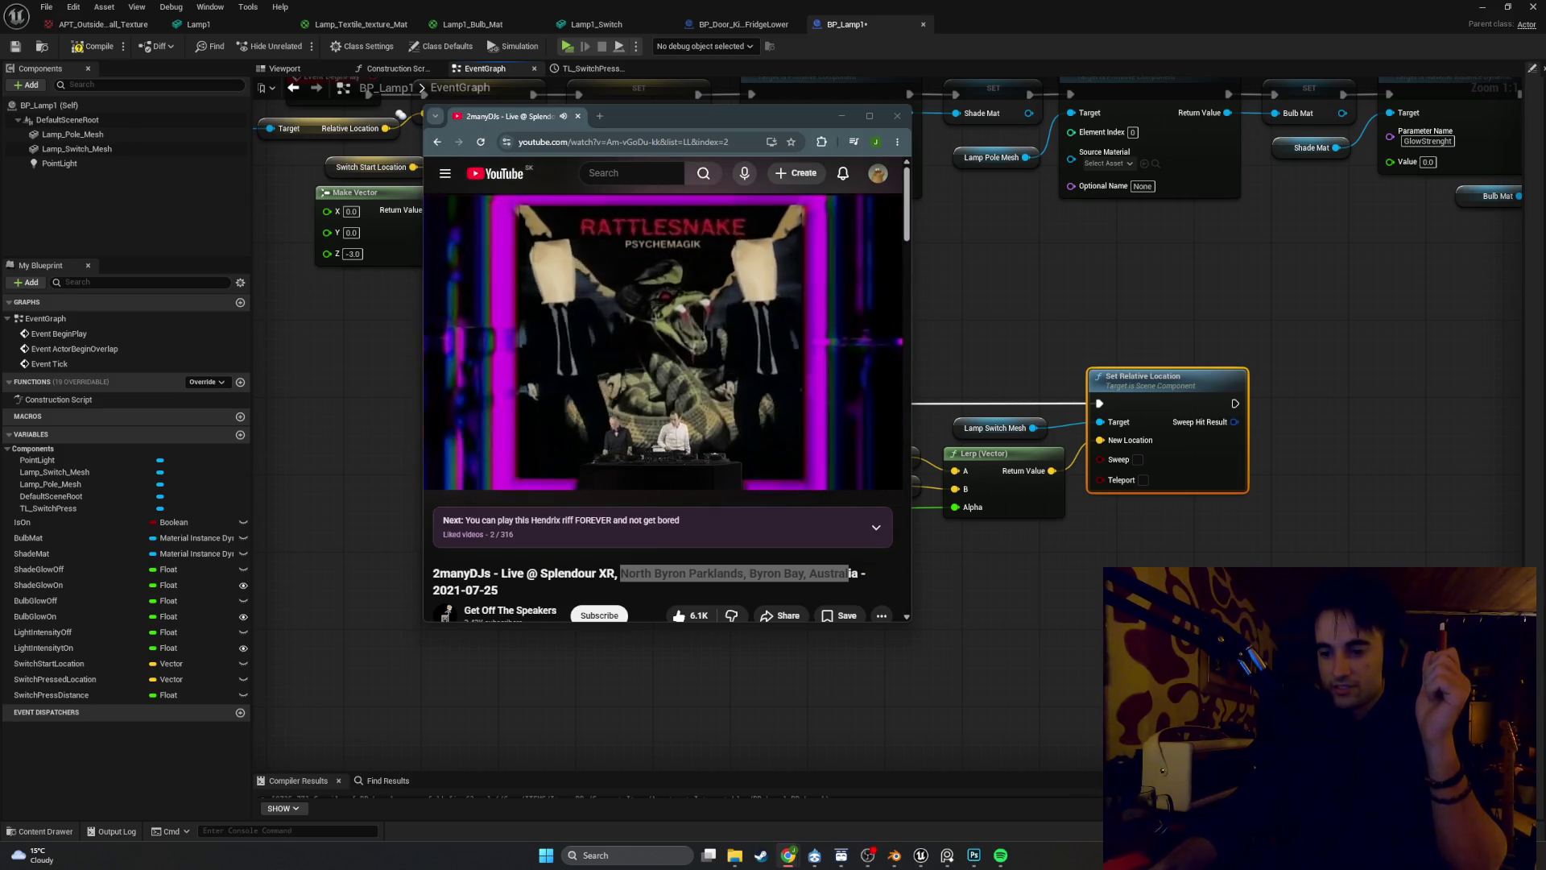
{"action": "key", "text": "alt+Tab"}
{"action": "left_click", "coordinate": [805, 330]}
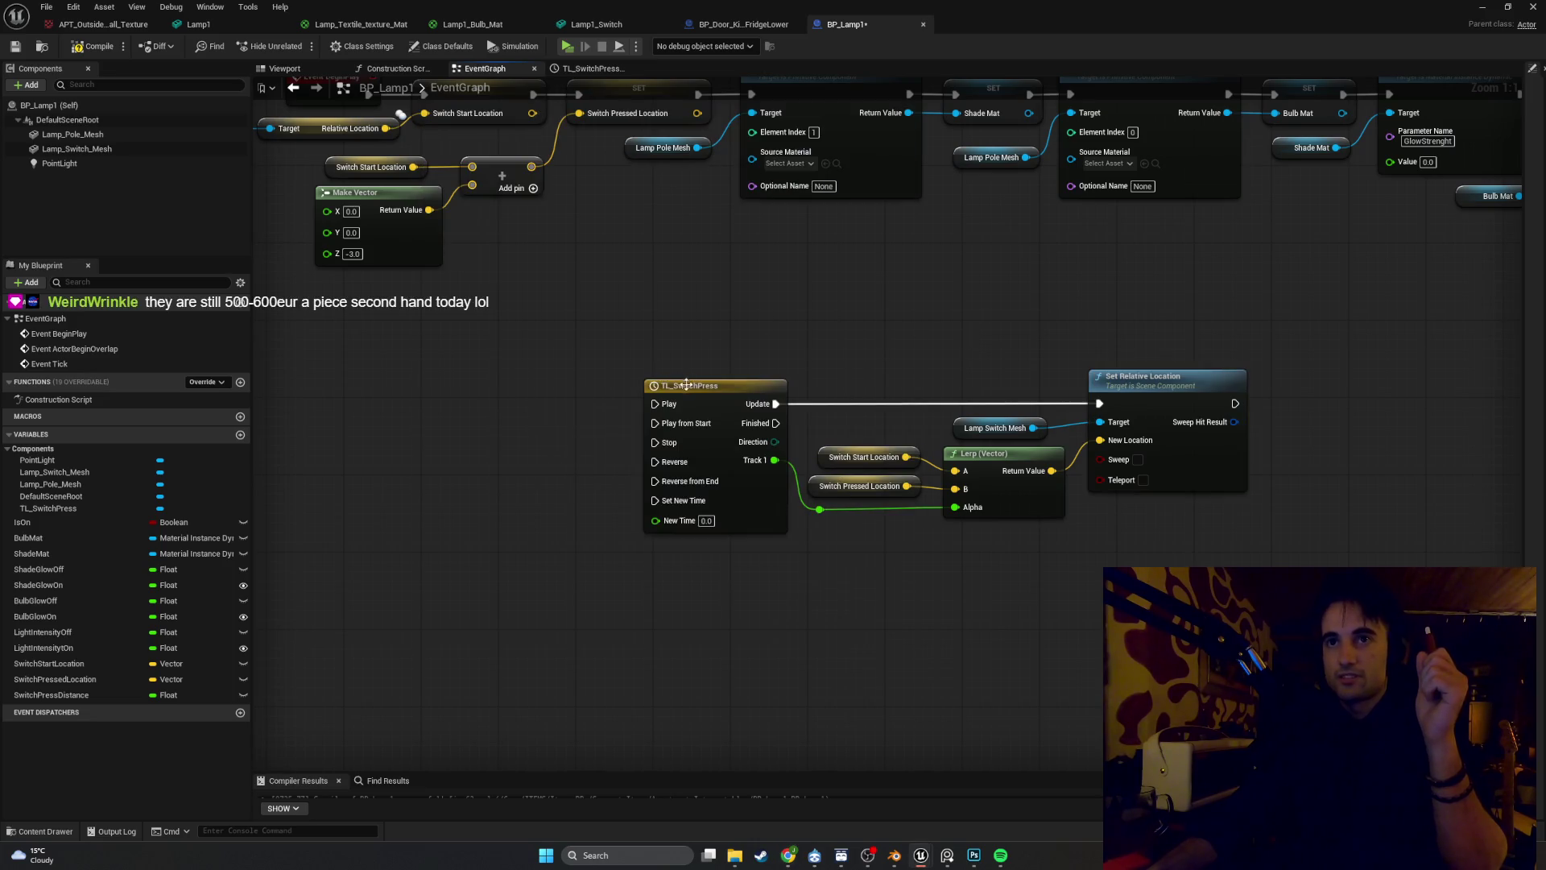
Rename TL_SwitchPress's float track from track1 to Alpha and return to the Lerp wiring
{"action": "double_click", "coordinate": [686, 384]}
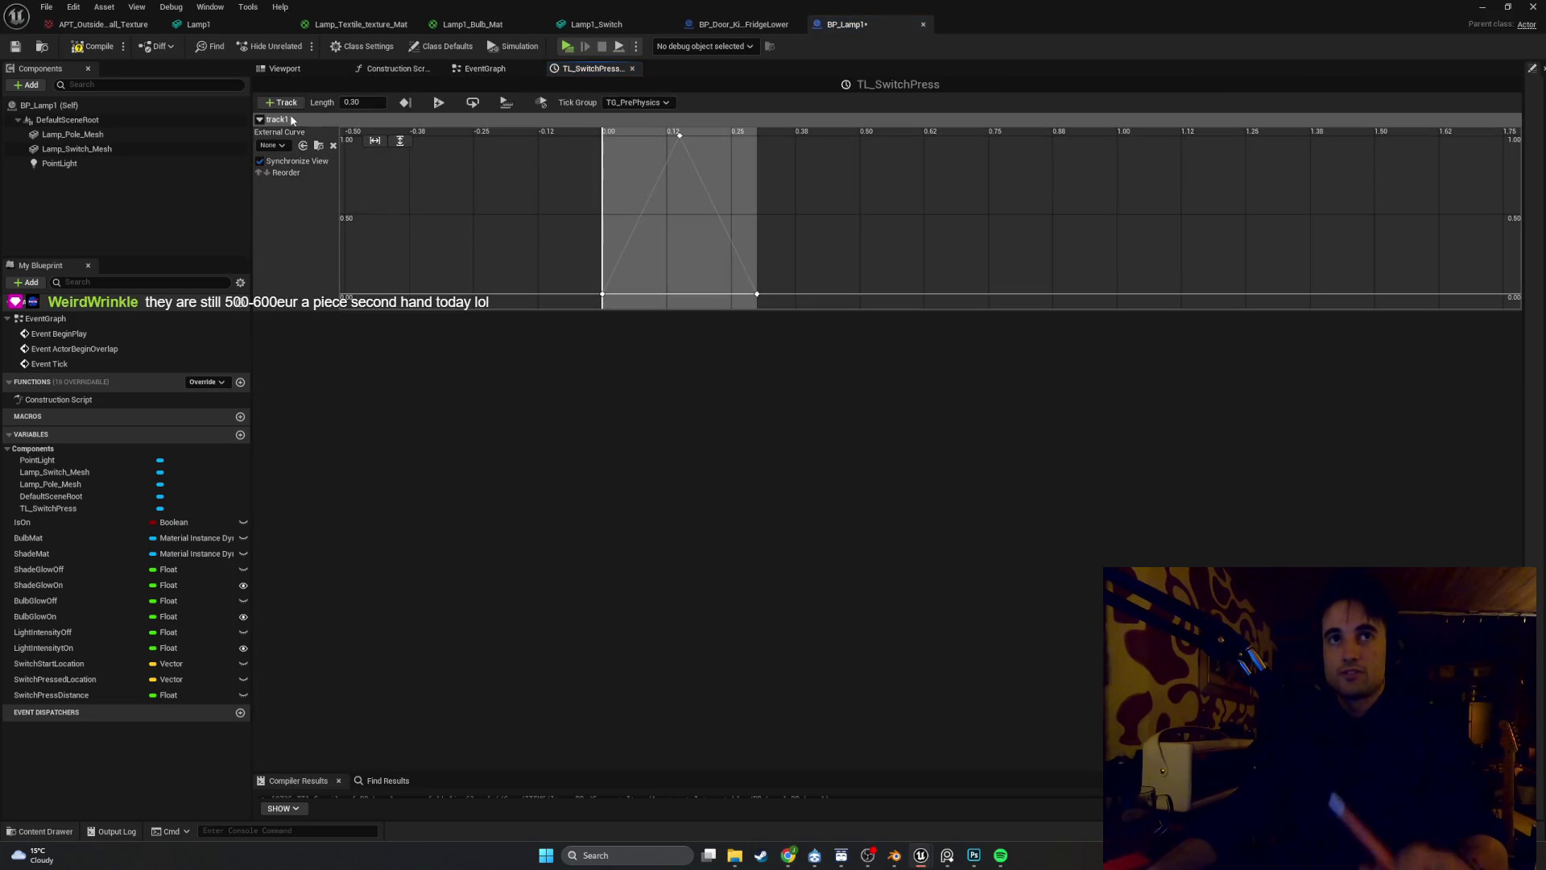
{"action": "double_click", "coordinate": [288, 119]}
{"action": "type", "text": "A"}
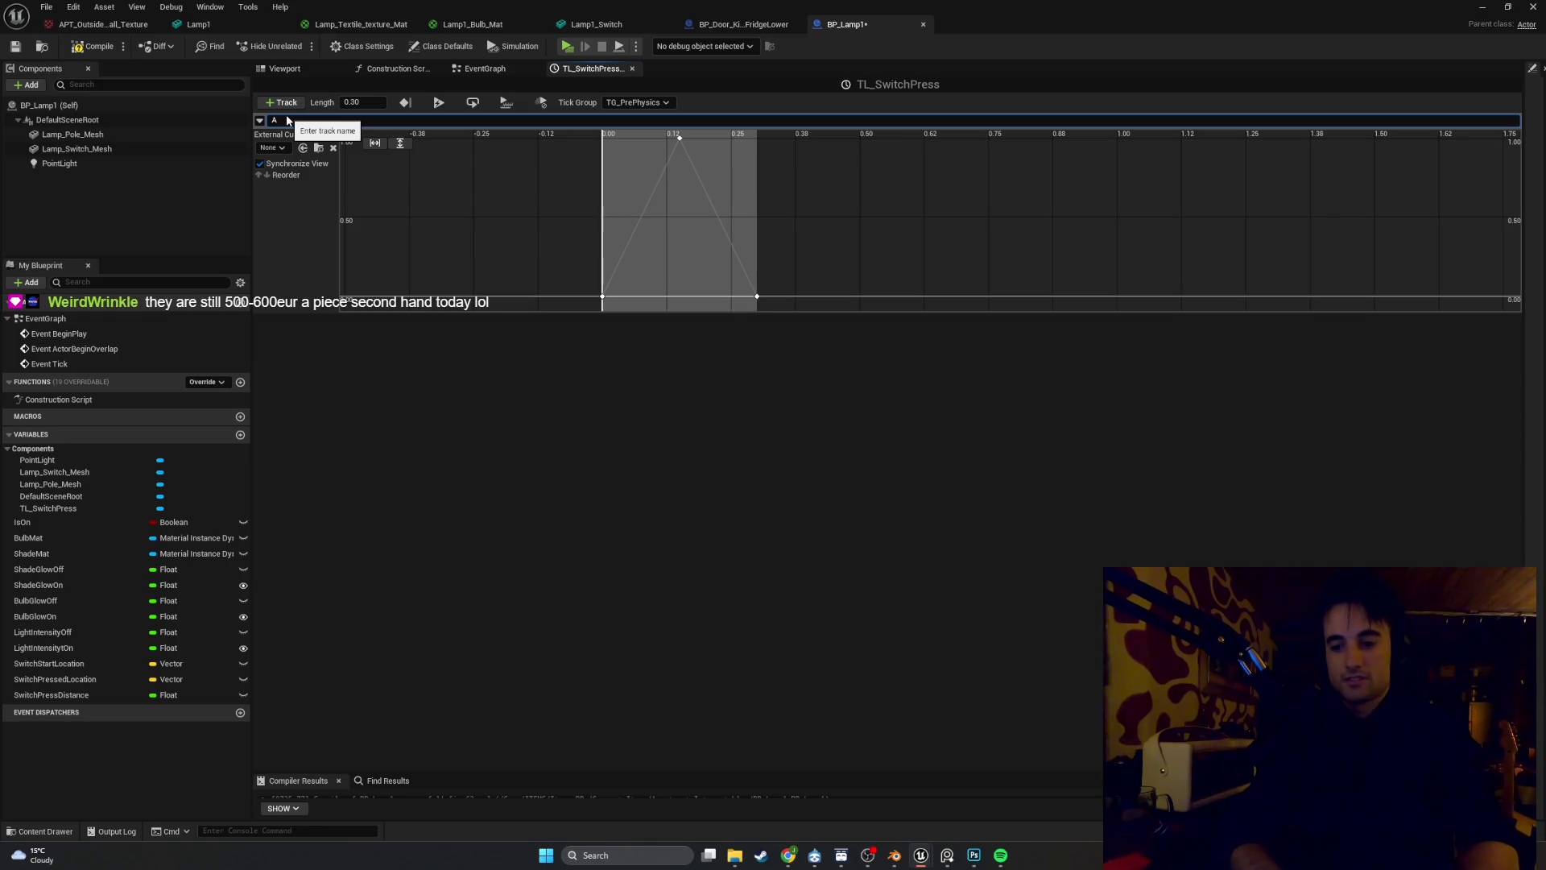
{"action": "type", "text": "lpha"}
{"action": "key", "text": "Return"}
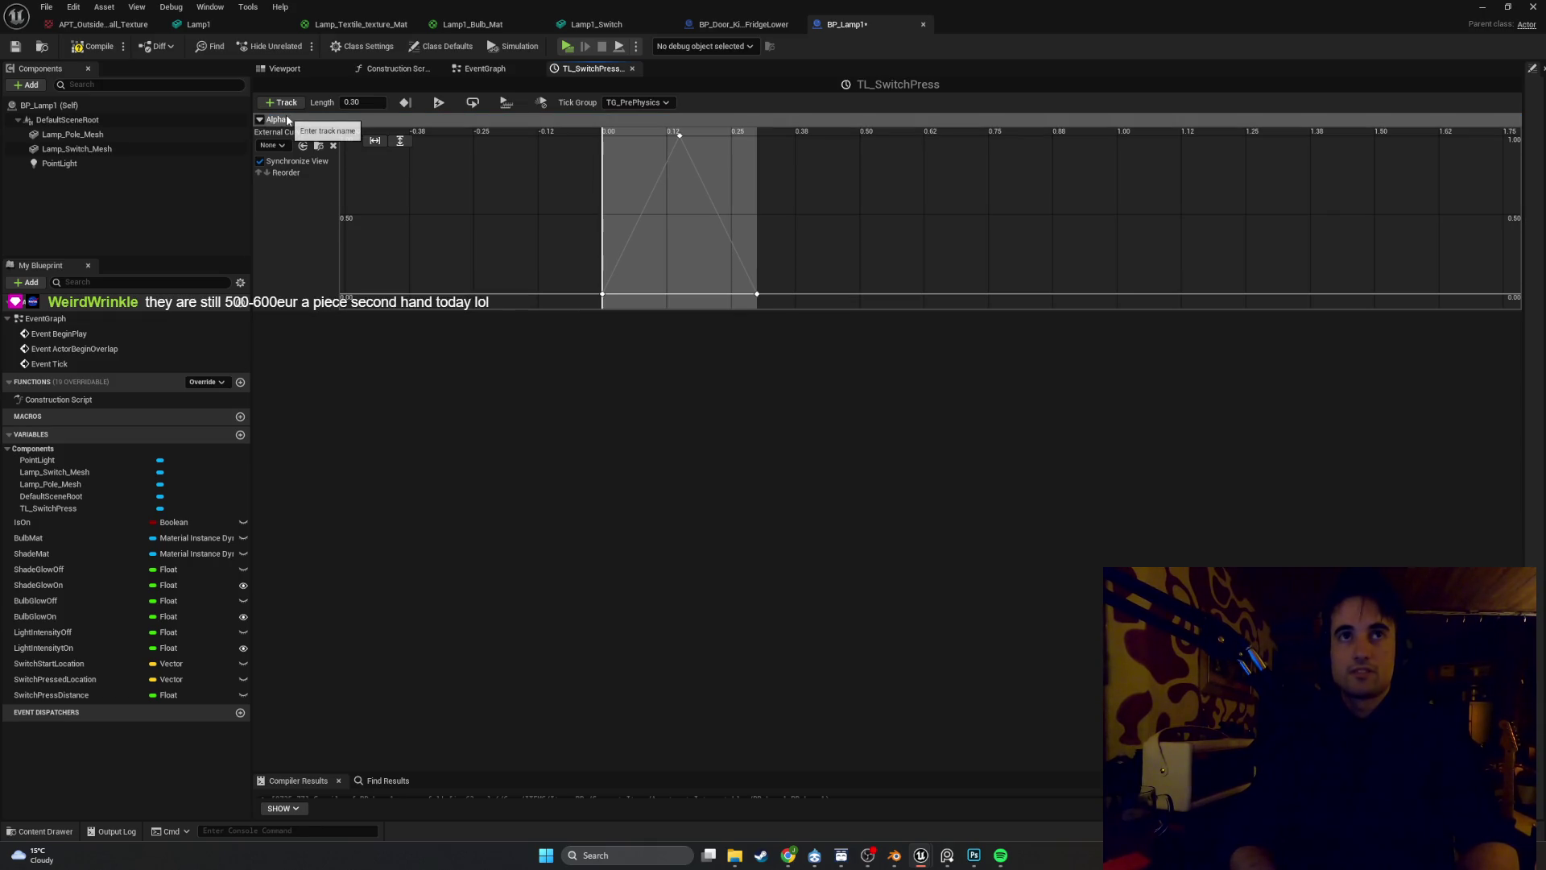
{"action": "left_click", "coordinate": [485, 69]}
{"action": "left_click_drag", "start_coordinate": [977, 550], "coordinate": [842, 546]}
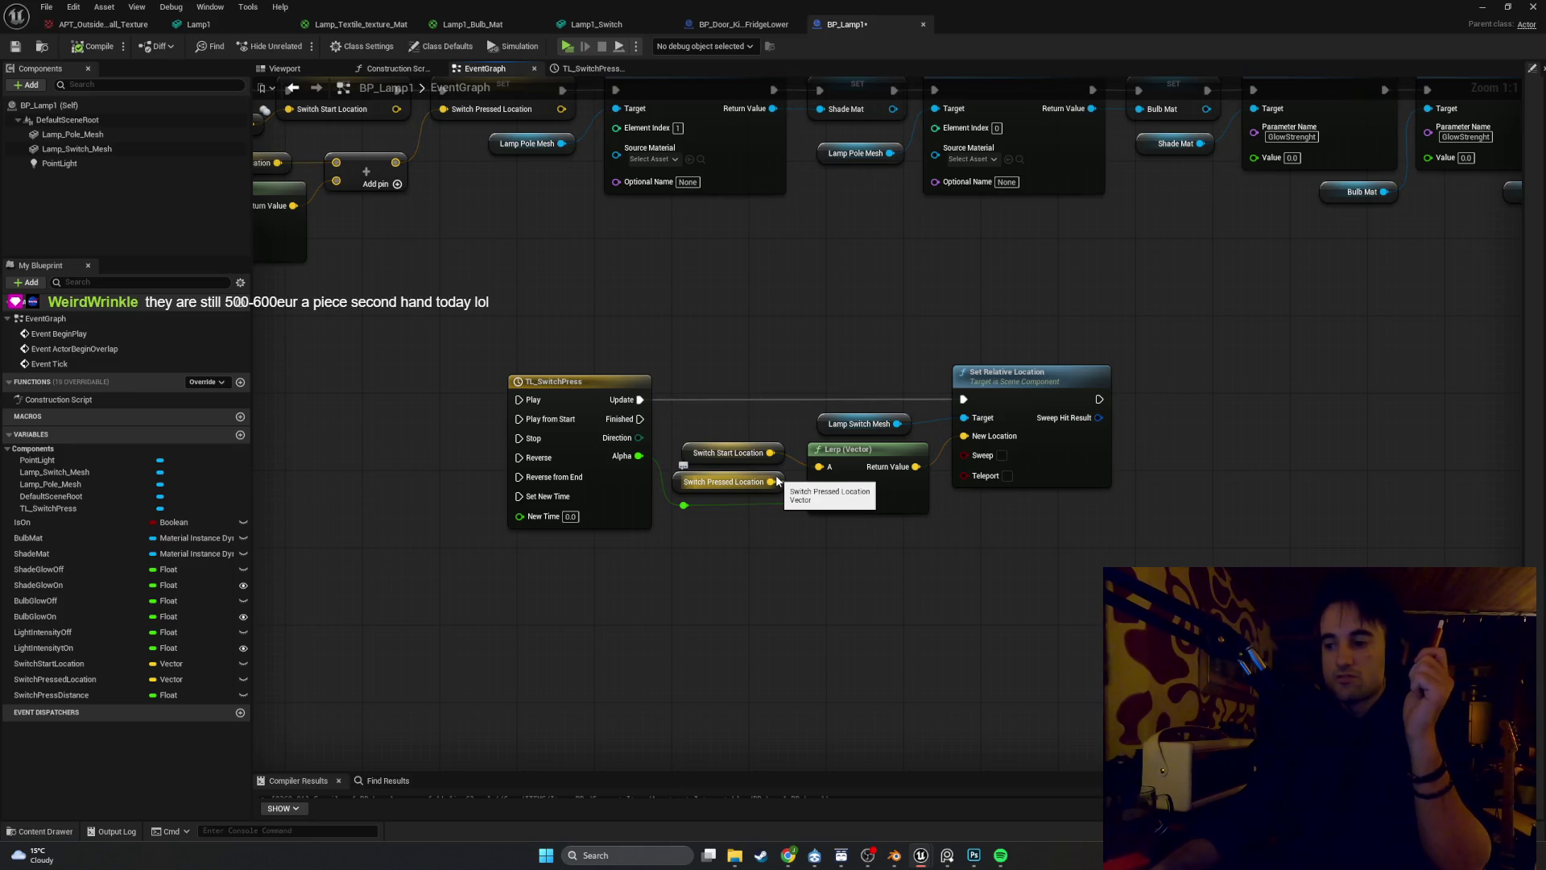
Wire Switch Pressed Location into the Lerp (Vector) B input and review the graph up to Event BeginPlay
{"action": "left_click_drag", "start_coordinate": [770, 482], "coordinate": [819, 484]}
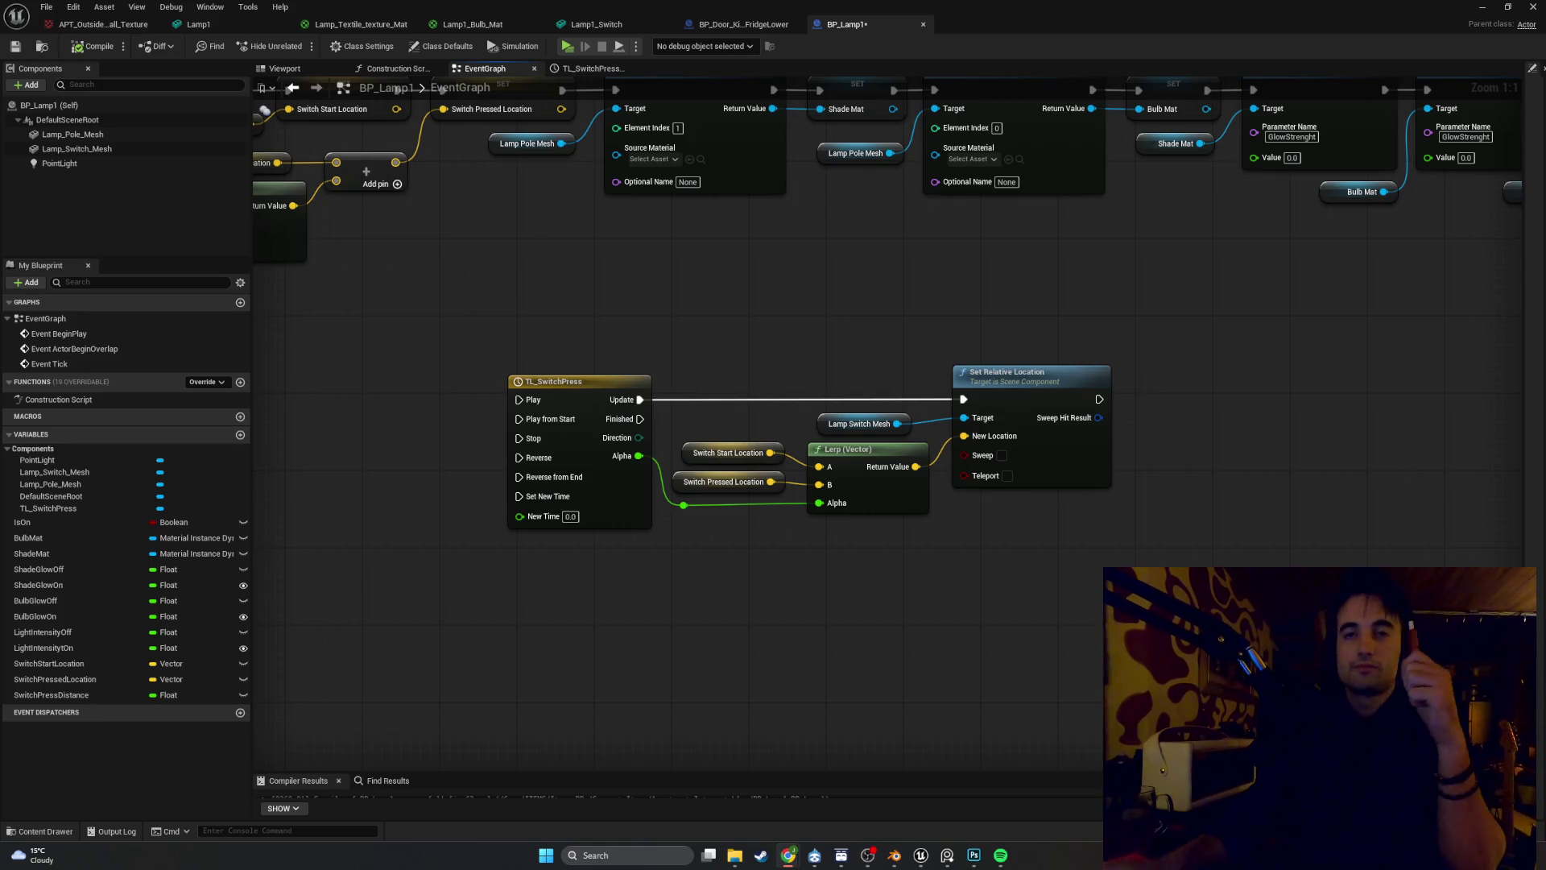
{"action": "scroll", "coordinate": [784, 572], "scroll_direction": "down", "scroll_amount": 5}
{"action": "scroll", "coordinate": [791, 567], "scroll_direction": "up", "scroll_amount": 4}
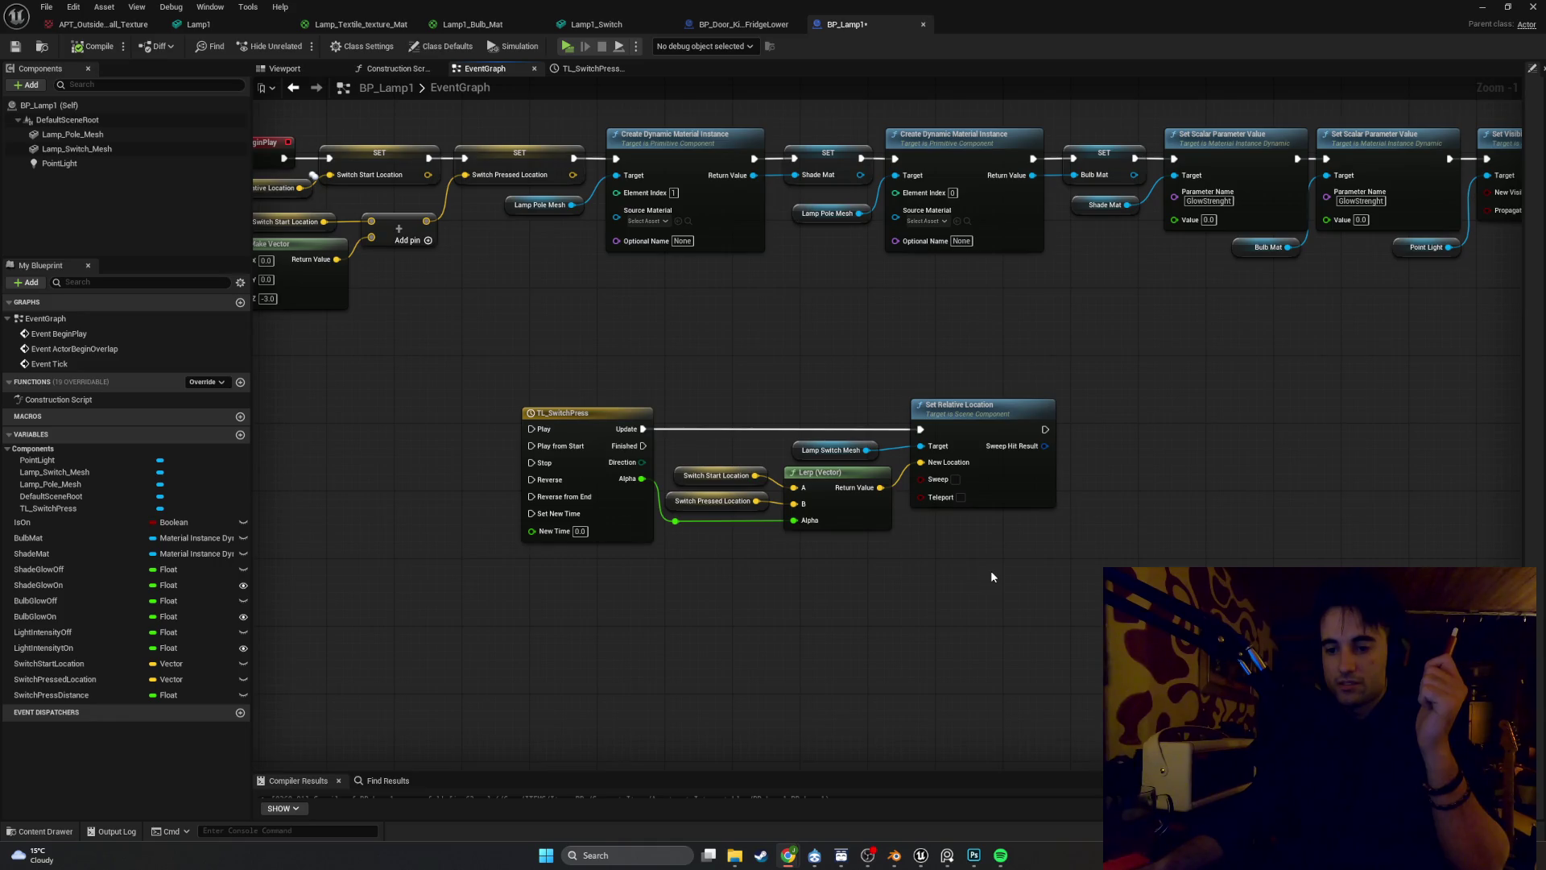
{"action": "left_click_drag", "start_coordinate": [991, 576], "coordinate": [877, 580]}
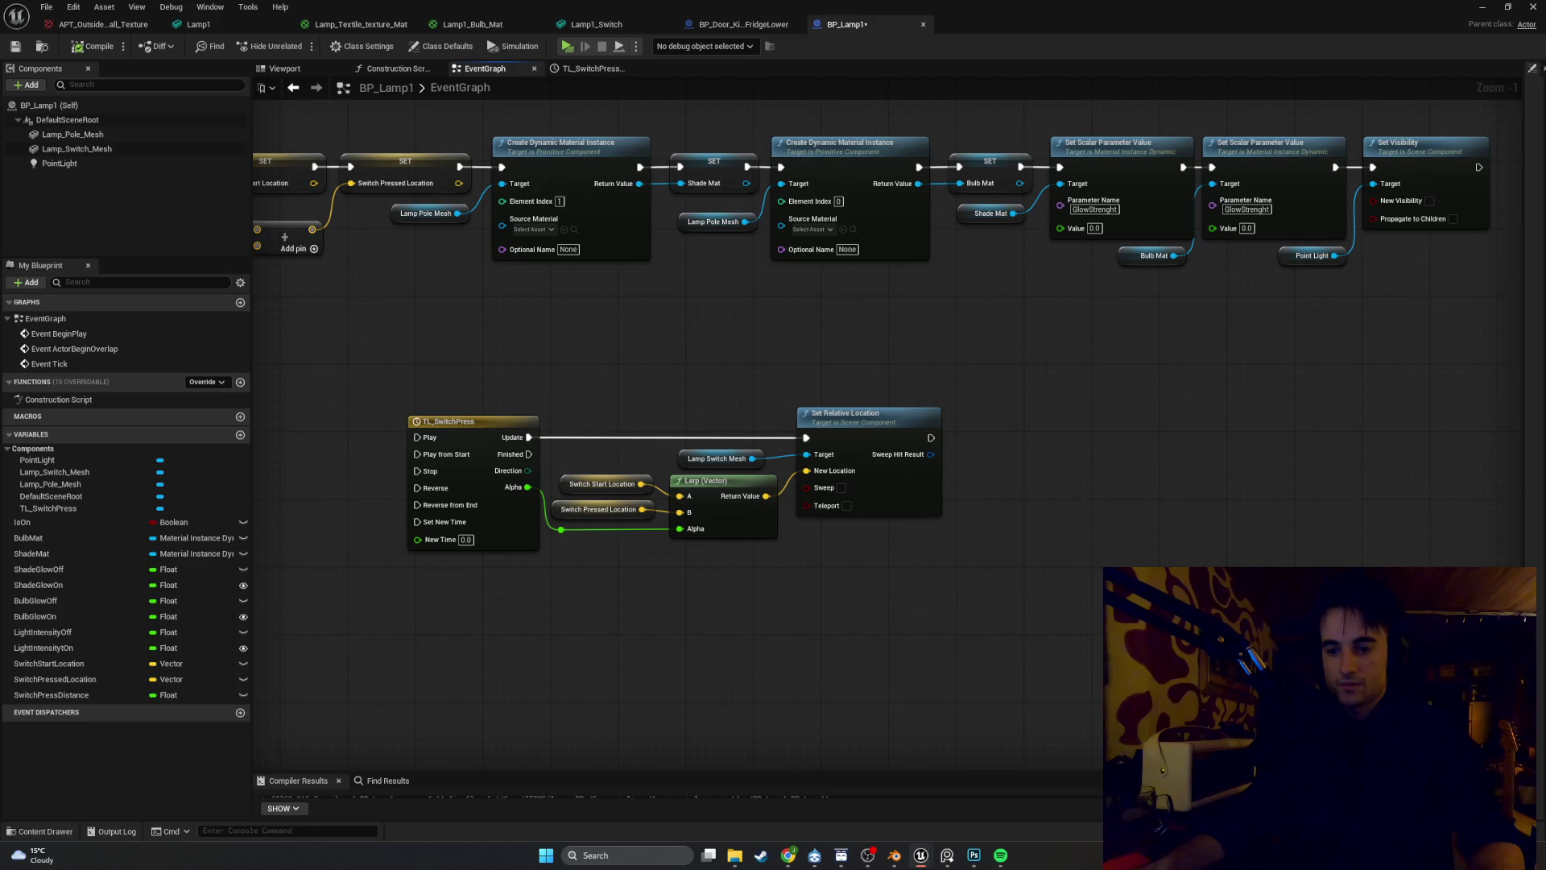
{"action": "left_click_drag", "start_coordinate": [873, 761], "coordinate": [1048, 769]}
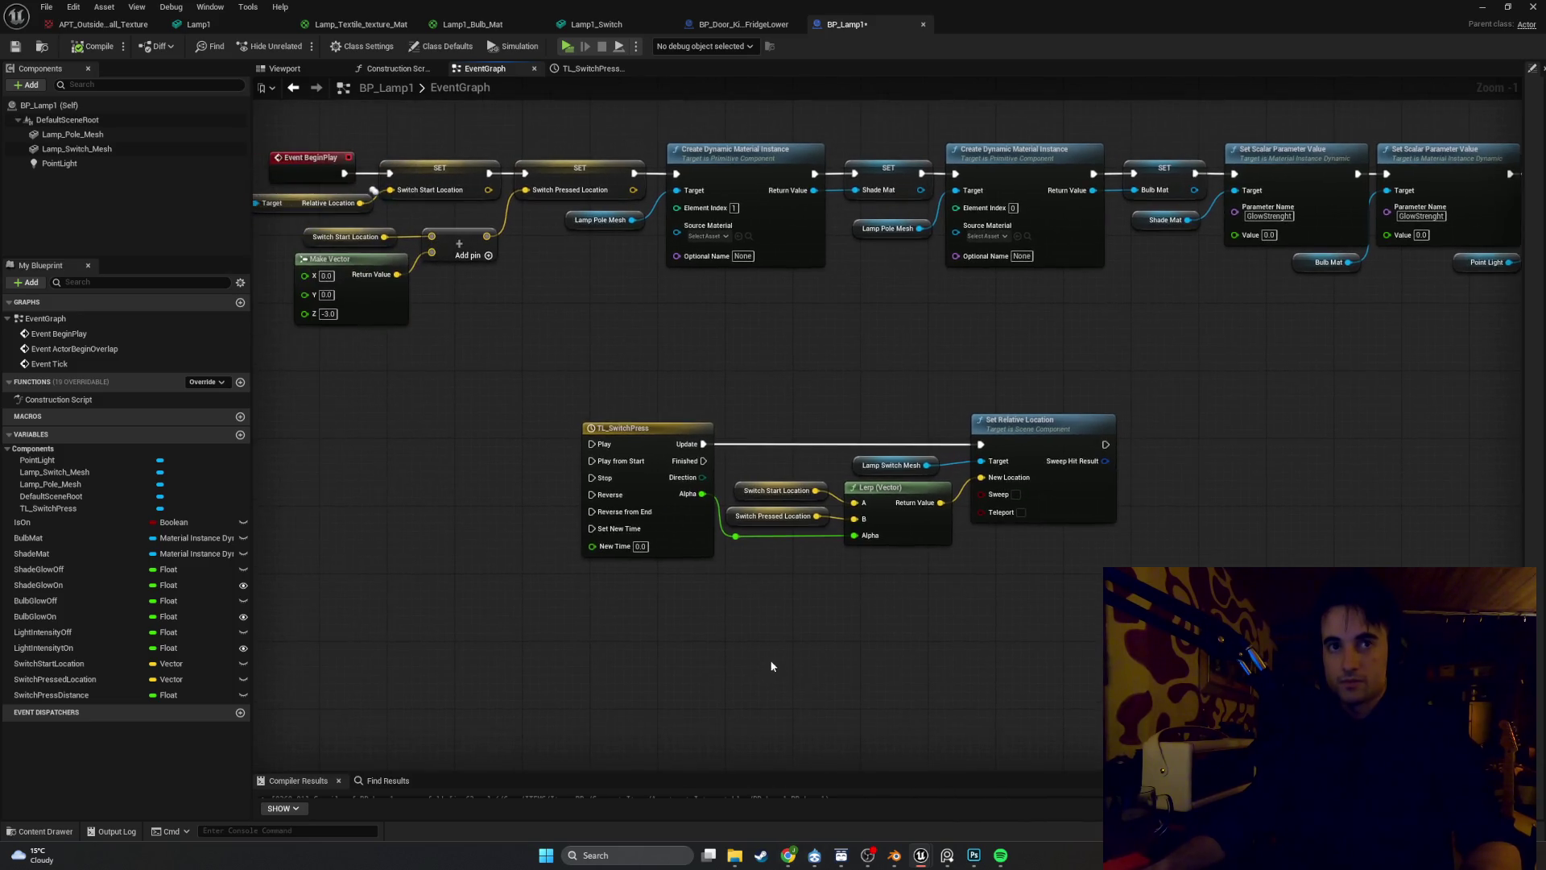
{"action": "left_click", "coordinate": [1527, 147]}
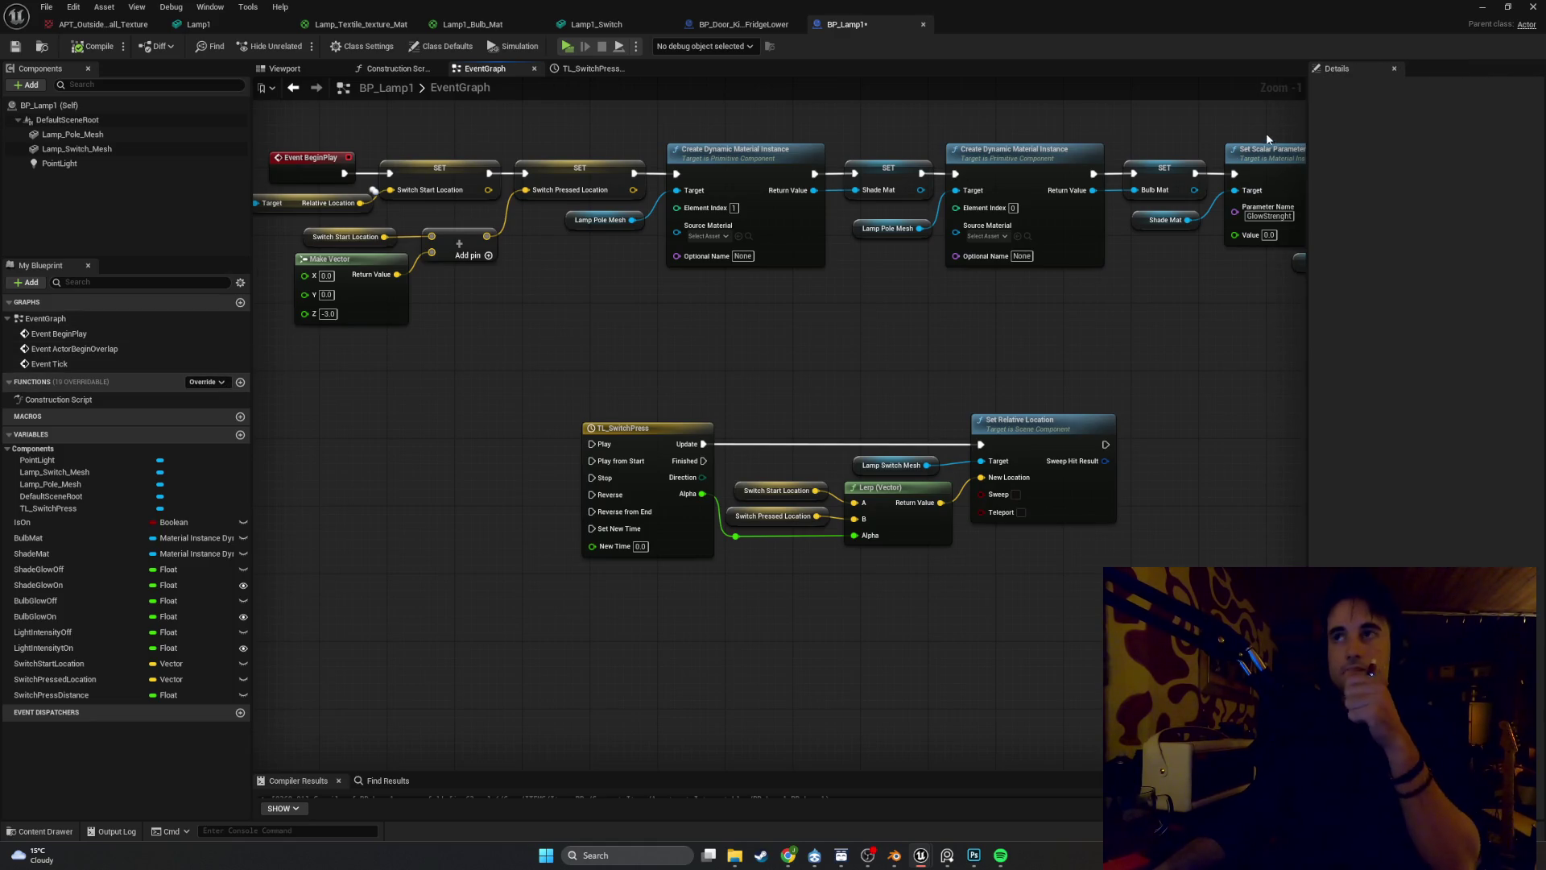
In BP_Lamp1's Class Settings, add BPI_PlayerInteractions under Implemented Interfaces
{"action": "left_click", "coordinate": [424, 50]}
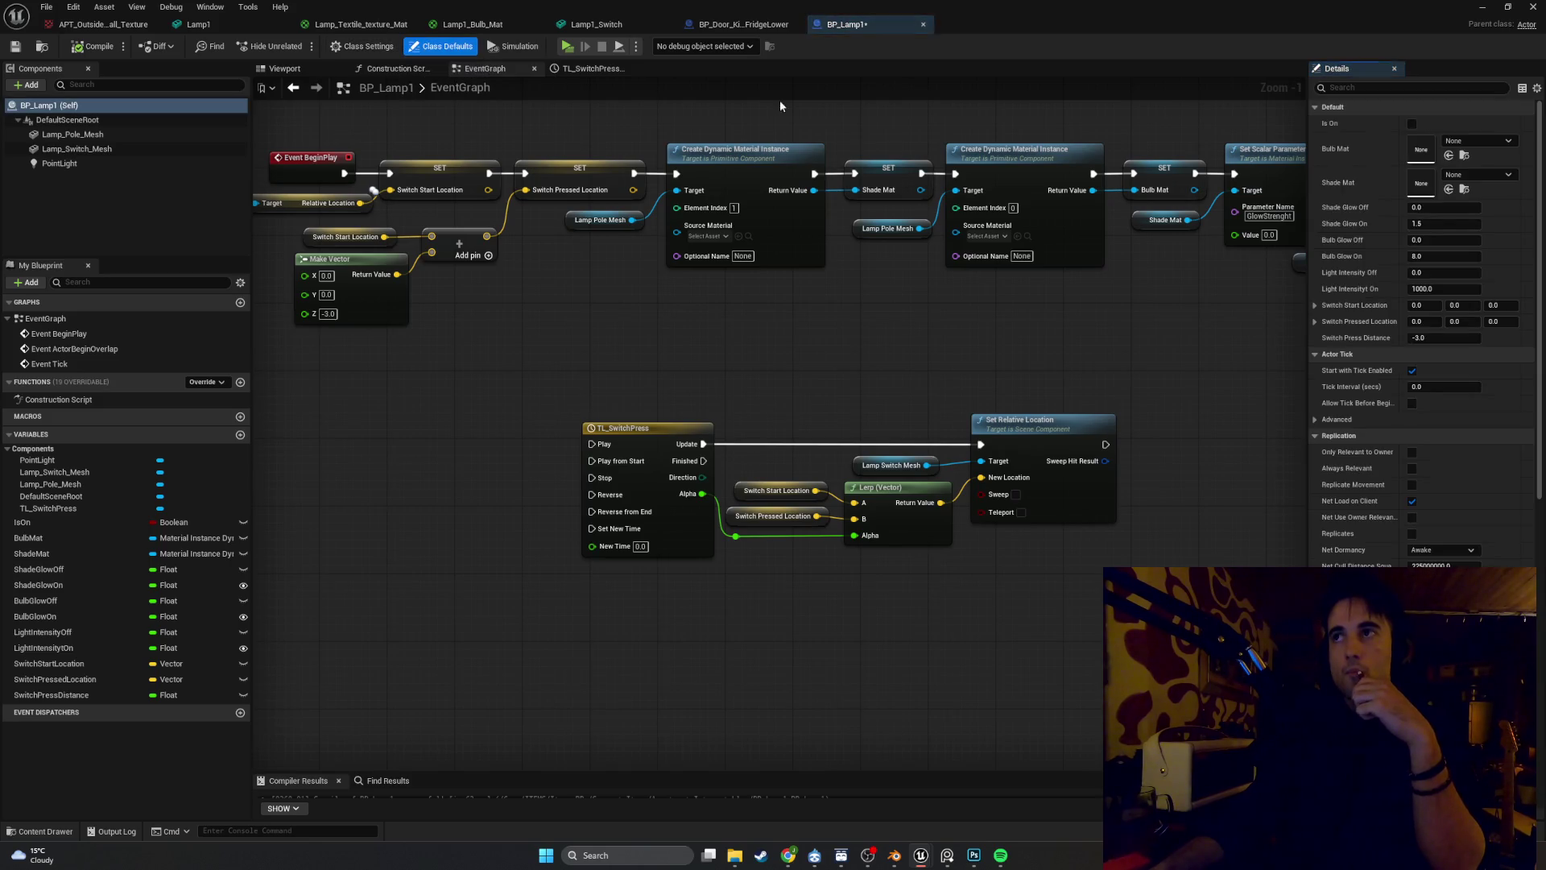
{"action": "left_click_drag", "start_coordinate": [1307, 298], "coordinate": [1185, 296]}
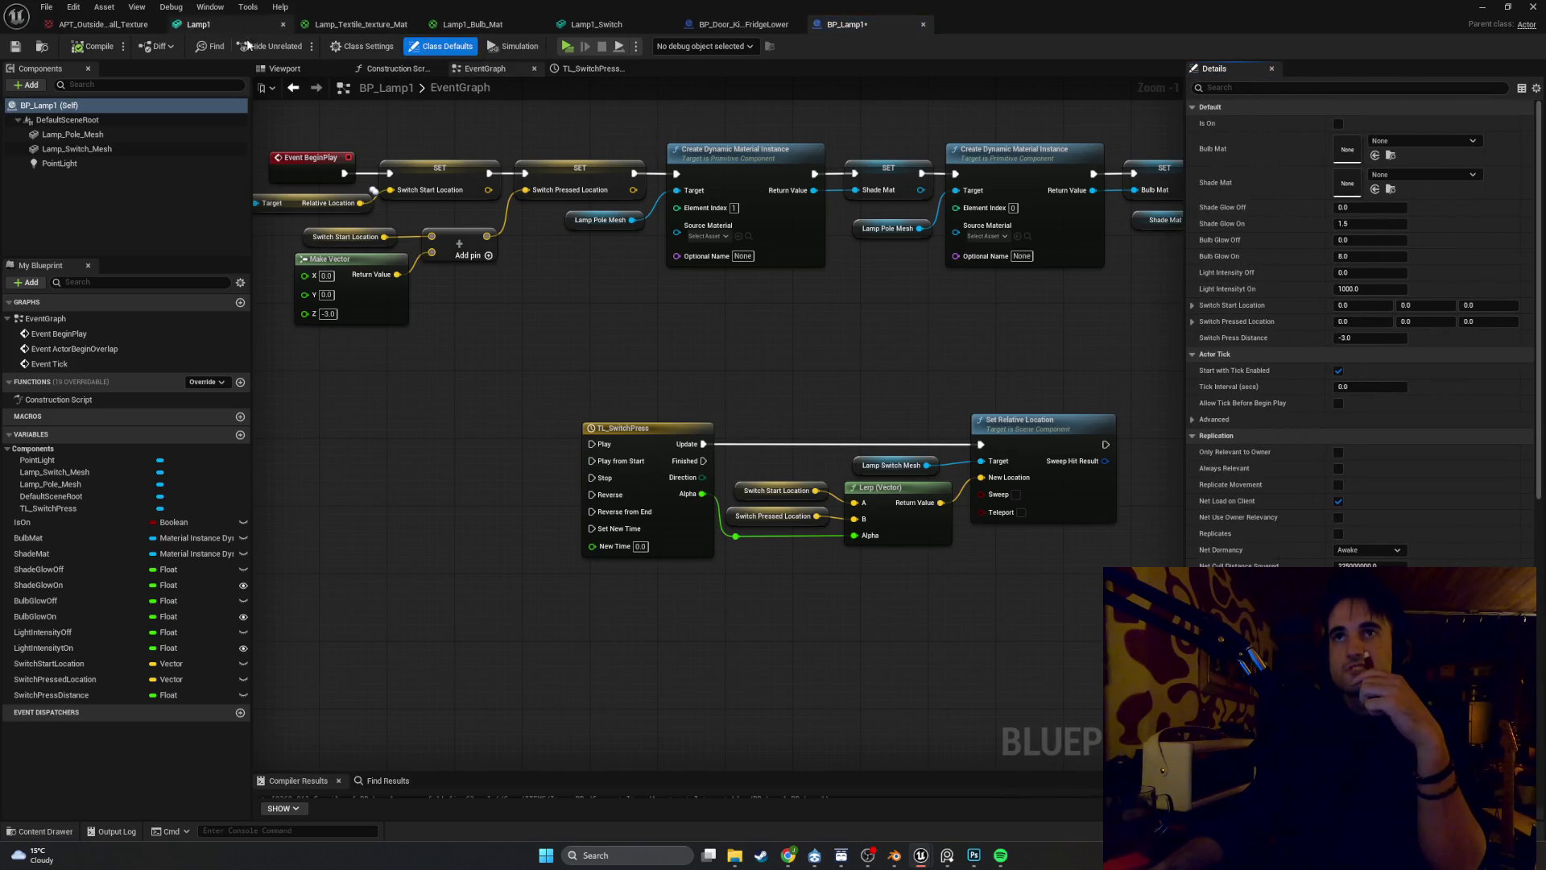
{"action": "left_click", "coordinate": [345, 50]}
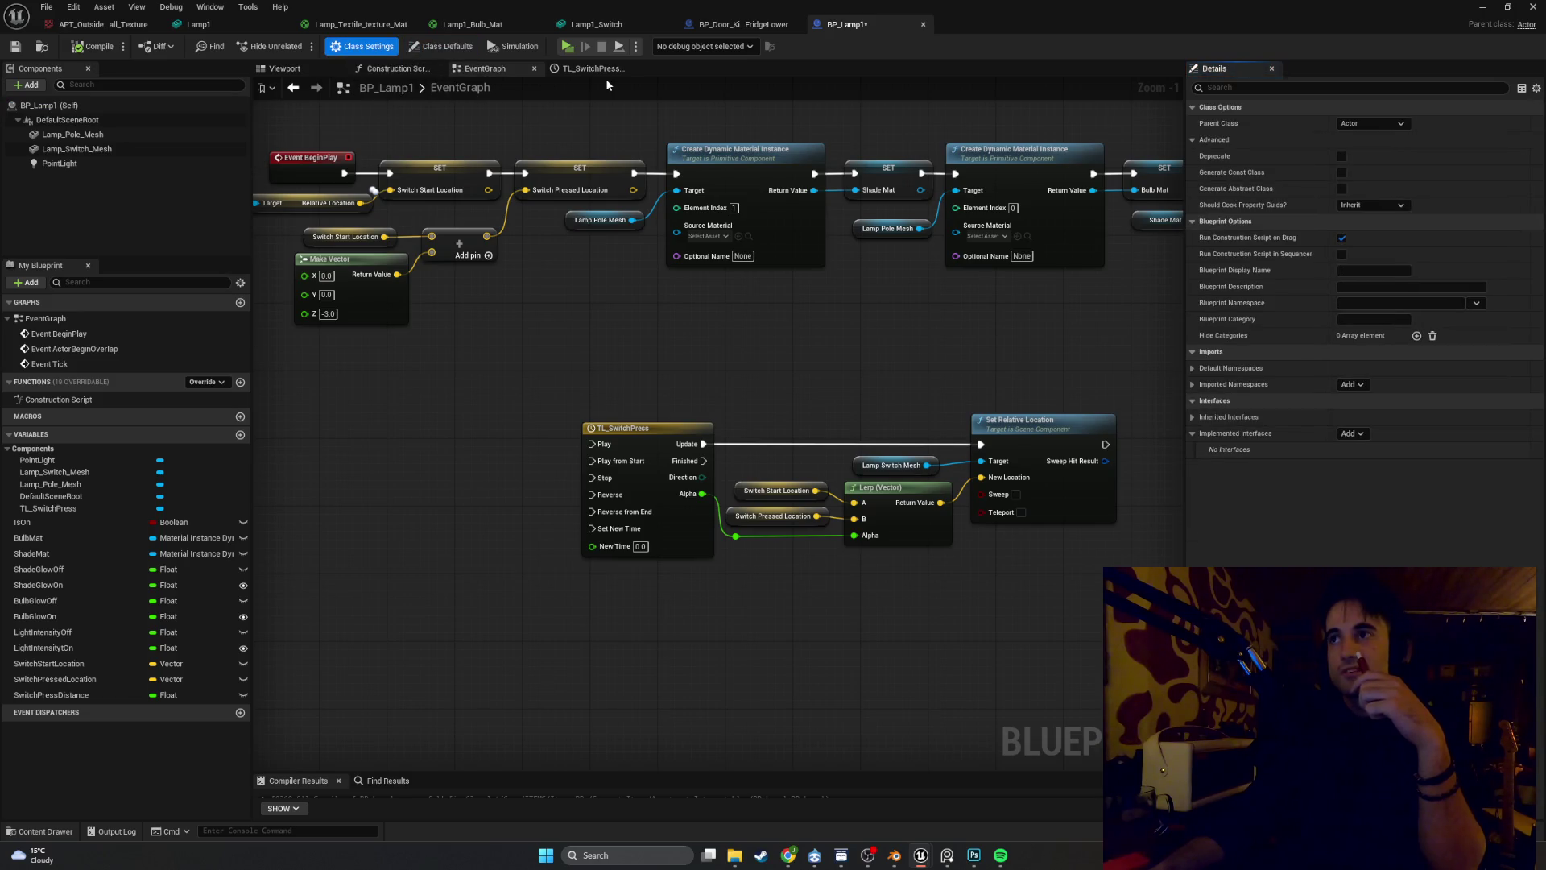
{"action": "left_click", "coordinate": [1347, 433]}
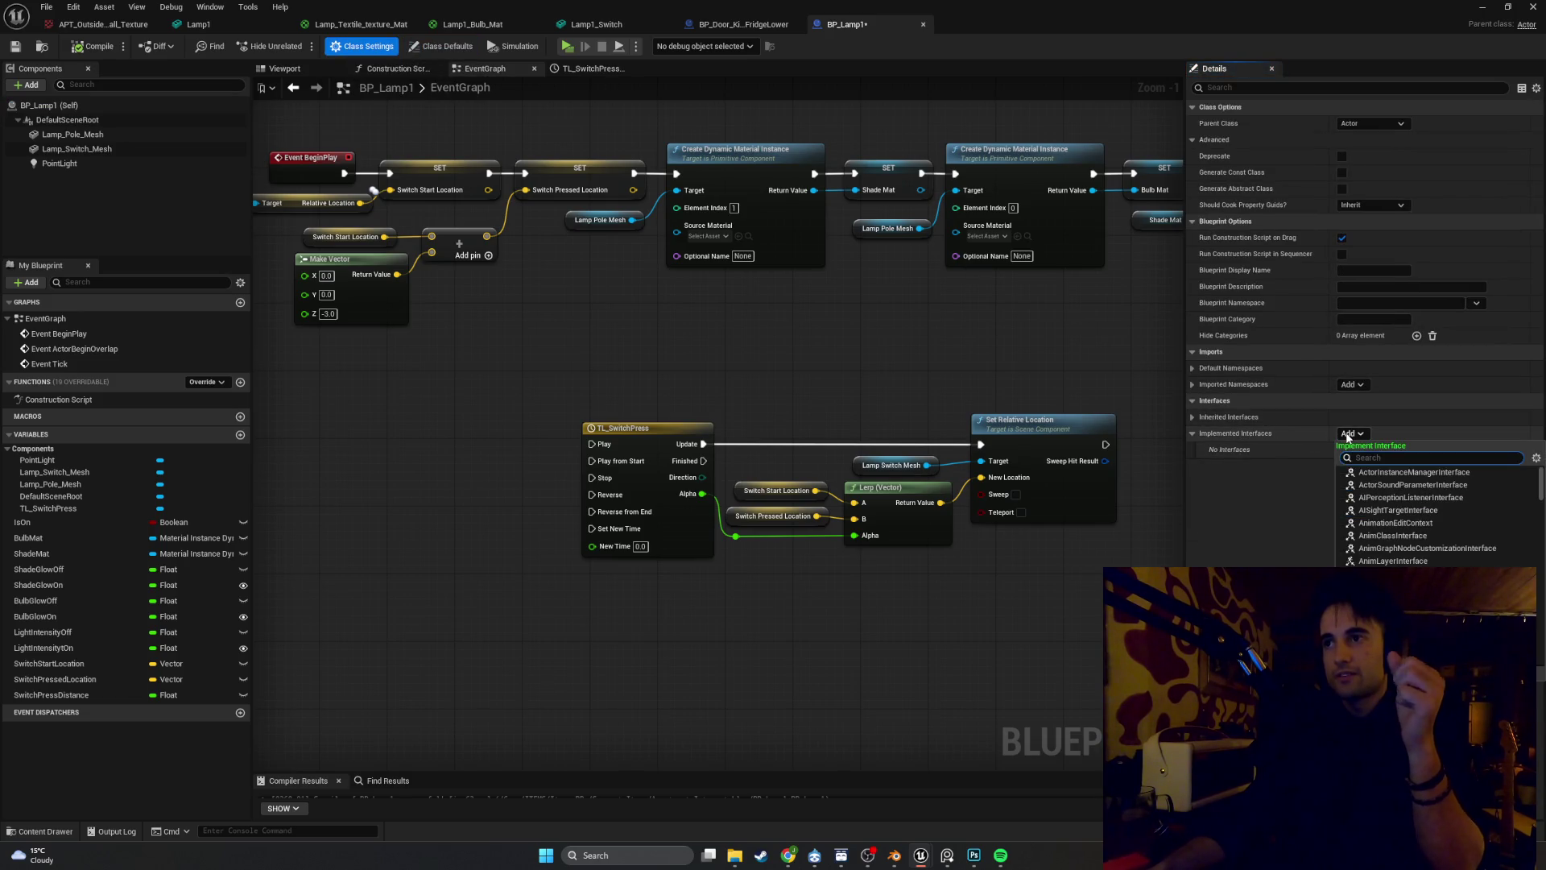
{"action": "type", "text": "inter"}
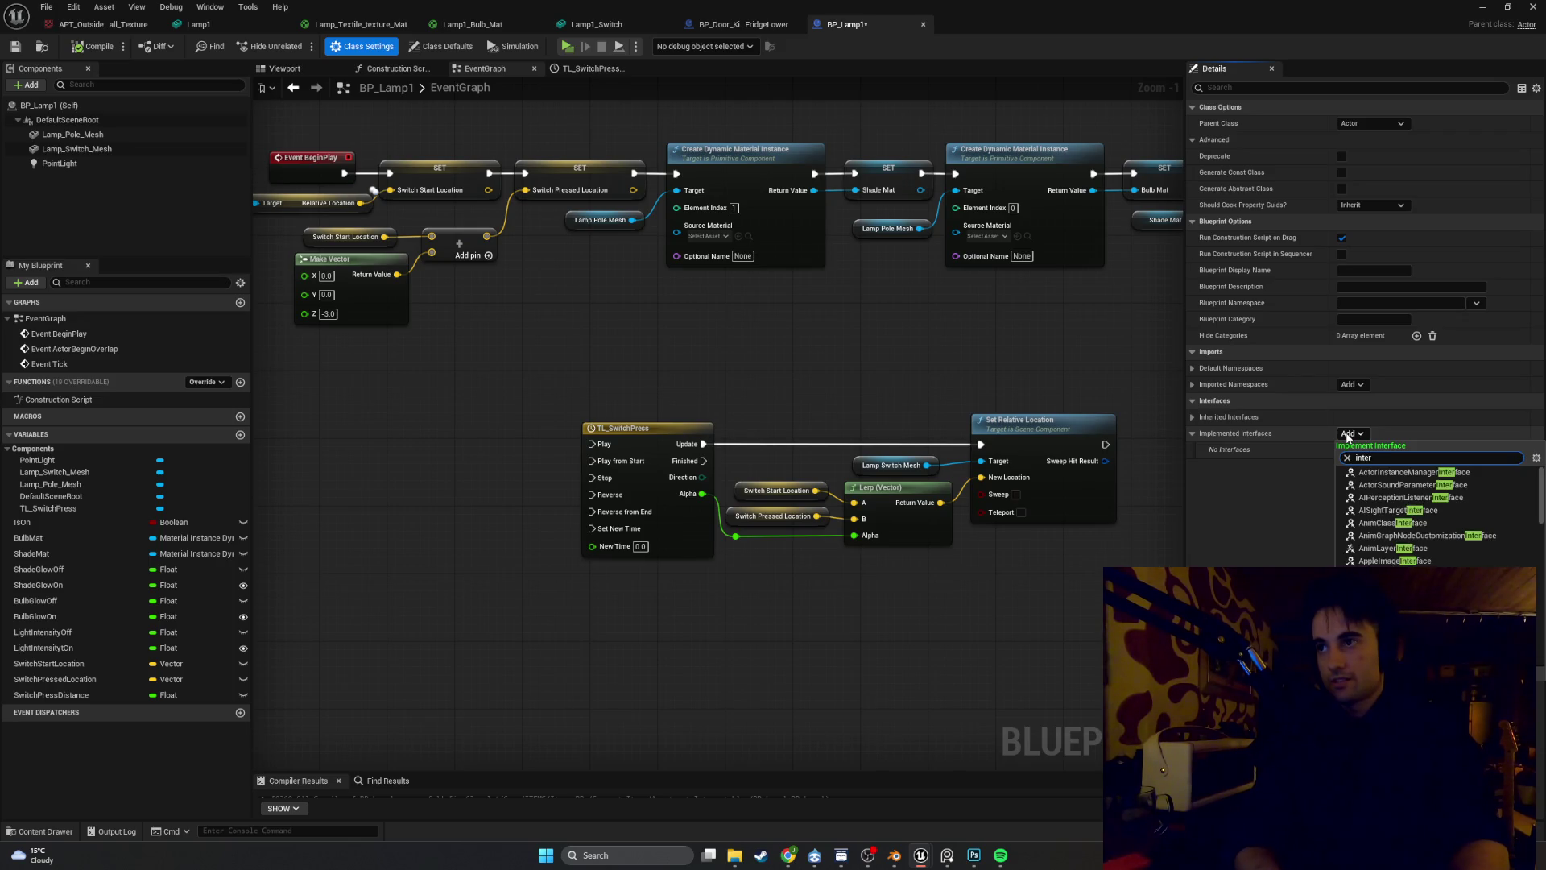
{"action": "type", "text": "act"}
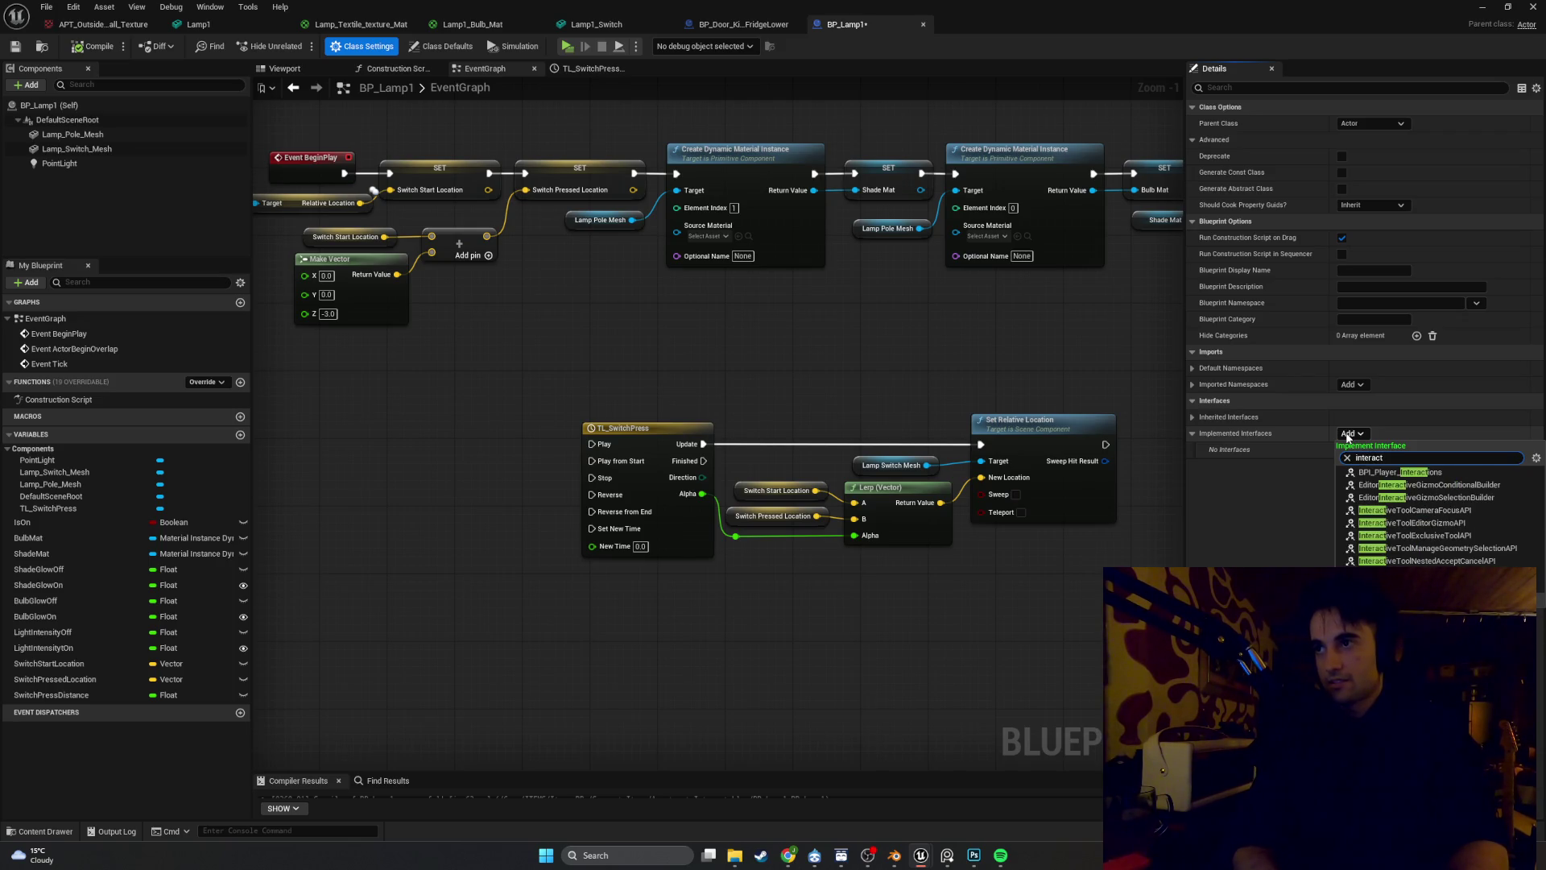
{"action": "left_click", "coordinate": [1399, 472]}
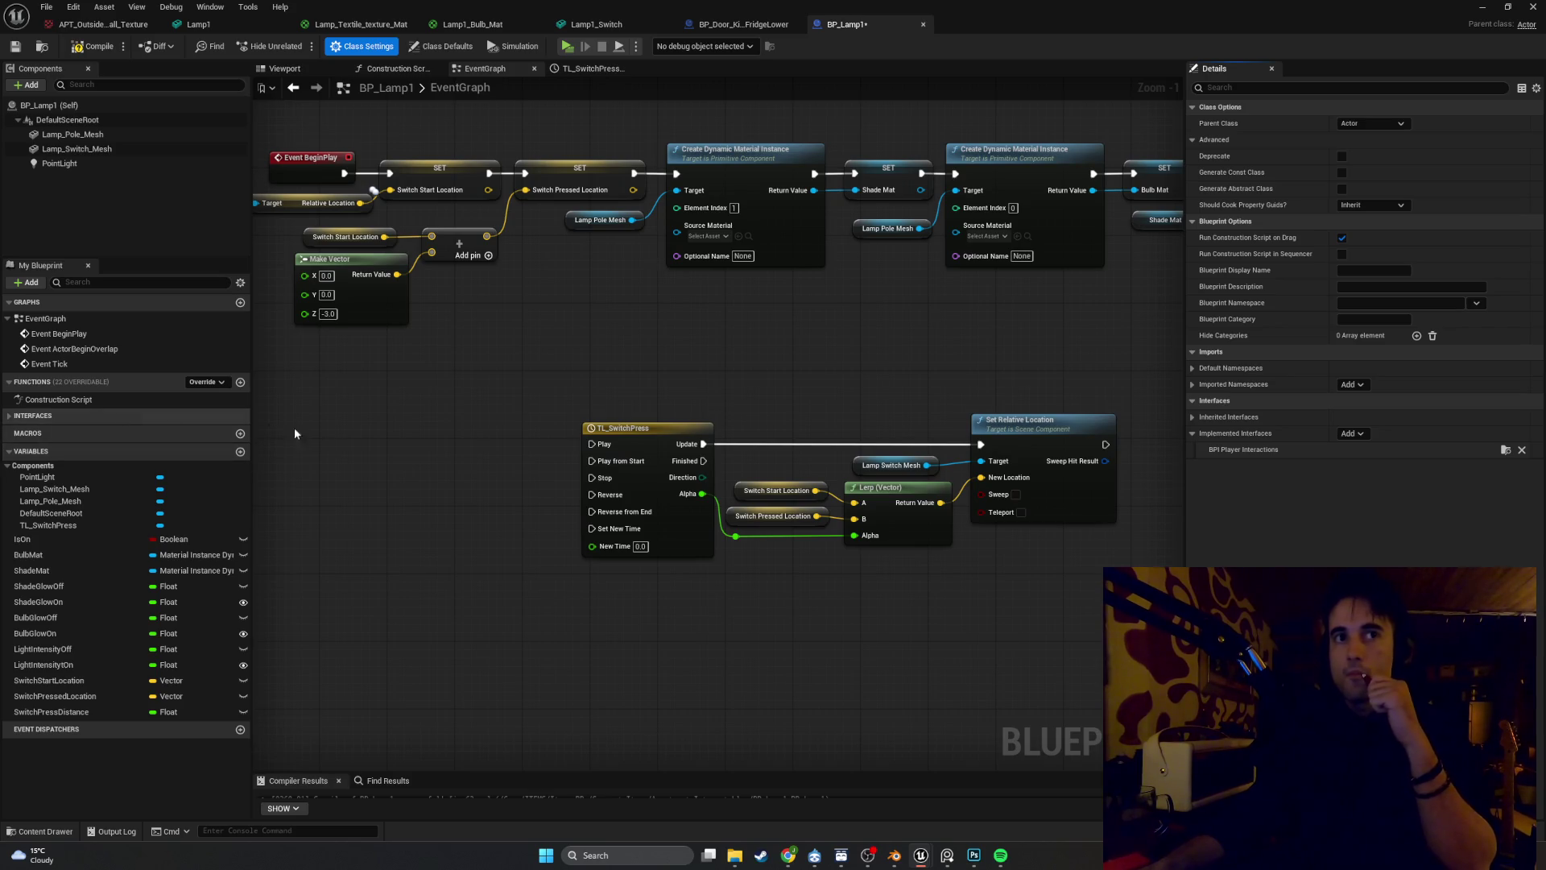
{"action": "right_click", "coordinate": [359, 441]}
{"action": "type", "text": "interac"}
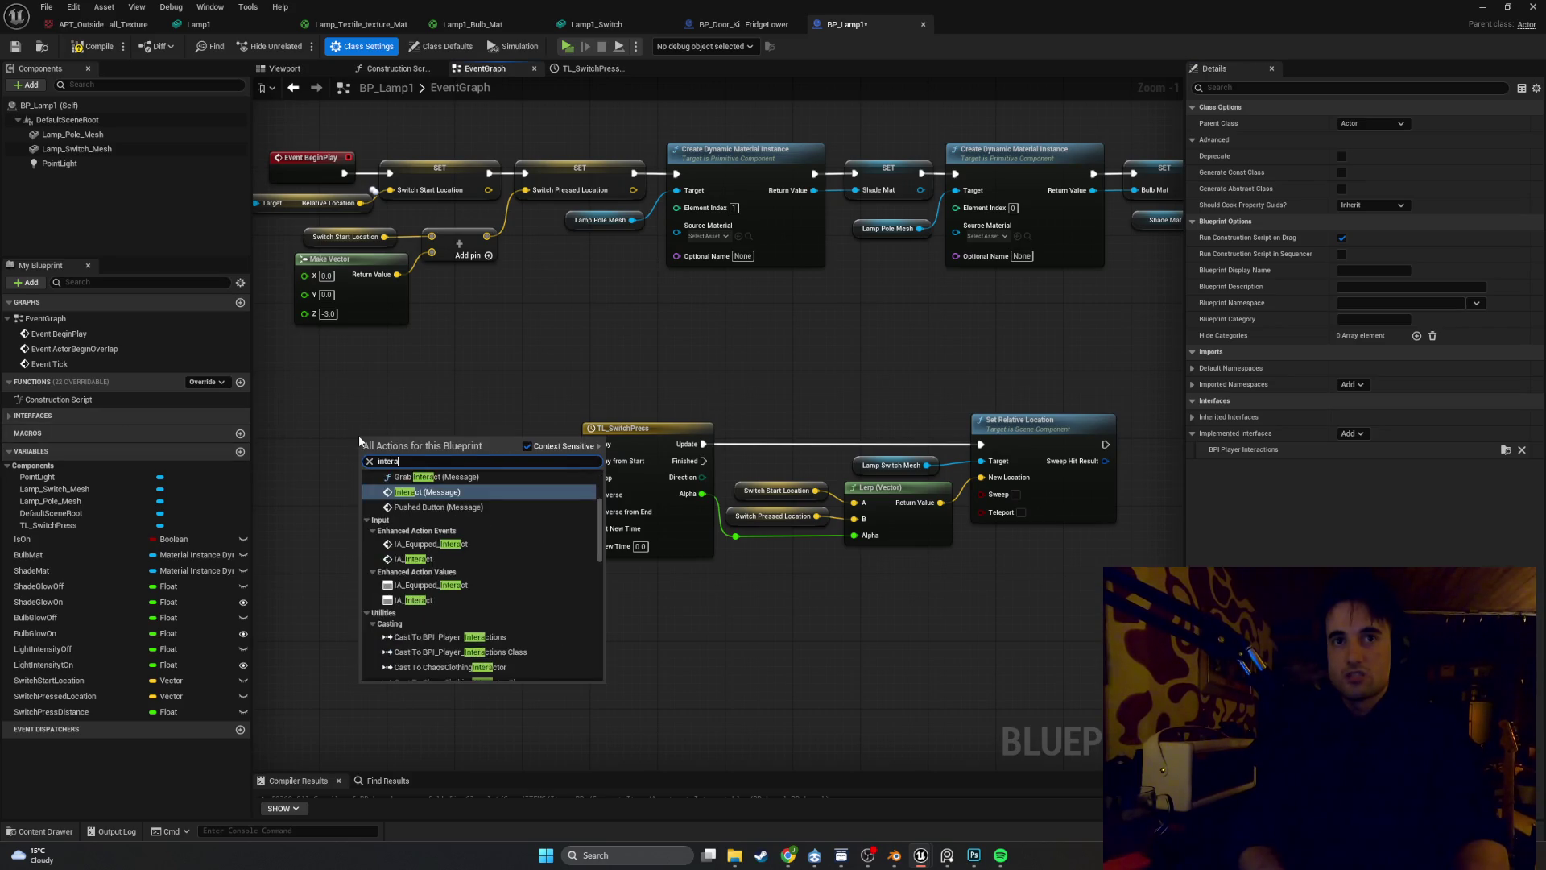
{"action": "key", "text": "Return"}
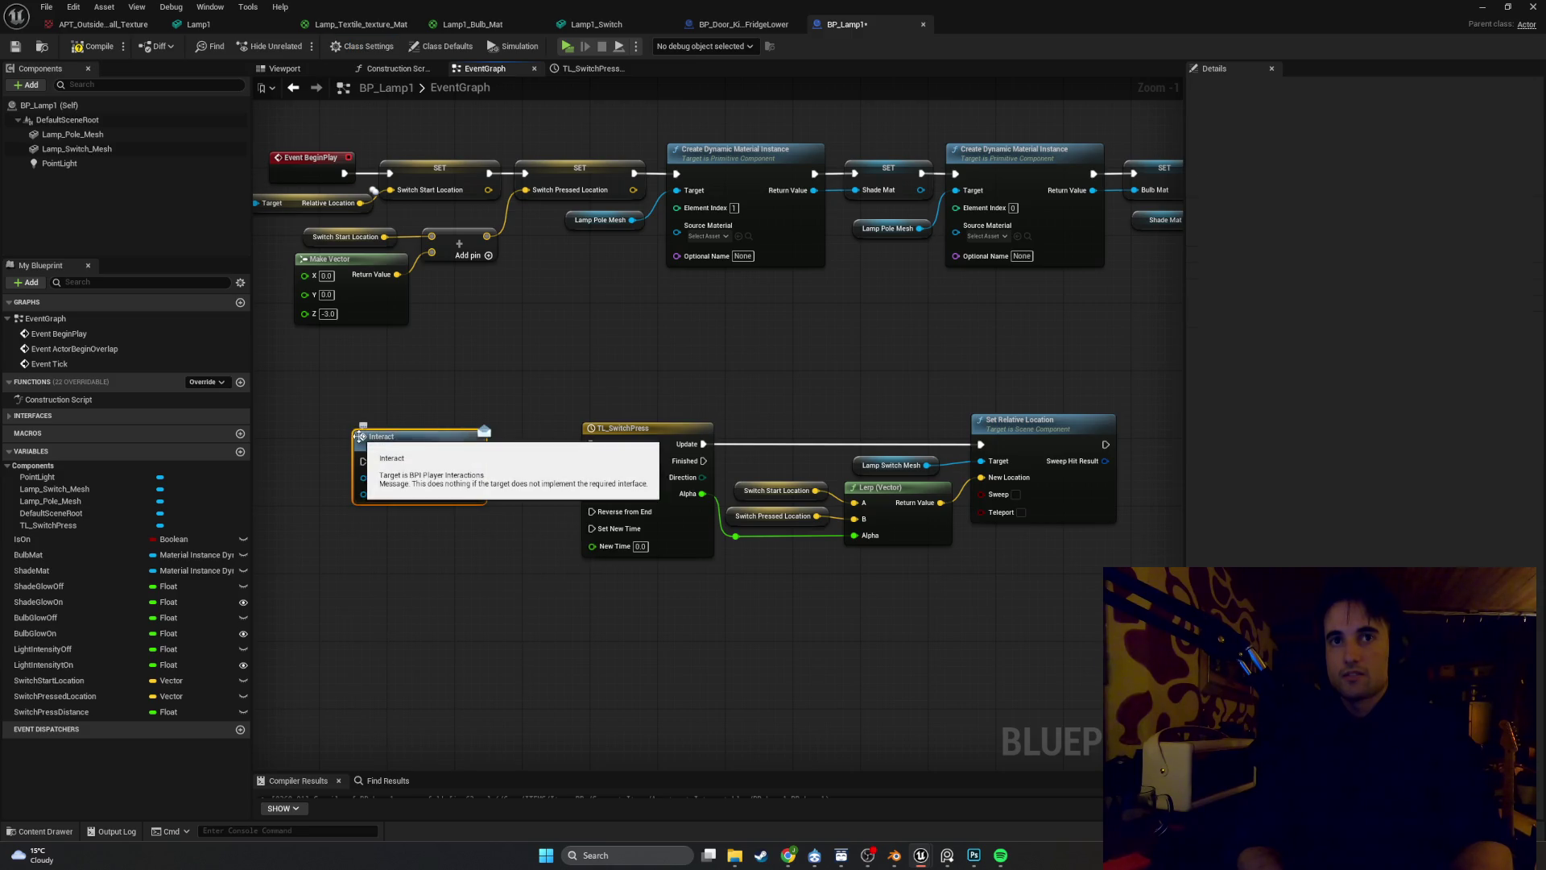
{"action": "key", "text": "Delete"}
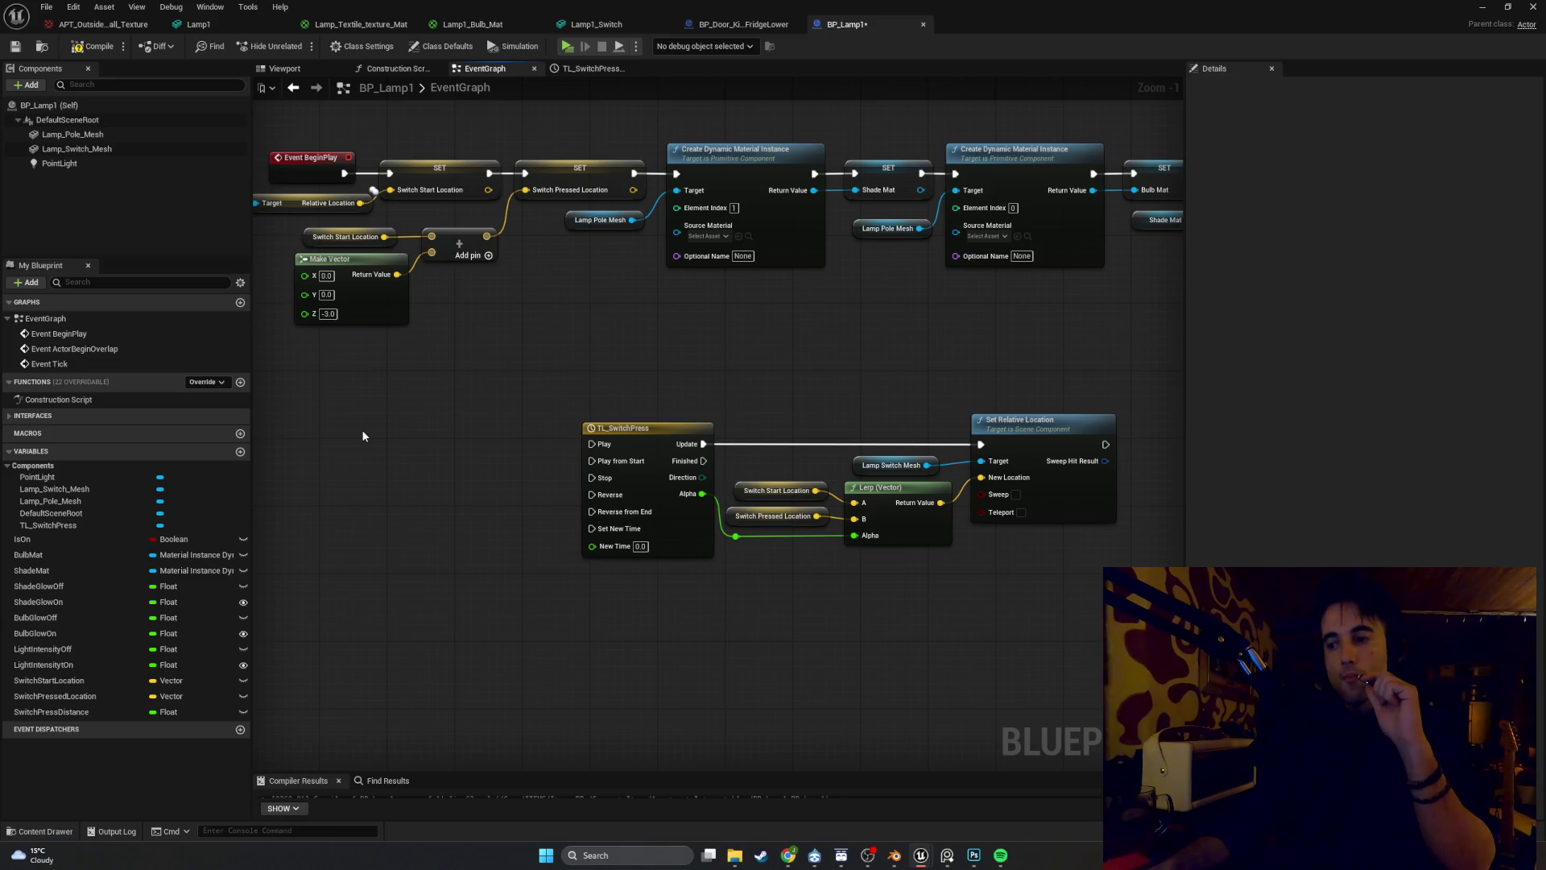
{"action": "left_click", "coordinate": [1480, 7]}
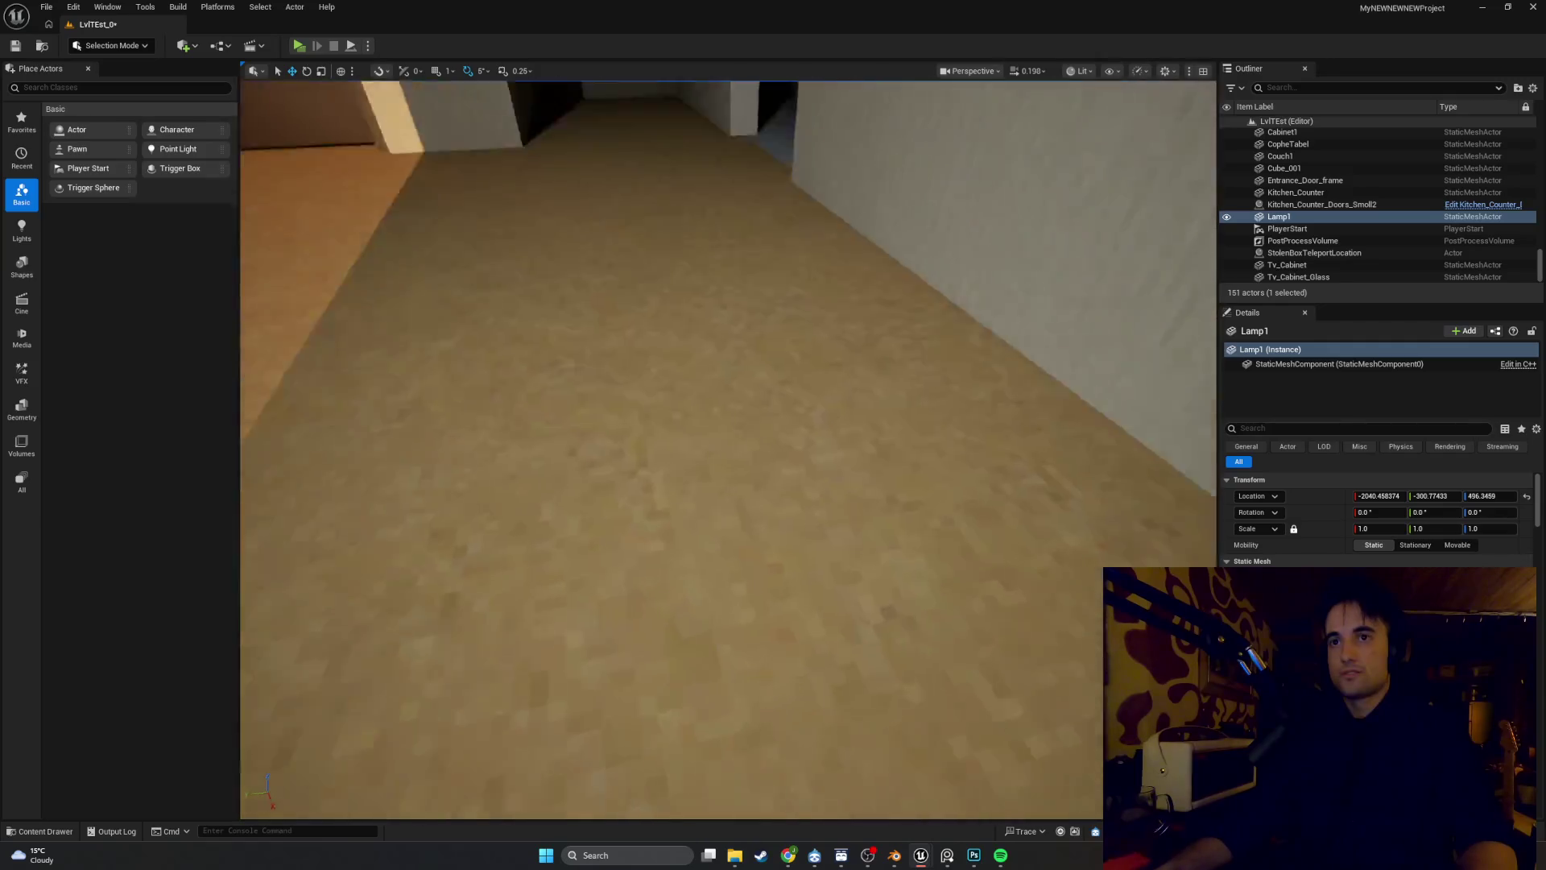
Inspect the hallway door's BP_Door_SuspiciousGuy blueprint, close it, and bring up the Content Drawer
{"action": "key", "text": "f"}
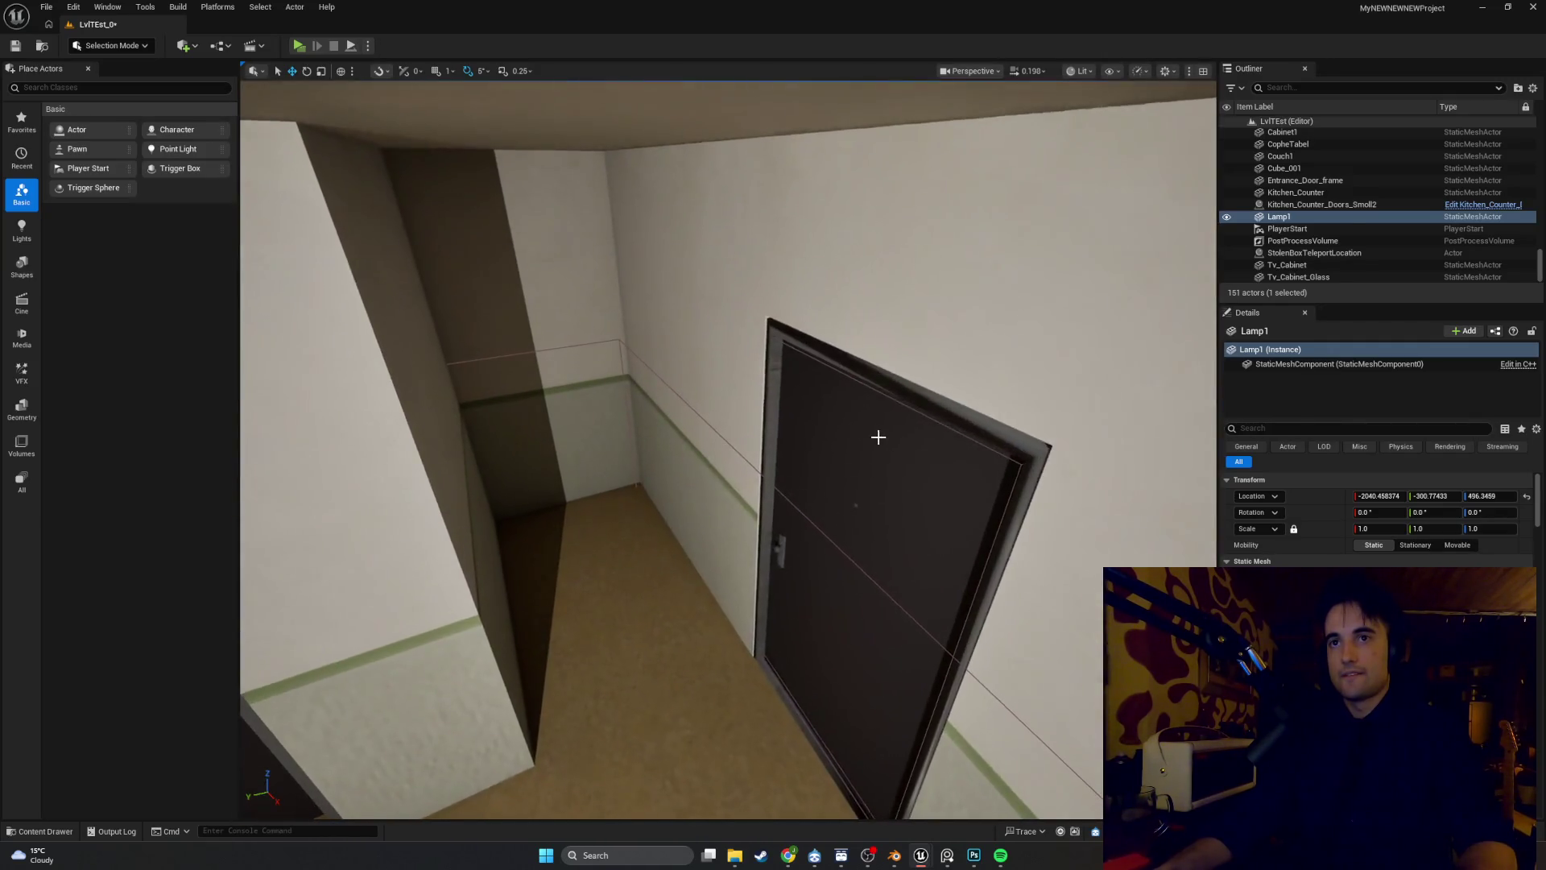
{"action": "right_click", "coordinate": [878, 435]}
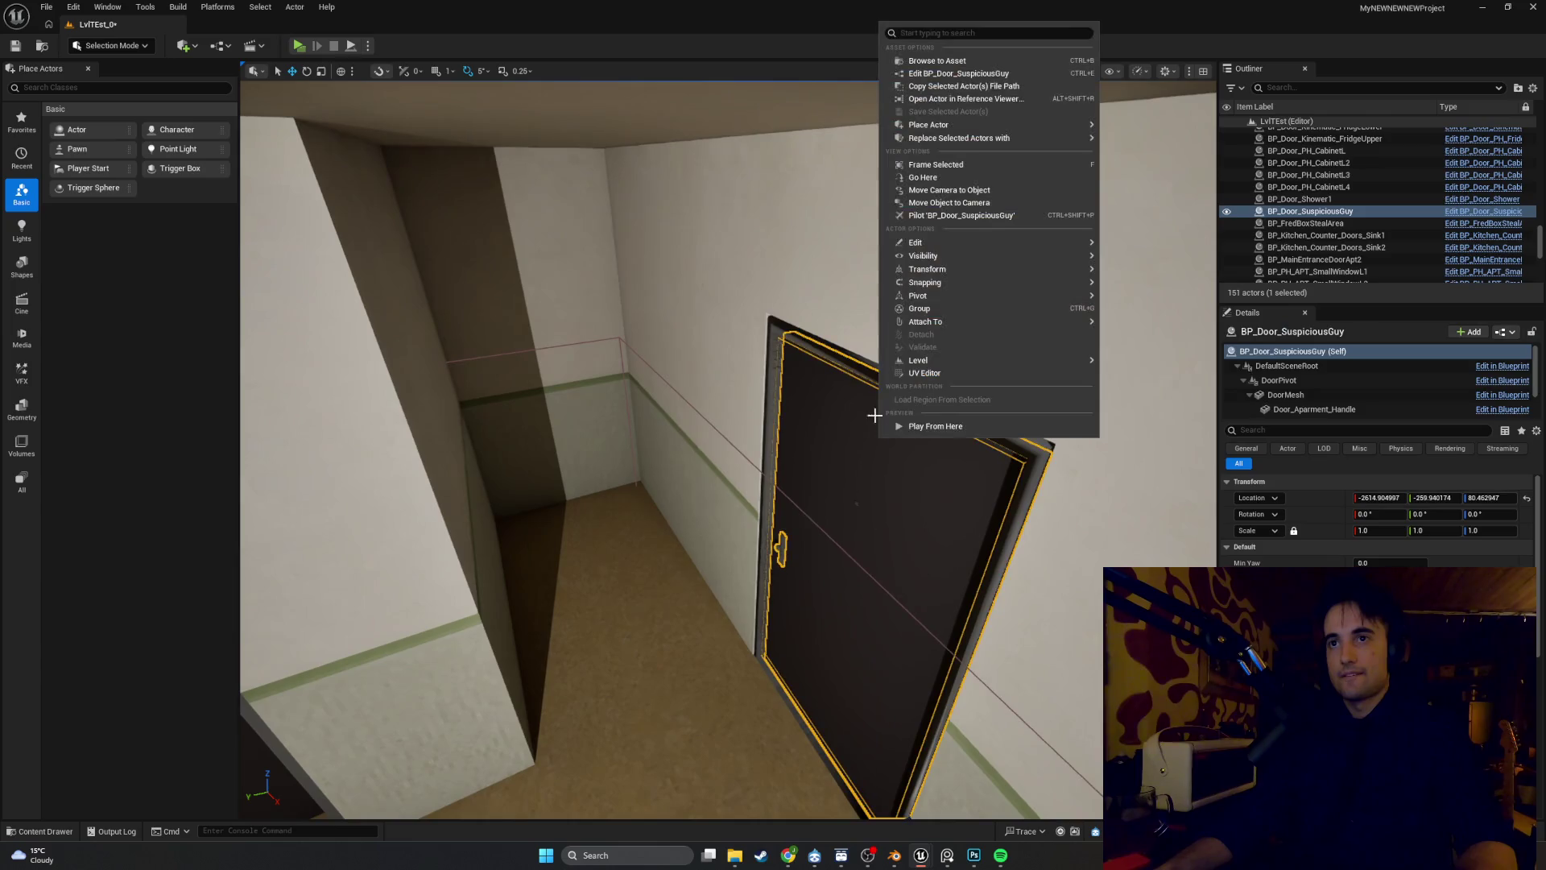
{"action": "left_click", "coordinate": [942, 60]}
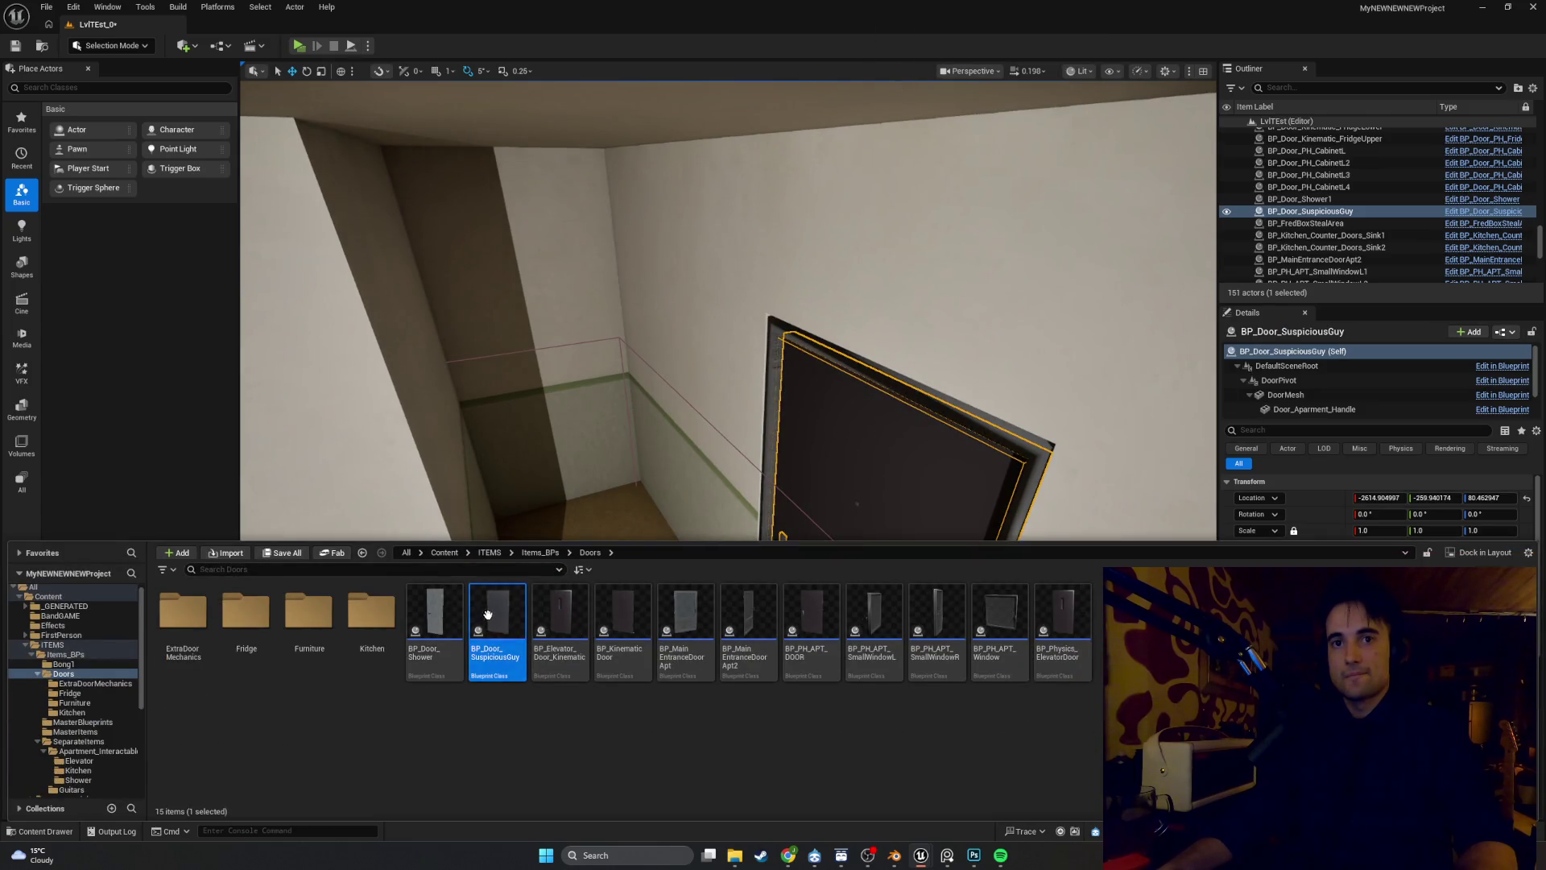
{"action": "double_click", "coordinate": [490, 614]}
{"action": "scroll", "coordinate": [483, 343], "scroll_direction": "up", "scroll_amount": 1}
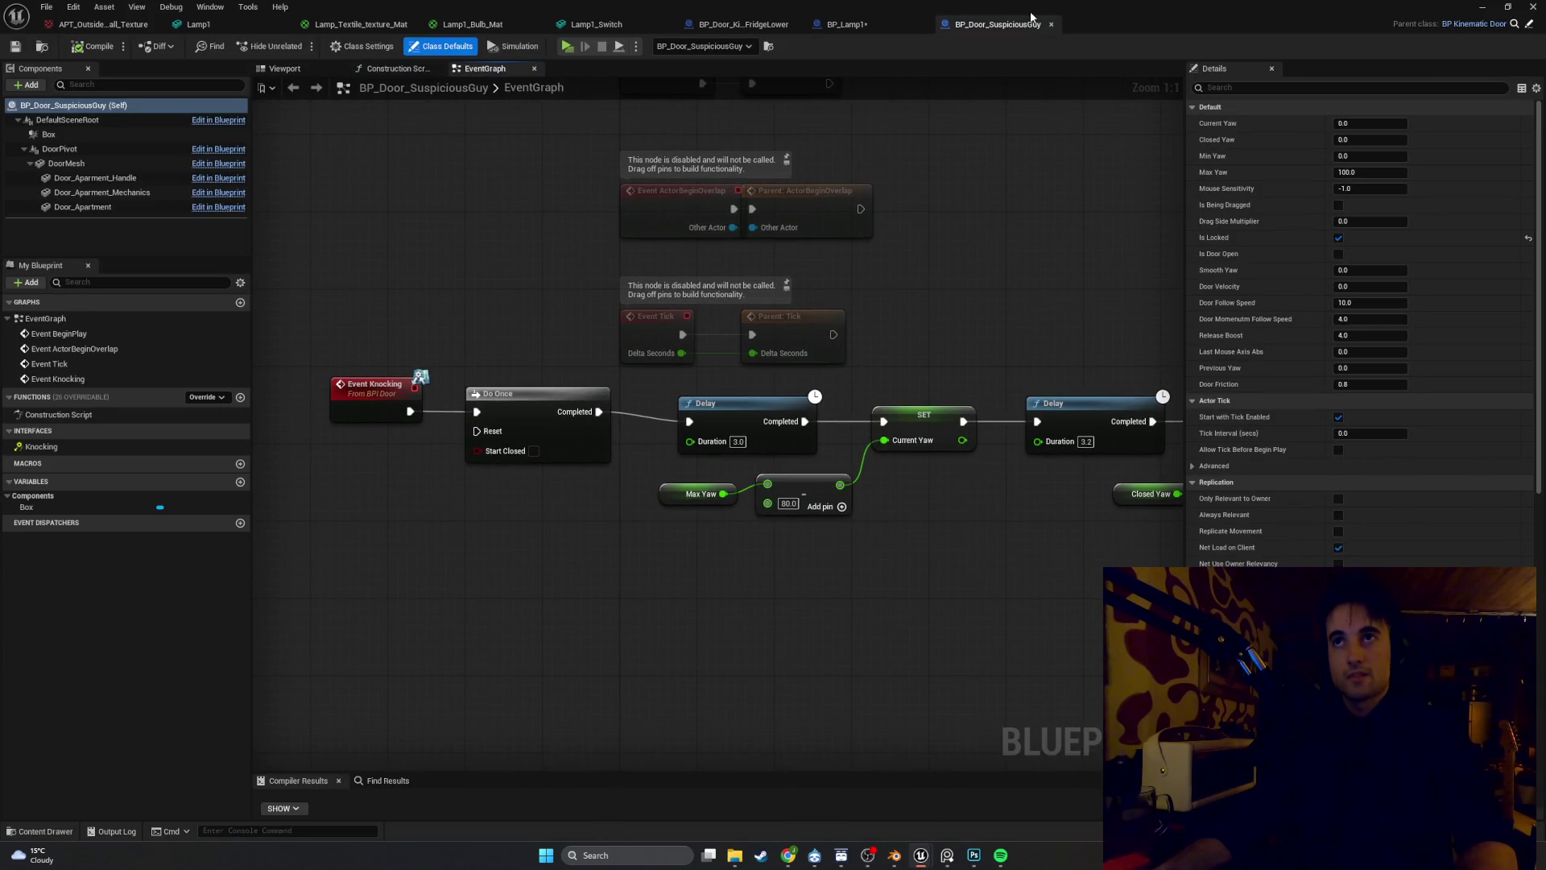
{"action": "left_click", "coordinate": [1051, 24]}
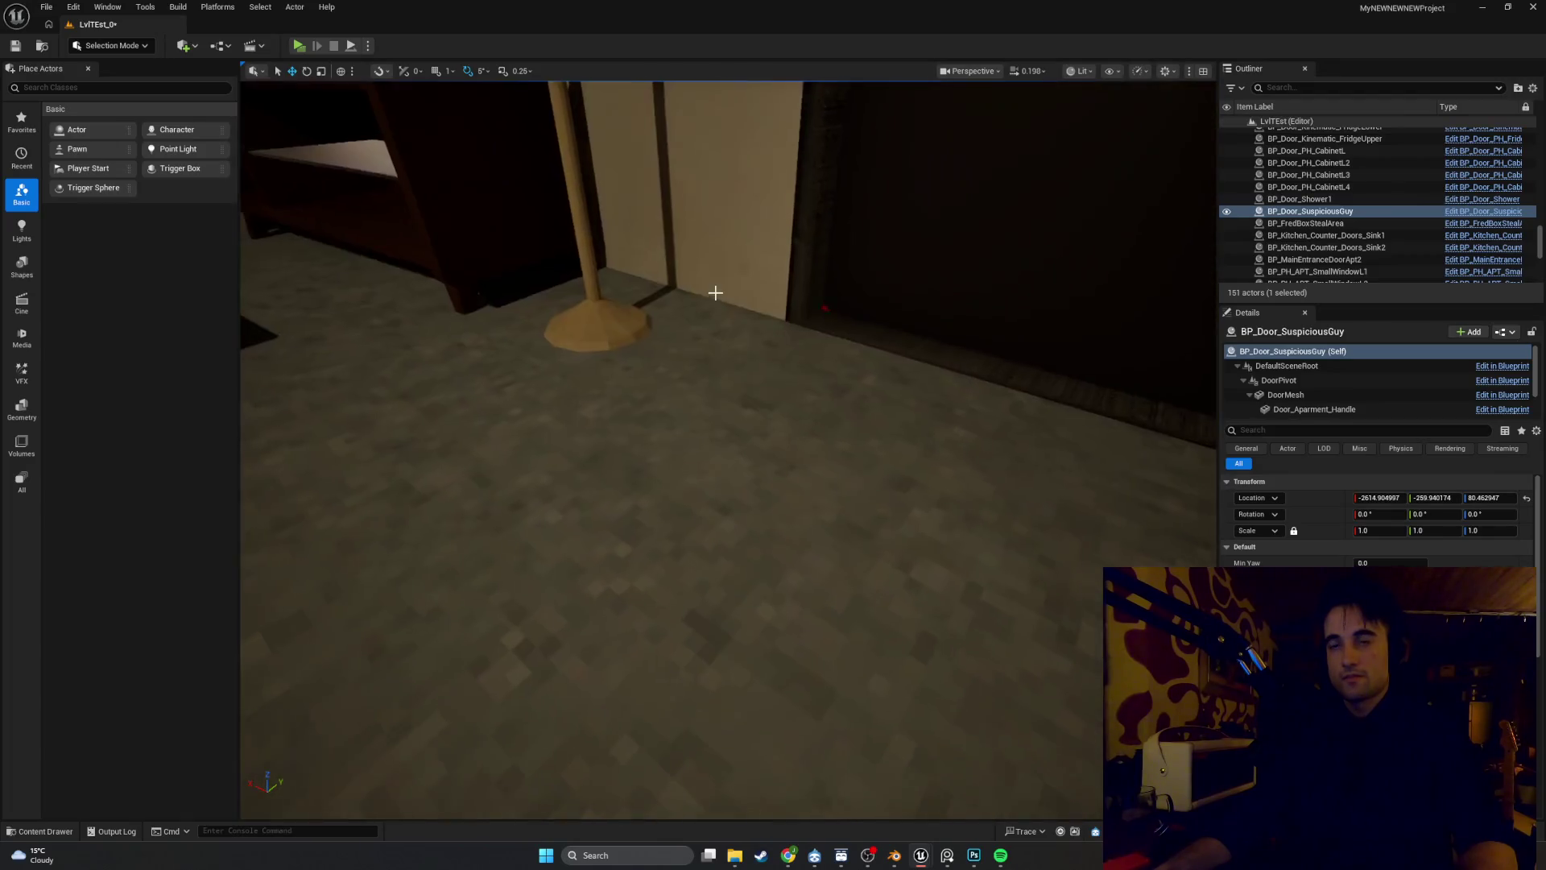
{"action": "key", "text": "ctrl+space"}
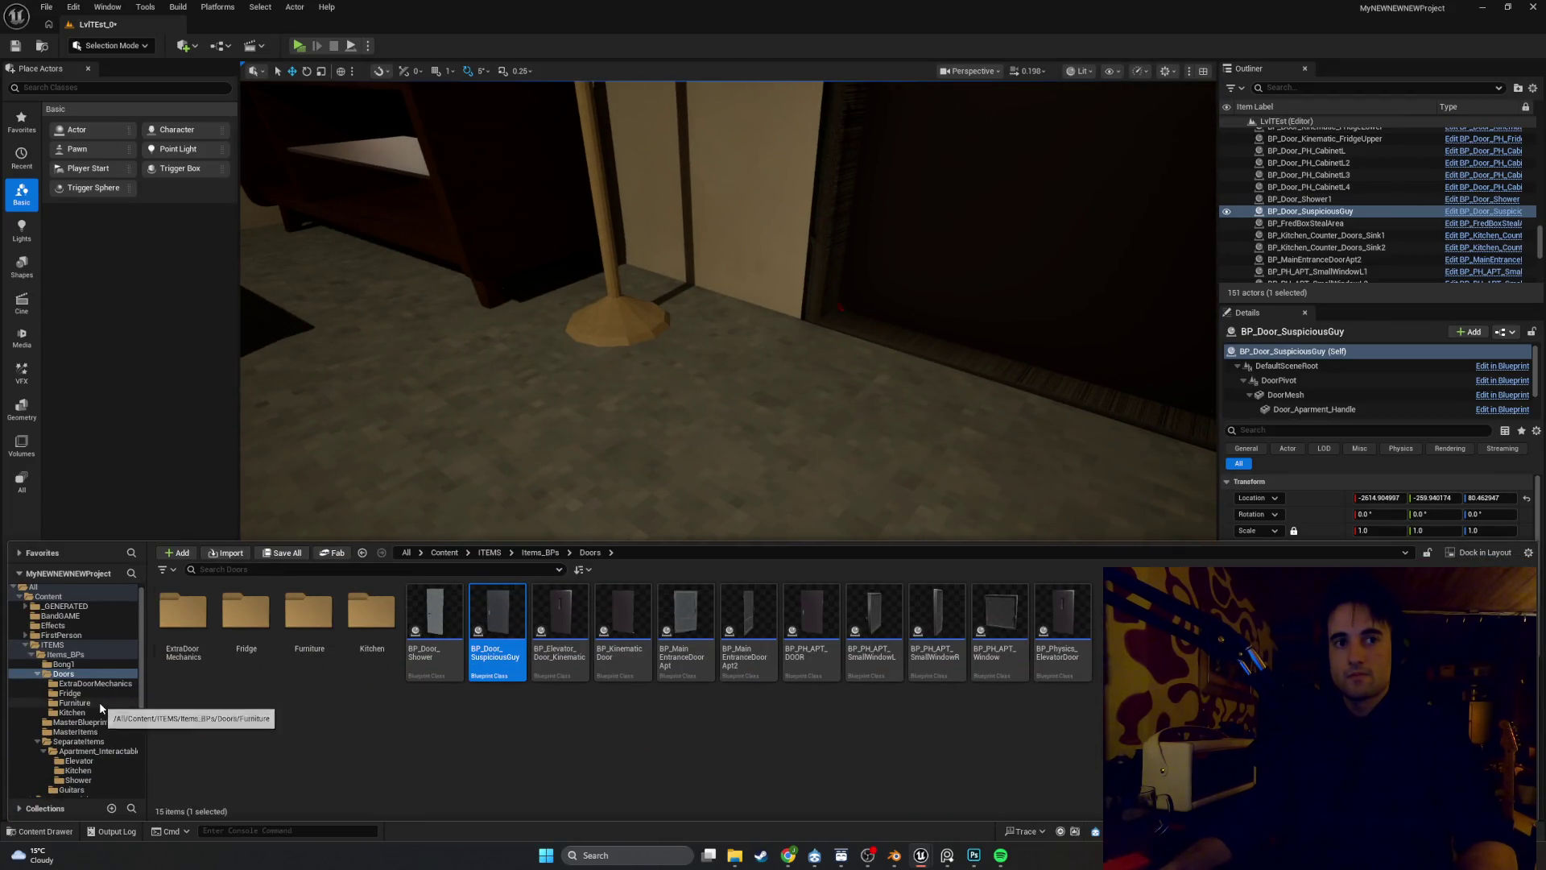
Browse the Content Drawer tree via Items_BPs > SeparateItems to the Apartment_Interactables folder
{"action": "left_click", "coordinate": [99, 703]}
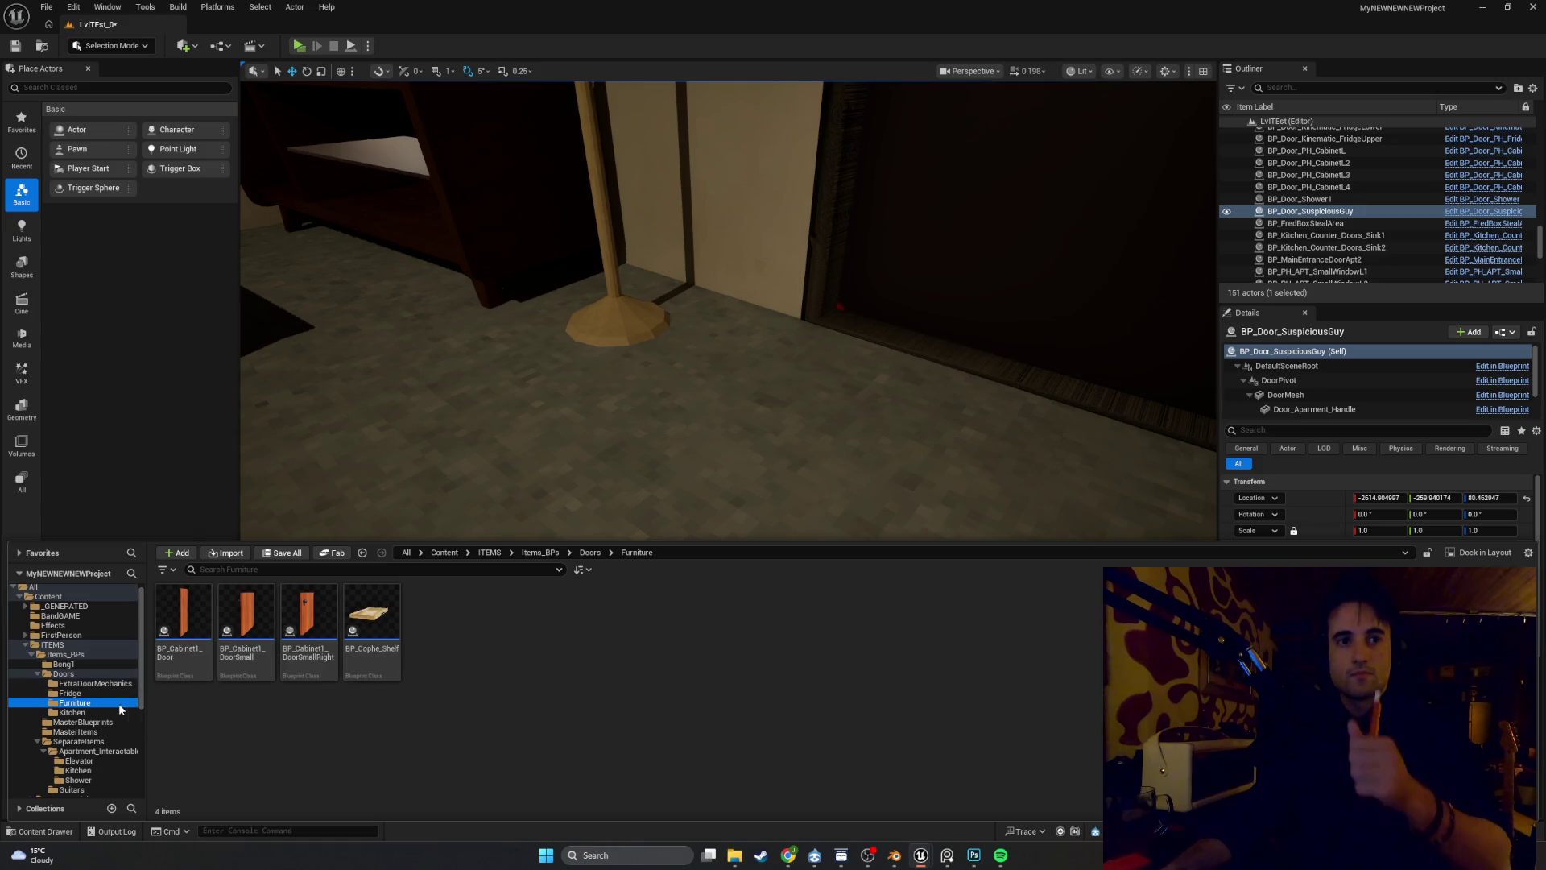
{"action": "scroll", "coordinate": [97, 675], "scroll_direction": "down", "scroll_amount": 1}
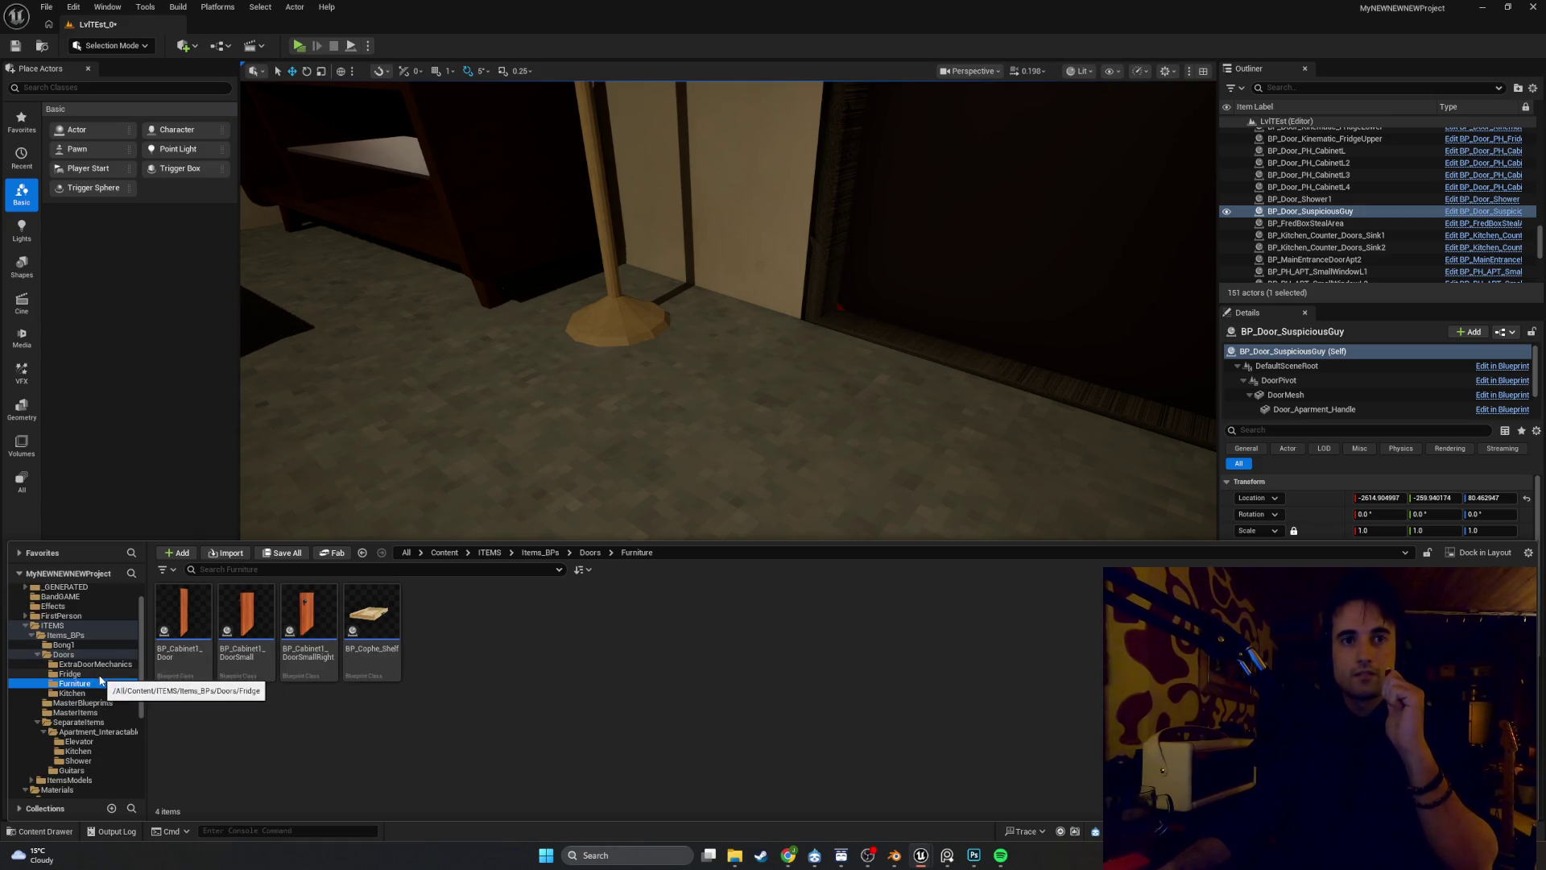
{"action": "scroll", "coordinate": [97, 680], "scroll_direction": "down", "scroll_amount": 5}
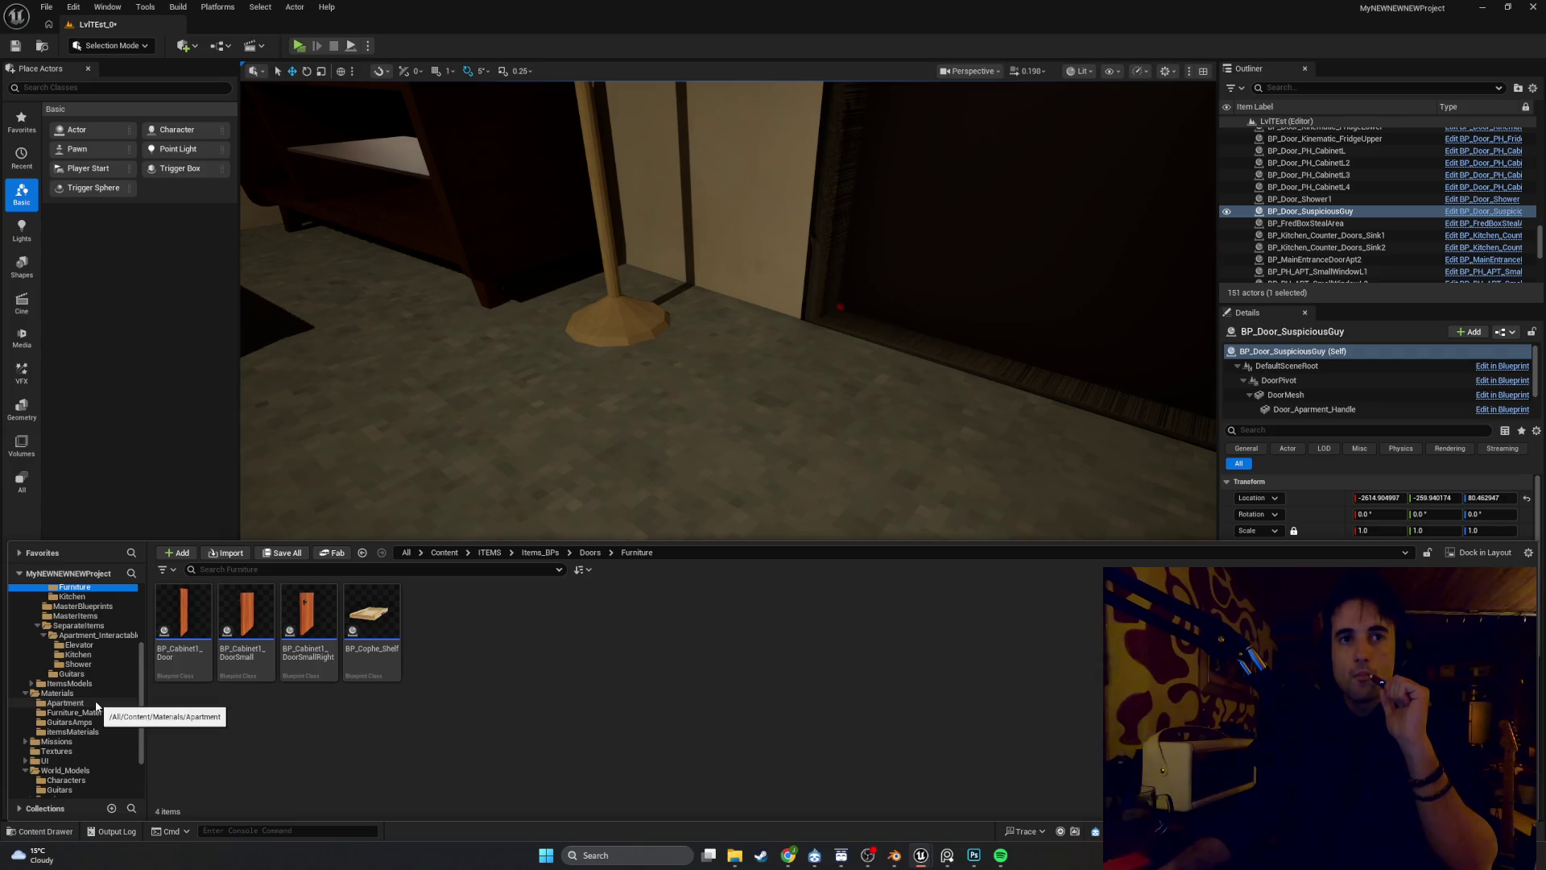
{"action": "scroll", "coordinate": [74, 790], "scroll_direction": "down", "scroll_amount": 1}
{"action": "scroll", "coordinate": [81, 774], "scroll_direction": "up", "scroll_amount": 2}
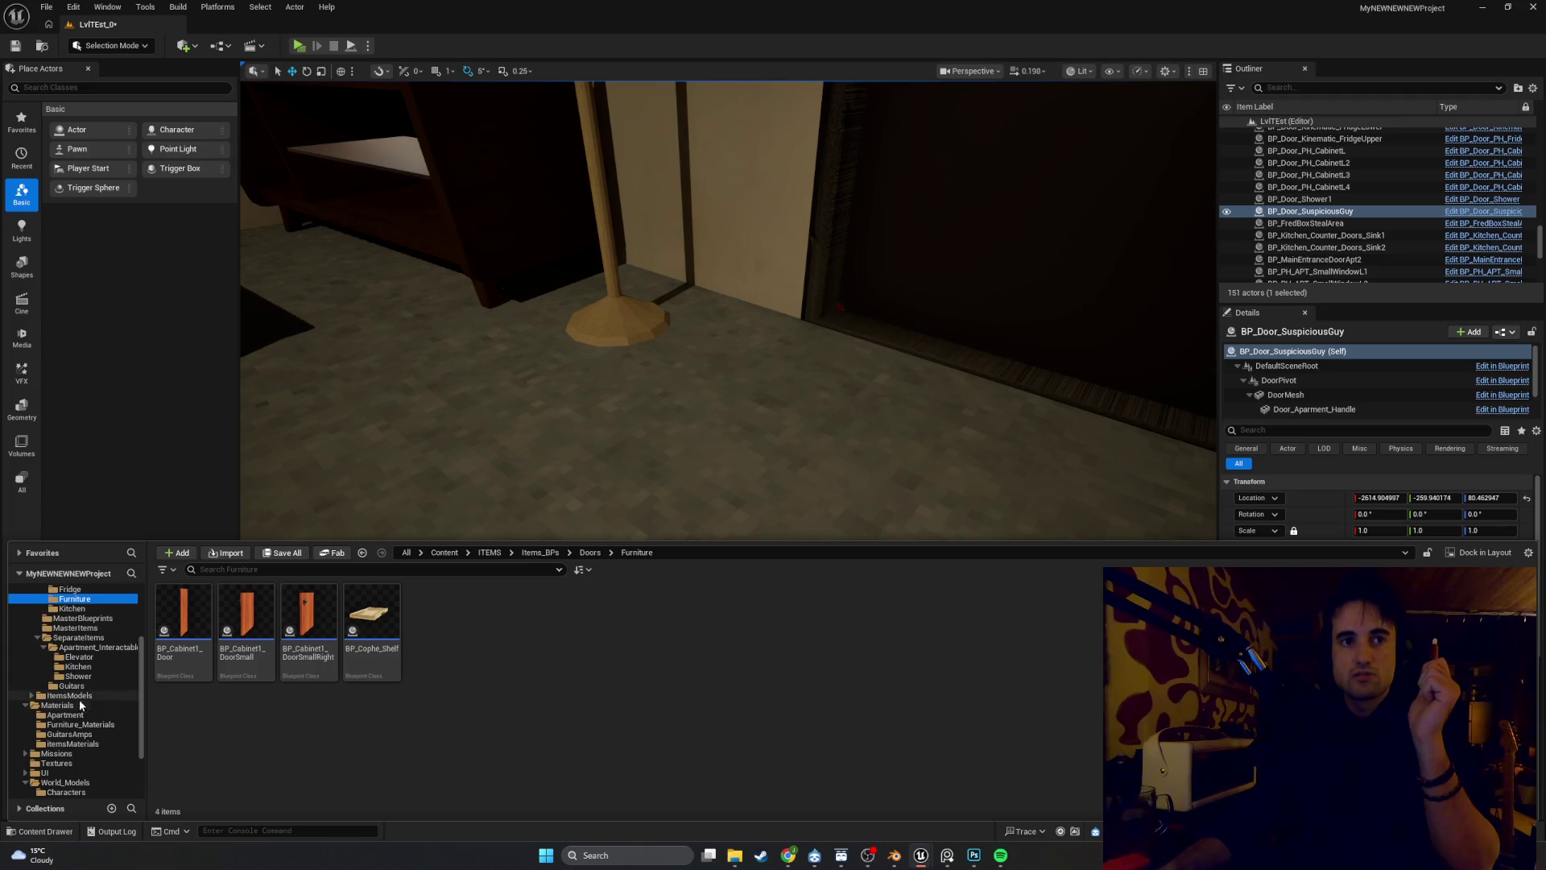
{"action": "left_click", "coordinate": [87, 715]}
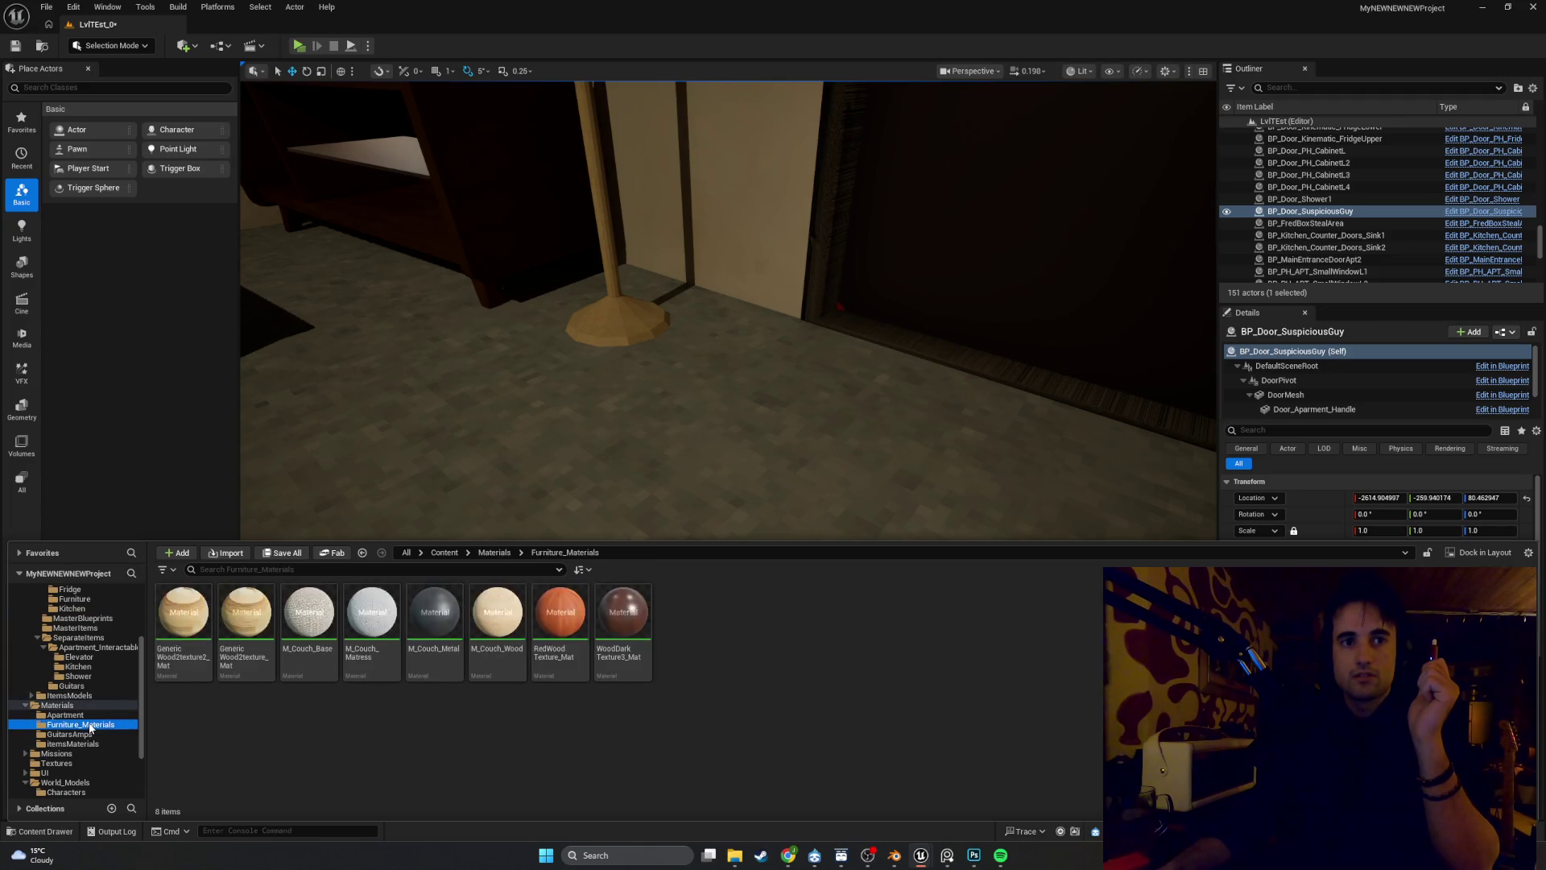
{"action": "scroll", "coordinate": [83, 697], "scroll_direction": "up", "scroll_amount": 4}
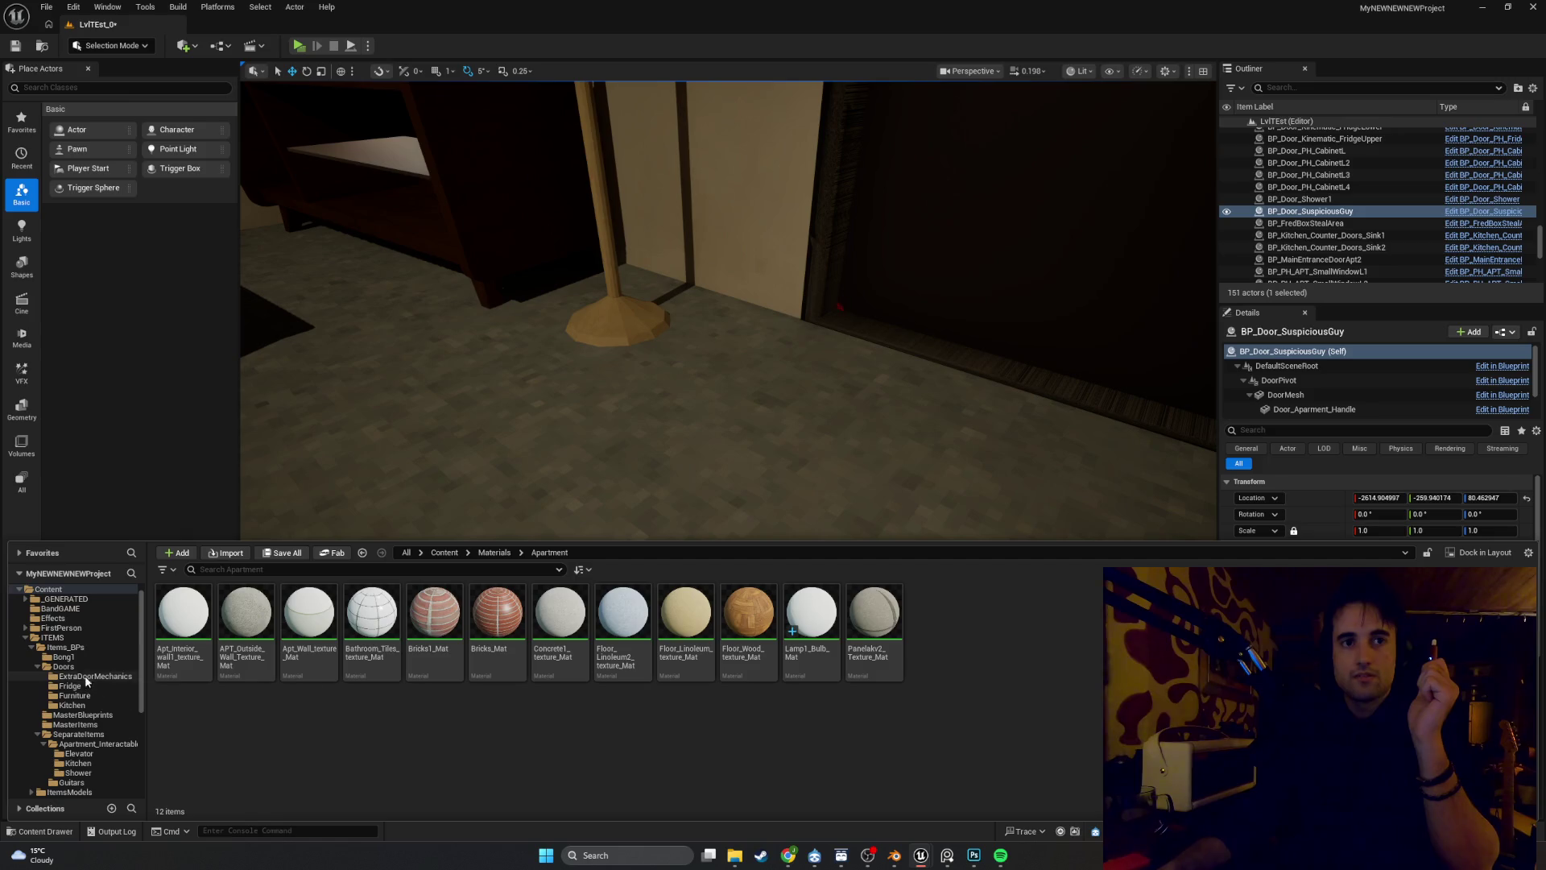
{"action": "left_click", "coordinate": [104, 735]}
{"action": "left_click", "coordinate": [105, 745]}
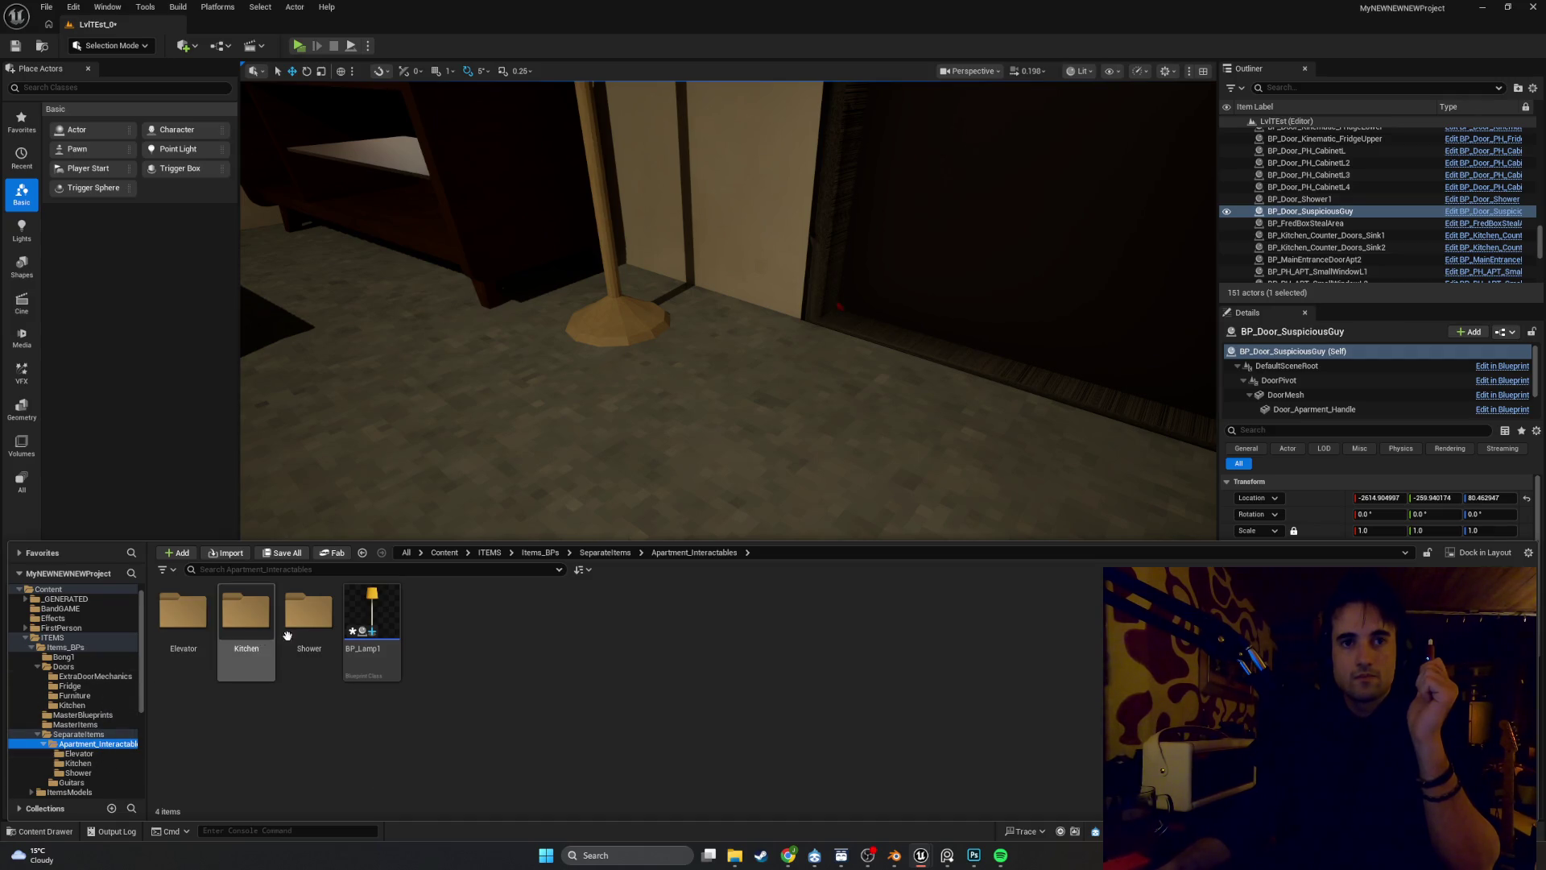
Place BP_Lamp1 in the room beside the old lamp and delete the static Lamp1
{"action": "mouse_move", "coordinate": [371, 620]}
{"action": "left_mouse_down"}
{"action": "mouse_move", "coordinate": [445, 518]}
{"action": "mouse_move", "coordinate": [552, 430]}
{"action": "mouse_move", "coordinate": [483, 156]}
{"action": "mouse_move", "coordinate": [500, 259]}
{"action": "mouse_move", "coordinate": [623, 390]}
{"action": "mouse_move", "coordinate": [690, 512]}
{"action": "left_mouse_up"}
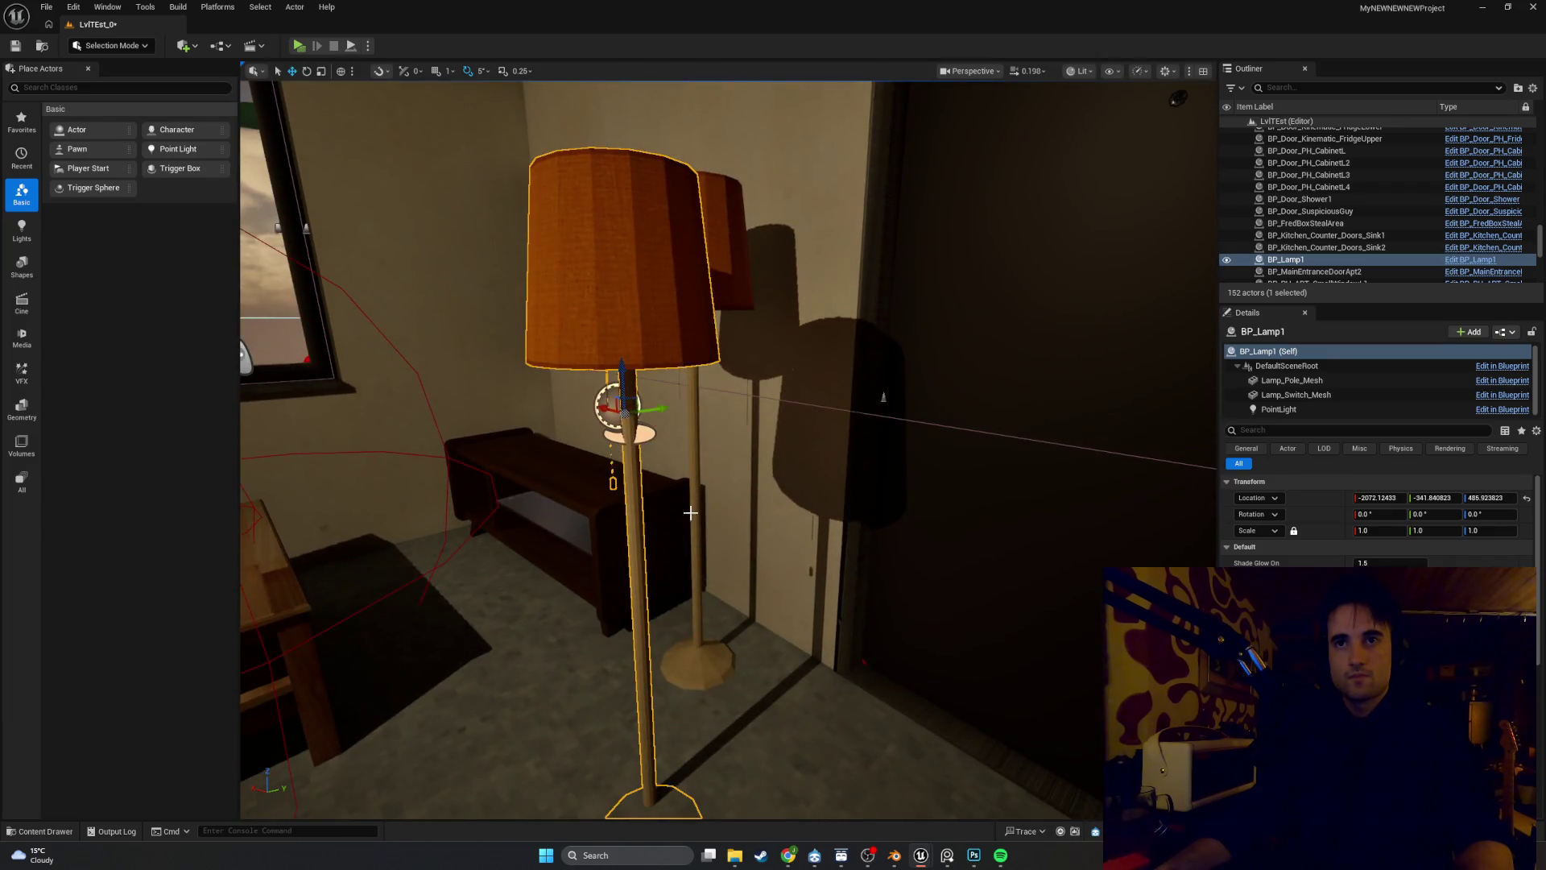
{"action": "left_click", "coordinate": [702, 662]}
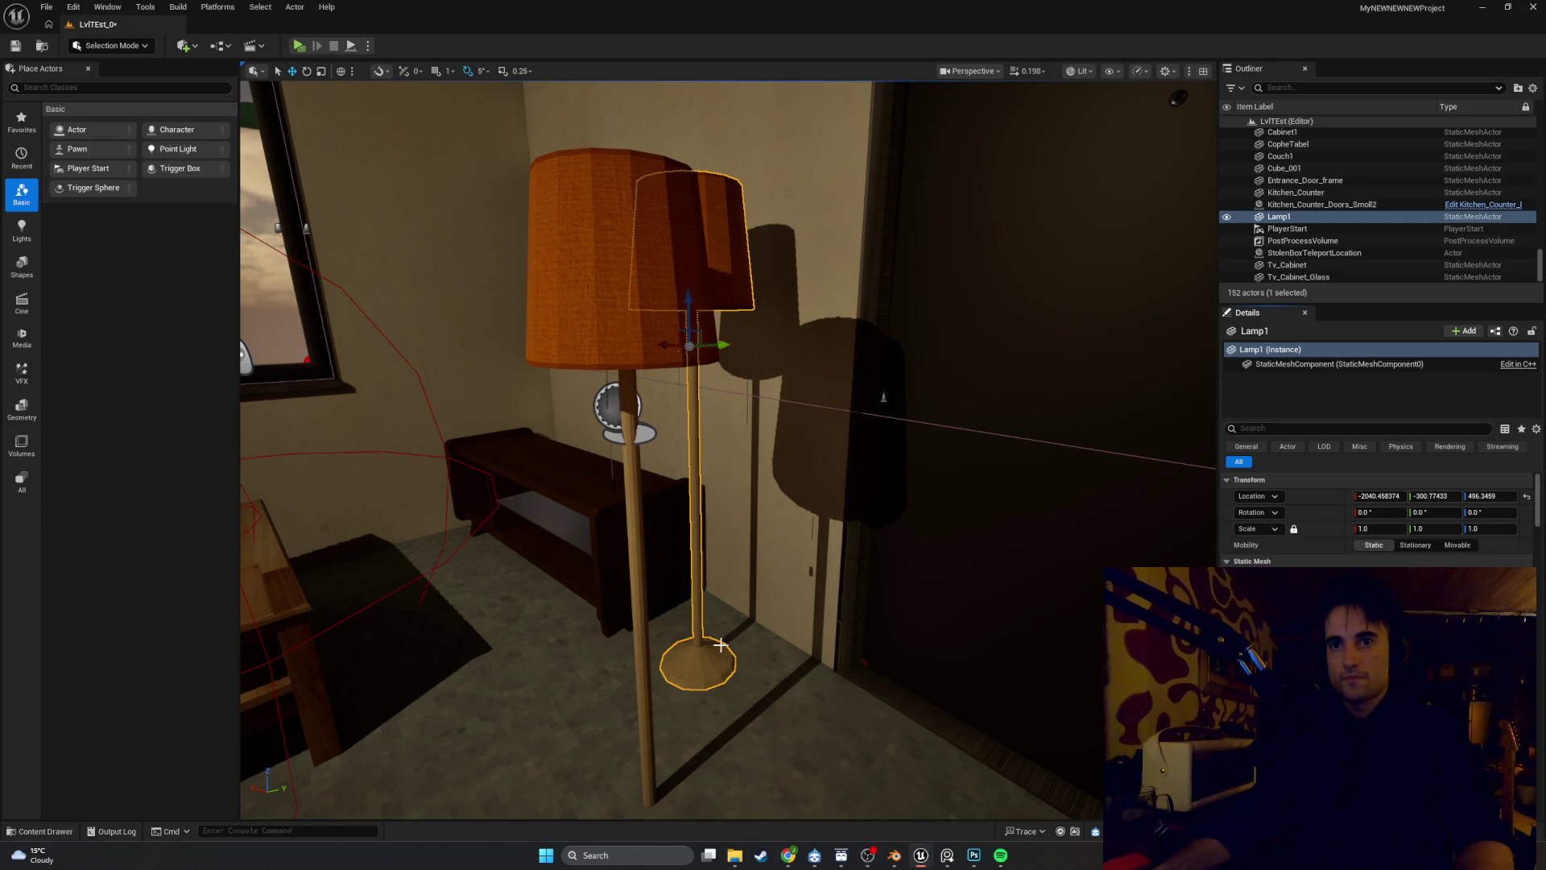
{"action": "key", "text": "Delete"}
Paste the old lamp's location (-2040.45, -300.77, 496.35) onto BP_Lamp1 and save the level
{"action": "left_click", "coordinate": [641, 674]}
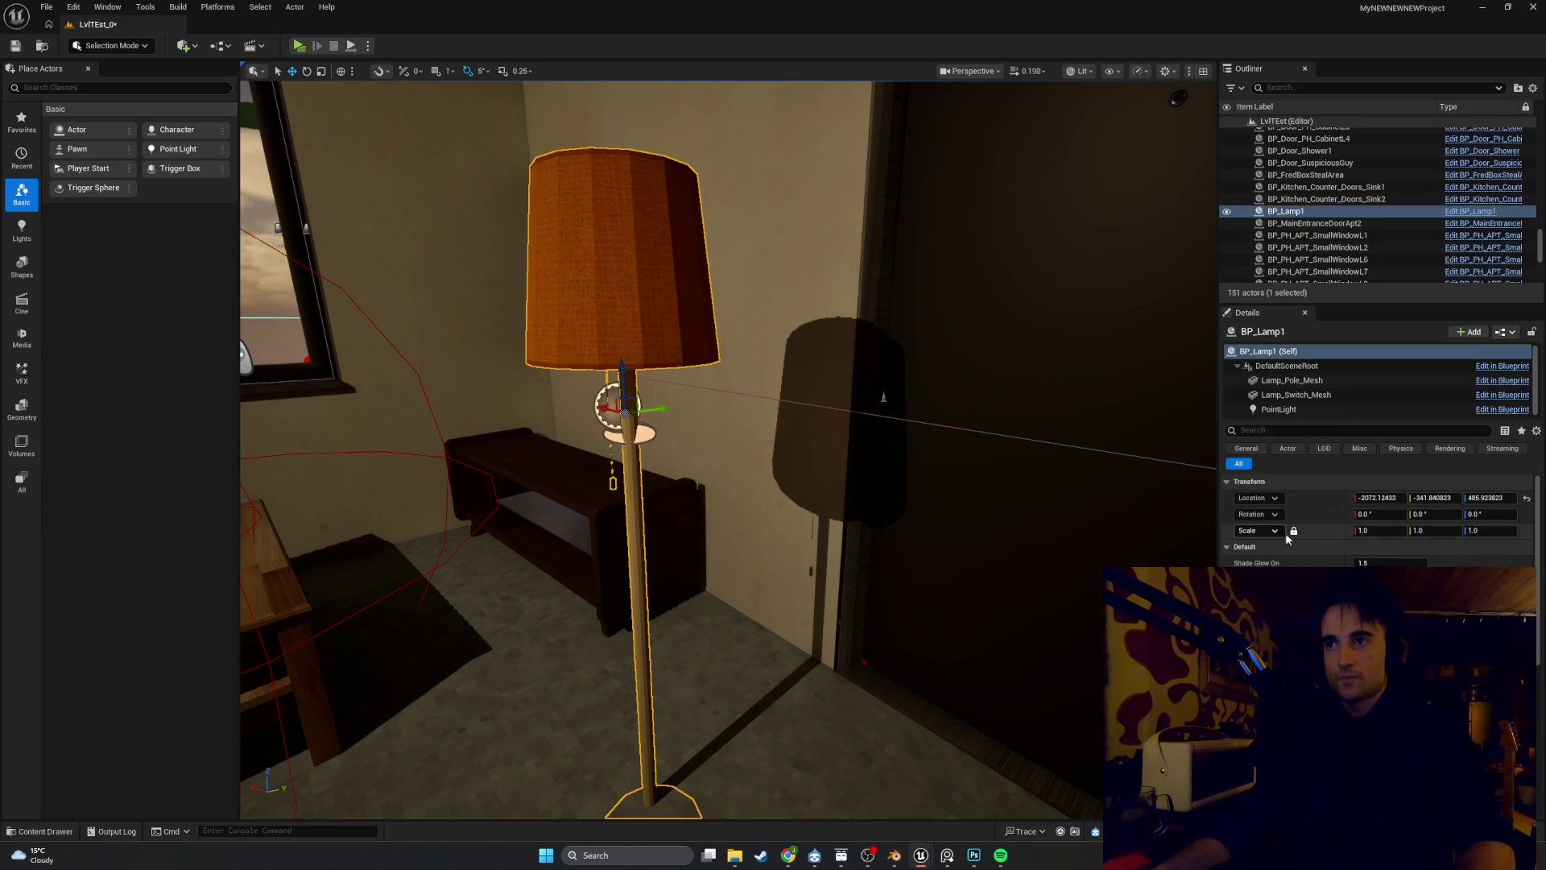
{"action": "right_click", "coordinate": [1310, 505]}
{"action": "left_click", "coordinate": [1348, 538]}
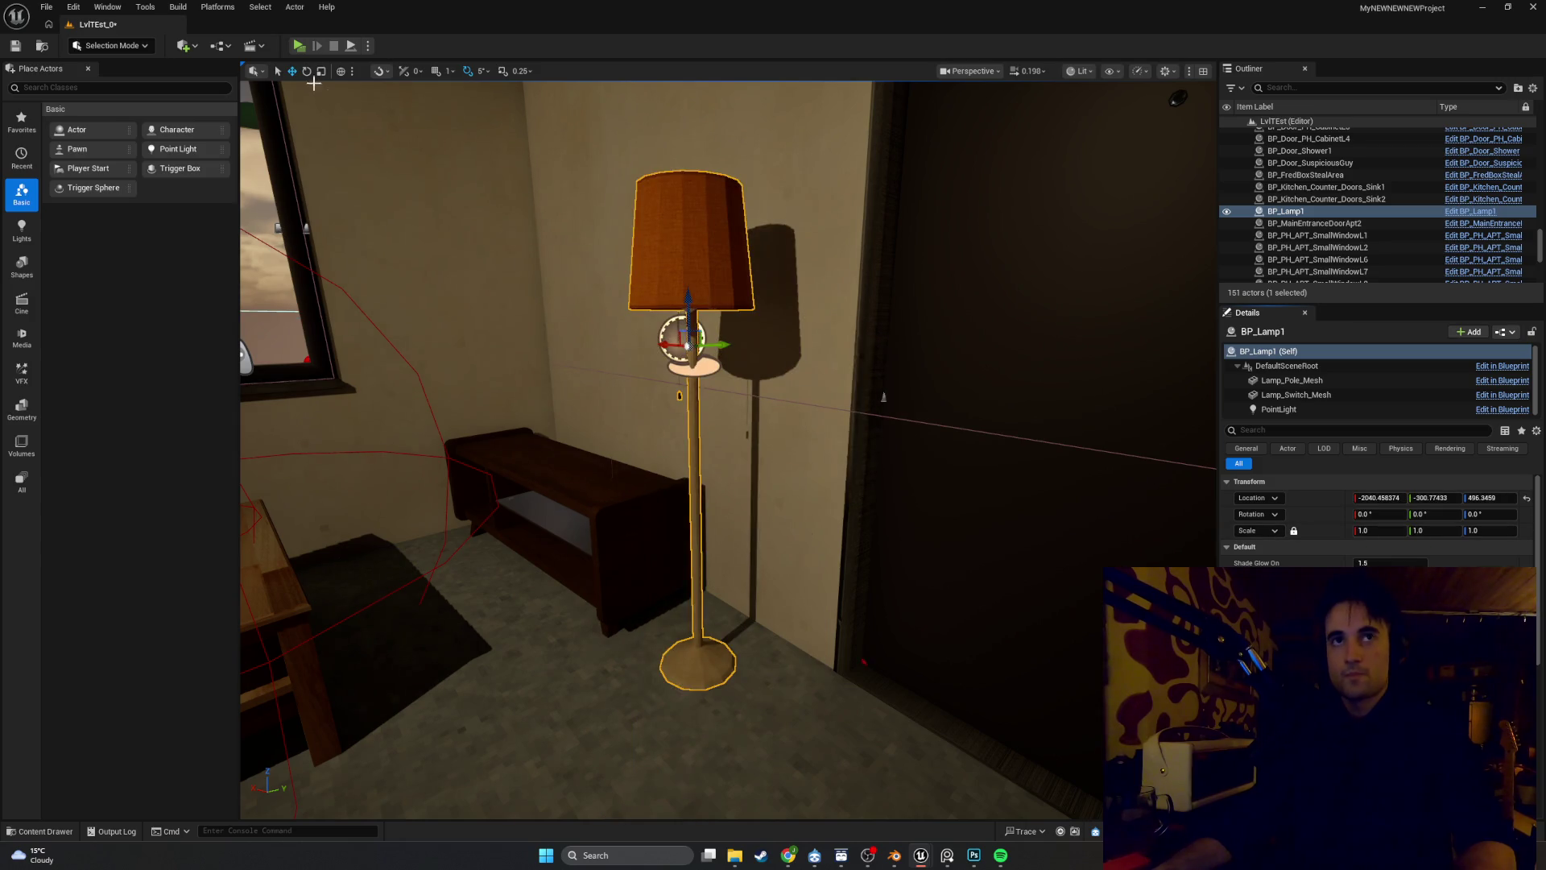
{"action": "left_click", "coordinate": [14, 46]}
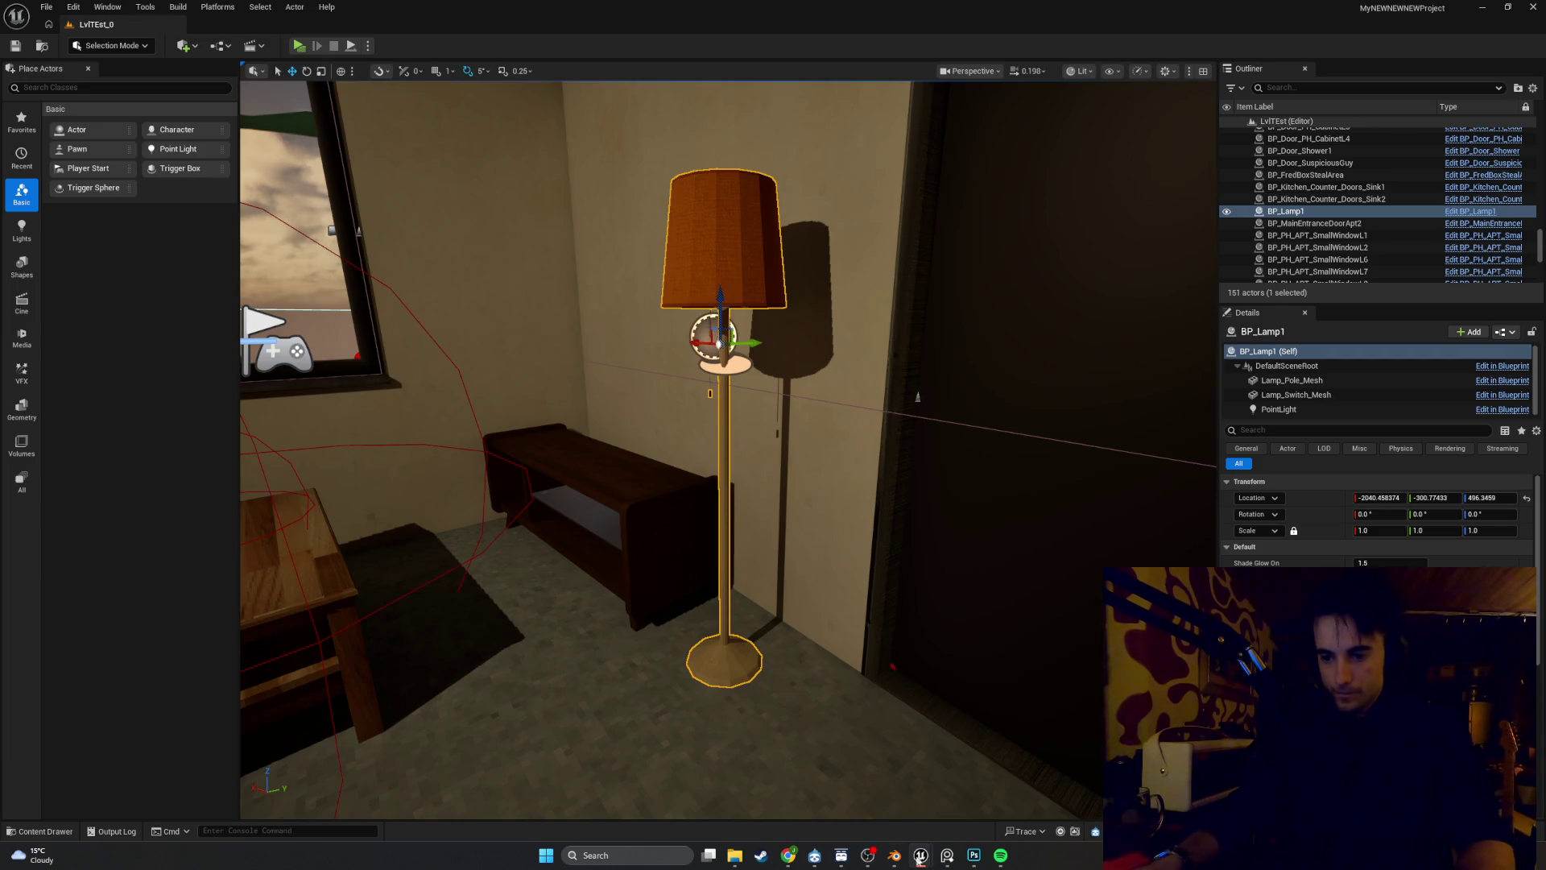
{"action": "mouse_move", "coordinate": [821, 743]}
{"action": "left_mouse_down"}
{"action": "mouse_move", "coordinate": [708, 745]}
{"action": "mouse_move", "coordinate": [846, 741]}
{"action": "mouse_move", "coordinate": [853, 797]}
{"action": "mouse_move", "coordinate": [838, 768]}
{"action": "mouse_move", "coordinate": [724, 765]}
{"action": "mouse_move", "coordinate": [854, 781]}
{"action": "mouse_move", "coordinate": [692, 769]}
{"action": "mouse_move", "coordinate": [821, 743]}
{"action": "left_mouse_up"}
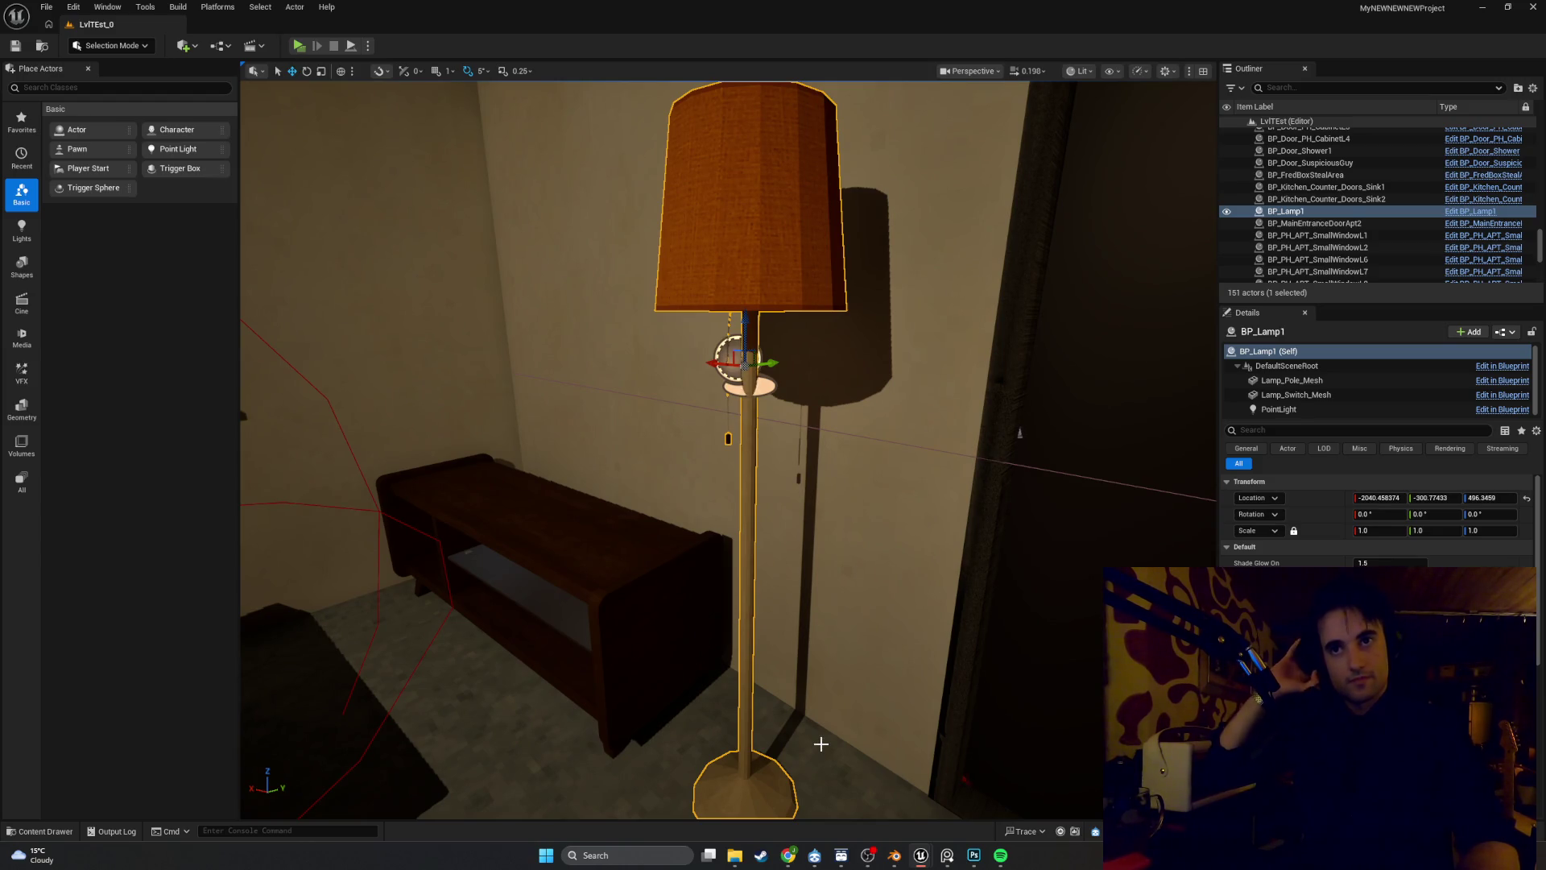
{"action": "mouse_move", "coordinate": [820, 743]}
{"action": "left_mouse_down"}
{"action": "mouse_move", "coordinate": [823, 704]}
{"action": "mouse_move", "coordinate": [823, 745]}
{"action": "mouse_move", "coordinate": [823, 728]}
{"action": "mouse_move", "coordinate": [725, 729]}
{"action": "mouse_move", "coordinate": [854, 720]}
{"action": "mouse_move", "coordinate": [853, 692]}
{"action": "left_mouse_up"}
{"action": "left_click_drag", "start_coordinate": [815, 610], "coordinate": [815, 636]}
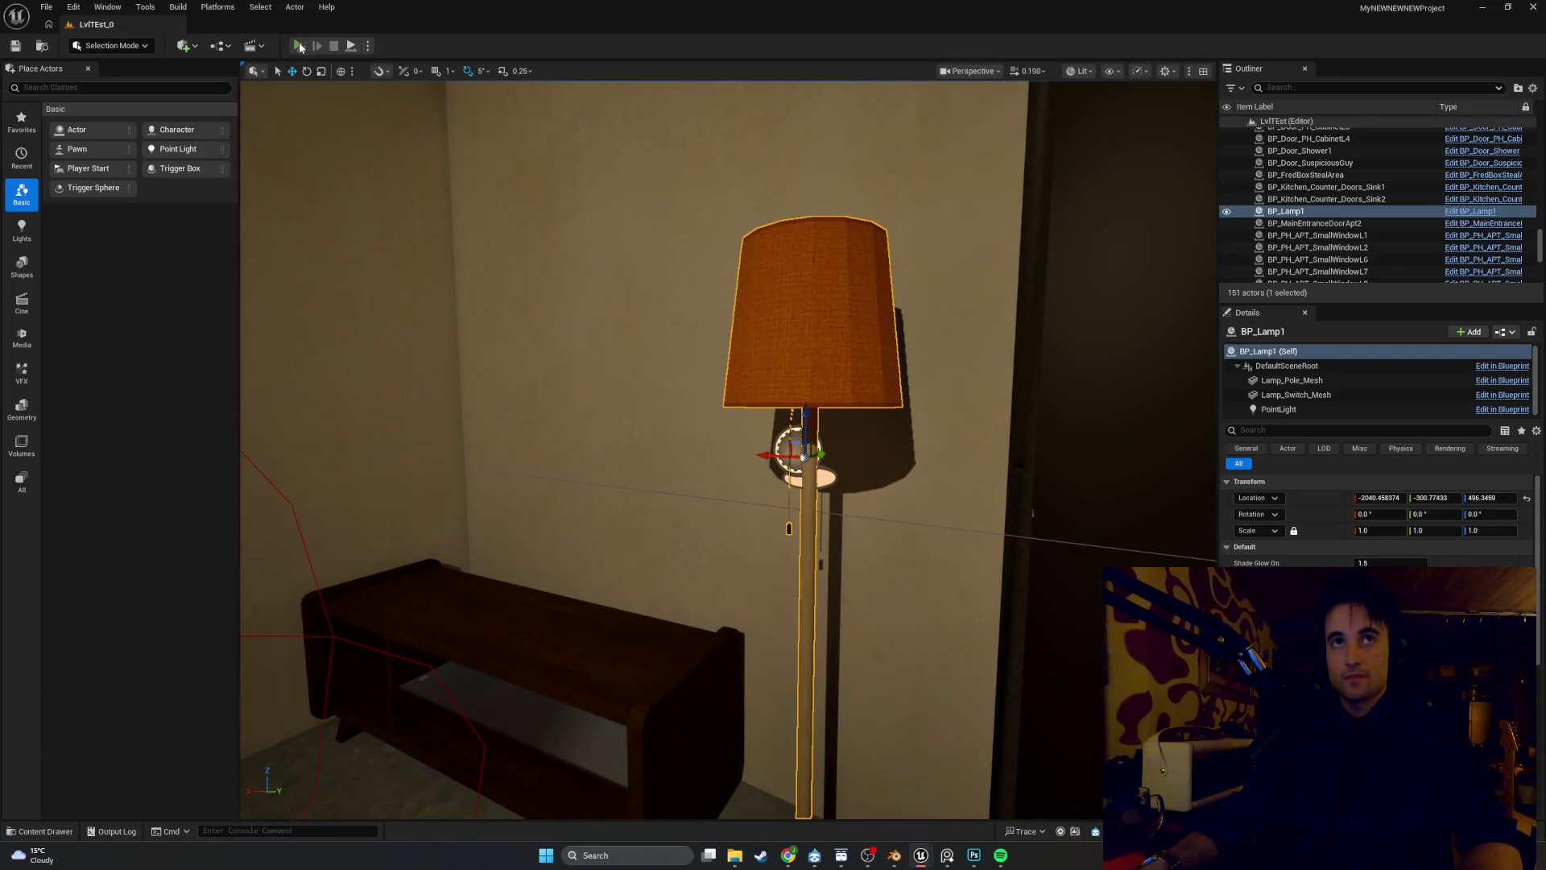
Play-test the level, walking around the apartment up to the floor lamp, then exit back to the editor
{"action": "left_click", "coordinate": [300, 46]}
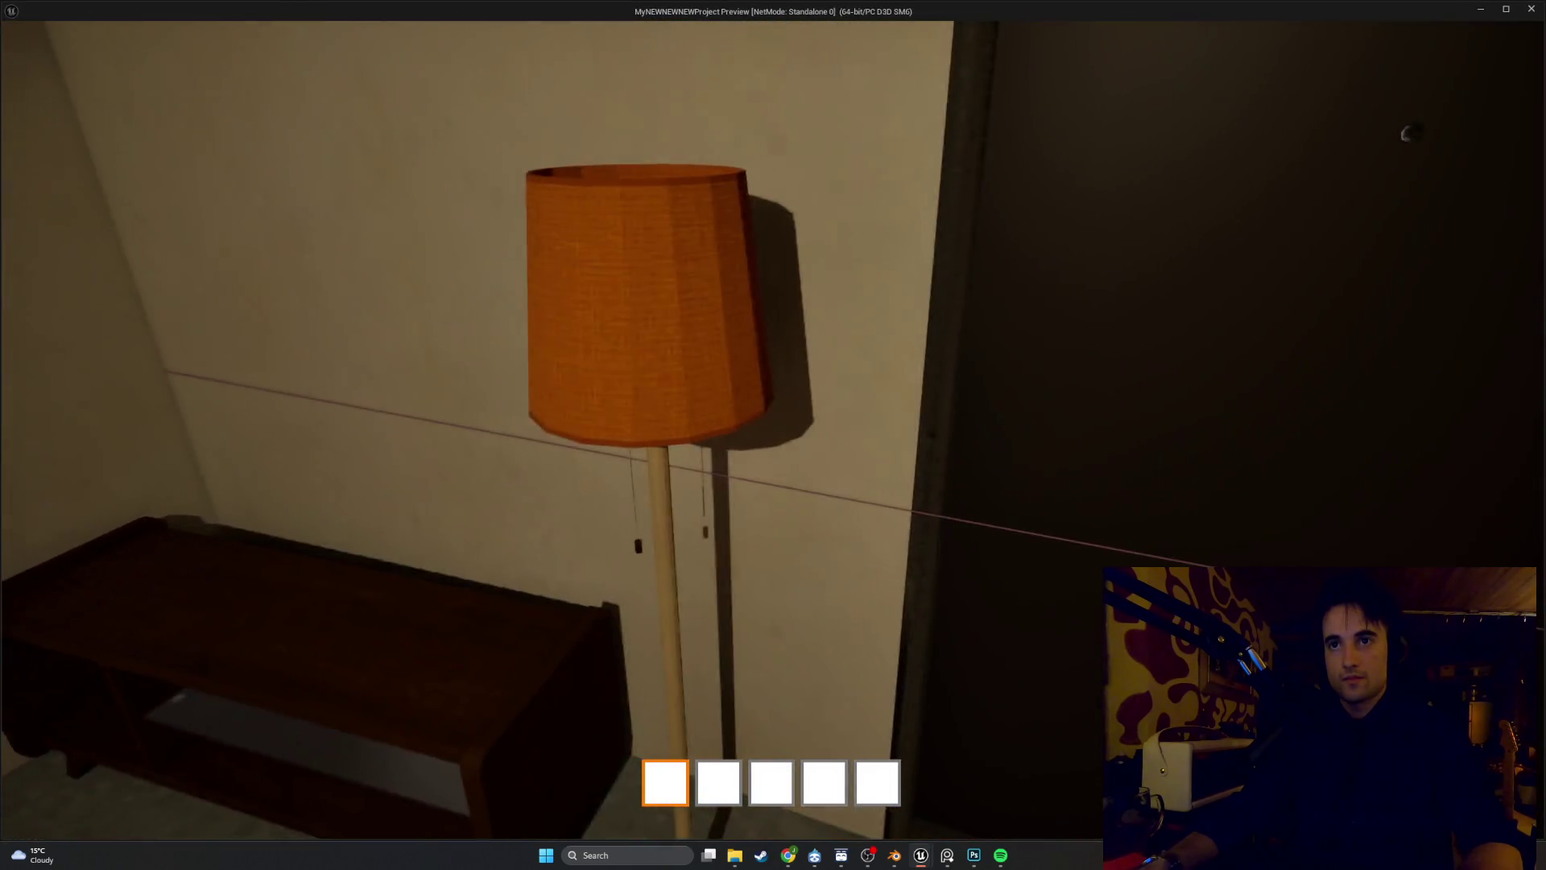
{"action": "key", "text": "s"}
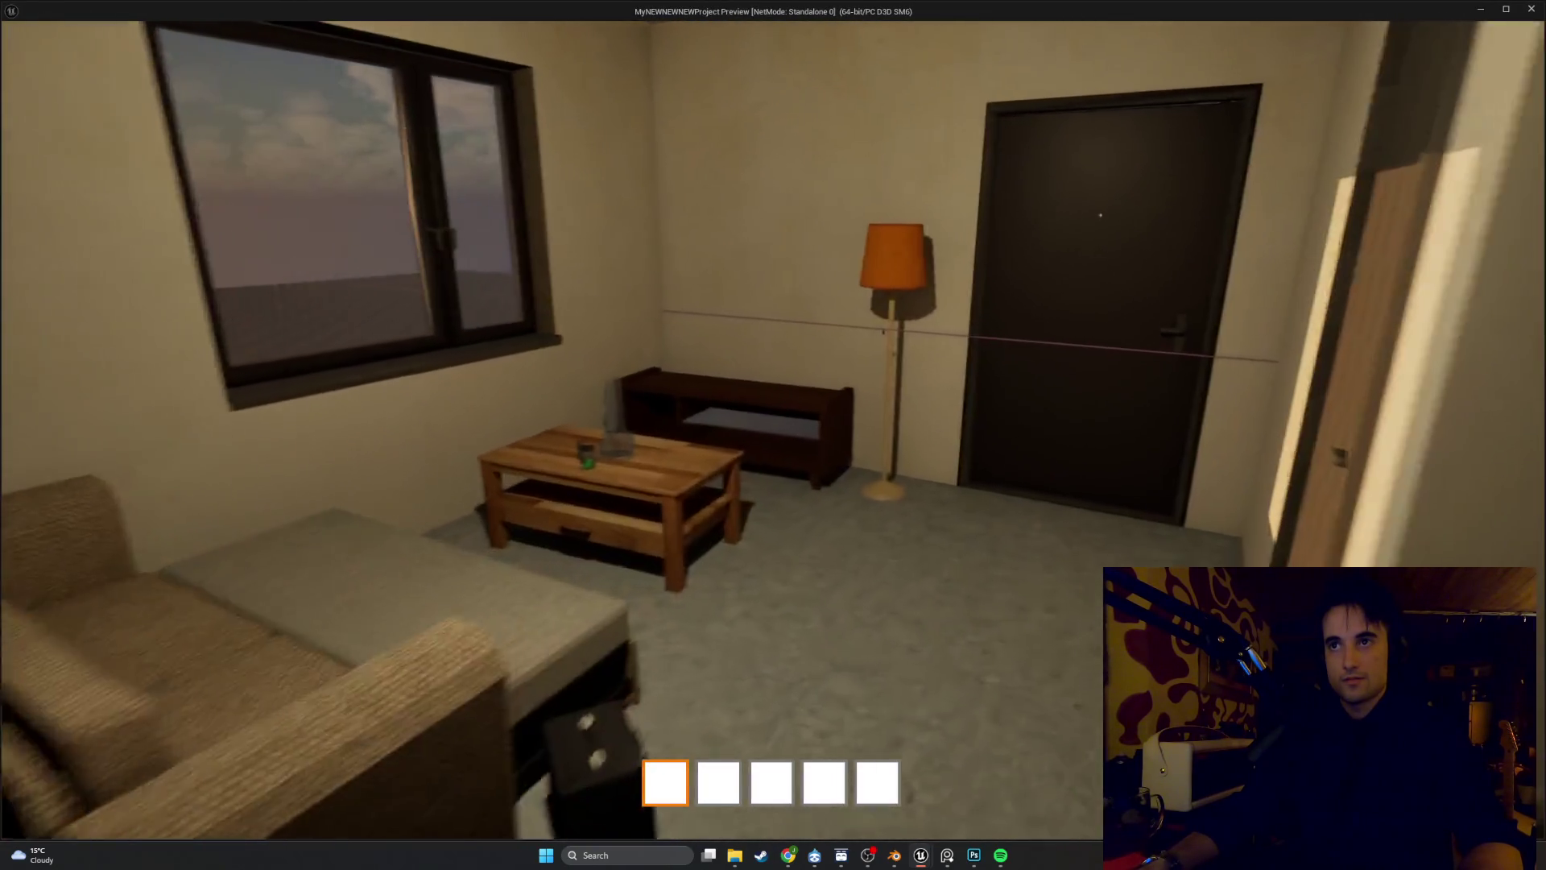
{"action": "key", "text": "w"}
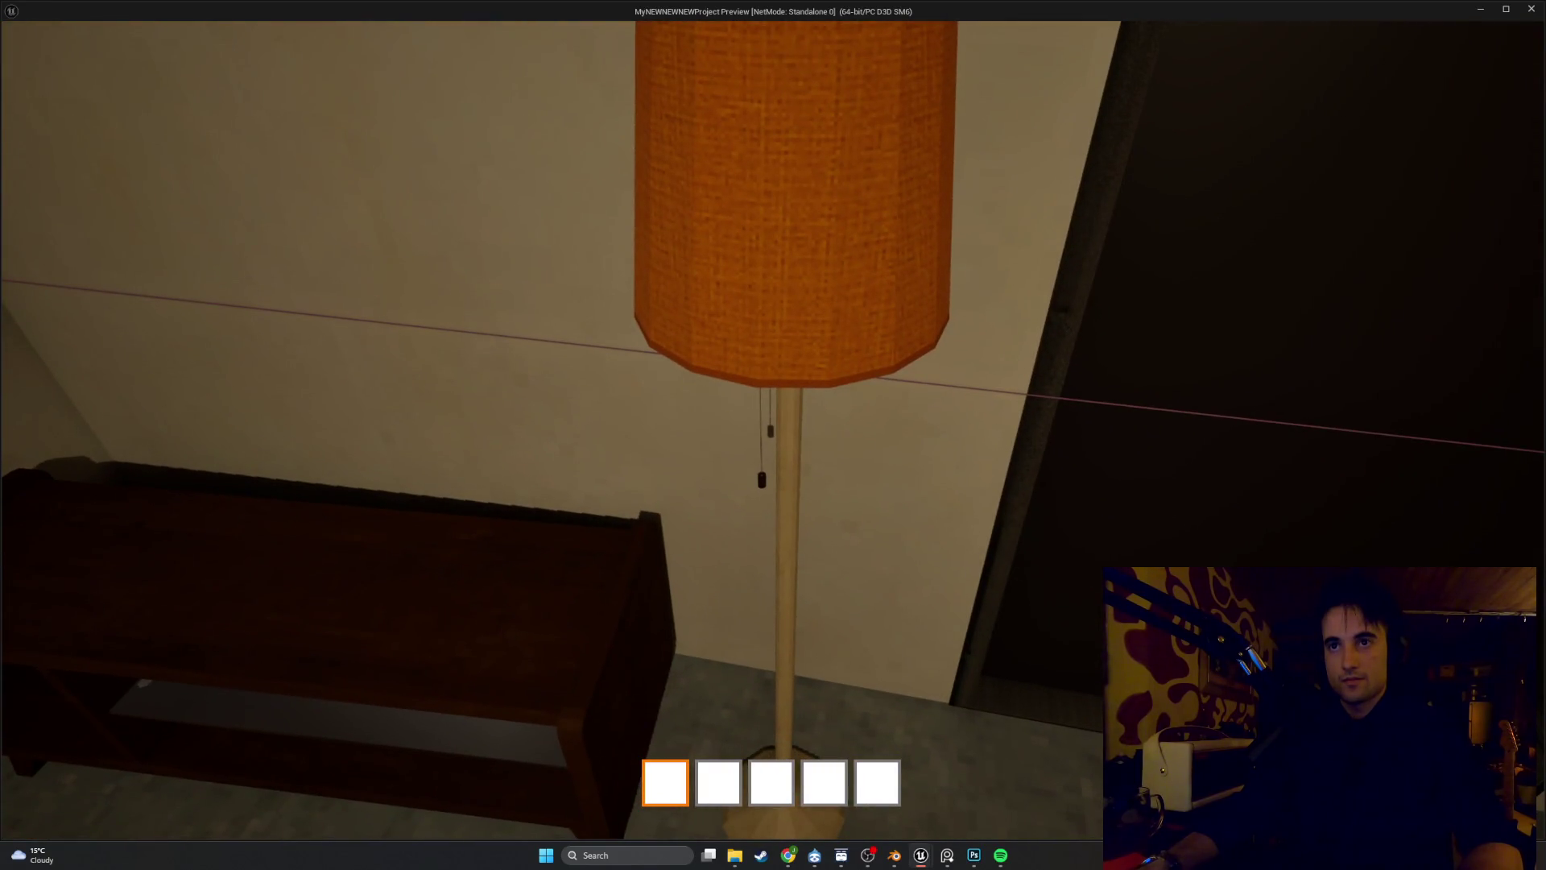
{"action": "key", "text": "s"}
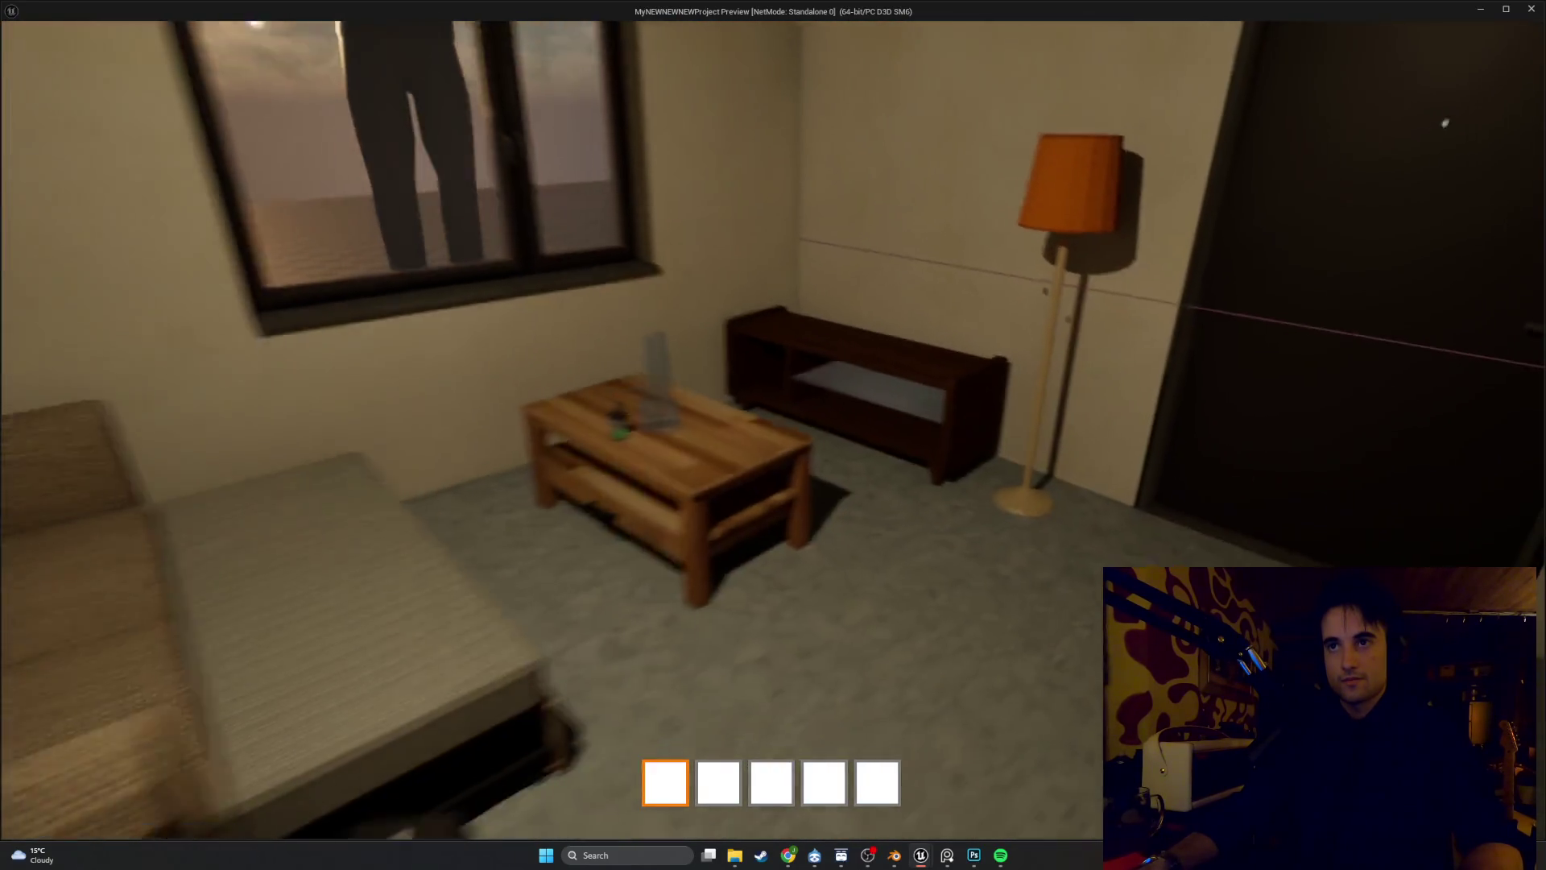
{"action": "key", "text": "w"}
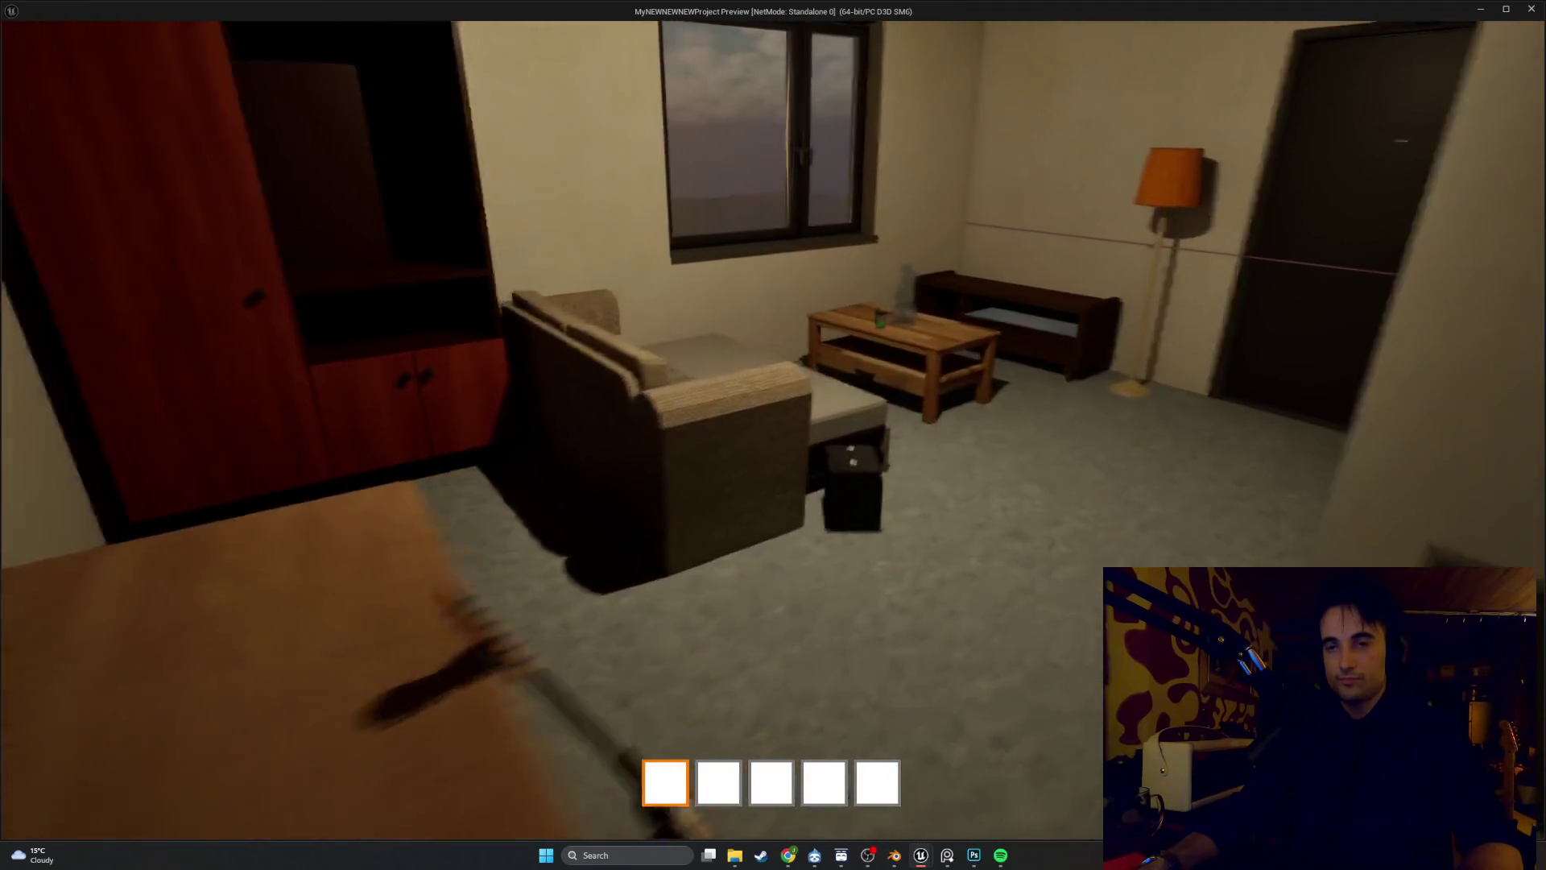
{"action": "key", "text": "s"}
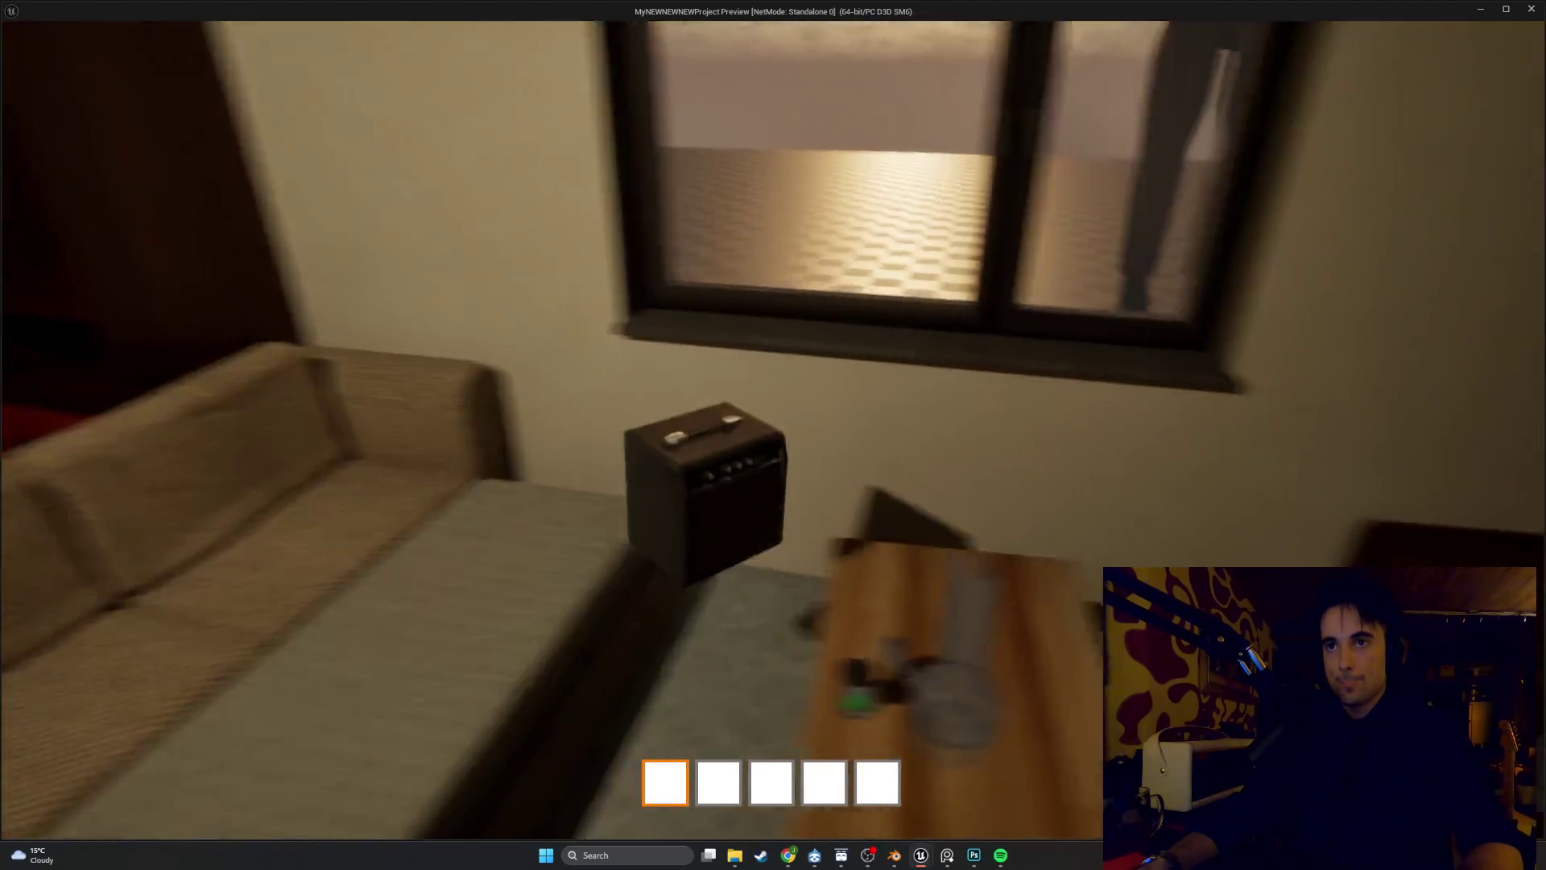
{"action": "key", "text": "w"}
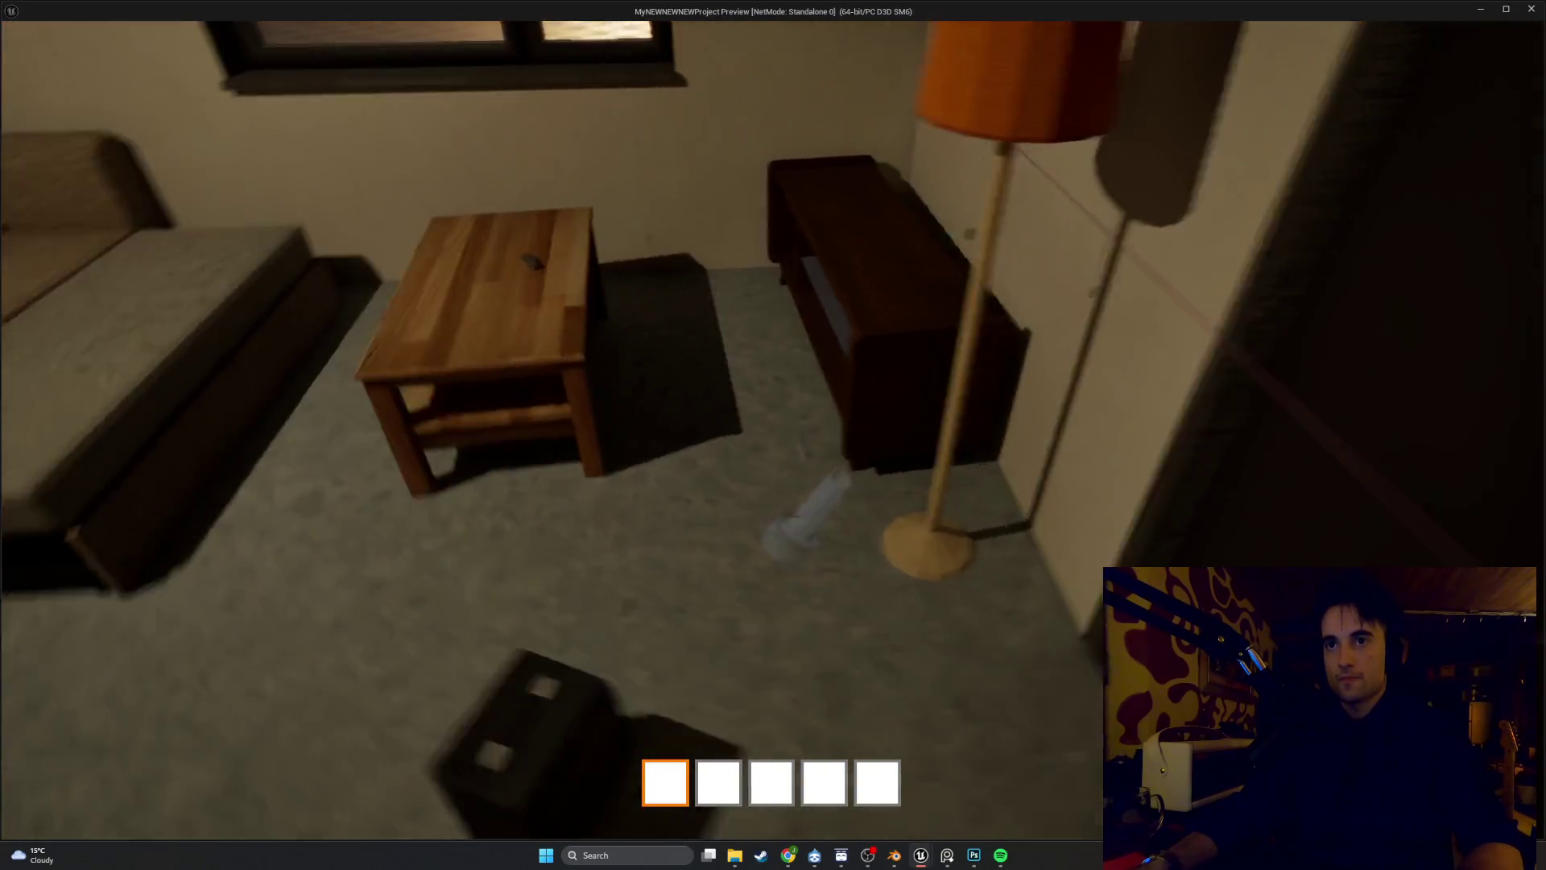
{"action": "key", "text": "w"}
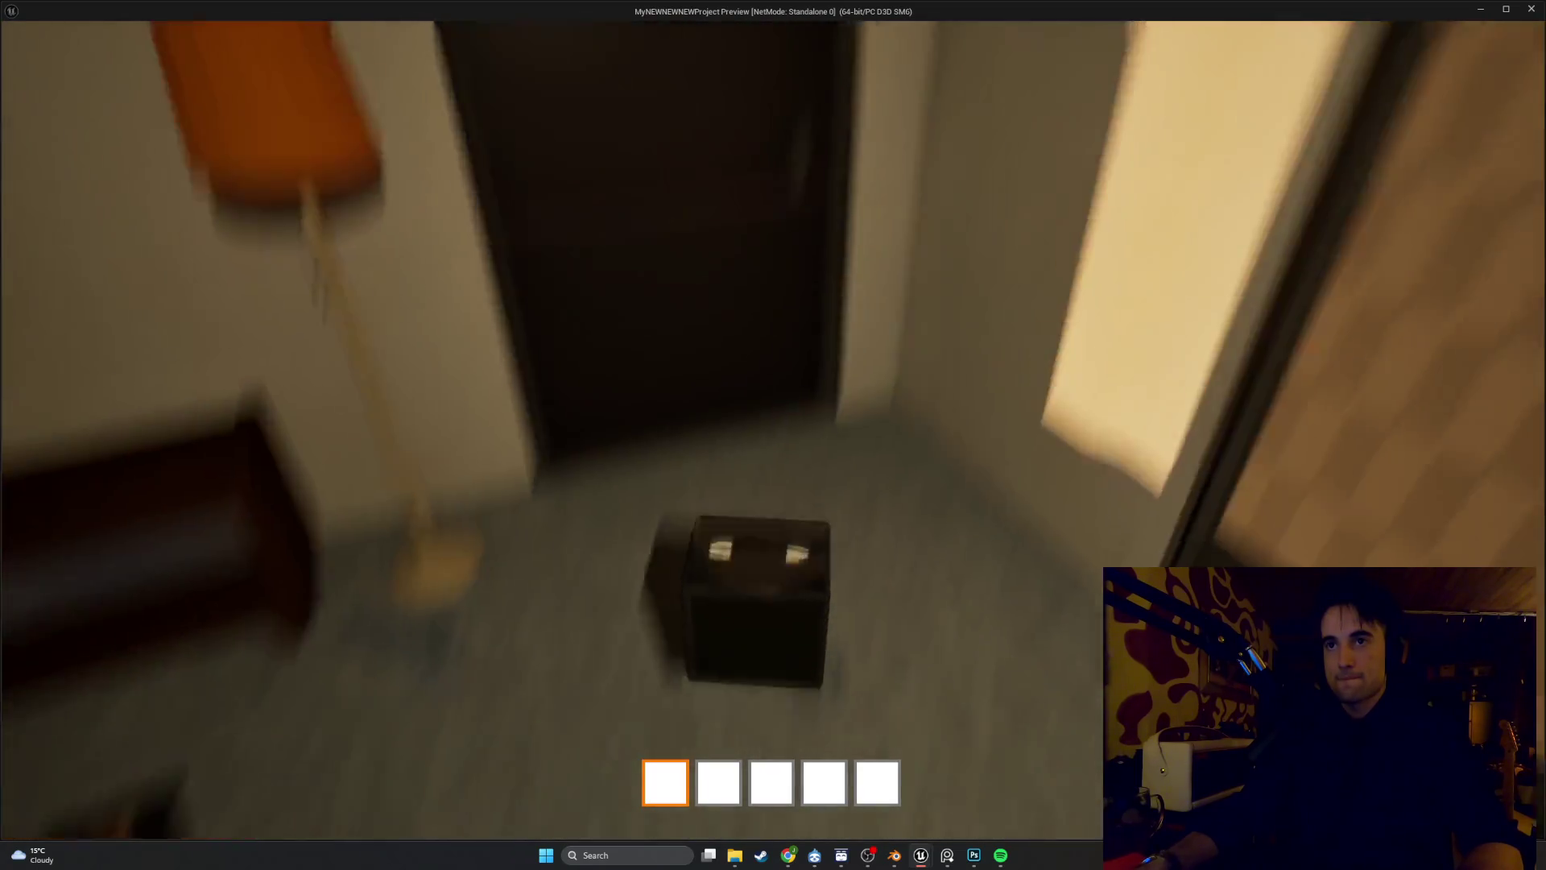
{"action": "key", "text": "w"}
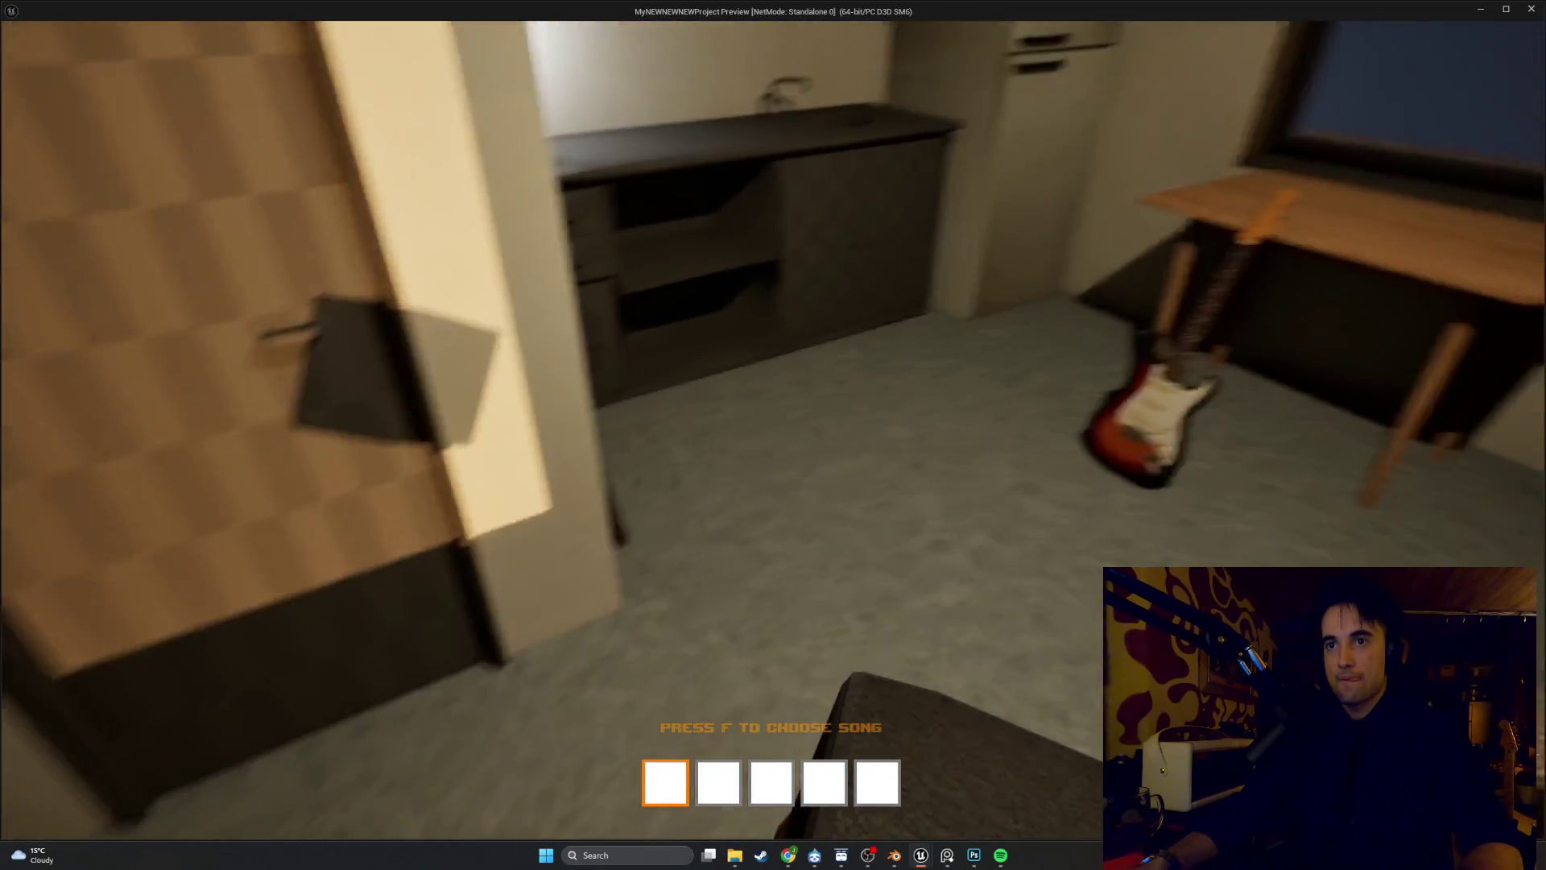
{"action": "key", "text": "w"}
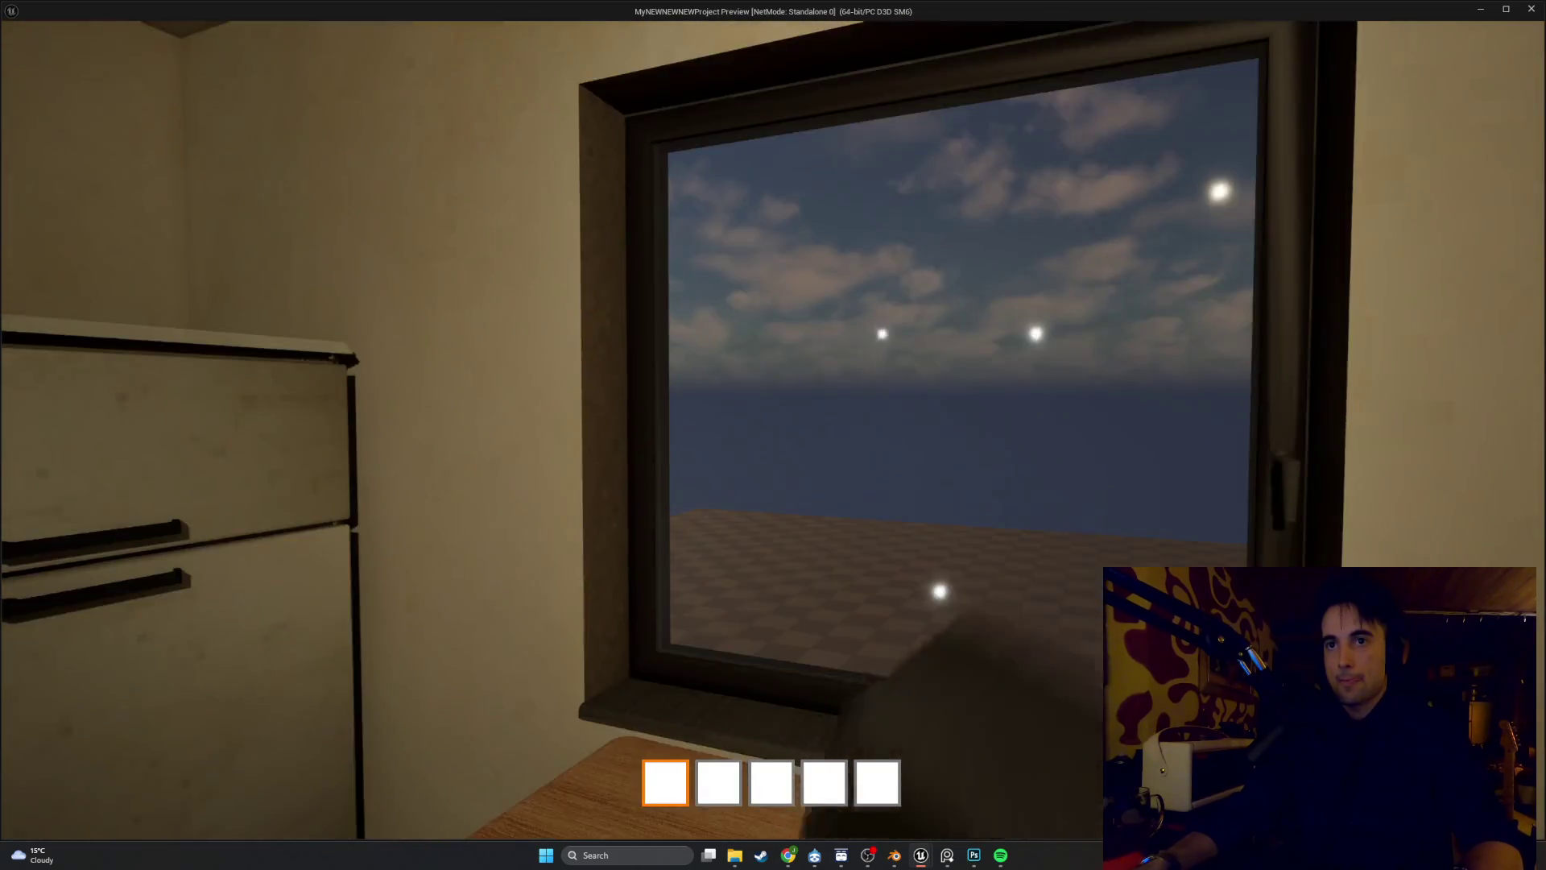
{"action": "key", "text": "w"}
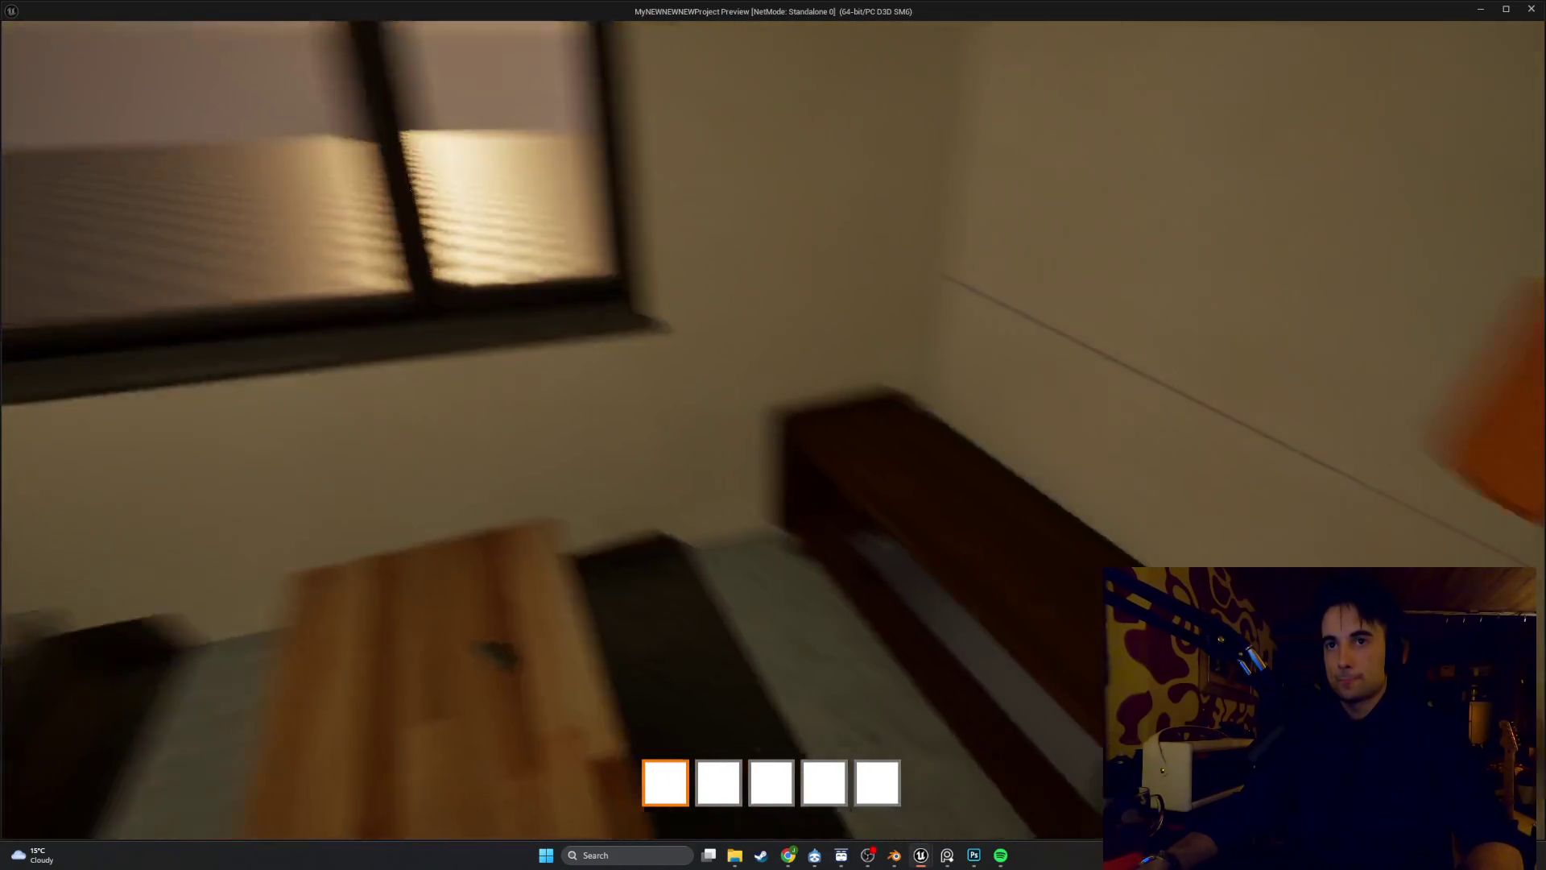
{"action": "key", "text": "w"}
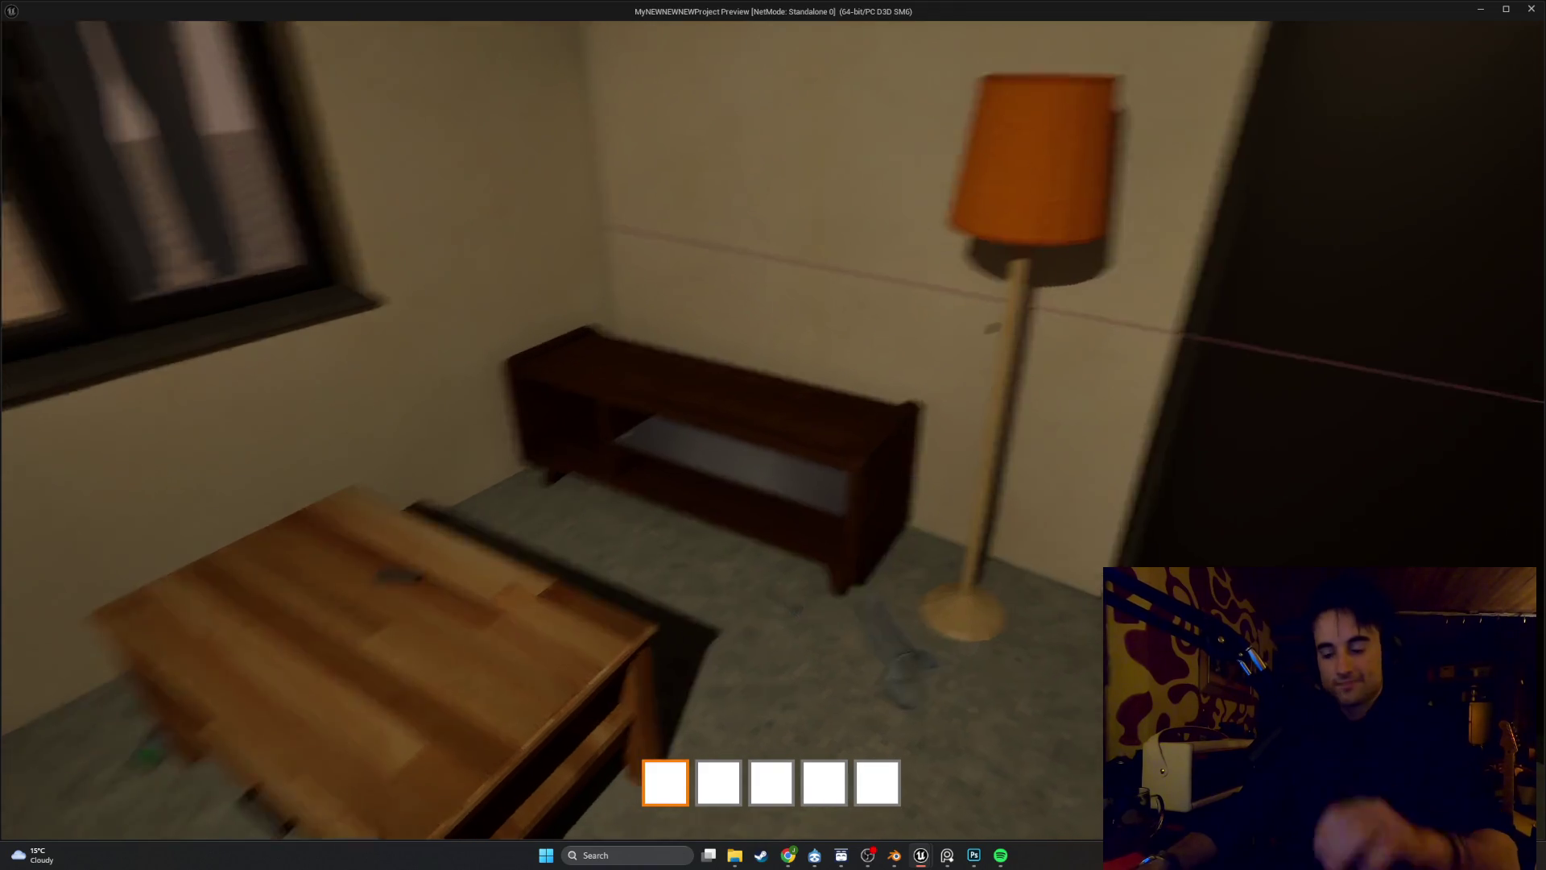
{"action": "key", "text": "w"}
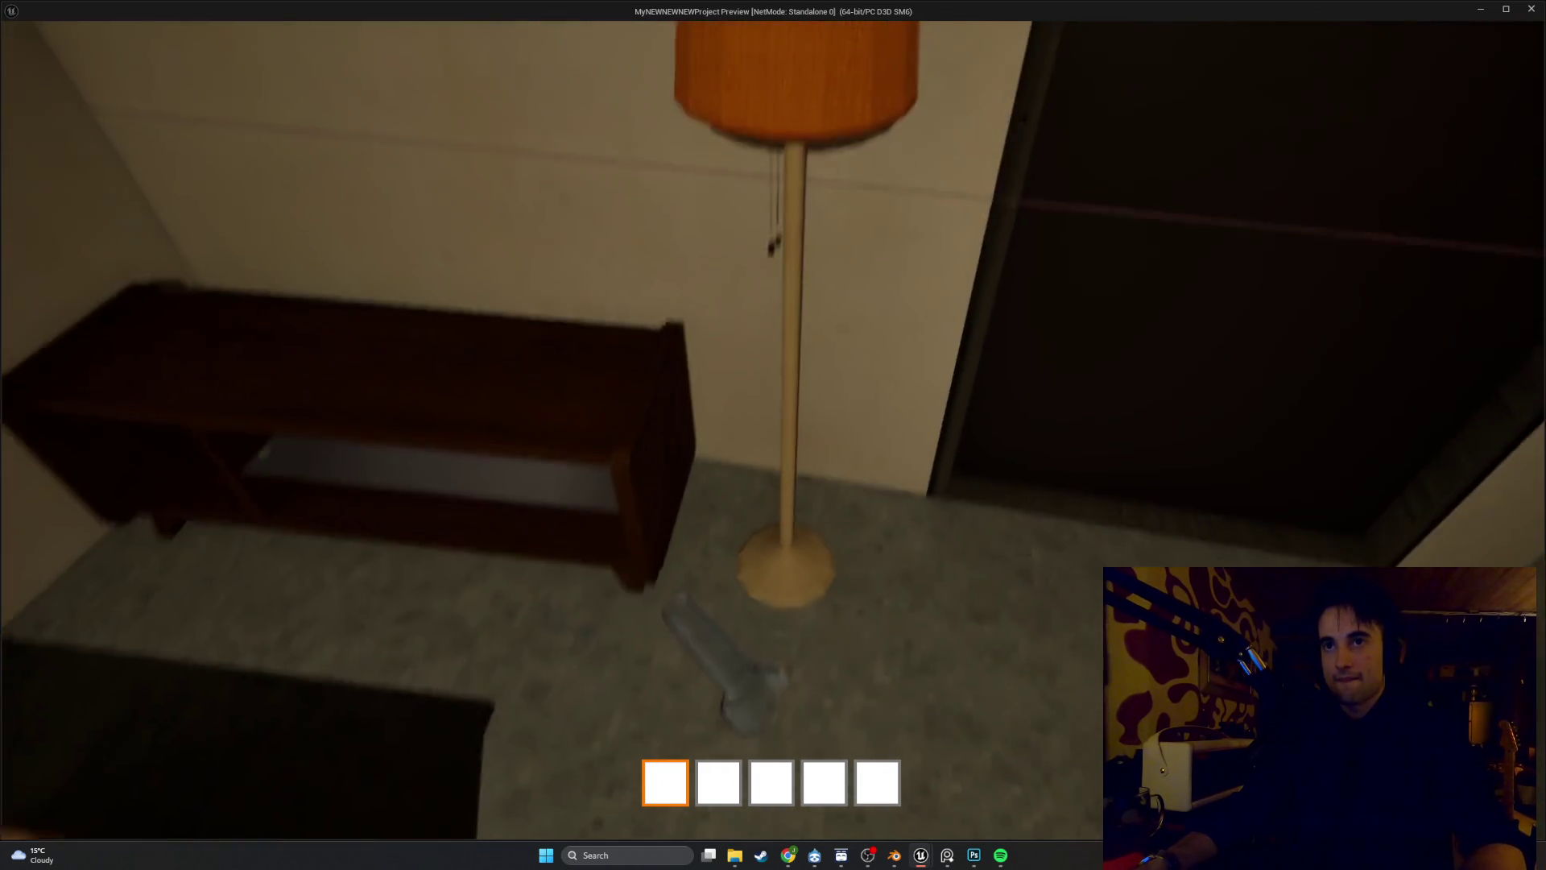
{"action": "key", "text": "s"}
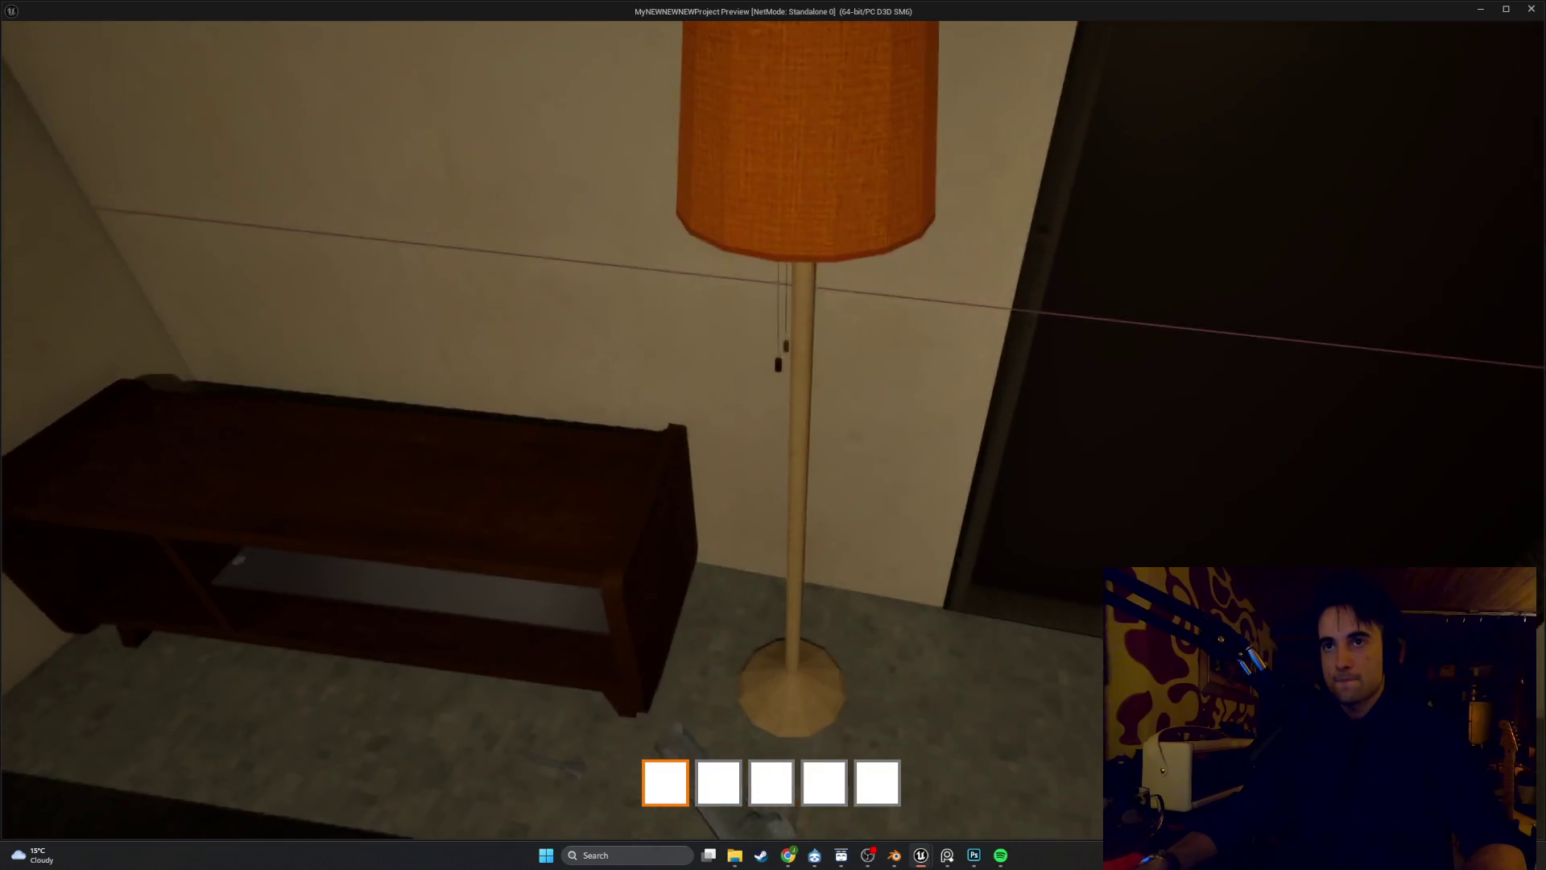
{"action": "key", "text": "Escape"}
Open BP_FirstPersonCharacter from Content/FirstPerson/Blueprints in the Content Drawer
{"action": "mouse_move", "coordinate": [924, 842]}
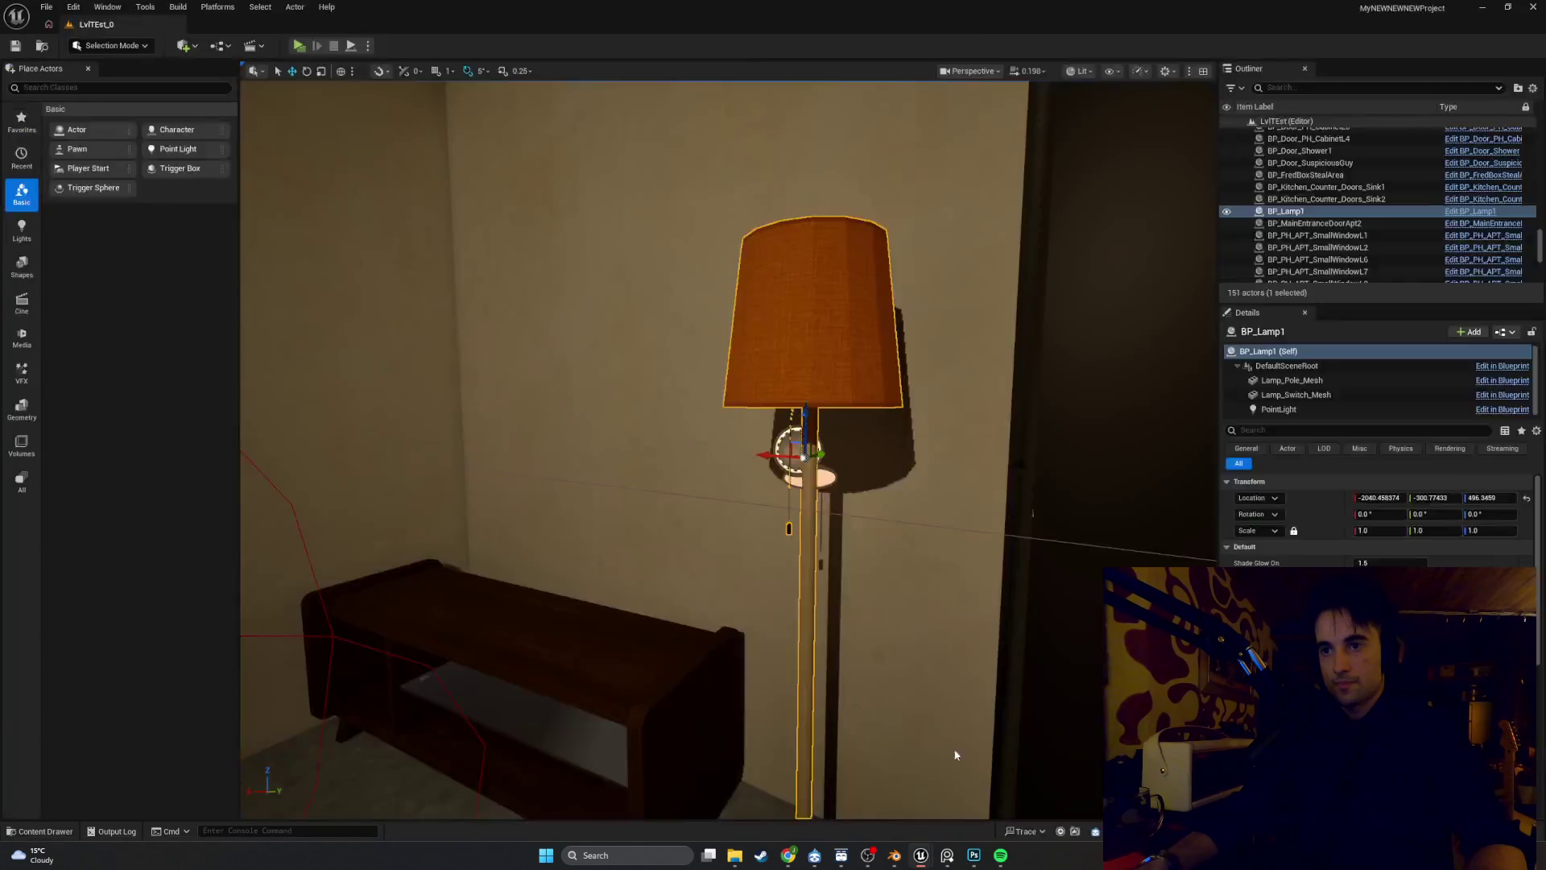
{"action": "left_click", "coordinate": [952, 749]}
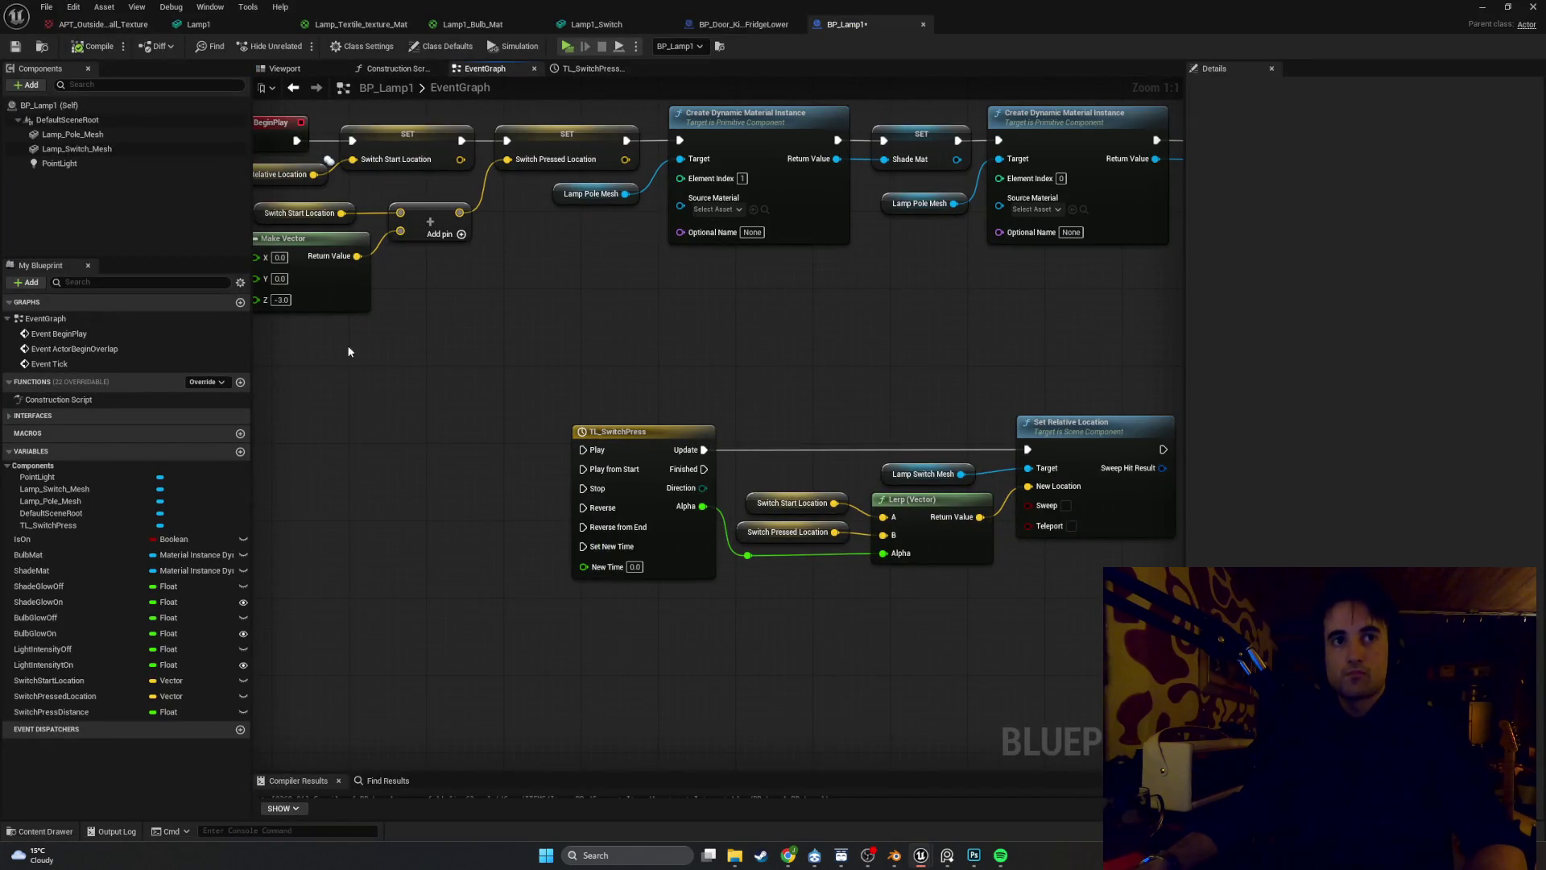
{"action": "key", "text": "ctrl+space"}
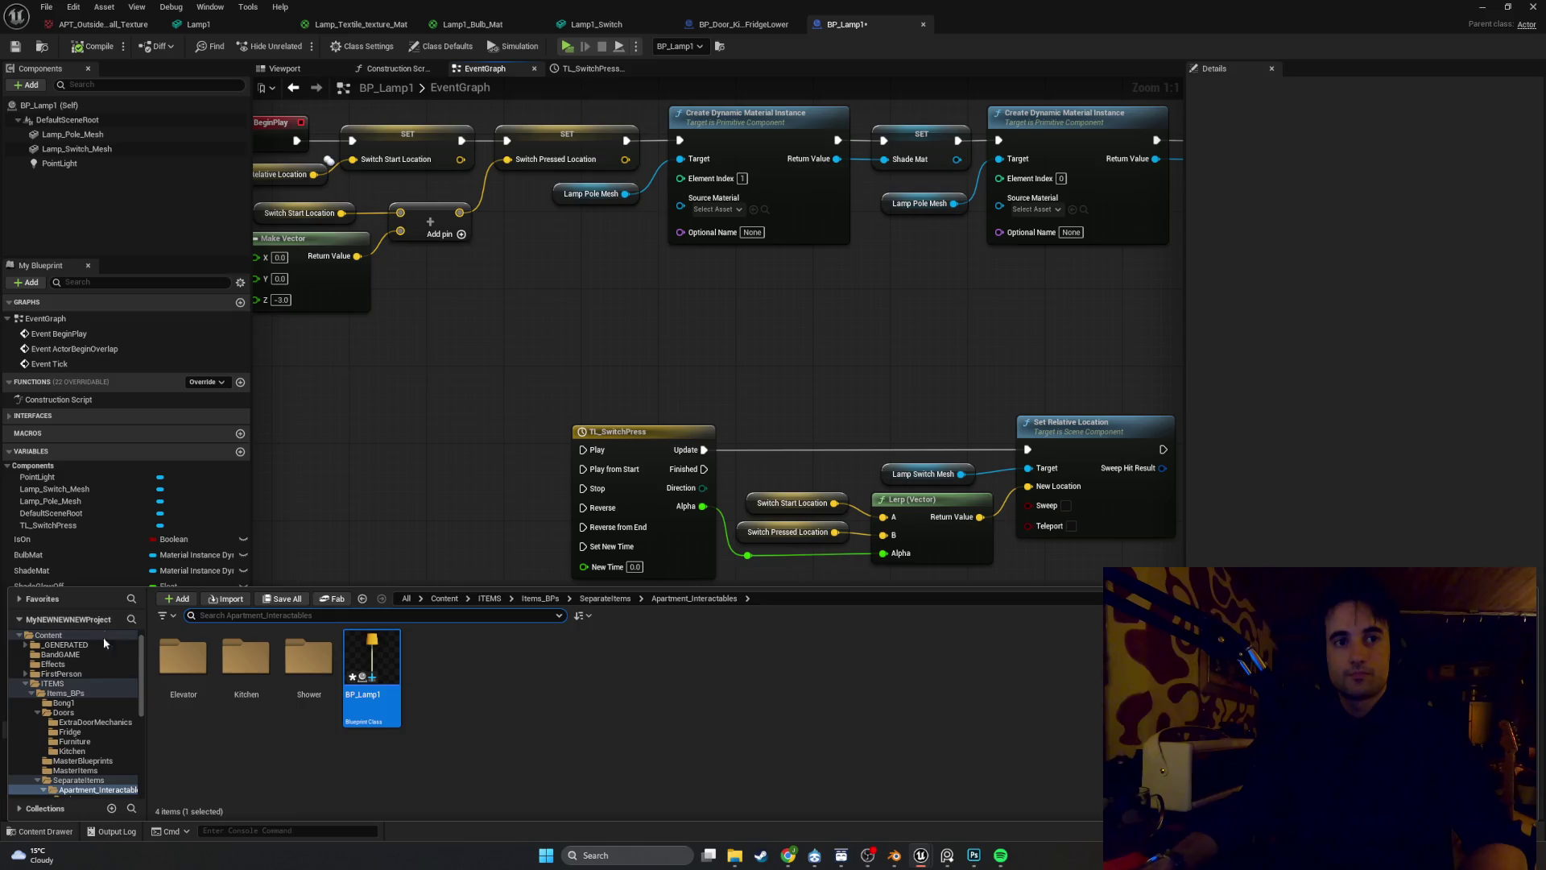
{"action": "scroll", "coordinate": [58, 693], "scroll_direction": "up", "scroll_amount": 1}
{"action": "left_click", "coordinate": [64, 685]}
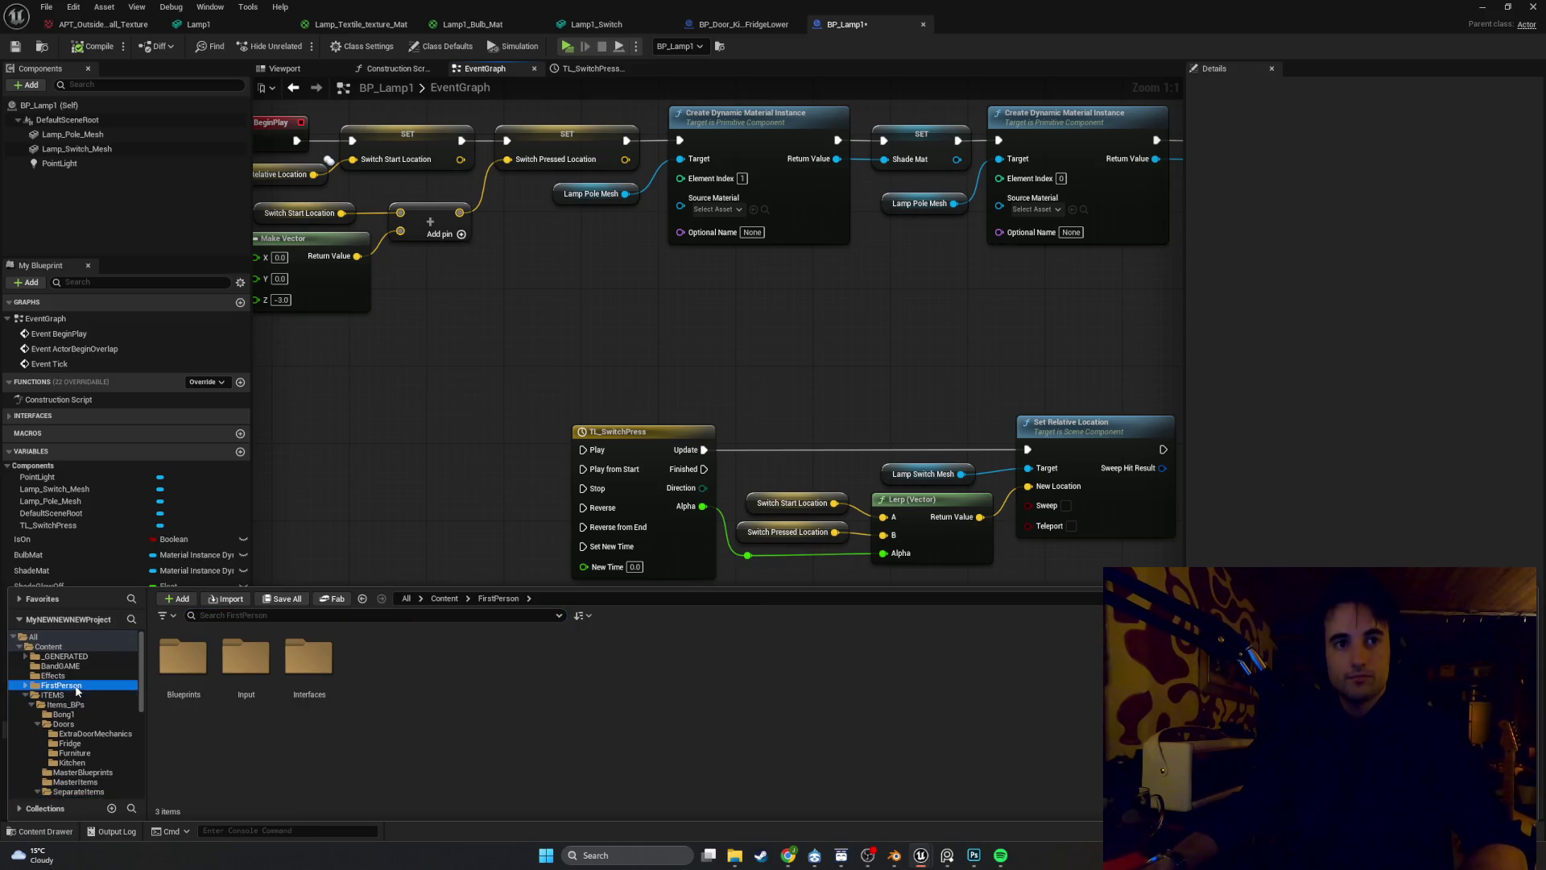
{"action": "double_click", "coordinate": [193, 667]}
{"action": "left_click", "coordinate": [373, 661]}
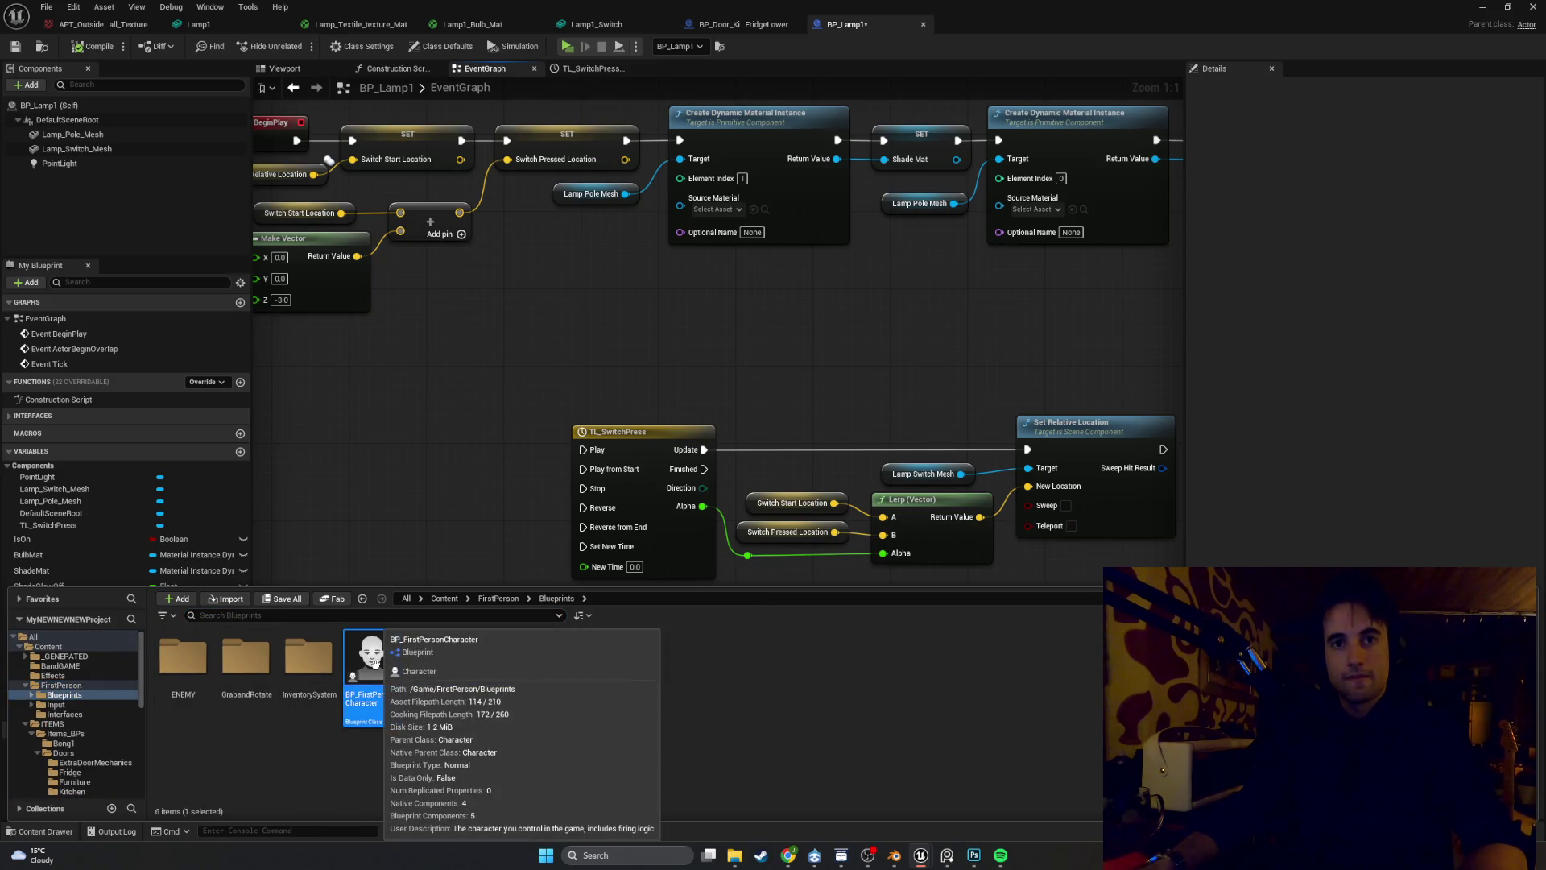
{"action": "double_click", "coordinate": [374, 657]}
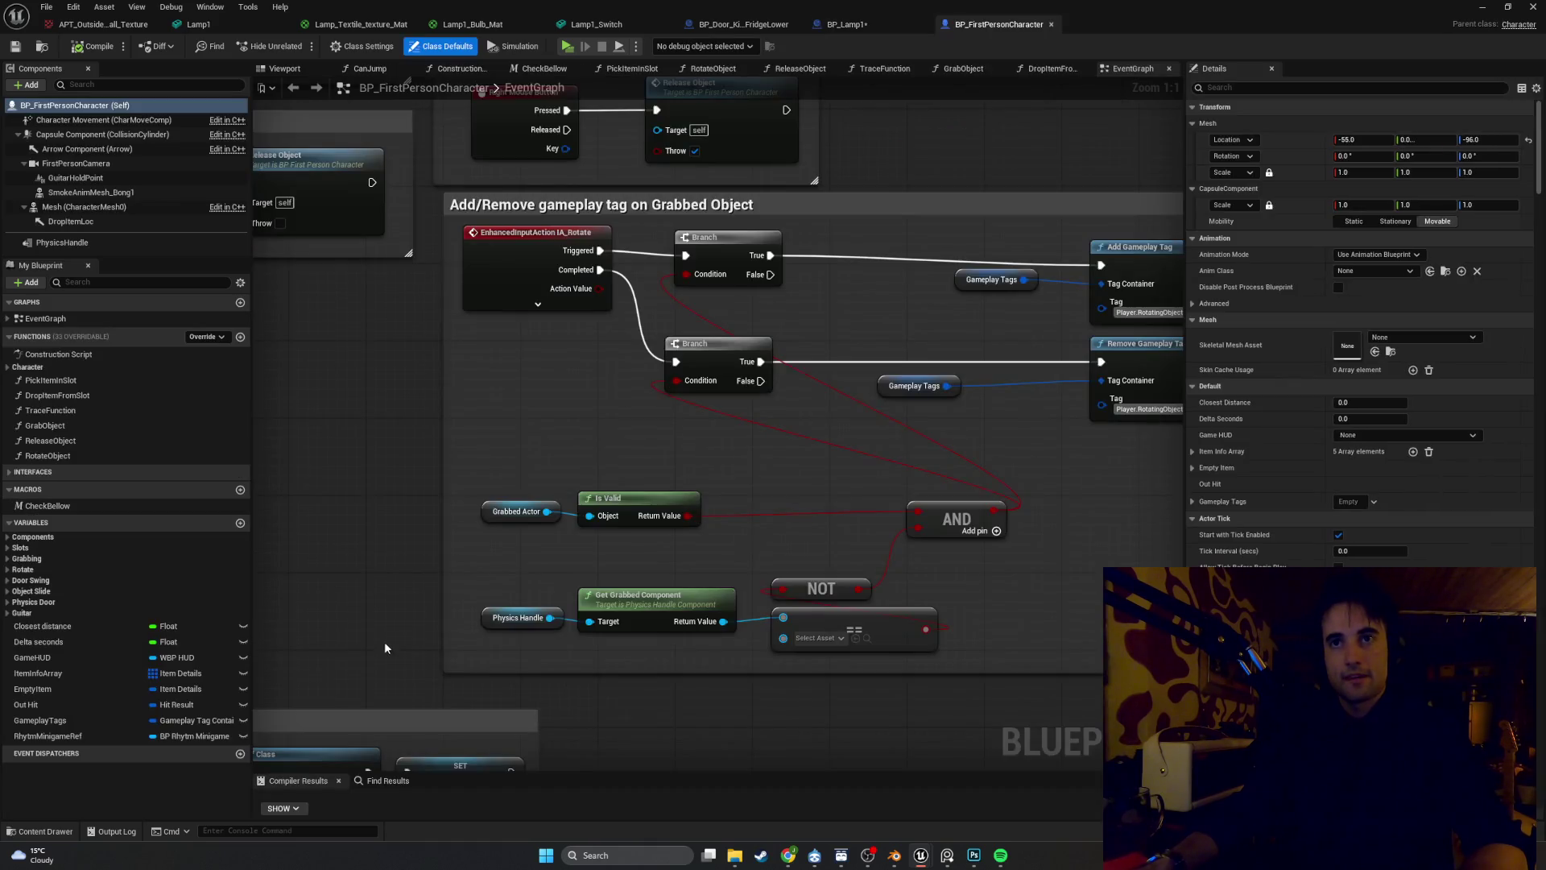
Examine the E Interact logic and its Interact interface call, then return to BP_Lamp1
{"action": "scroll", "coordinate": [668, 431], "scroll_direction": "down", "scroll_amount": 4}
{"action": "mouse_move", "coordinate": [683, 480]}
{"action": "left_mouse_down"}
{"action": "mouse_move", "coordinate": [601, 242]}
{"action": "mouse_move", "coordinate": [541, 165]}
{"action": "left_mouse_up"}
{"action": "scroll", "coordinate": [451, 362], "scroll_direction": "up", "scroll_amount": 5}
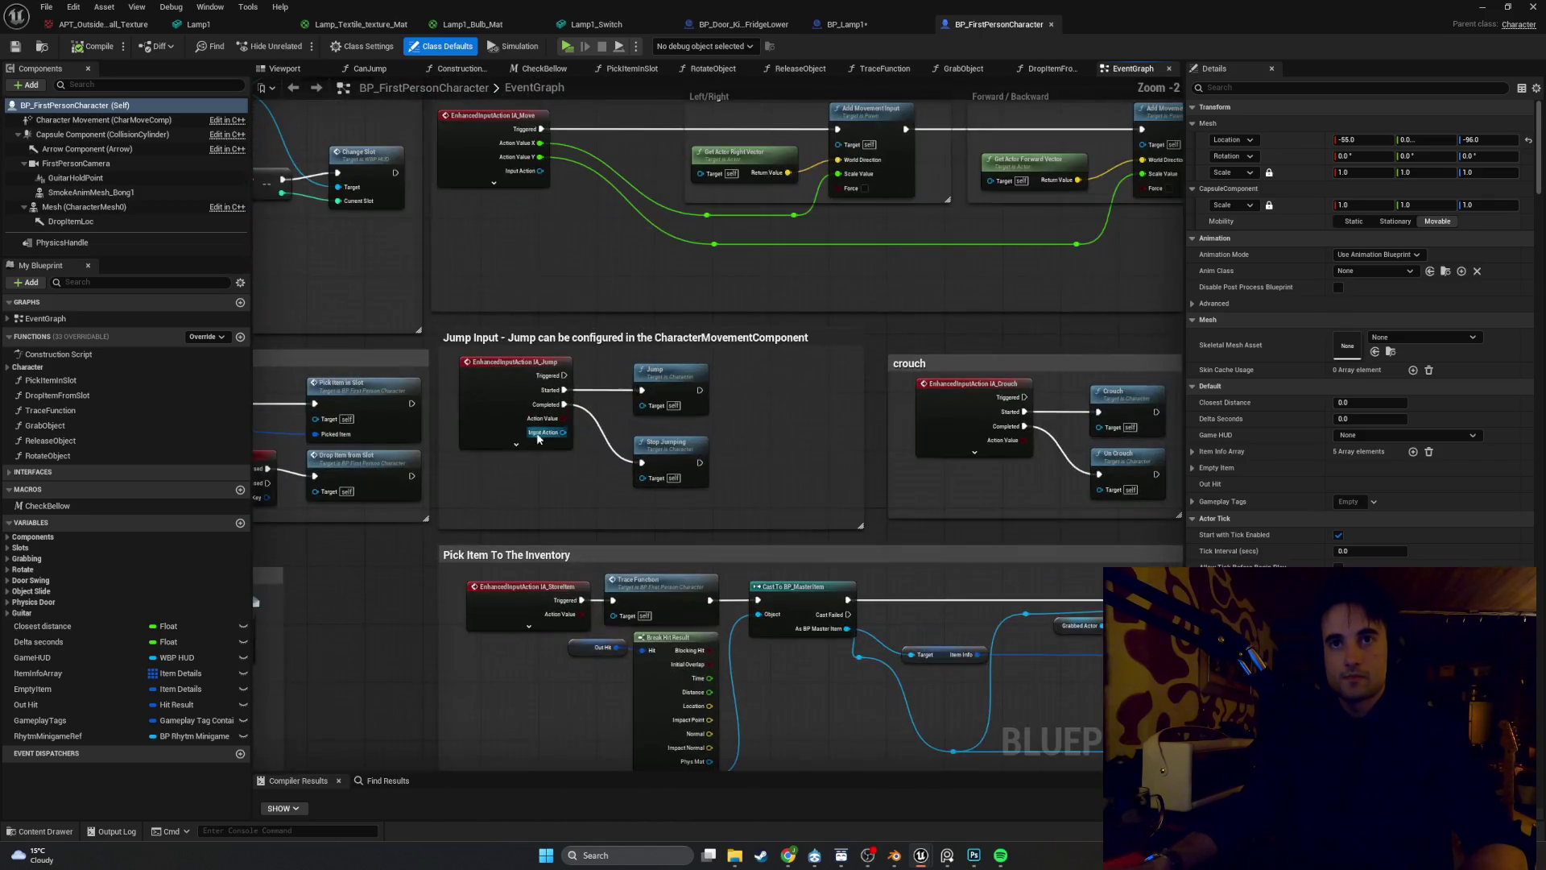
{"action": "mouse_move", "coordinate": [560, 516]}
{"action": "left_mouse_down"}
{"action": "mouse_move", "coordinate": [806, 318]}
{"action": "mouse_move", "coordinate": [897, 319]}
{"action": "left_mouse_up"}
{"action": "scroll", "coordinate": [806, 318], "scroll_direction": "down", "scroll_amount": 1}
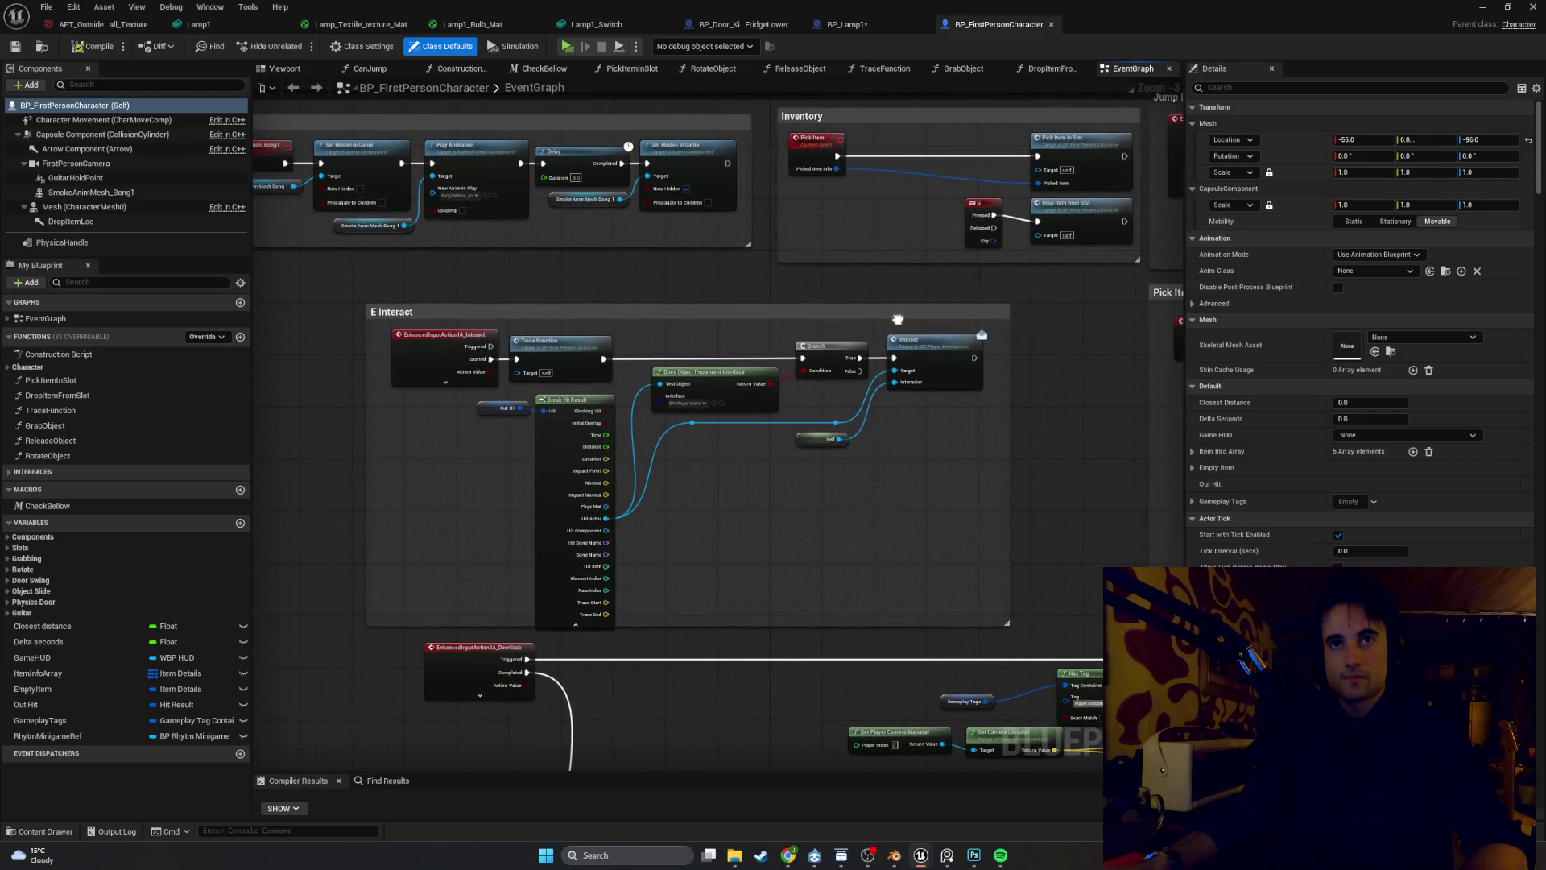
{"action": "scroll", "coordinate": [499, 354], "scroll_direction": "up", "scroll_amount": 4}
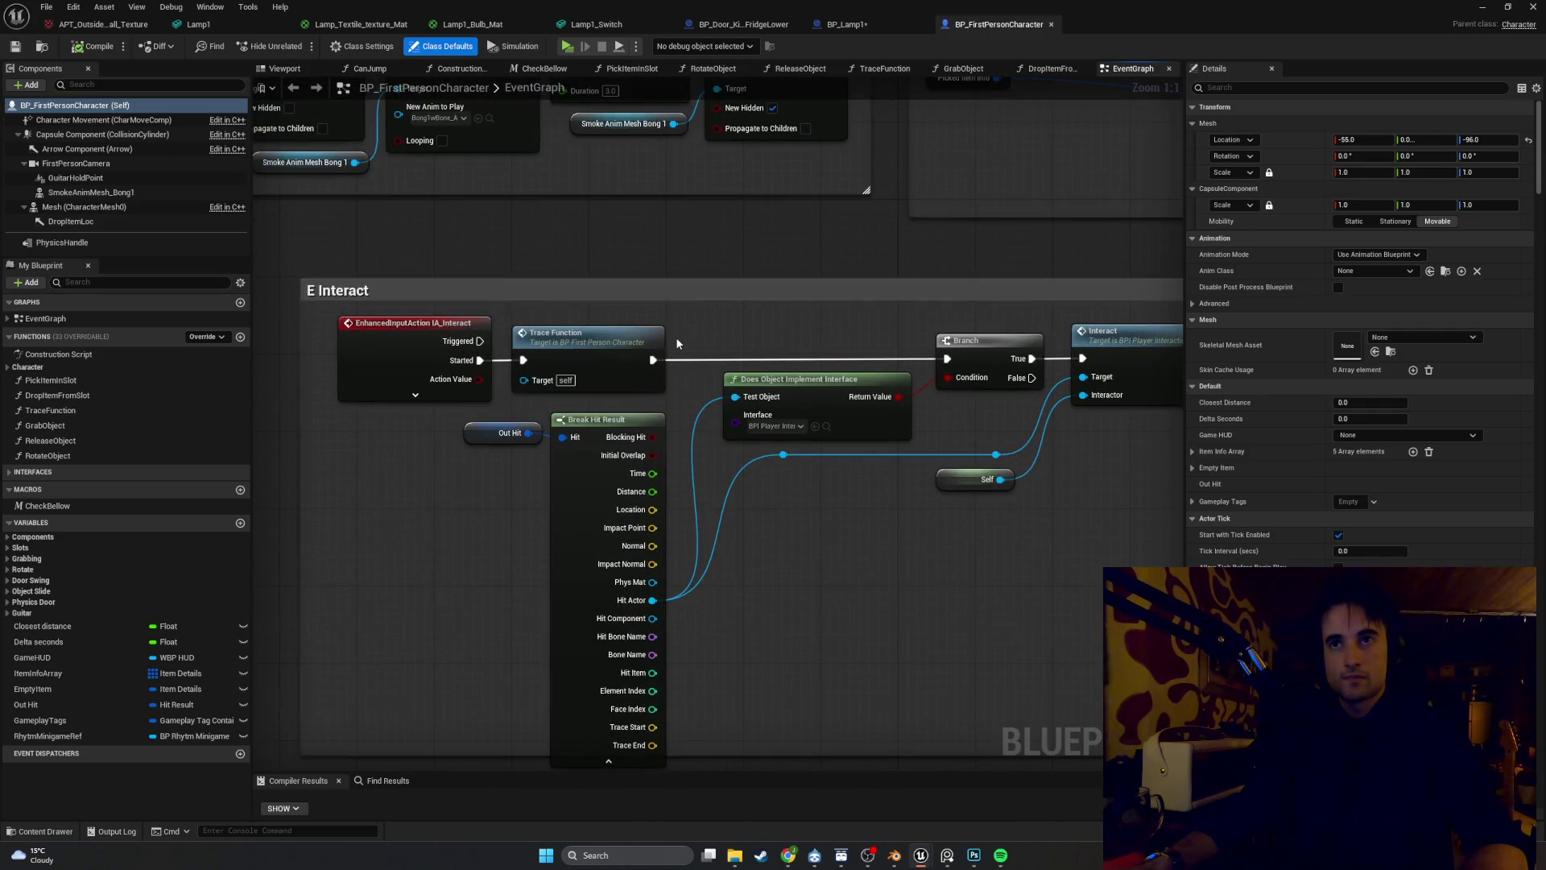
{"action": "left_click_drag", "start_coordinate": [676, 343], "coordinate": [546, 329]}
{"action": "left_click", "coordinate": [964, 323]}
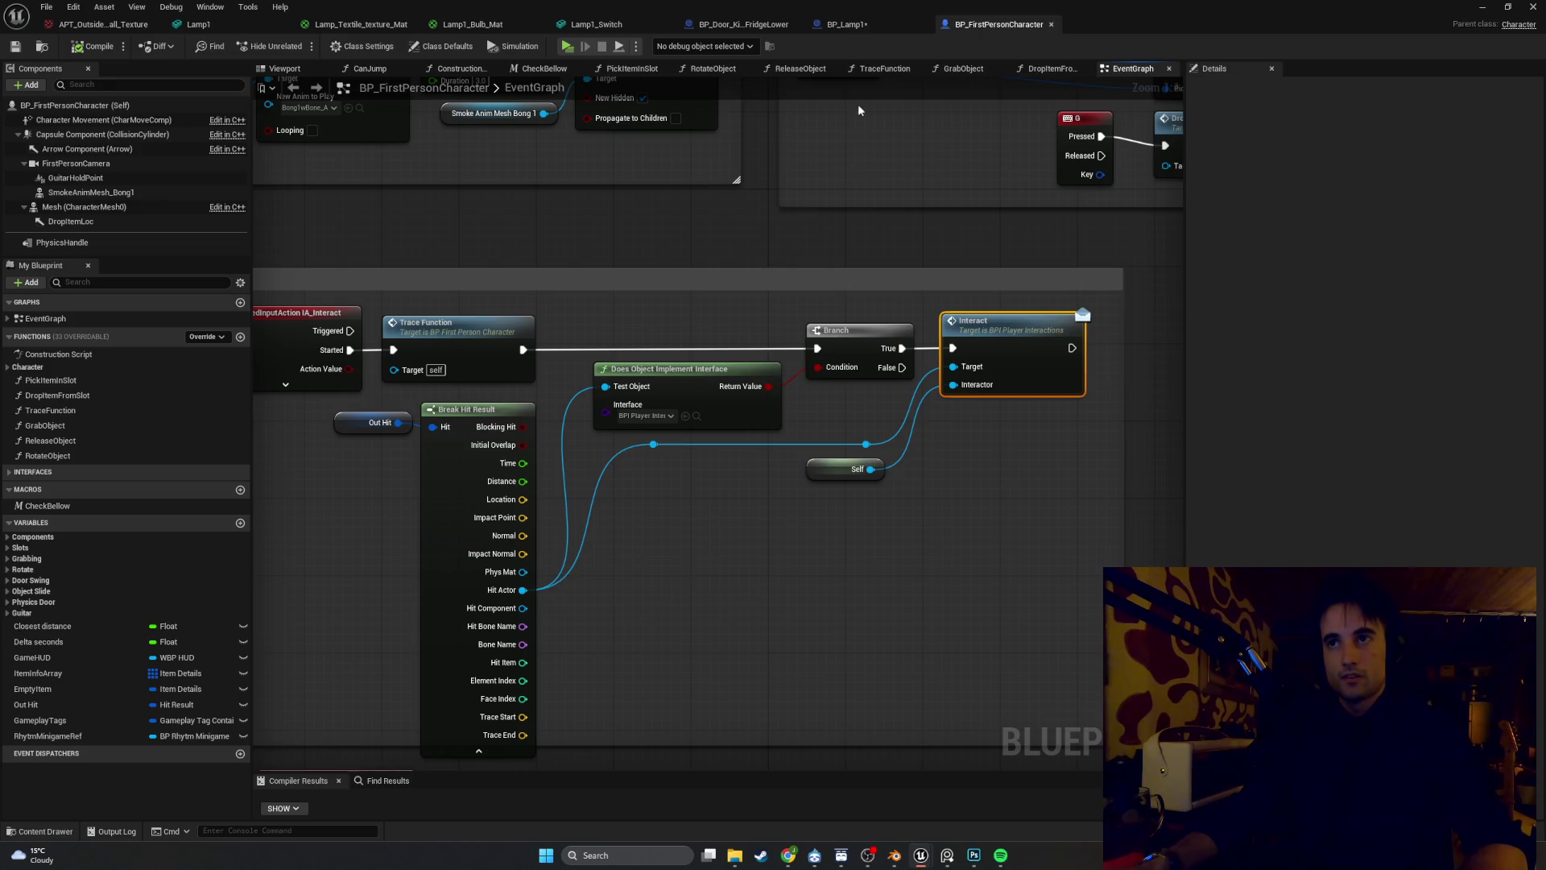
{"action": "left_click", "coordinate": [857, 28]}
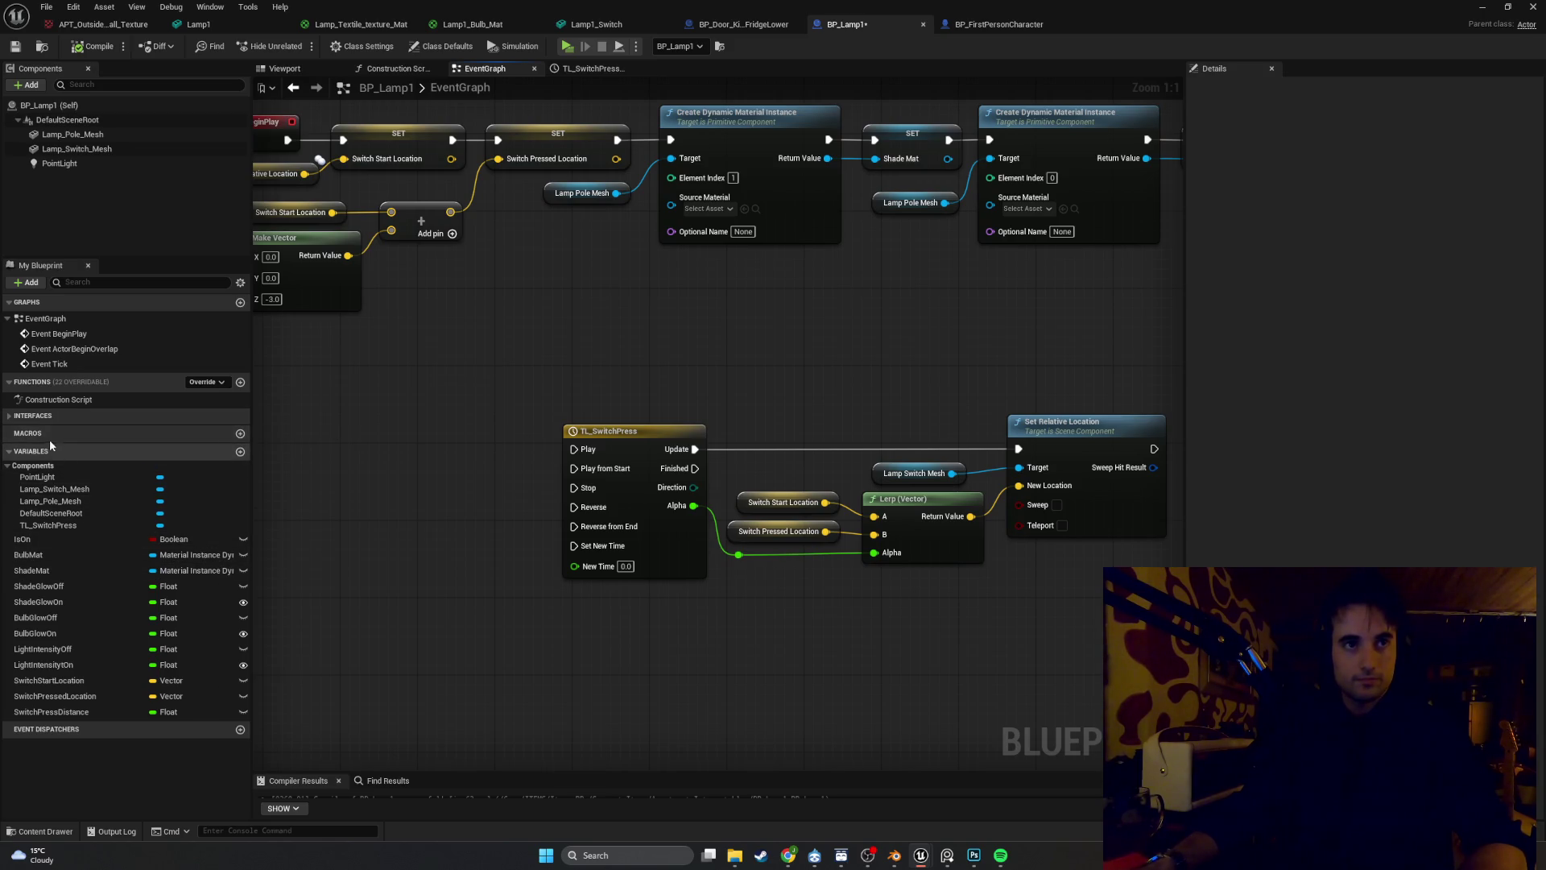
Expand Interfaces in My Blueprint and add an Event Interact node to BP_Lamp1's EventGraph
{"action": "left_click", "coordinate": [9, 415]}
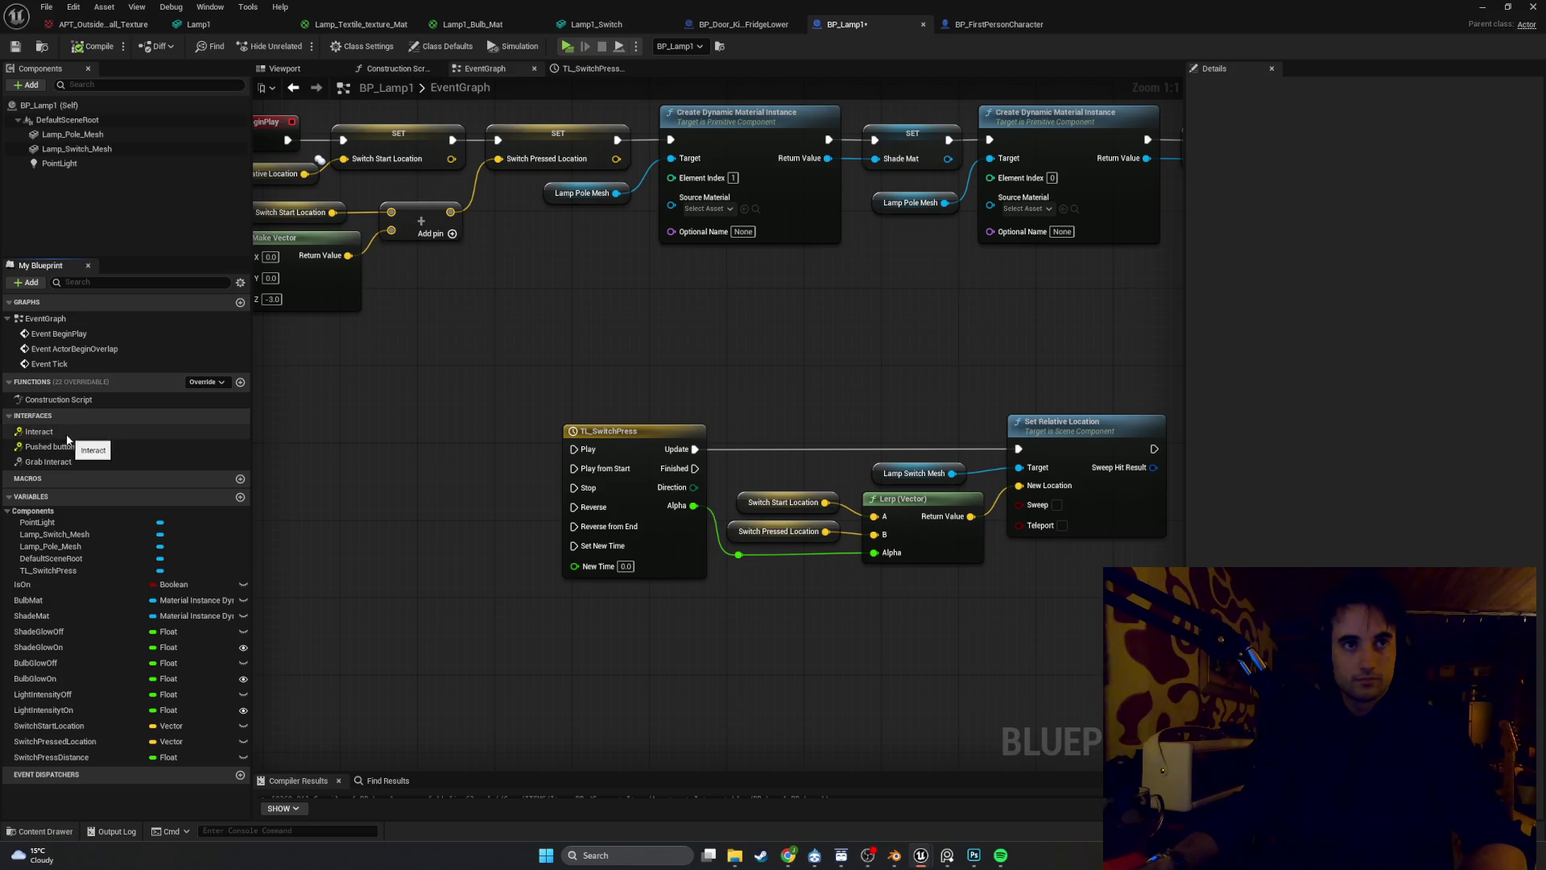
{"action": "mouse_move", "coordinate": [67, 438]}
{"action": "left_mouse_down"}
{"action": "mouse_move", "coordinate": [337, 431]}
{"action": "mouse_move", "coordinate": [272, 446]}
{"action": "left_mouse_up"}
{"action": "double_click", "coordinate": [134, 437]}
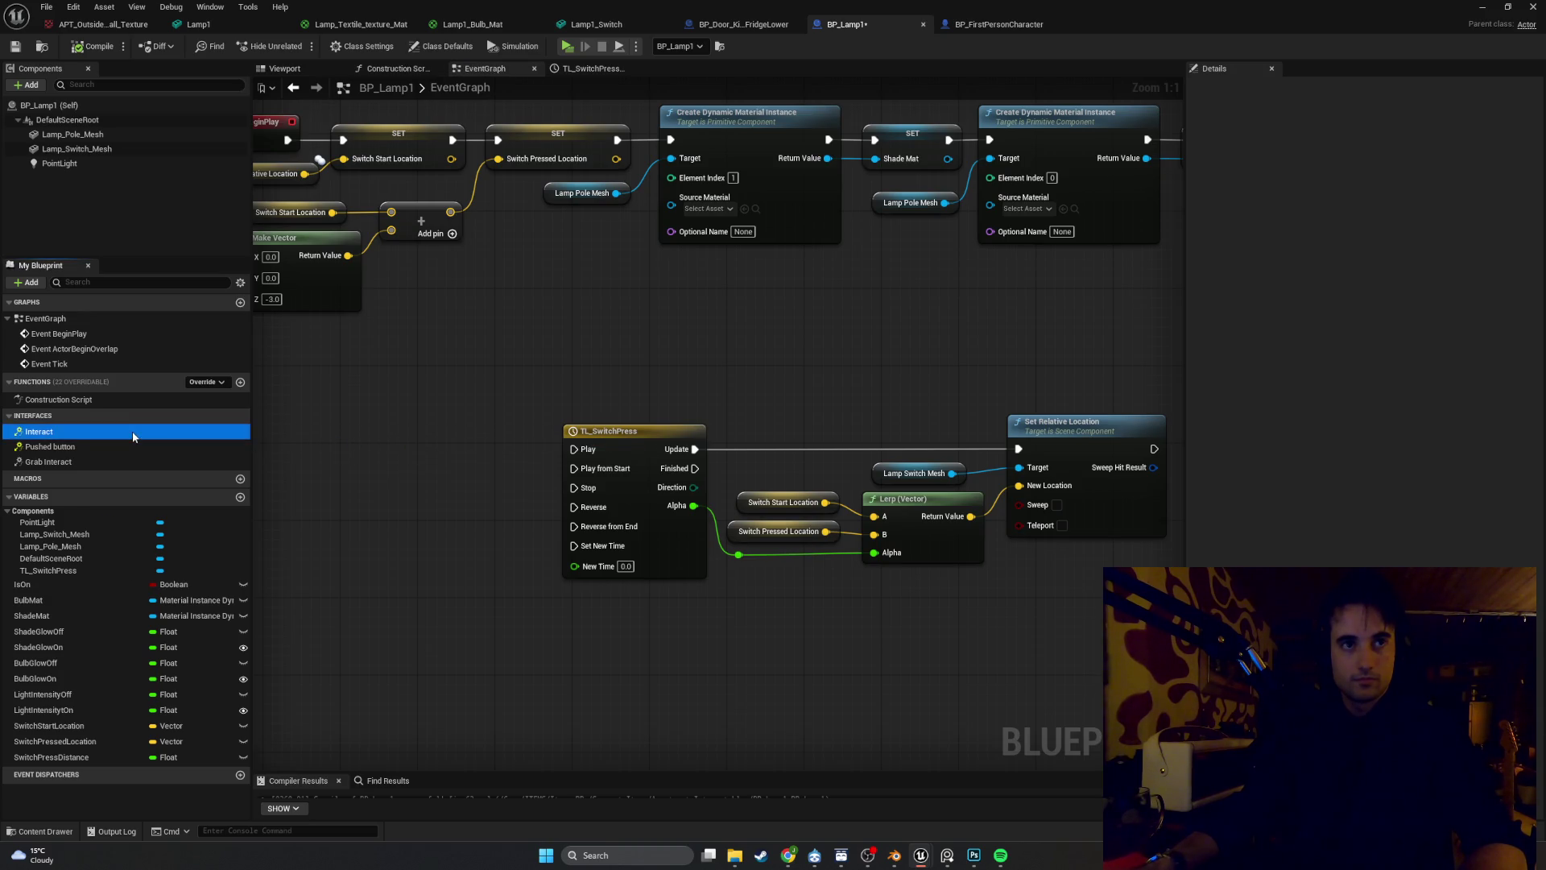
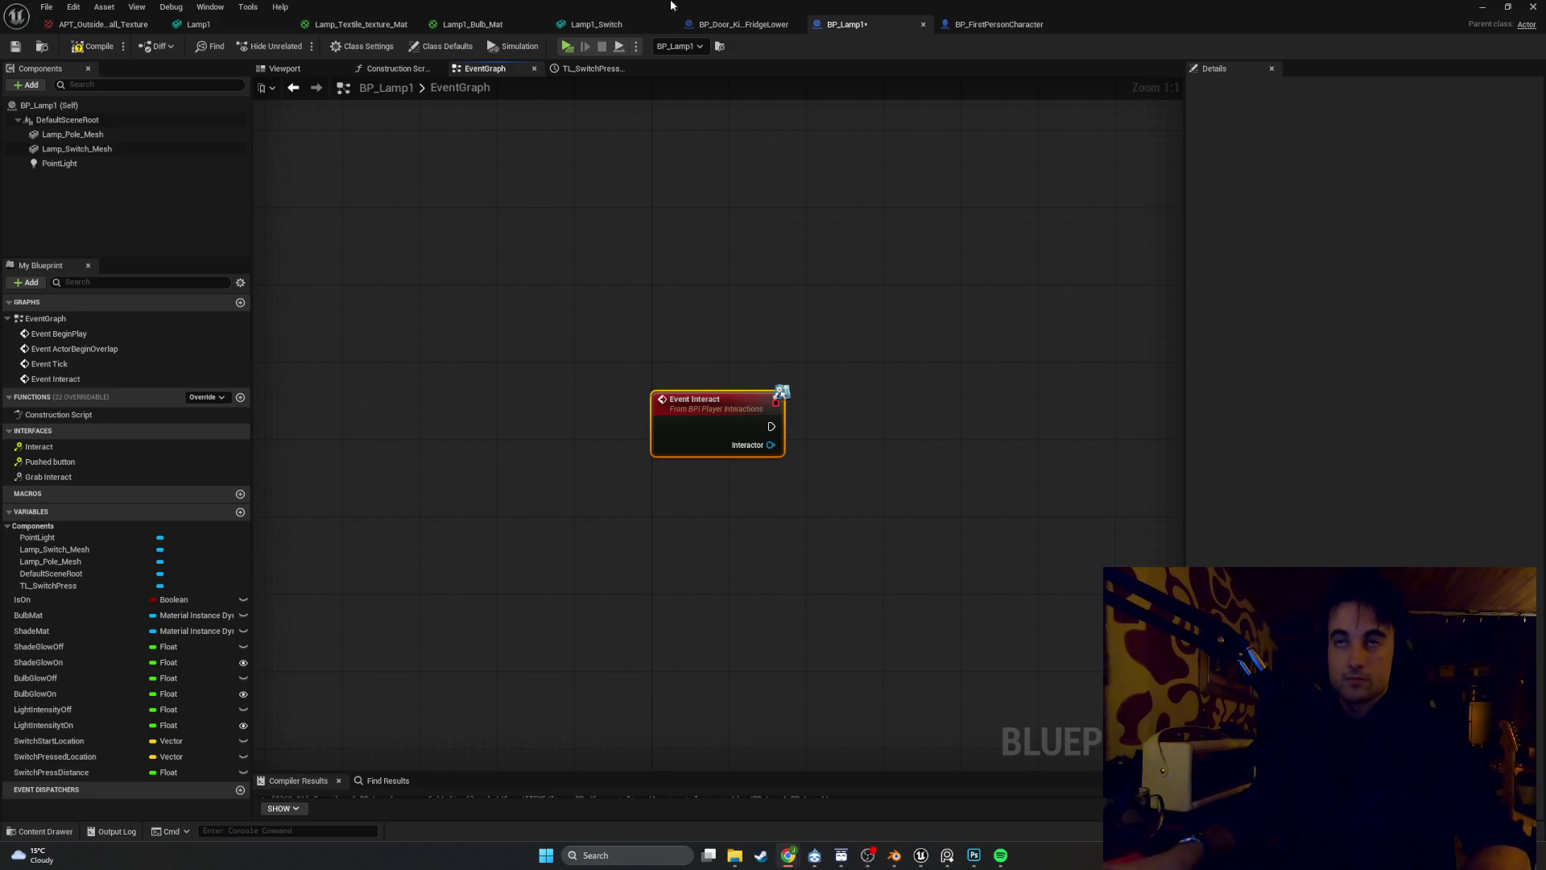
Reposition Event Interact and bring the TL_SwitchPress timeline node into view
{"action": "double_click", "coordinate": [475, 85]}
{"action": "key", "text": "Escape"}
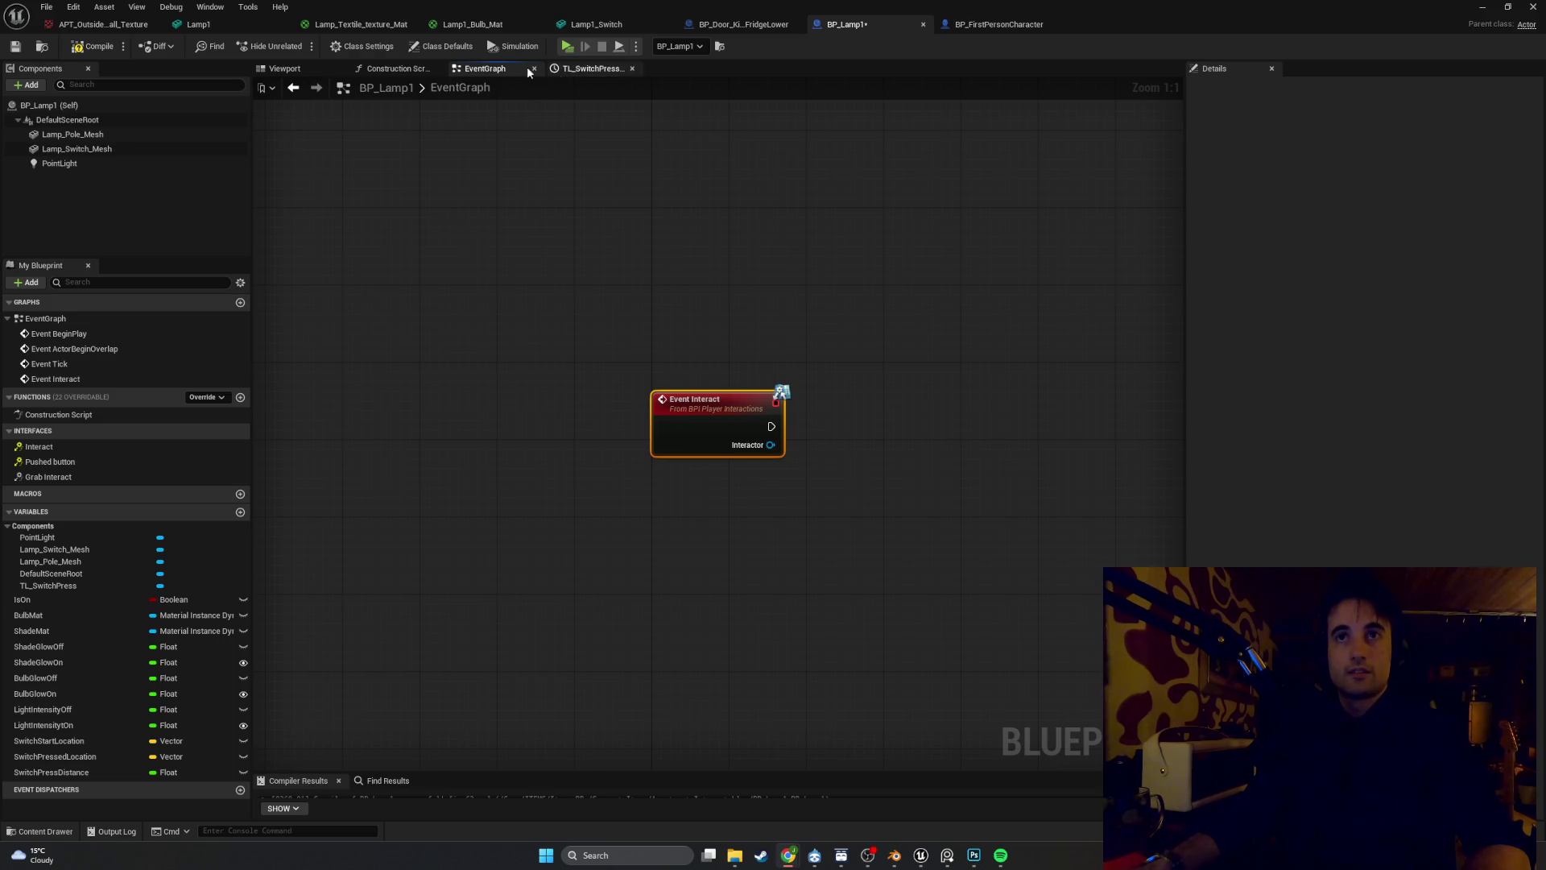
{"action": "scroll", "coordinate": [564, 193], "scroll_direction": "down", "scroll_amount": 10}
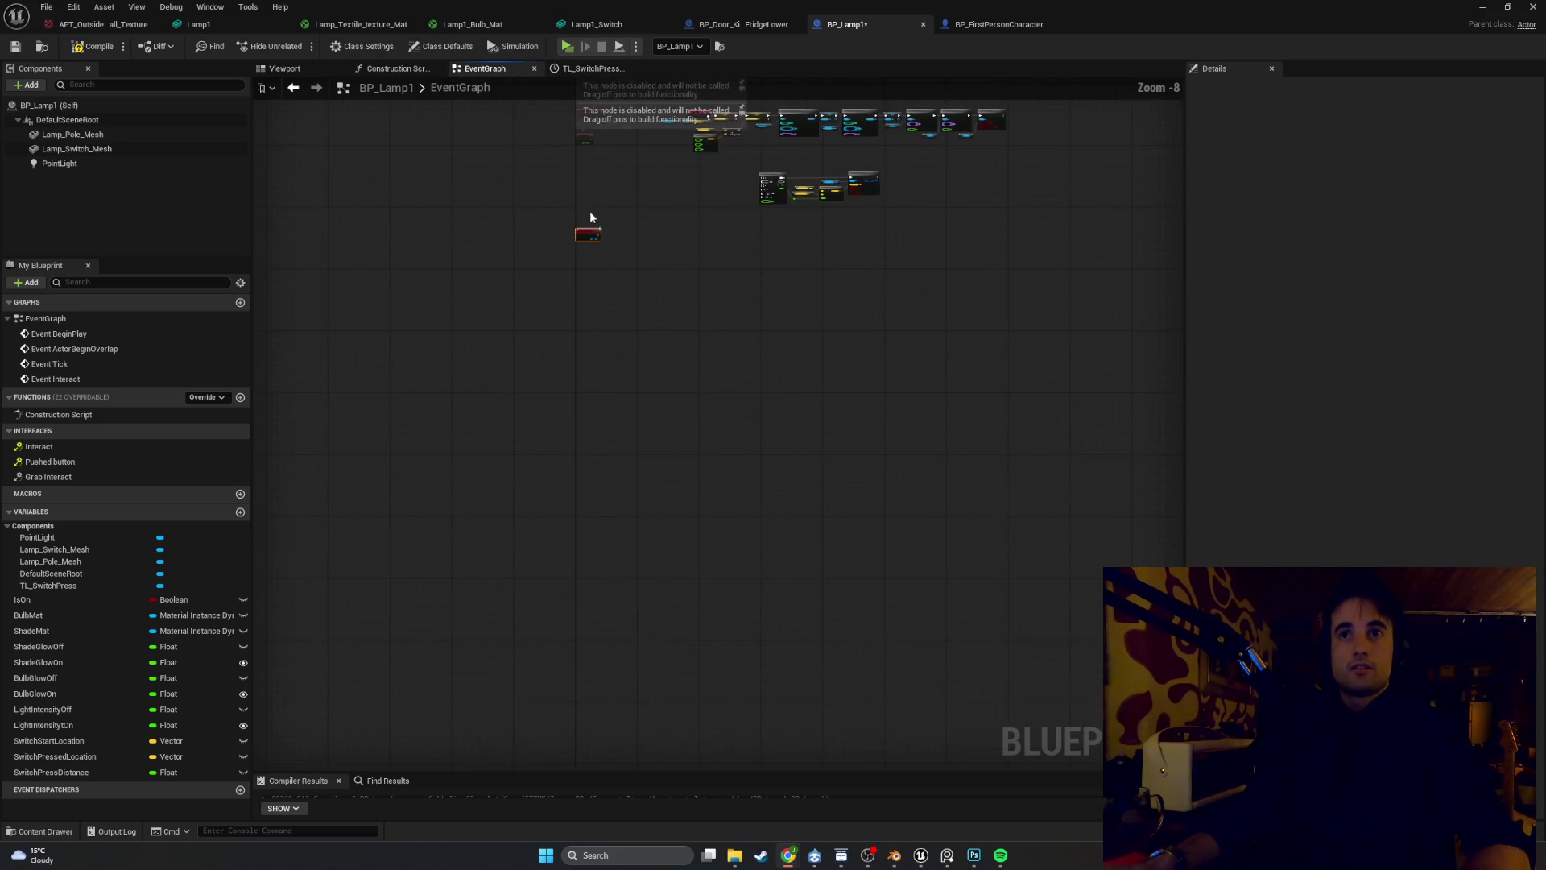
{"action": "scroll", "coordinate": [600, 229], "scroll_direction": "up", "scroll_amount": 7}
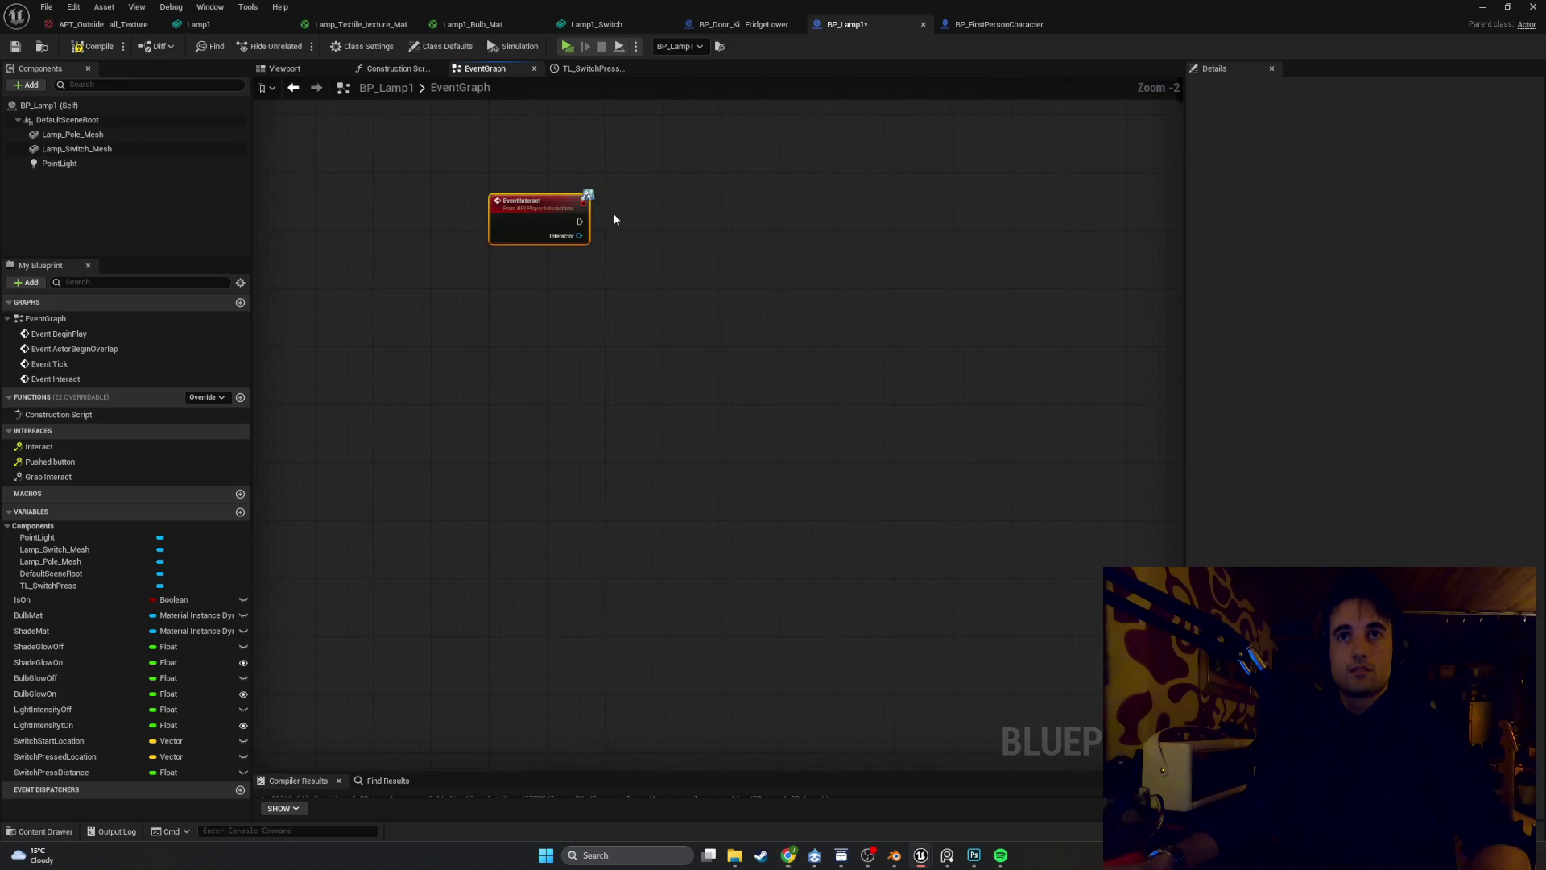
{"action": "left_click_drag", "start_coordinate": [612, 219], "coordinate": [583, 352]}
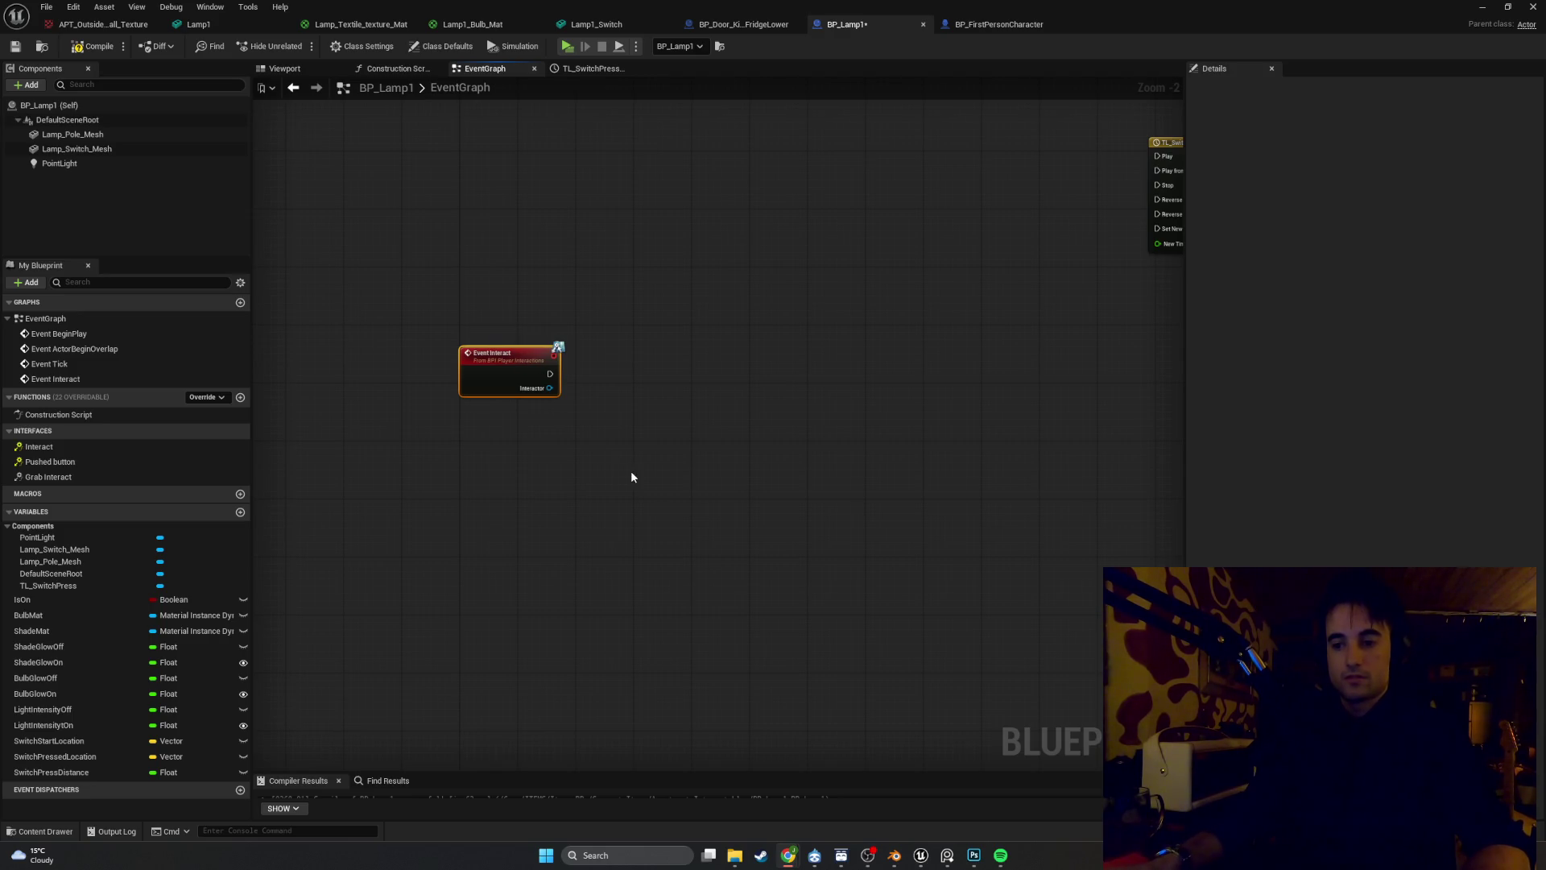
{"action": "mouse_move", "coordinate": [630, 477]}
{"action": "left_mouse_down"}
{"action": "mouse_move", "coordinate": [556, 587]}
{"action": "mouse_move", "coordinate": [722, 517]}
{"action": "mouse_move", "coordinate": [880, 273]}
{"action": "mouse_move", "coordinate": [664, 316]}
{"action": "mouse_move", "coordinate": [870, 319]}
{"action": "mouse_move", "coordinate": [731, 300]}
{"action": "left_mouse_up"}
Wire Event Interact into TL_SwitchPress Play from Start and compile BP_Lamp1
{"action": "mouse_move", "coordinate": [568, 302]}
{"action": "left_mouse_down"}
{"action": "mouse_move", "coordinate": [656, 302]}
{"action": "mouse_move", "coordinate": [602, 268]}
{"action": "left_mouse_up"}
{"action": "left_click", "coordinate": [603, 267]}
{"action": "left_click", "coordinate": [92, 45]}
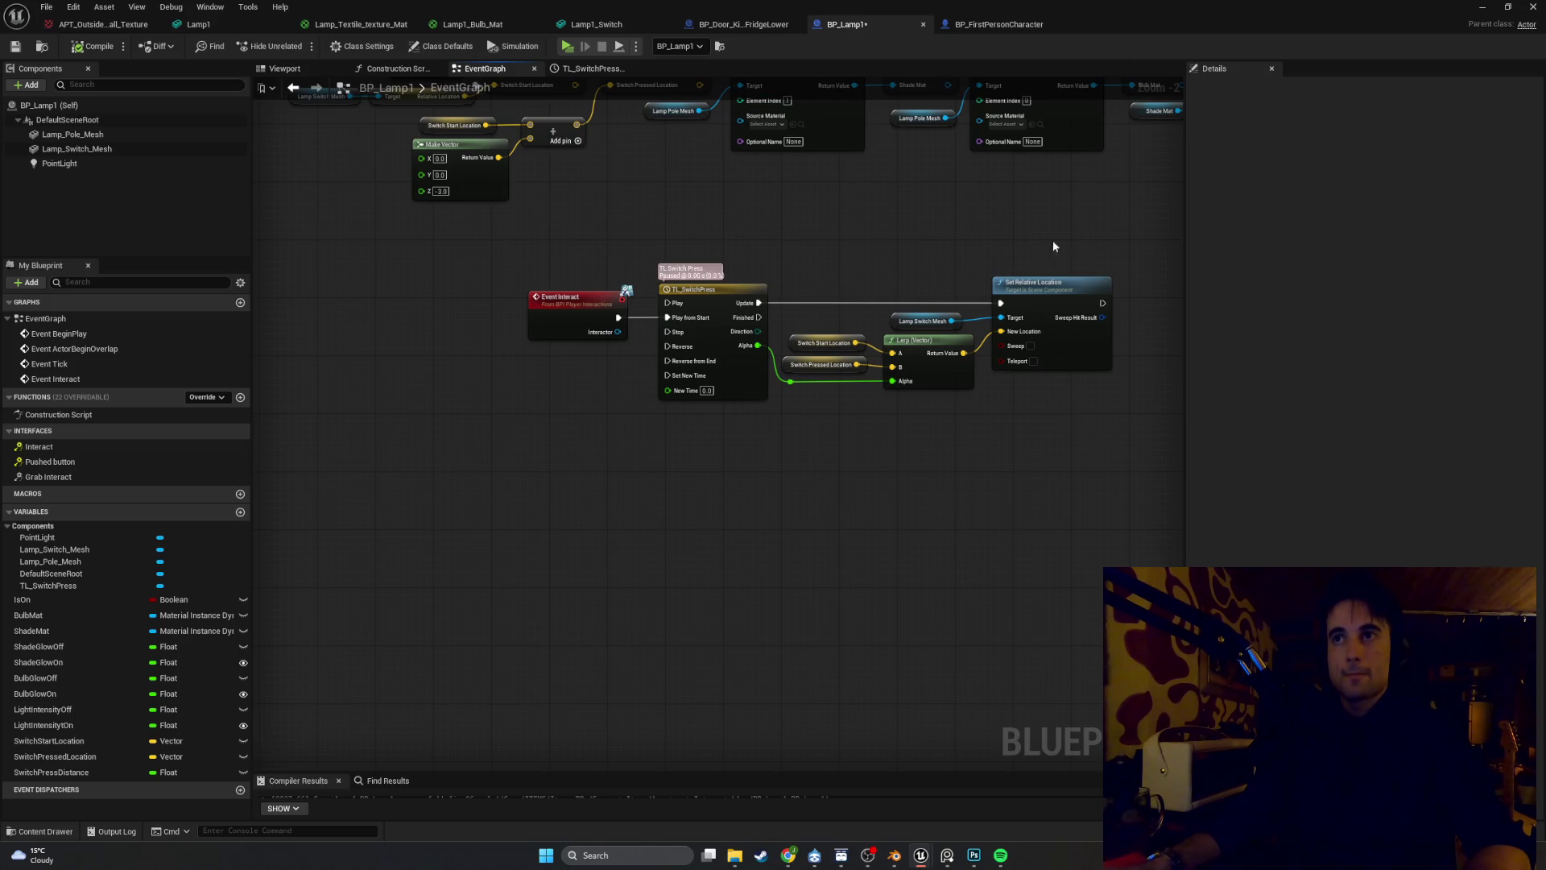
{"action": "left_click", "coordinate": [1482, 8]}
Play the level and walk up to the floor lamp to test the switch, then stop
{"action": "left_click", "coordinate": [283, 66]}
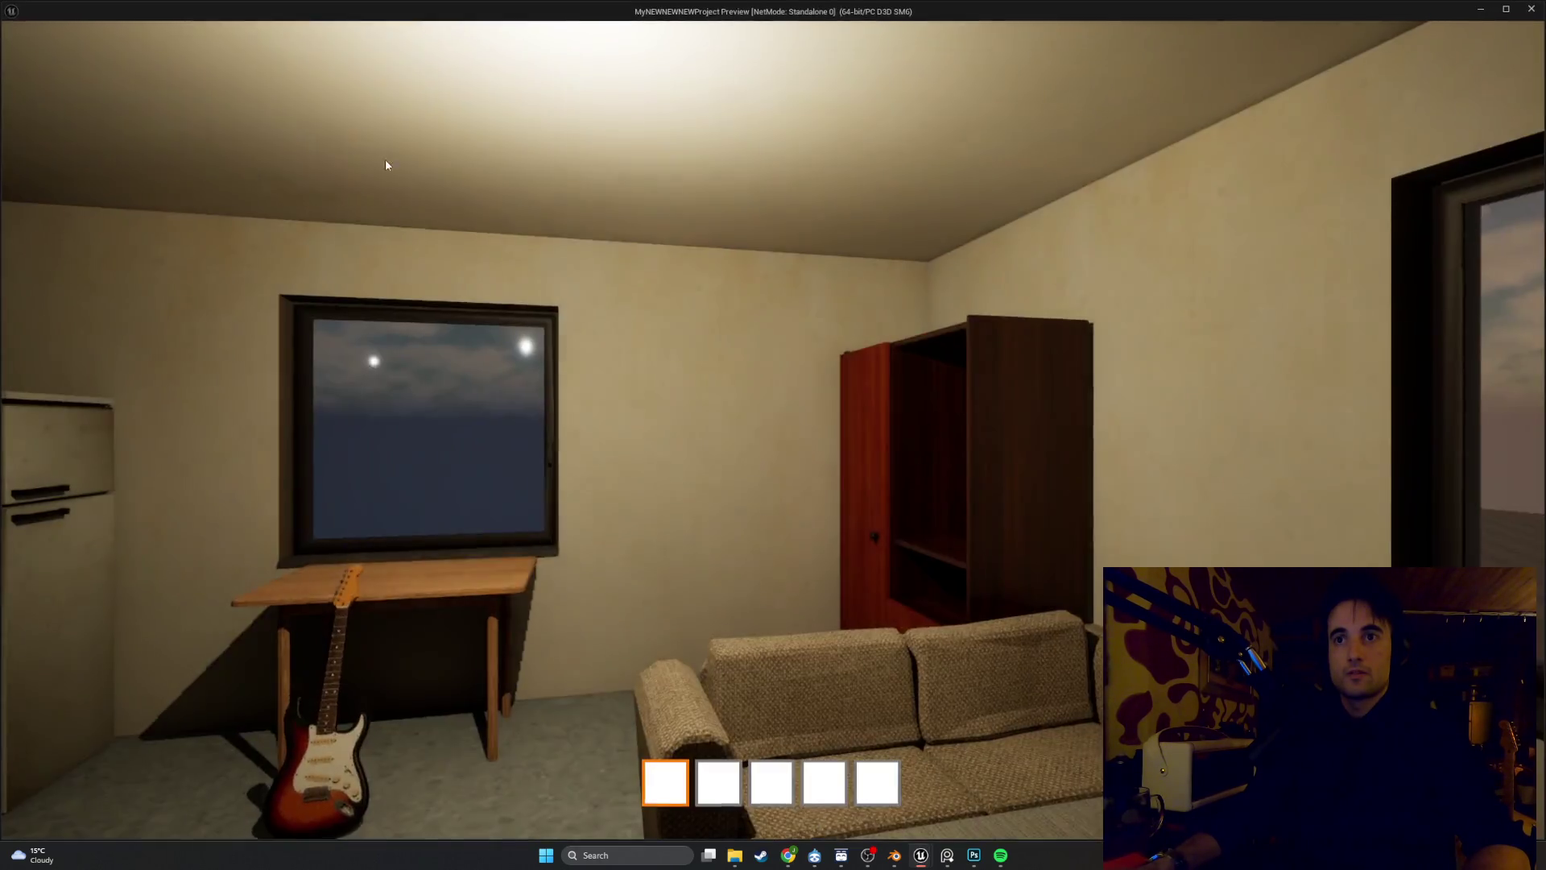
{"action": "left_click", "coordinate": [386, 165]}
{"action": "key", "text": "w"}
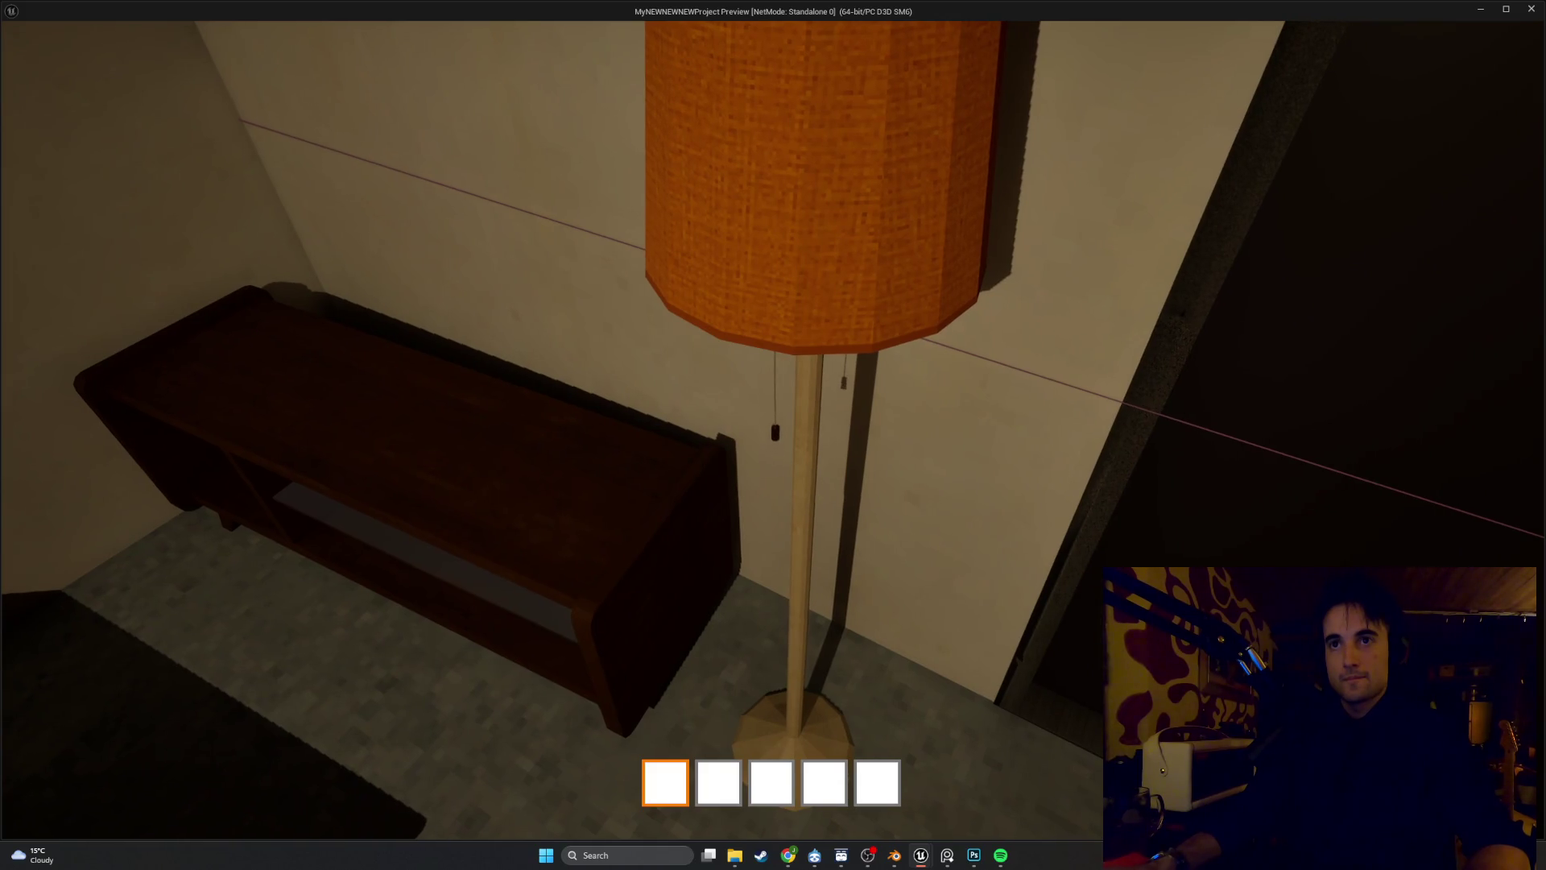
{"action": "key", "text": "w"}
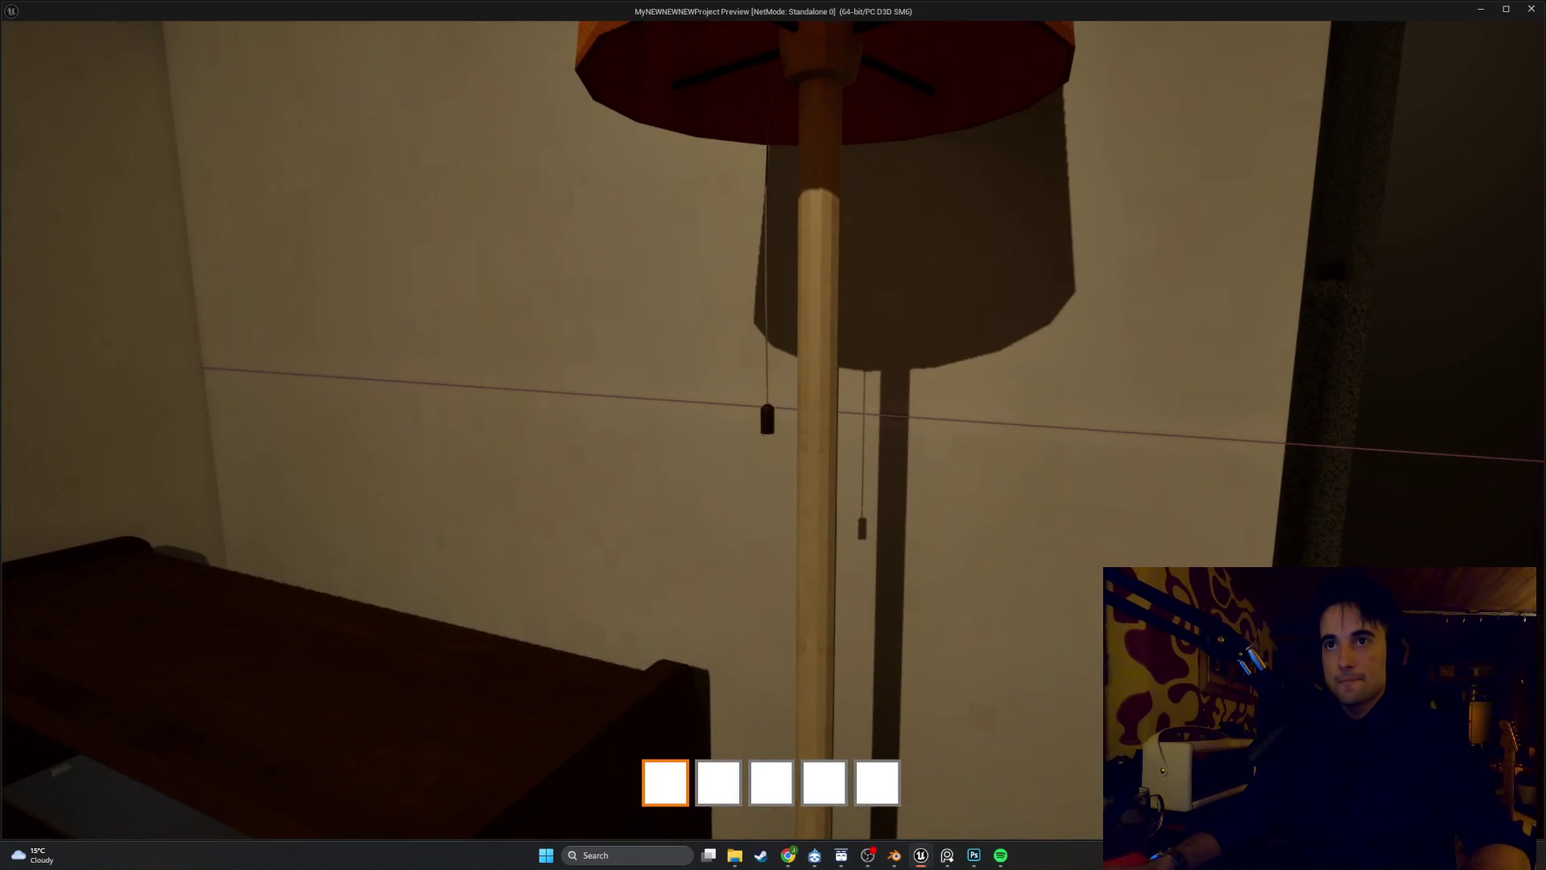
{"action": "key", "text": "s"}
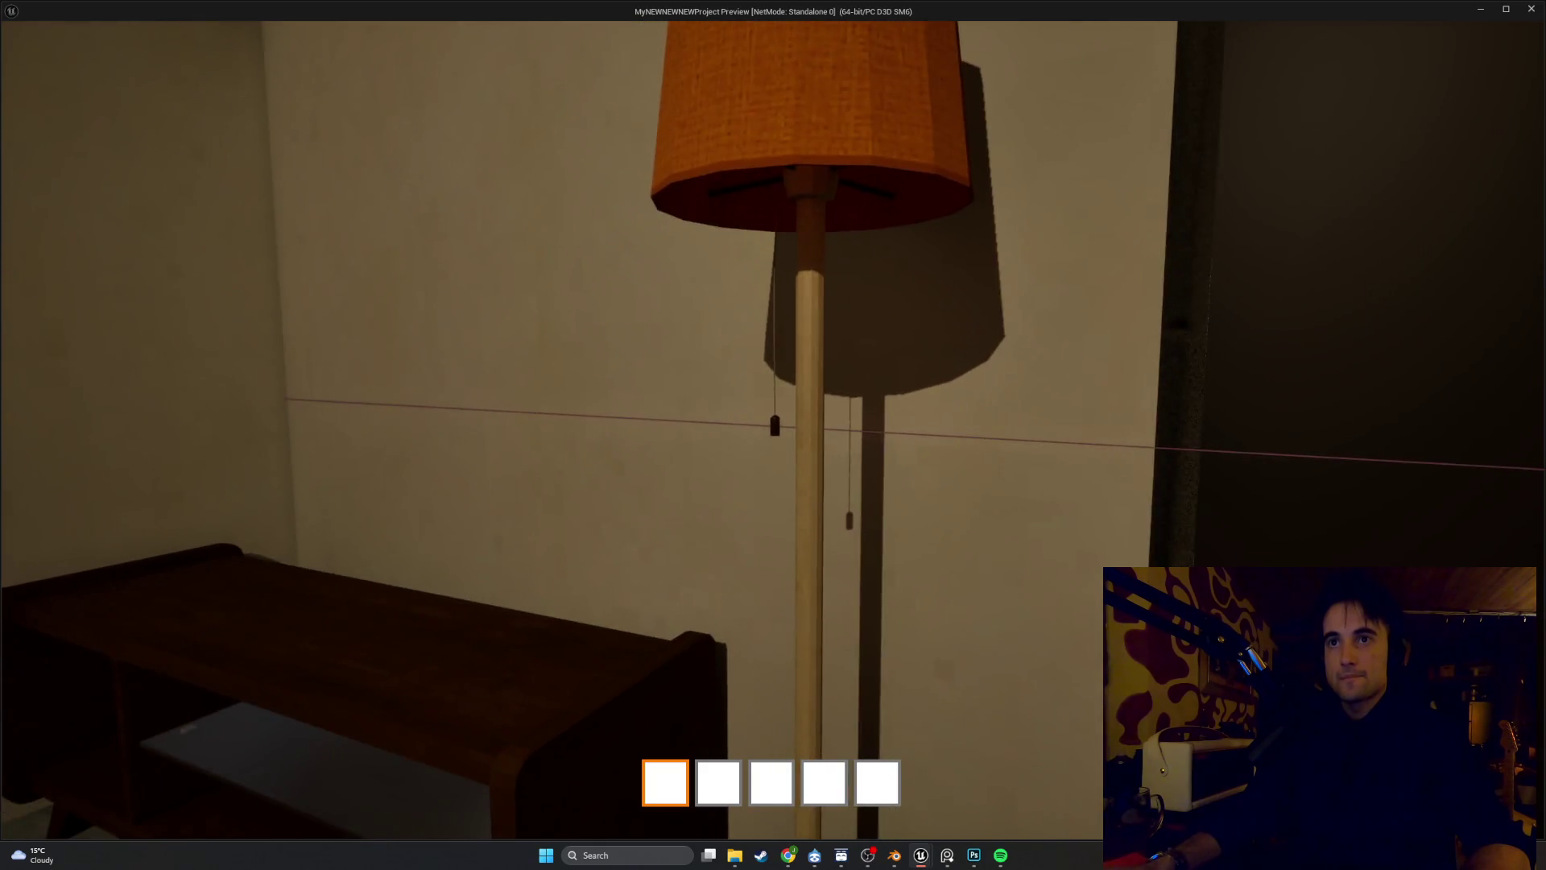
{"action": "key", "text": "Escape"}
Return to the BP_Lamp1 editor and select the Switch Pressed Location node
{"action": "mouse_move", "coordinate": [922, 855]}
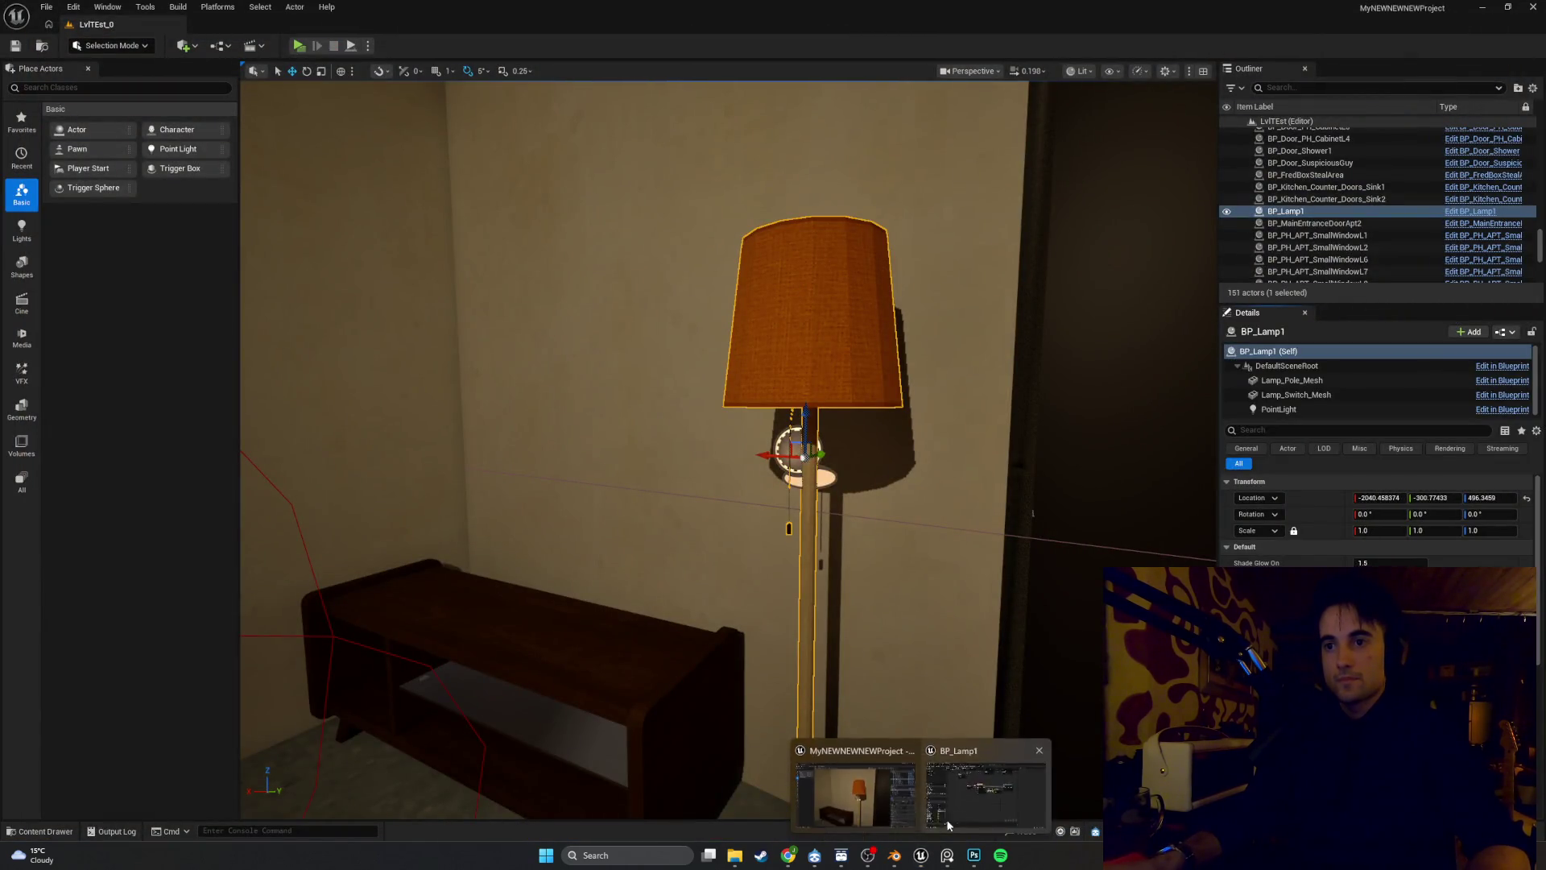
{"action": "left_click", "coordinate": [948, 825]}
{"action": "left_click", "coordinate": [806, 366]}
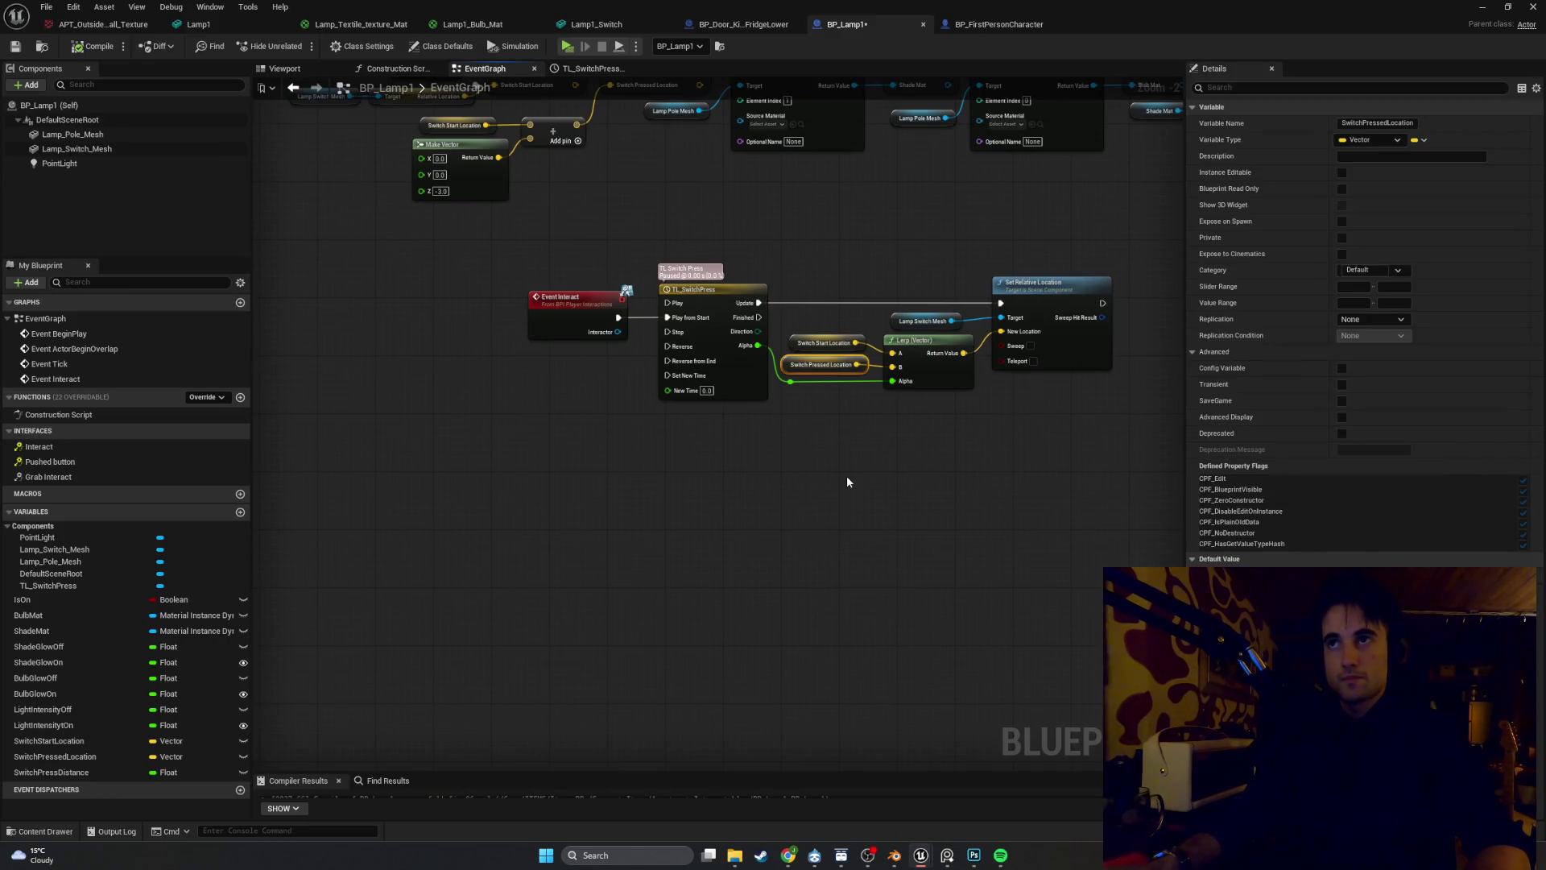
Change the Make Vector Z offset to -2.5, compile BP_Lamp1, and return to the level editor
{"action": "mouse_move", "coordinate": [847, 481]}
{"action": "left_mouse_down"}
{"action": "mouse_move", "coordinate": [674, 659]}
{"action": "mouse_move", "coordinate": [577, 634]}
{"action": "mouse_move", "coordinate": [921, 366]}
{"action": "mouse_move", "coordinate": [838, 428]}
{"action": "mouse_move", "coordinate": [1128, 429]}
{"action": "mouse_move", "coordinate": [615, 459]}
{"action": "left_mouse_up"}
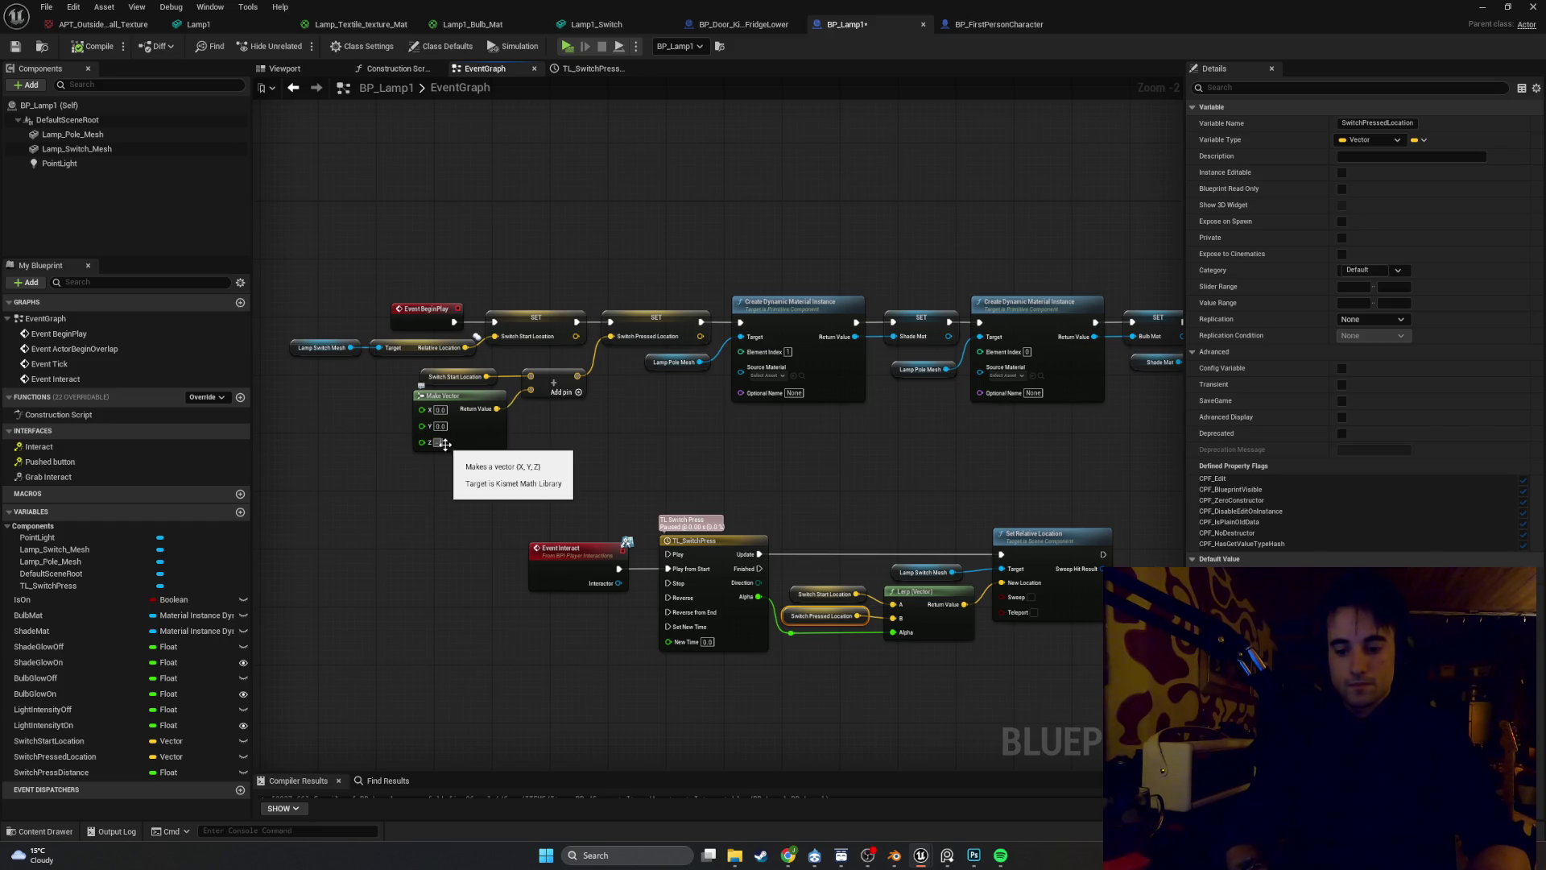
{"action": "left_click_drag", "start_coordinate": [444, 444], "coordinate": [446, 445]}
{"action": "key", "text": "BackSpace"}
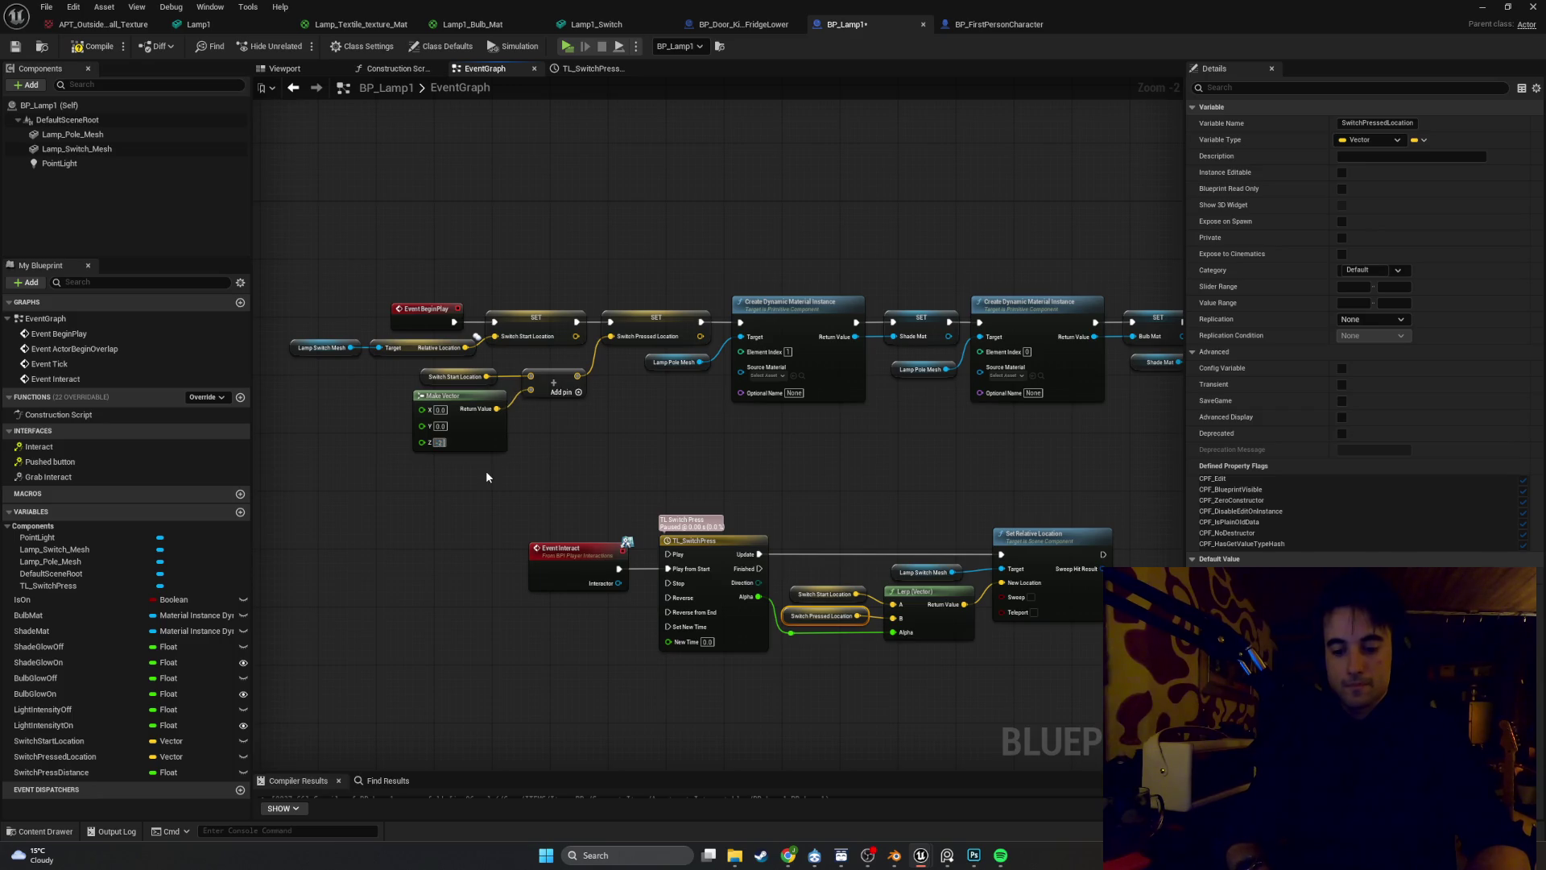
{"action": "type", "text": "-2.5"}
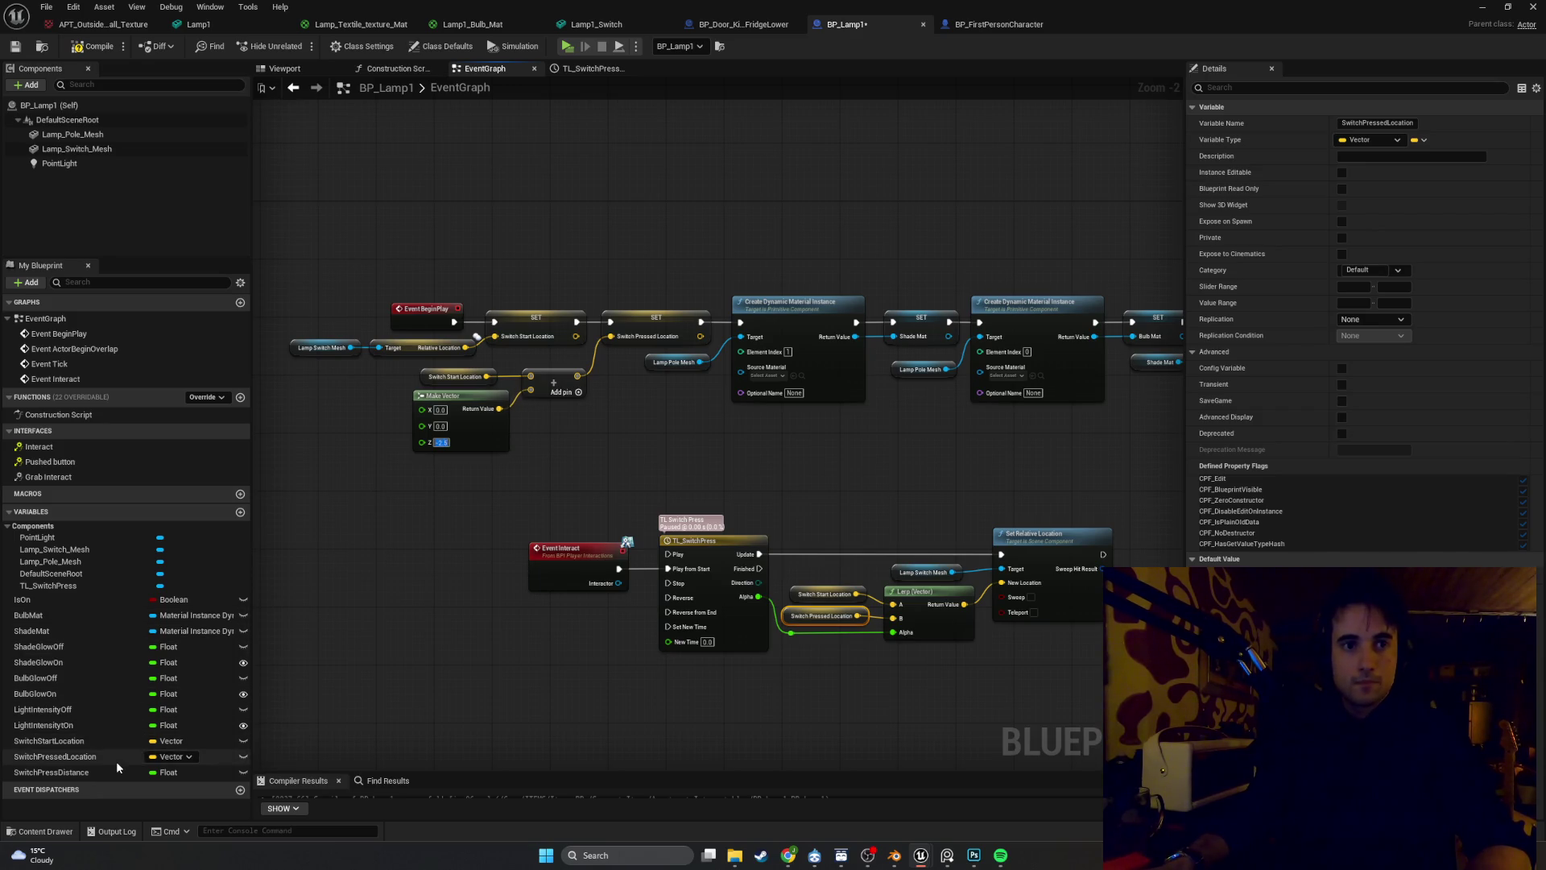
{"action": "left_click", "coordinate": [110, 760]}
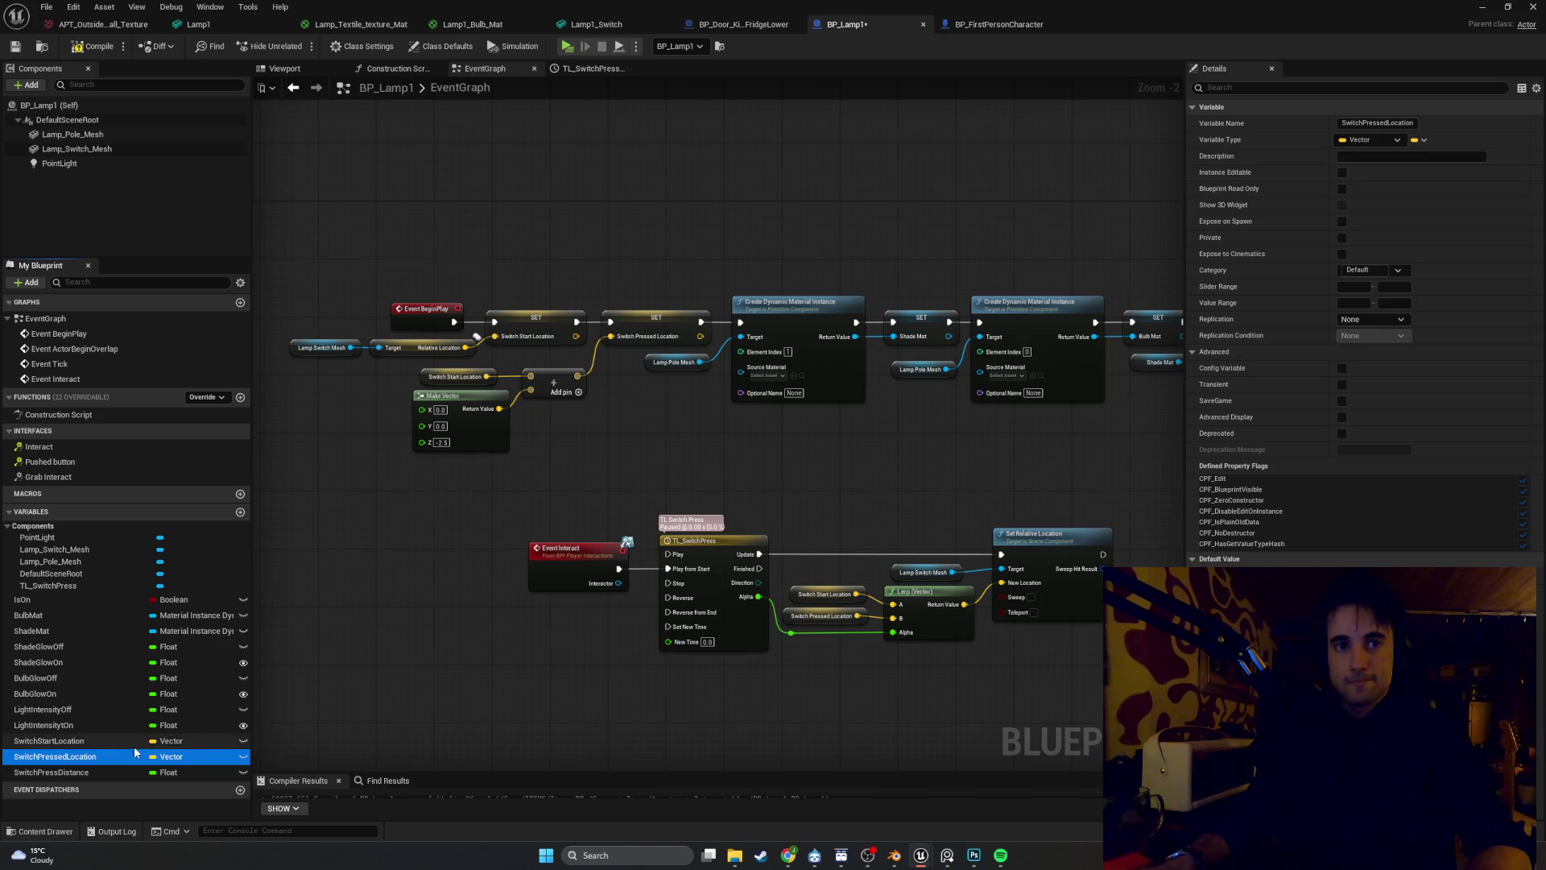
{"action": "left_click", "coordinate": [132, 742]}
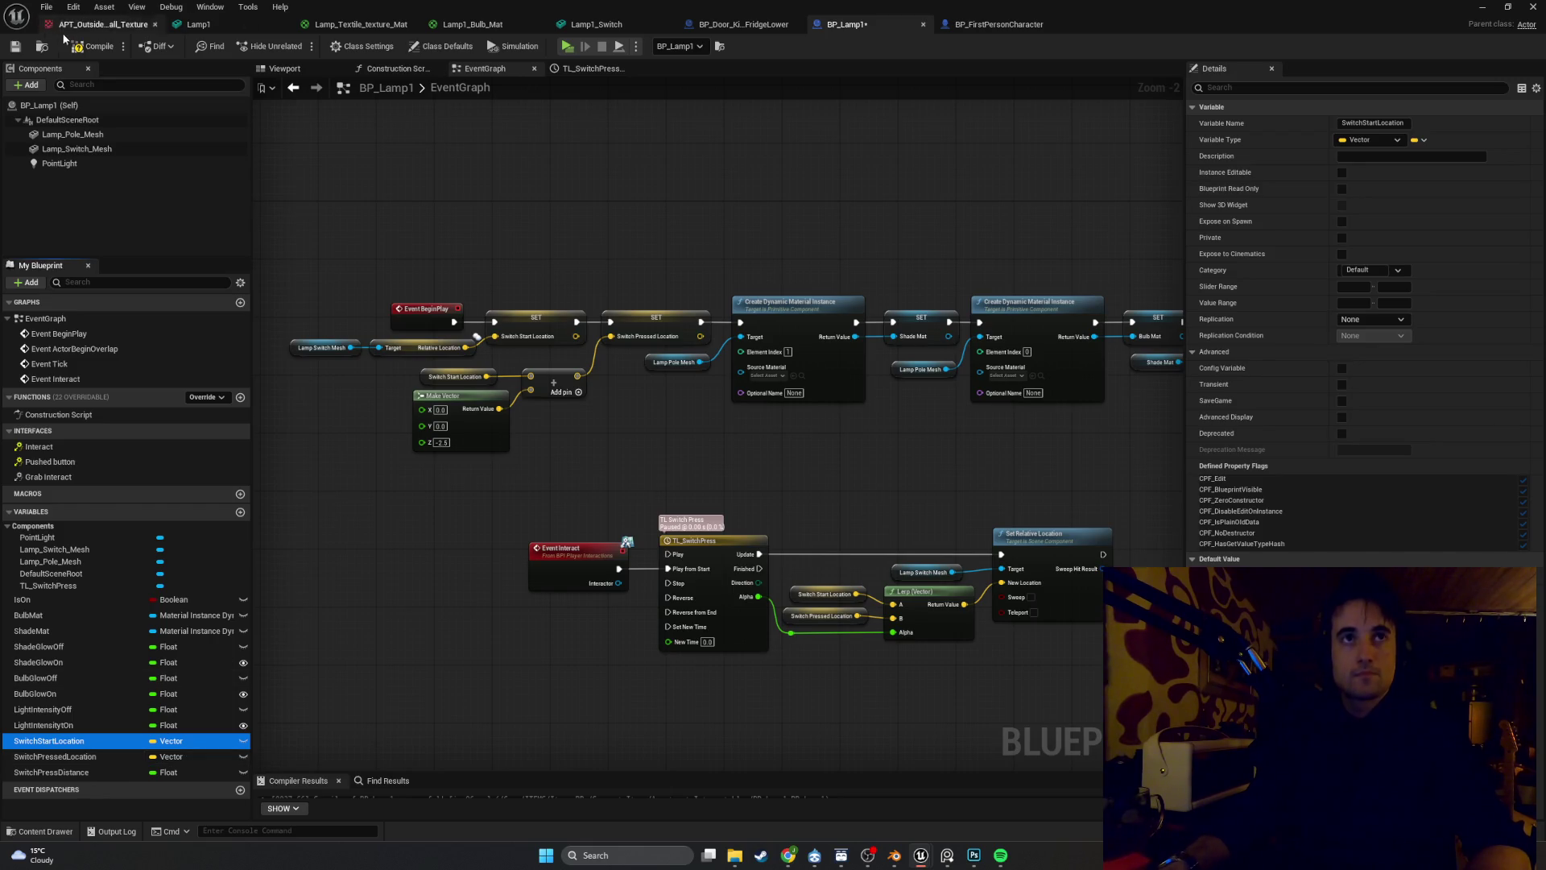
{"action": "left_click", "coordinate": [84, 46]}
{"action": "key", "text": "alt+Tab"}
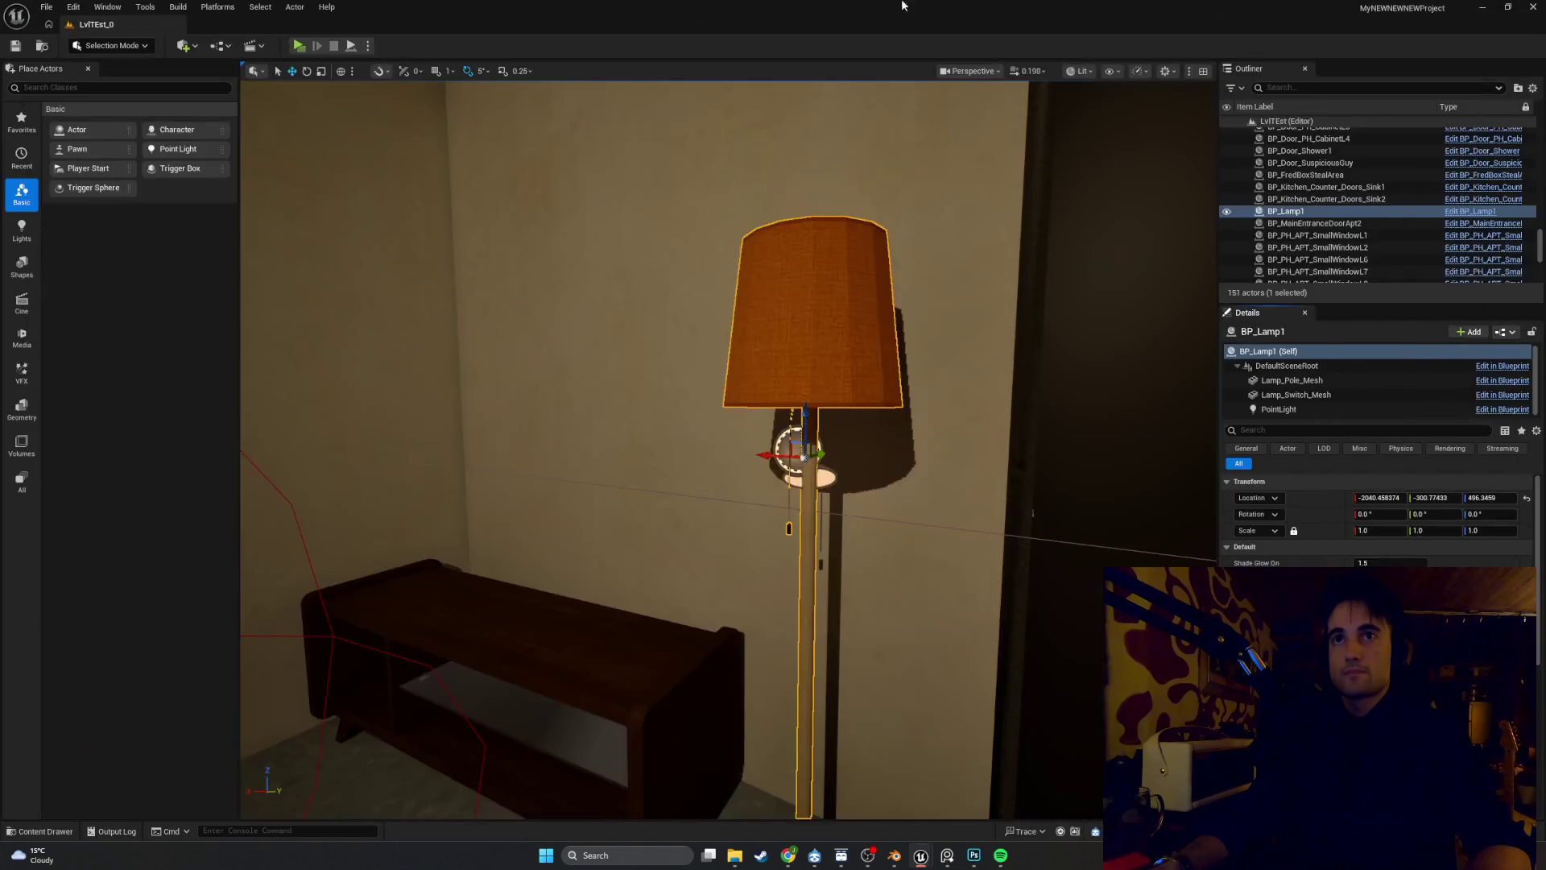
Retest the lamp switch in game, then go back to the BP_Lamp1 editor
{"action": "left_click", "coordinate": [297, 47]}
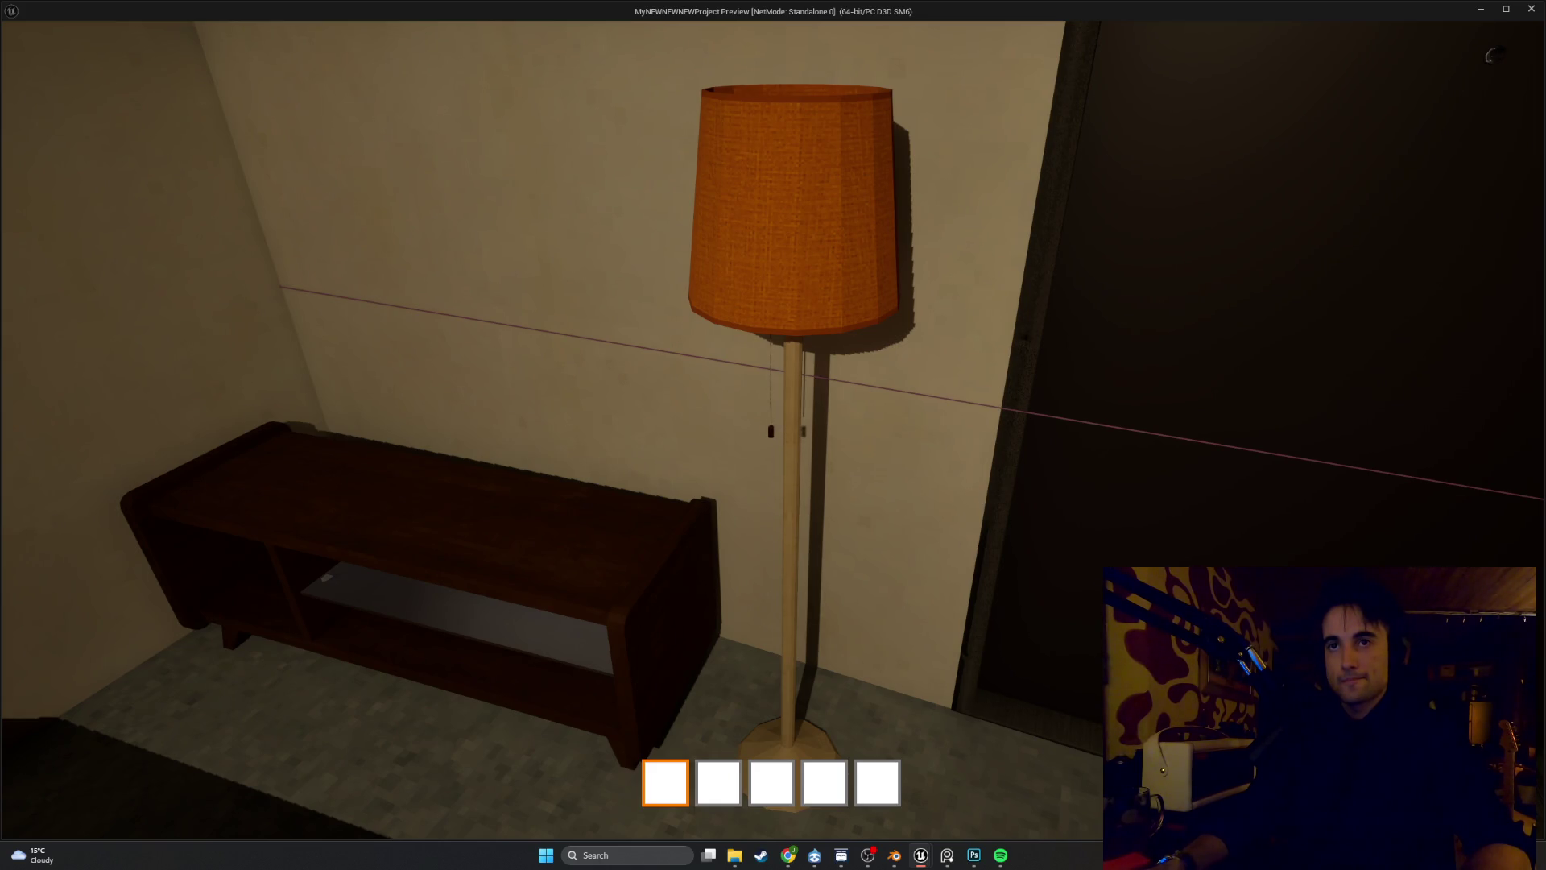
{"action": "key", "text": "w"}
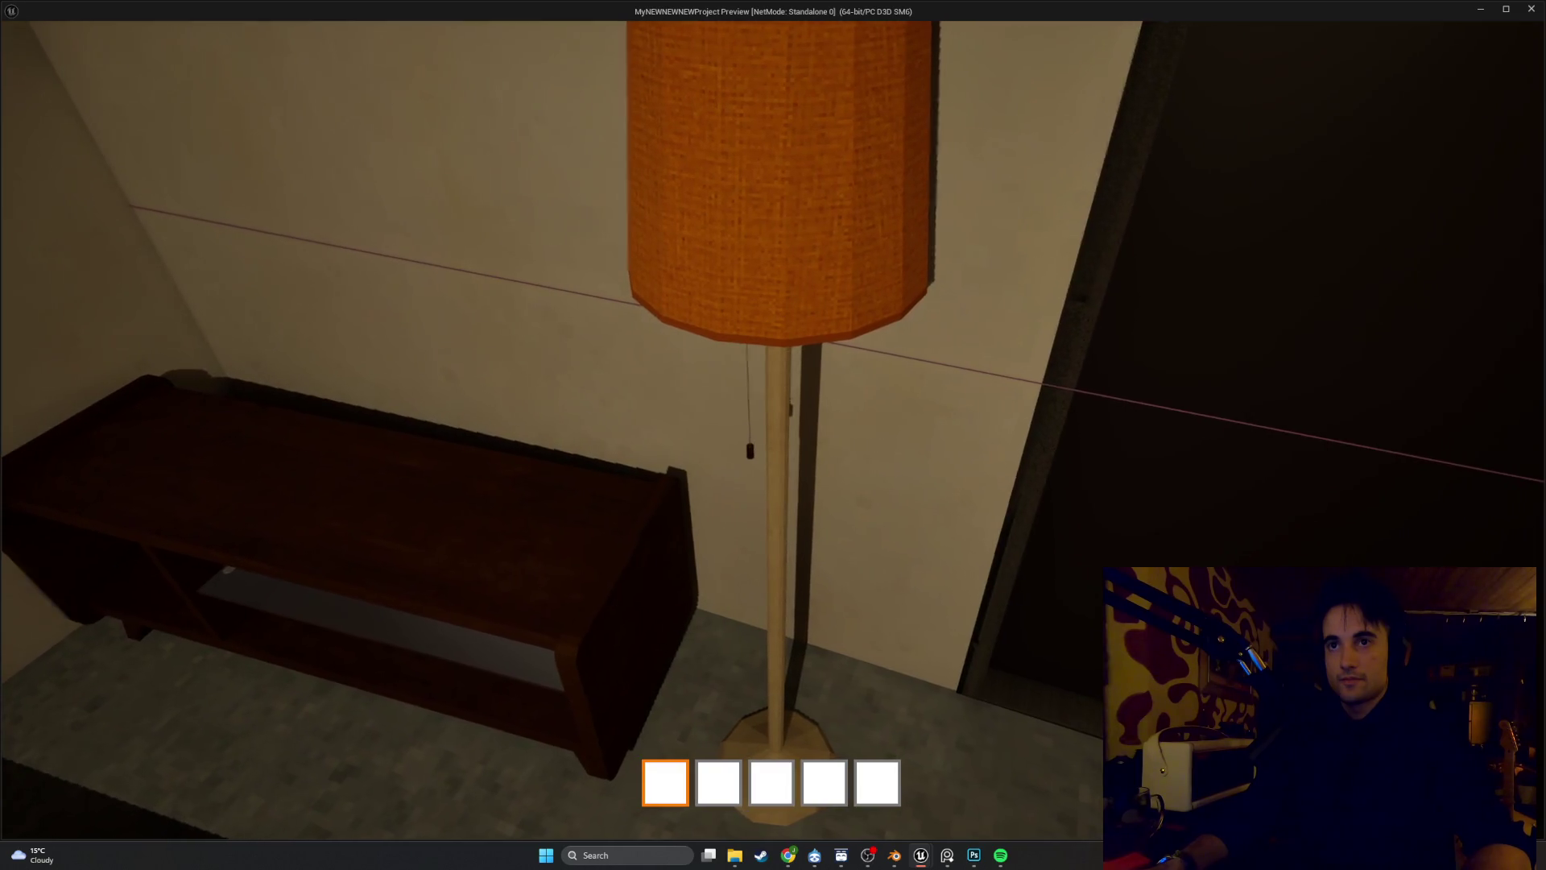
{"action": "key", "text": "Escape"}
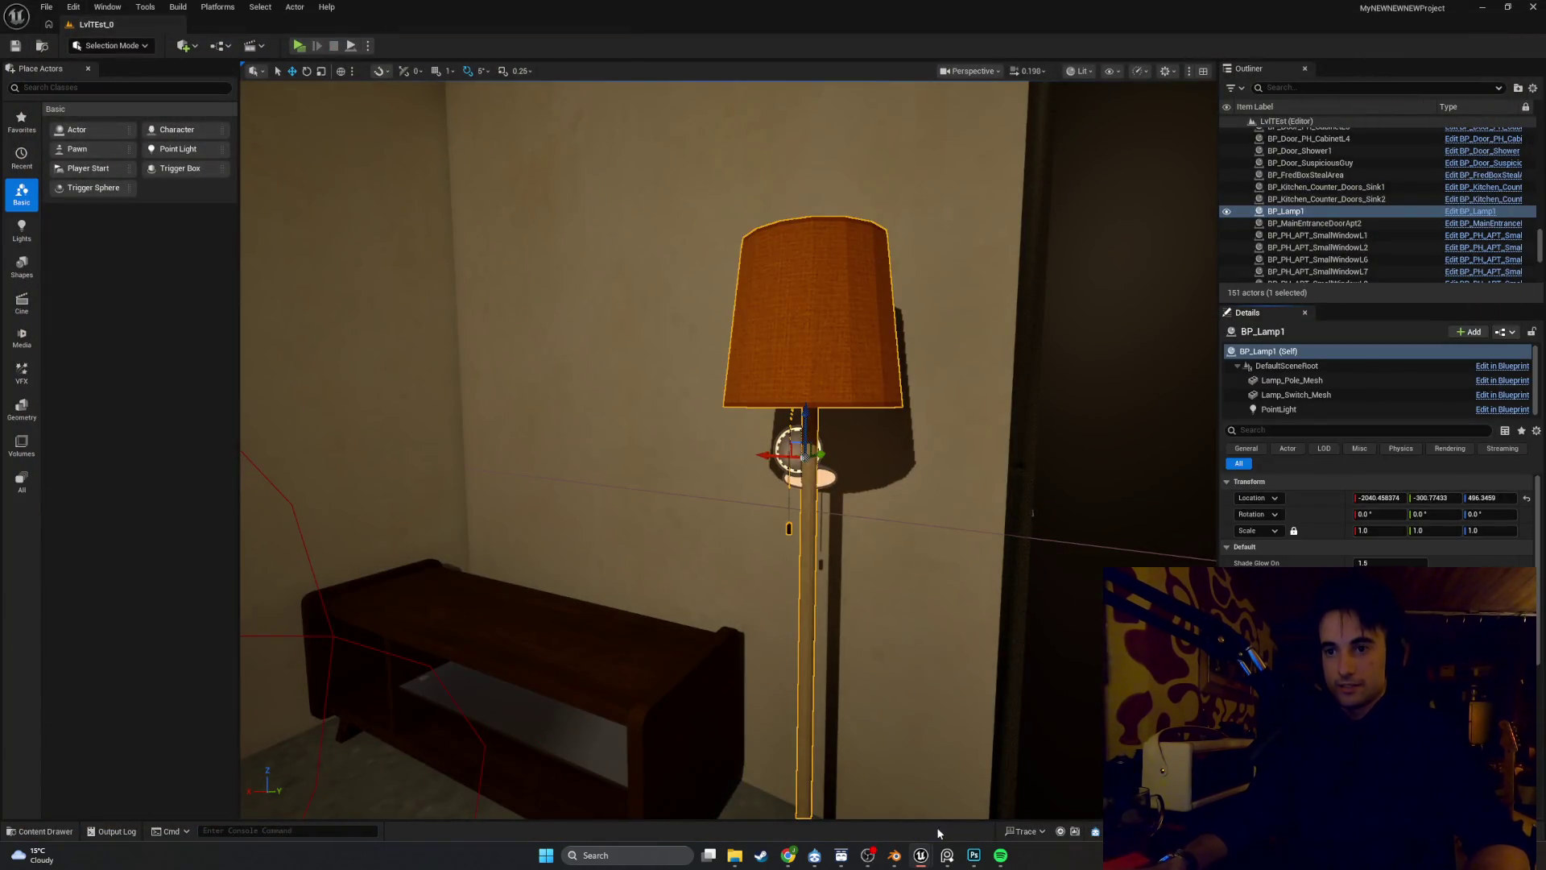
{"action": "mouse_move", "coordinate": [920, 855]}
{"action": "left_click", "coordinate": [965, 814]}
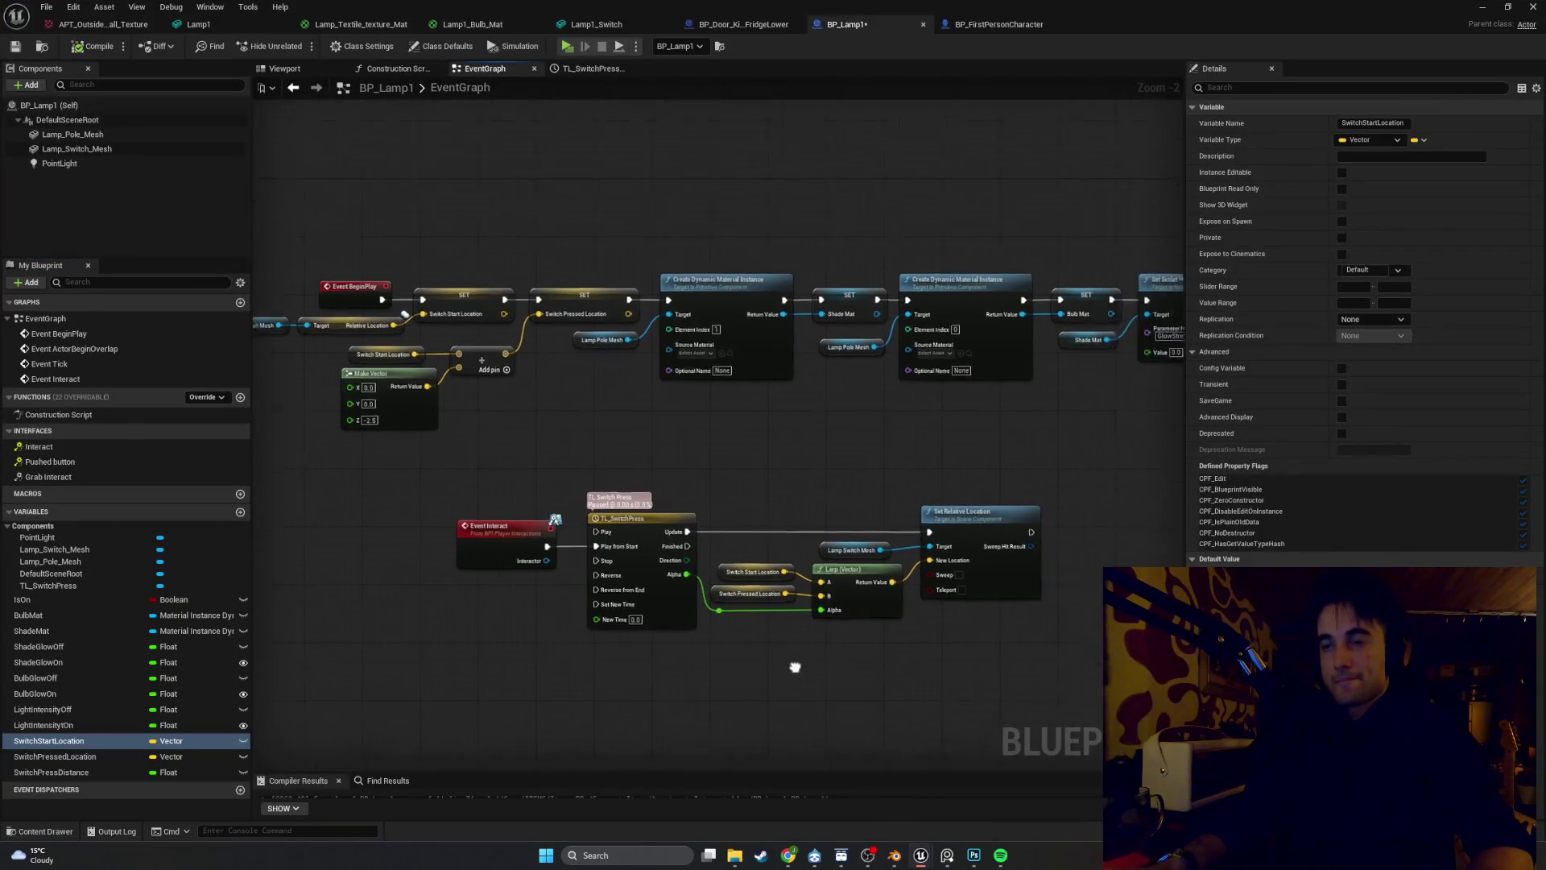
Add a Sequence node and wire its Then 0 into TL_SwitchPress Play from Start
{"action": "mouse_move", "coordinate": [794, 666]}
{"action": "left_mouse_down"}
{"action": "mouse_move", "coordinate": [780, 643]}
{"action": "mouse_move", "coordinate": [813, 628]}
{"action": "left_mouse_up"}
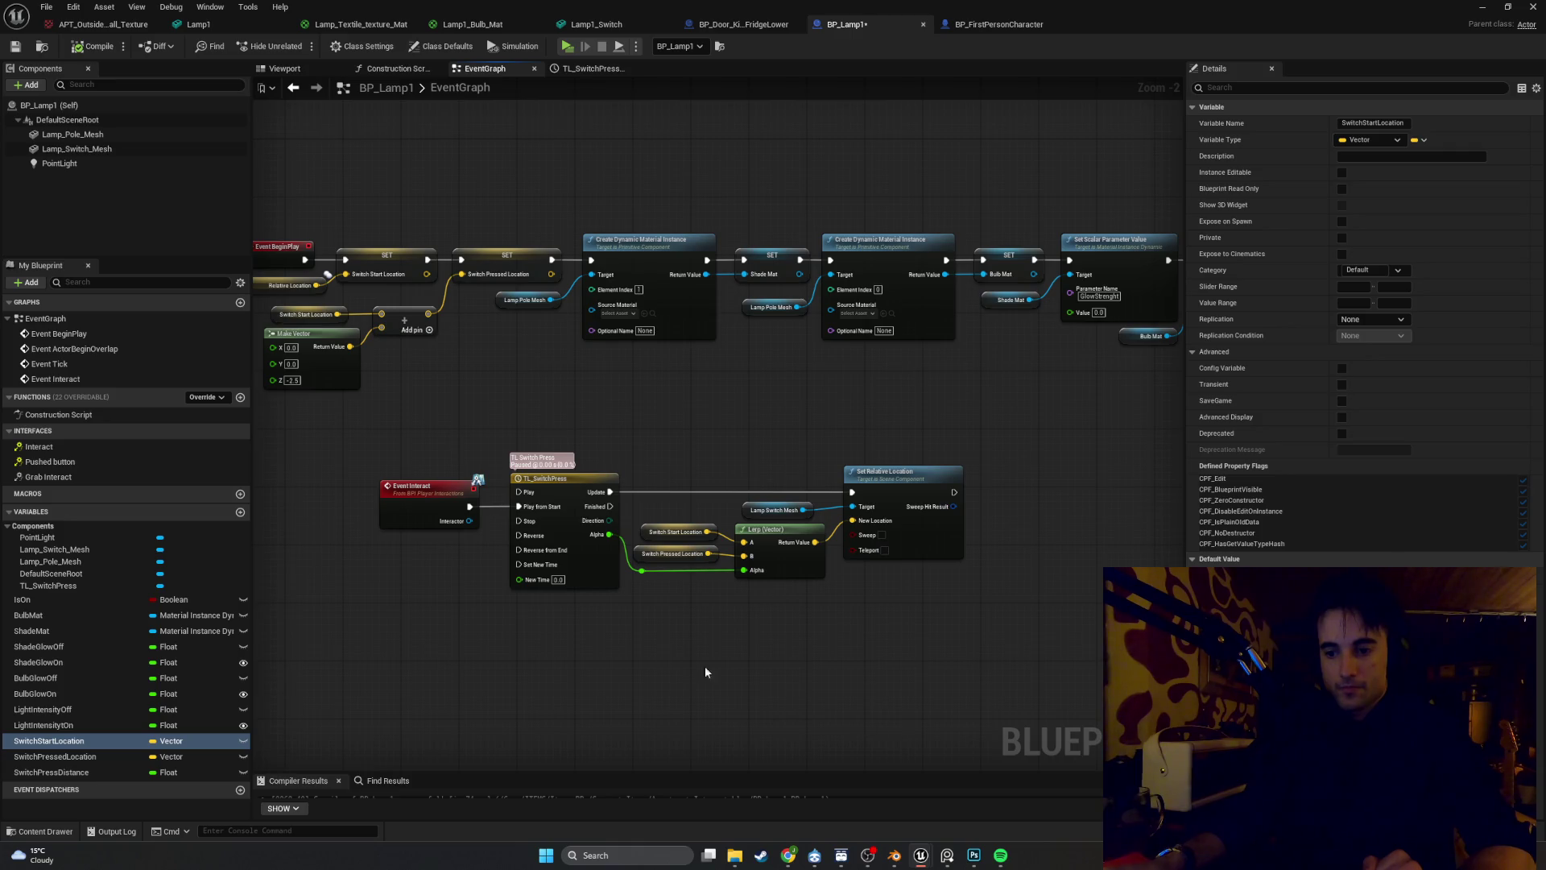
{"action": "scroll", "coordinate": [568, 645], "scroll_direction": "up", "scroll_amount": 2}
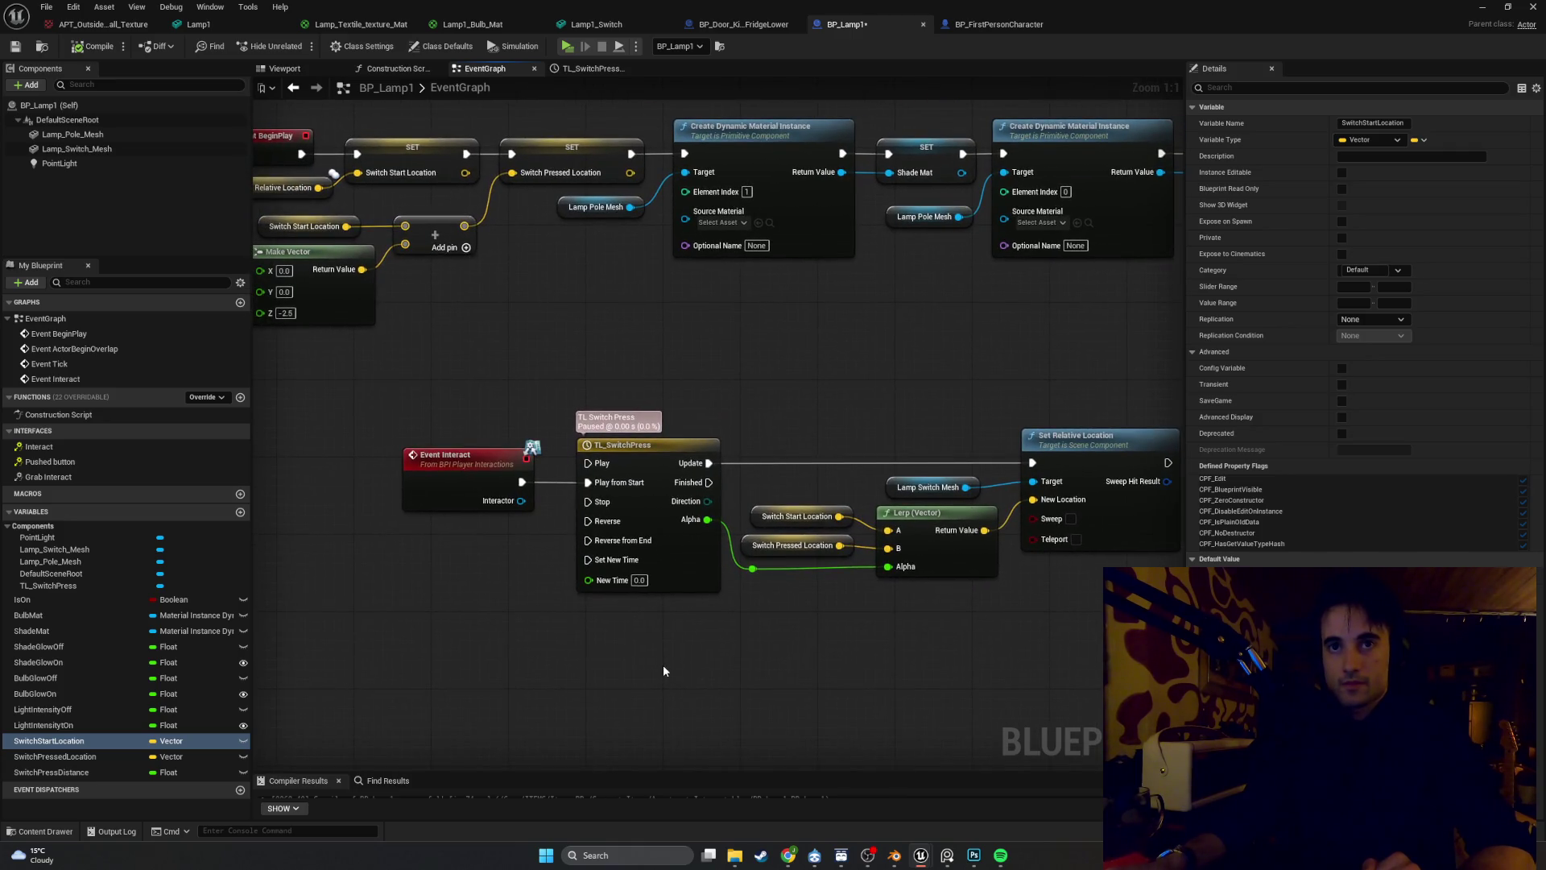
{"action": "right_click", "coordinate": [491, 612]}
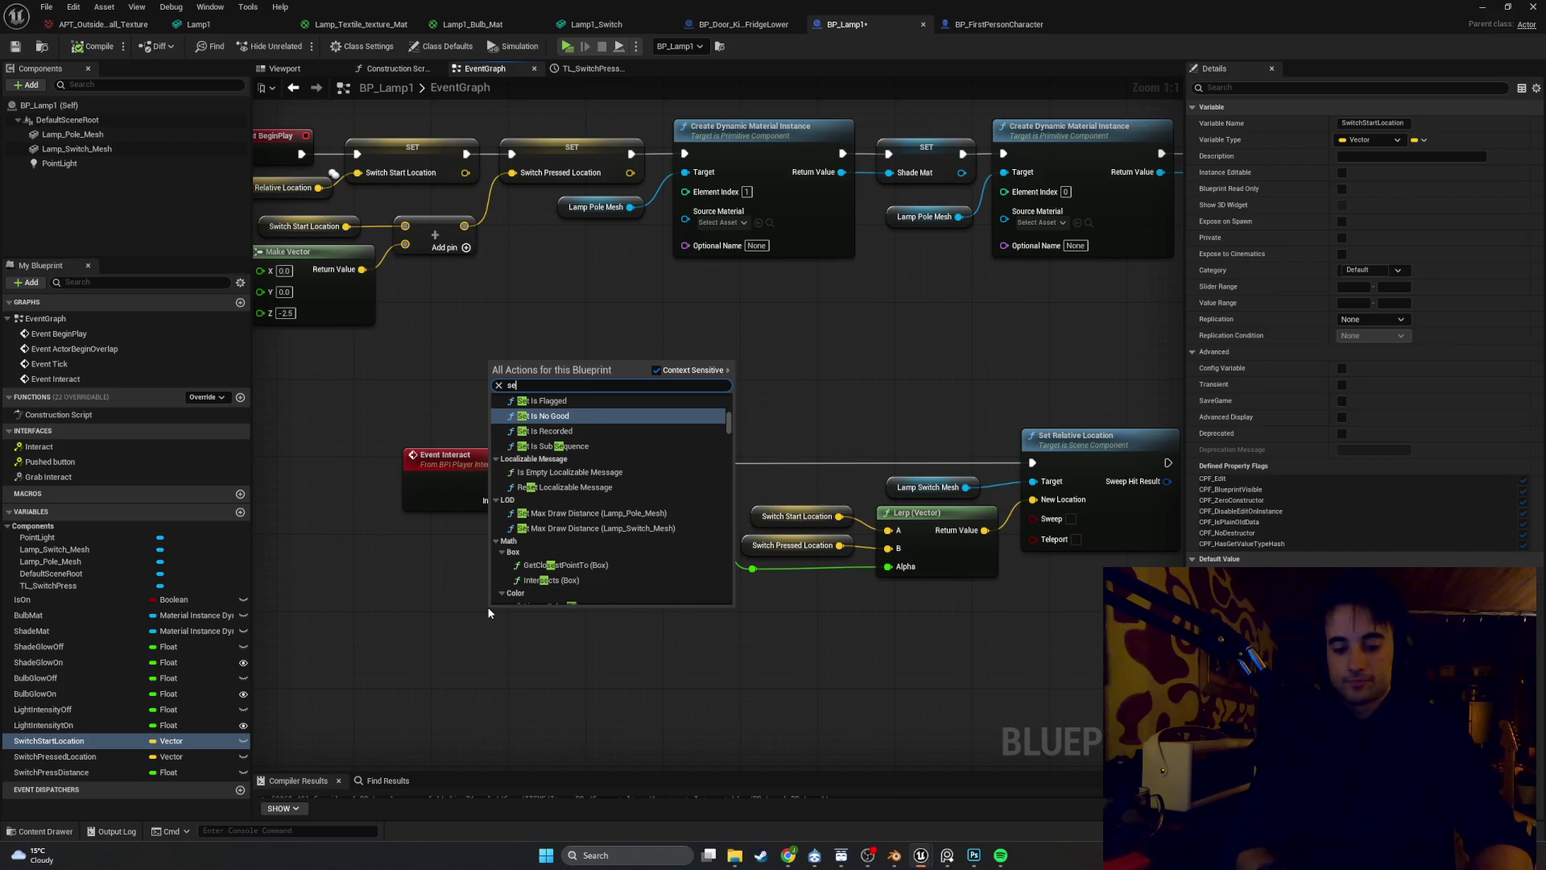
{"action": "type", "text": "seque"}
{"action": "key", "text": "Return"}
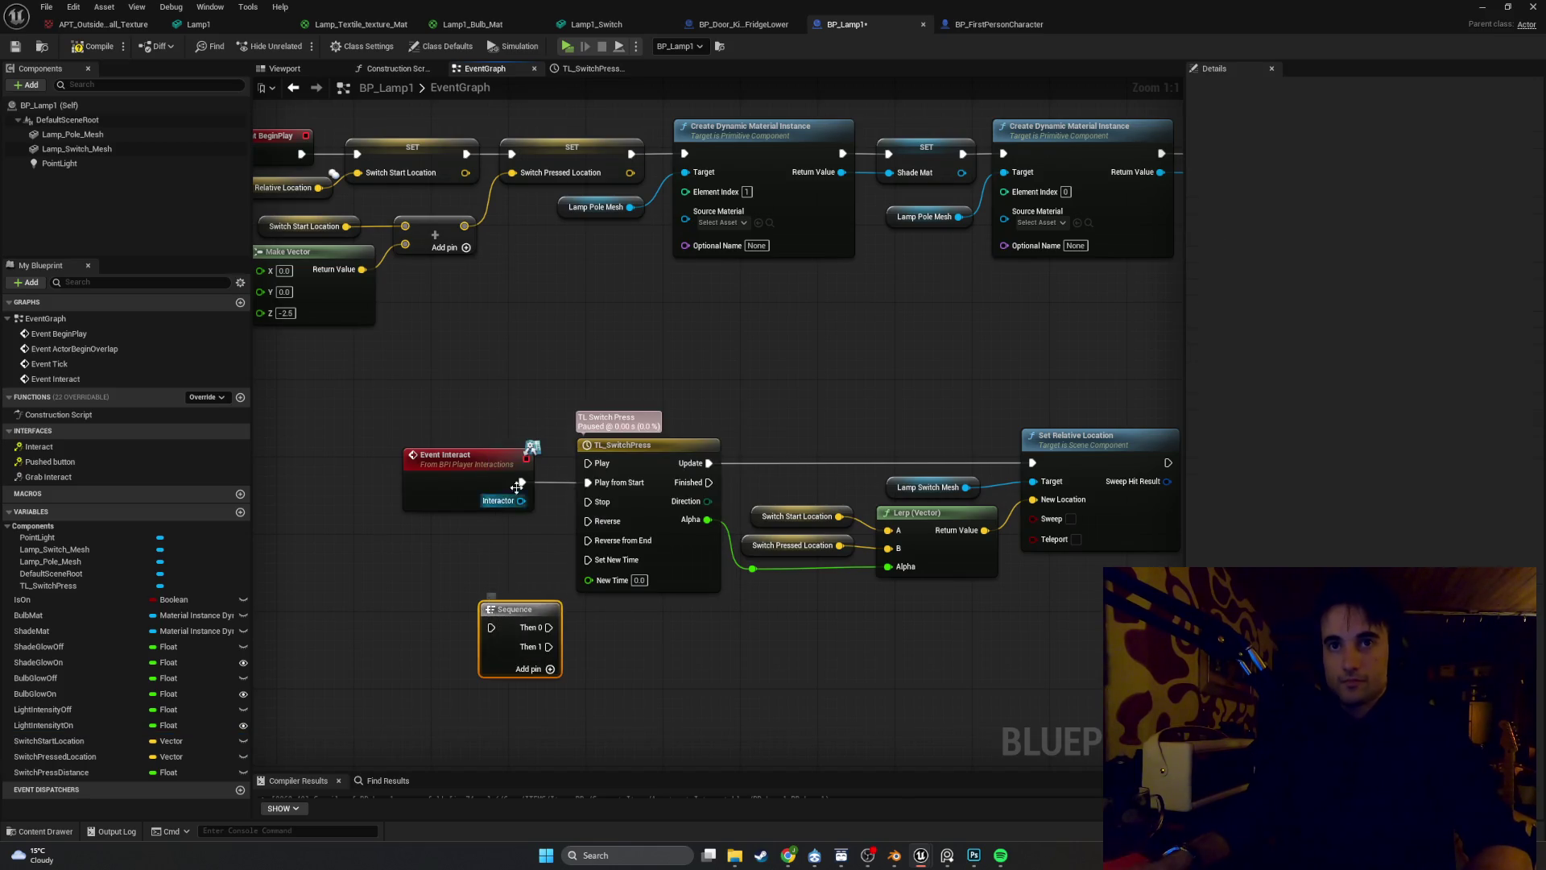
{"action": "mouse_move", "coordinate": [506, 489]}
{"action": "left_mouse_down"}
{"action": "mouse_move", "coordinate": [399, 480]}
{"action": "mouse_move", "coordinate": [490, 629]}
{"action": "mouse_move", "coordinate": [541, 629]}
{"action": "mouse_move", "coordinate": [587, 463]}
{"action": "left_mouse_up"}
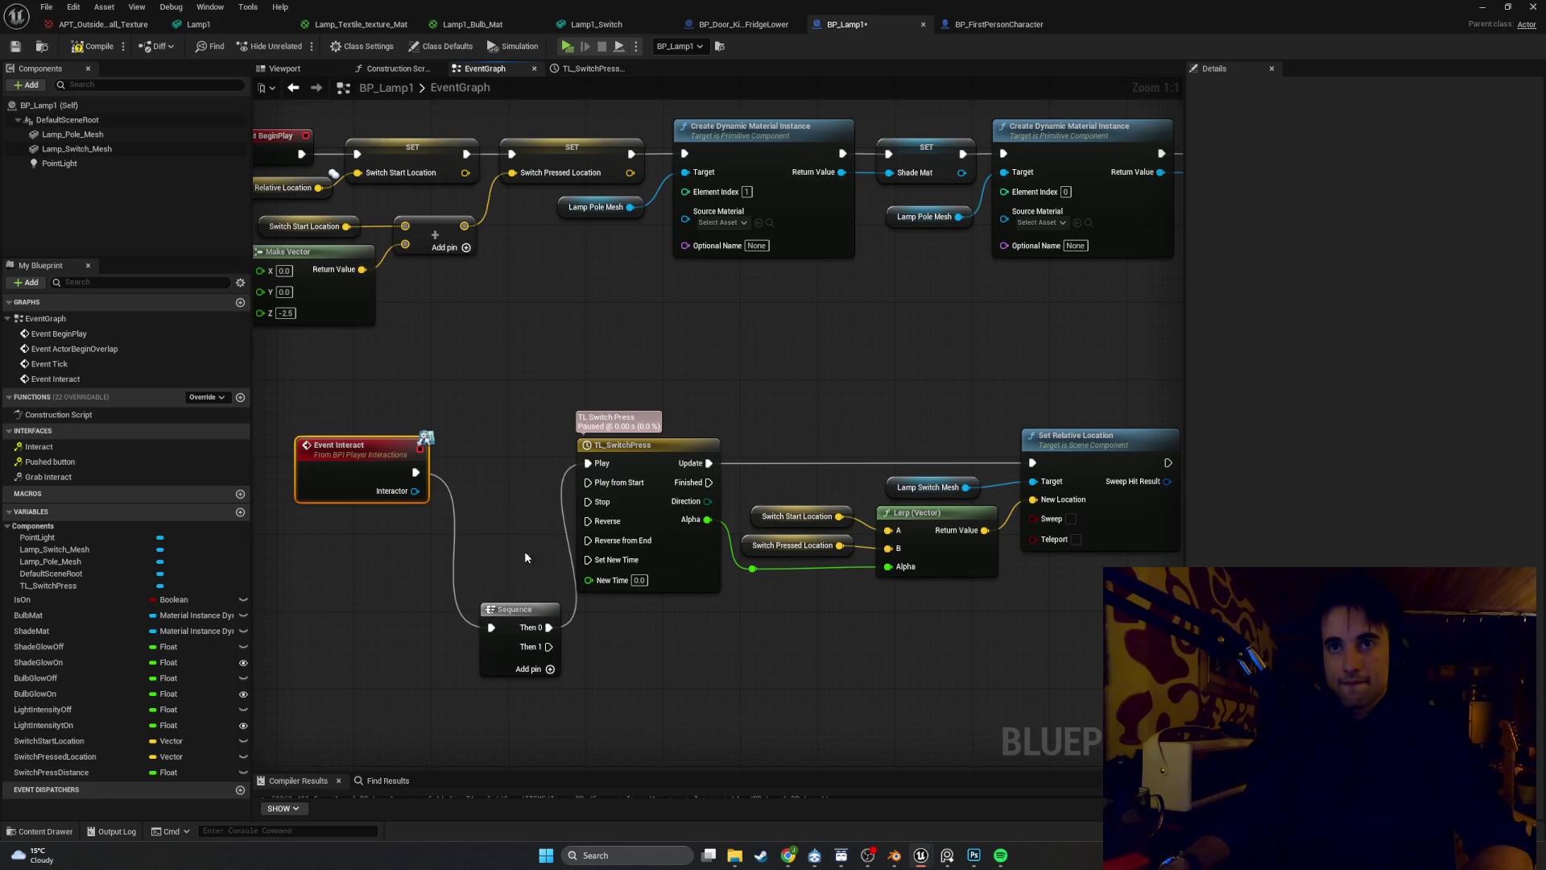
{"action": "left_click", "coordinate": [543, 569]}
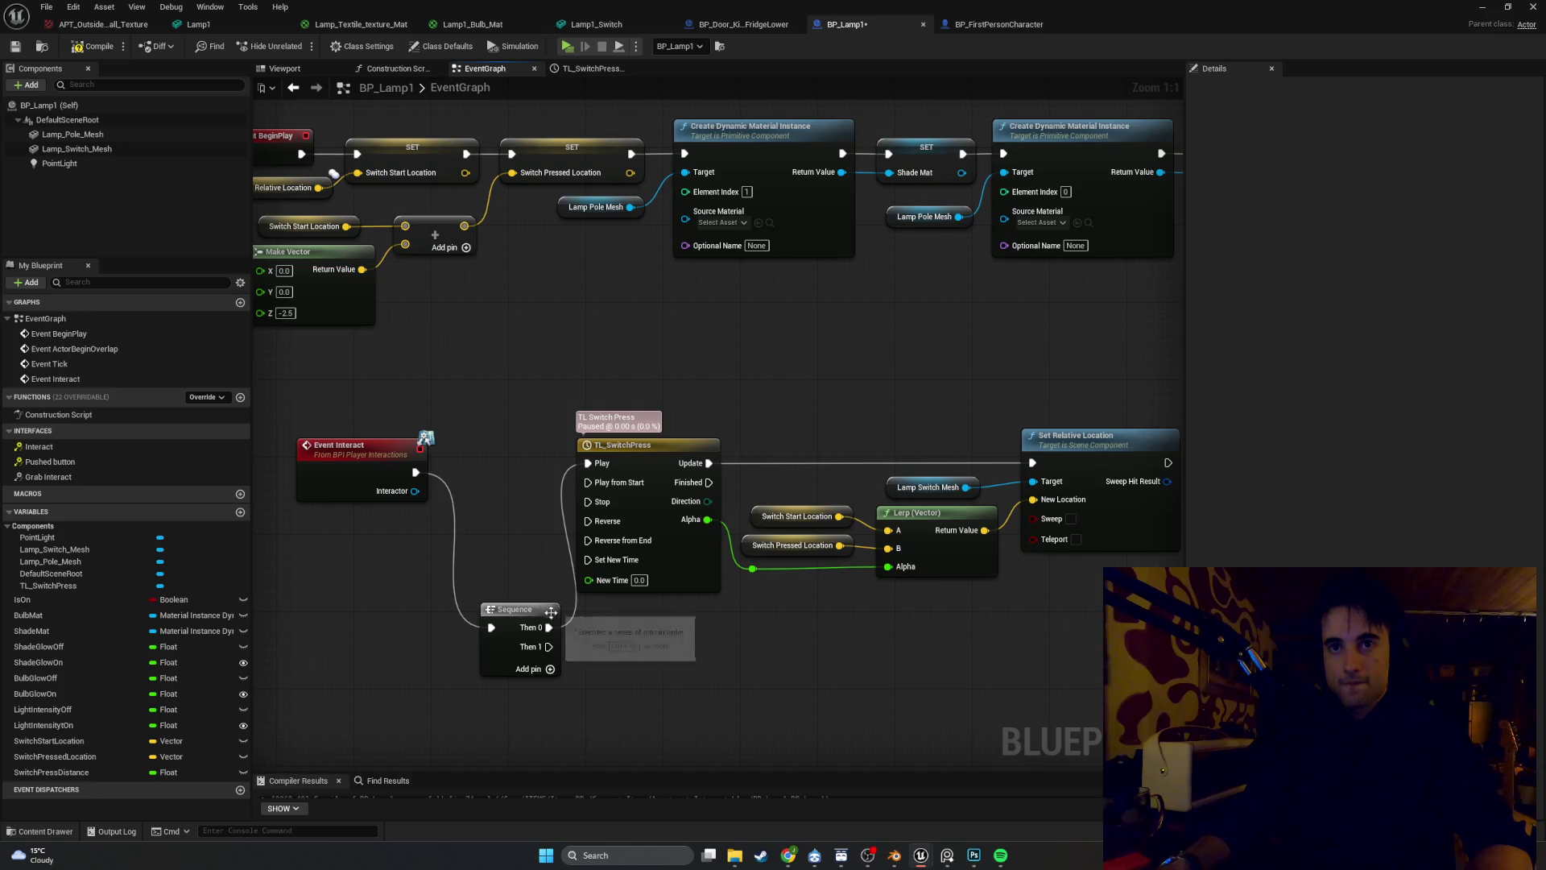
{"action": "left_click_drag", "start_coordinate": [549, 627], "coordinate": [589, 483]}
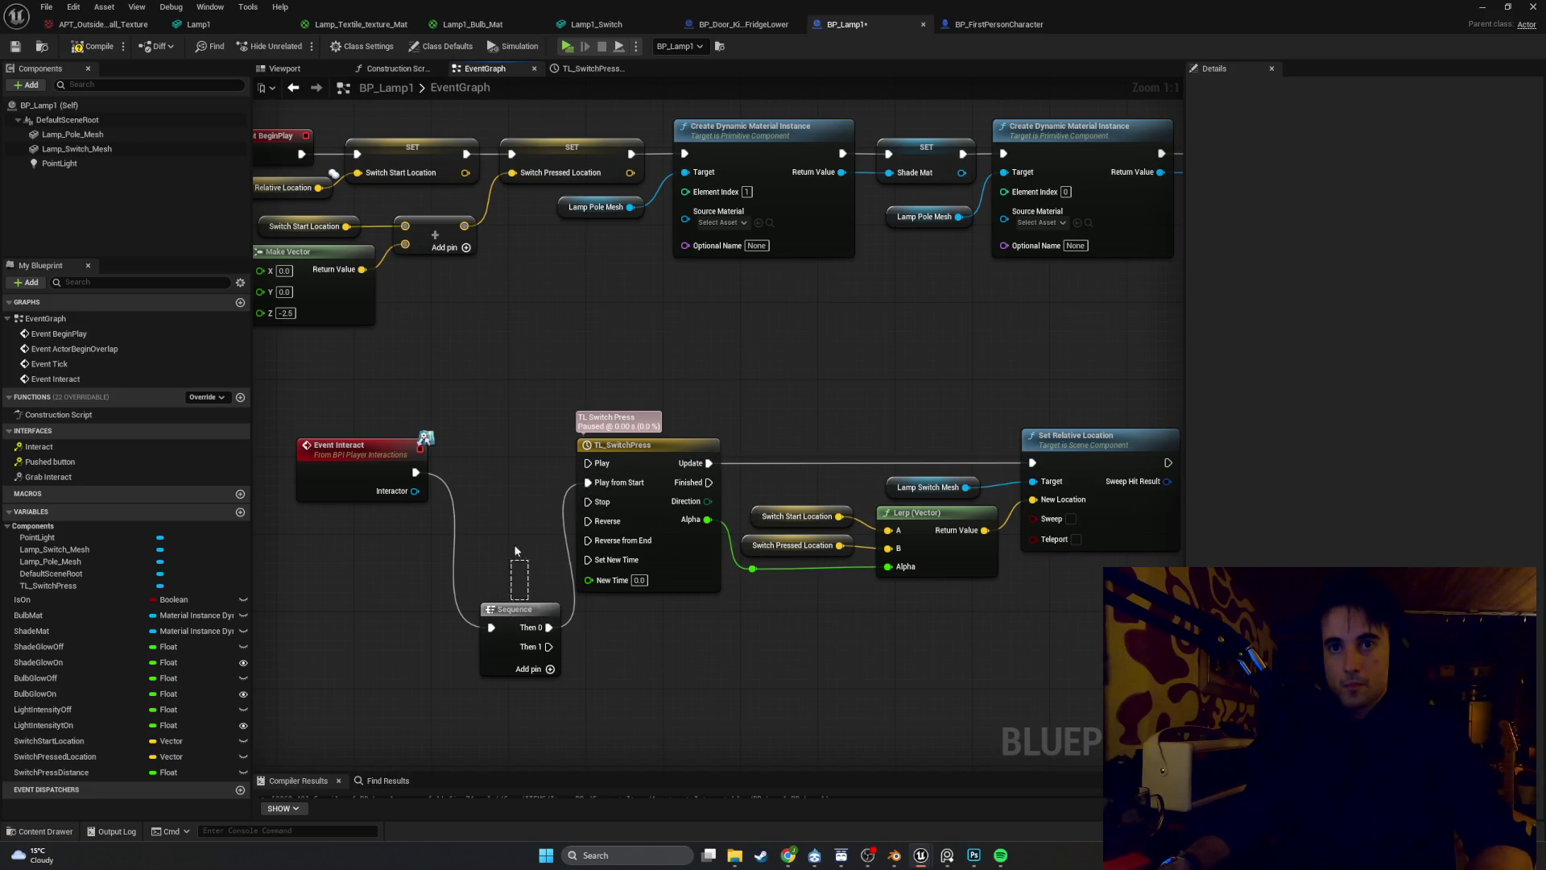
Arrange Event Interact just left of the Sequence node and reframe the graph
{"action": "left_click_drag", "start_coordinate": [525, 615], "coordinate": [481, 591]}
{"action": "left_click_drag", "start_coordinate": [371, 452], "coordinate": [354, 575]}
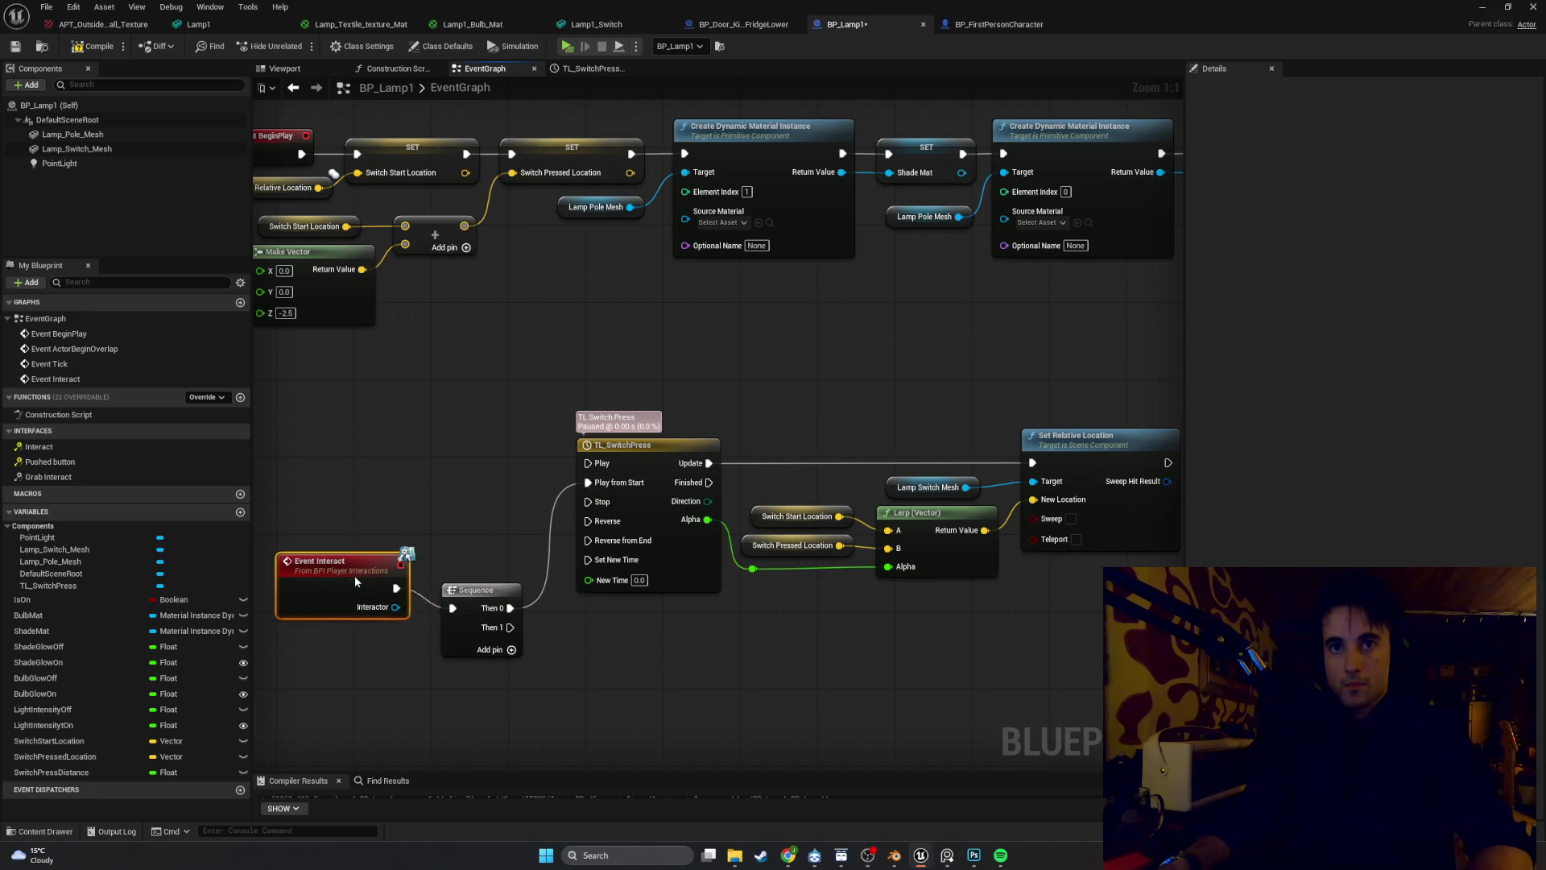
{"action": "scroll", "coordinate": [480, 629], "scroll_direction": "down", "scroll_amount": 1}
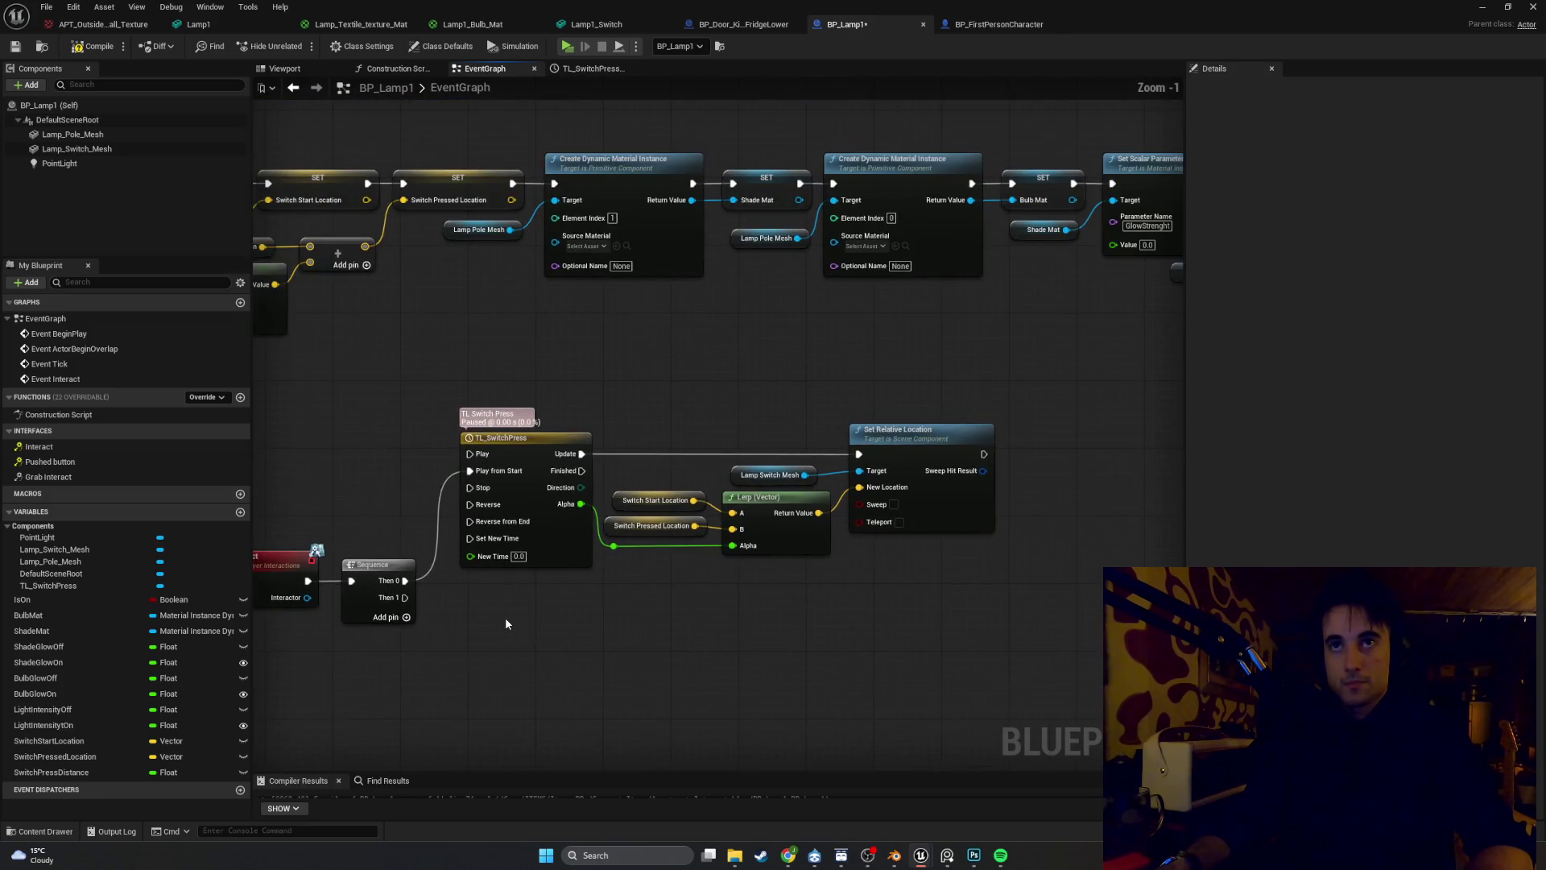
{"action": "mouse_move", "coordinate": [506, 622]}
{"action": "left_mouse_down"}
{"action": "mouse_move", "coordinate": [593, 647]}
{"action": "mouse_move", "coordinate": [536, 628]}
{"action": "mouse_move", "coordinate": [527, 587]}
{"action": "mouse_move", "coordinate": [552, 580]}
{"action": "left_mouse_up"}
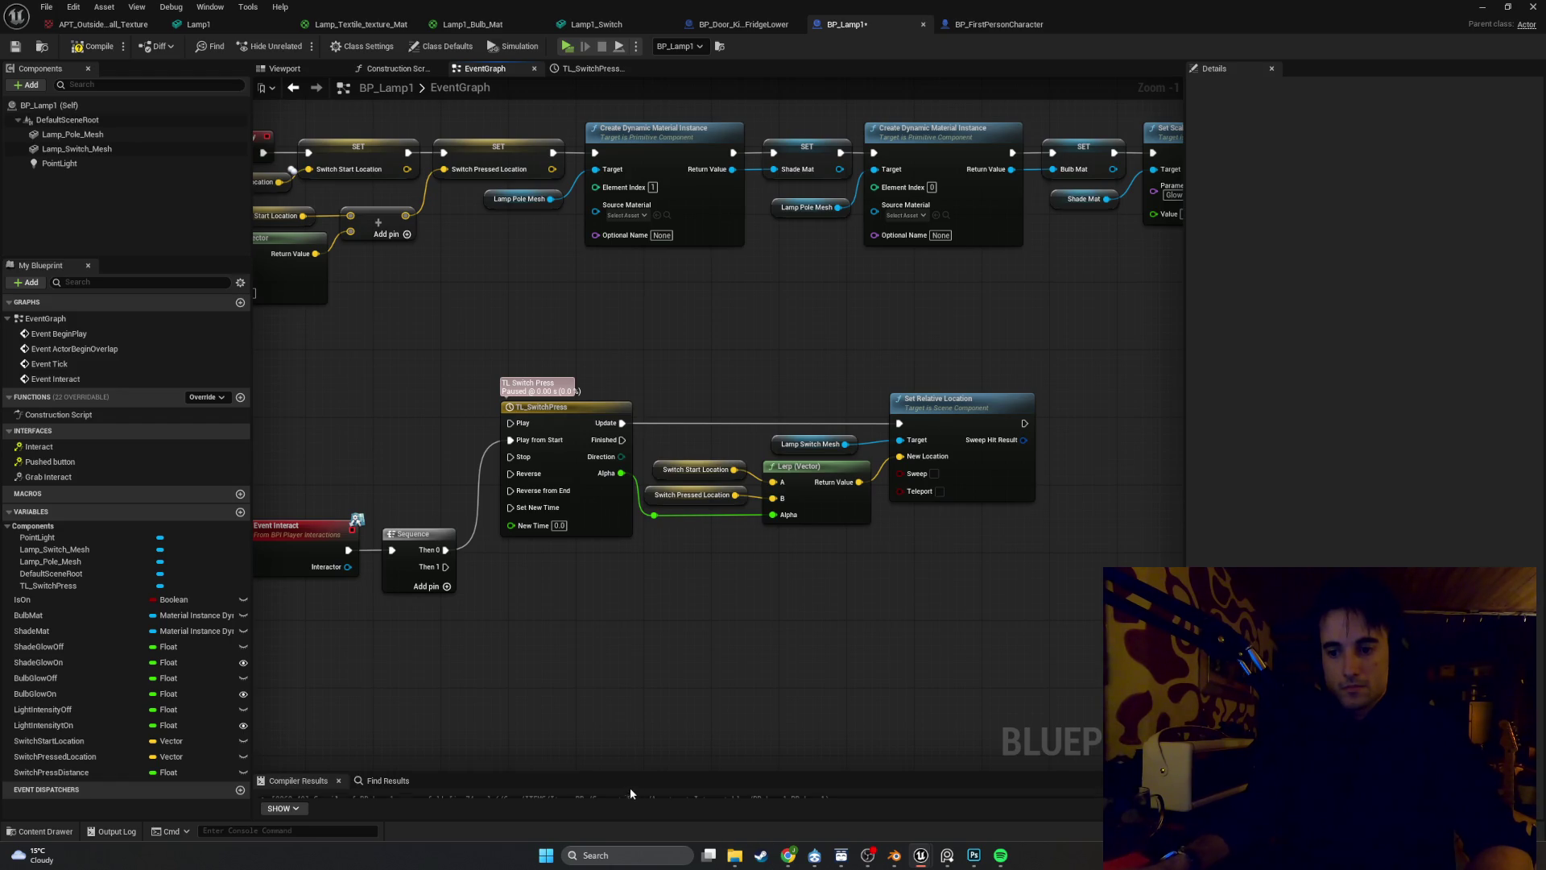
{"action": "scroll", "coordinate": [593, 690], "scroll_direction": "up", "scroll_amount": 2}
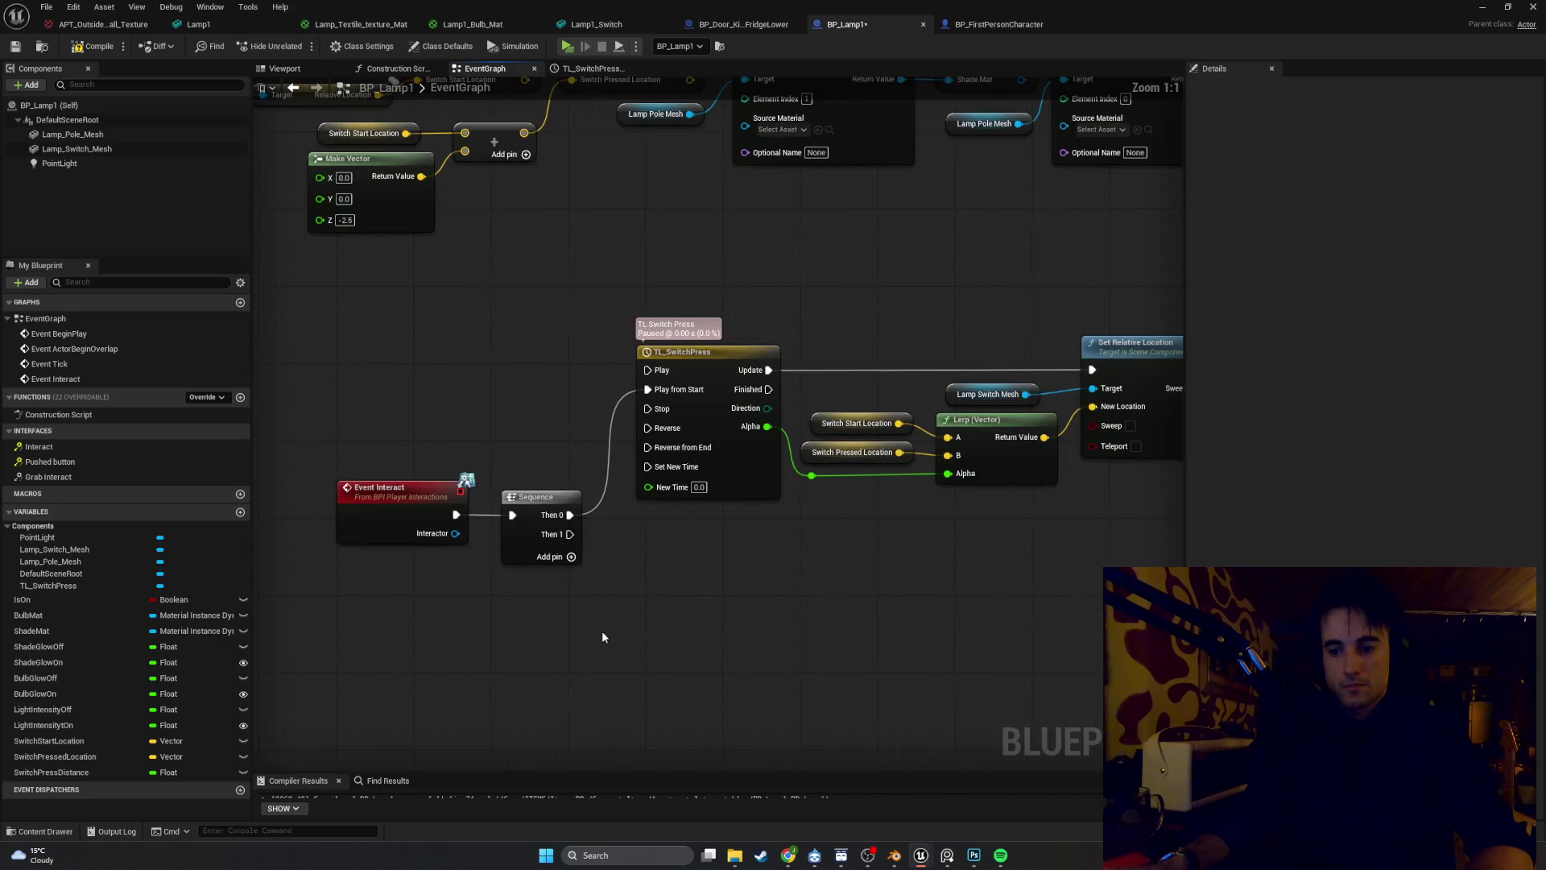
Add a NOT Boolean node below the Sequence node
{"action": "left_click_drag", "start_coordinate": [570, 534], "coordinate": [701, 584]}
{"action": "type", "text": "not"}
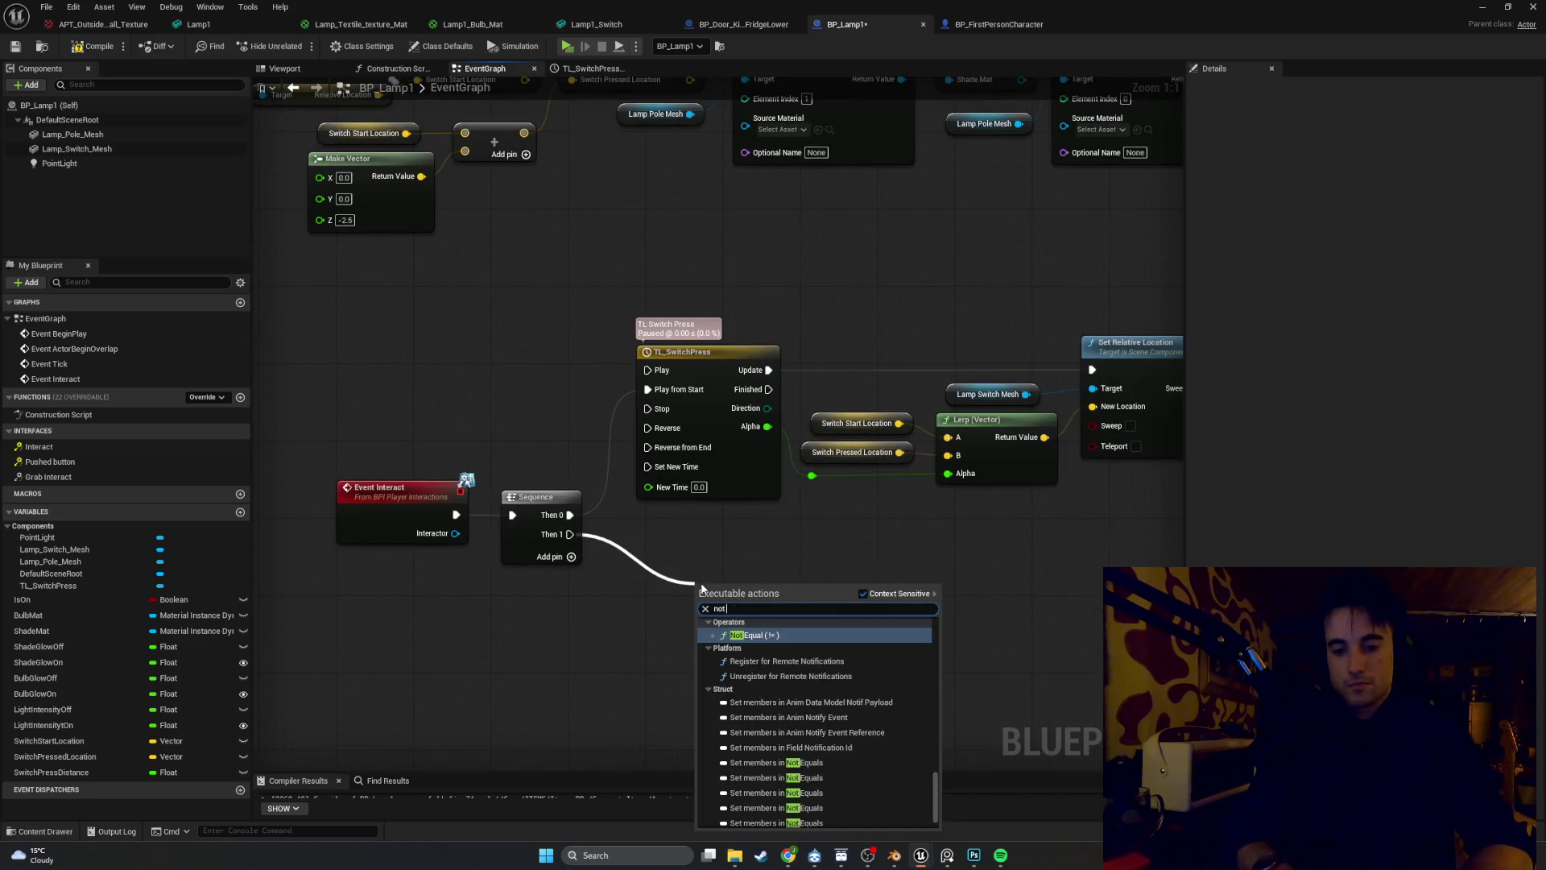
{"action": "type", "text": " boo"}
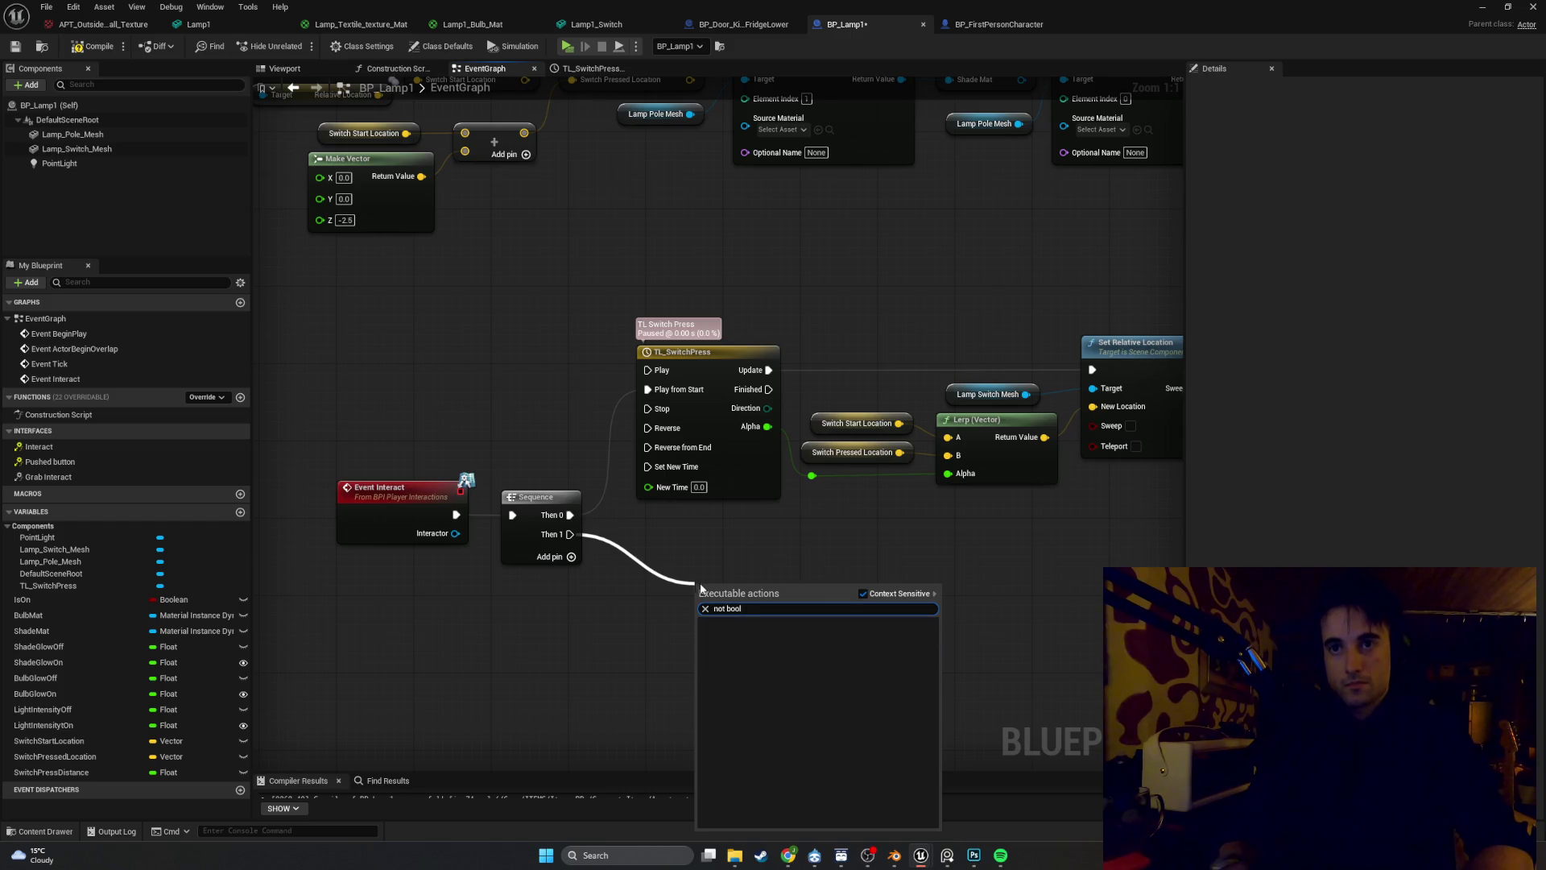
{"action": "key", "text": "Escape"}
{"action": "right_click", "coordinate": [702, 603]}
{"action": "type", "text": "not boo"}
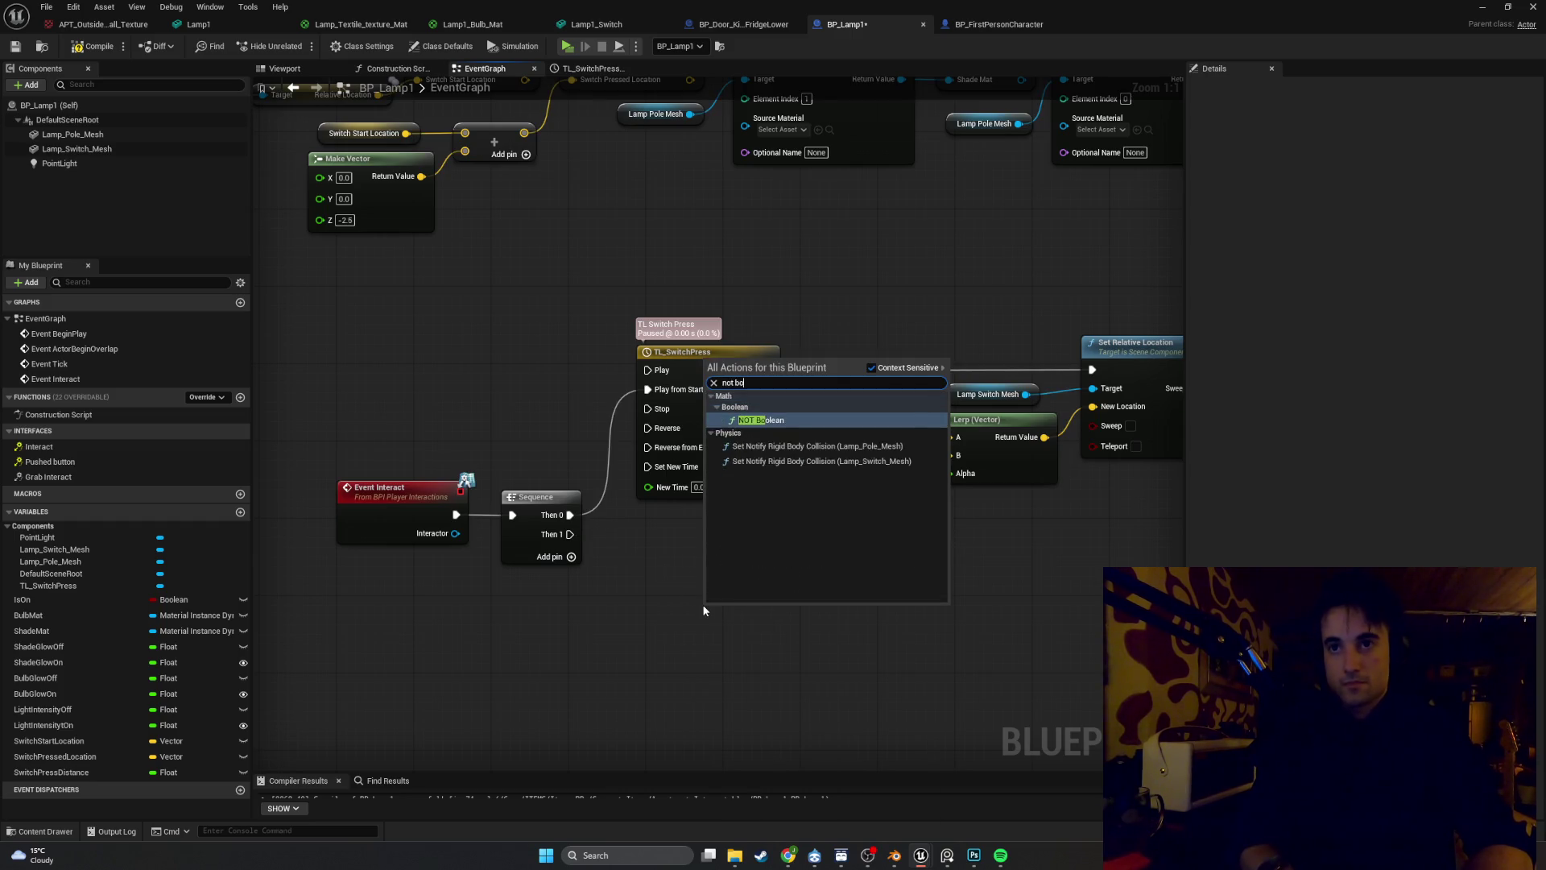
{"action": "key", "text": "Return"}
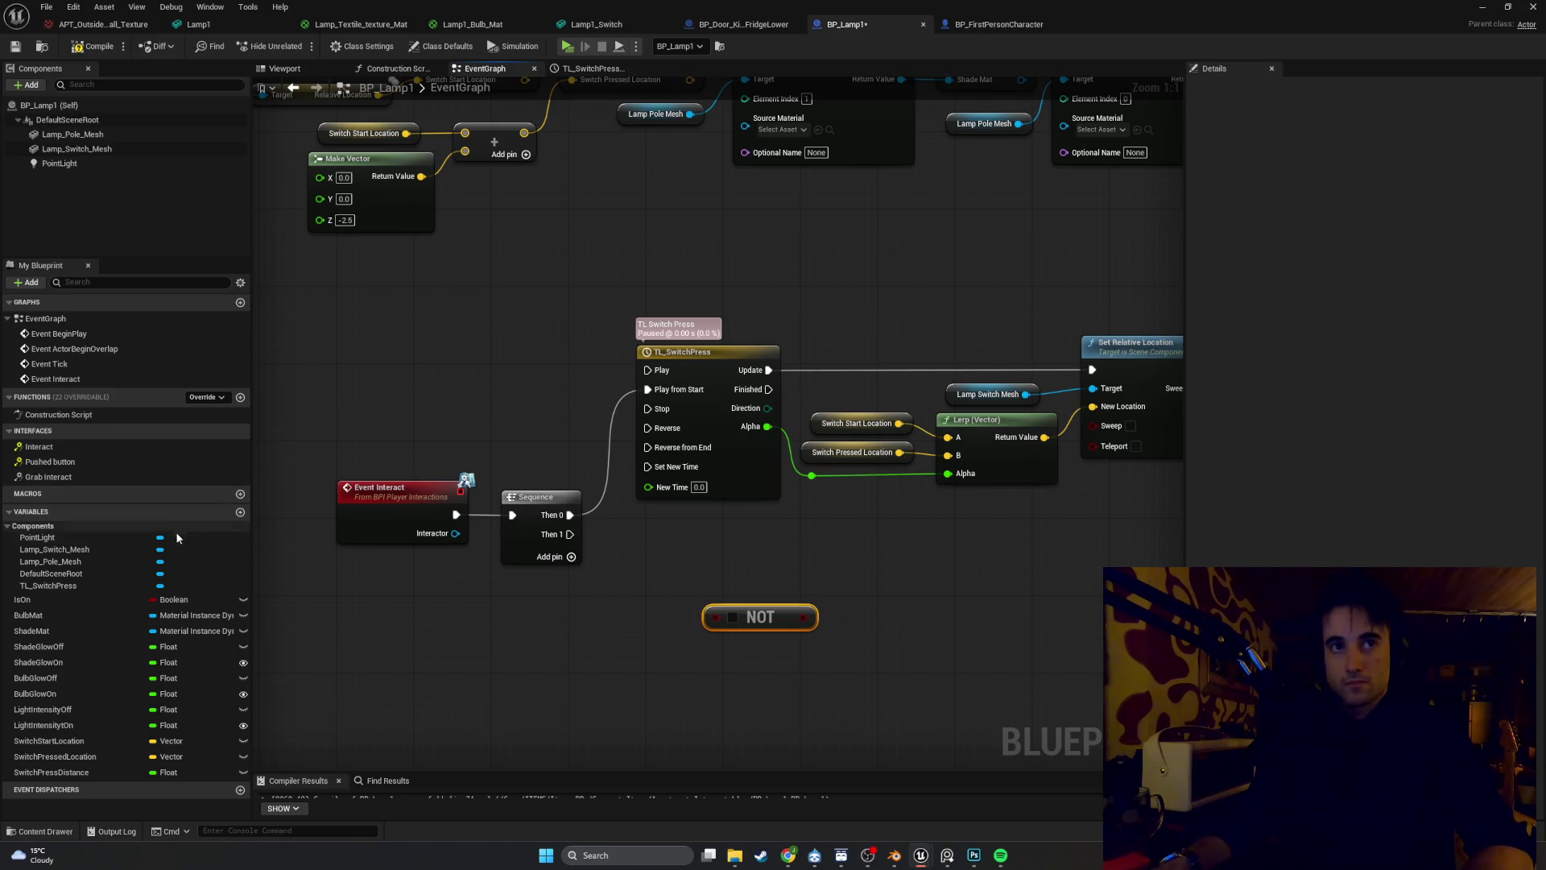
Add a SET IsOn node fed by NOT and driven by Sequence's Then 1
{"action": "left_click_drag", "start_coordinate": [117, 600], "coordinate": [455, 630]}
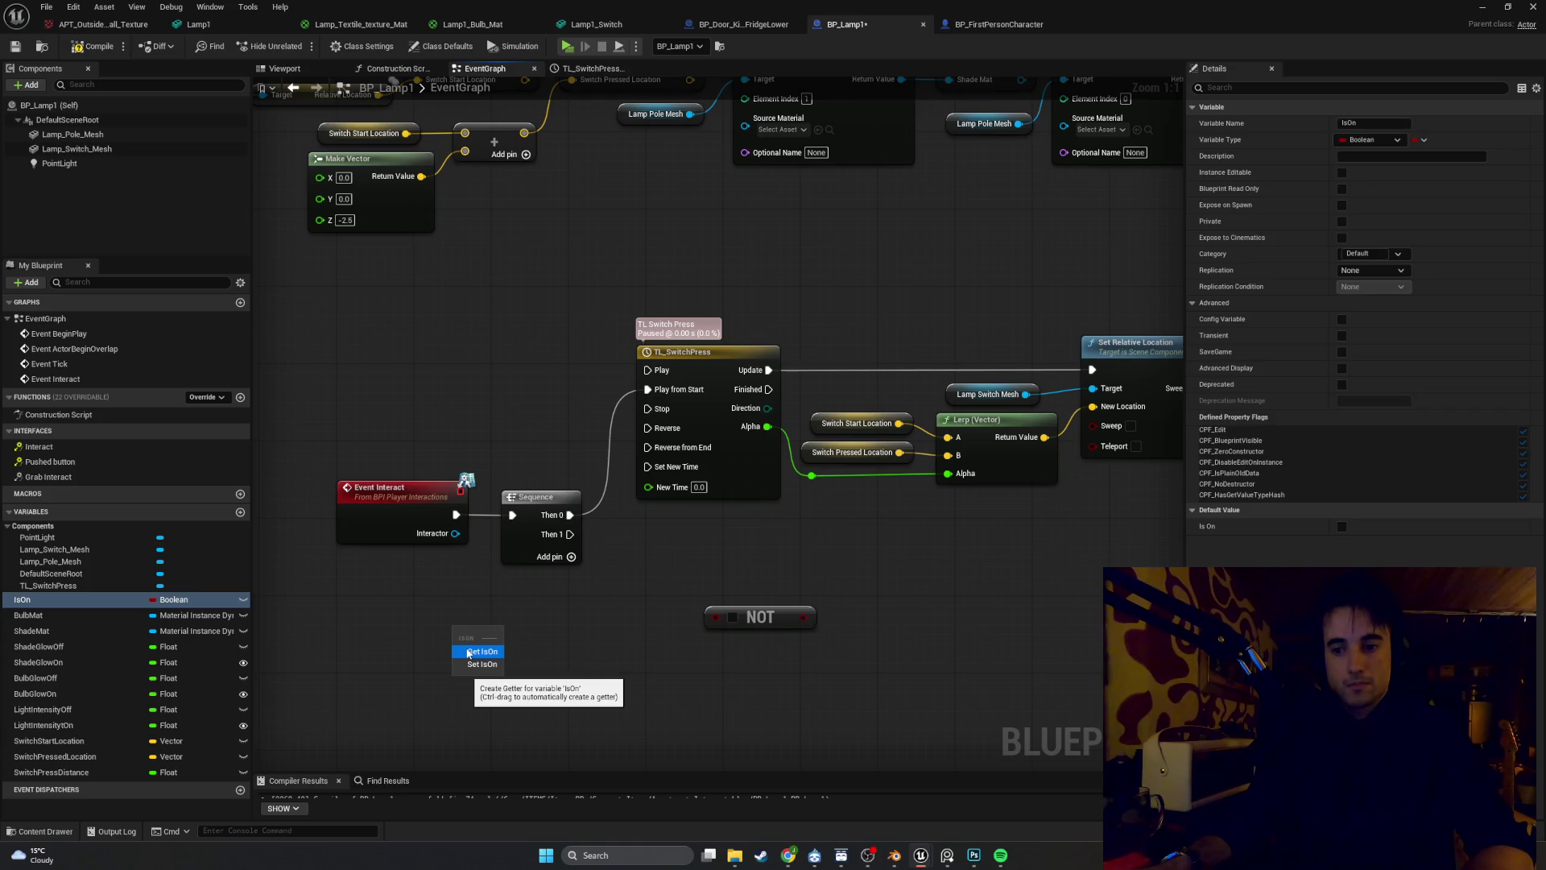
{"action": "left_click", "coordinate": [482, 664]}
{"action": "left_click_drag", "start_coordinate": [489, 642], "coordinate": [788, 565]}
{"action": "left_click_drag", "start_coordinate": [800, 620], "coordinate": [741, 578]}
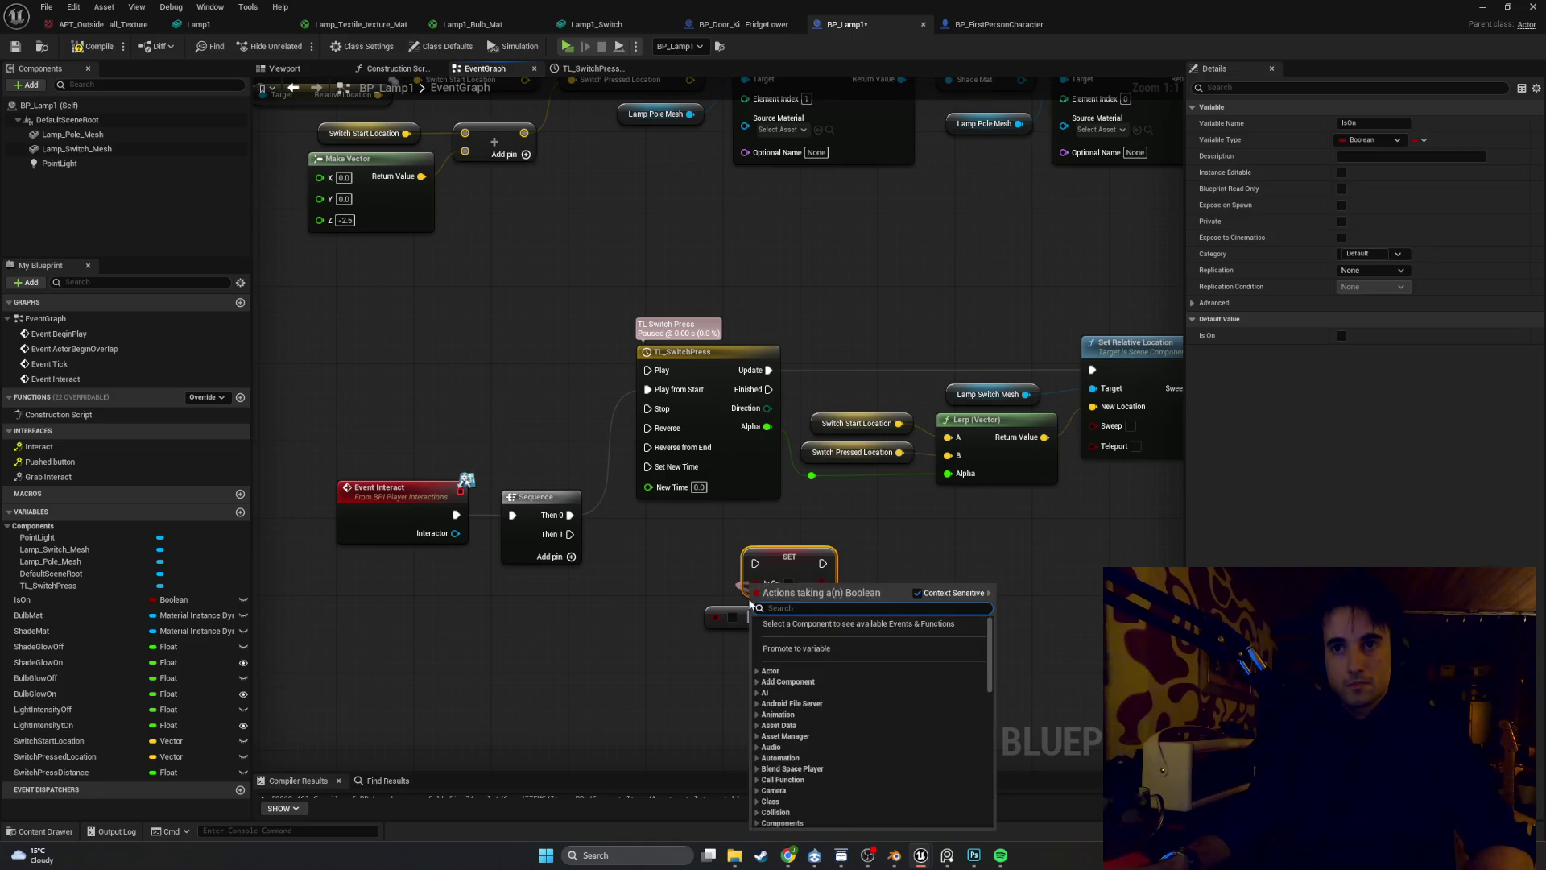
{"action": "left_click", "coordinate": [723, 610]}
{"action": "mouse_move", "coordinate": [810, 628]}
{"action": "left_mouse_down"}
{"action": "mouse_move", "coordinate": [732, 627]}
{"action": "mouse_move", "coordinate": [757, 583]}
{"action": "left_mouse_up"}
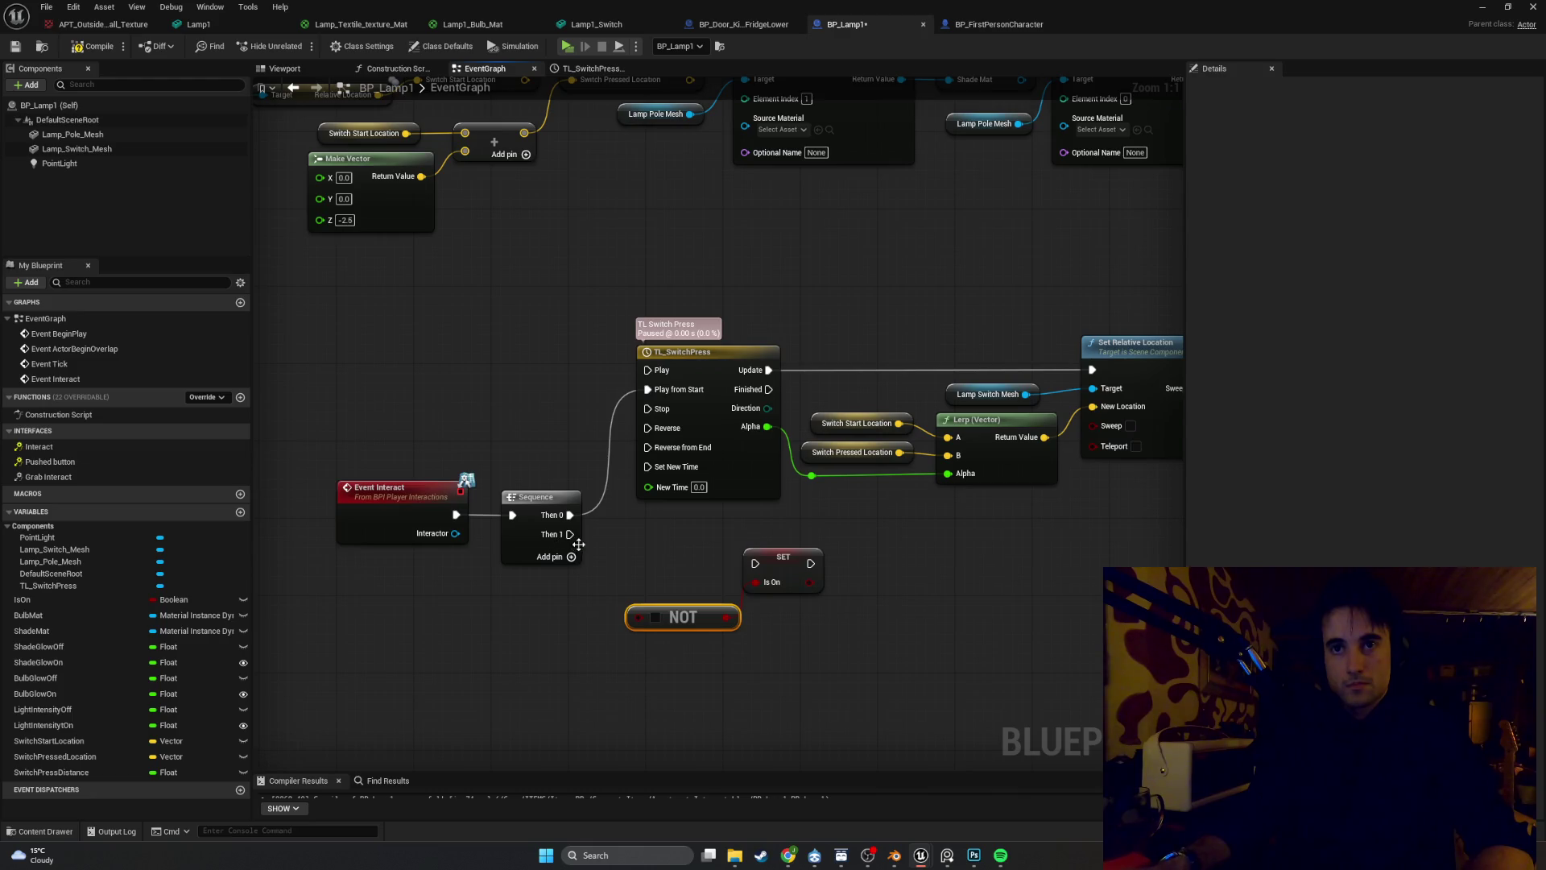
{"action": "left_click_drag", "start_coordinate": [570, 534], "coordinate": [749, 565]}
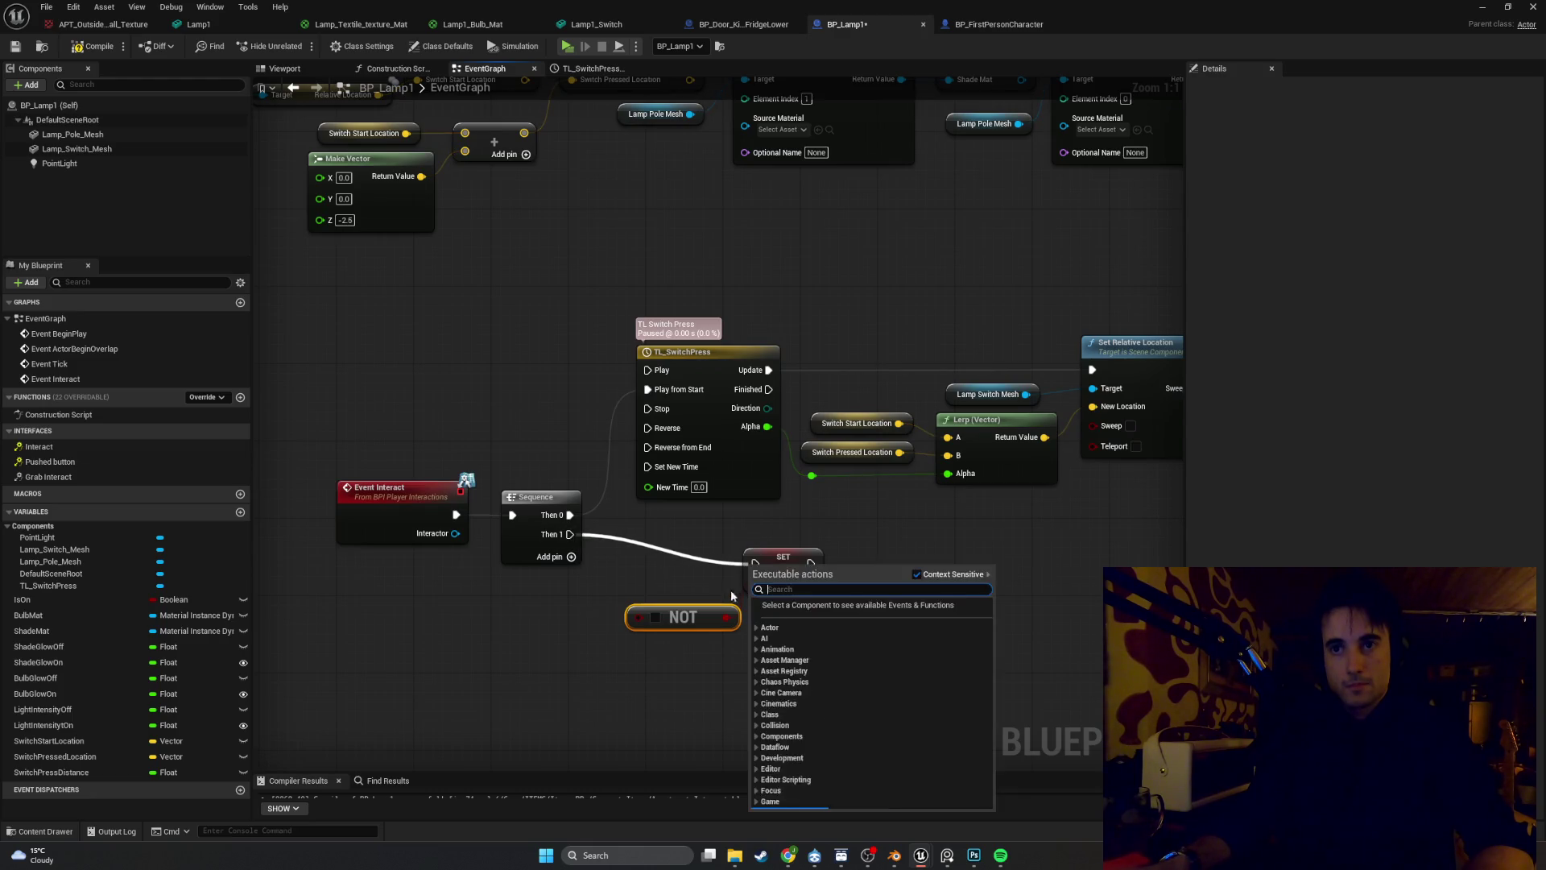
{"action": "left_click", "coordinate": [731, 595]}
{"action": "left_click_drag", "start_coordinate": [570, 534], "coordinate": [754, 563]}
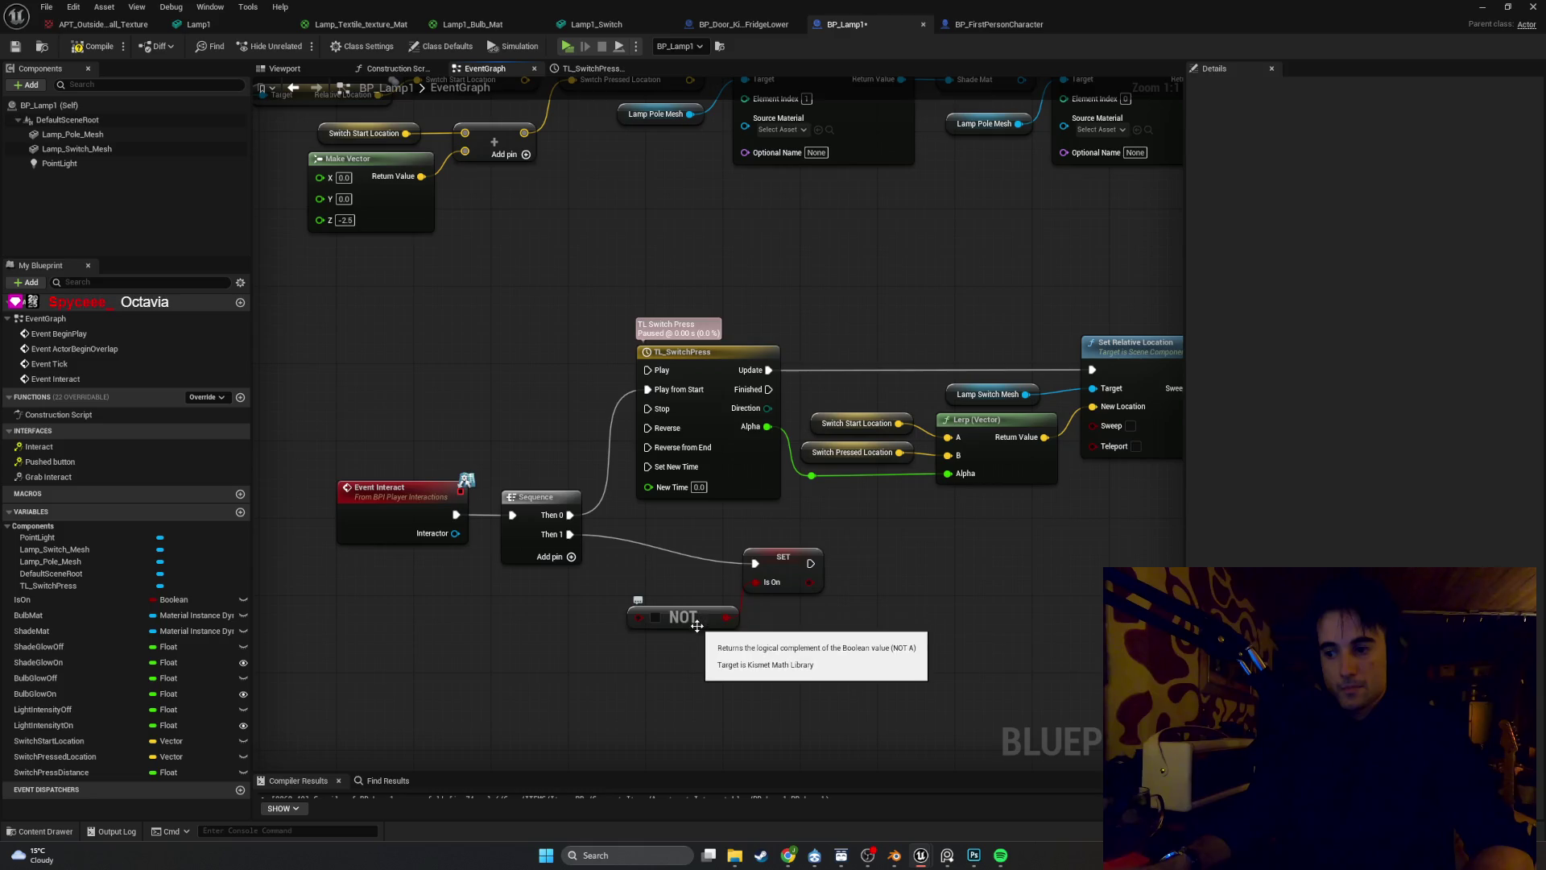
Tidy SET IsOn and NOT beside Sequence and capture a screenshot of the graph
{"action": "left_click_drag", "start_coordinate": [697, 626], "coordinate": [694, 607]}
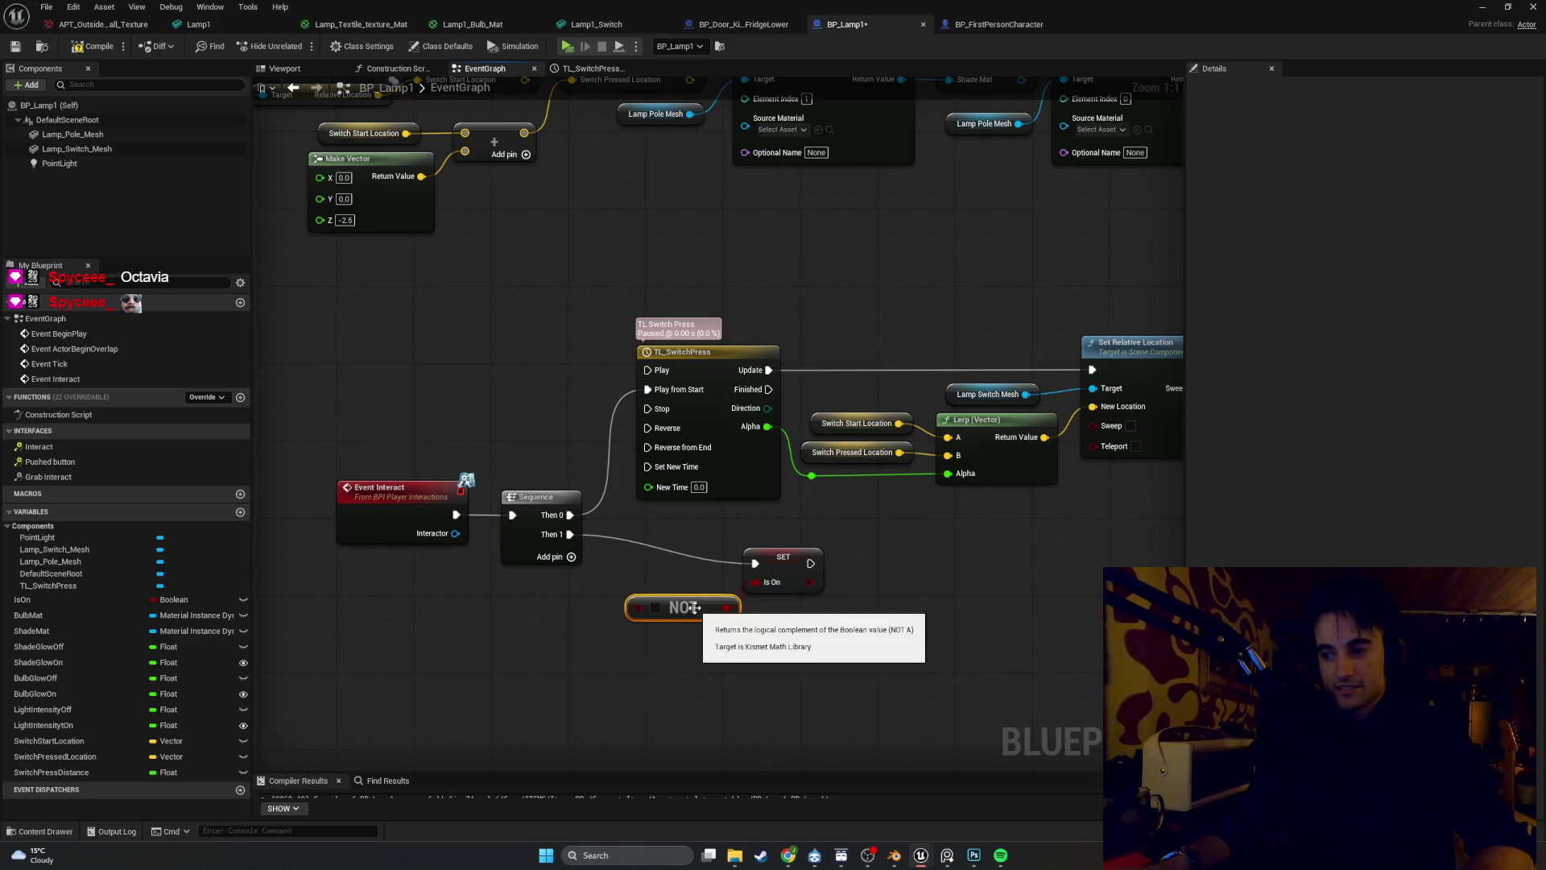
{"action": "left_click_drag", "start_coordinate": [781, 580], "coordinate": [678, 549]}
{"action": "left_click_drag", "start_coordinate": [681, 604], "coordinate": [581, 600]}
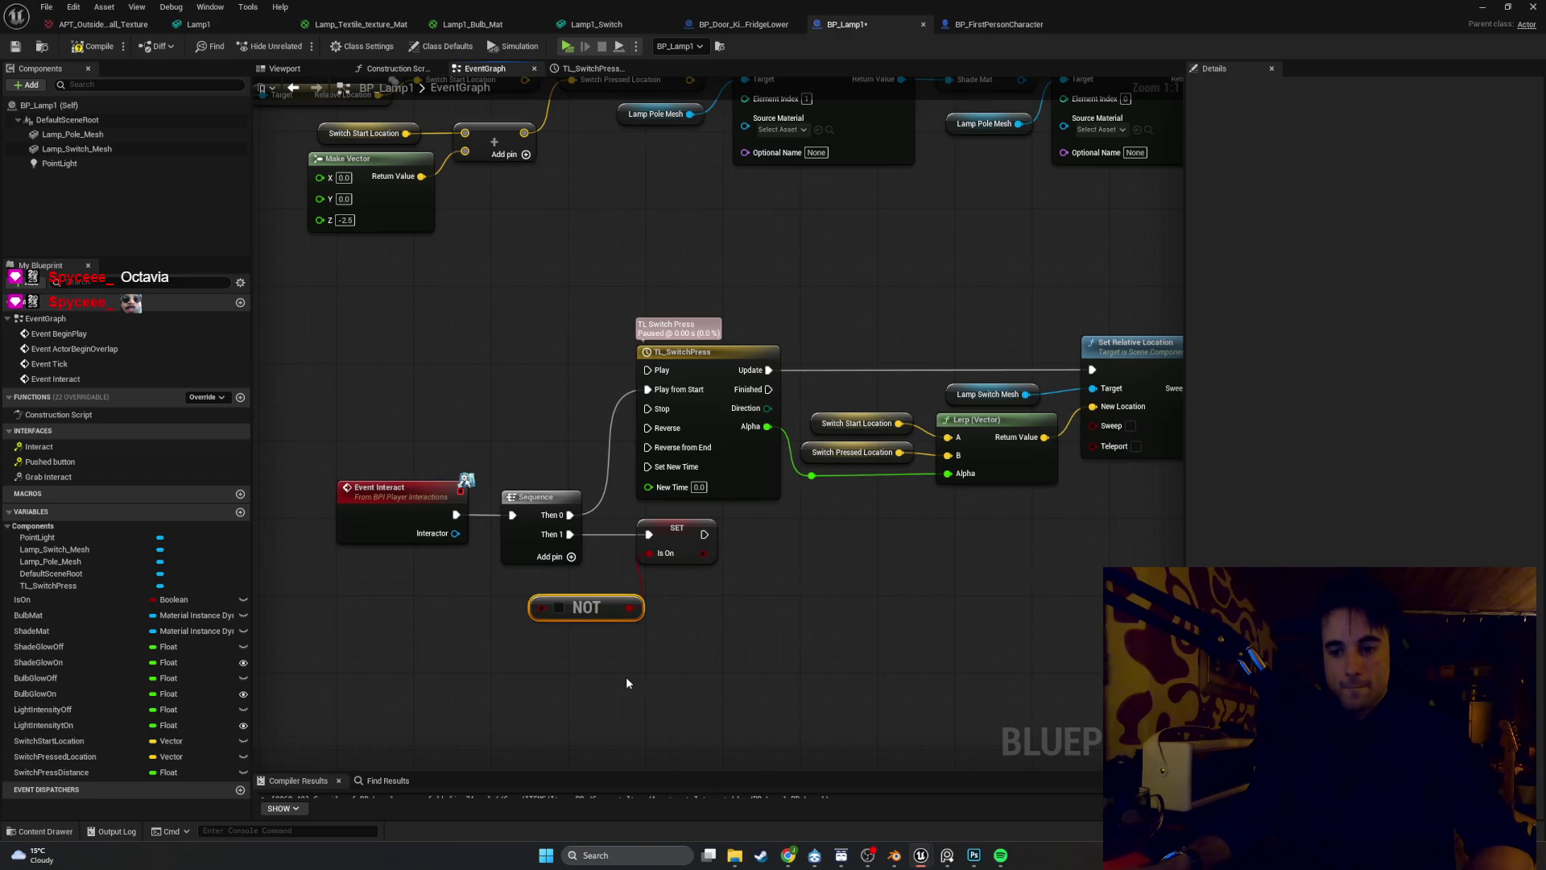
{"action": "mouse_move", "coordinate": [665, 684]}
{"action": "left_mouse_down"}
{"action": "mouse_move", "coordinate": [614, 652]}
{"action": "mouse_move", "coordinate": [628, 652]}
{"action": "left_mouse_up"}
{"action": "key", "text": "super+s"}
{"action": "key", "text": "Escape"}
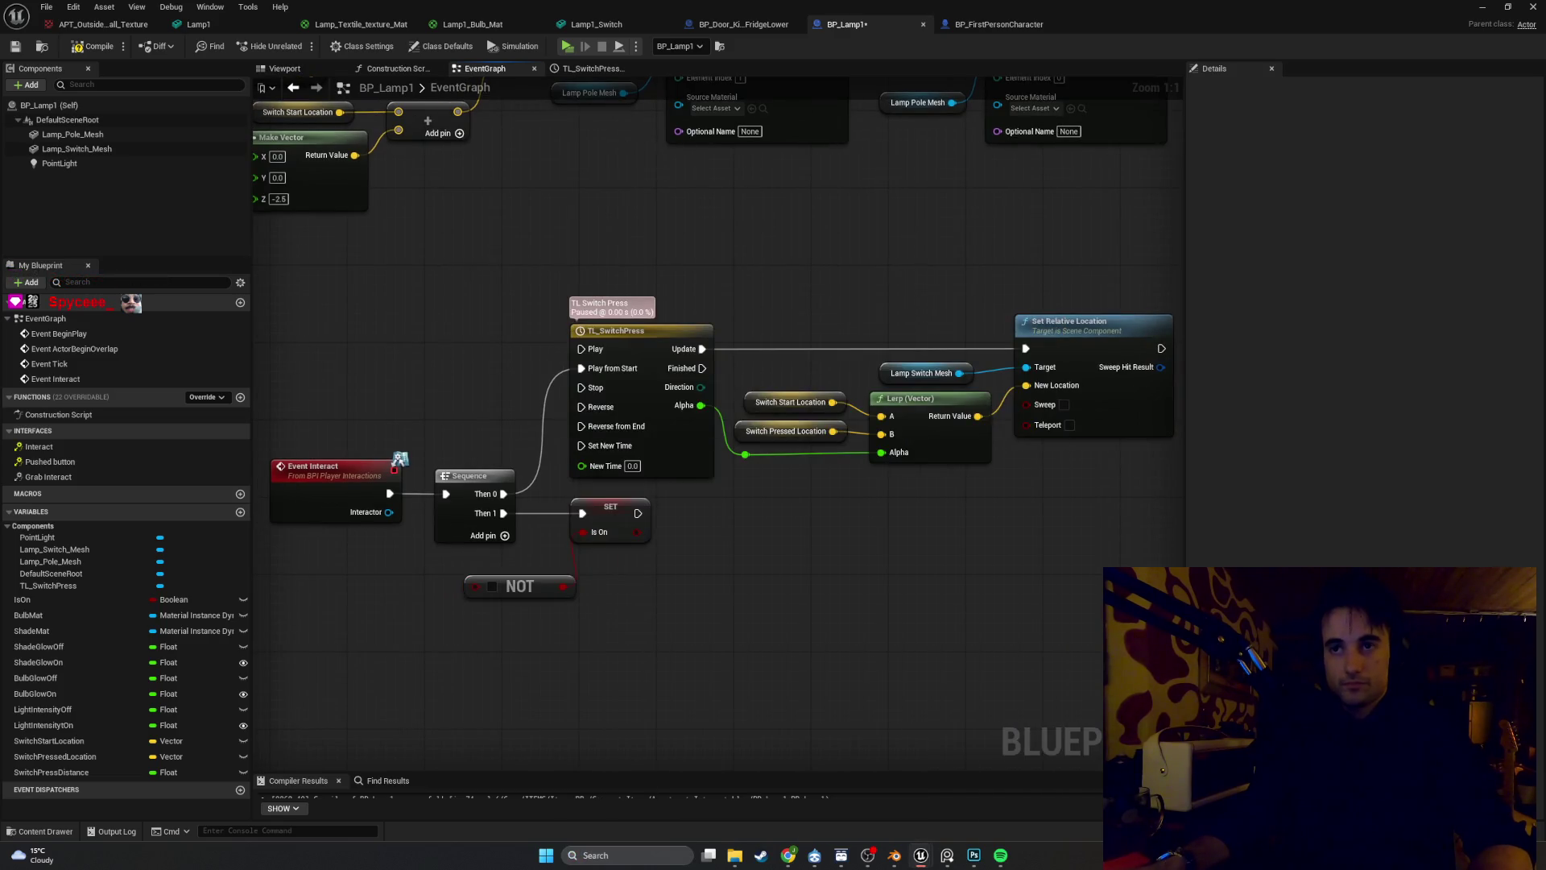
{"action": "key", "text": "super+shift+s"}
{"action": "mouse_move", "coordinate": [1174, 669]}
{"action": "left_mouse_down"}
{"action": "mouse_move", "coordinate": [835, 336]}
{"action": "mouse_move", "coordinate": [314, 294]}
{"action": "mouse_move", "coordinate": [265, 259]}
{"action": "left_mouse_up"}
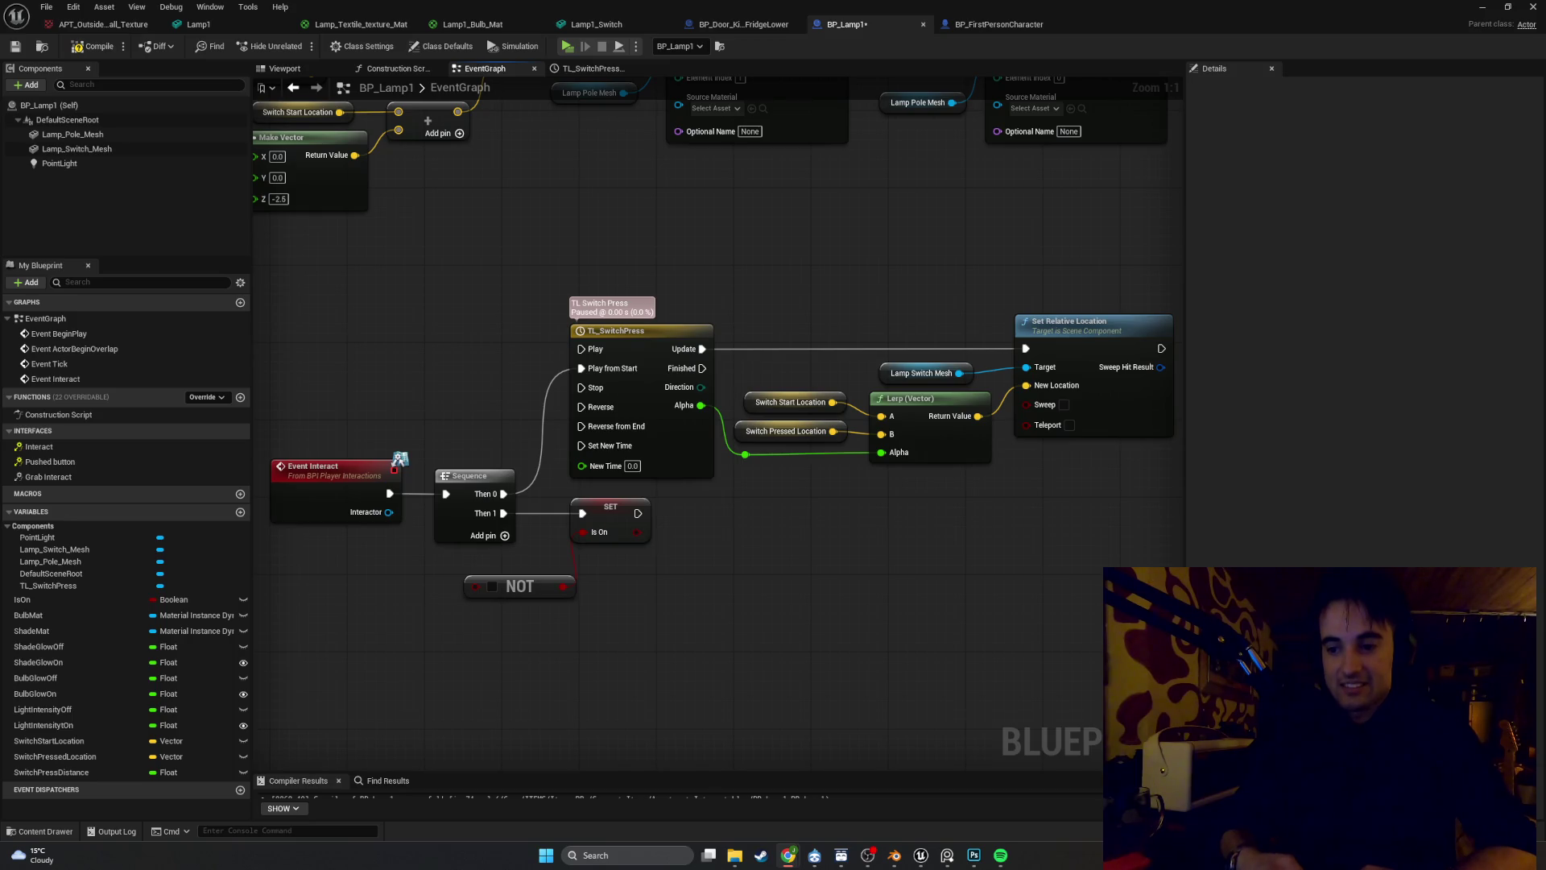
Place an Is On getter next to the NOT node
{"action": "scroll", "coordinate": [466, 610], "scroll_direction": "down", "scroll_amount": 1}
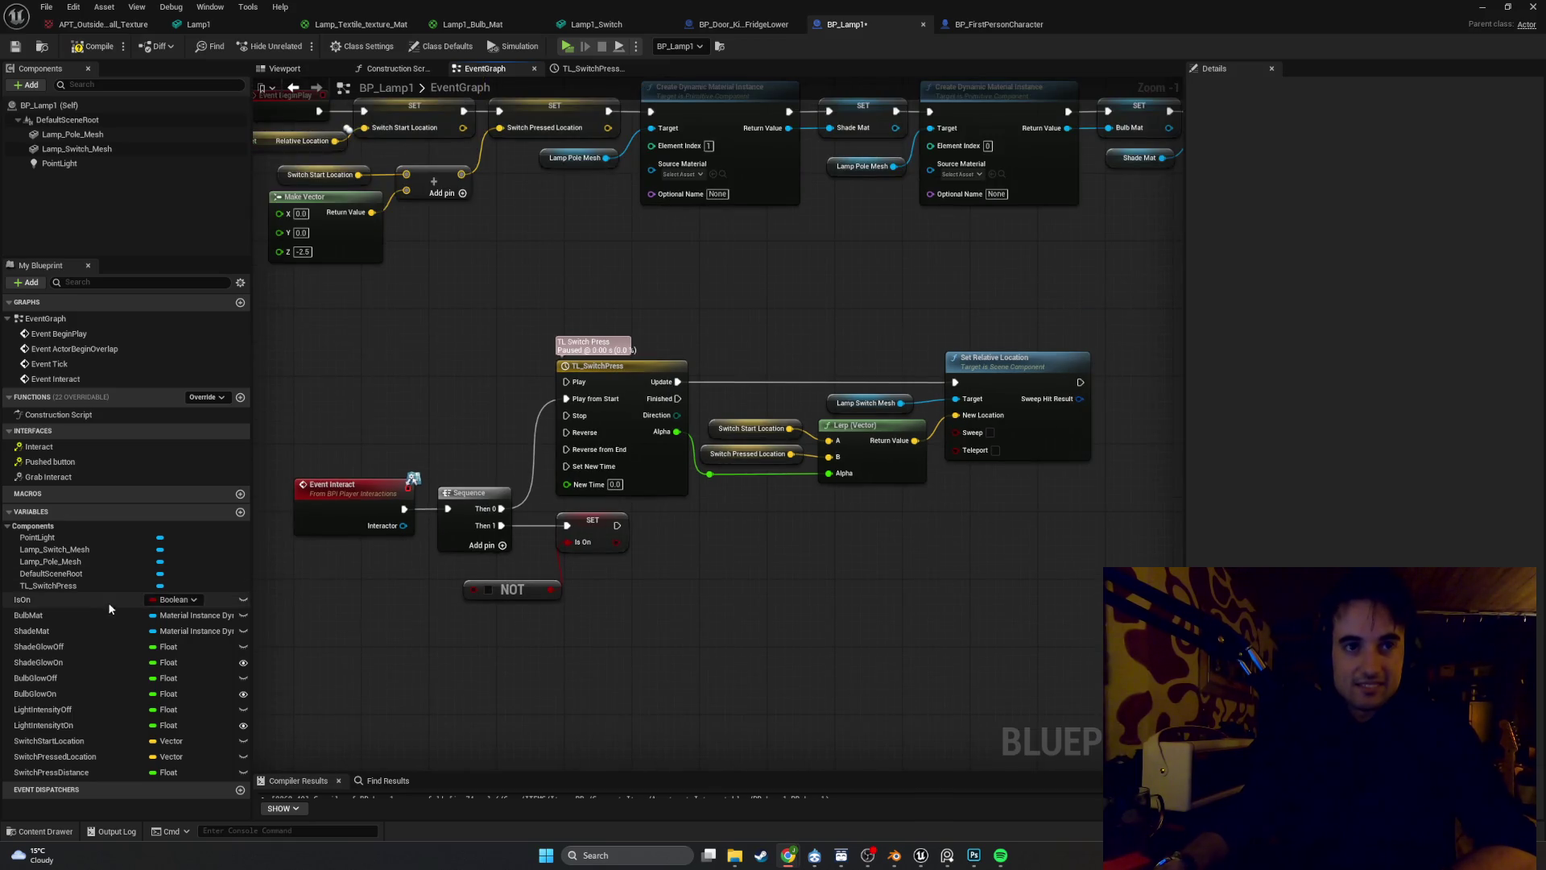
{"action": "left_click_drag", "start_coordinate": [110, 603], "coordinate": [475, 598]}
{"action": "left_click_drag", "start_coordinate": [347, 603], "coordinate": [390, 594]}
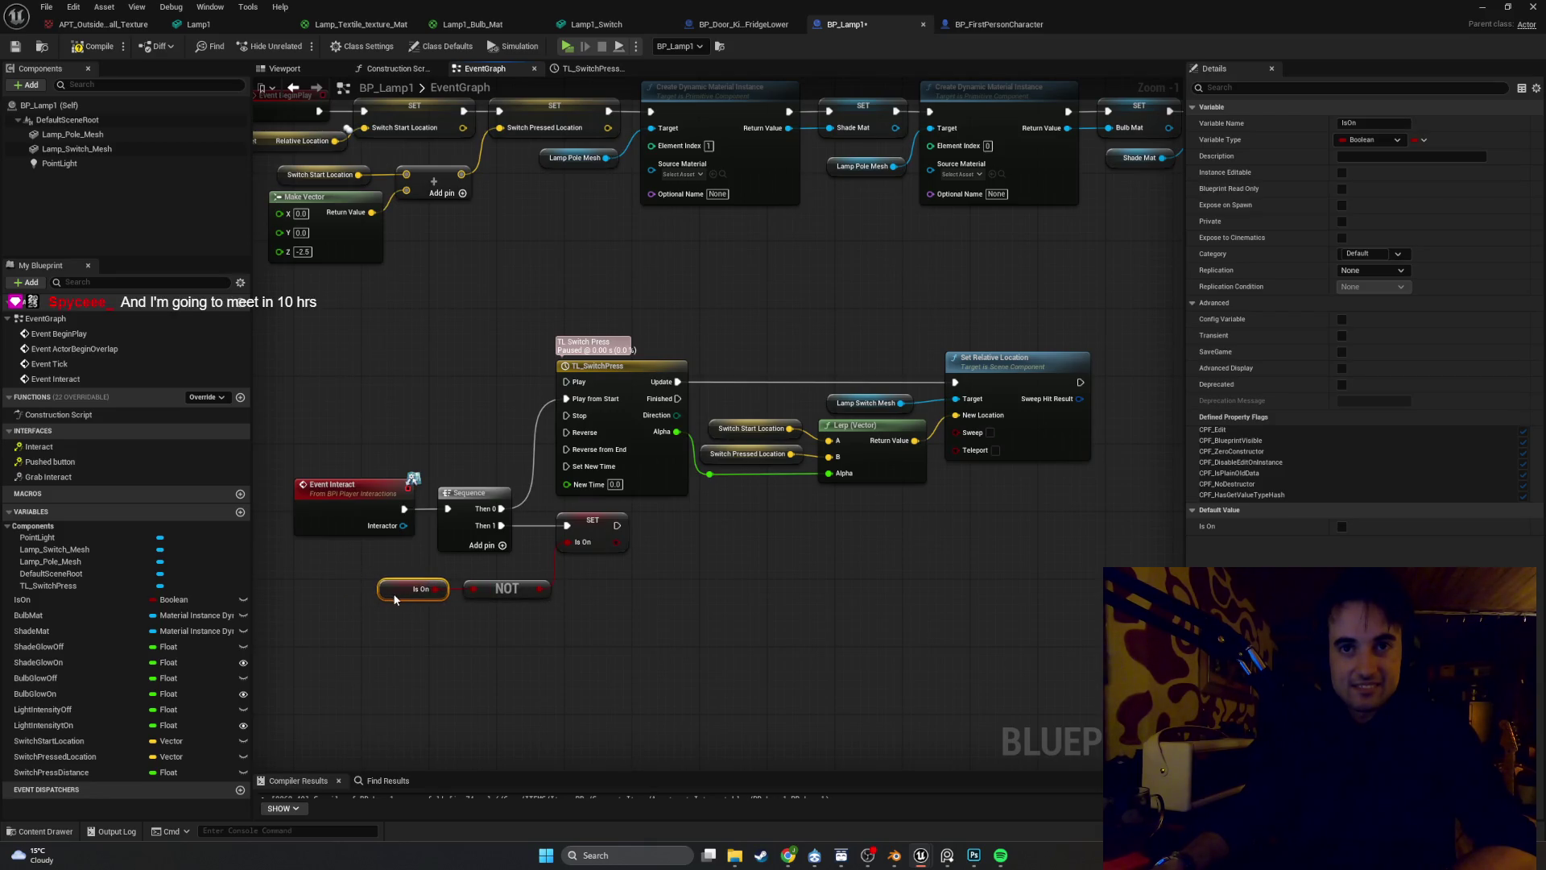
{"action": "left_click", "coordinate": [548, 604]}
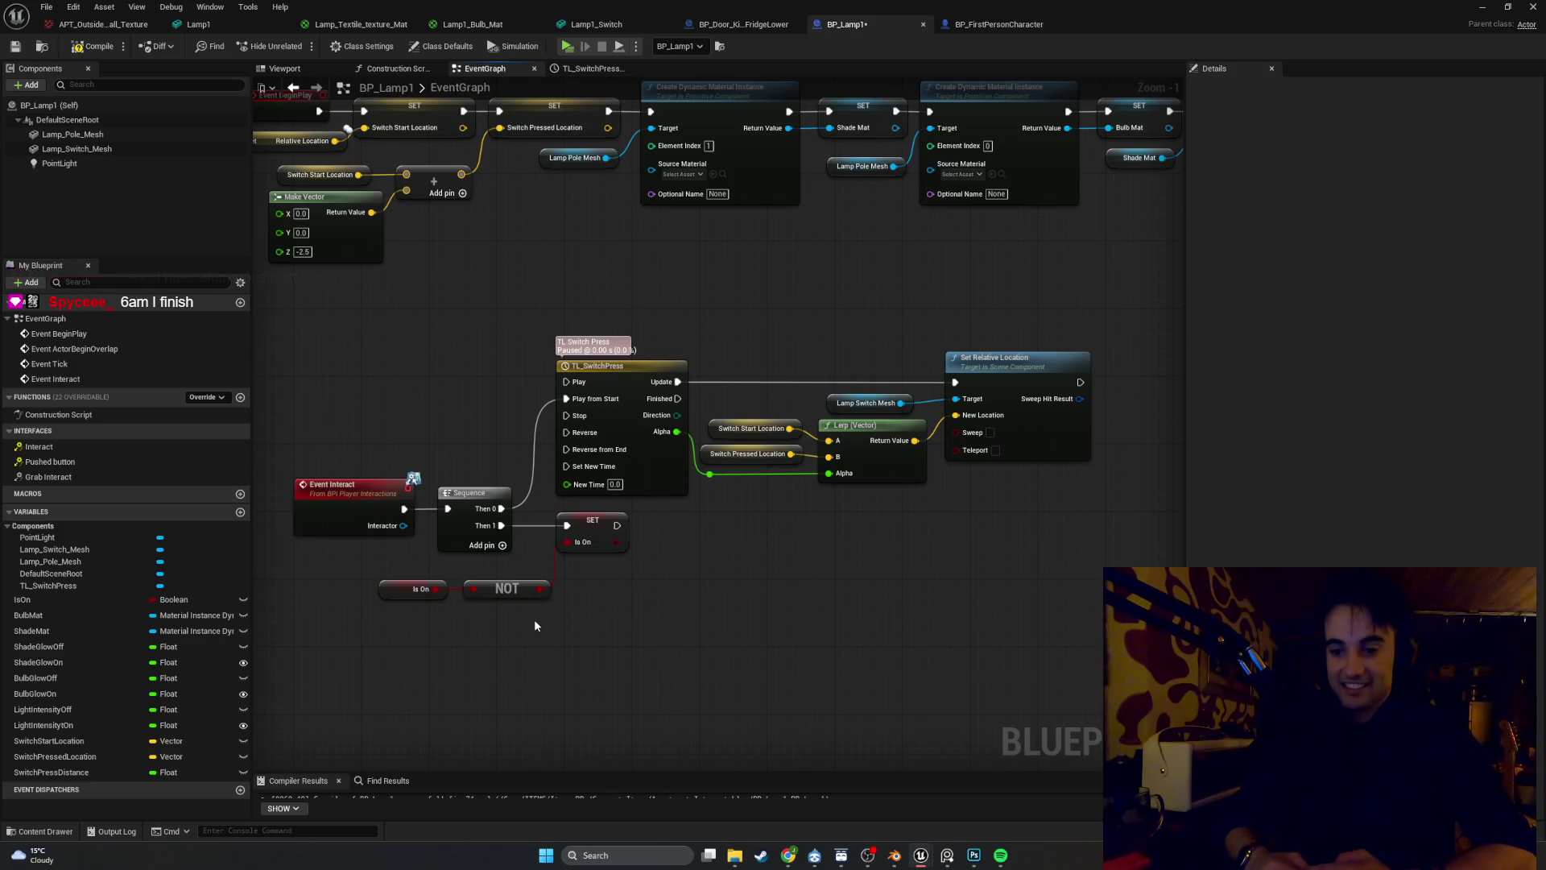
{"action": "scroll", "coordinate": [532, 620], "scroll_direction": "up", "scroll_amount": 1}
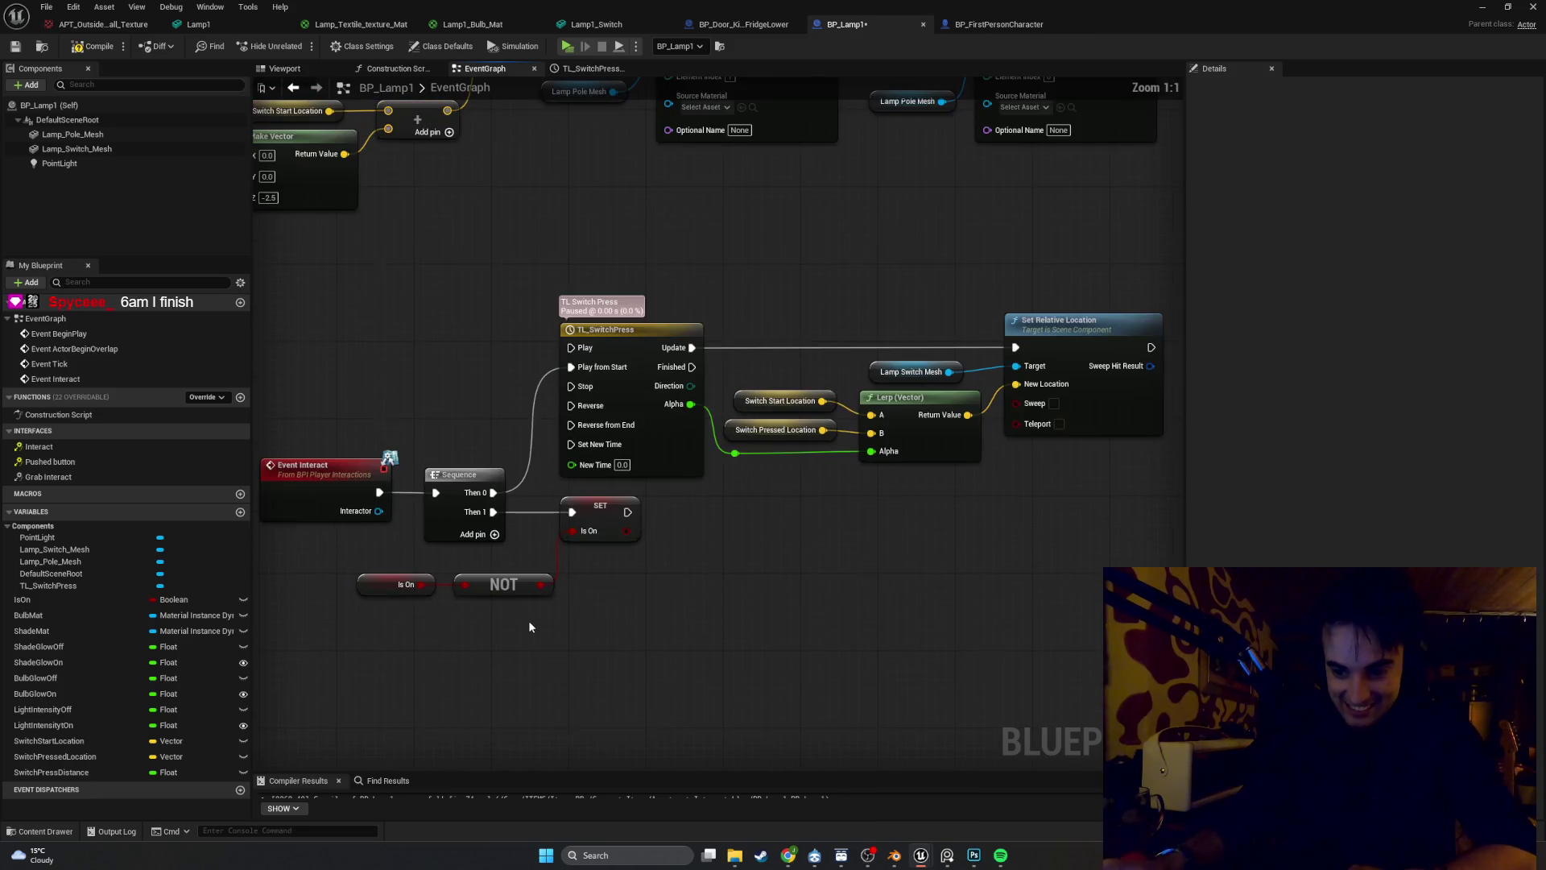
Run a Branch after SET IsOn using its Is On output as Condition, then screenshot it
{"action": "scroll", "coordinate": [494, 627], "scroll_direction": "down", "scroll_amount": 1}
{"action": "scroll", "coordinate": [547, 596], "scroll_direction": "up", "scroll_amount": 1}
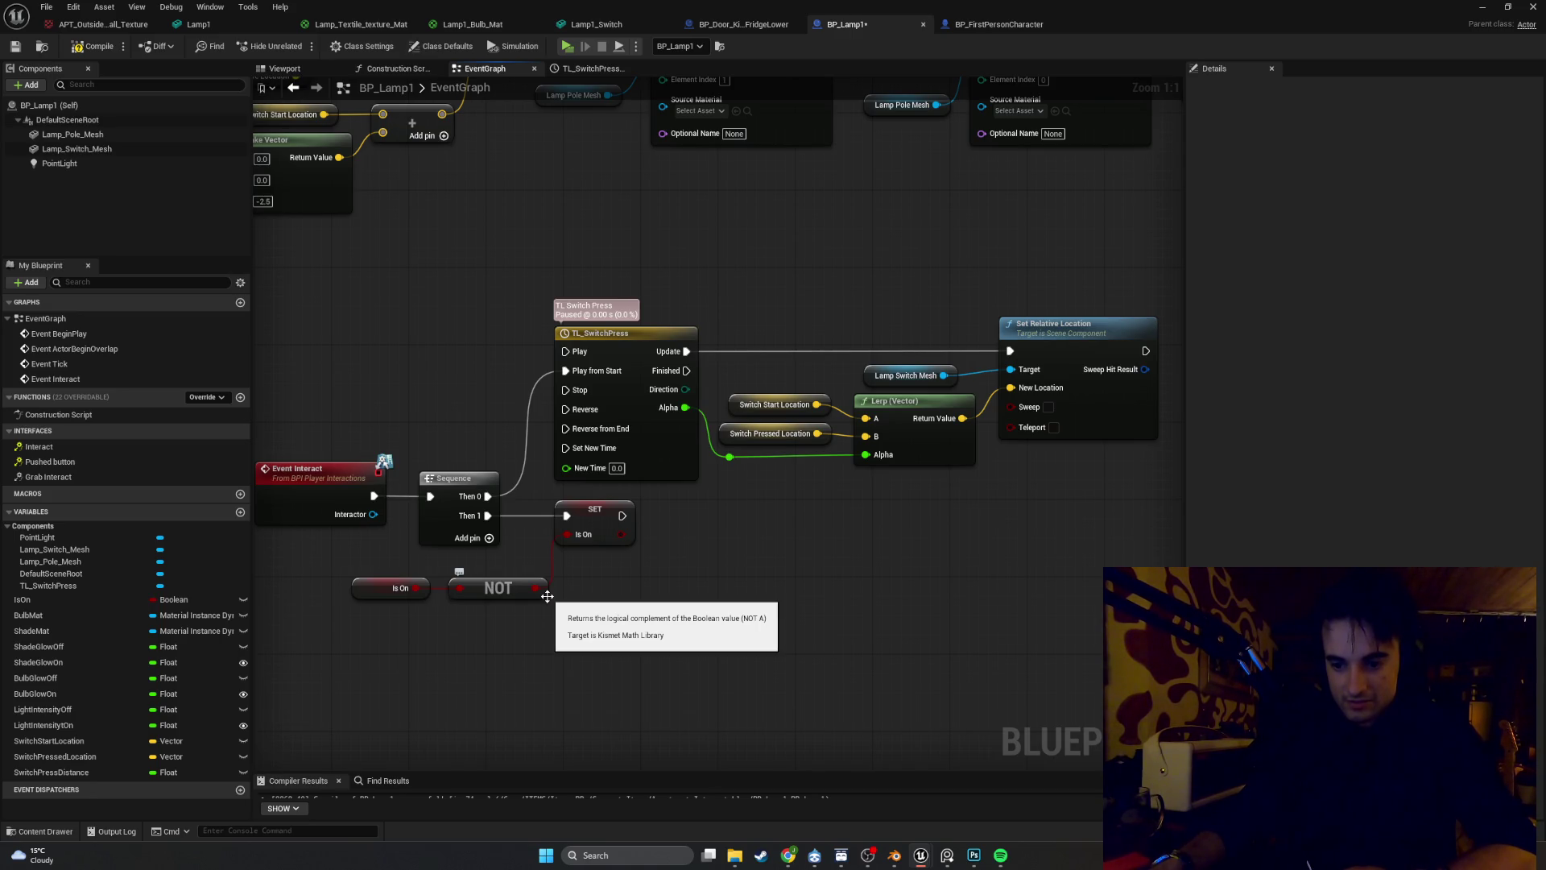
{"action": "left_click", "coordinate": [707, 541]}
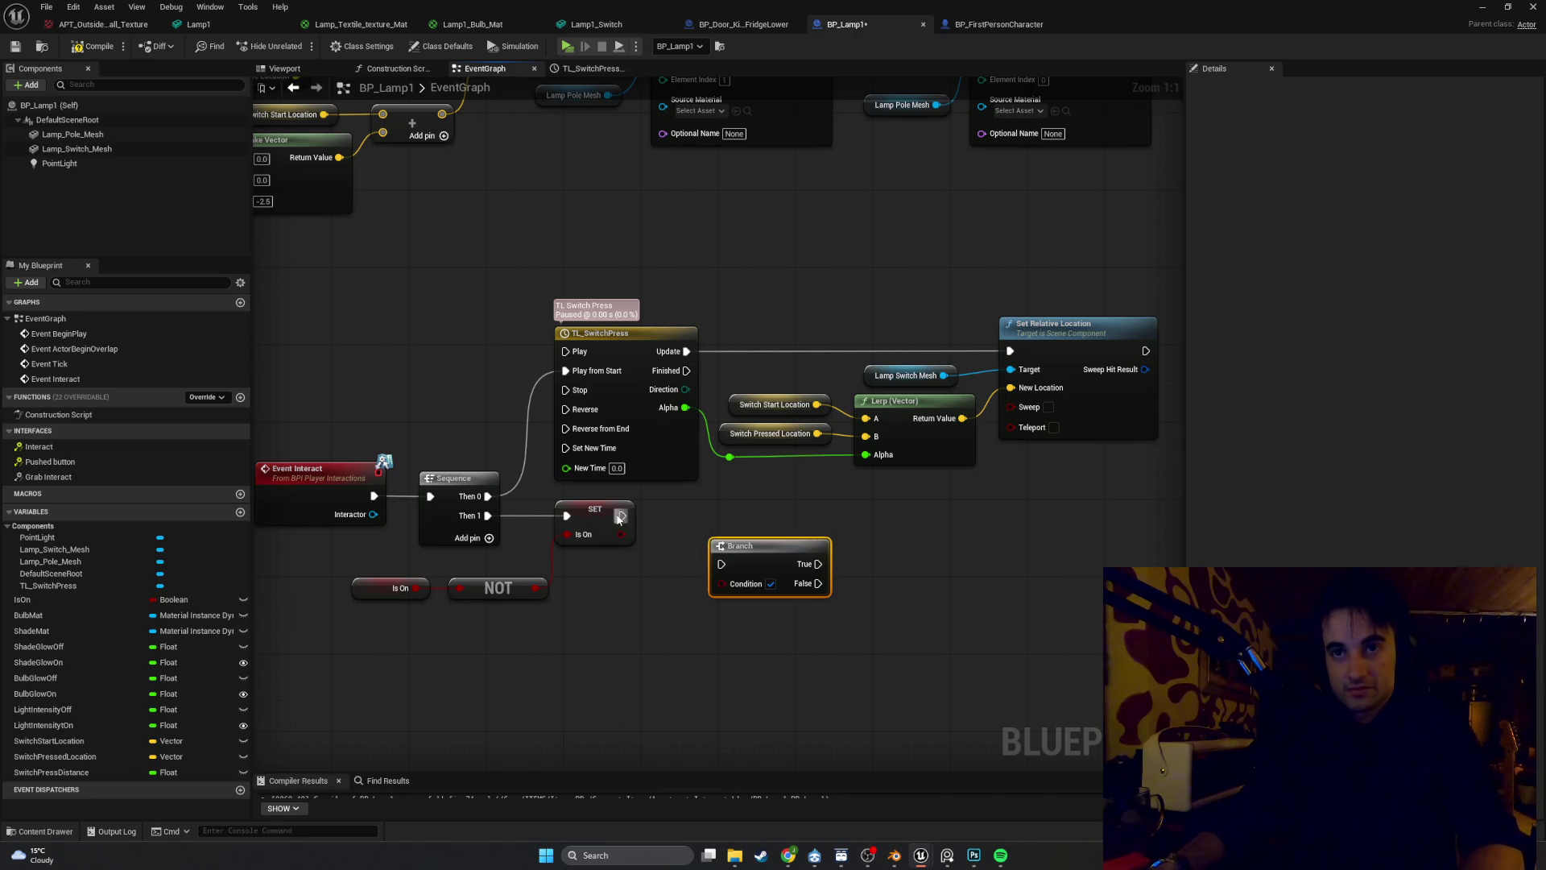
{"action": "mouse_move", "coordinate": [621, 515]}
{"action": "left_mouse_down"}
{"action": "mouse_move", "coordinate": [722, 564]}
{"action": "mouse_move", "coordinate": [701, 498]}
{"action": "left_mouse_up"}
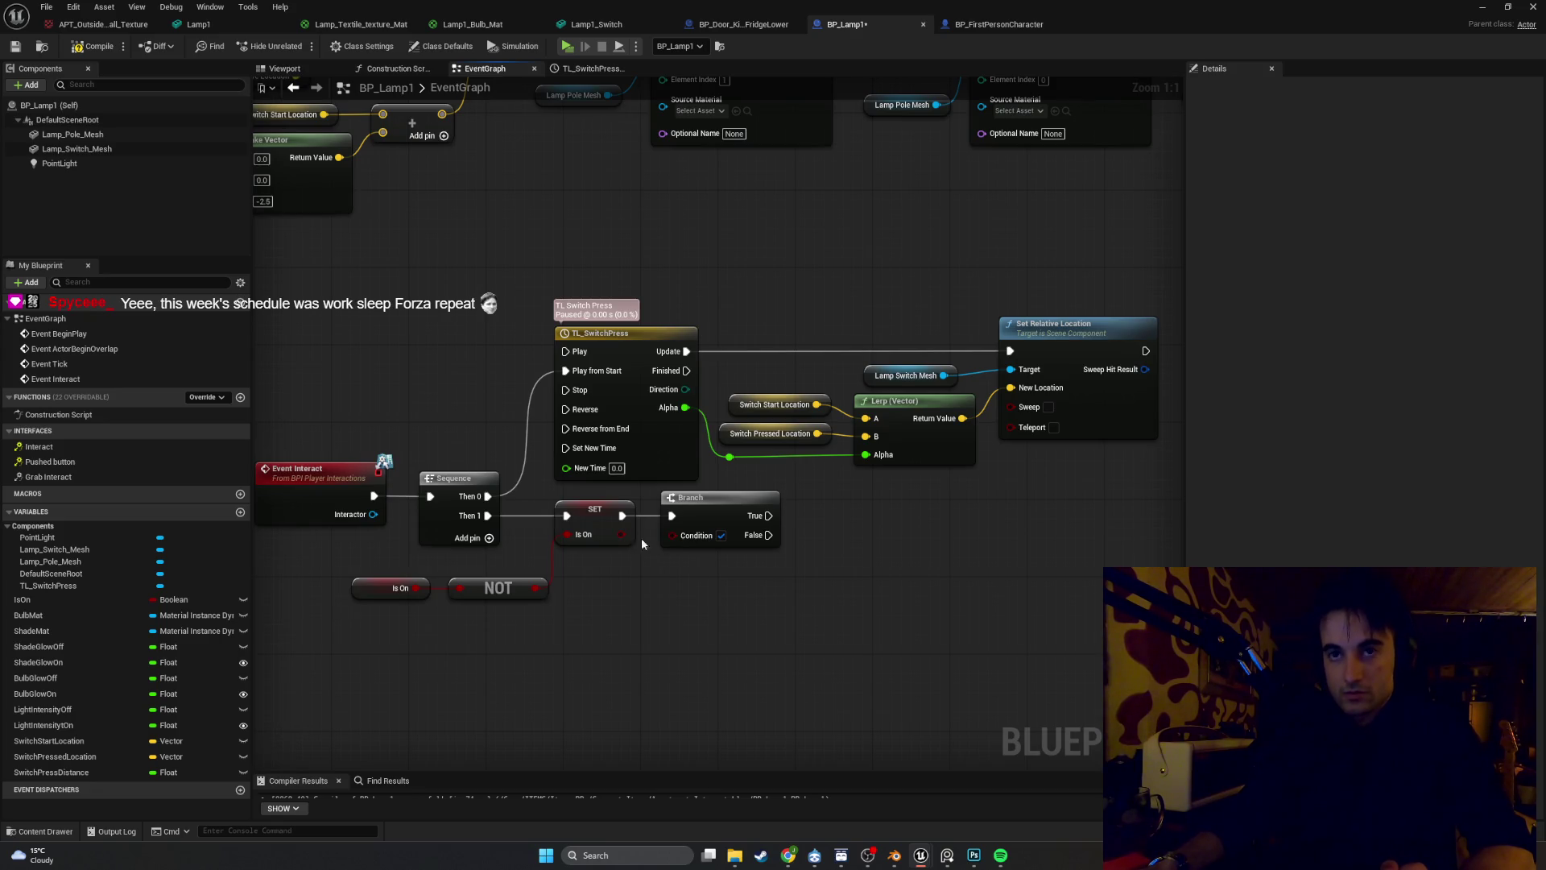
{"action": "left_click_drag", "start_coordinate": [622, 534], "coordinate": [675, 535]}
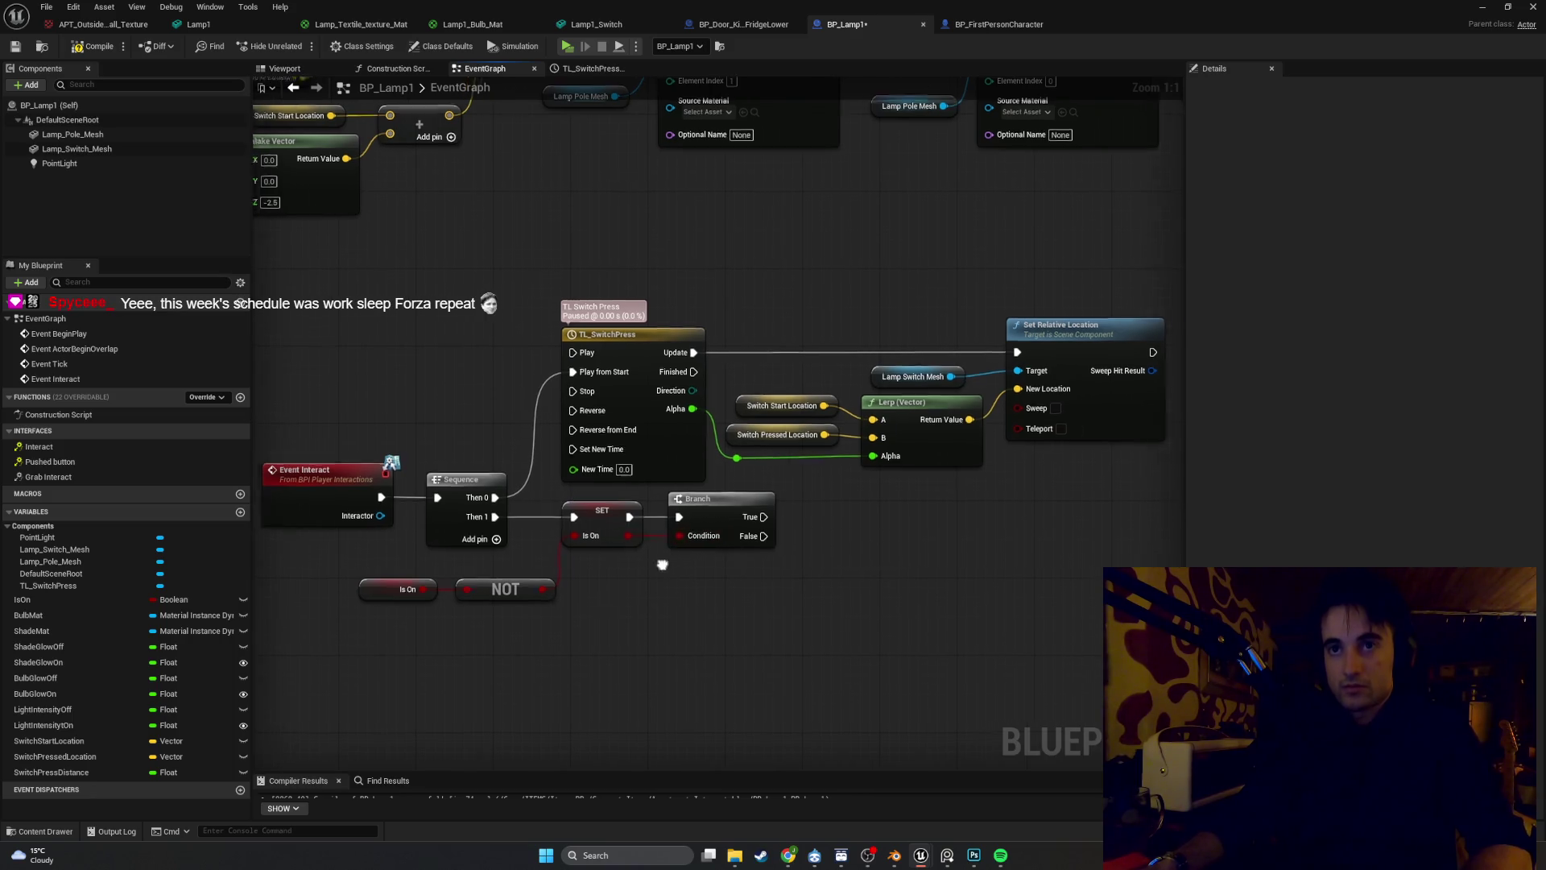
{"action": "key", "text": "super+shift+s"}
{"action": "left_click_drag", "start_coordinate": [783, 570], "coordinate": [289, 452]}
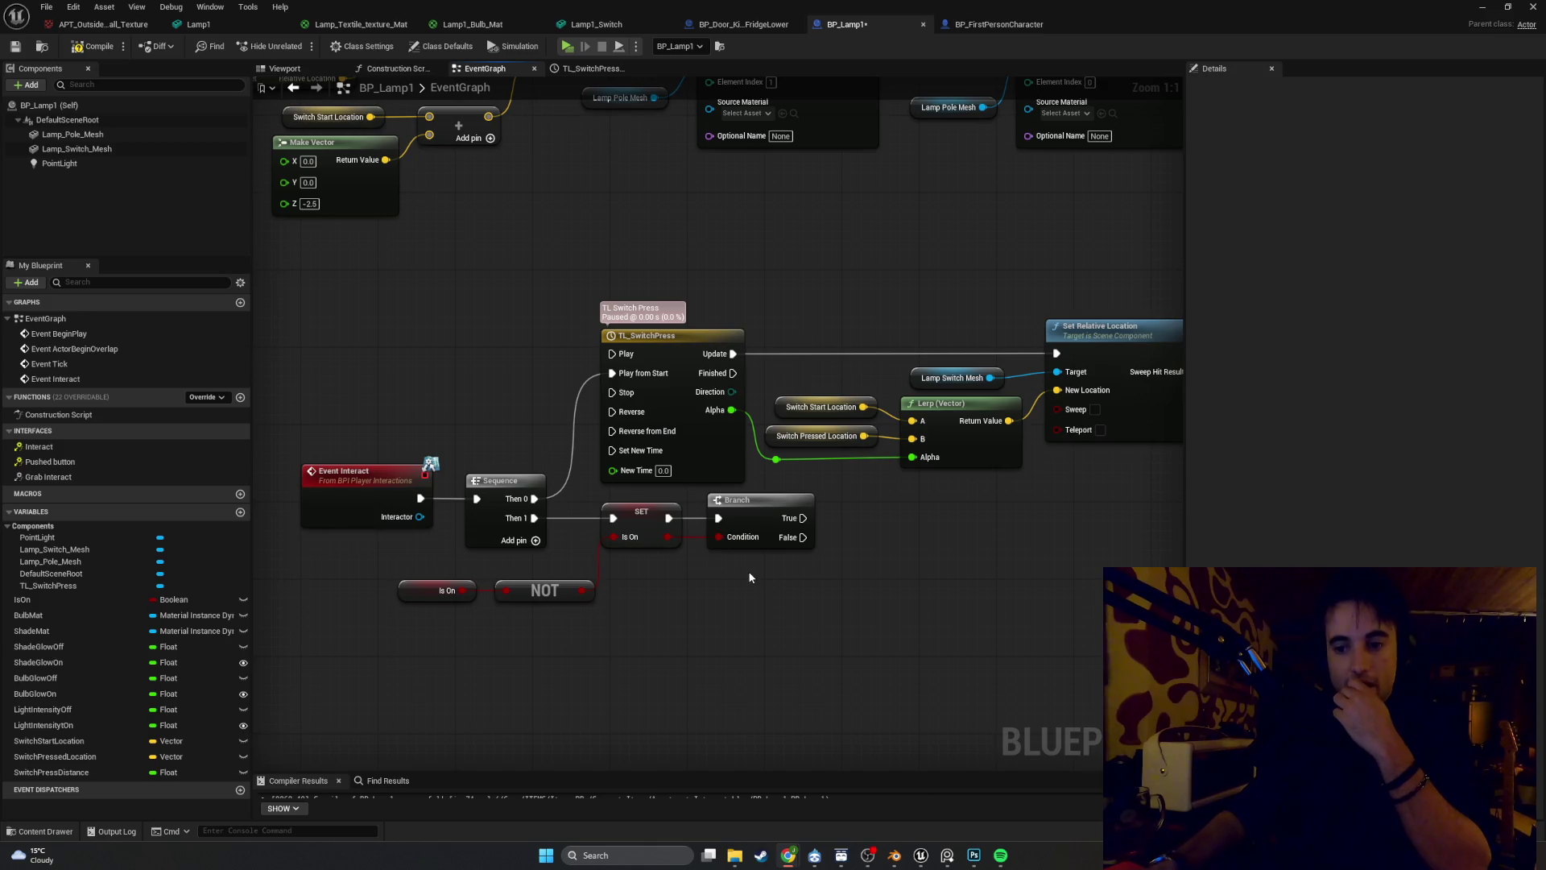
Move the Set Visibility and Point Light nodes beside the Branch
{"action": "mouse_move", "coordinate": [839, 549]}
{"action": "left_mouse_down"}
{"action": "mouse_move", "coordinate": [728, 543]}
{"action": "mouse_move", "coordinate": [496, 635]}
{"action": "left_mouse_up"}
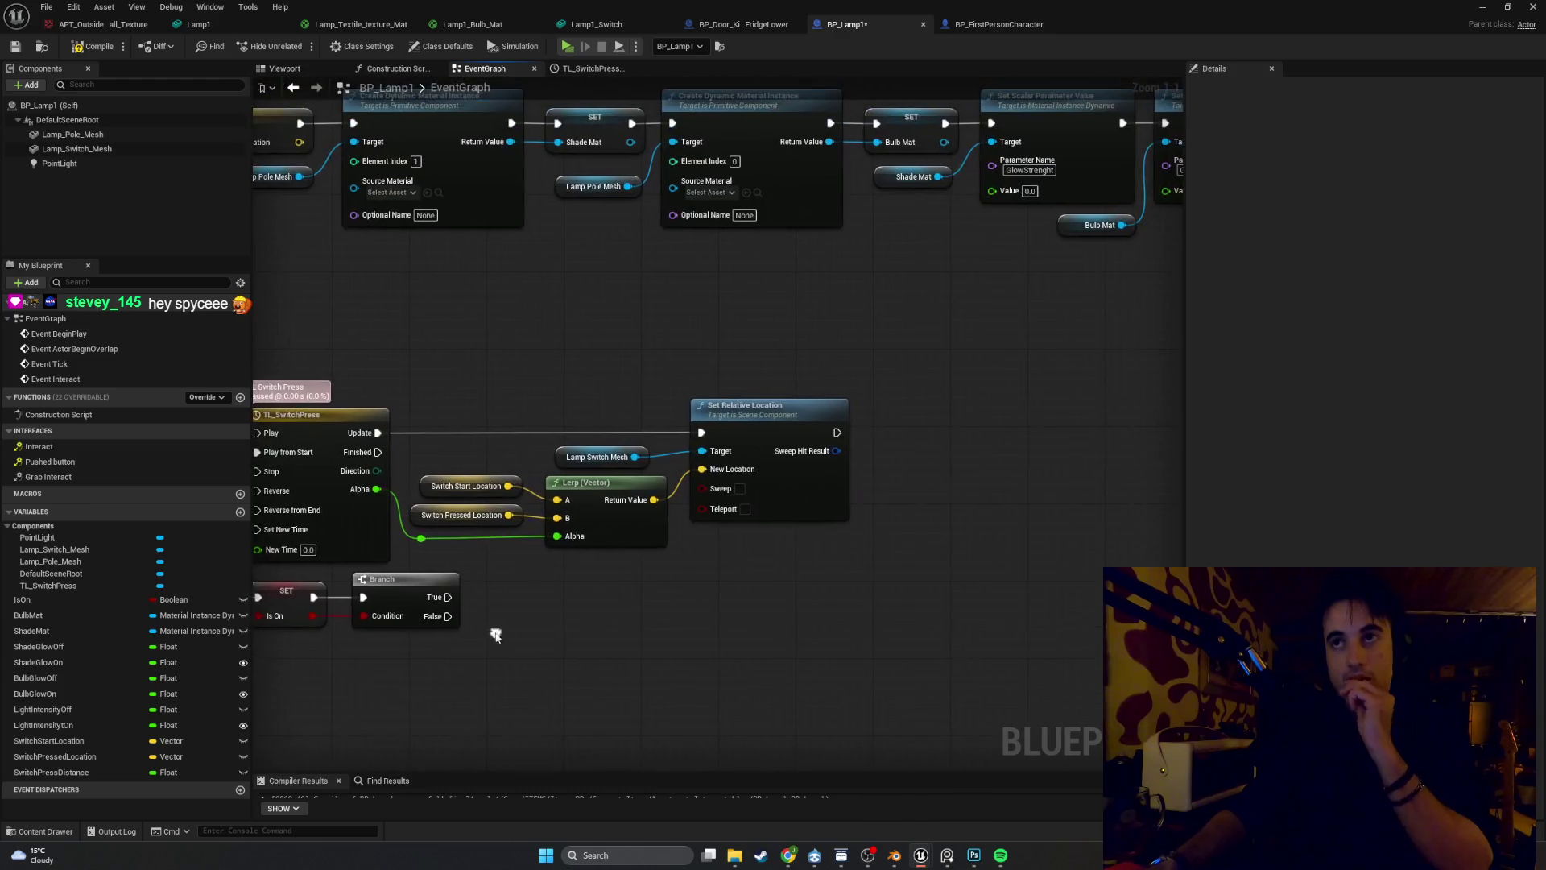
{"action": "scroll", "coordinate": [895, 433], "scroll_direction": "down", "scroll_amount": 2}
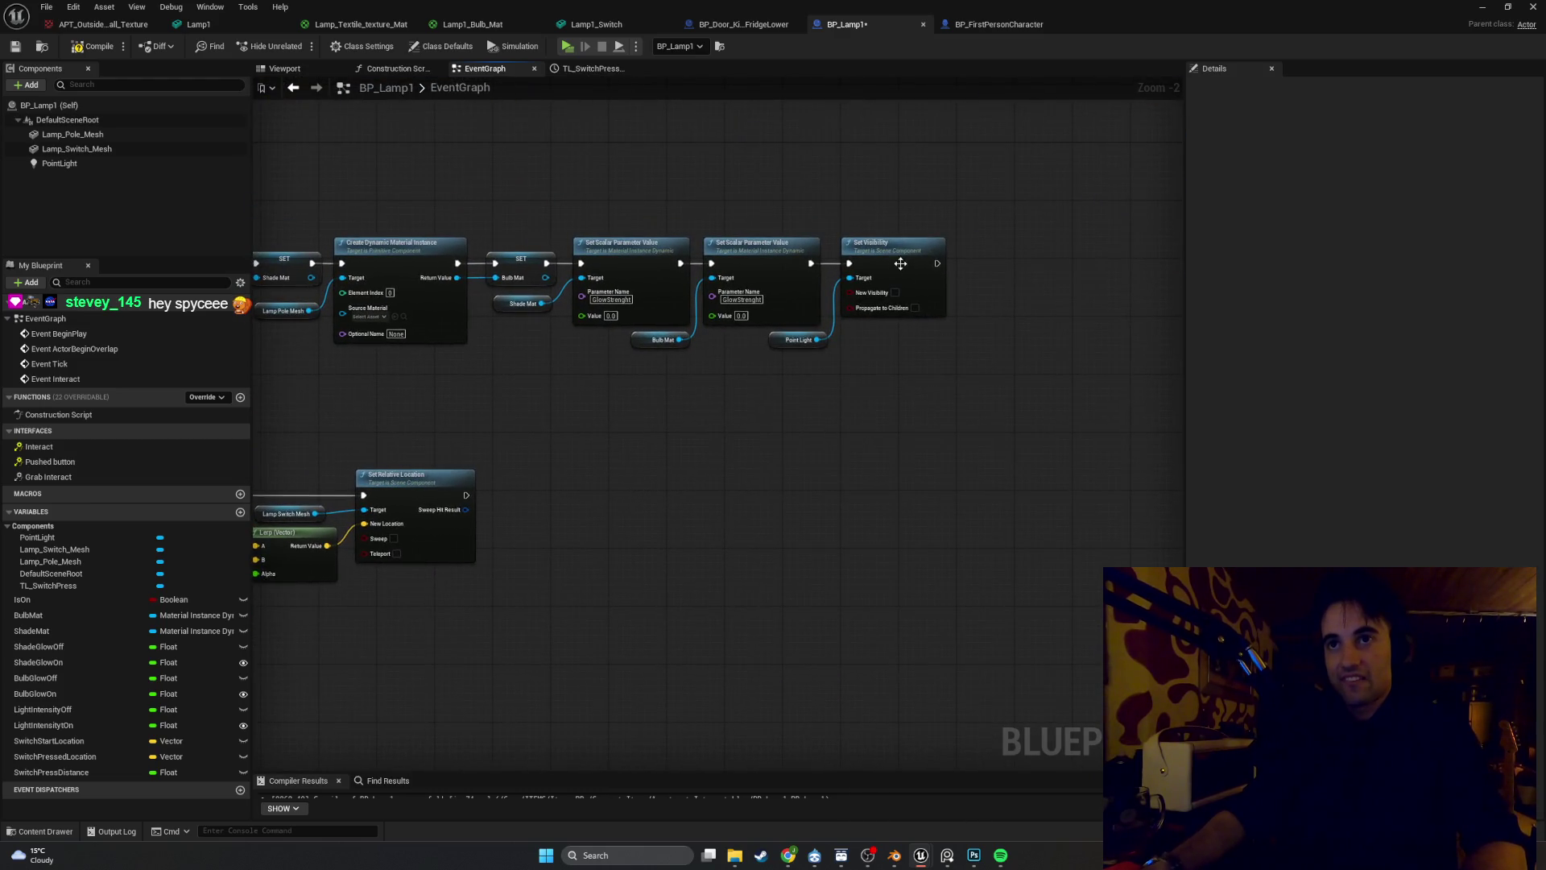
{"action": "left_click", "coordinate": [900, 263]}
{"action": "mouse_move", "coordinate": [255, 654]}
{"action": "left_mouse_down"}
{"action": "mouse_move", "coordinate": [712, 478]}
{"action": "mouse_move", "coordinate": [522, 556]}
{"action": "left_mouse_up"}
{"action": "key", "text": "ctrl+f"}
{"action": "left_click", "coordinate": [1119, 163]}
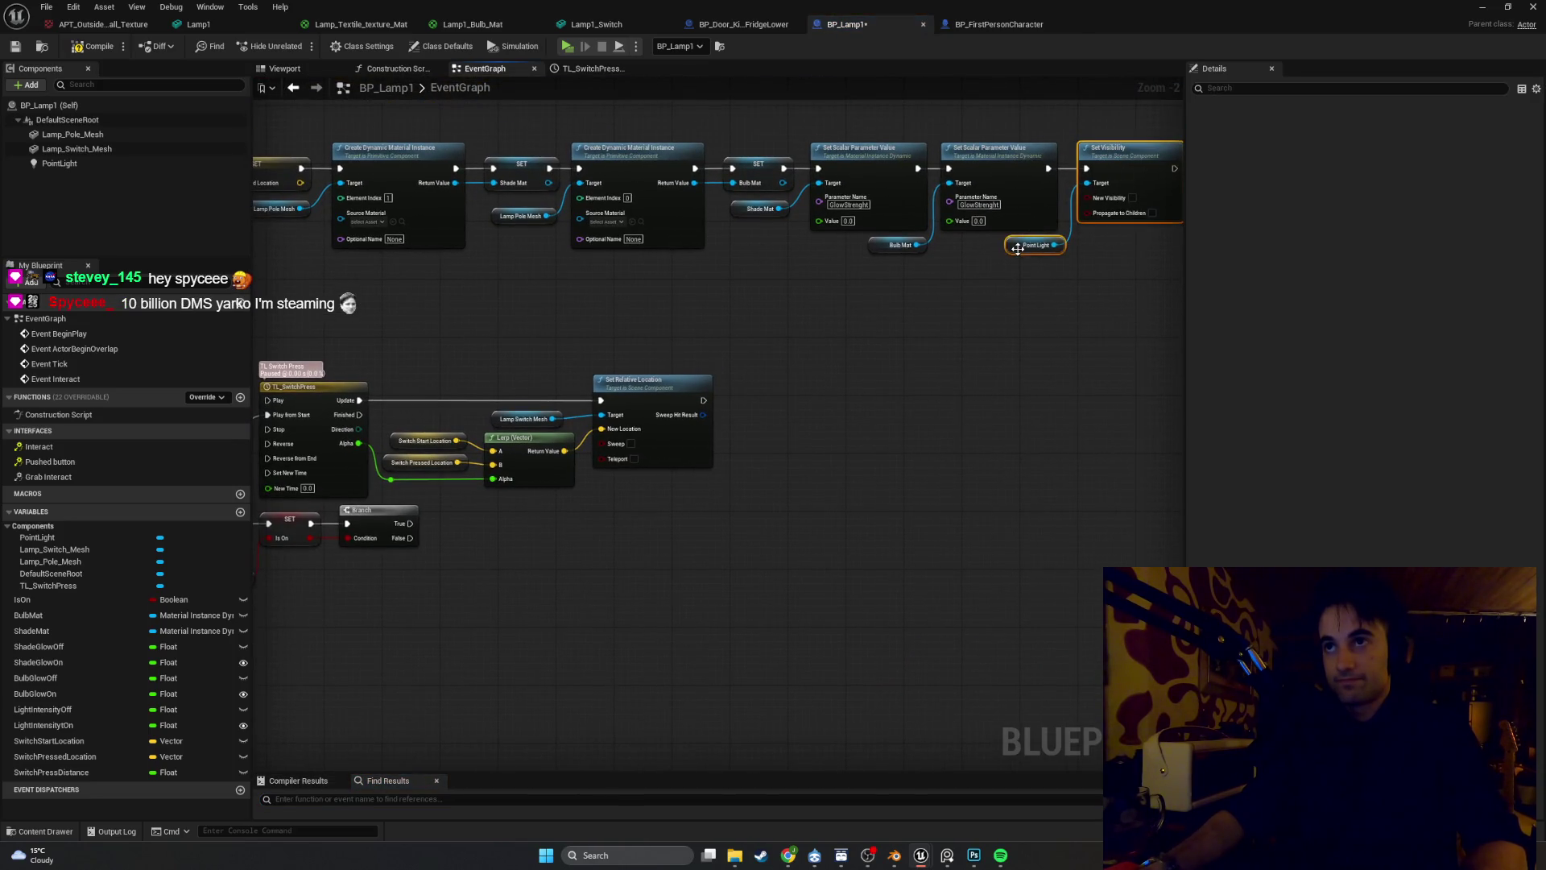
{"action": "key", "text": "ctrl+x"}
{"action": "key", "text": "ctrl+v"}
{"action": "scroll", "coordinate": [446, 538], "scroll_direction": "up", "scroll_amount": 2}
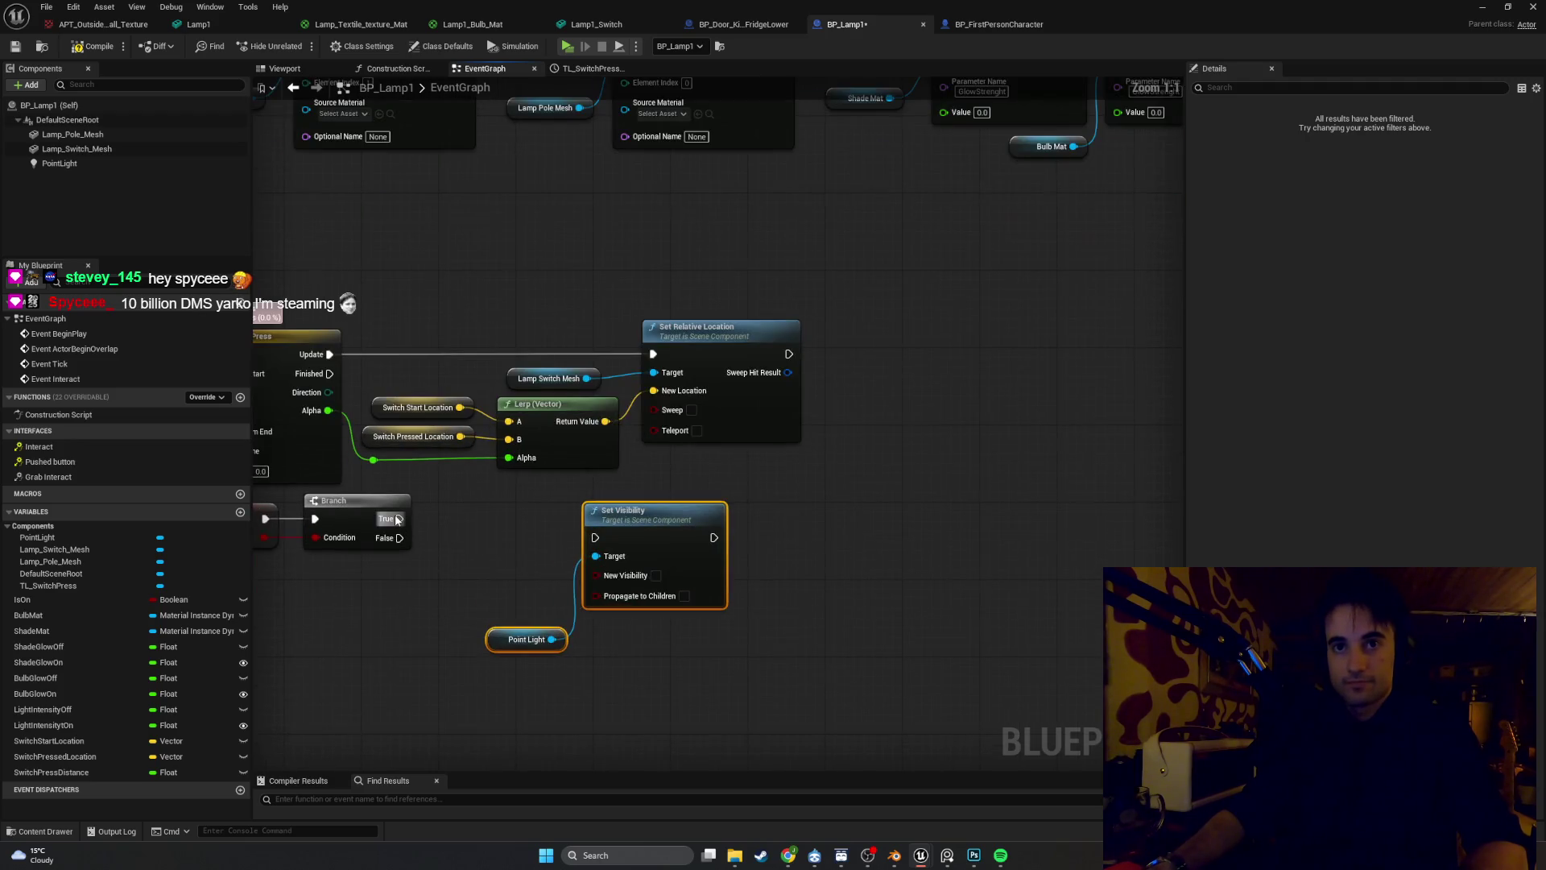
Run Set Visibility from Branch True with New Visibility ticked, and align the nodes
{"action": "left_click_drag", "start_coordinate": [396, 519], "coordinate": [595, 537]}
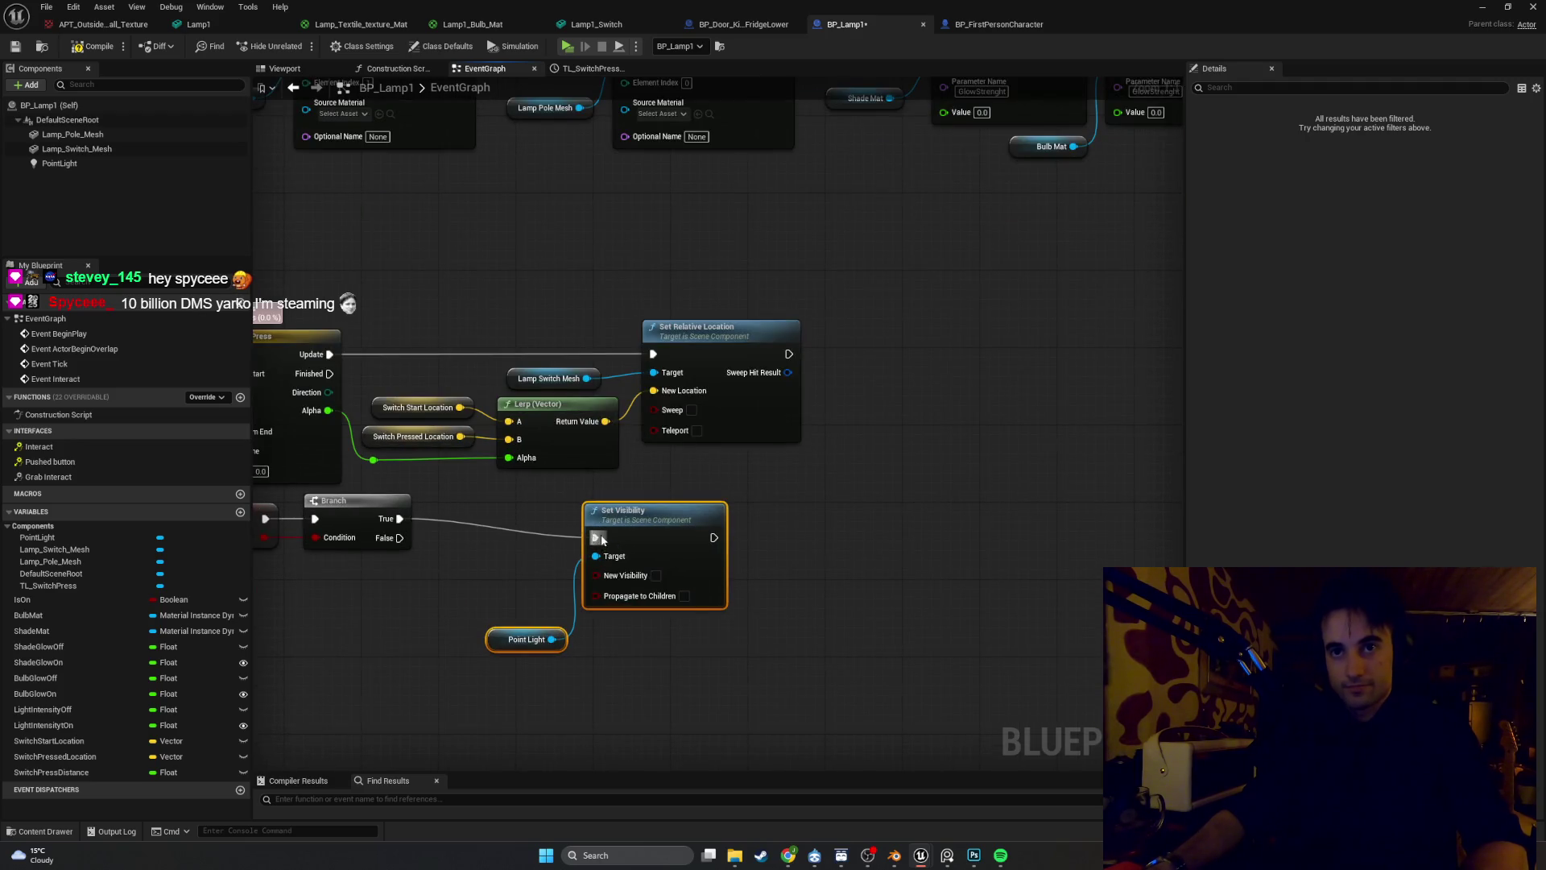
{"action": "left_click", "coordinate": [656, 575]}
{"action": "left_click_drag", "start_coordinate": [500, 647], "coordinate": [500, 617]}
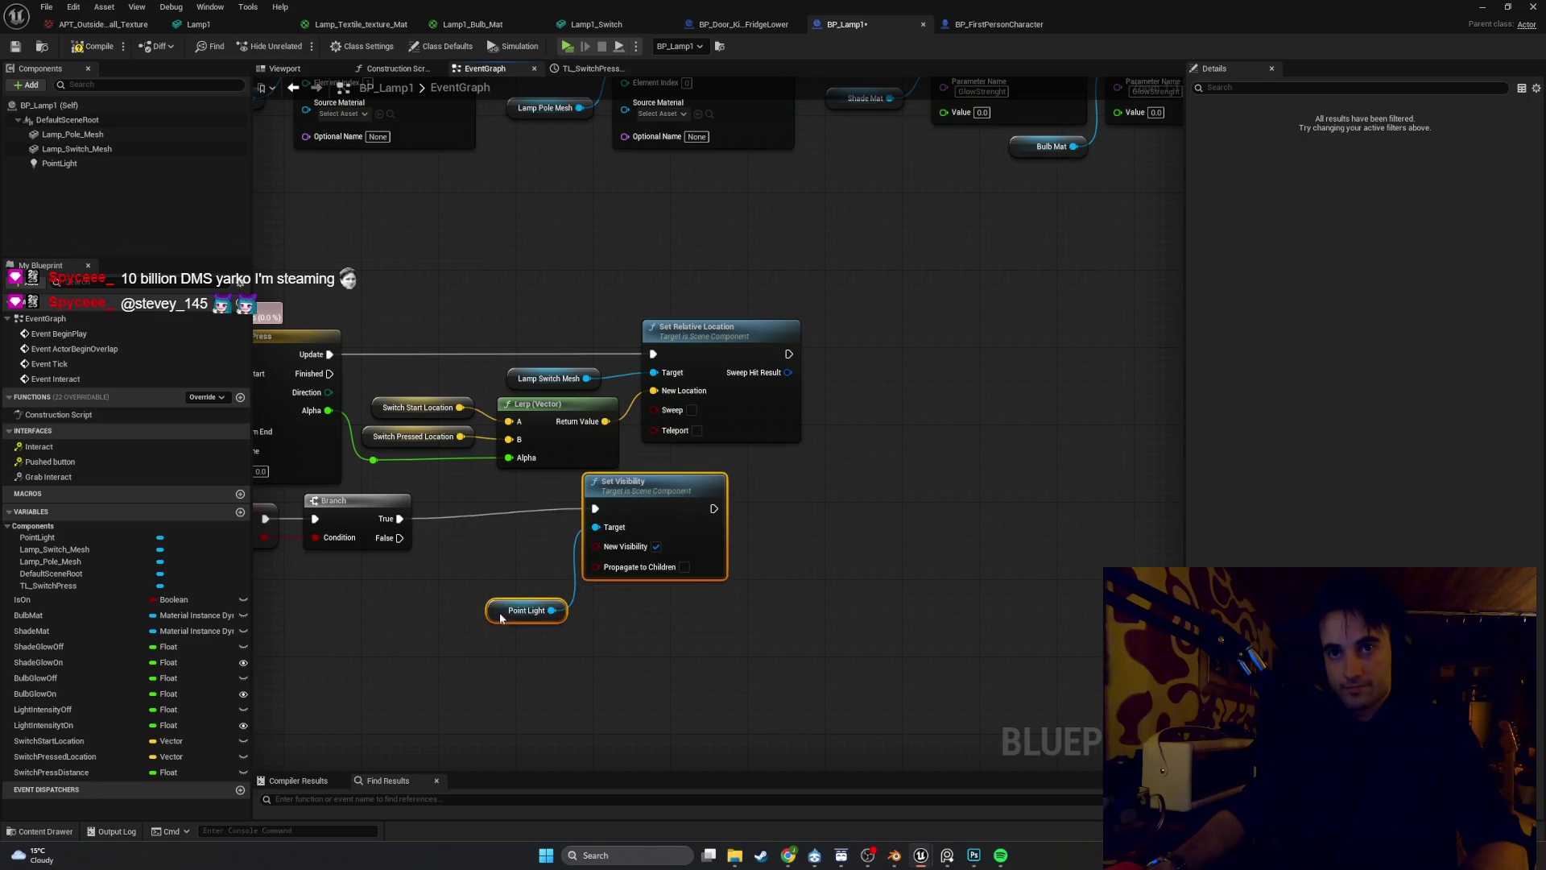
{"action": "left_click", "coordinate": [626, 621]}
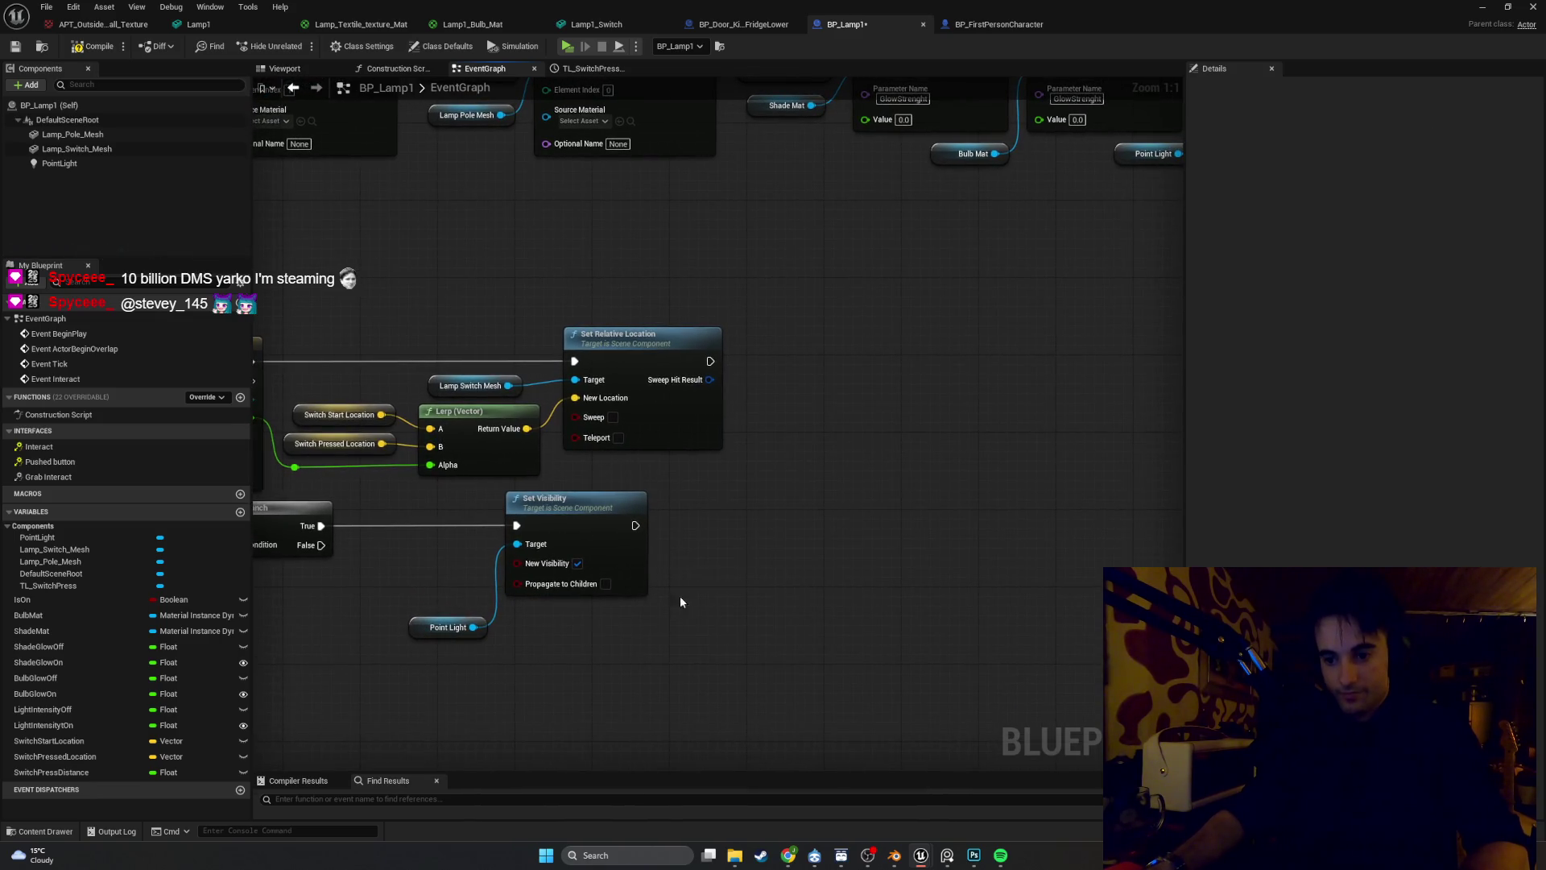
{"action": "left_click_drag", "start_coordinate": [680, 601], "coordinate": [641, 676]}
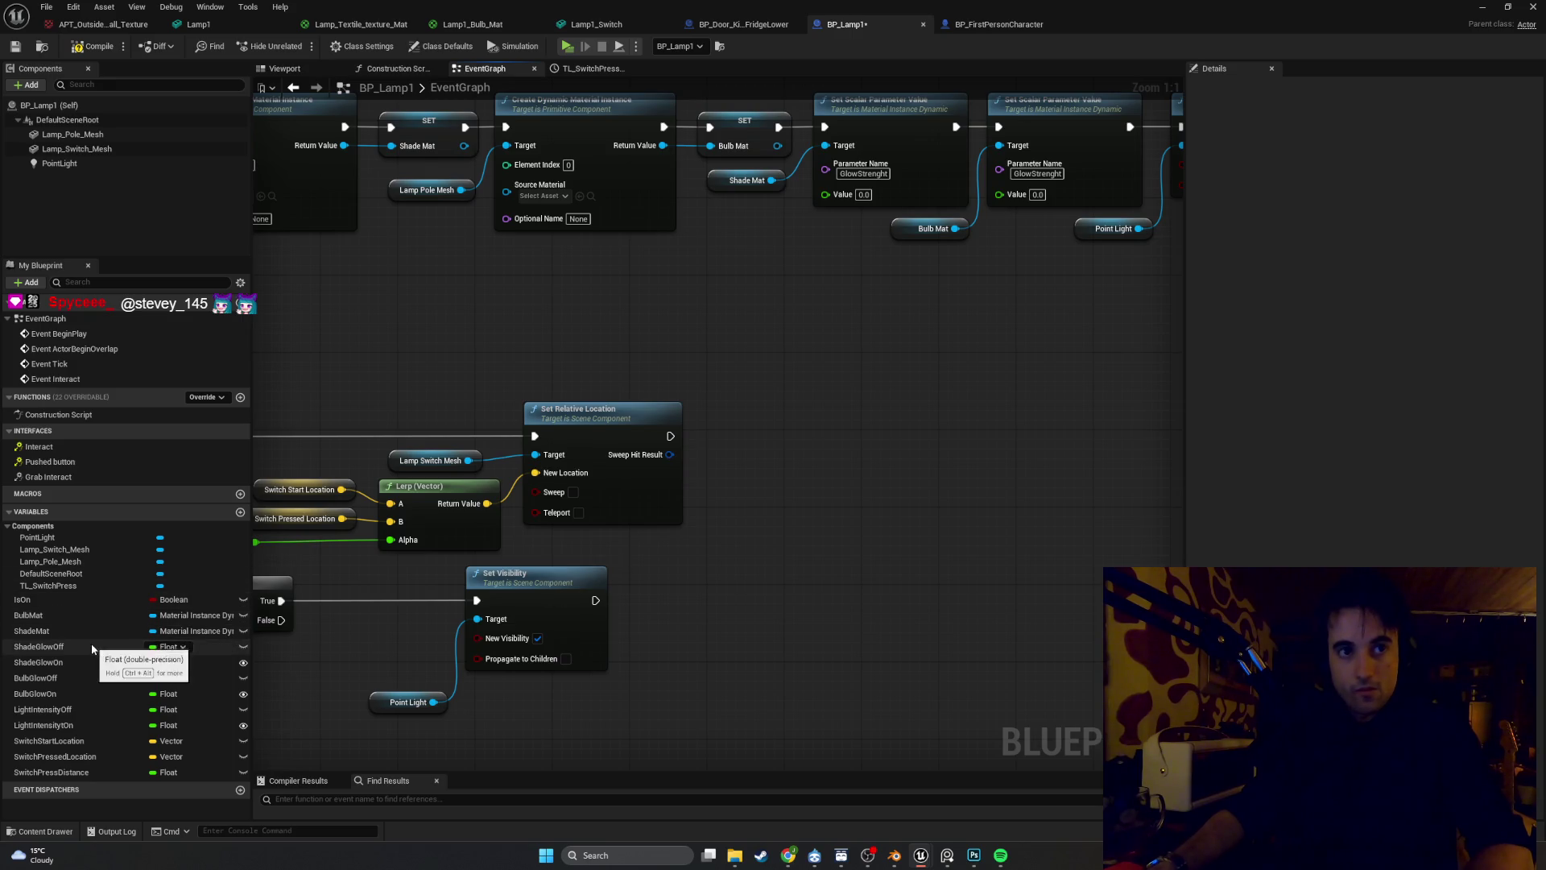
Add a Shade Mat getter and a Set Scalar Parameter Value node for parameter GlowStrenght
{"action": "mouse_move", "coordinate": [97, 631]}
{"action": "left_mouse_down"}
{"action": "mouse_move", "coordinate": [668, 636]}
{"action": "mouse_move", "coordinate": [784, 596]}
{"action": "left_mouse_up"}
{"action": "left_click", "coordinate": [683, 656]}
{"action": "type", "text": "set sca"}
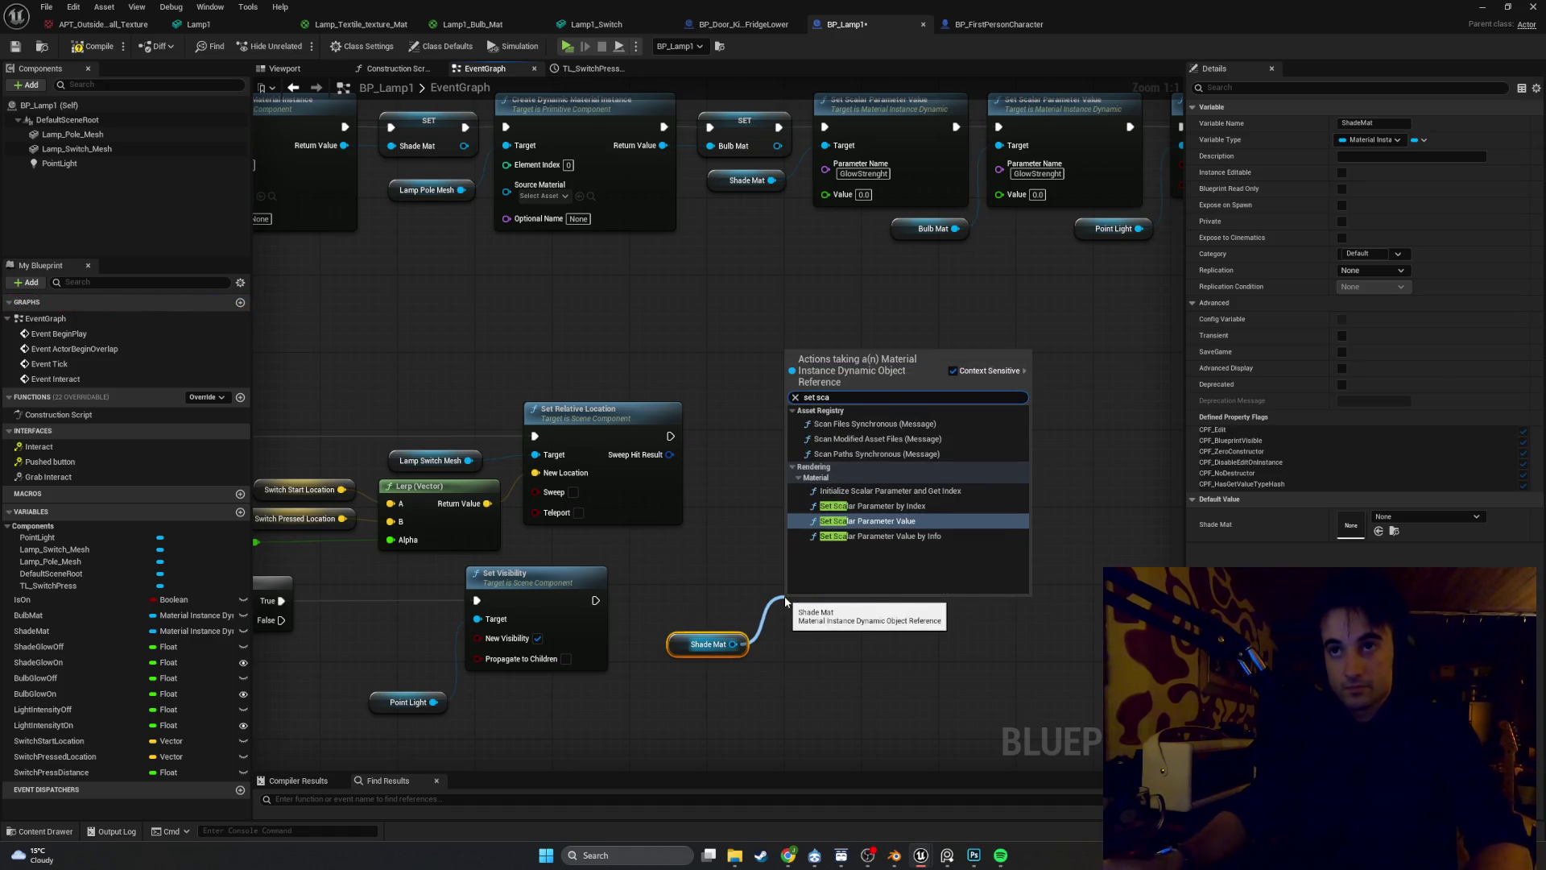
{"action": "left_click", "coordinate": [856, 531]}
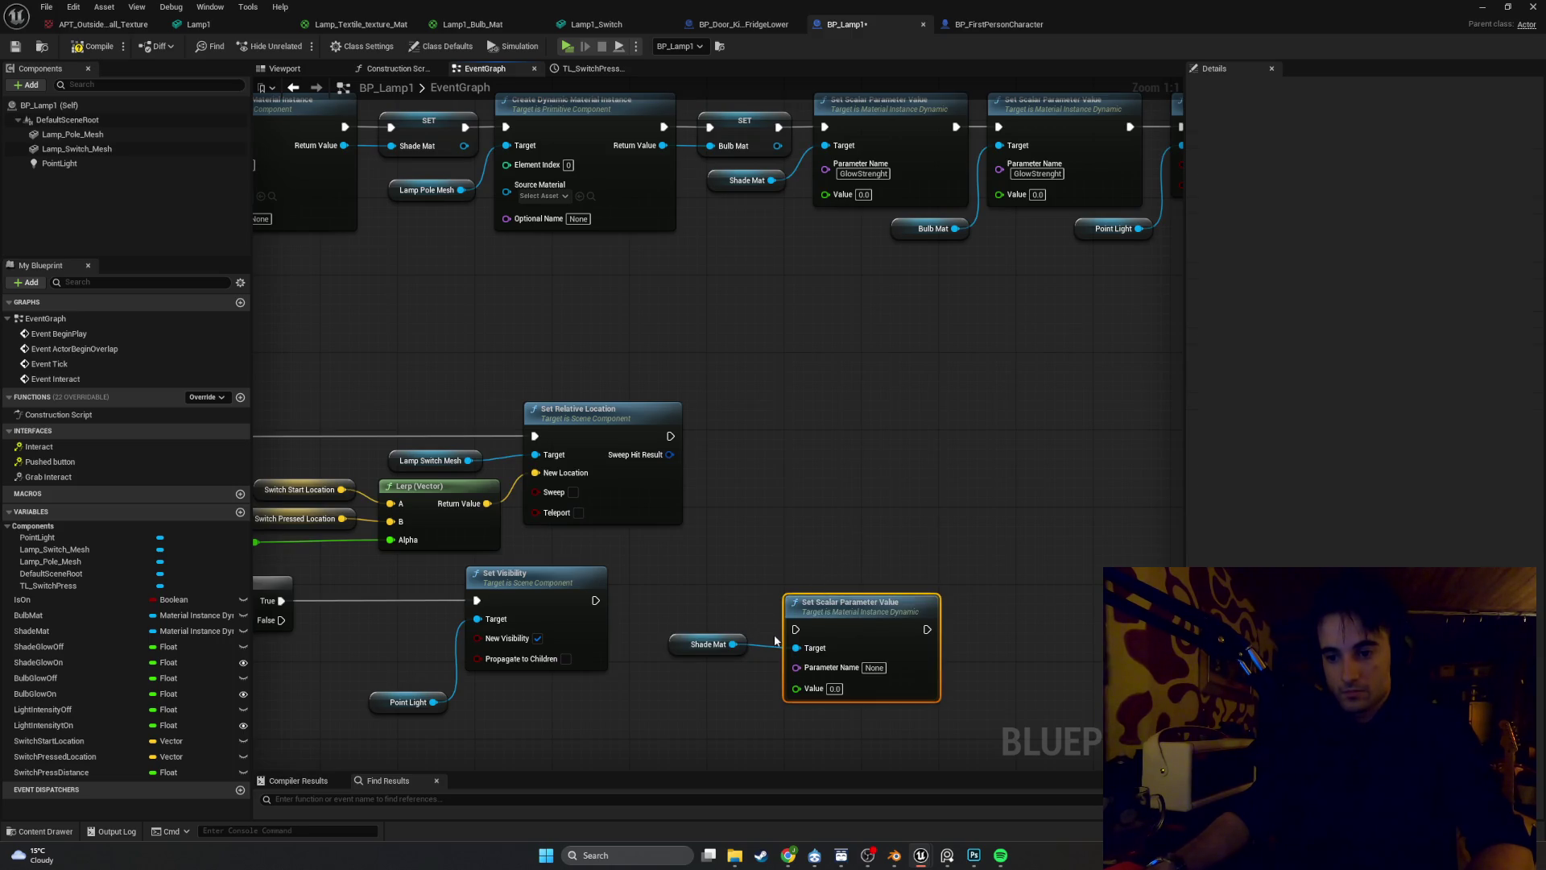
{"action": "left_click", "coordinate": [874, 667]}
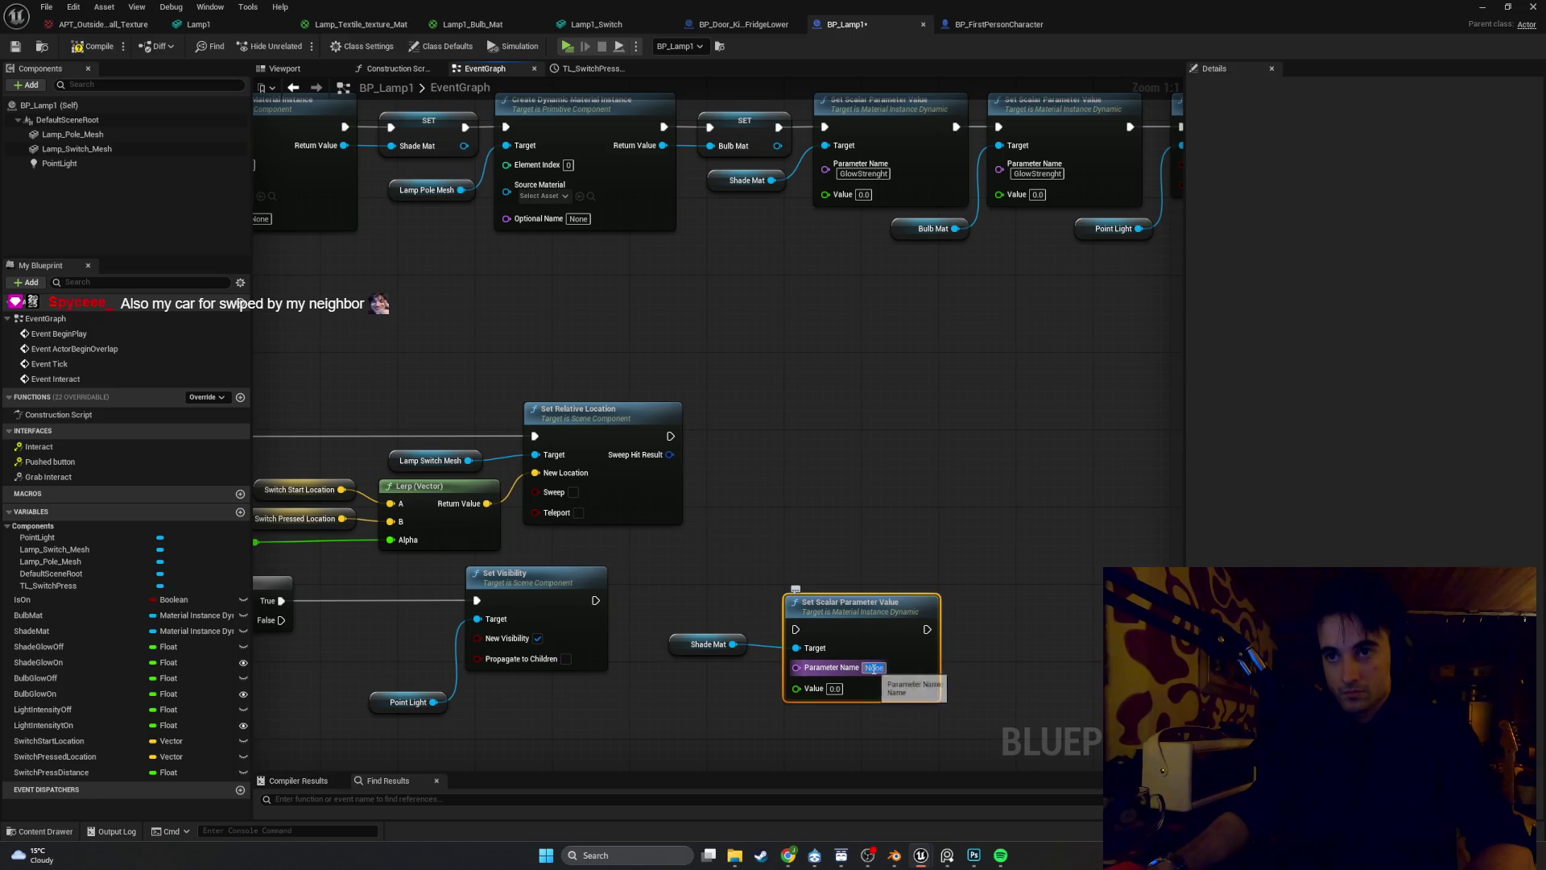
{"action": "type", "text": "GlowStr"}
{"action": "key", "text": "Return"}
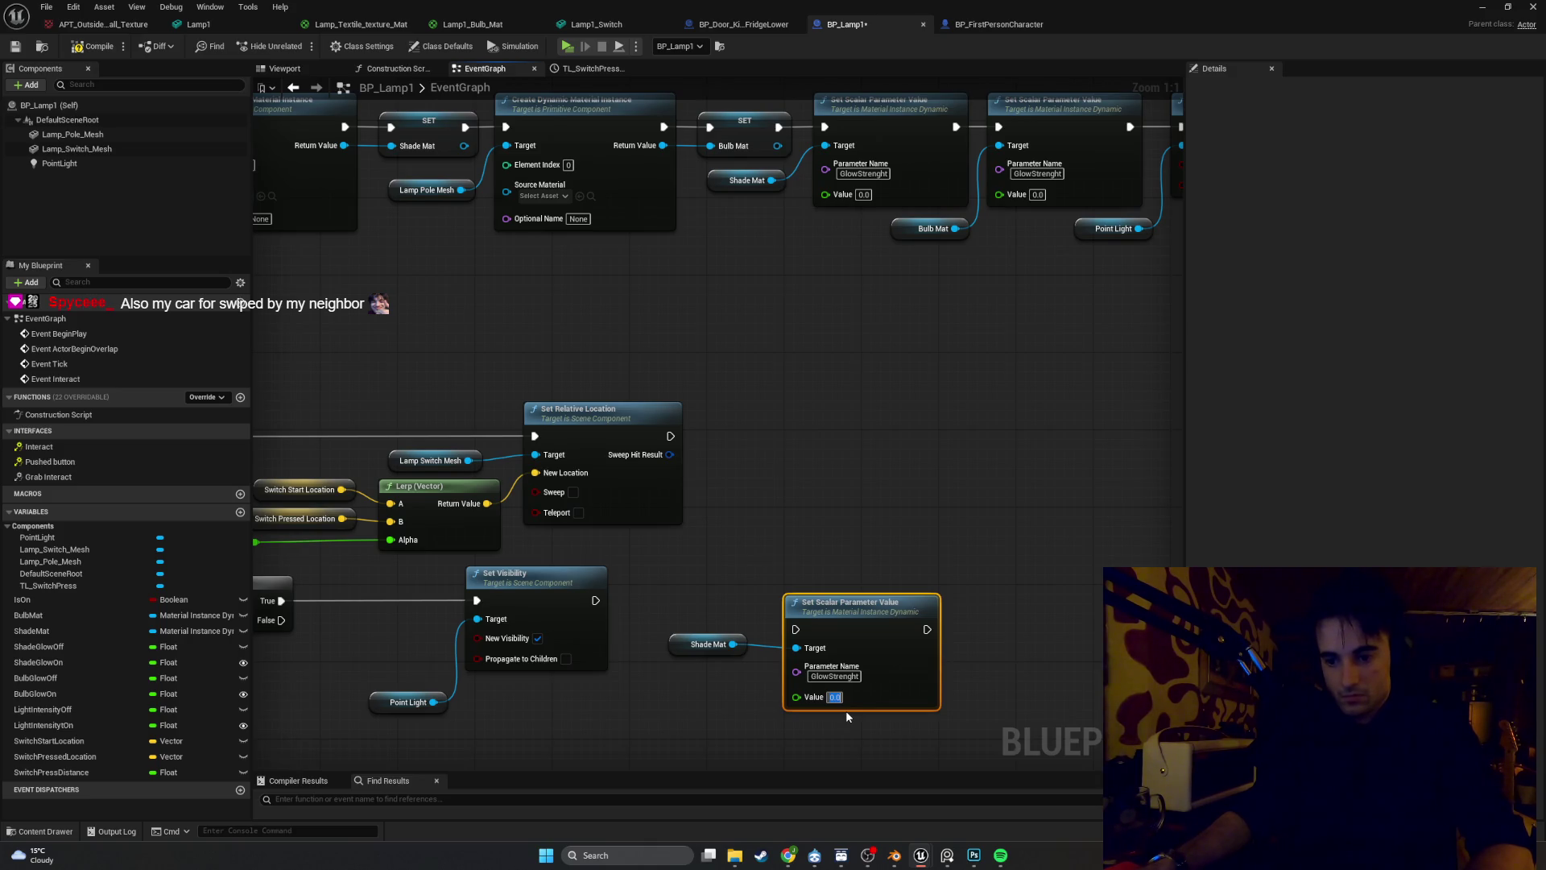
Feed Shade Glow On into the value, chain it after Set Visibility, and arrange the getters
{"action": "left_click", "coordinate": [77, 664]}
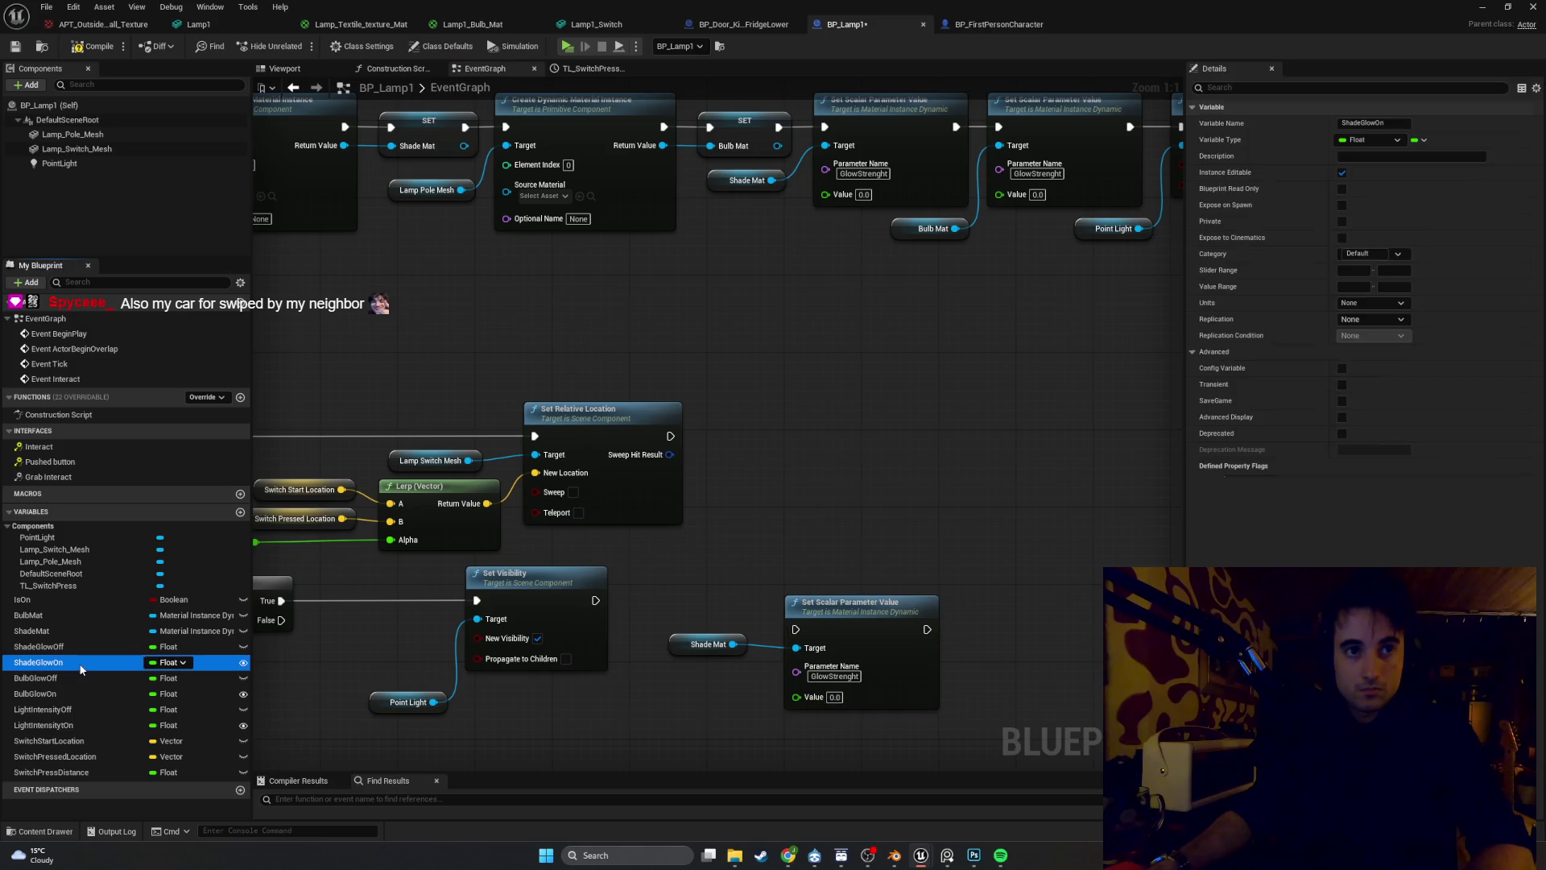
{"action": "mouse_move", "coordinate": [81, 668]}
{"action": "left_mouse_down"}
{"action": "mouse_move", "coordinate": [656, 701]}
{"action": "mouse_move", "coordinate": [735, 722]}
{"action": "mouse_move", "coordinate": [796, 697]}
{"action": "left_mouse_up"}
{"action": "left_click", "coordinate": [733, 725]}
{"action": "mouse_move", "coordinate": [596, 601]}
{"action": "left_mouse_down"}
{"action": "mouse_move", "coordinate": [796, 629]}
{"action": "mouse_move", "coordinate": [802, 585]}
{"action": "left_mouse_up"}
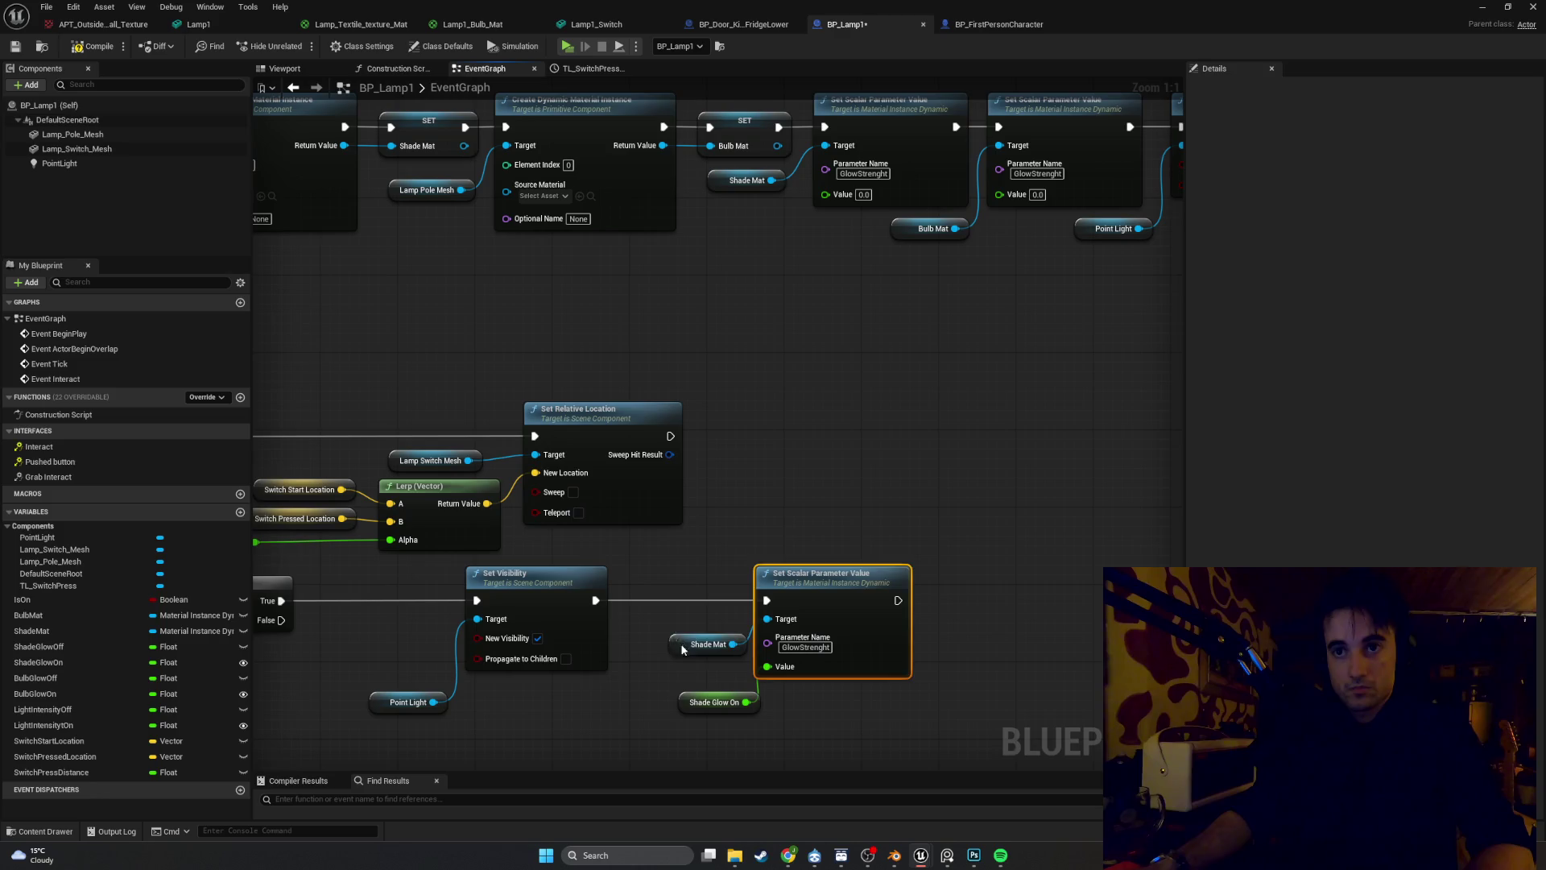
{"action": "left_click_drag", "start_coordinate": [684, 645], "coordinate": [655, 626]}
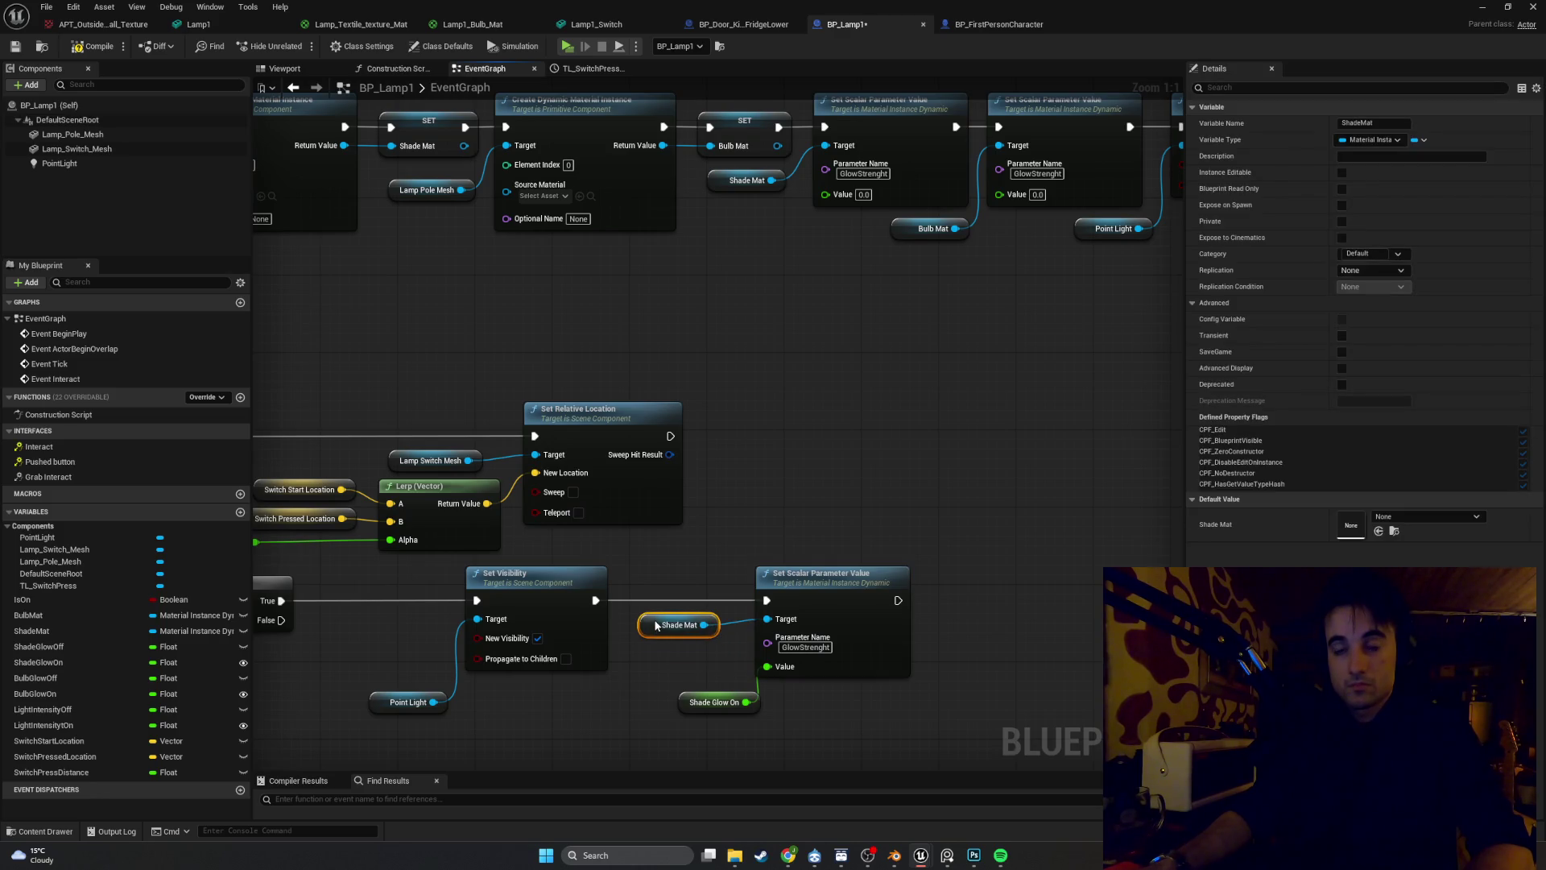
{"action": "left_click_drag", "start_coordinate": [692, 709], "coordinate": [653, 661]}
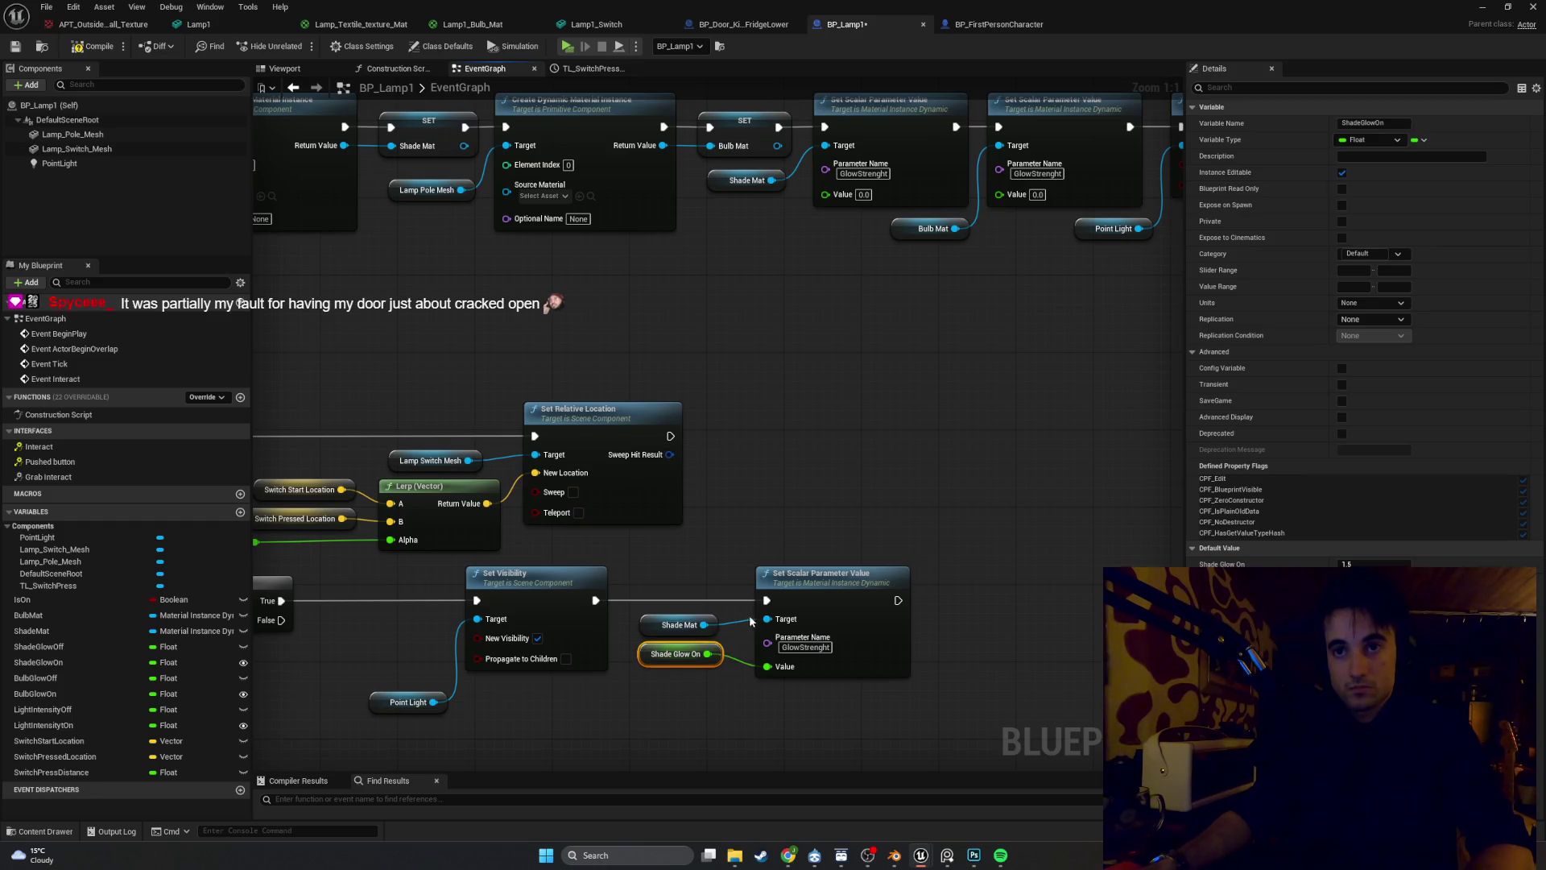
{"action": "left_click_drag", "start_coordinate": [778, 588], "coordinate": [754, 589]}
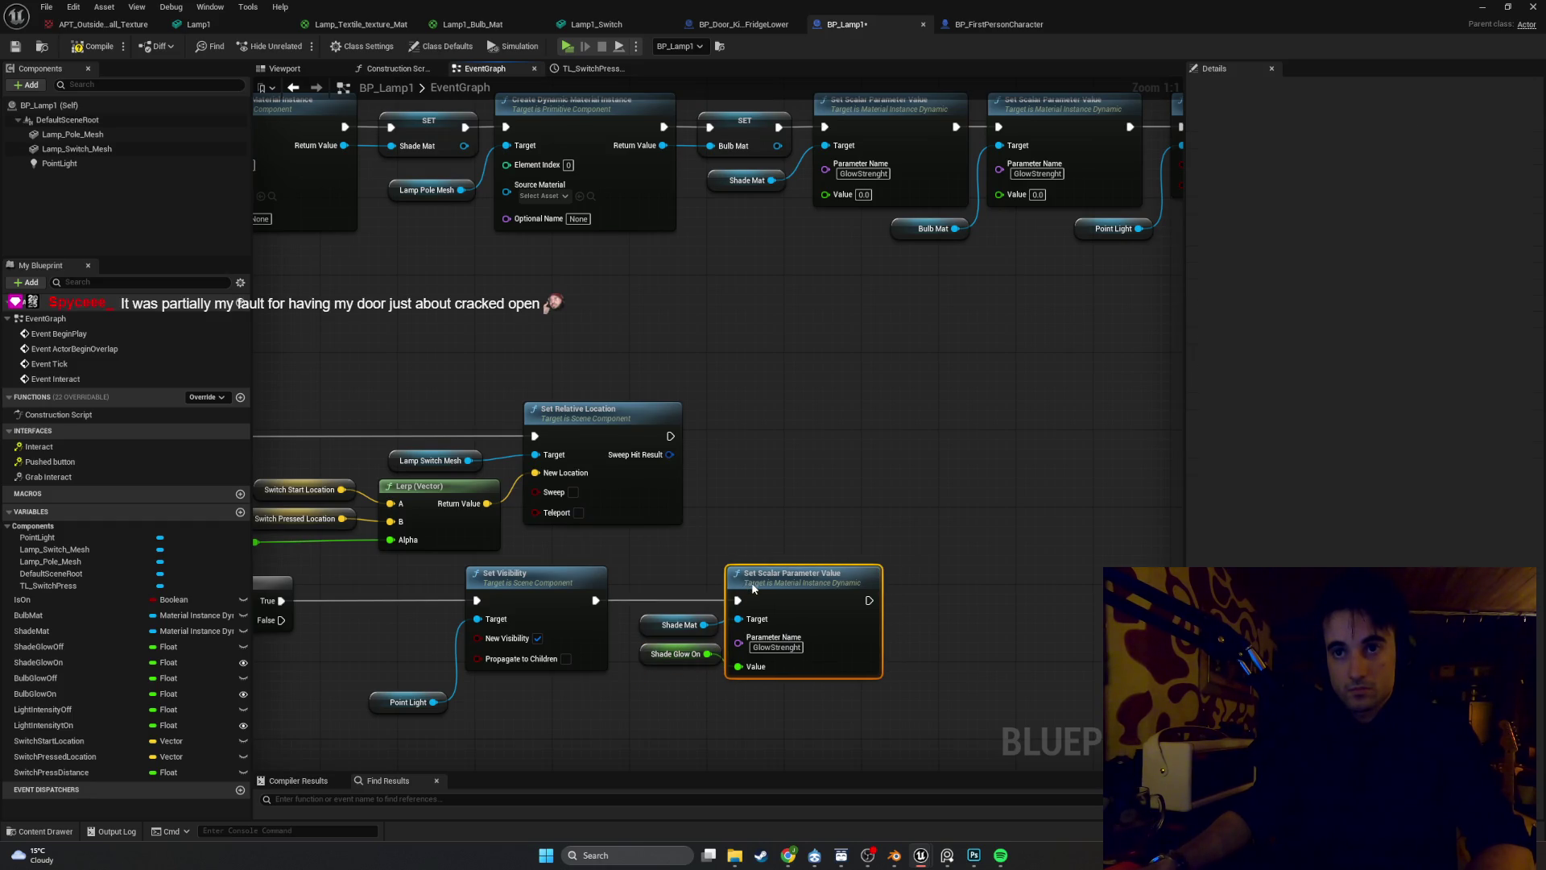
{"action": "mouse_move", "coordinate": [685, 685]}
{"action": "left_mouse_down"}
{"action": "mouse_move", "coordinate": [667, 627]}
{"action": "mouse_move", "coordinate": [635, 628]}
{"action": "left_mouse_up"}
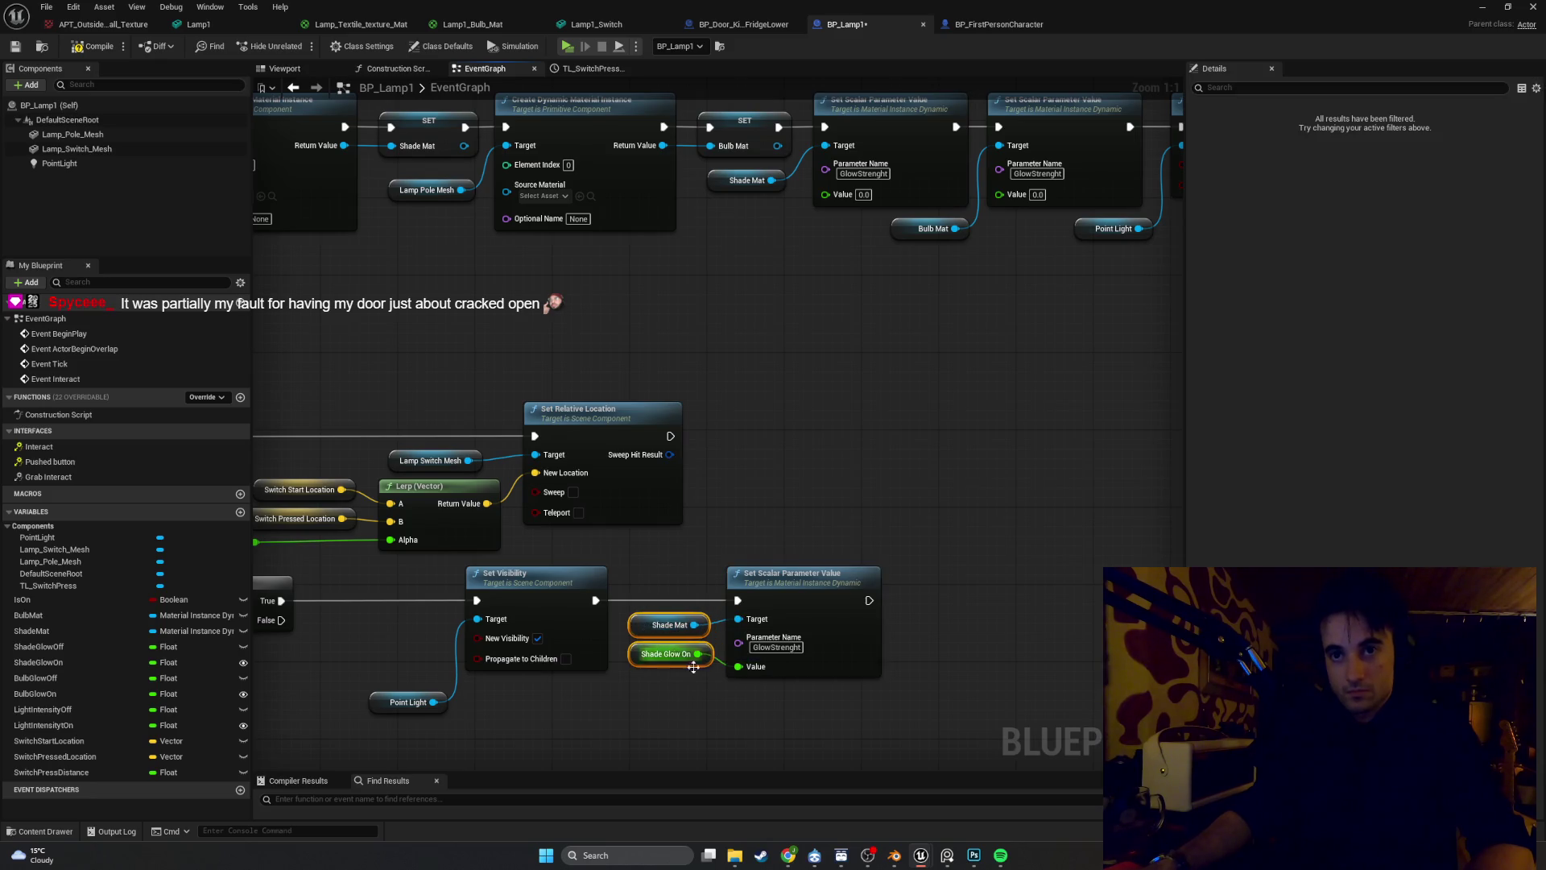
{"action": "left_click", "coordinate": [732, 713]}
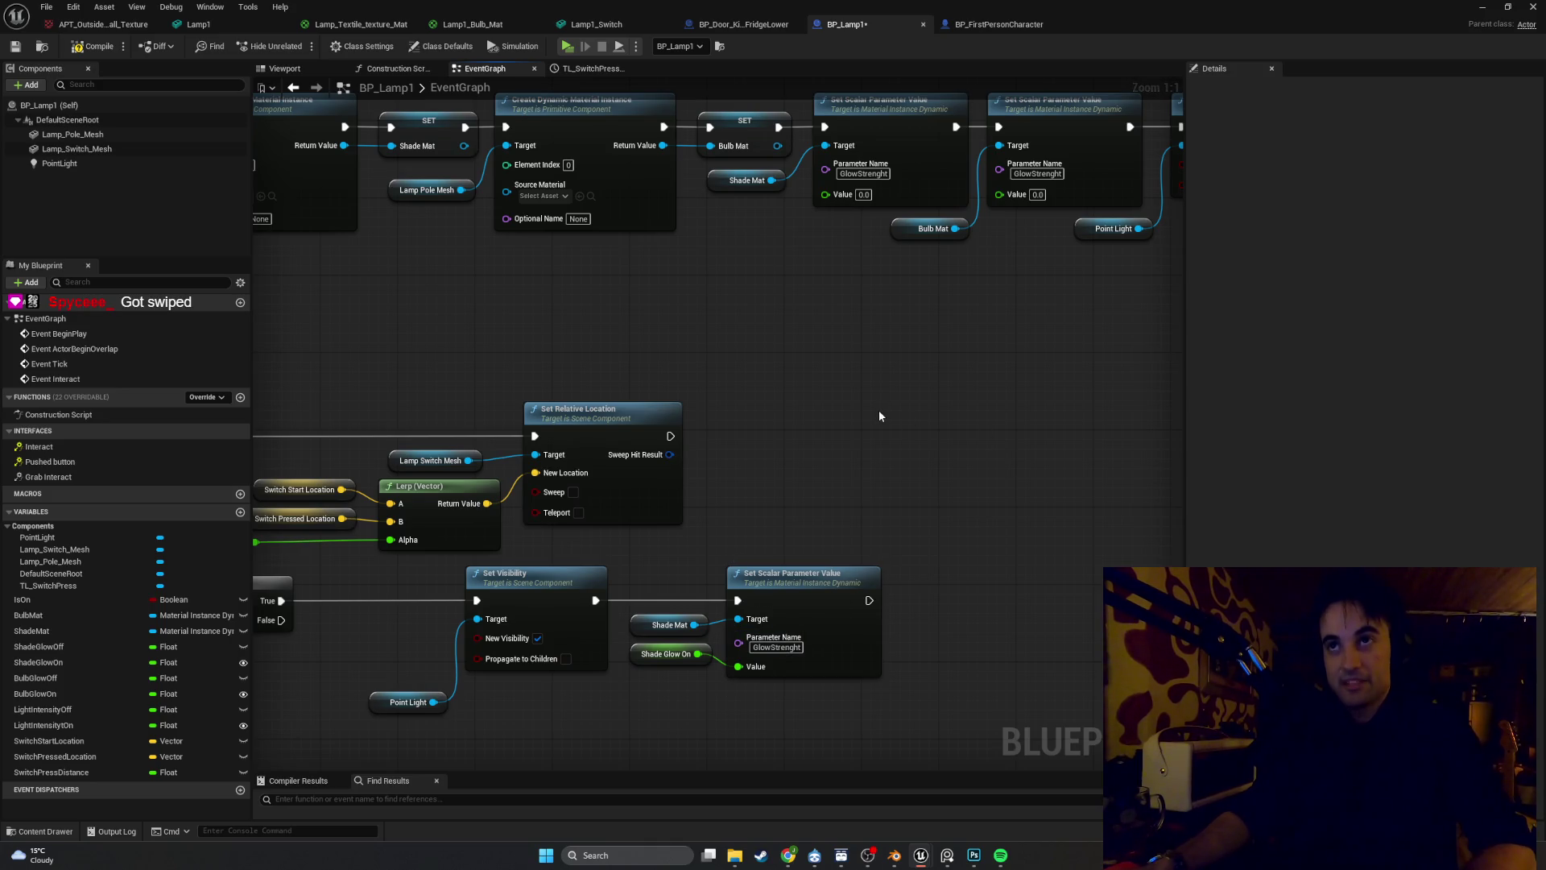
Add Bulb Mat and Bulb Glow On getter nodes to the right of the chain
{"action": "left_click_drag", "start_coordinate": [878, 409], "coordinate": [751, 396]}
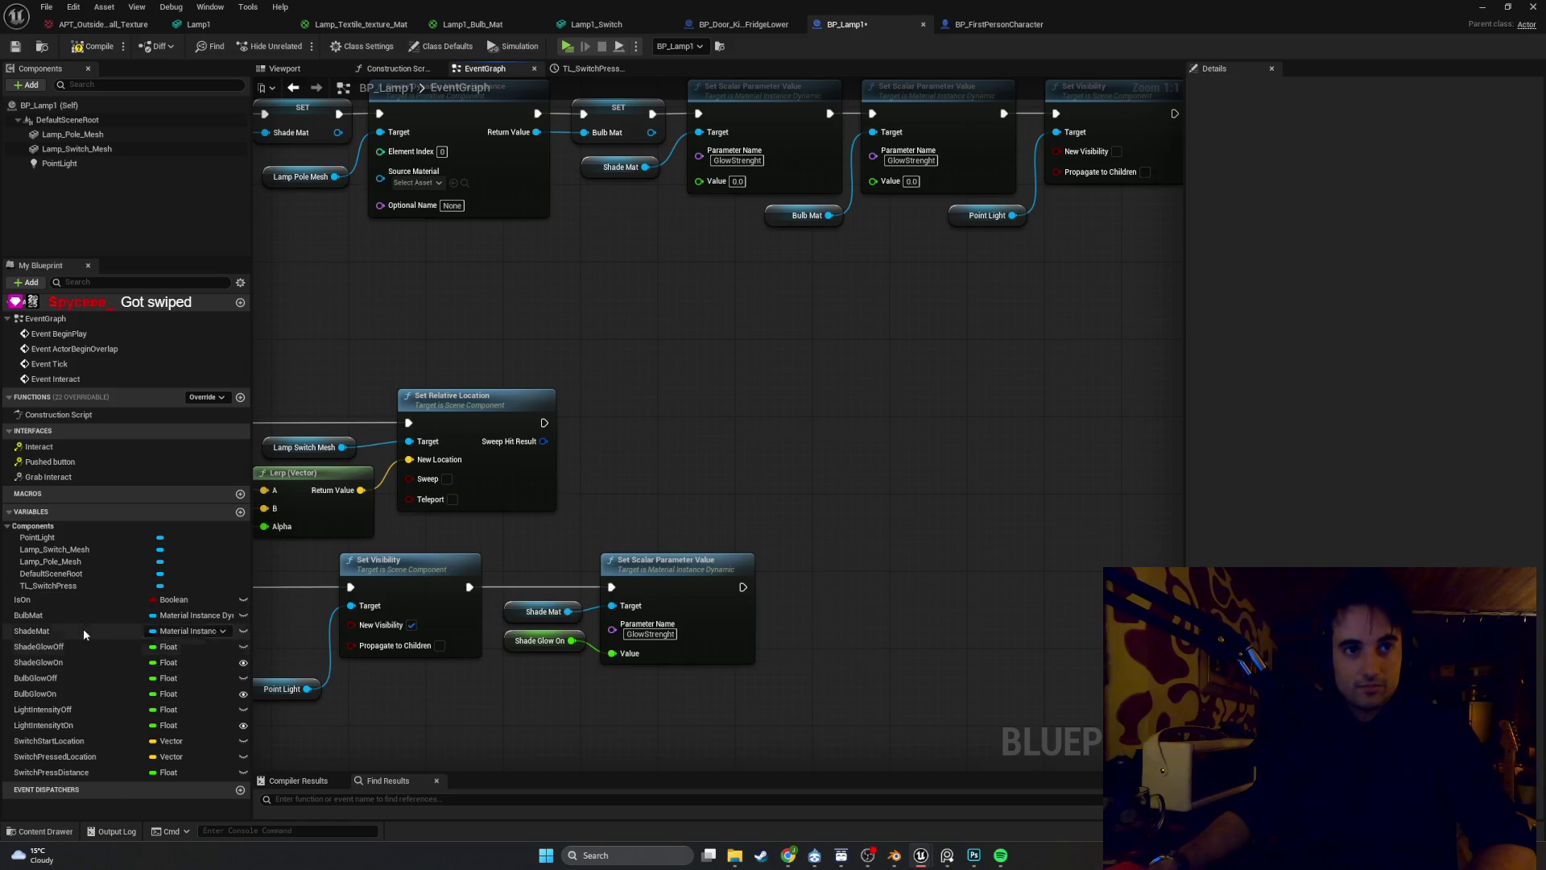
{"action": "left_click_drag", "start_coordinate": [48, 615], "coordinate": [814, 596]}
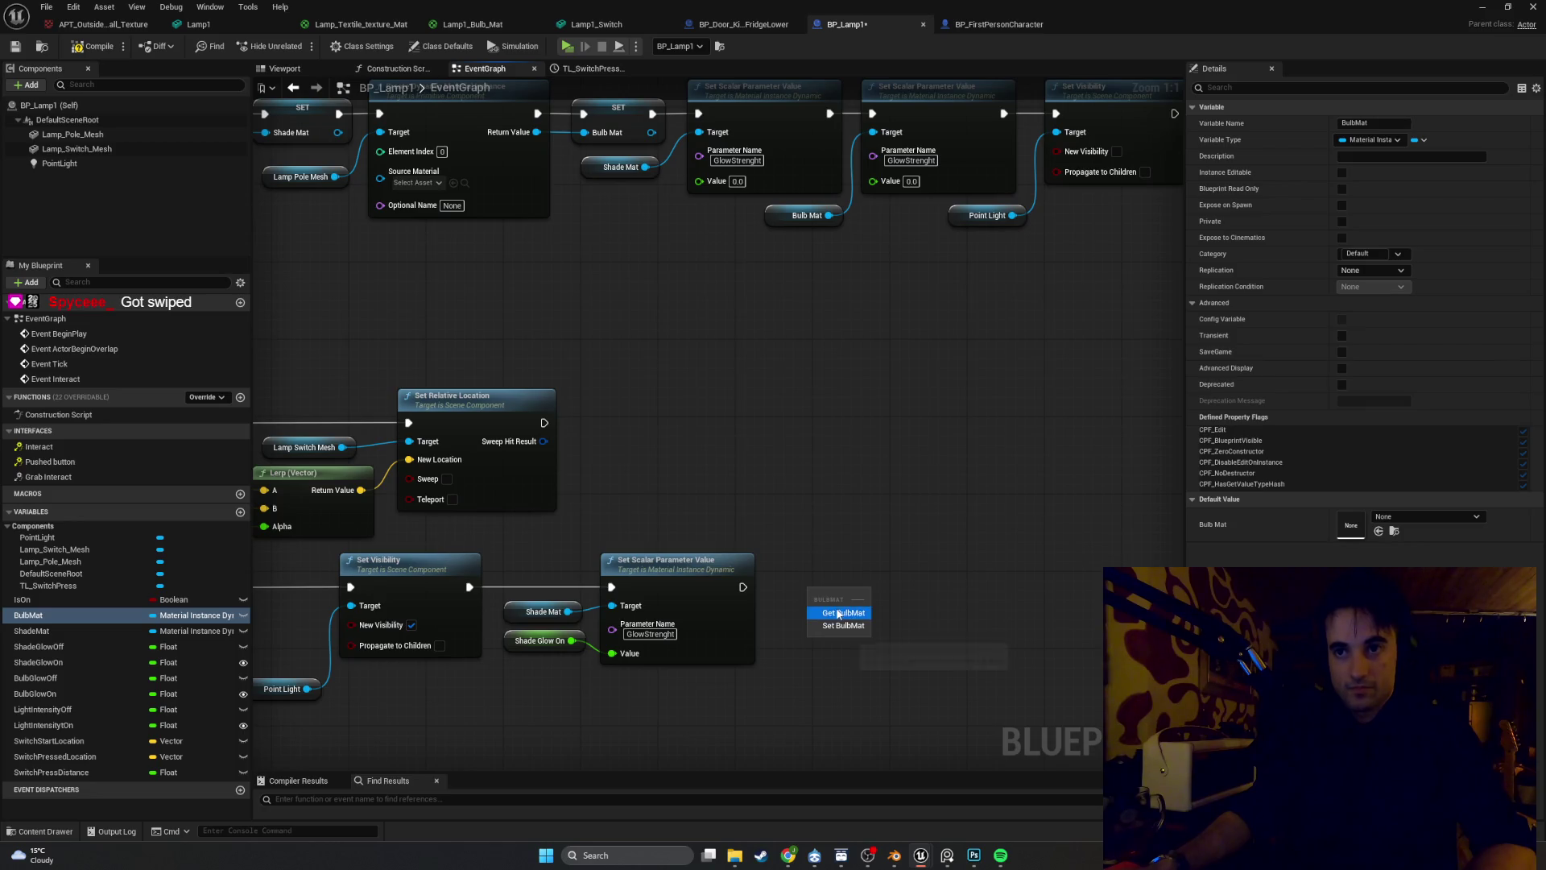
{"action": "left_click", "coordinate": [838, 614]}
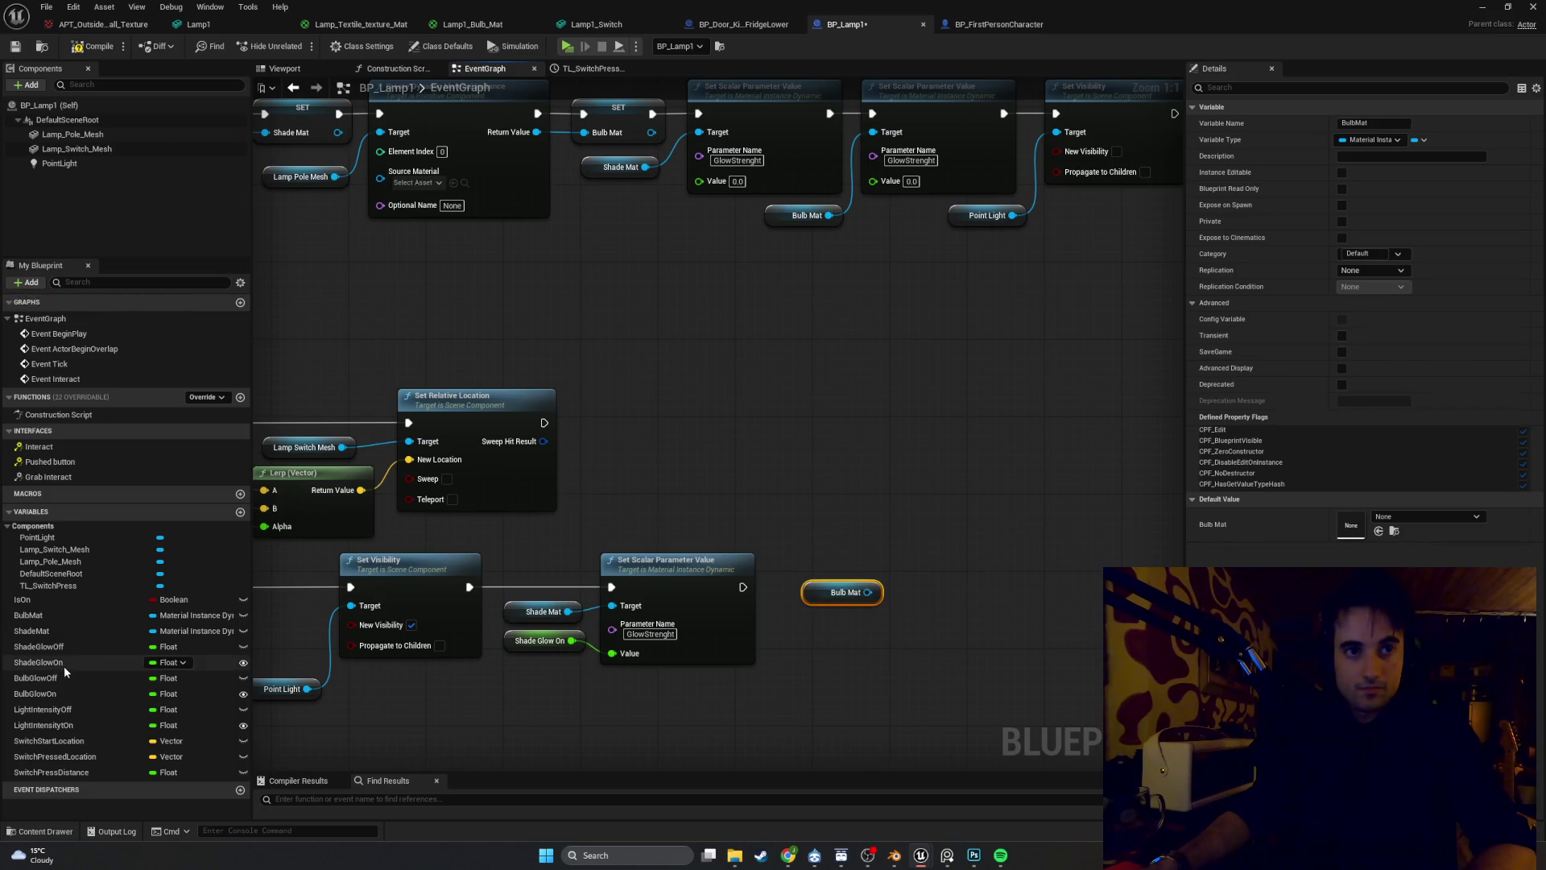
{"action": "left_click_drag", "start_coordinate": [75, 692], "coordinate": [828, 636]}
{"action": "left_click", "coordinate": [855, 662]}
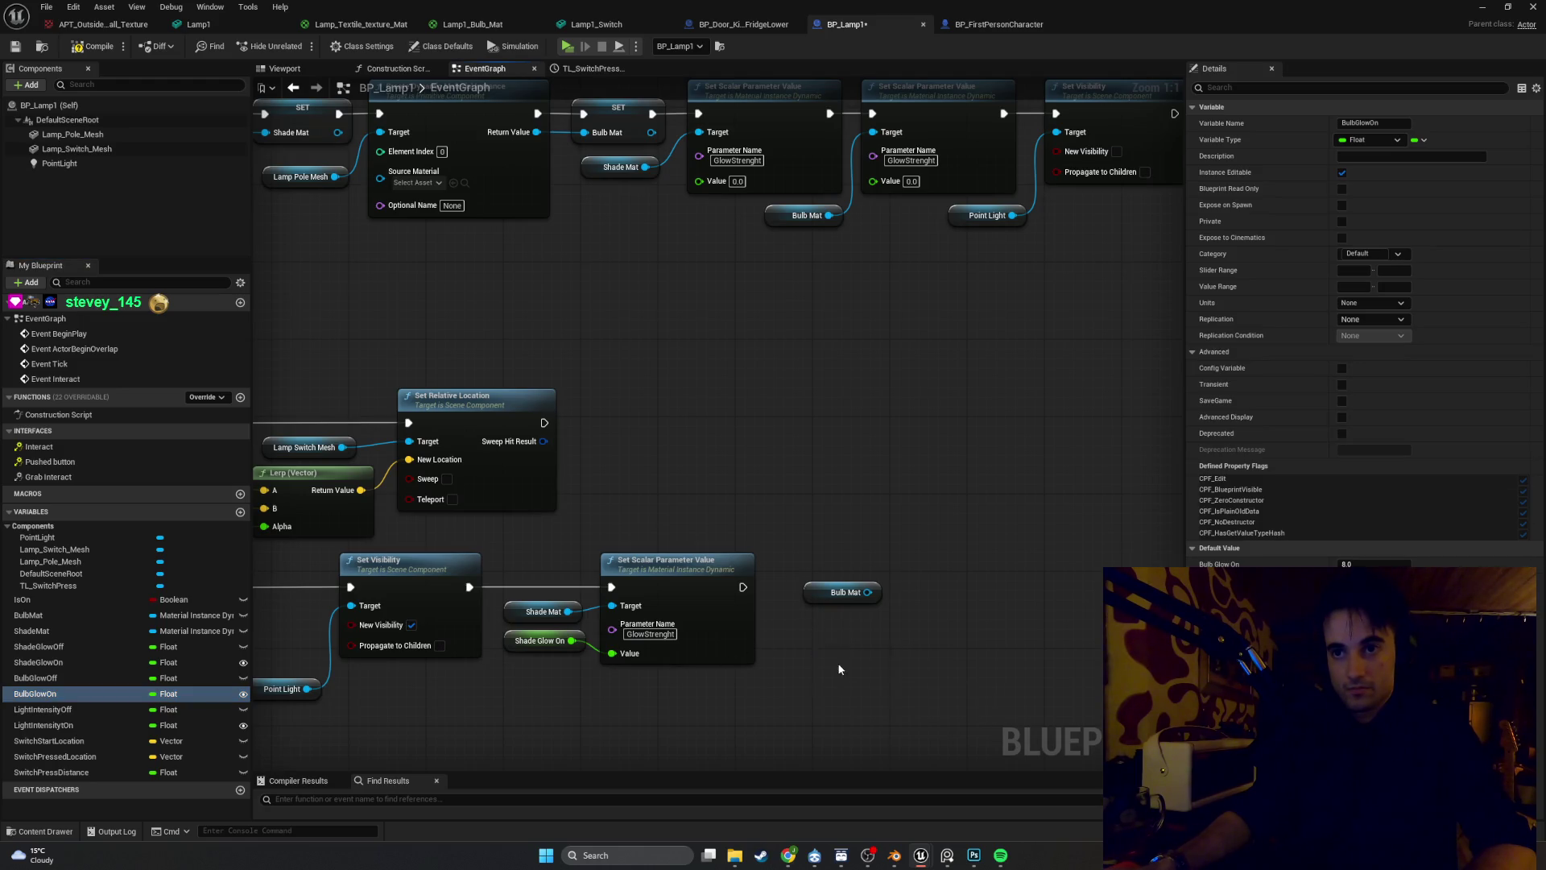
Duplicate the GlowStrenght setter for the bulb and chain it after the shade setter
{"action": "left_click", "coordinate": [662, 573]}
{"action": "key", "text": "ctrl+c"}
{"action": "key", "text": "ctrl+v"}
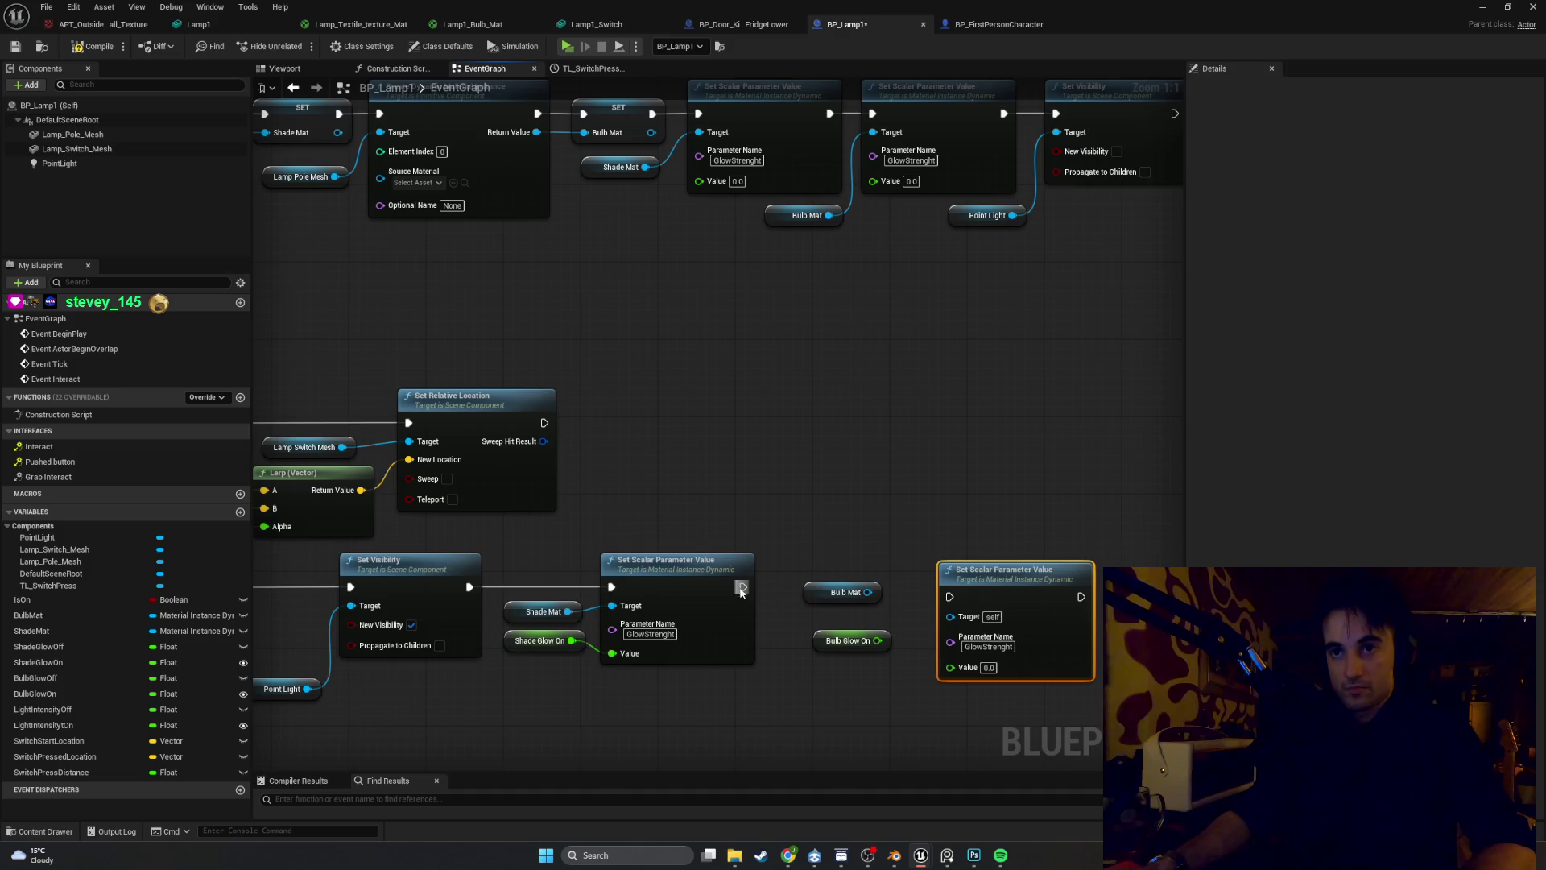
{"action": "left_click_drag", "start_coordinate": [742, 587], "coordinate": [950, 597]}
{"action": "mouse_move", "coordinate": [820, 591]}
{"action": "left_mouse_down"}
{"action": "mouse_move", "coordinate": [820, 611]}
{"action": "mouse_move", "coordinate": [951, 615]}
{"action": "mouse_move", "coordinate": [934, 649]}
{"action": "mouse_move", "coordinate": [954, 665]}
{"action": "mouse_move", "coordinate": [776, 621]}
{"action": "left_mouse_up"}
{"action": "left_click_drag", "start_coordinate": [978, 582], "coordinate": [907, 569]}
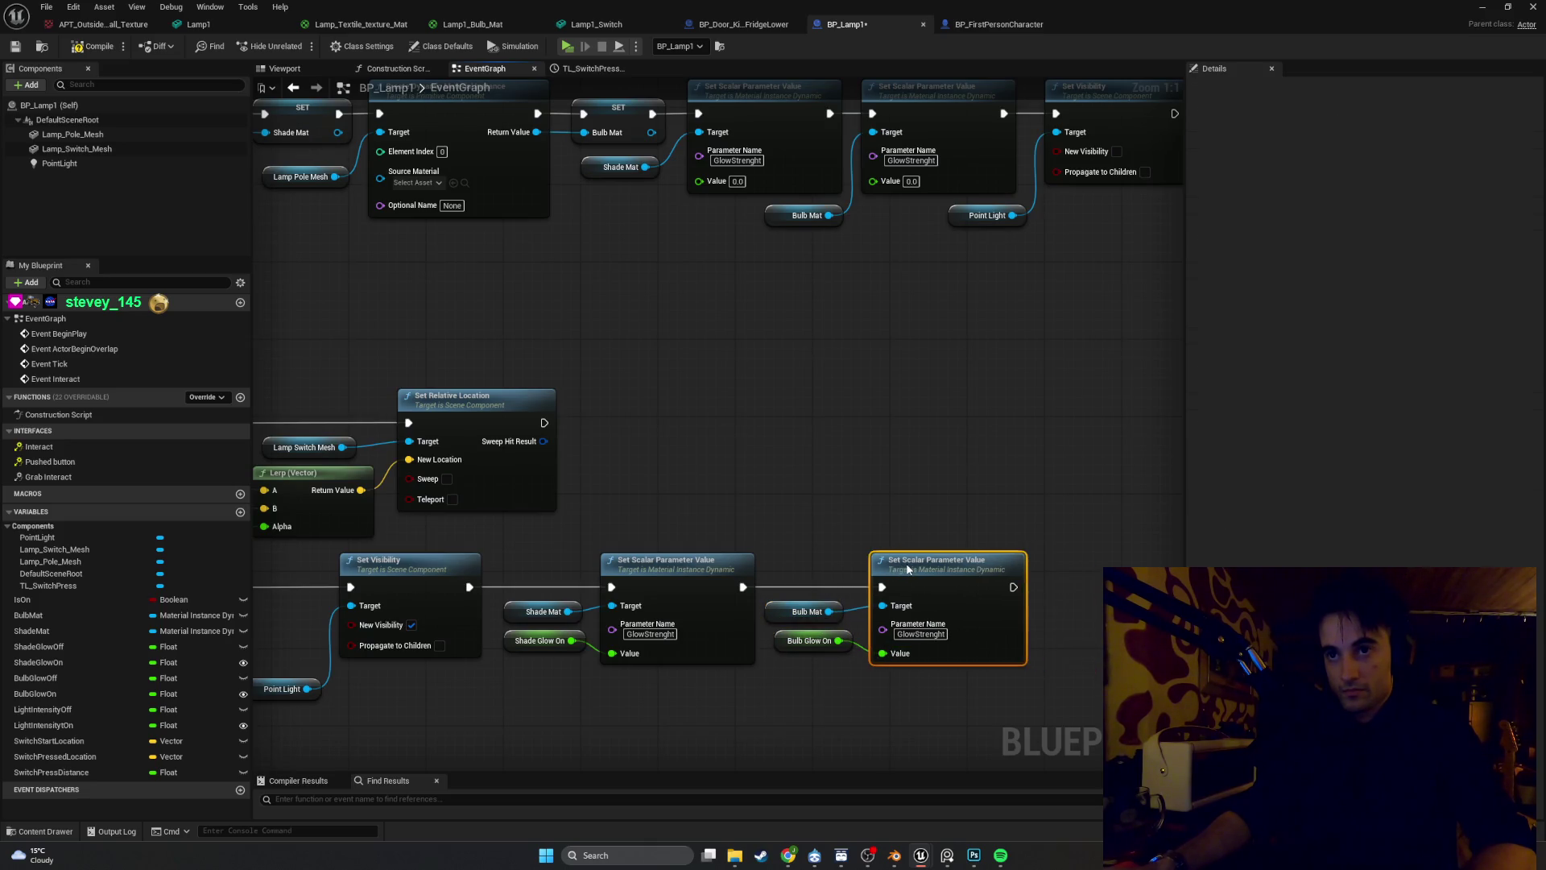
Align the shade and bulb glow nodes and Point Light getter along the chain
{"action": "left_click", "coordinate": [784, 616]}
{"action": "left_click_drag", "start_coordinate": [1039, 672], "coordinate": [805, 620]}
{"action": "left_click_drag", "start_coordinate": [910, 566], "coordinate": [900, 566]}
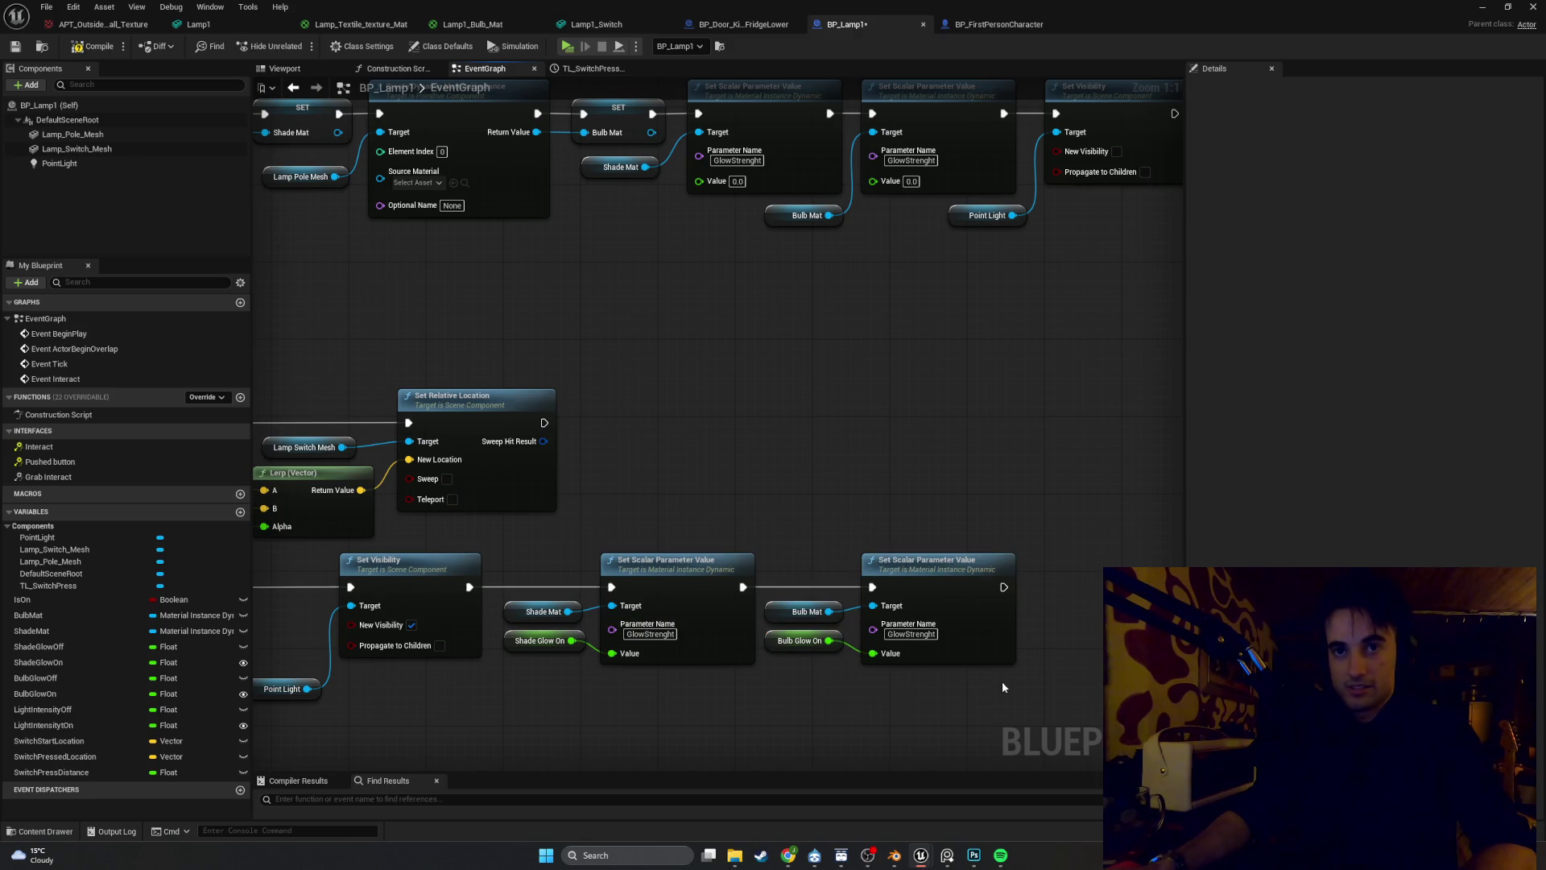
{"action": "mouse_move", "coordinate": [1038, 681]}
{"action": "left_mouse_down"}
{"action": "mouse_move", "coordinate": [805, 612]}
{"action": "mouse_move", "coordinate": [495, 551]}
{"action": "left_mouse_up"}
{"action": "left_click_drag", "start_coordinate": [647, 572], "coordinate": [637, 572]}
{"action": "left_click", "coordinate": [670, 537]}
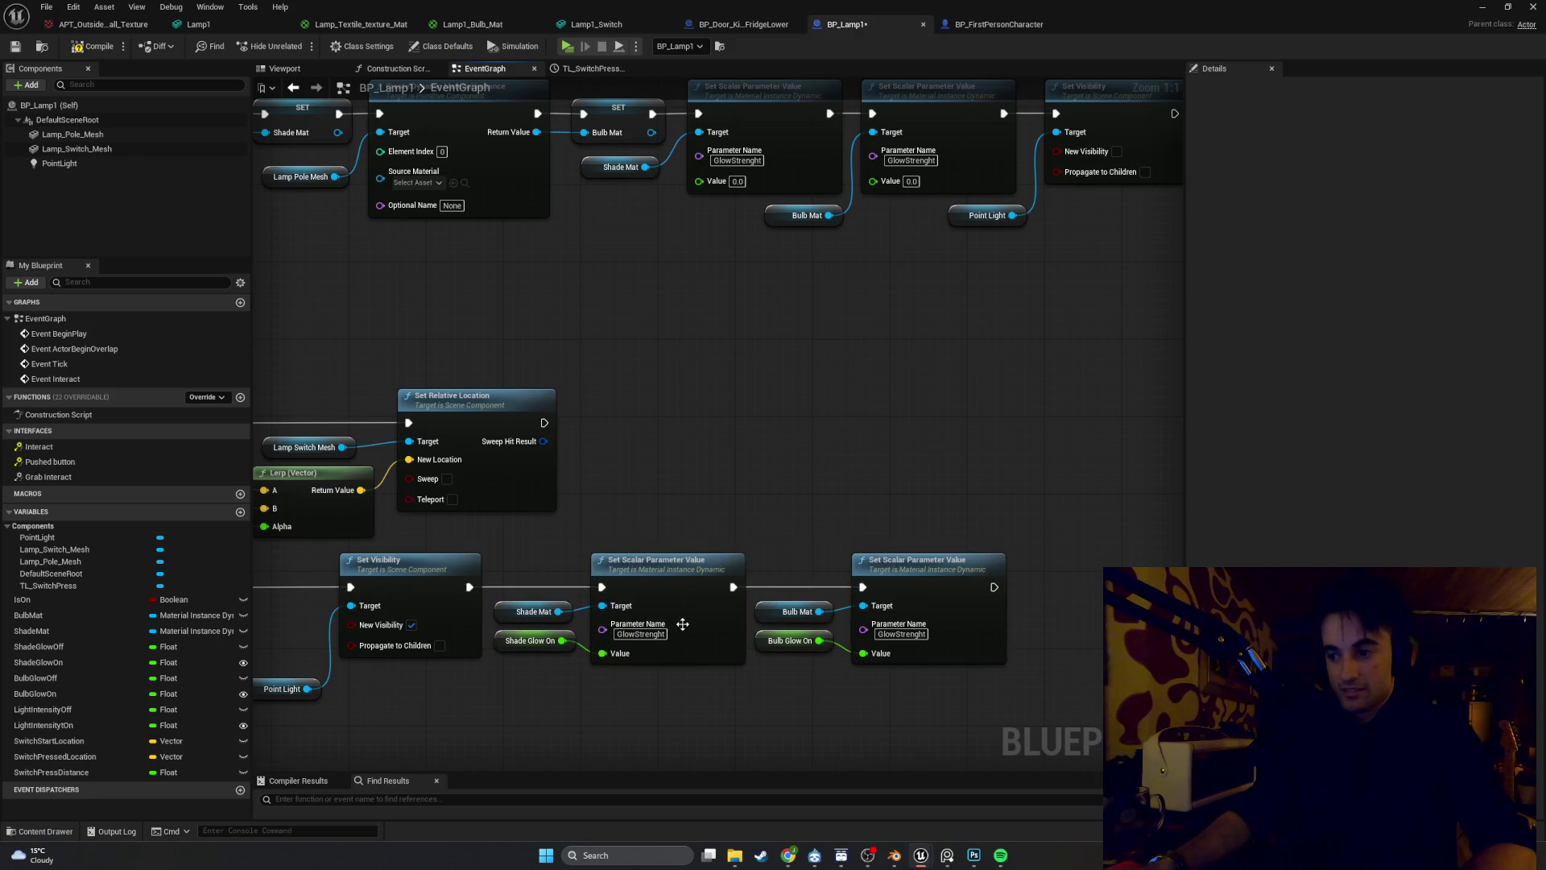
{"action": "mouse_move", "coordinate": [731, 659]}
{"action": "left_mouse_down"}
{"action": "mouse_move", "coordinate": [742, 627]}
{"action": "mouse_move", "coordinate": [983, 542]}
{"action": "mouse_move", "coordinate": [972, 548]}
{"action": "left_mouse_up"}
{"action": "left_click", "coordinate": [534, 554]}
{"action": "mouse_move", "coordinate": [533, 553]}
{"action": "left_mouse_down"}
{"action": "mouse_move", "coordinate": [544, 476]}
{"action": "mouse_move", "coordinate": [622, 545]}
{"action": "left_mouse_up"}
{"action": "scroll", "coordinate": [622, 545], "scroll_direction": "down", "scroll_amount": 1}
{"action": "mouse_move", "coordinate": [1127, 556]}
{"action": "left_mouse_down"}
{"action": "mouse_move", "coordinate": [870, 467]}
{"action": "mouse_move", "coordinate": [689, 460]}
{"action": "mouse_move", "coordinate": [663, 476]}
{"action": "mouse_move", "coordinate": [690, 485]}
{"action": "left_mouse_up"}
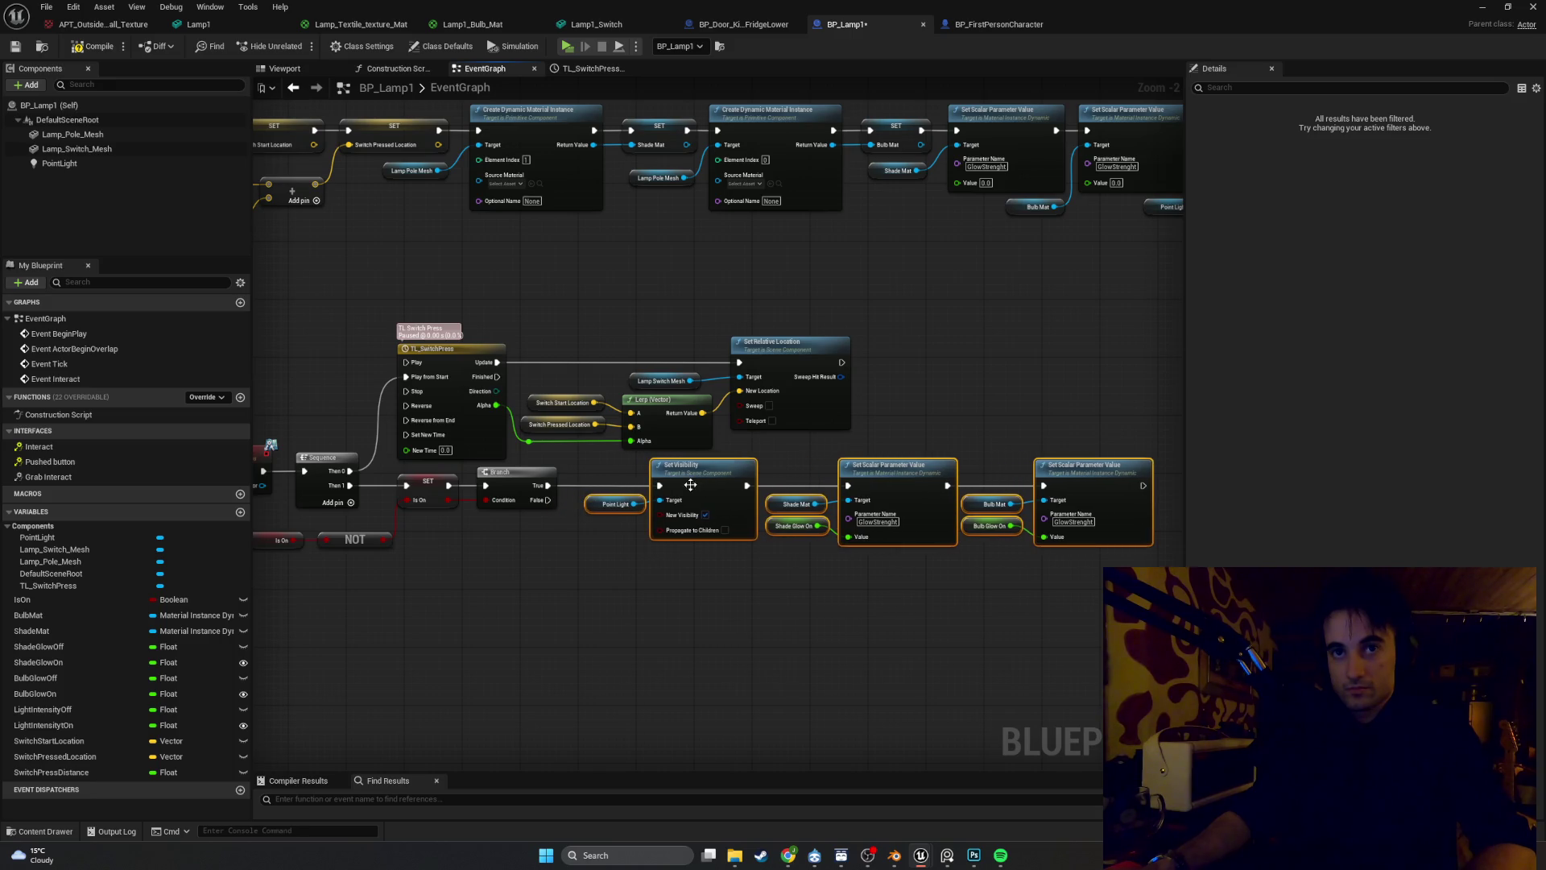
Nudge the lower node group up-right and recentre the event graph on the node chains
{"action": "left_click", "coordinate": [564, 525]}
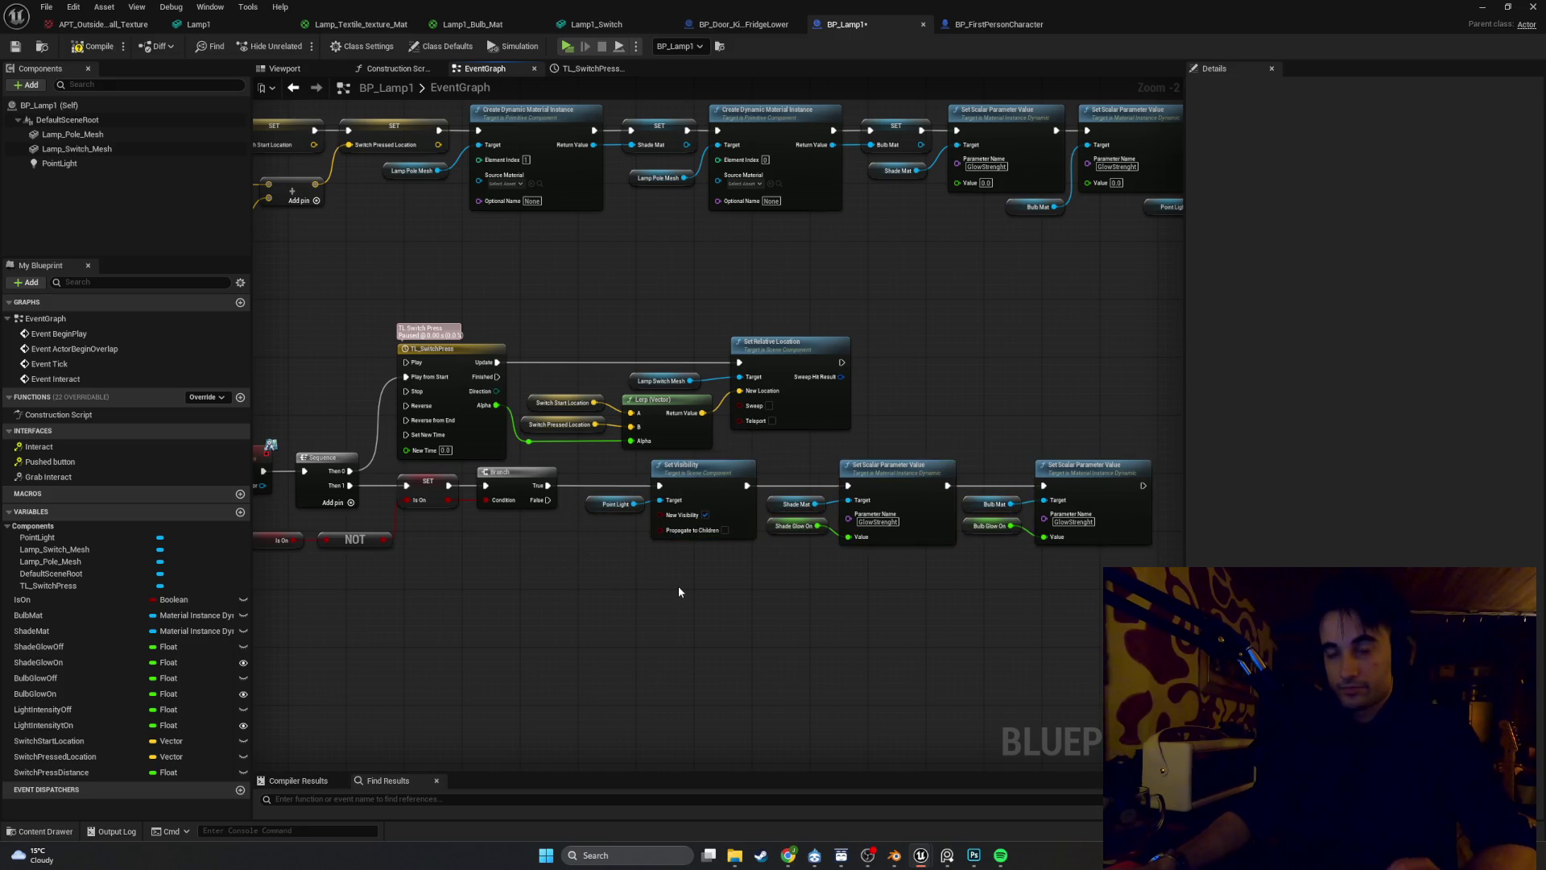
{"action": "mouse_move", "coordinate": [677, 590]}
{"action": "left_mouse_down"}
{"action": "mouse_move", "coordinate": [515, 569]}
{"action": "mouse_move", "coordinate": [645, 573]}
{"action": "mouse_move", "coordinate": [800, 658]}
{"action": "left_mouse_up"}
{"action": "scroll", "coordinate": [654, 596], "scroll_direction": "down", "scroll_amount": 4}
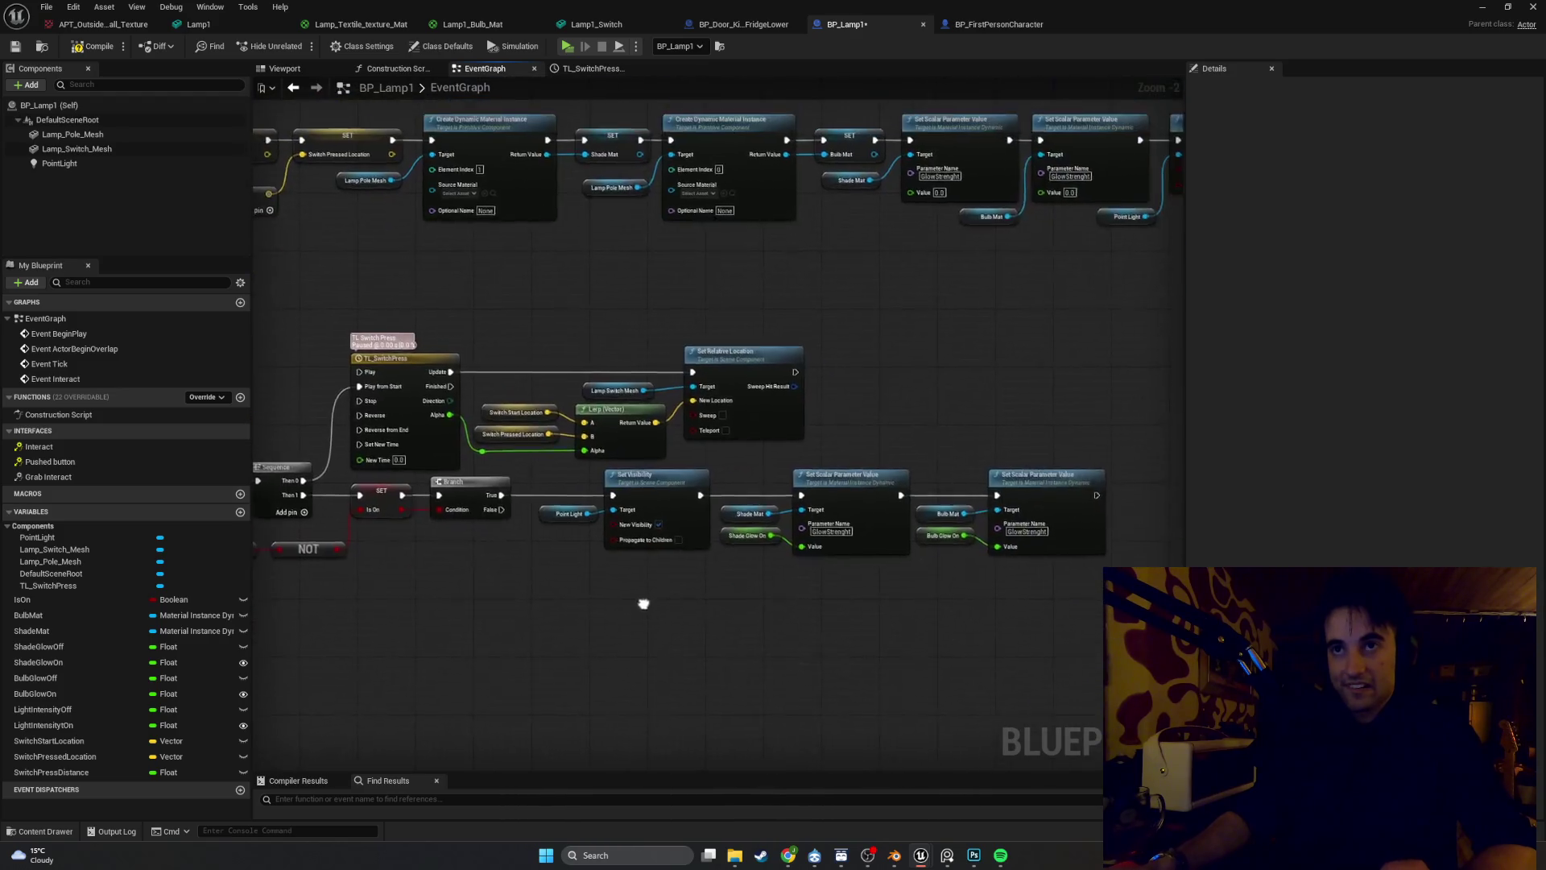
{"action": "scroll", "coordinate": [655, 594], "scroll_direction": "up", "scroll_amount": 2}
{"action": "left_click_drag", "start_coordinate": [676, 593], "coordinate": [834, 586]}
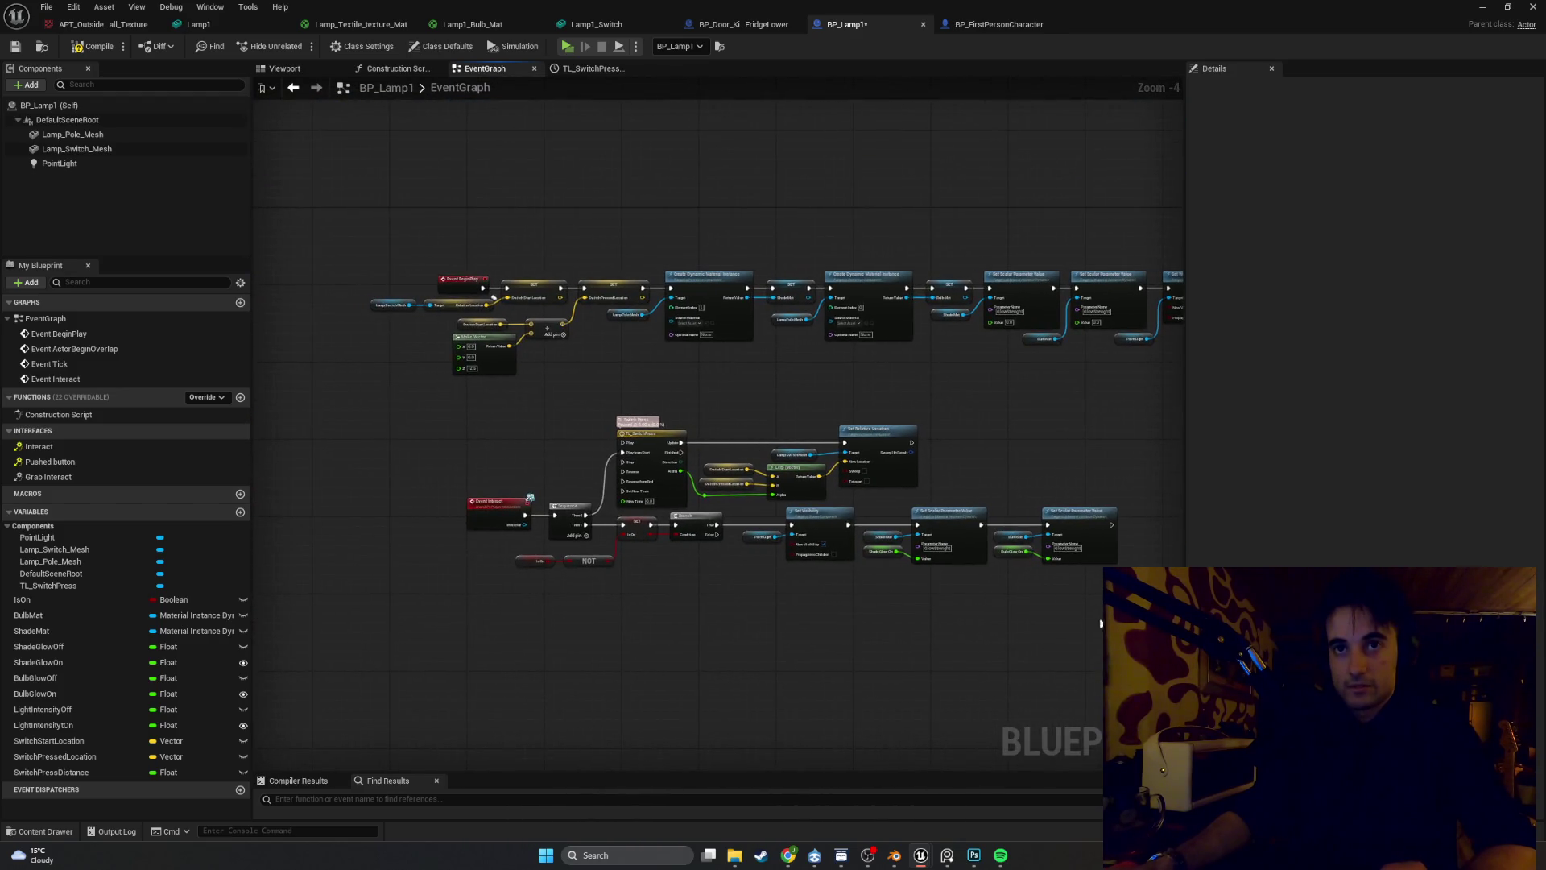
{"action": "left_click_drag", "start_coordinate": [1038, 608], "coordinate": [463, 401]}
{"action": "left_click_drag", "start_coordinate": [644, 449], "coordinate": [697, 400]}
{"action": "left_click_drag", "start_coordinate": [852, 543], "coordinate": [757, 540]}
{"action": "left_click", "coordinate": [741, 541]}
{"action": "scroll", "coordinate": [741, 542], "scroll_direction": "up", "scroll_amount": 2}
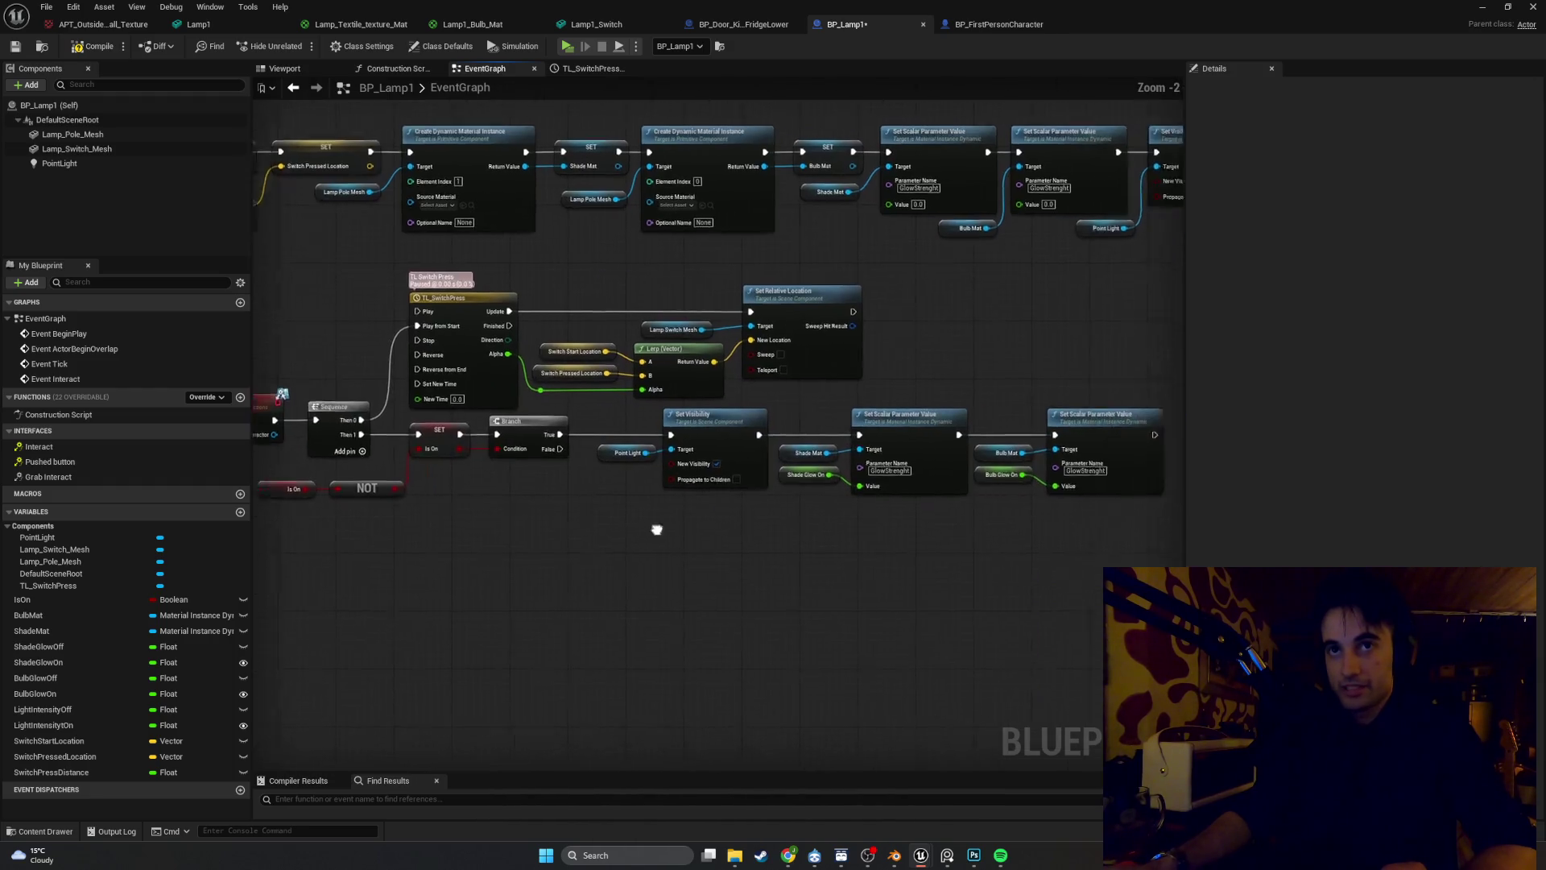
{"action": "left_click_drag", "start_coordinate": [481, 511], "coordinate": [561, 536]}
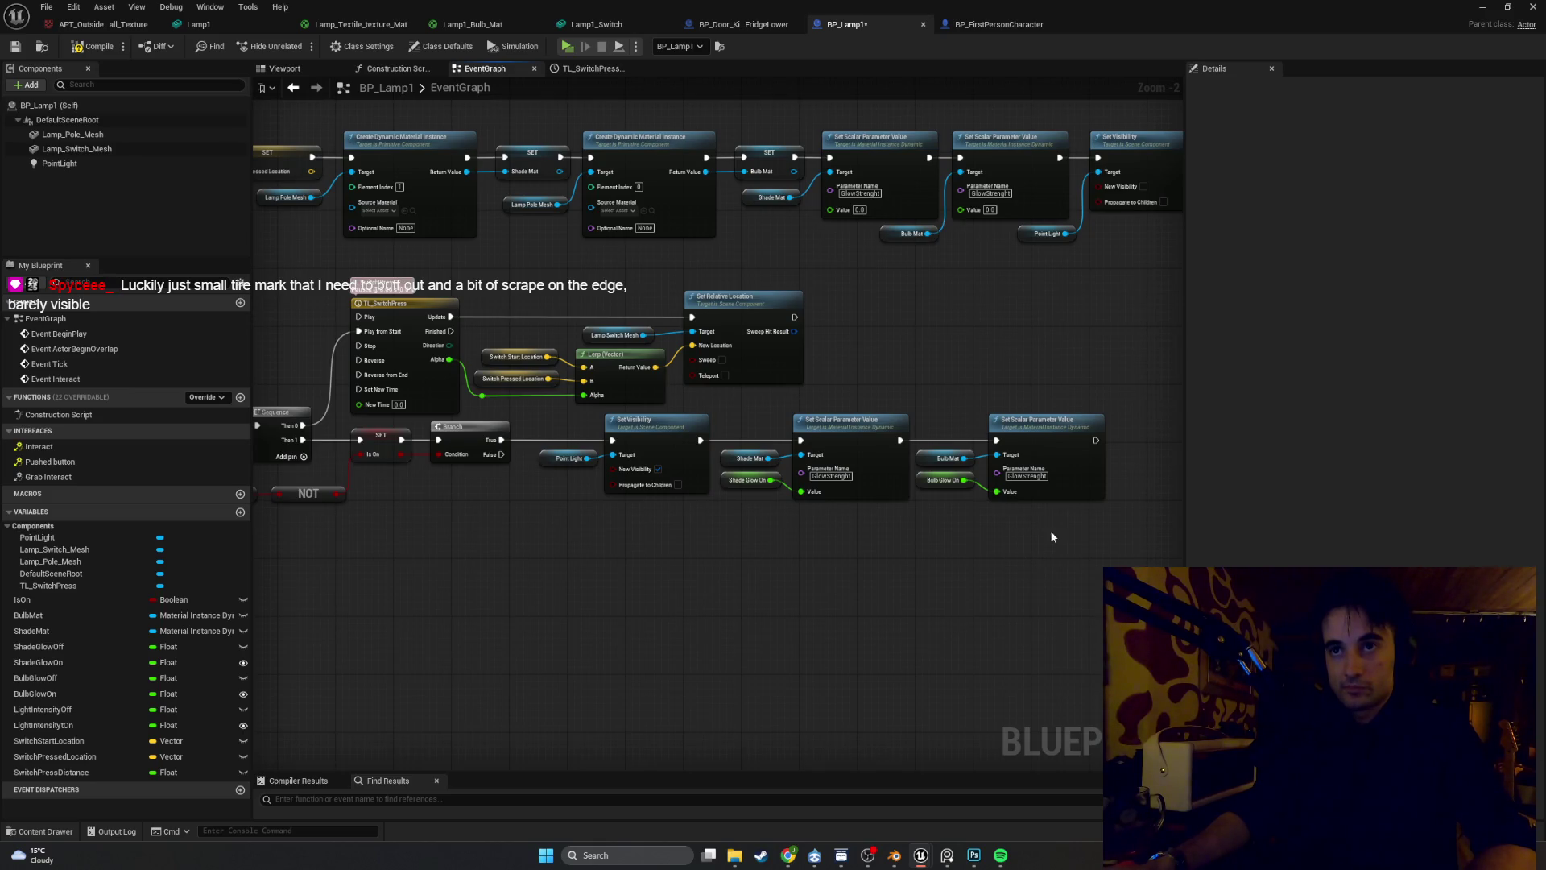
Duplicate the Set Visibility and two Set Scalar Parameter Value nodes and wire Branch False to them
{"action": "mouse_move", "coordinate": [894, 490]}
{"action": "left_mouse_down"}
{"action": "mouse_move", "coordinate": [564, 483]}
{"action": "mouse_move", "coordinate": [663, 525]}
{"action": "mouse_move", "coordinate": [685, 517]}
{"action": "left_mouse_up"}
{"action": "key", "text": "ctrl+c"}
{"action": "key", "text": "ctrl+v"}
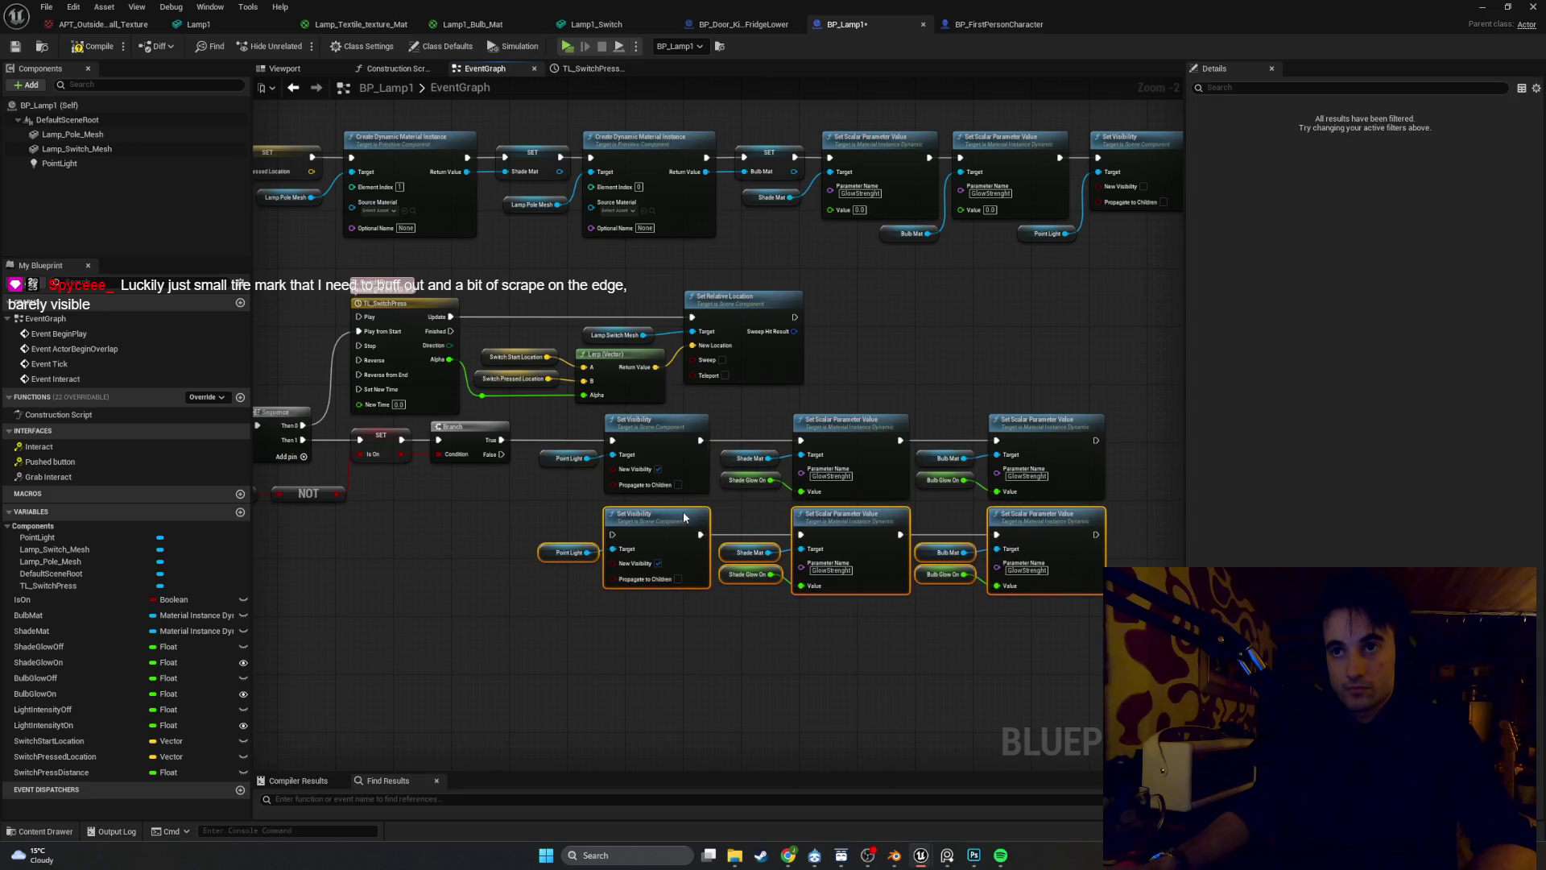
{"action": "mouse_move", "coordinate": [492, 455]}
{"action": "left_mouse_down"}
{"action": "mouse_move", "coordinate": [576, 475]}
{"action": "mouse_move", "coordinate": [596, 538]}
{"action": "mouse_move", "coordinate": [614, 536]}
{"action": "left_mouse_up"}
Delete the Shade and Bulb Glow On getters from the new row so both glows are 0.0
{"action": "left_click", "coordinate": [729, 577]}
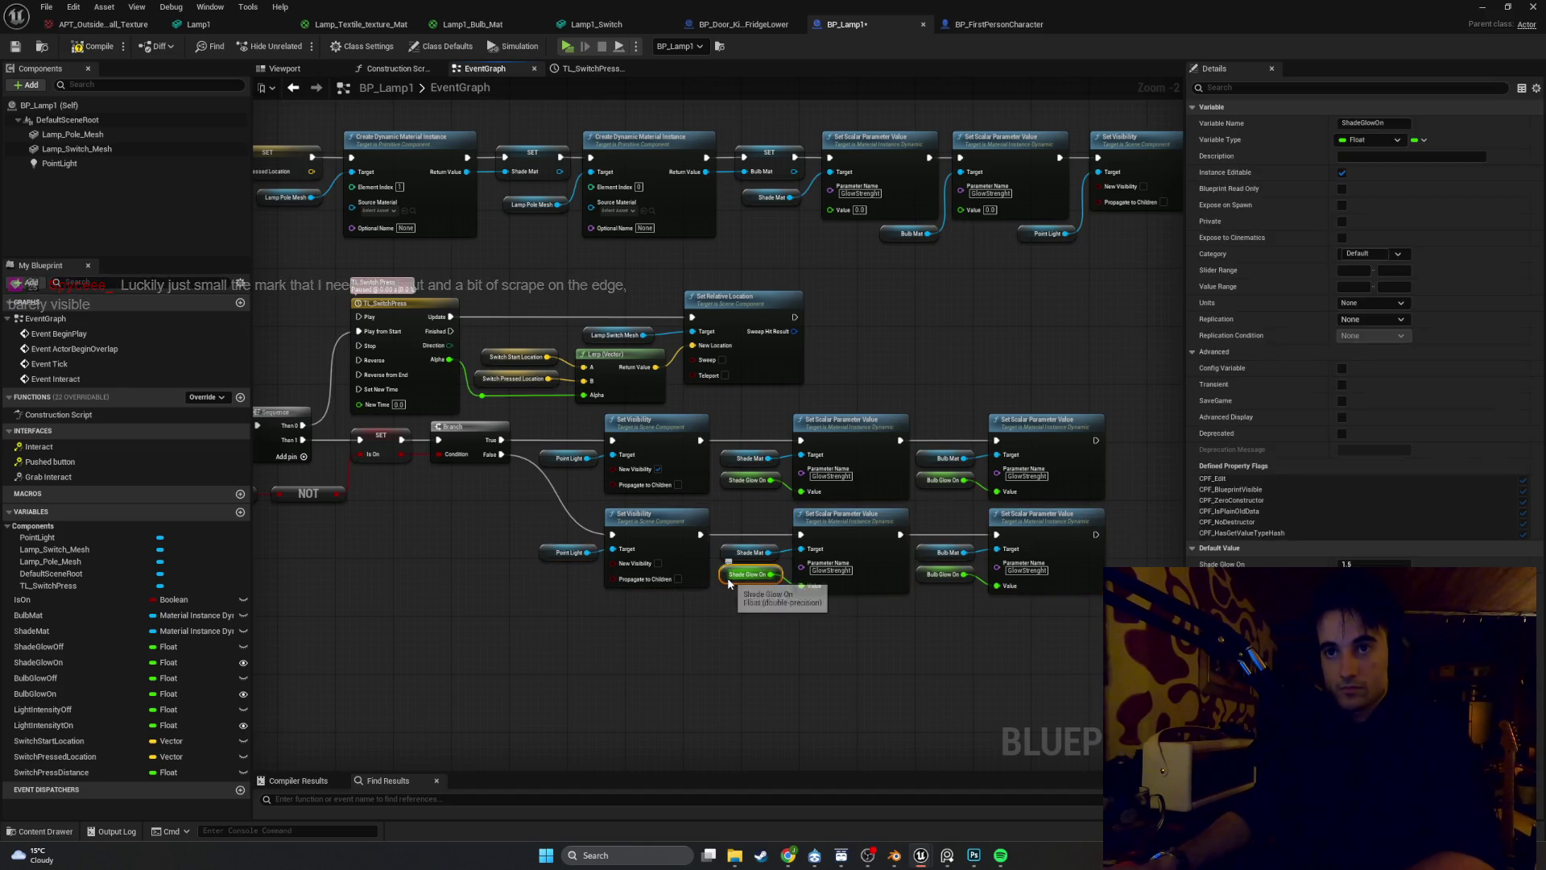
{"action": "key", "text": "Delete"}
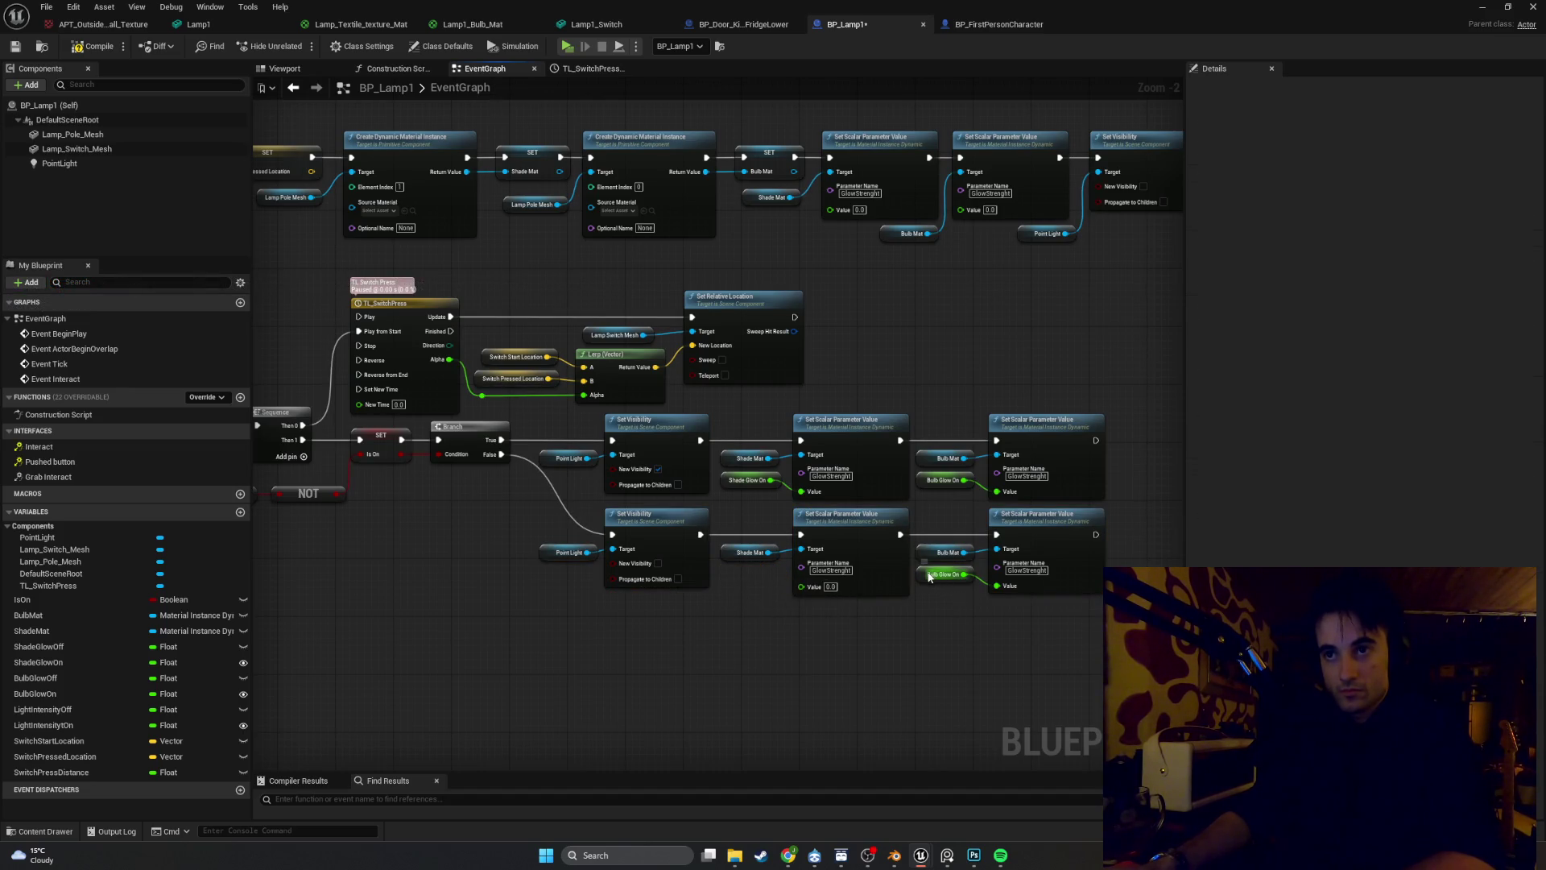
{"action": "left_click", "coordinate": [930, 575]}
{"action": "key", "text": "Delete"}
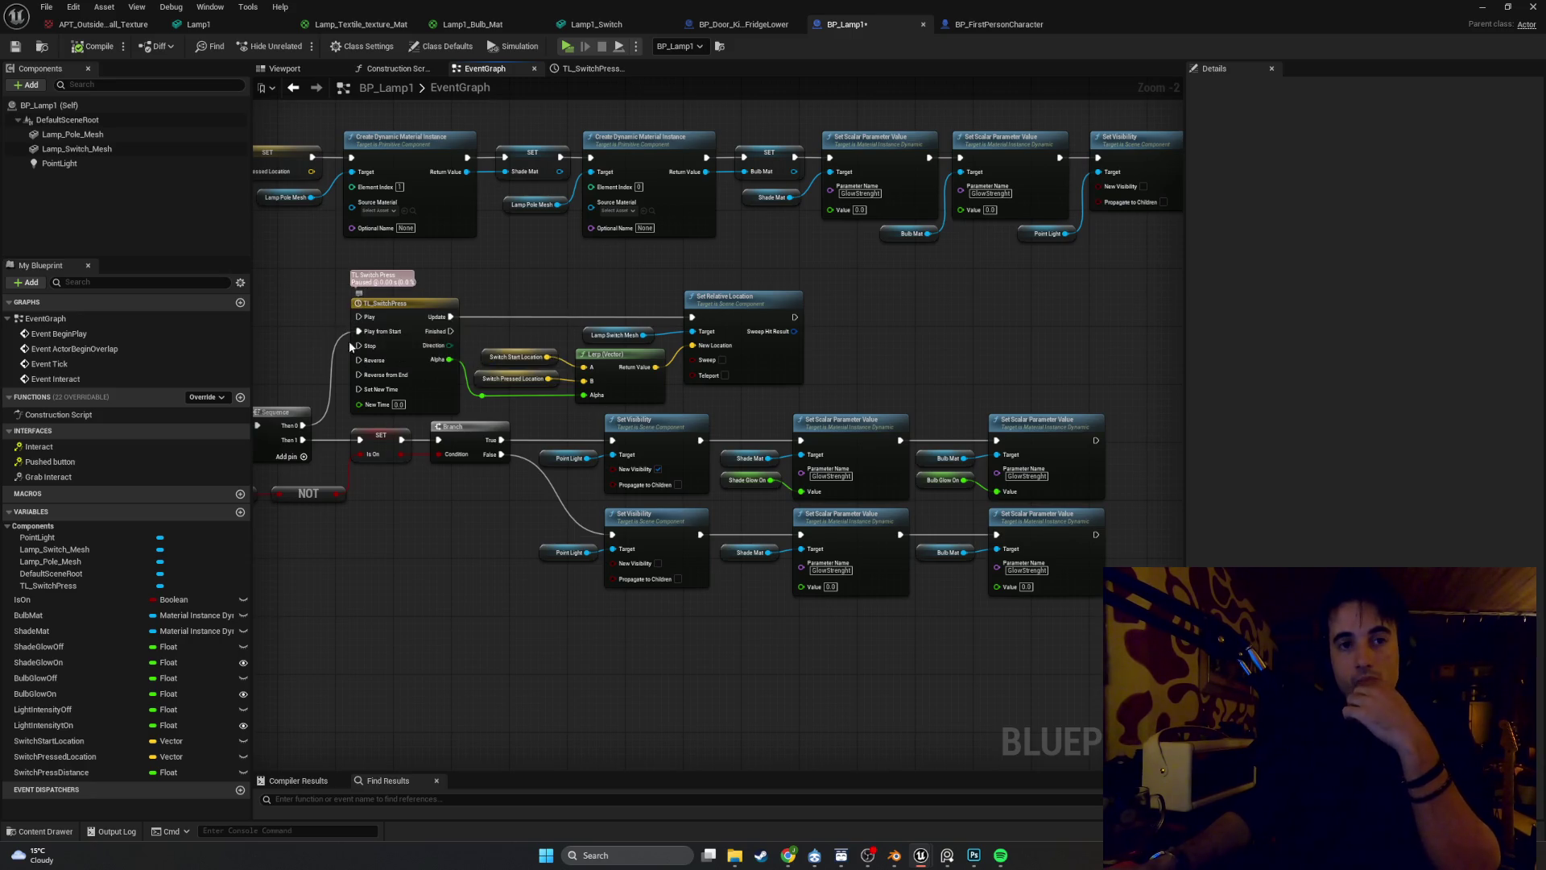
Delete the unused BulbGlowOff and ShadeGlowOff variables from the My Blueprint panel
{"action": "left_click", "coordinate": [113, 683]}
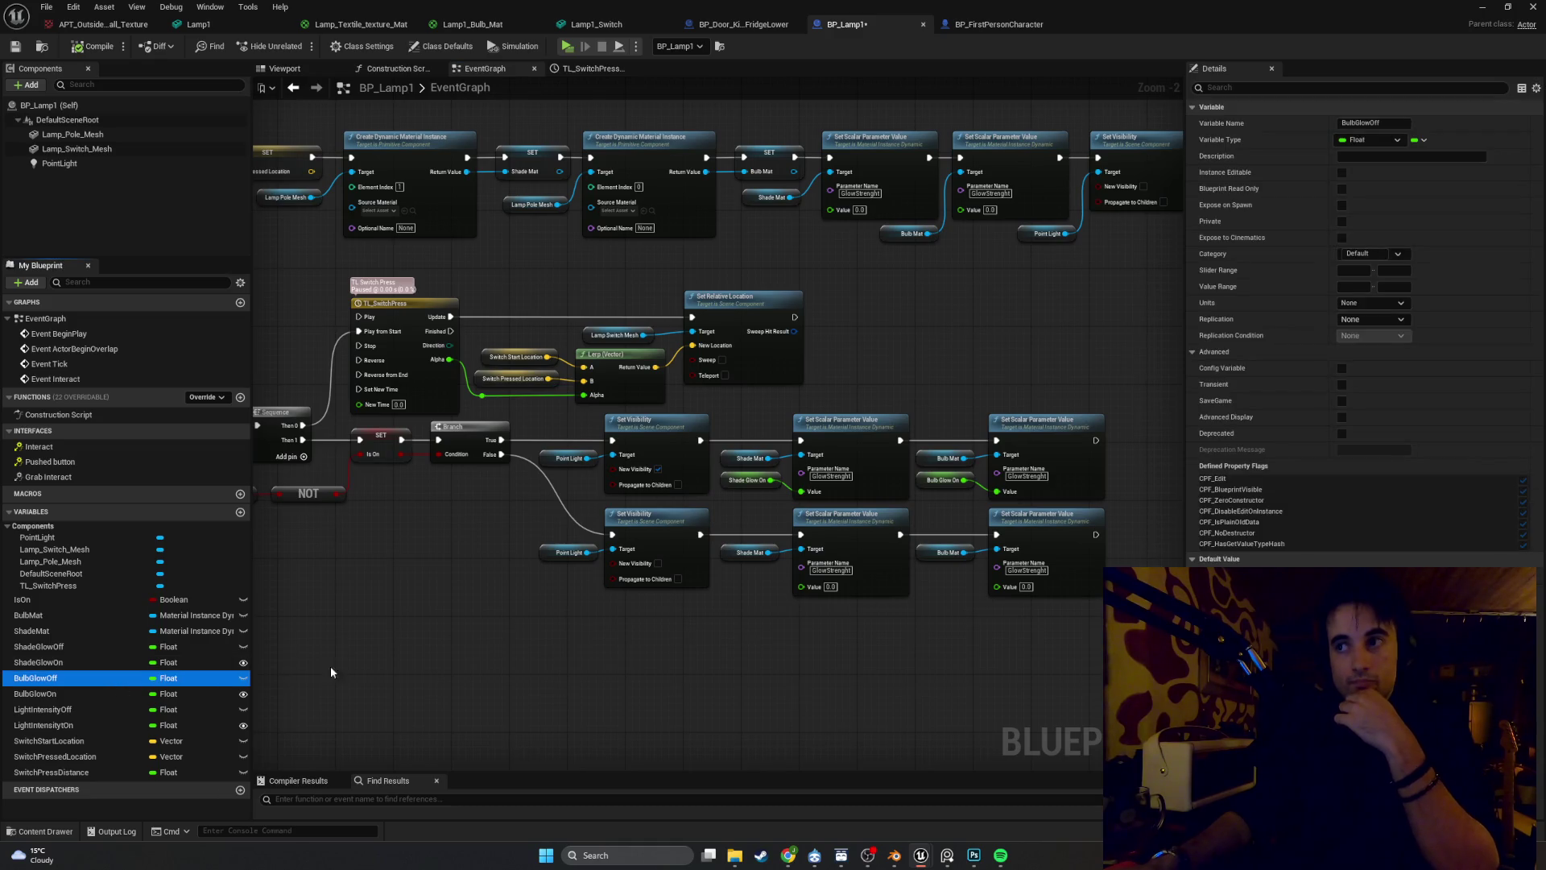
{"action": "left_click", "coordinate": [341, 587]}
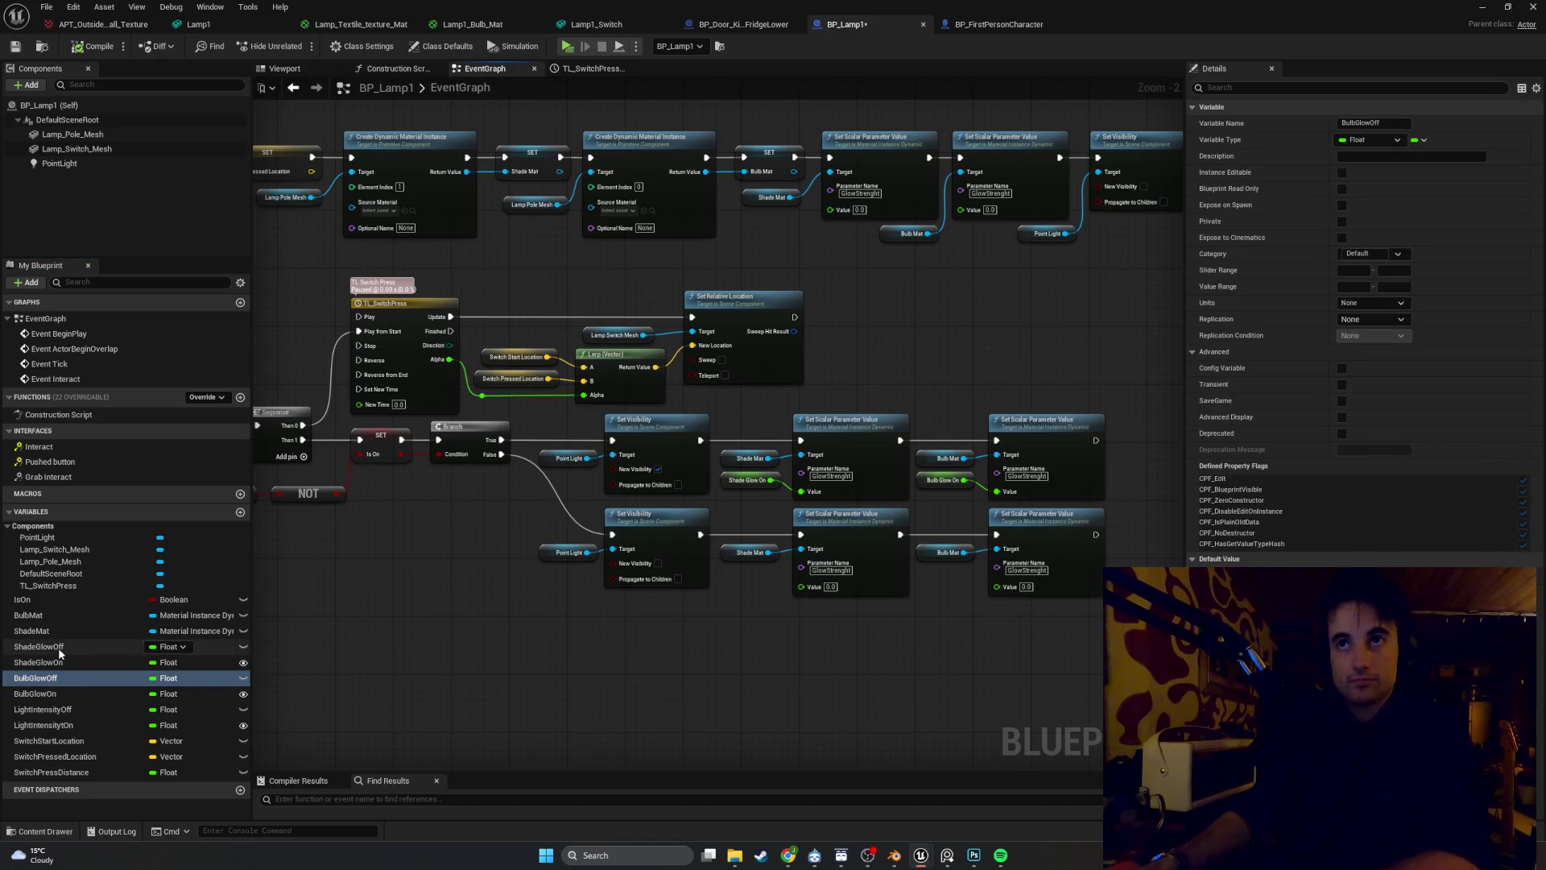
{"action": "left_click", "coordinate": [61, 681]}
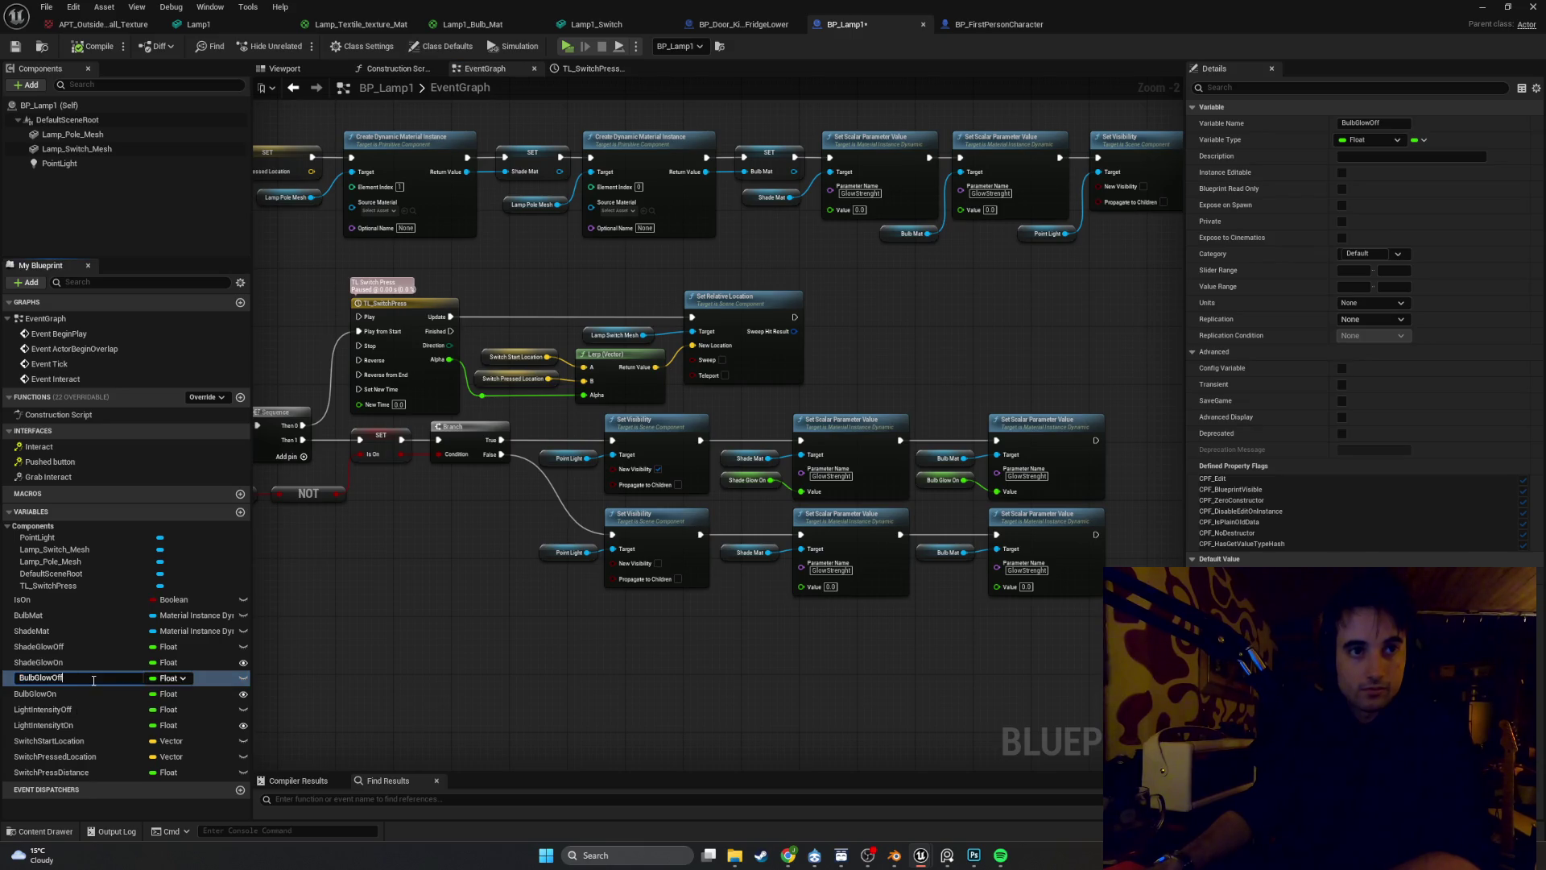
{"action": "key", "text": "Return"}
{"action": "key", "text": "Delete"}
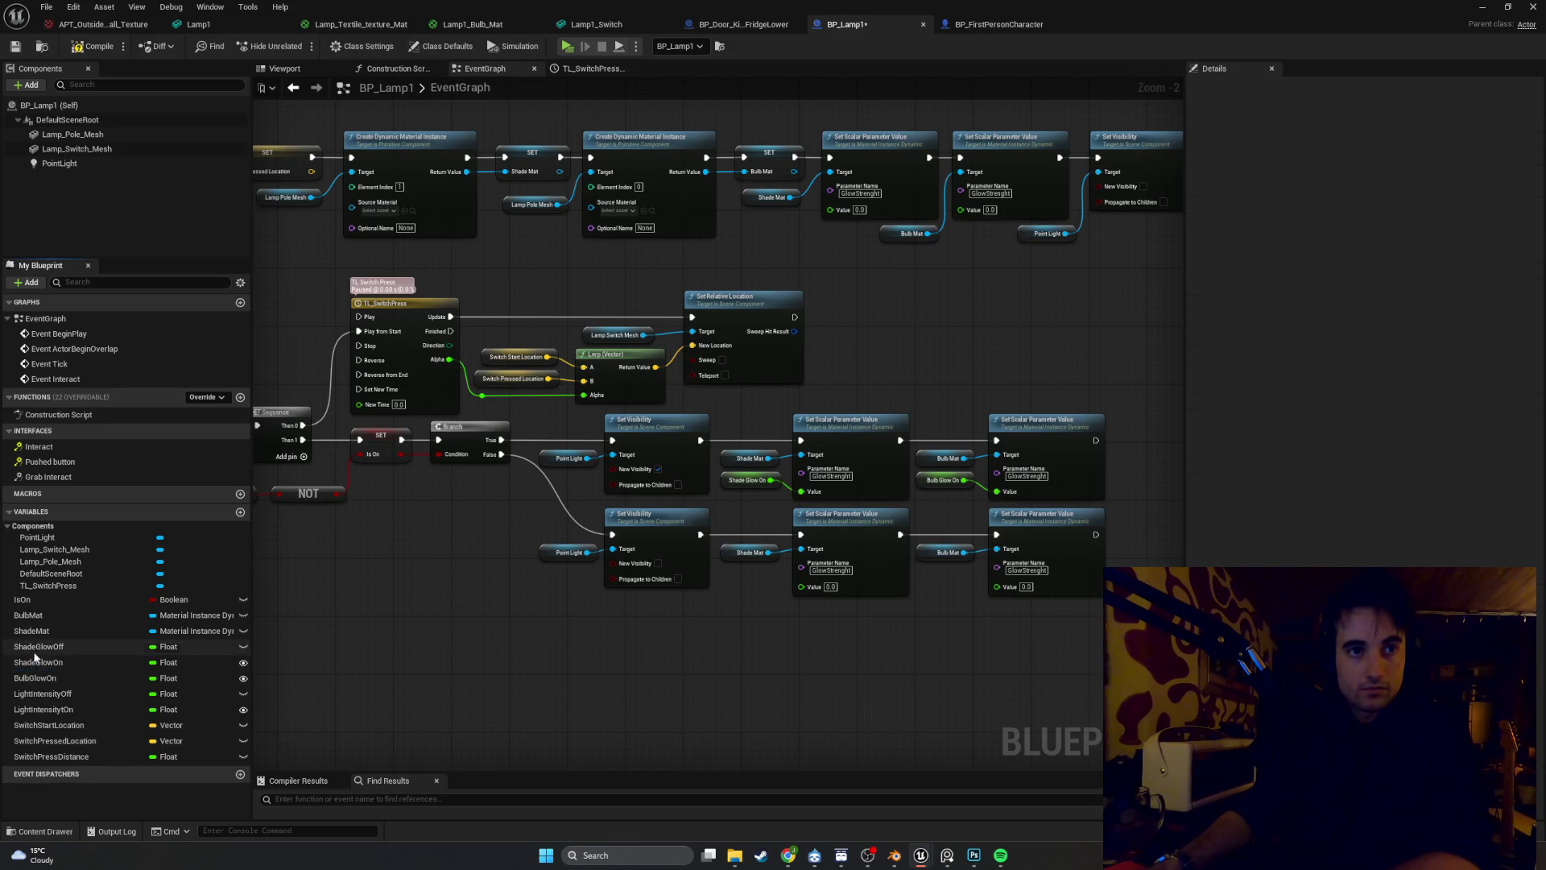
{"action": "left_click", "coordinate": [36, 647]}
{"action": "key", "text": "Delete"}
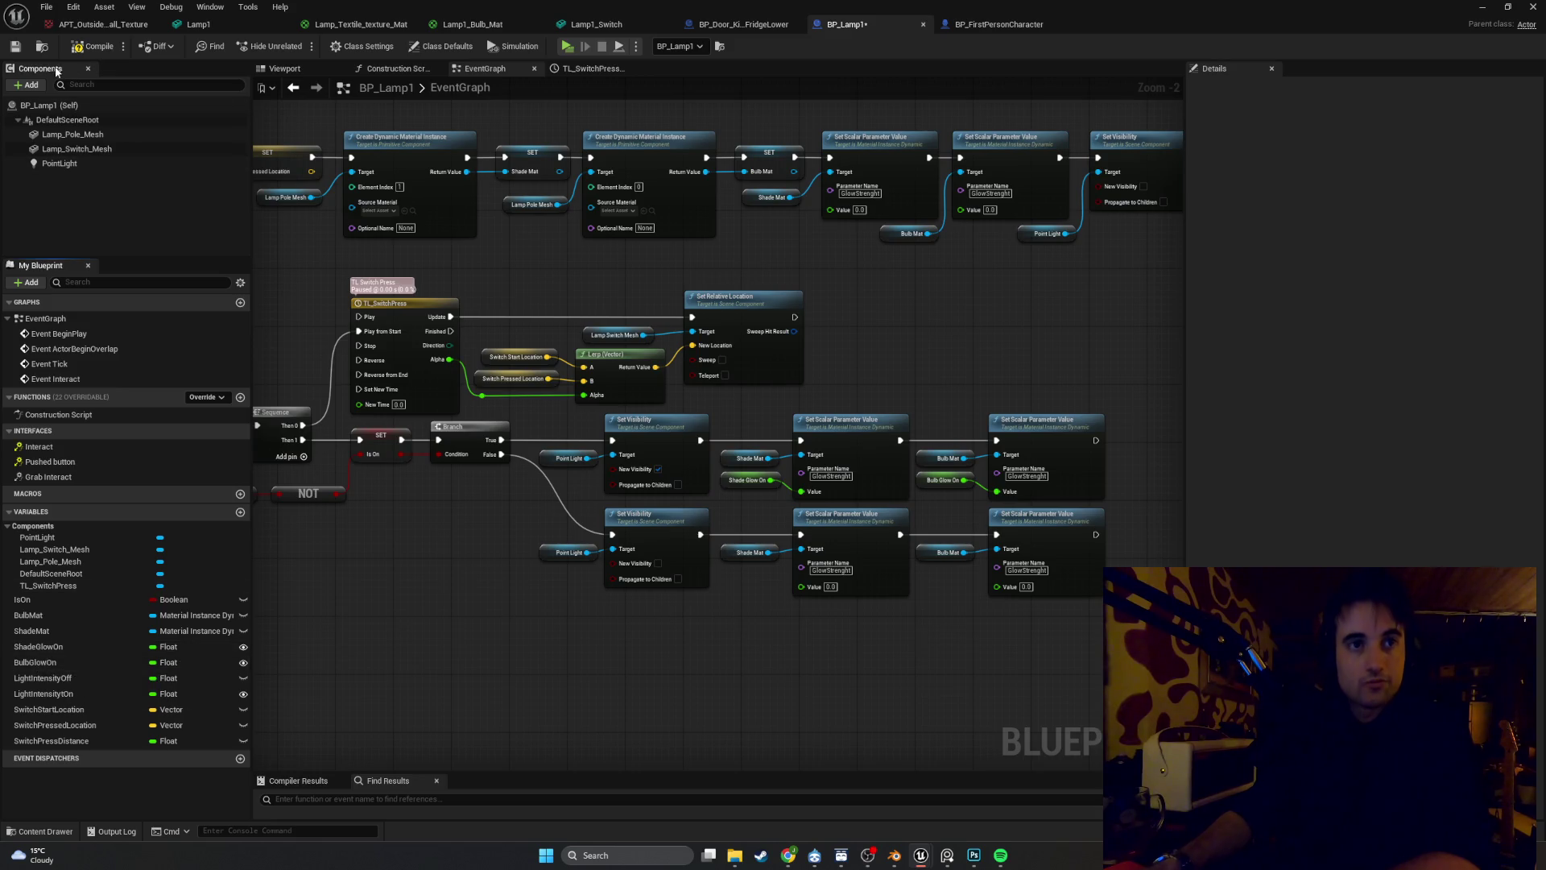
{"action": "scroll", "coordinate": [907, 616], "scroll_direction": "up", "scroll_amount": 1}
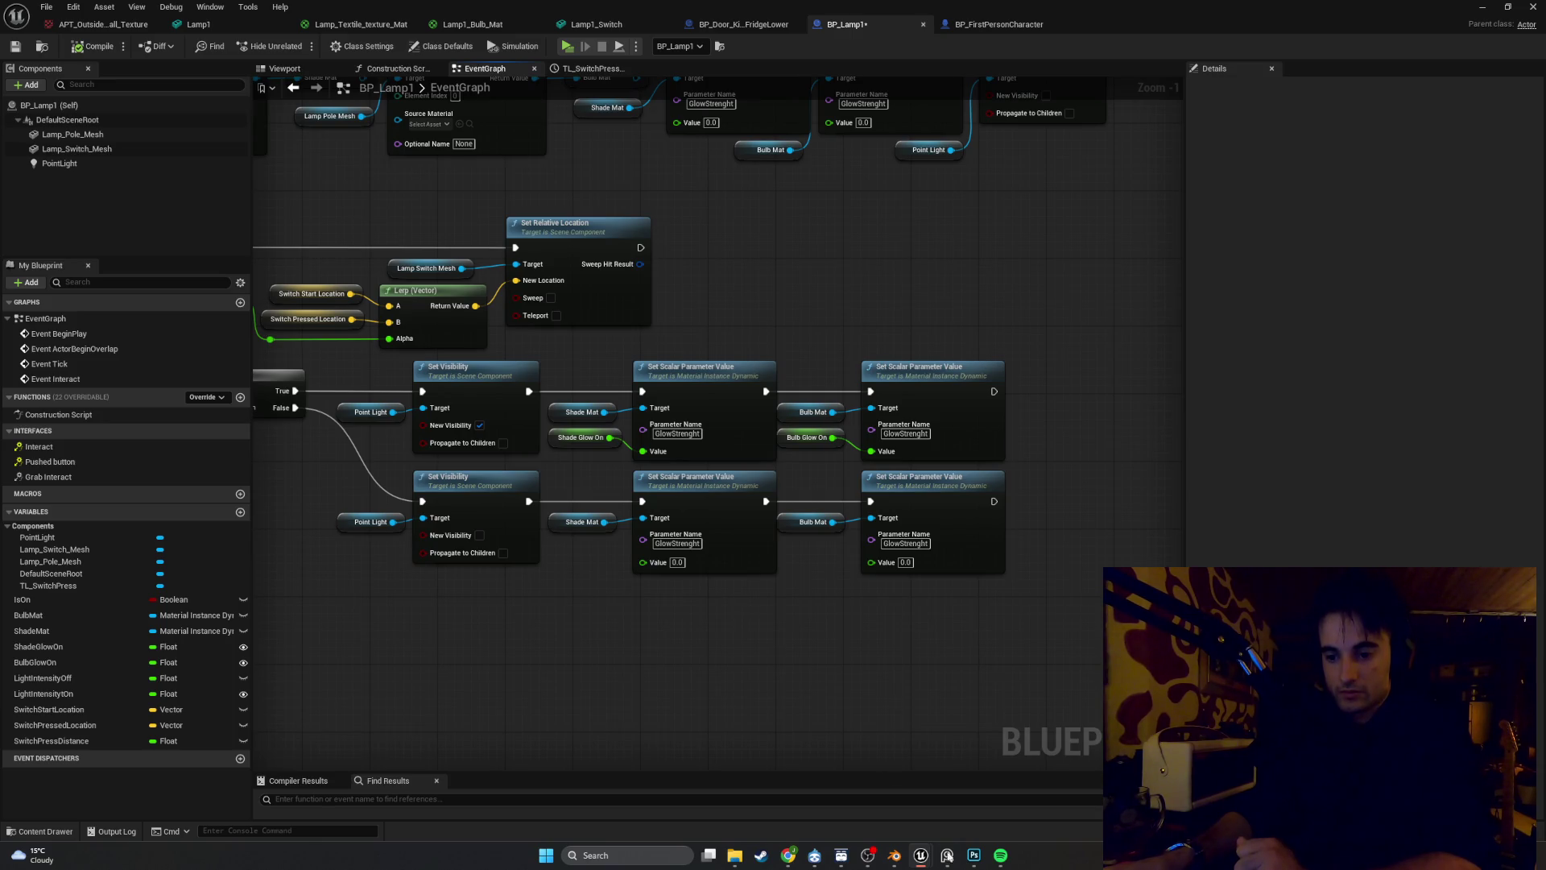
{"action": "mouse_move", "coordinate": [628, 653]}
{"action": "left_mouse_down"}
{"action": "mouse_move", "coordinate": [797, 679]}
{"action": "mouse_move", "coordinate": [787, 655]}
{"action": "left_mouse_up"}
{"action": "right_click", "coordinate": [784, 653]}
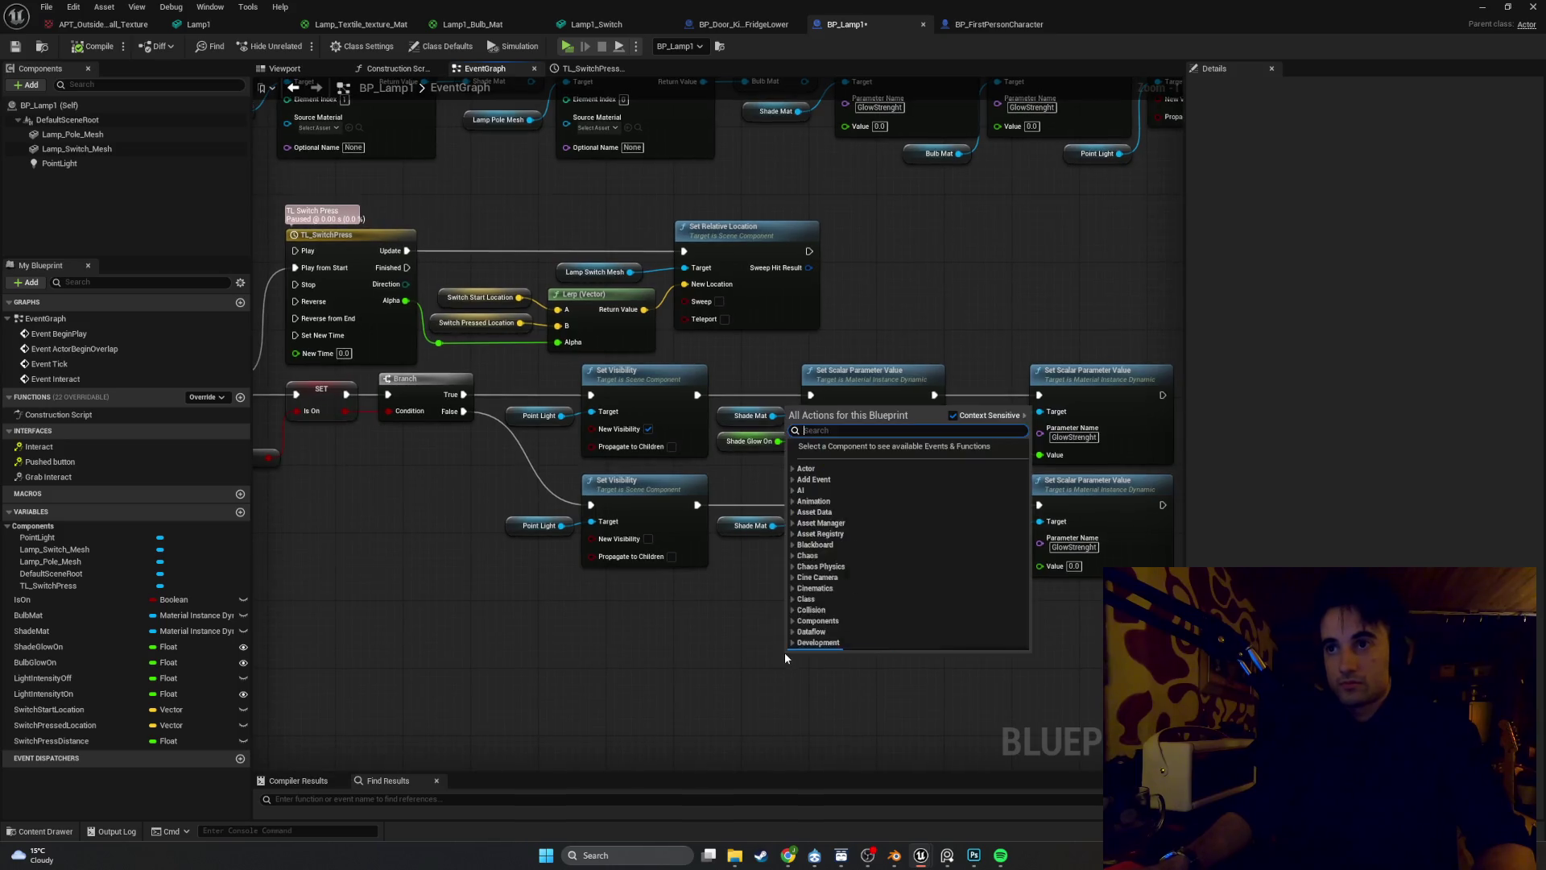
{"action": "key", "text": "super+shift+s"}
{"action": "key", "text": "Escape"}
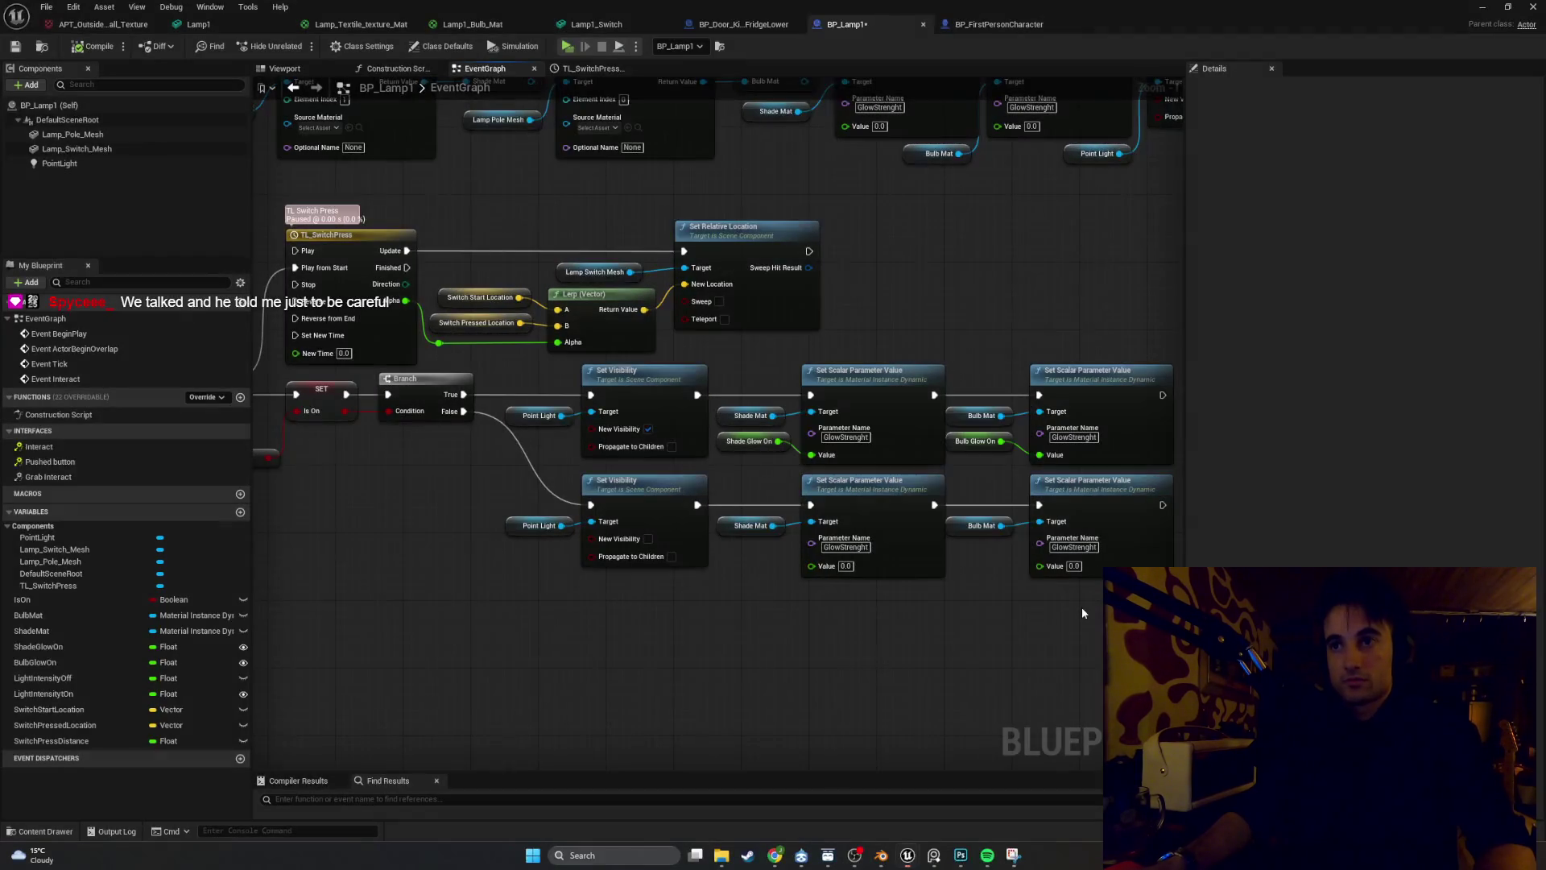
{"action": "key", "text": "super+shift+s"}
{"action": "mouse_move", "coordinate": [1188, 592]}
{"action": "left_mouse_down"}
{"action": "mouse_move", "coordinate": [345, 215]}
{"action": "mouse_move", "coordinate": [263, 203]}
{"action": "left_mouse_up"}
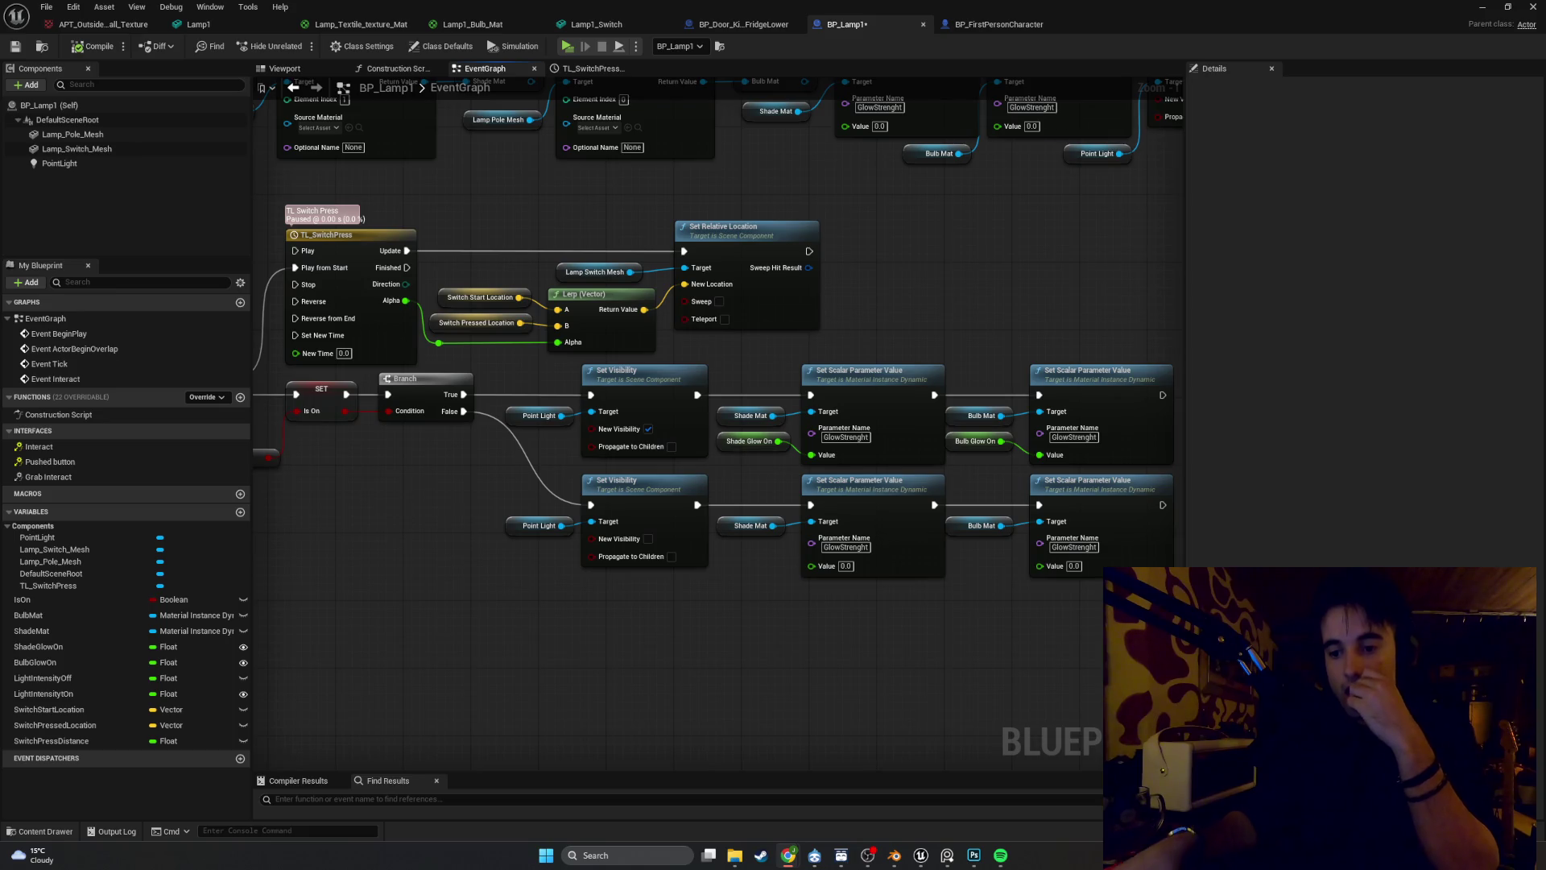
{"action": "scroll", "coordinate": [878, 589], "scroll_direction": "down", "scroll_amount": 1}
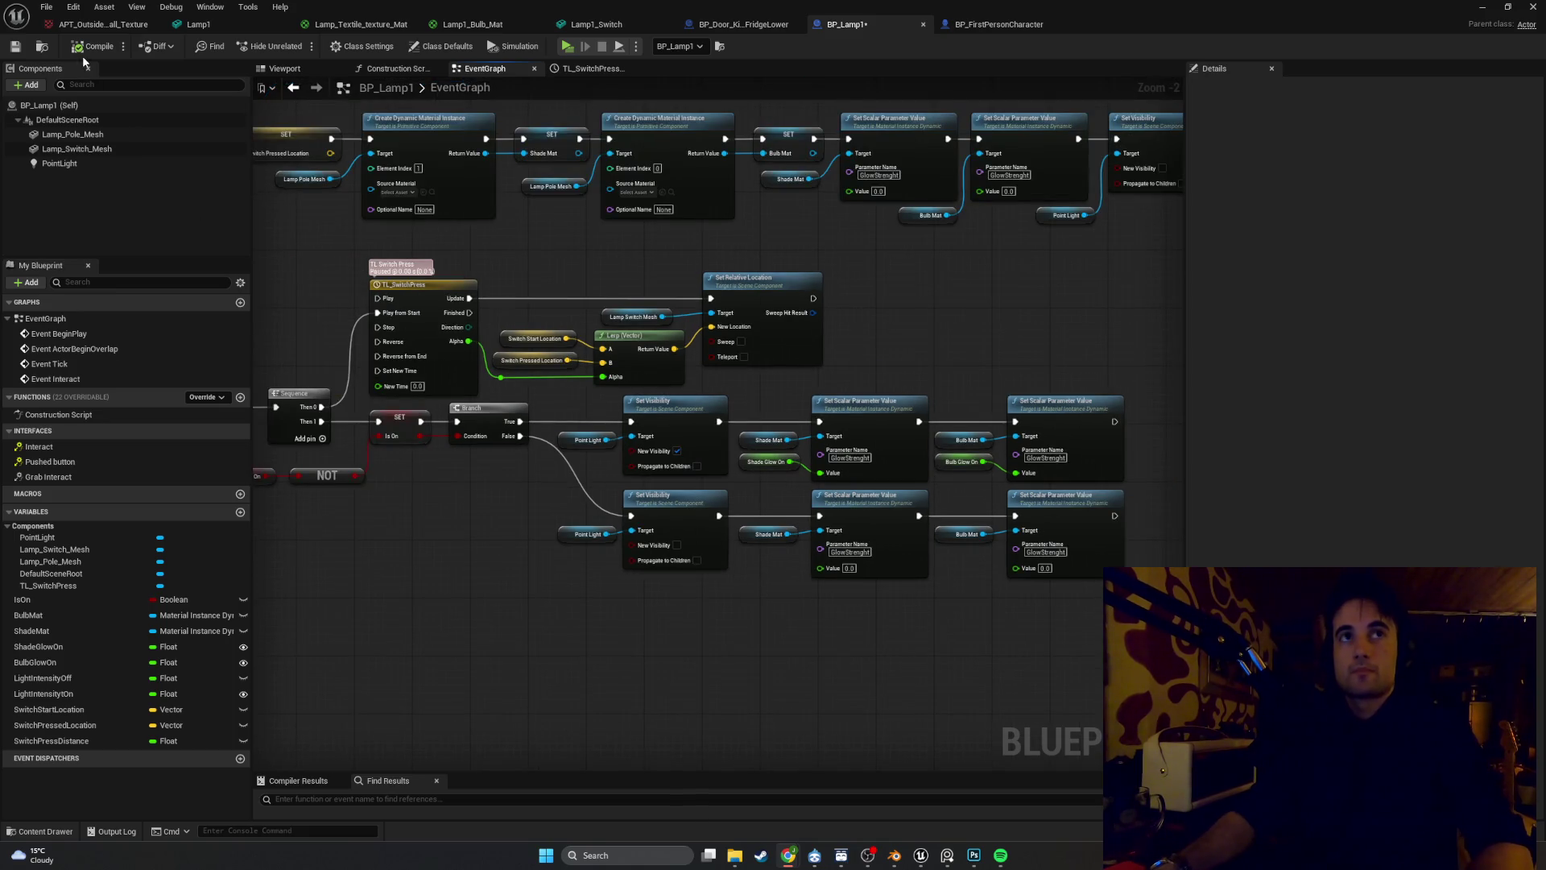
Go to the running game and walk around the room up to the floor lamp
{"action": "left_click", "coordinate": [1484, 8]}
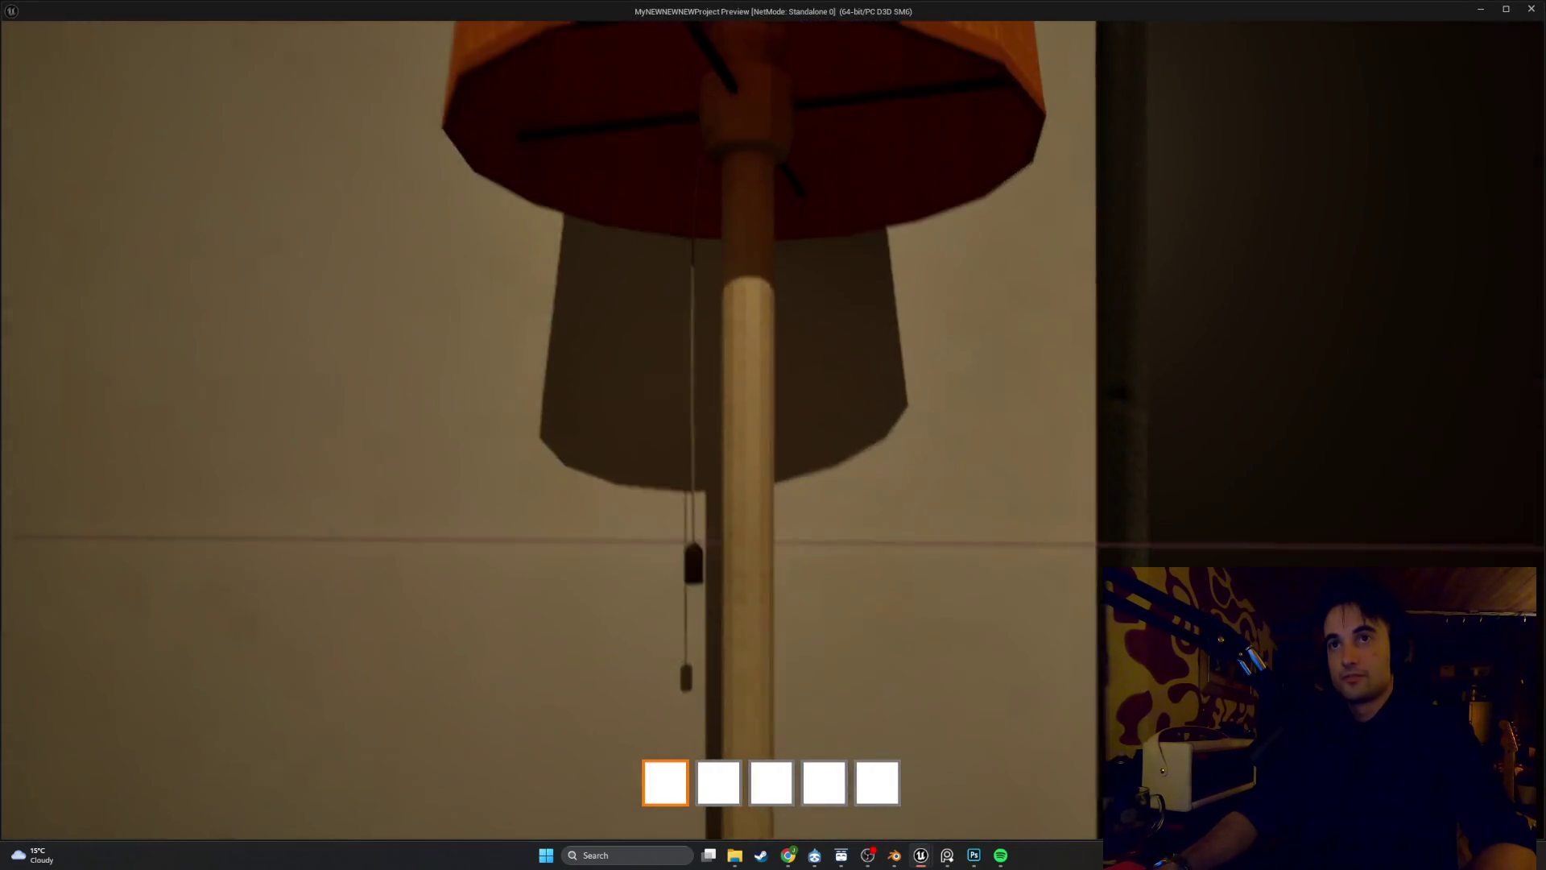
{"action": "key", "text": "s"}
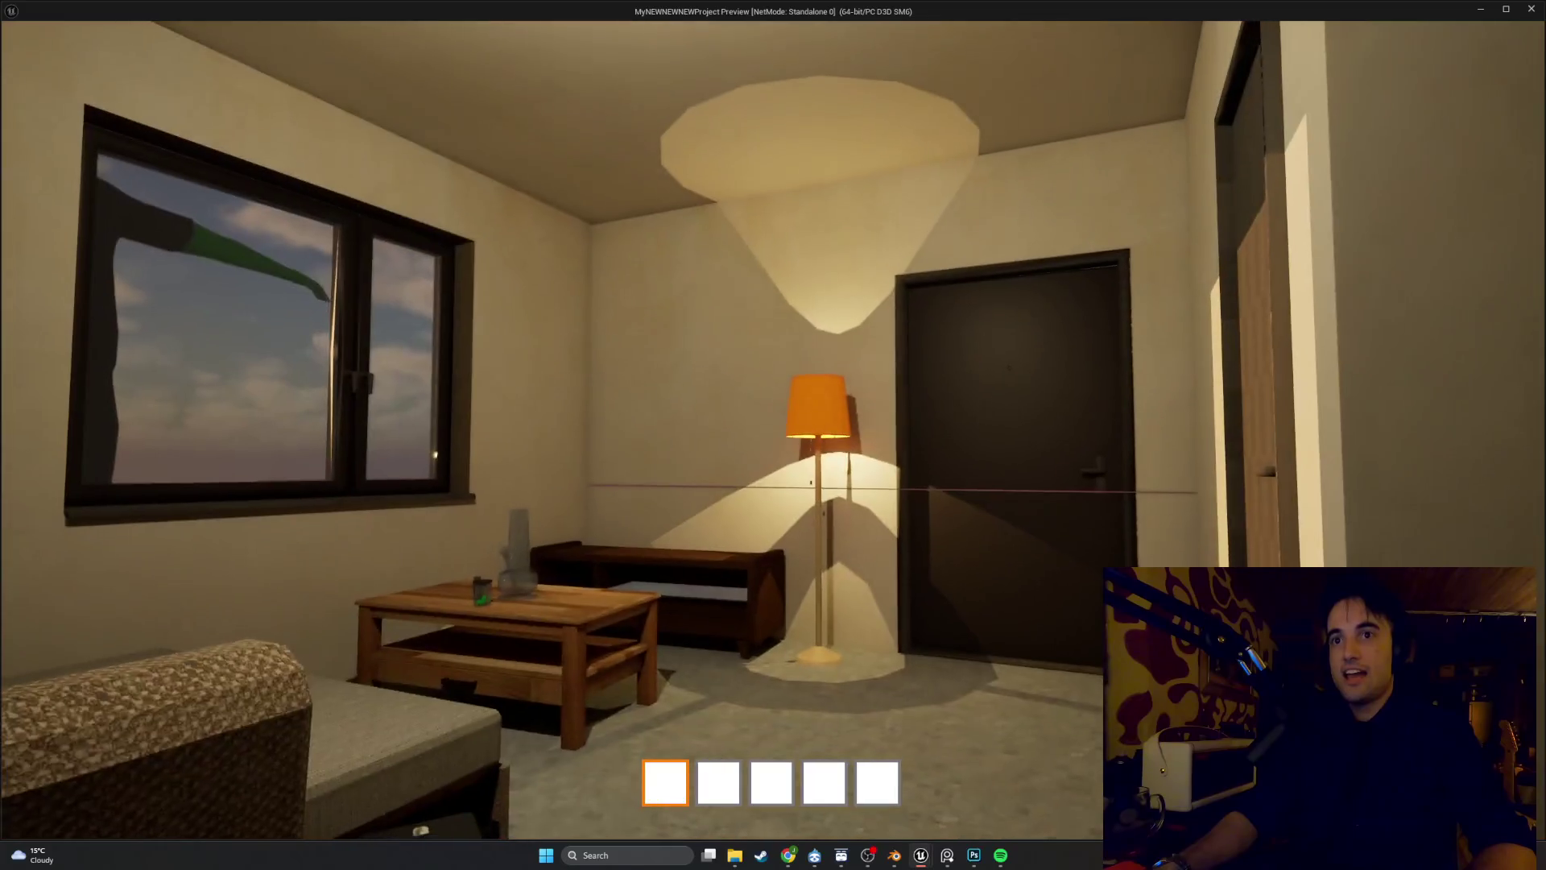
{"action": "key", "text": "w"}
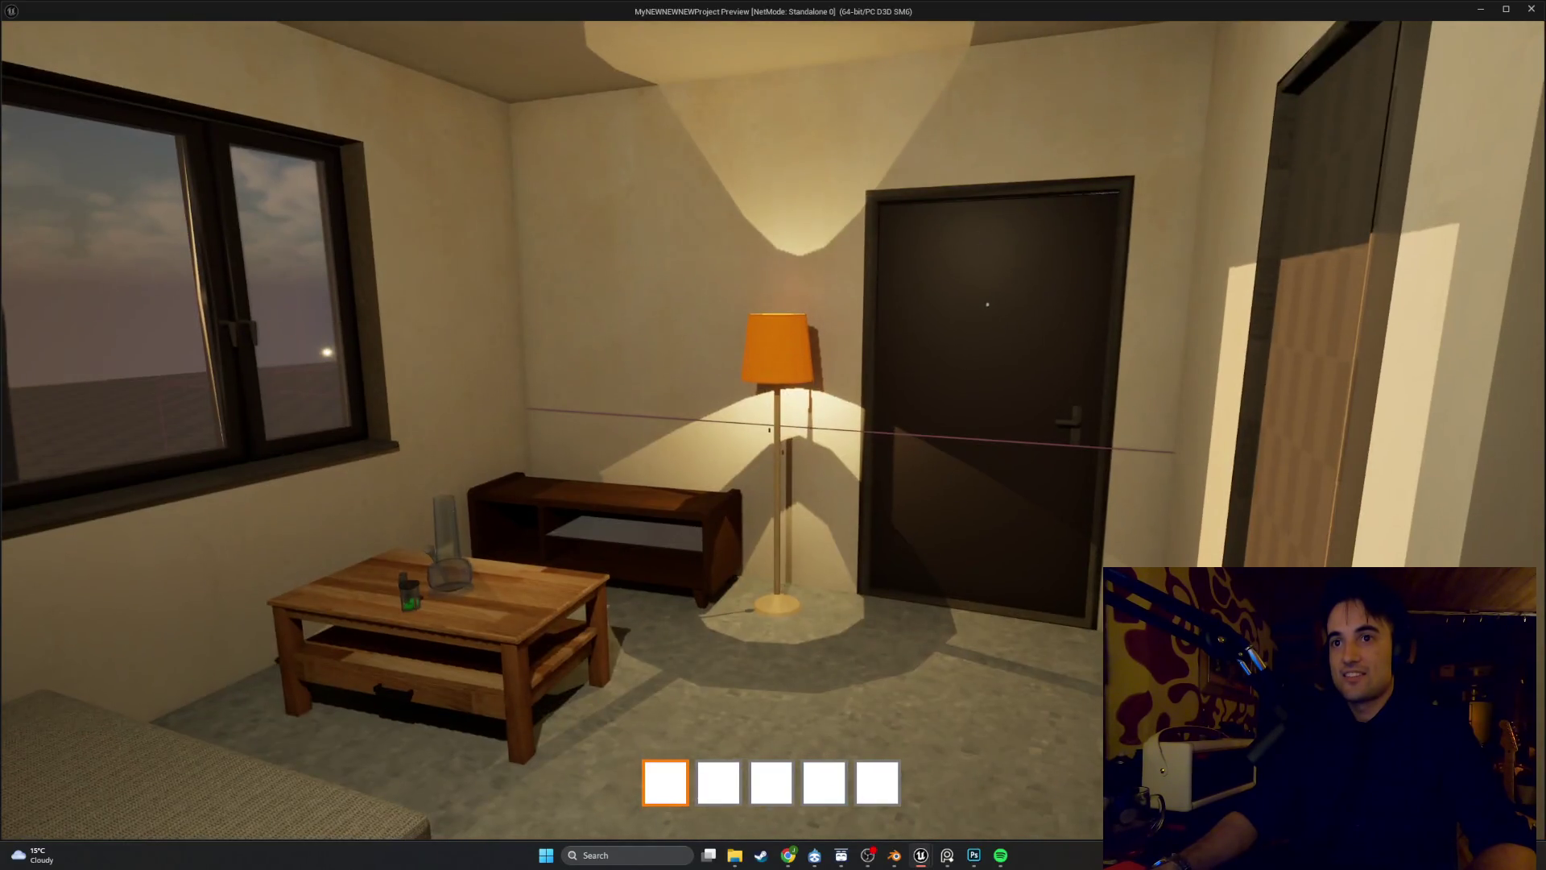
{"action": "key", "text": "w"}
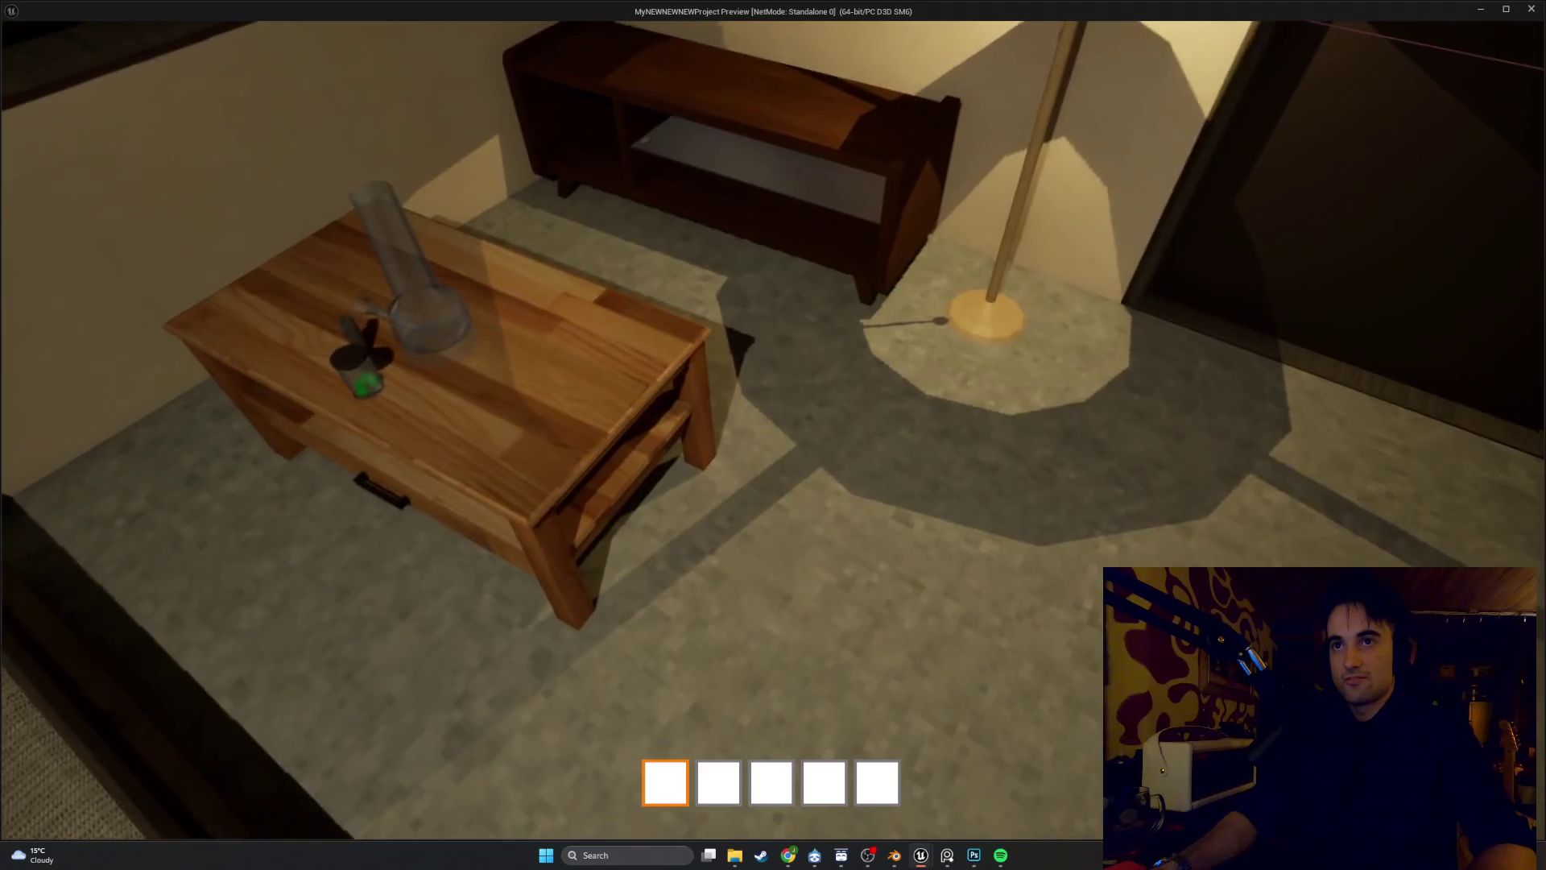
{"action": "key", "text": "s"}
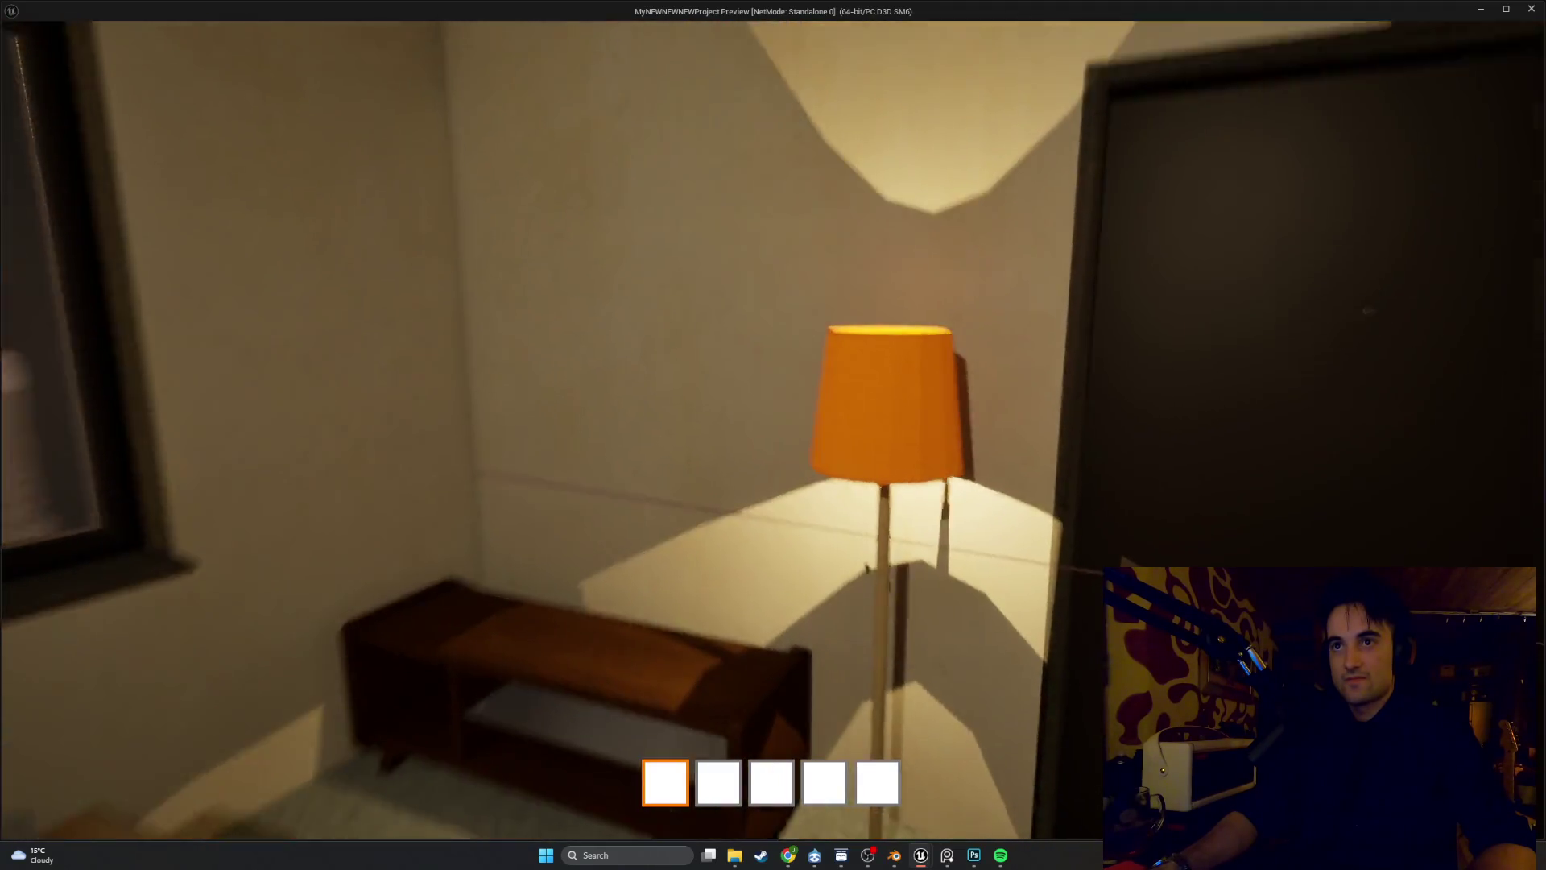
{"action": "key", "text": "w"}
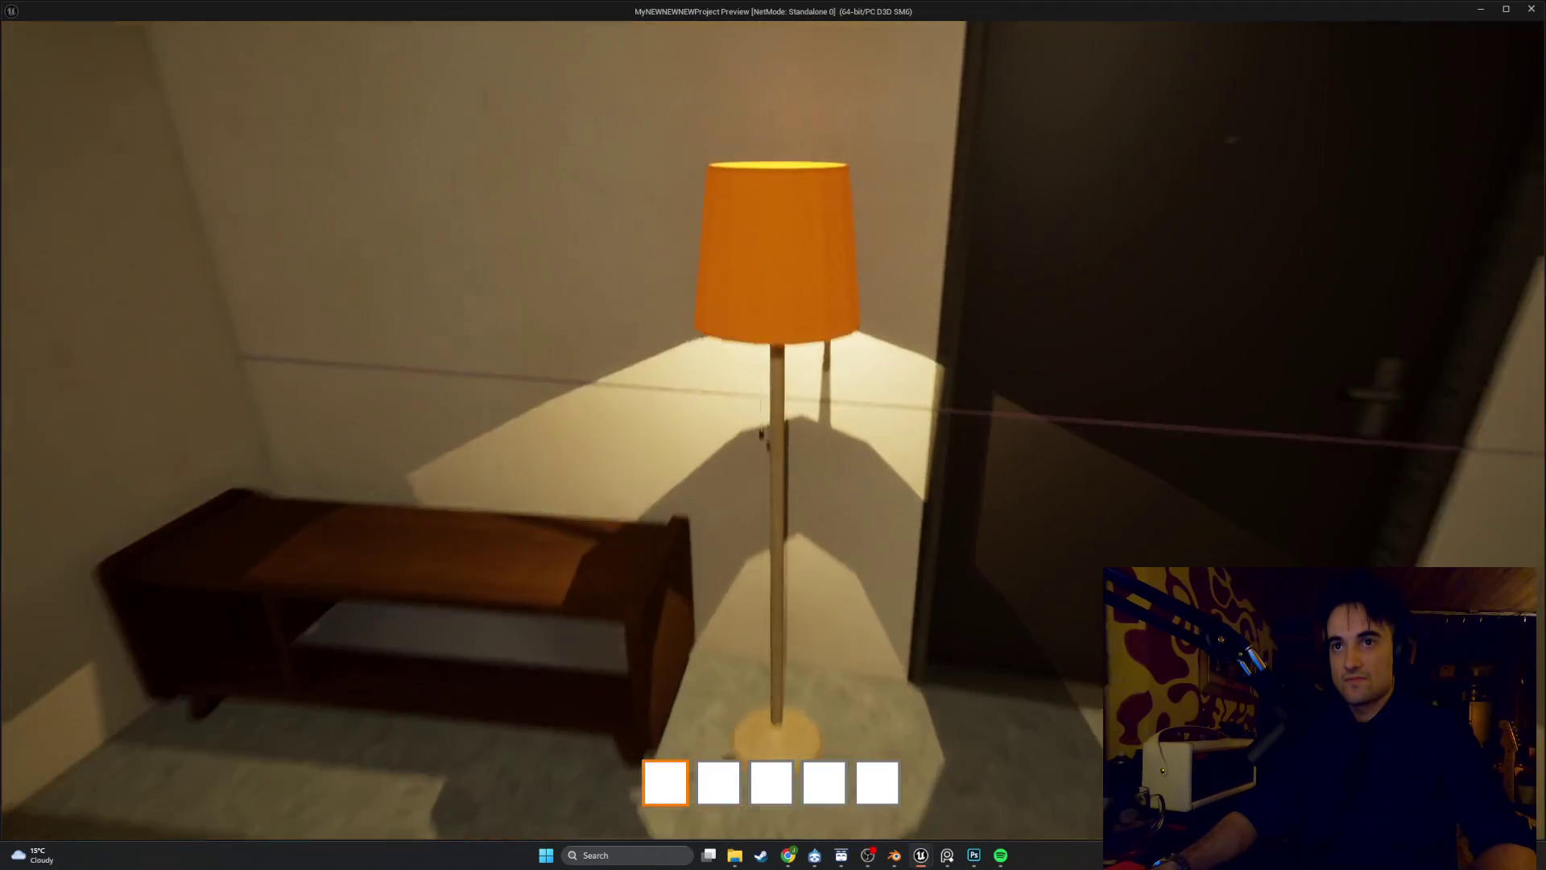
Switch the floor lamp off and back on, then view it from above and the side
{"action": "key", "text": "s"}
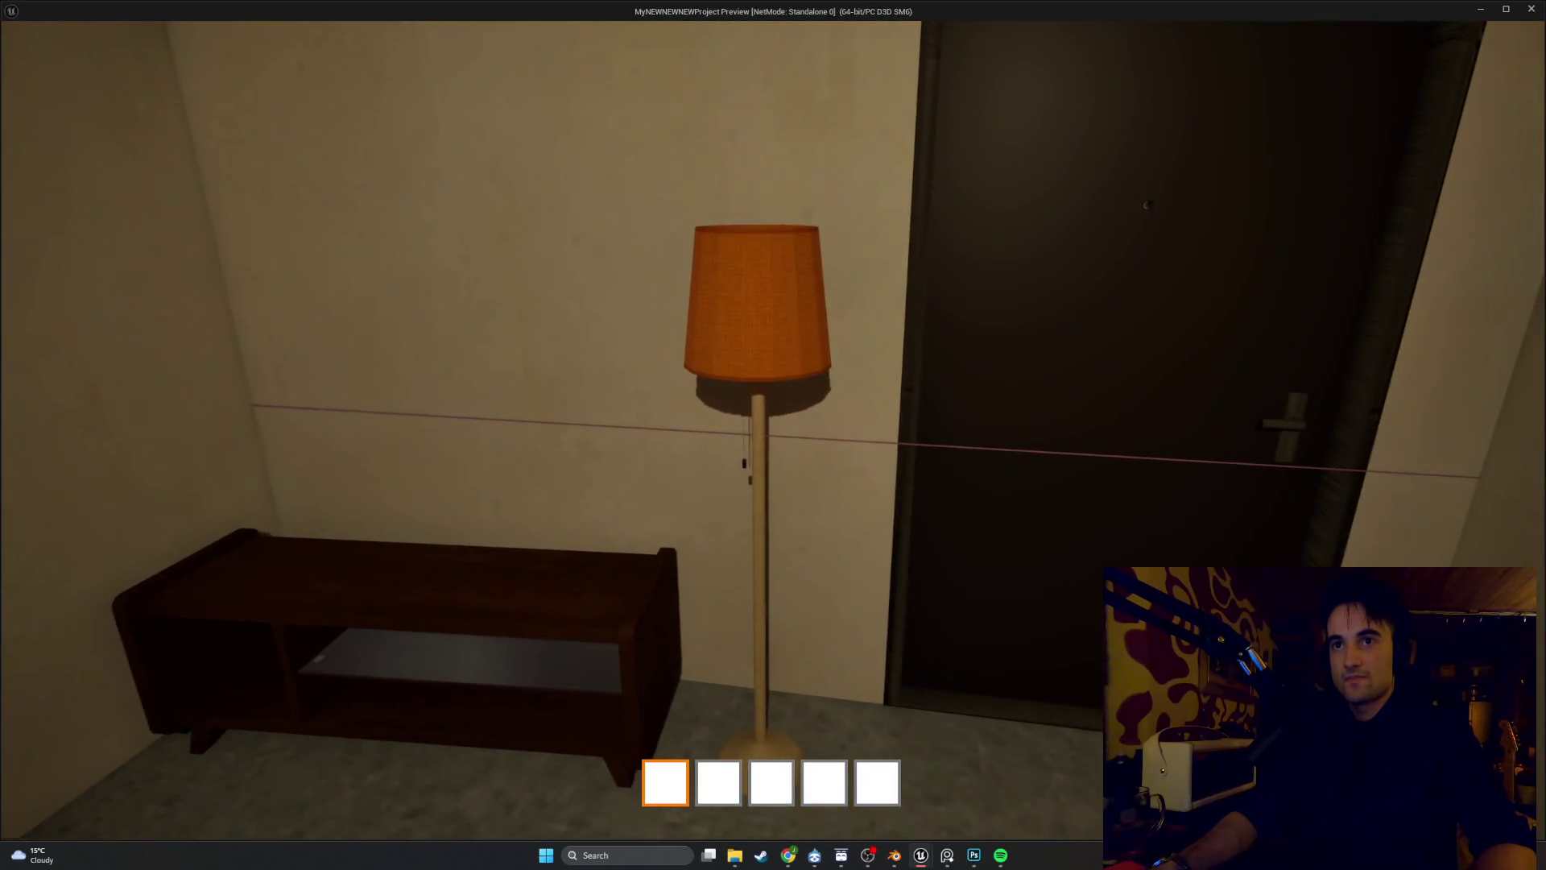
{"action": "key", "text": "e"}
{"action": "key", "text": "e"}
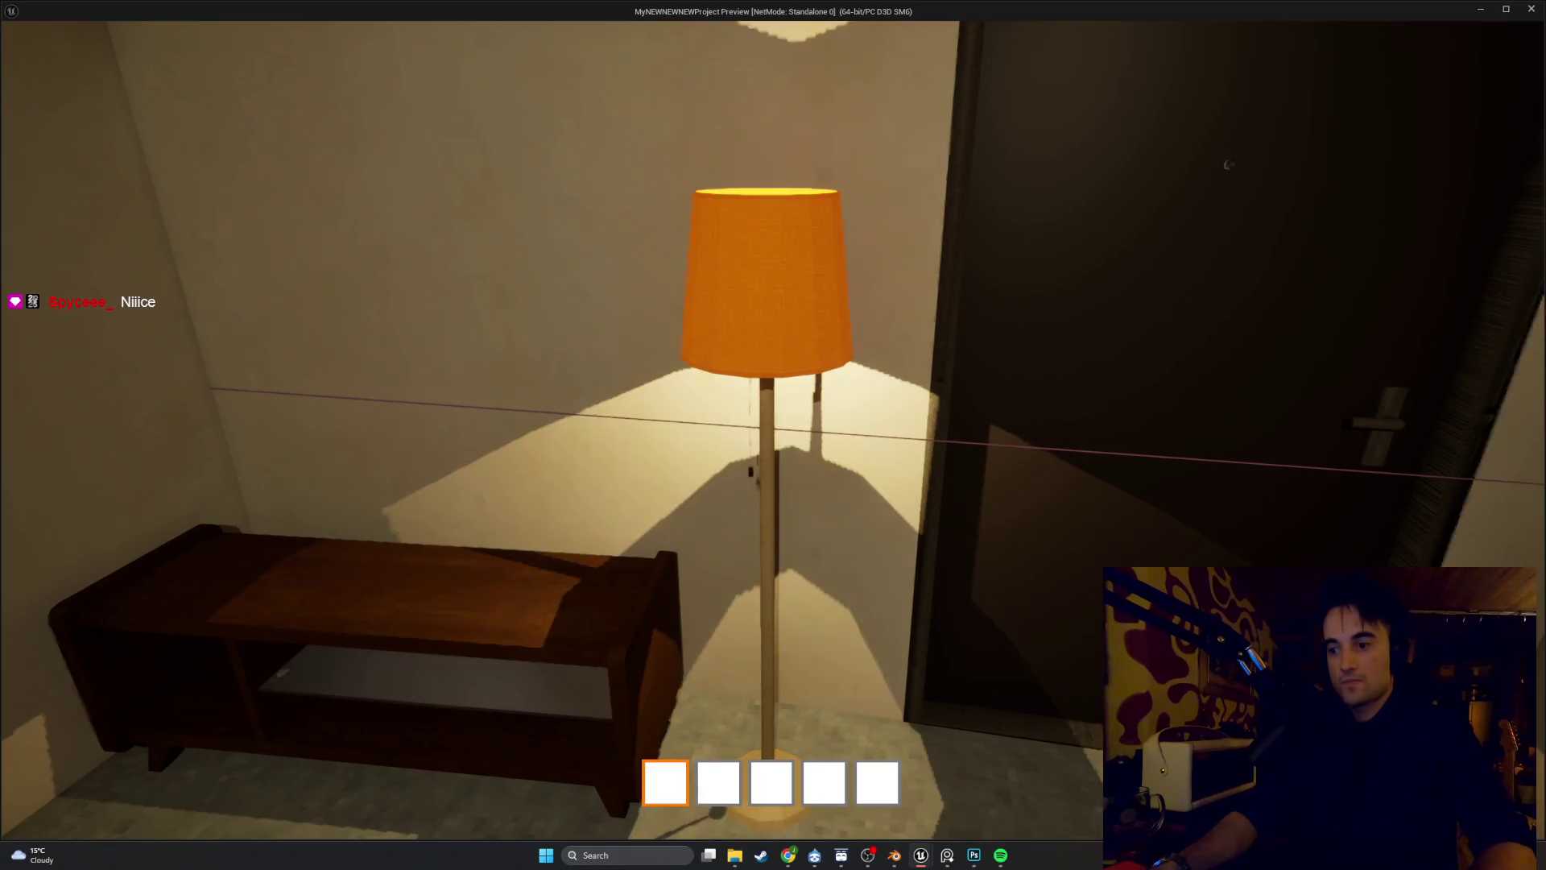
{"action": "key", "text": "s"}
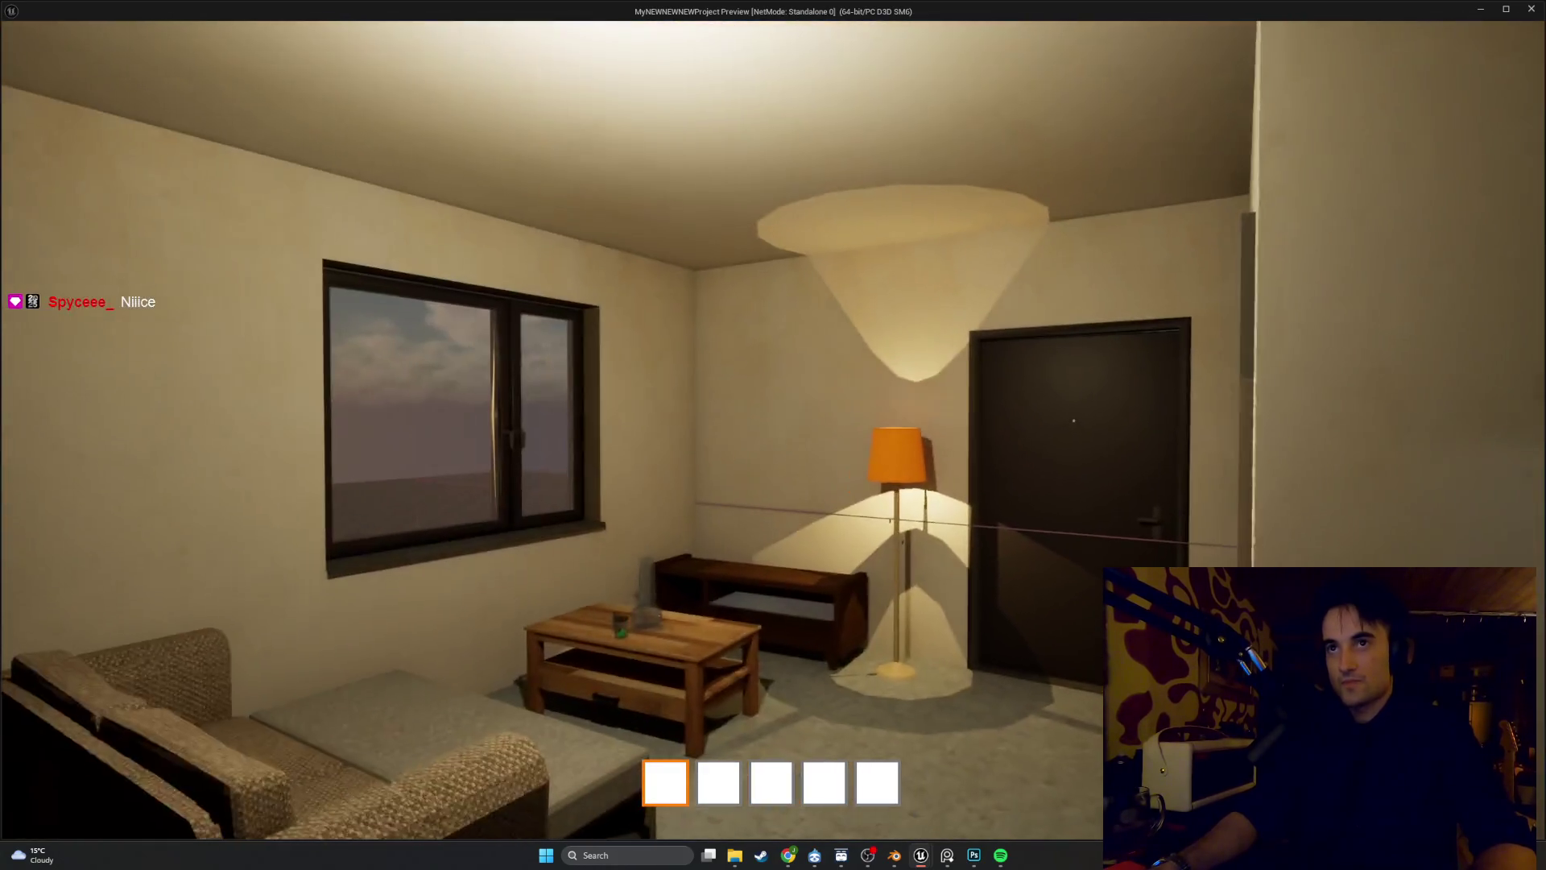
{"action": "key", "text": "w"}
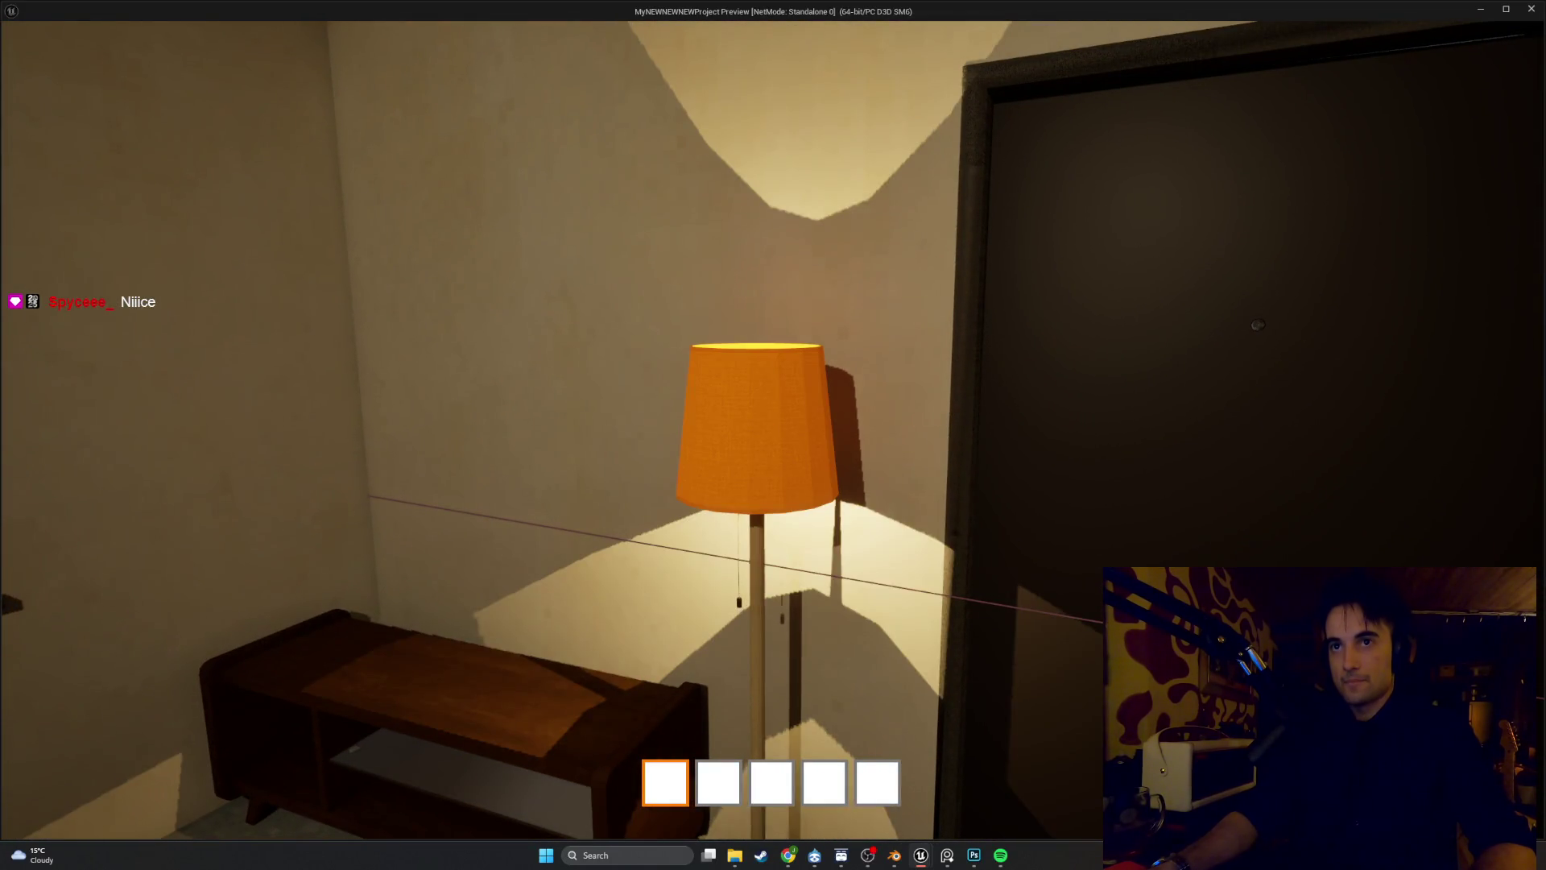
{"action": "key", "text": "w"}
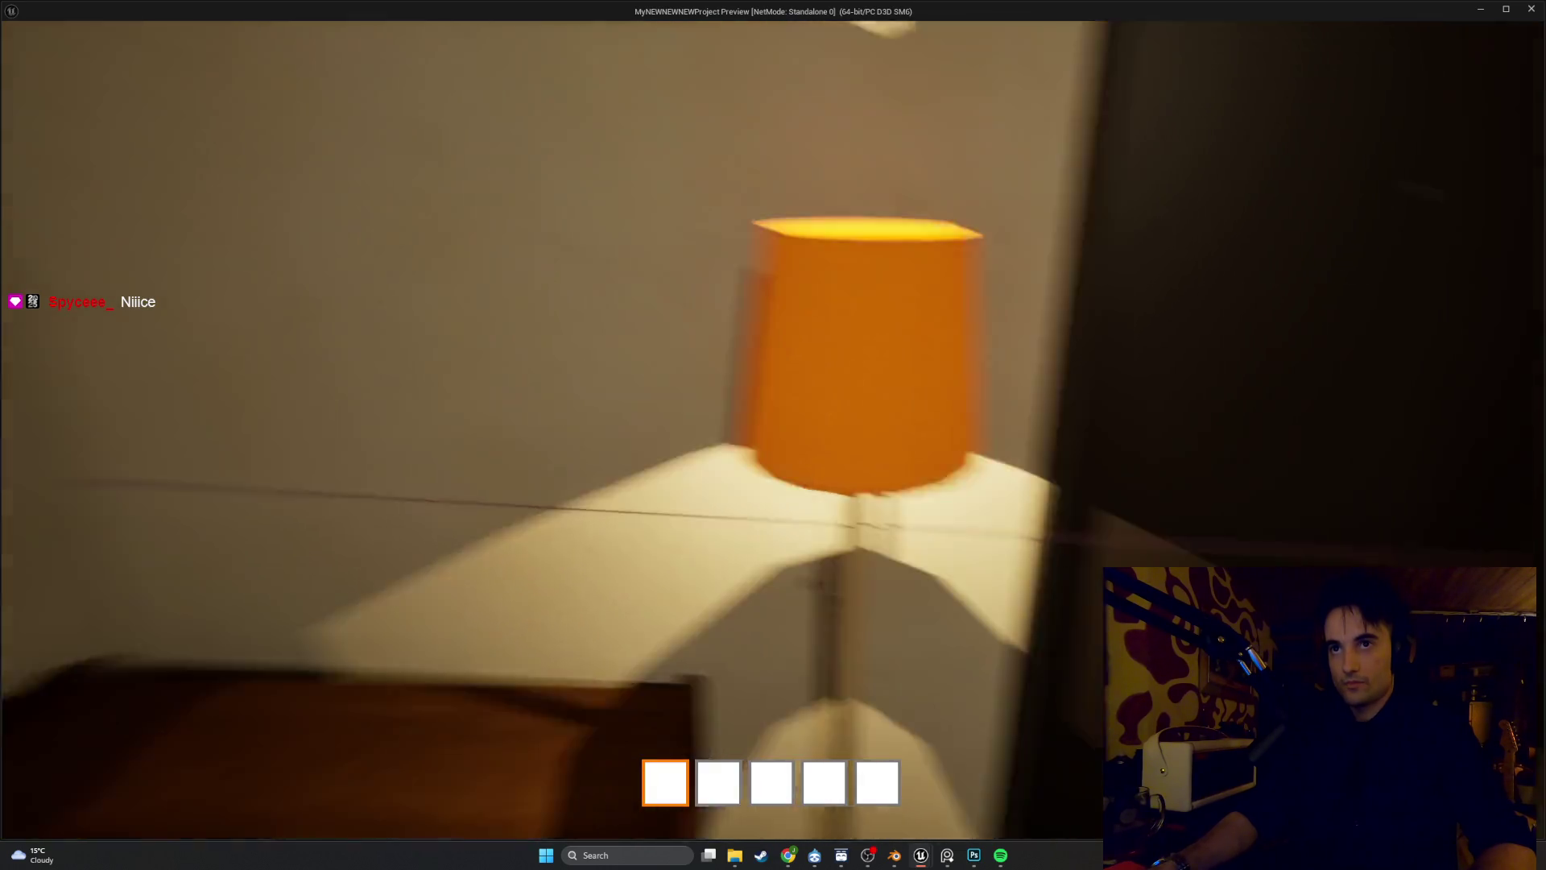
{"action": "key", "text": "w"}
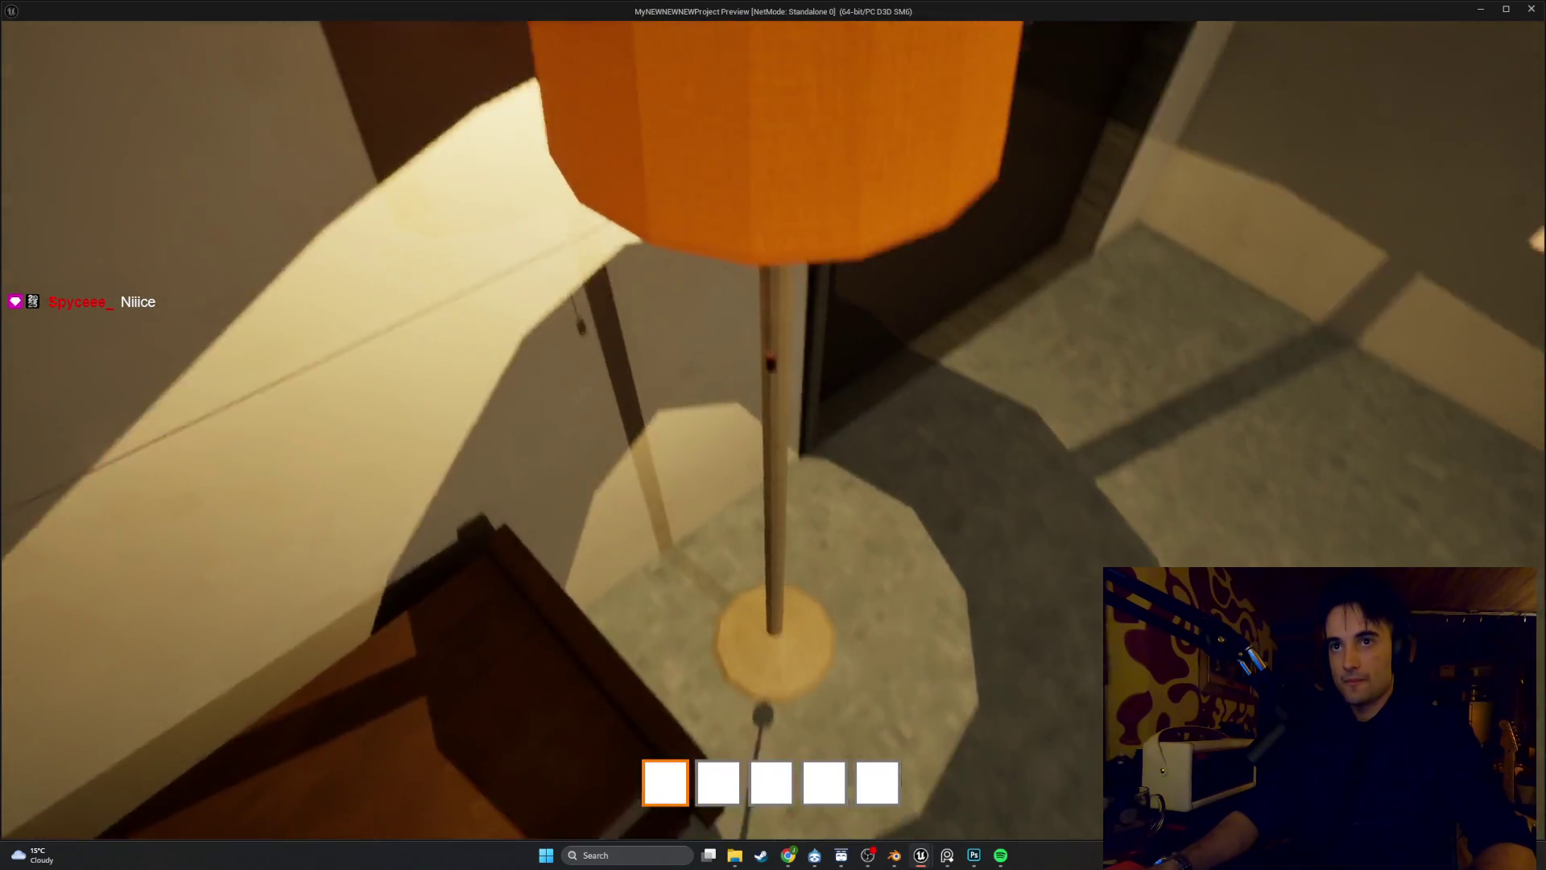
{"action": "key", "text": "s"}
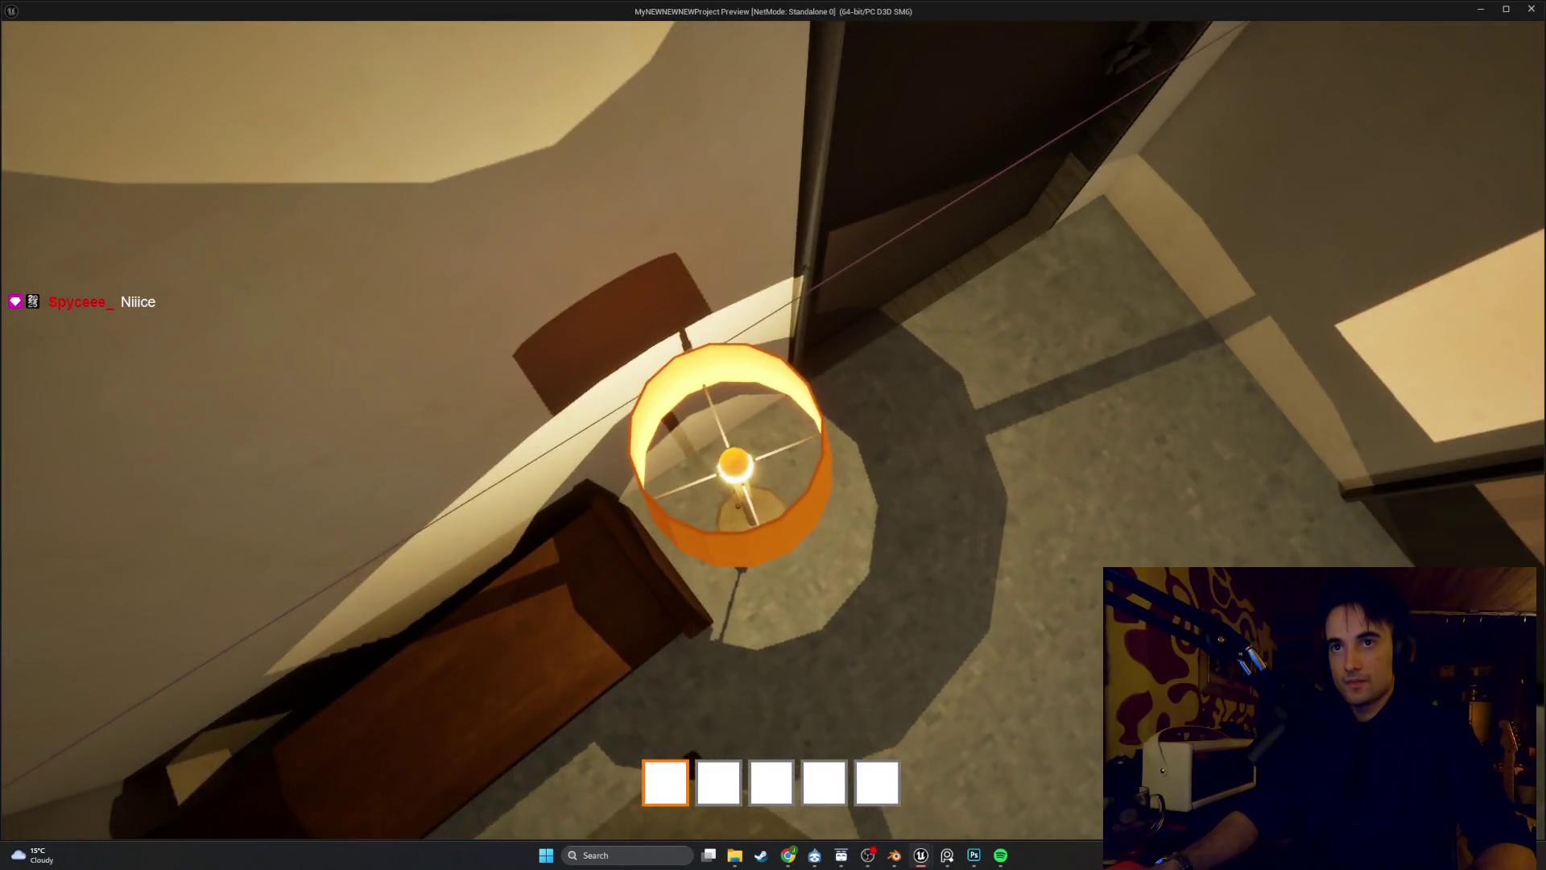
{"action": "key", "text": "s"}
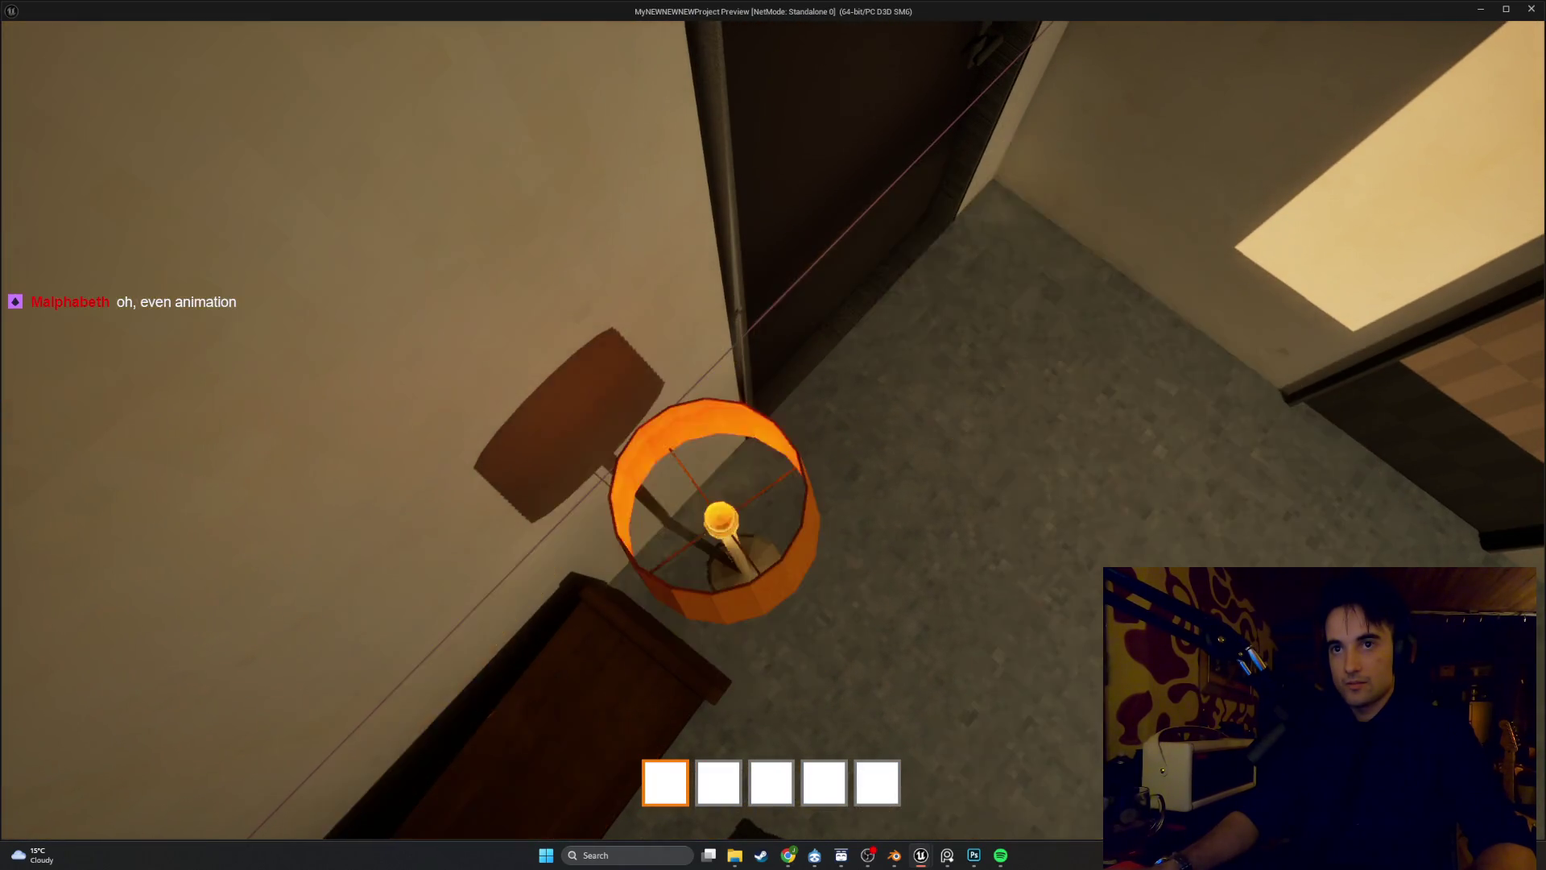
Toggle the lamp off and on several more times up close, then stop the preview
{"action": "key", "text": "e"}
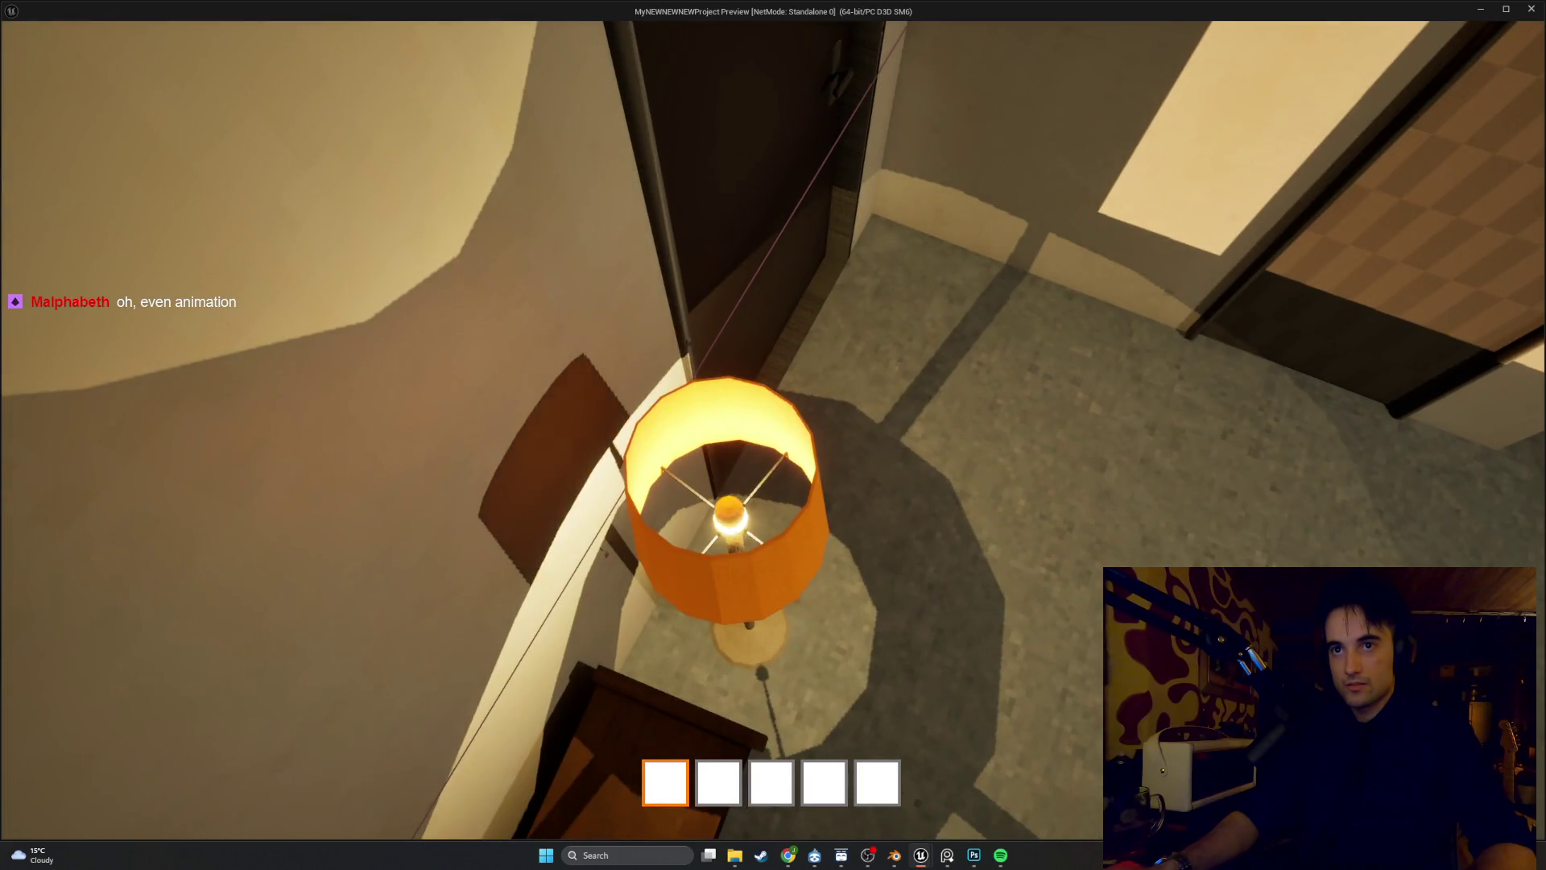
{"action": "key", "text": "w"}
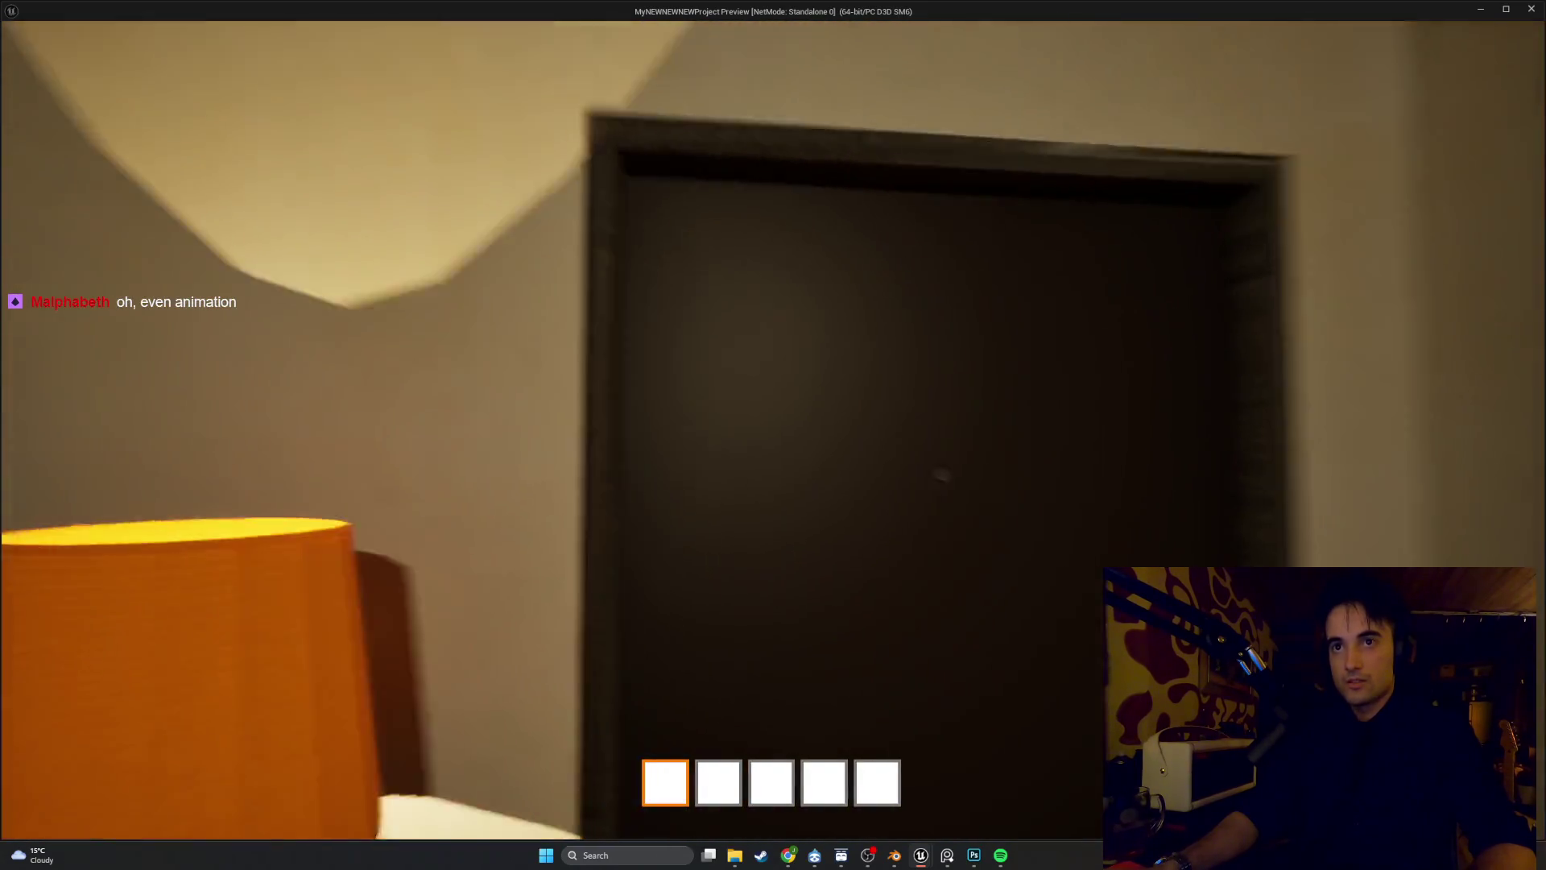
{"action": "key", "text": "s"}
{"action": "key", "text": "w"}
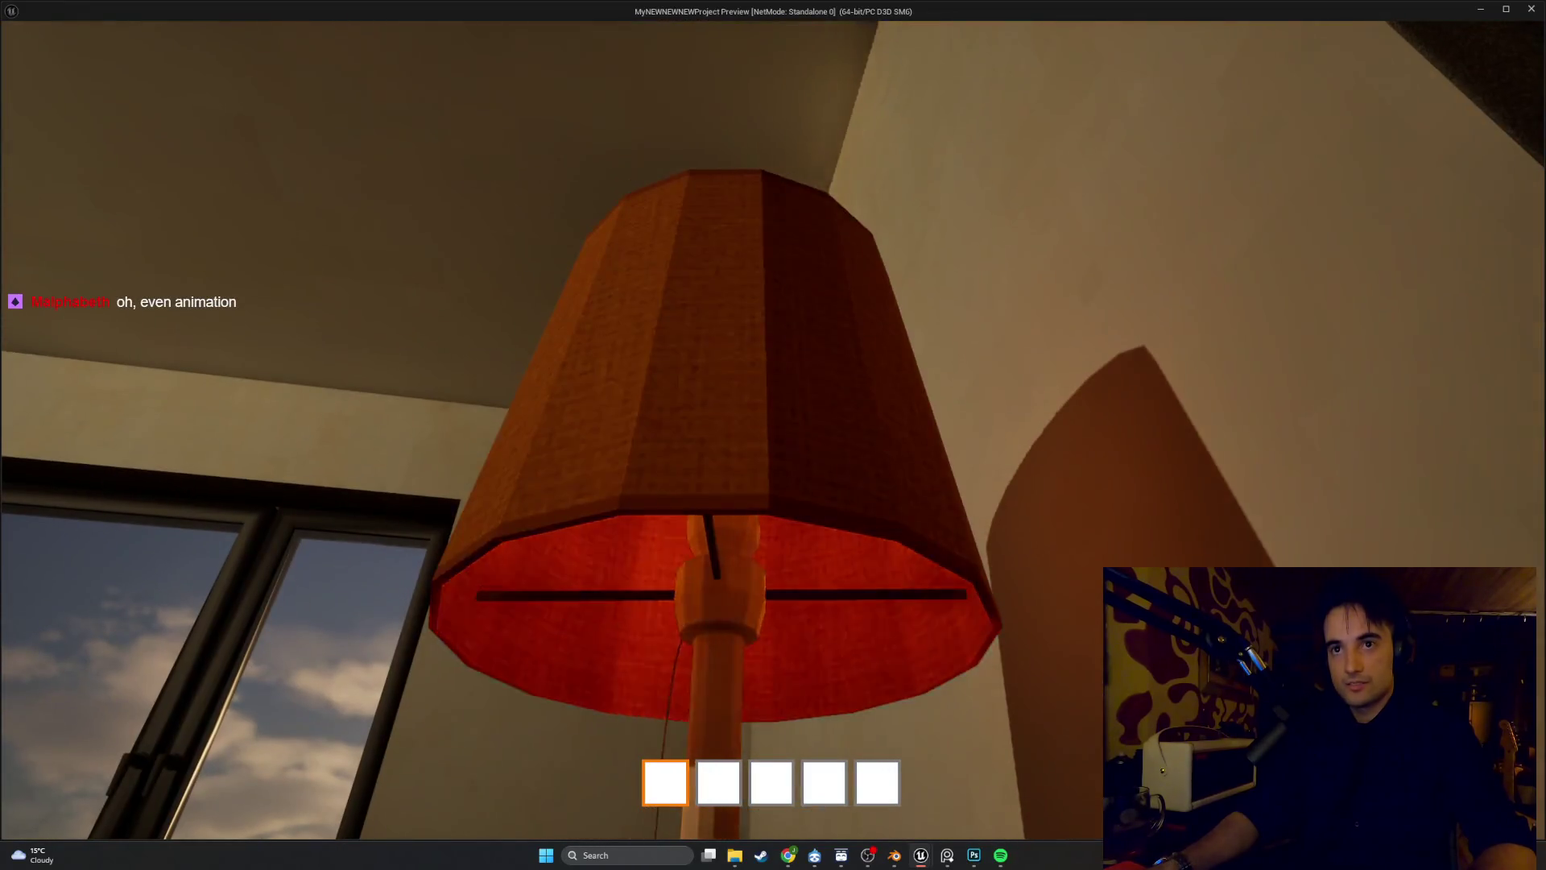
{"action": "key", "text": "e"}
{"action": "key", "text": "e"}
{"action": "key", "text": "e"}
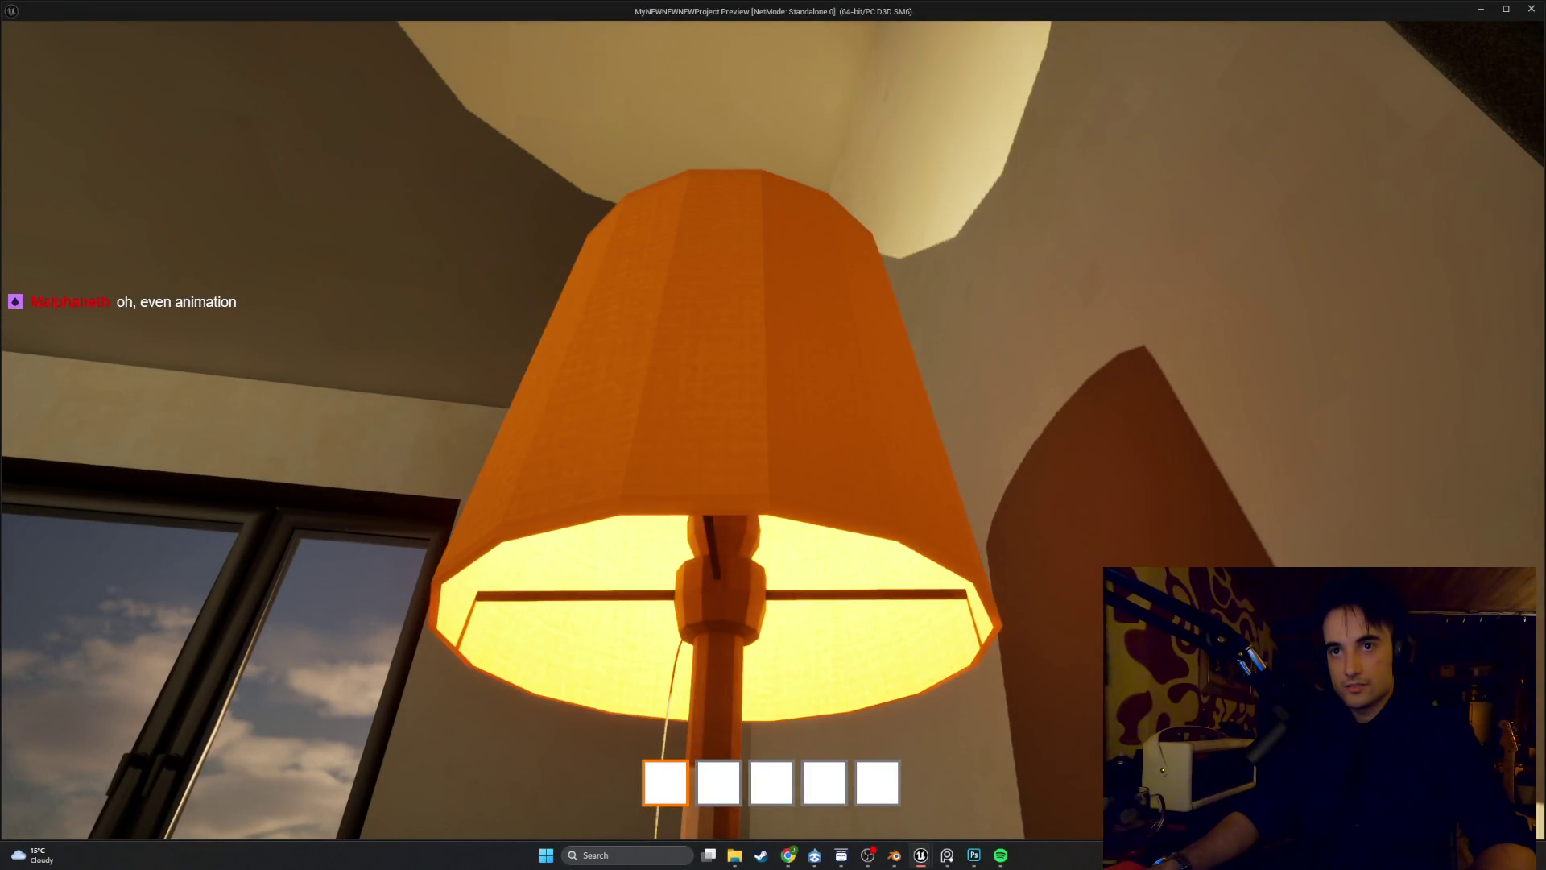
{"action": "key", "text": "e"}
{"action": "key", "text": "e"}
{"action": "key", "text": "s"}
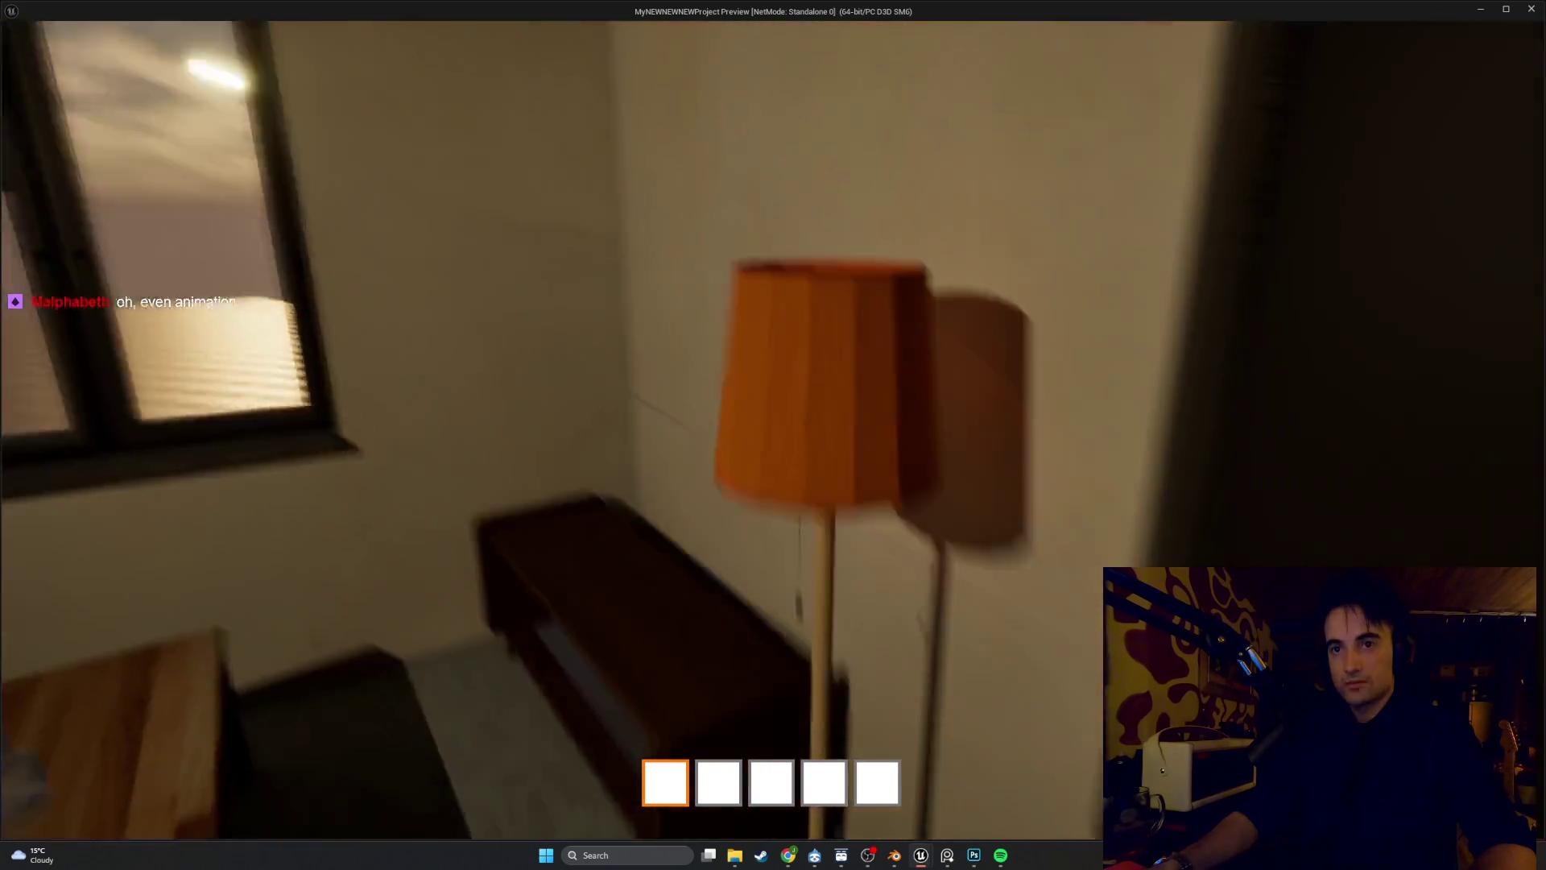
{"action": "key", "text": "Escape"}
In Lamp1_Bulb_Mat, move the Opacity node aside and set GlowStrenght's default to 5.0
{"action": "mouse_move", "coordinate": [920, 849]}
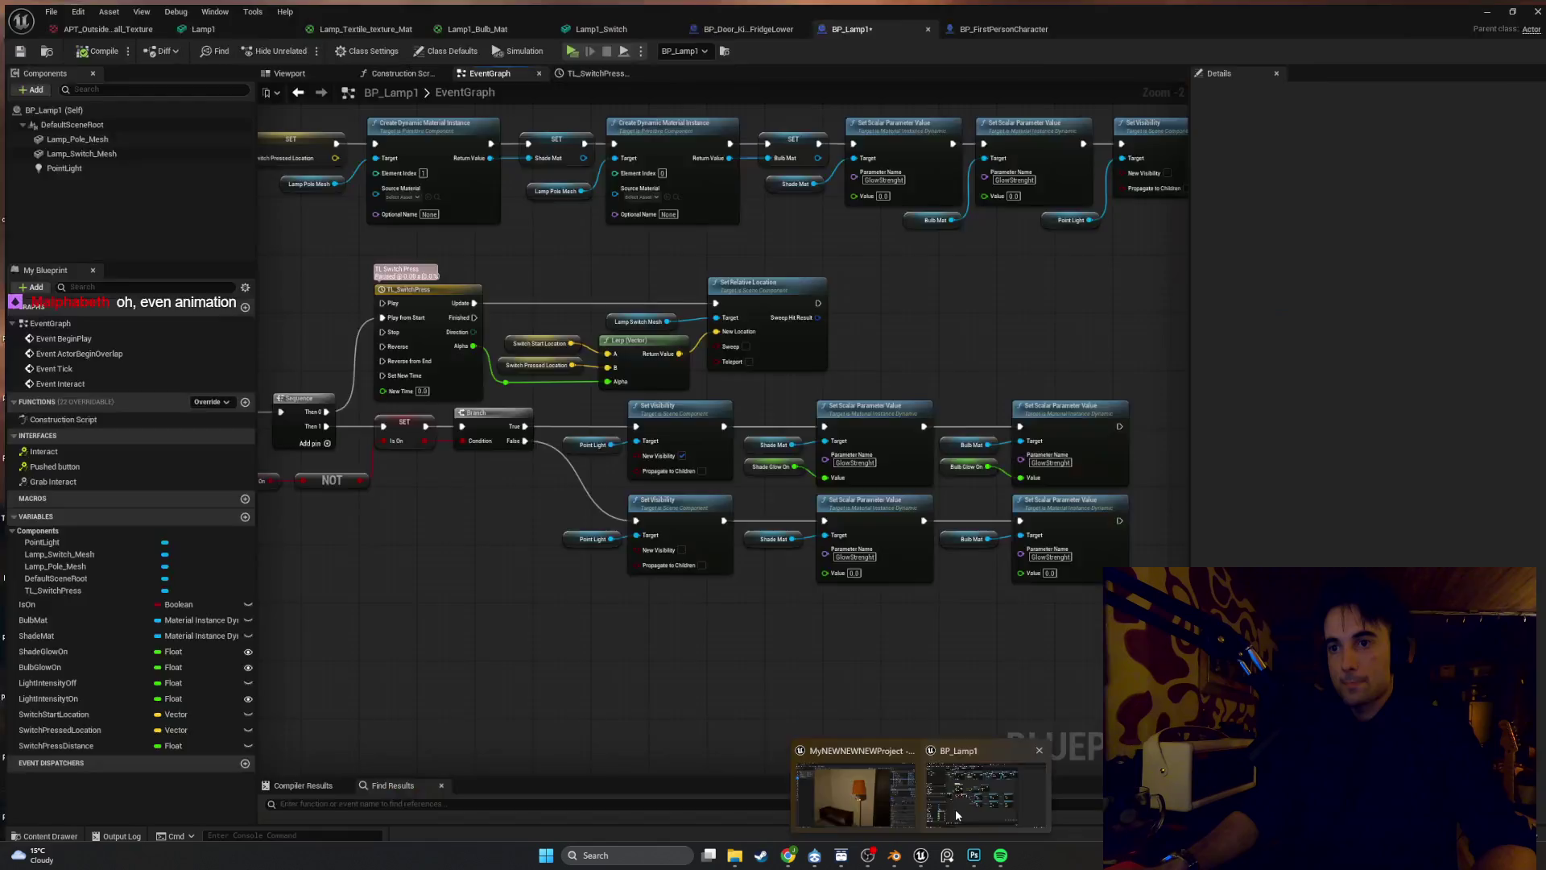
{"action": "left_click", "coordinate": [955, 808]}
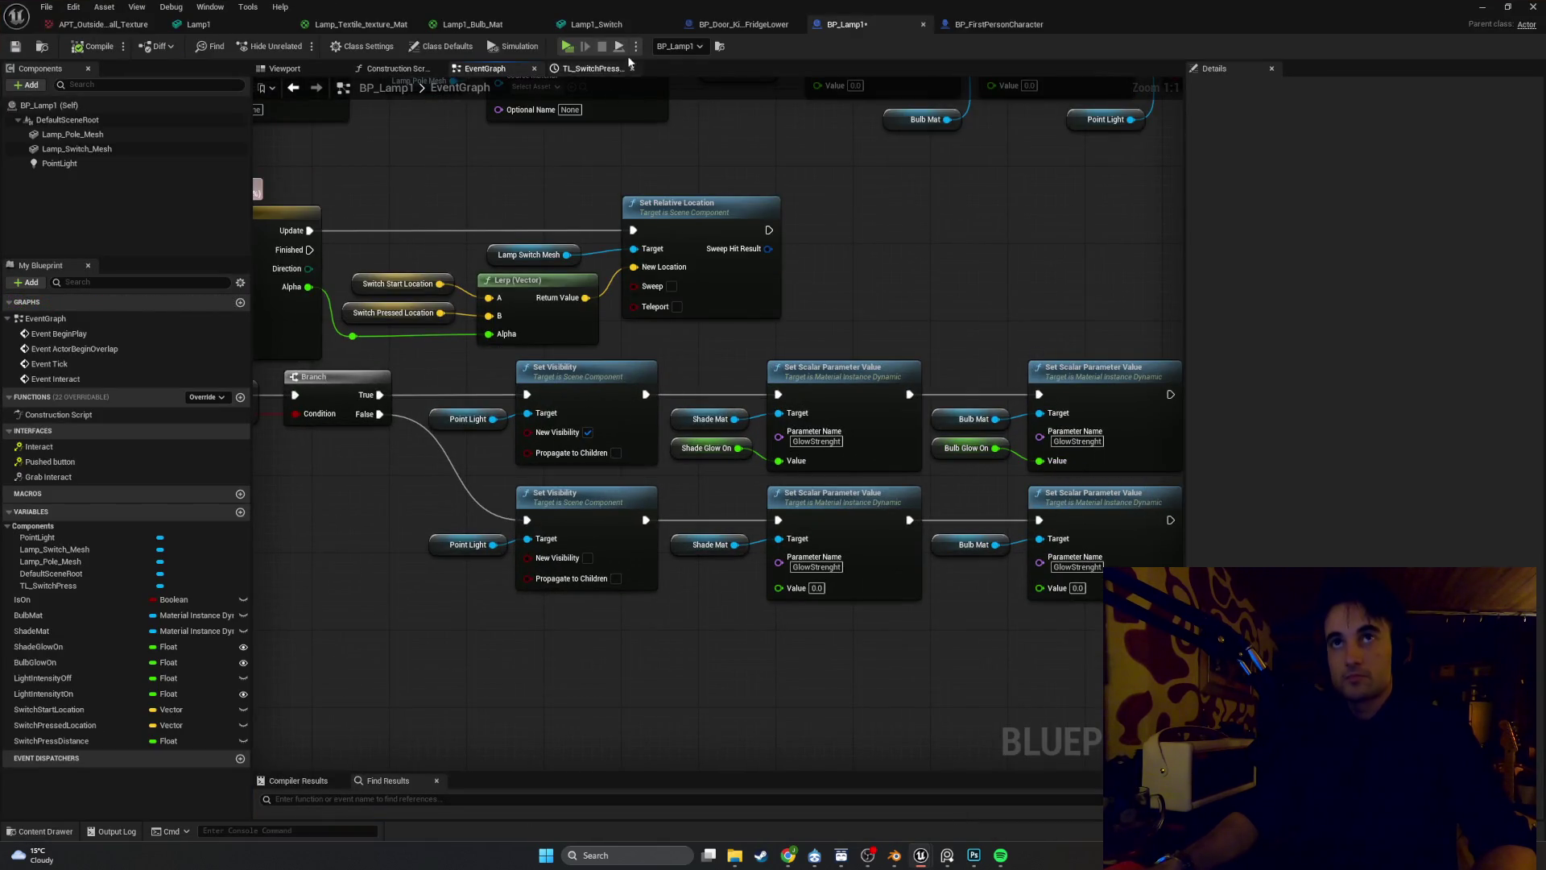
{"action": "left_click", "coordinate": [474, 24]}
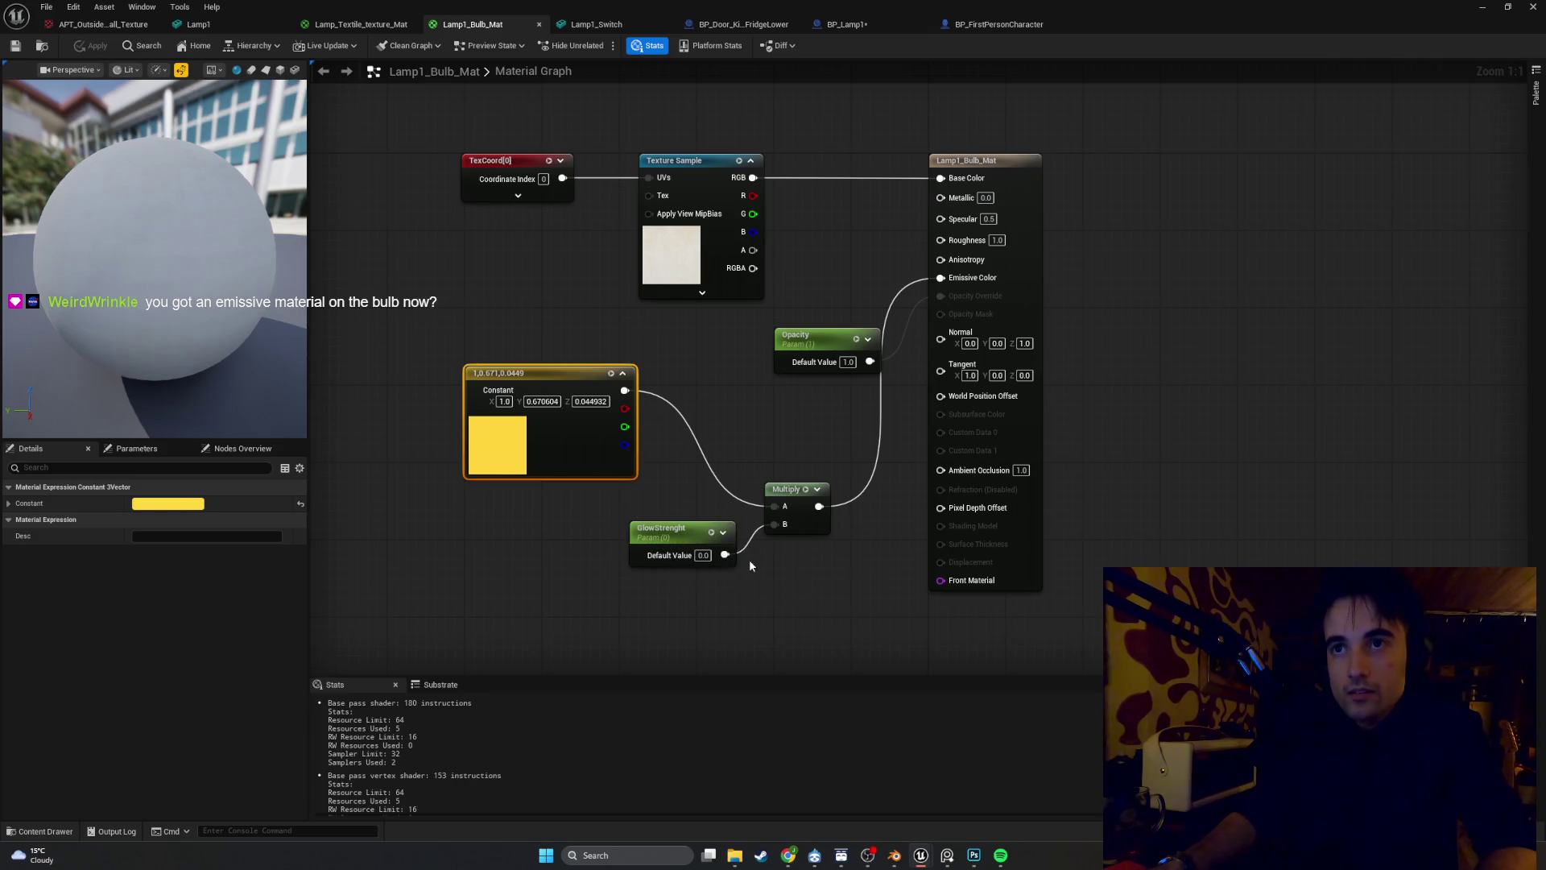
{"action": "left_click_drag", "start_coordinate": [817, 333], "coordinate": [768, 333]}
{"action": "left_click", "coordinate": [733, 420]}
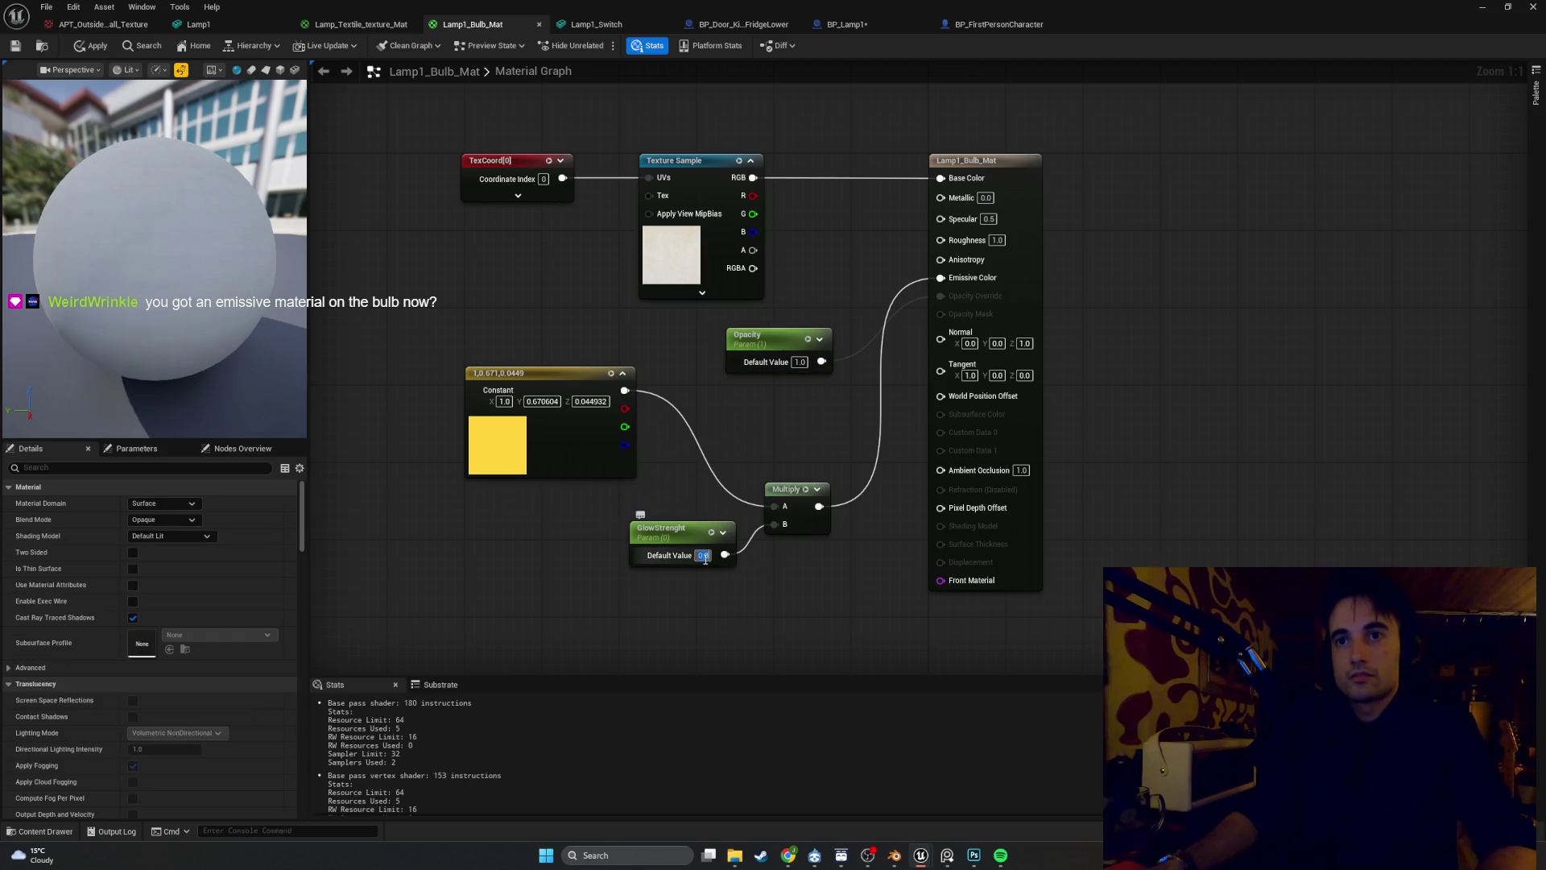
{"action": "type", "text": "5"}
{"action": "key", "text": "Return"}
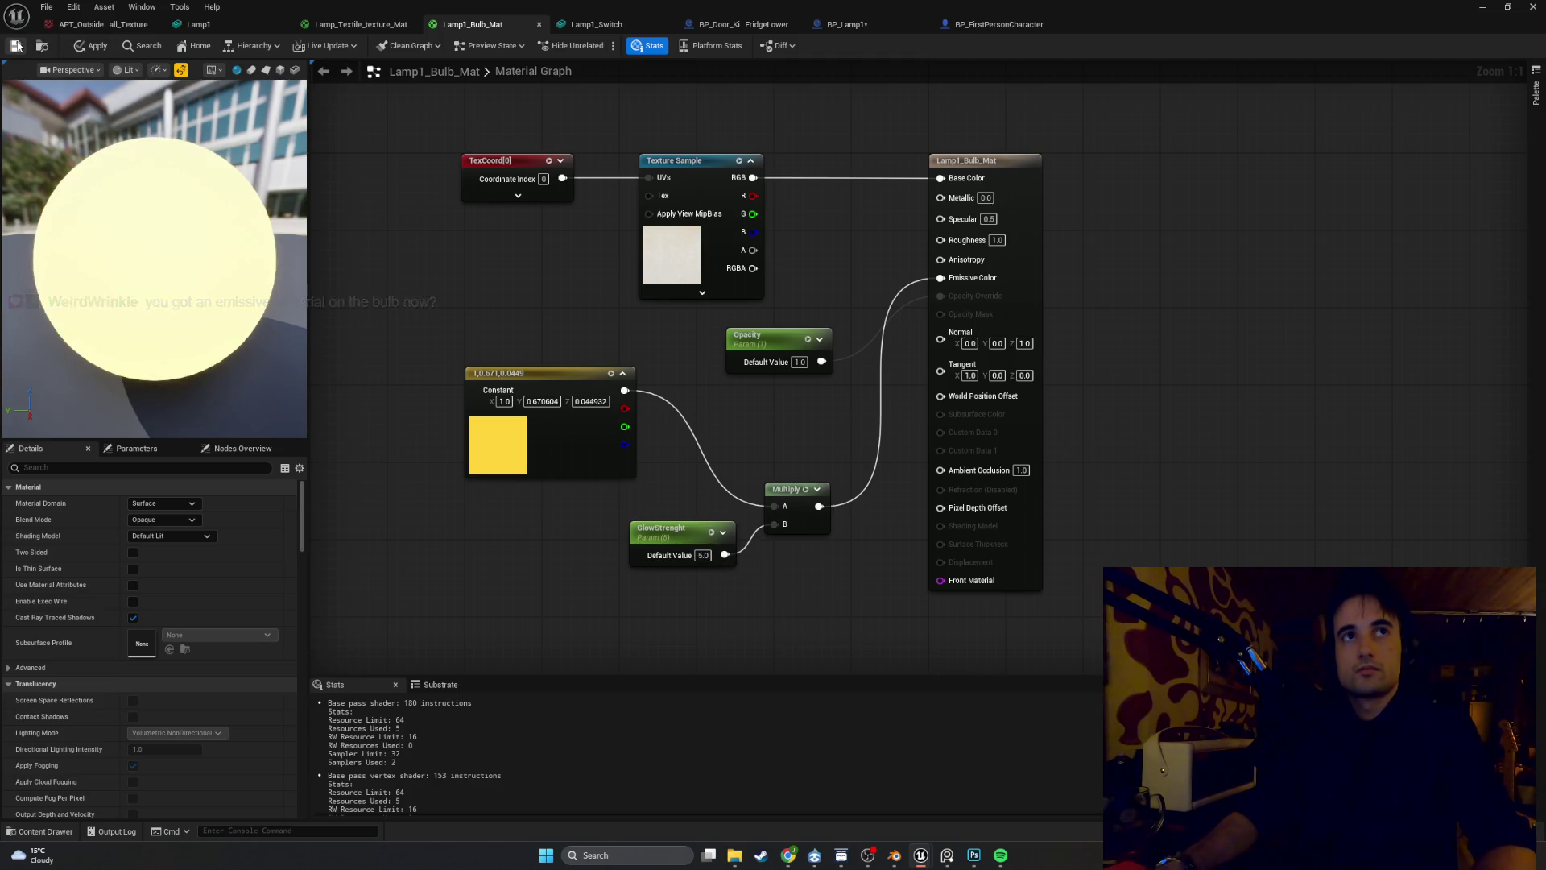
{"action": "left_click", "coordinate": [1493, 10]}
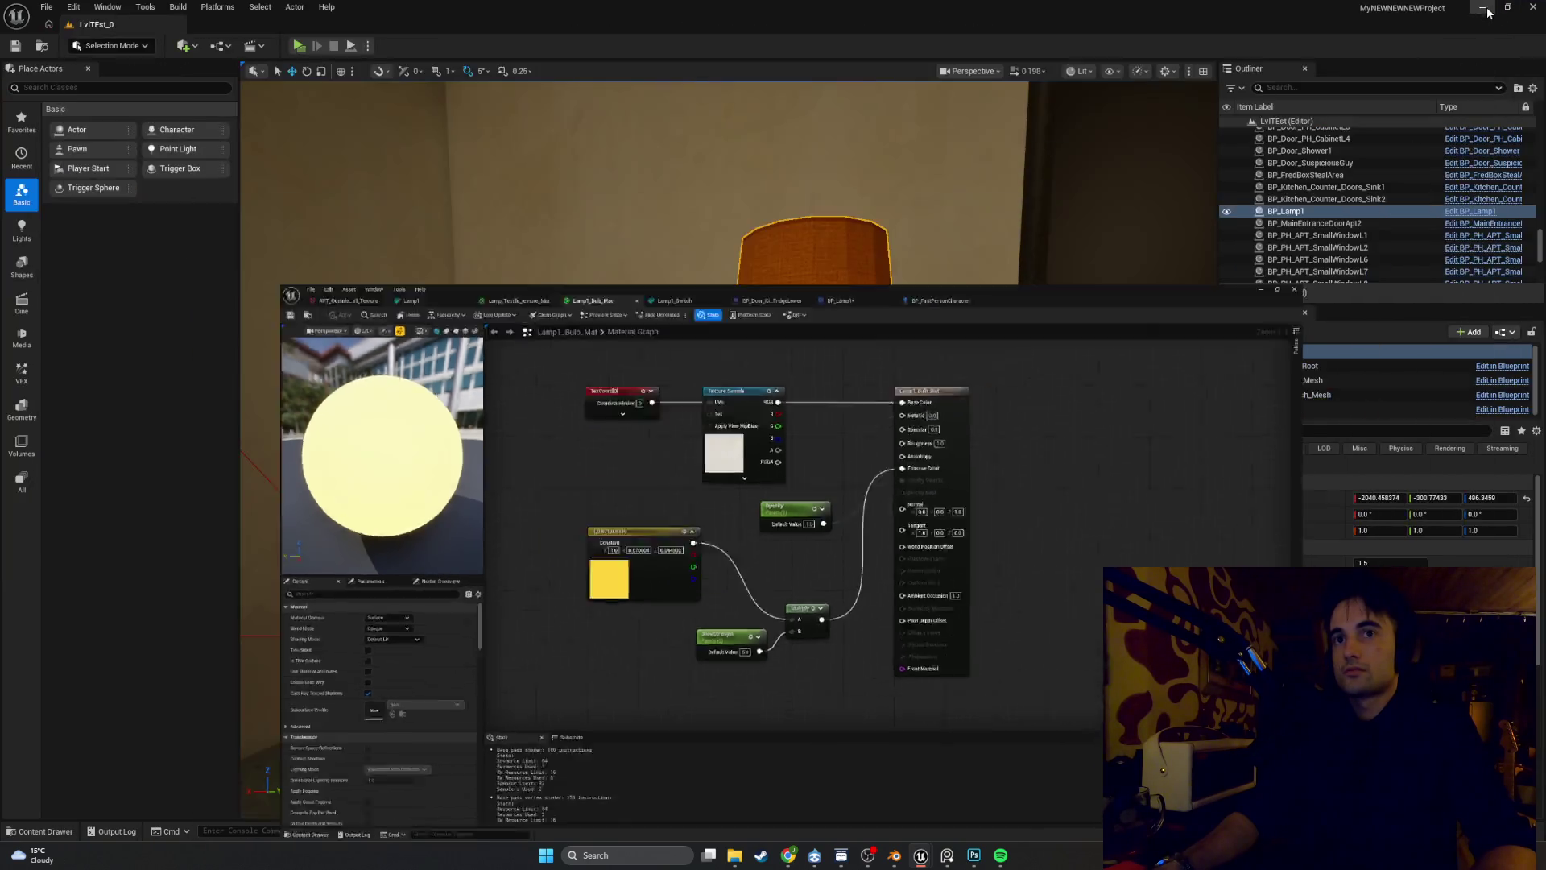
Stop the running game preview and bring the Lamp1_Bulb_Mat editor back up
{"action": "left_click", "coordinate": [357, 59]}
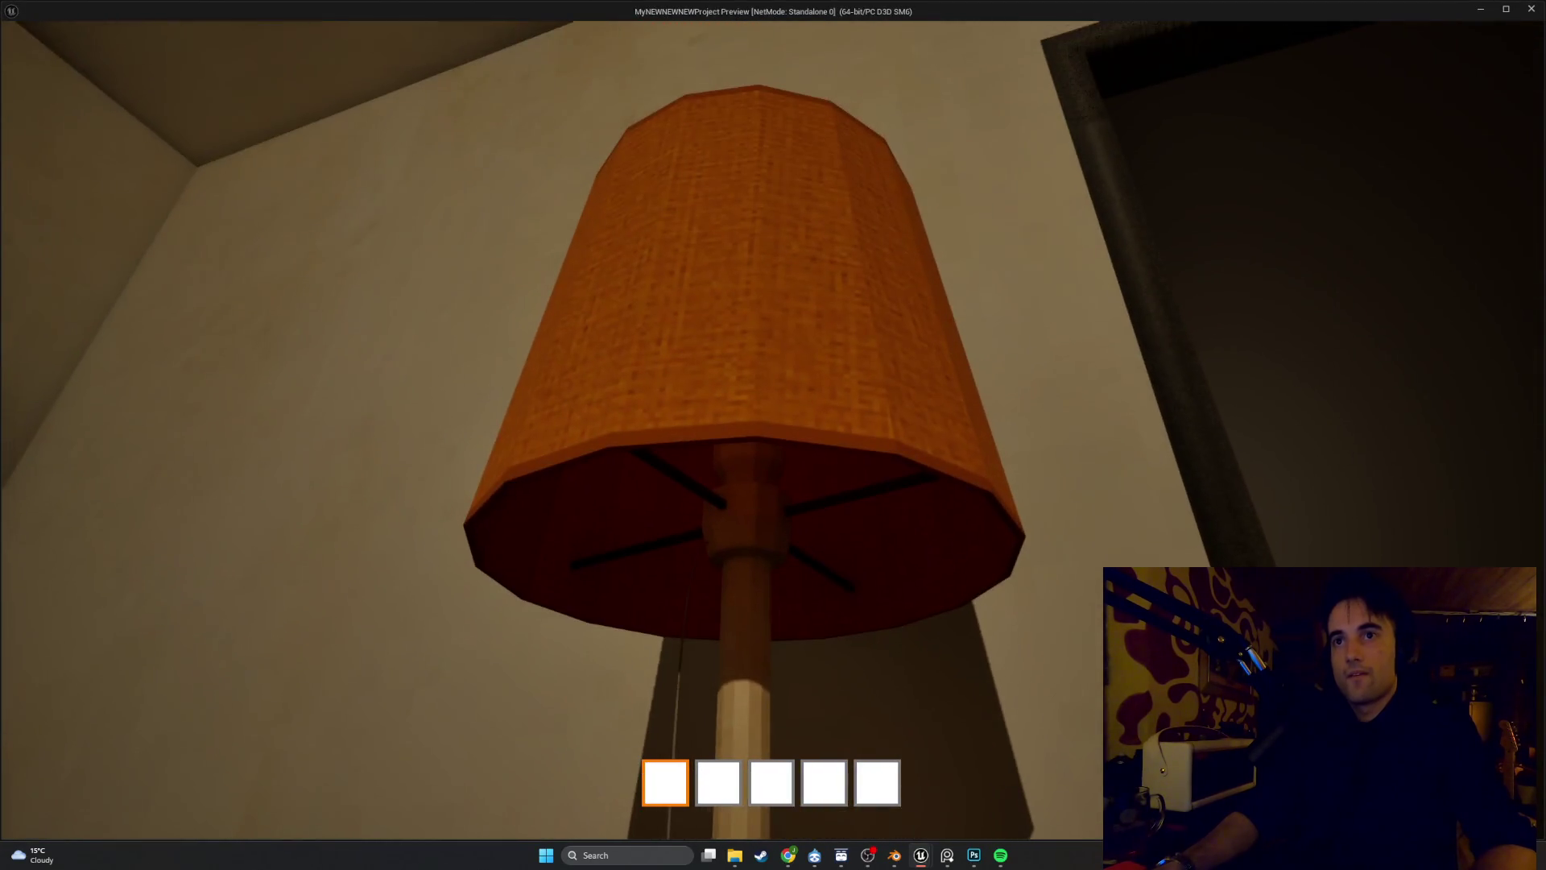
{"action": "key", "text": "Escape"}
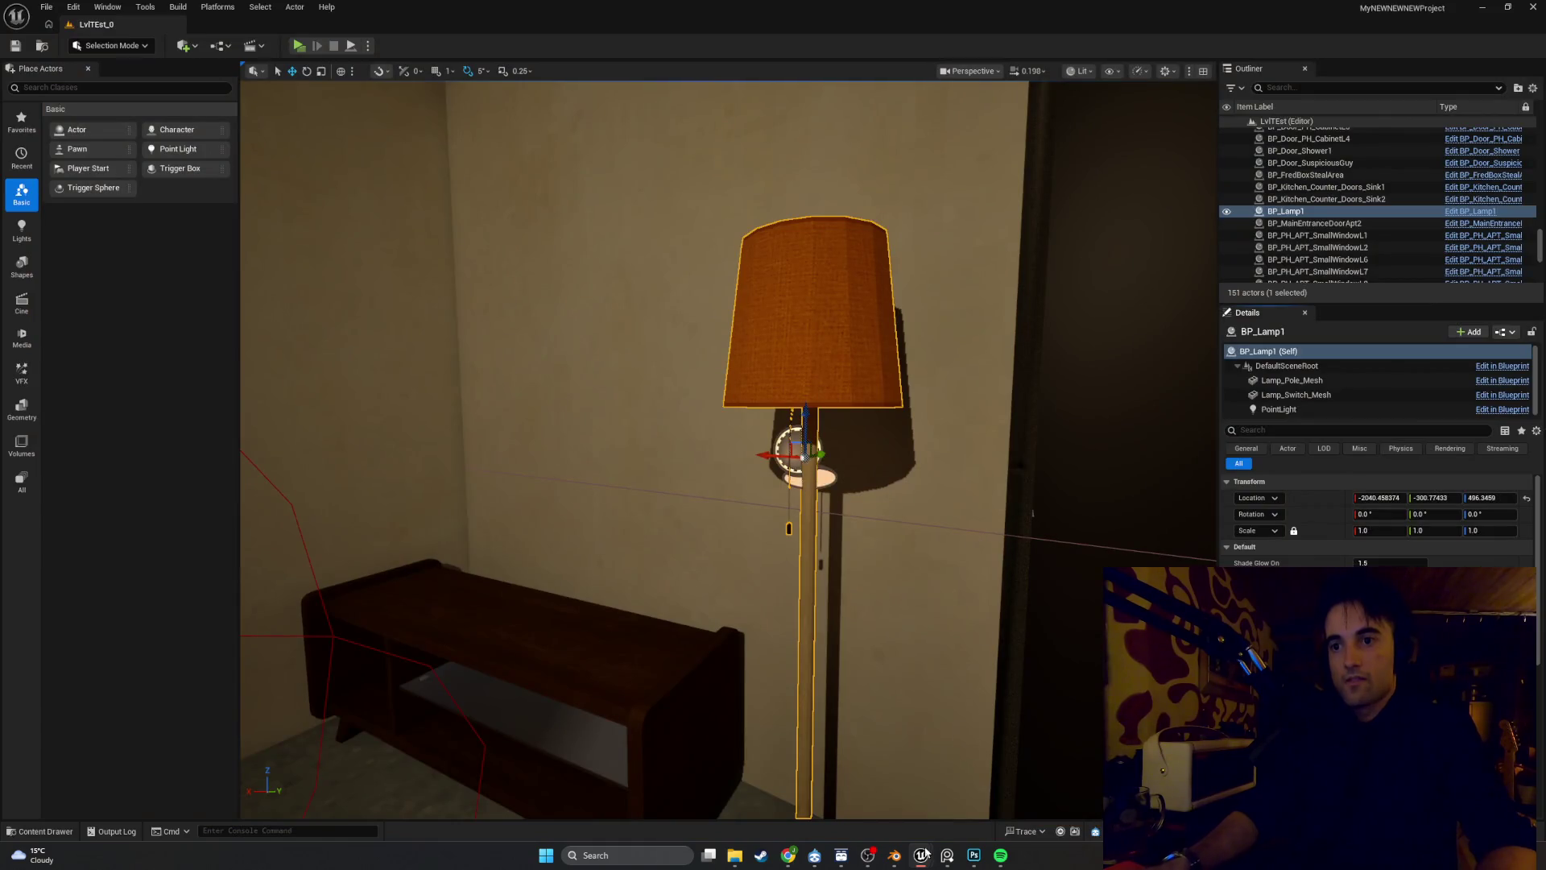
{"action": "mouse_move", "coordinate": [924, 852]}
{"action": "left_click", "coordinate": [966, 793]}
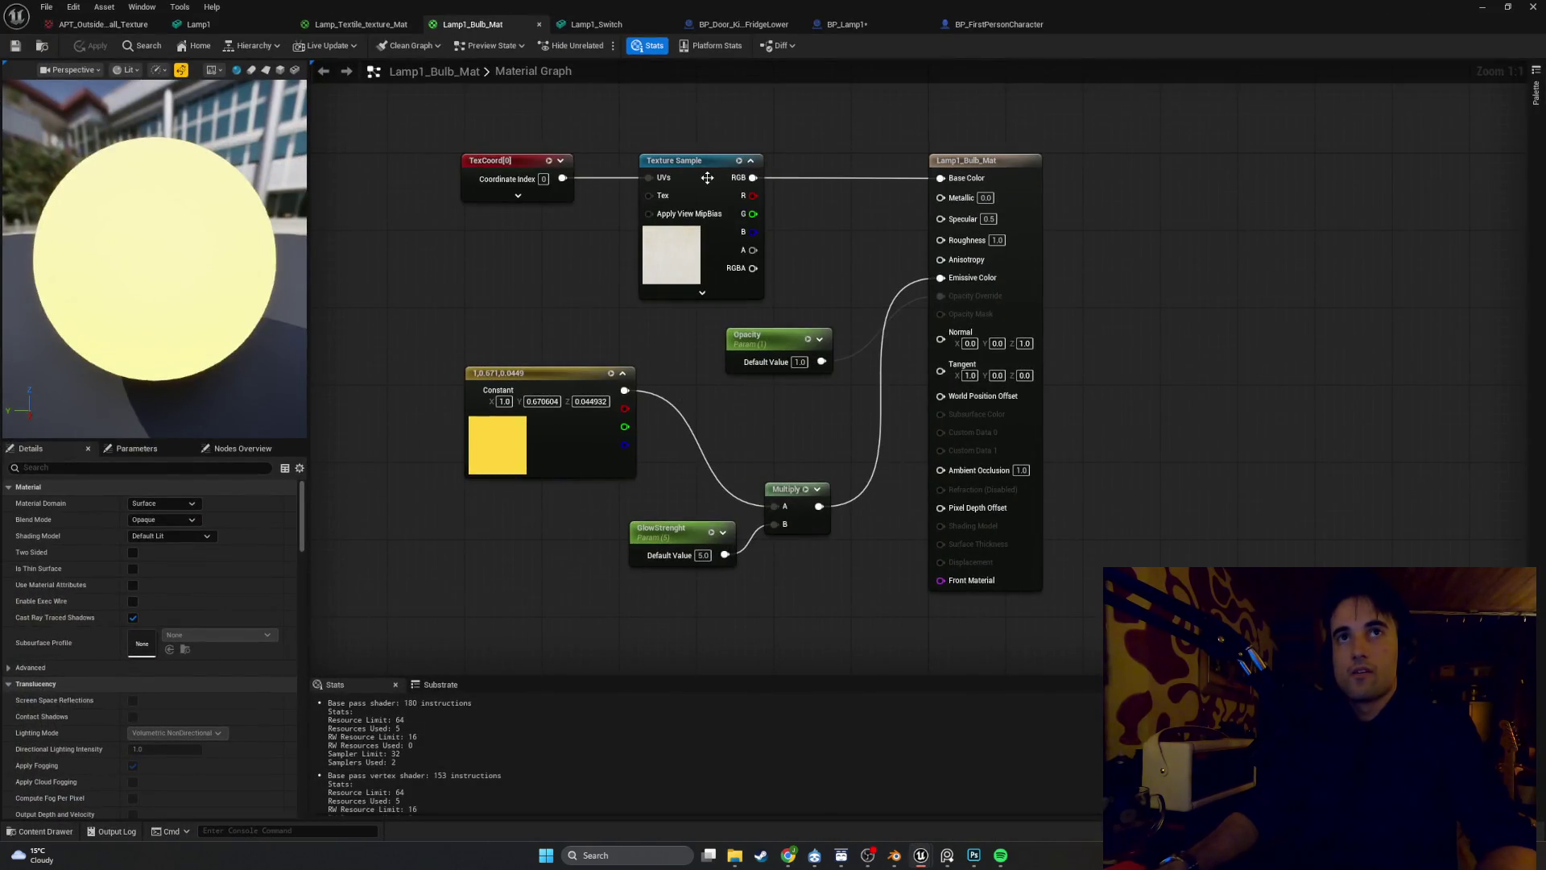
{"action": "left_click", "coordinate": [1480, 6]}
Nudge the bulb material's Opacity node up and right, then start a new game preview
{"action": "scroll", "coordinate": [888, 788], "scroll_direction": "up", "scroll_amount": 10}
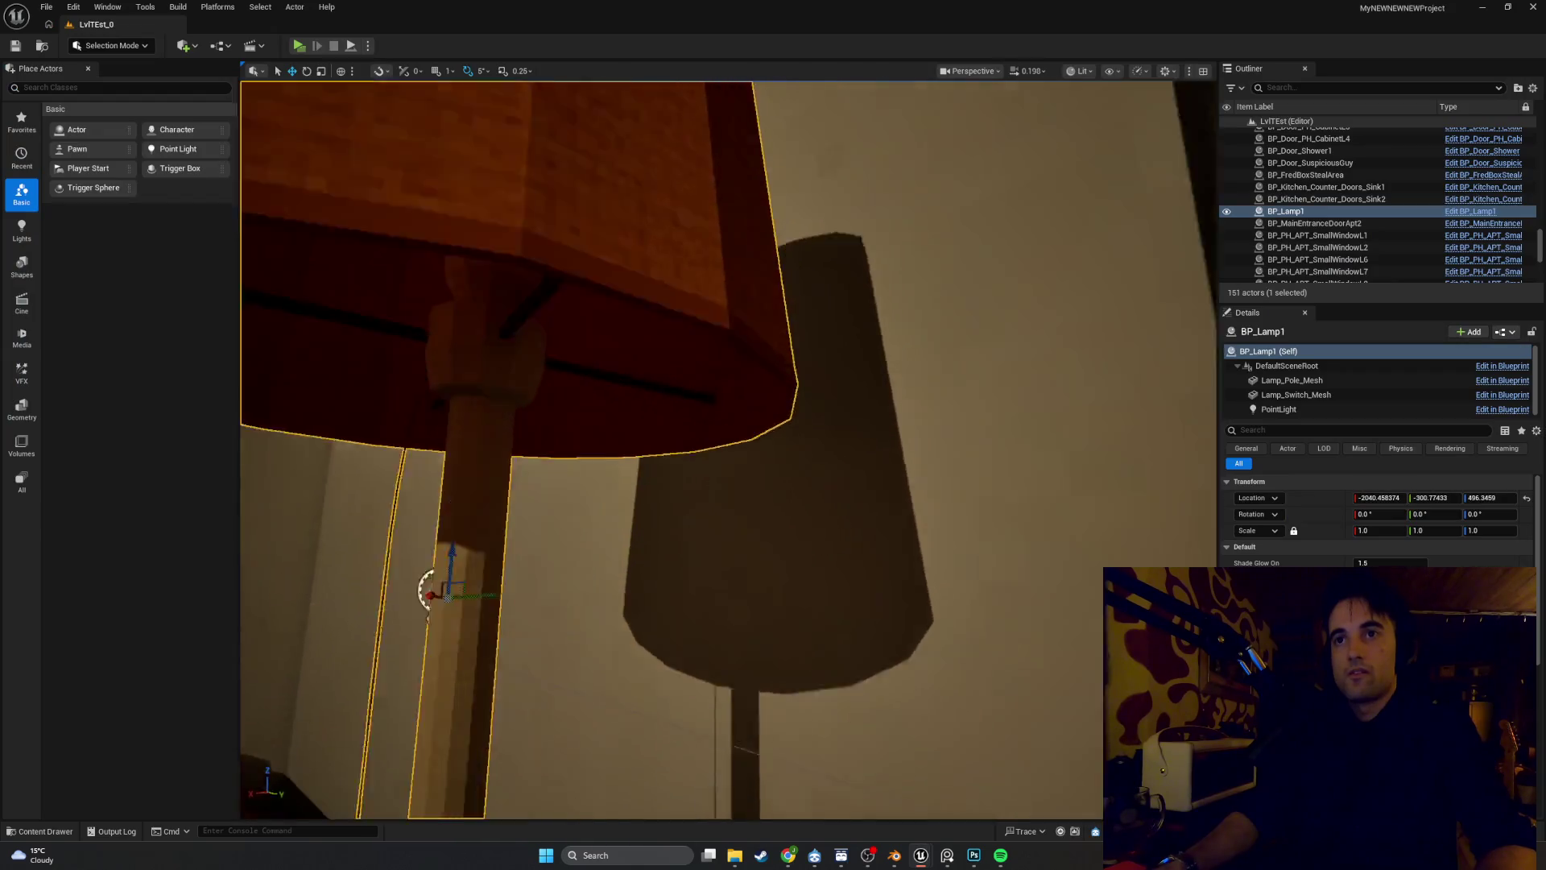
{"action": "mouse_move", "coordinate": [921, 853]}
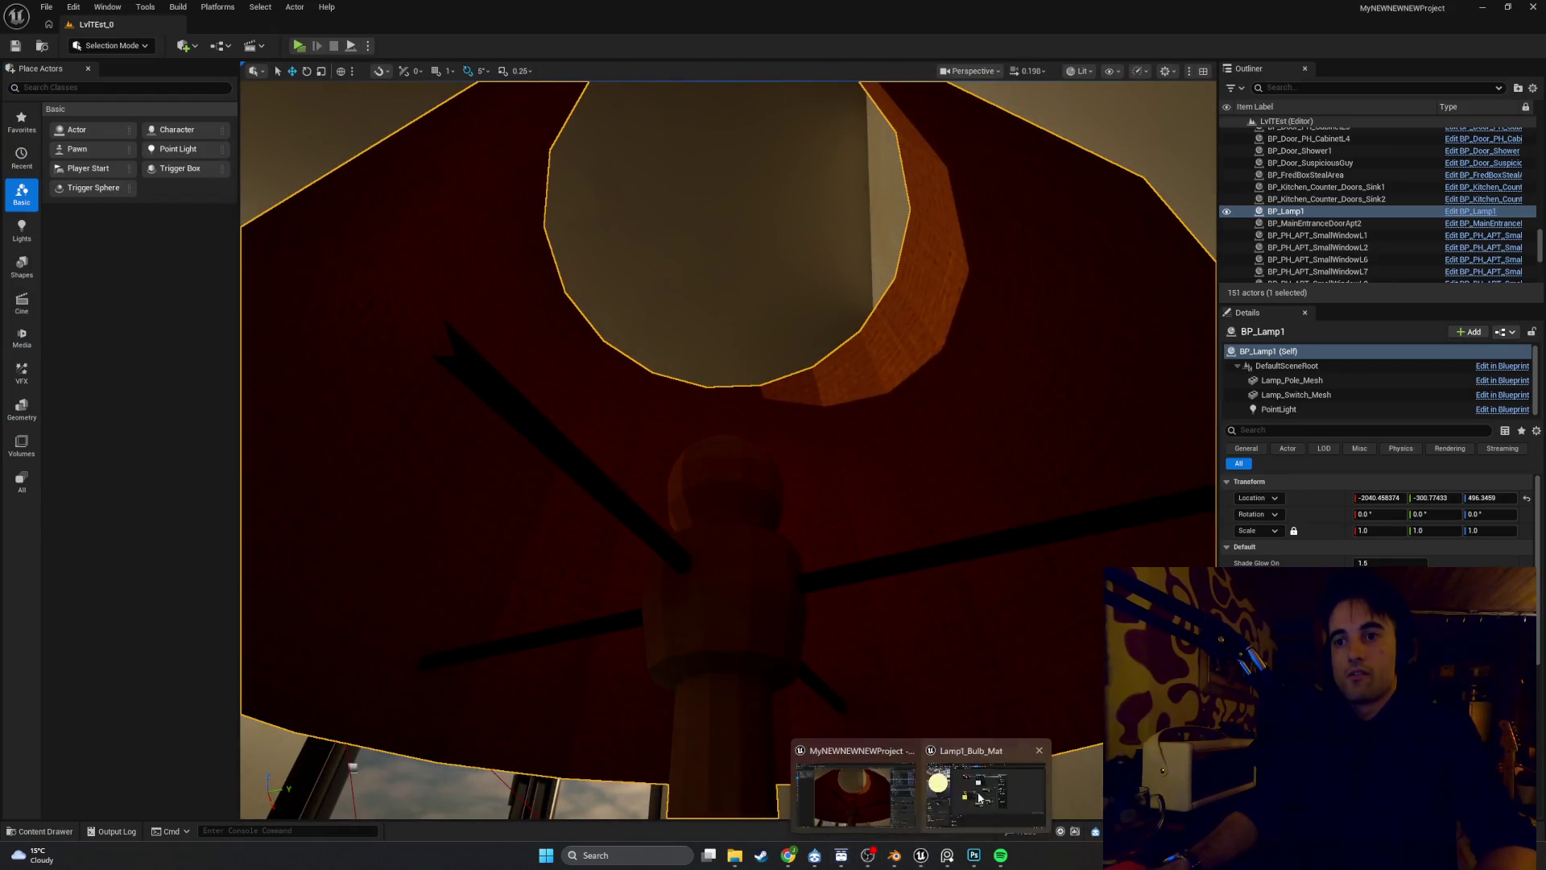
{"action": "left_click", "coordinate": [978, 793]}
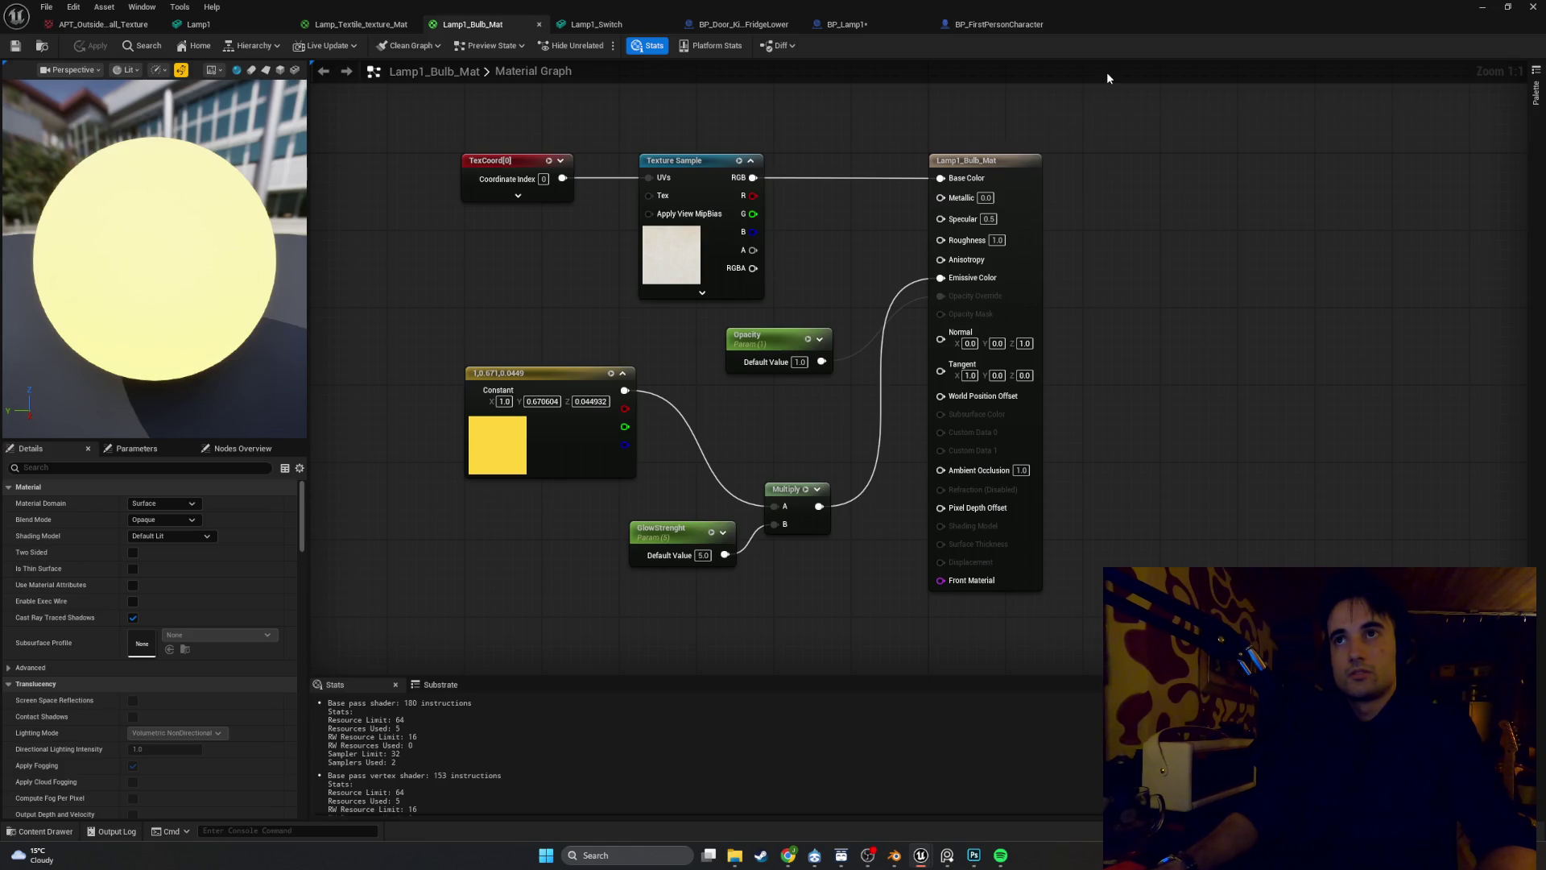
{"action": "mouse_move", "coordinate": [1119, 25]}
{"action": "left_mouse_down"}
{"action": "mouse_move", "coordinate": [1168, 257]}
{"action": "mouse_move", "coordinate": [1356, 545]}
{"action": "mouse_move", "coordinate": [1368, 384]}
{"action": "left_mouse_up"}
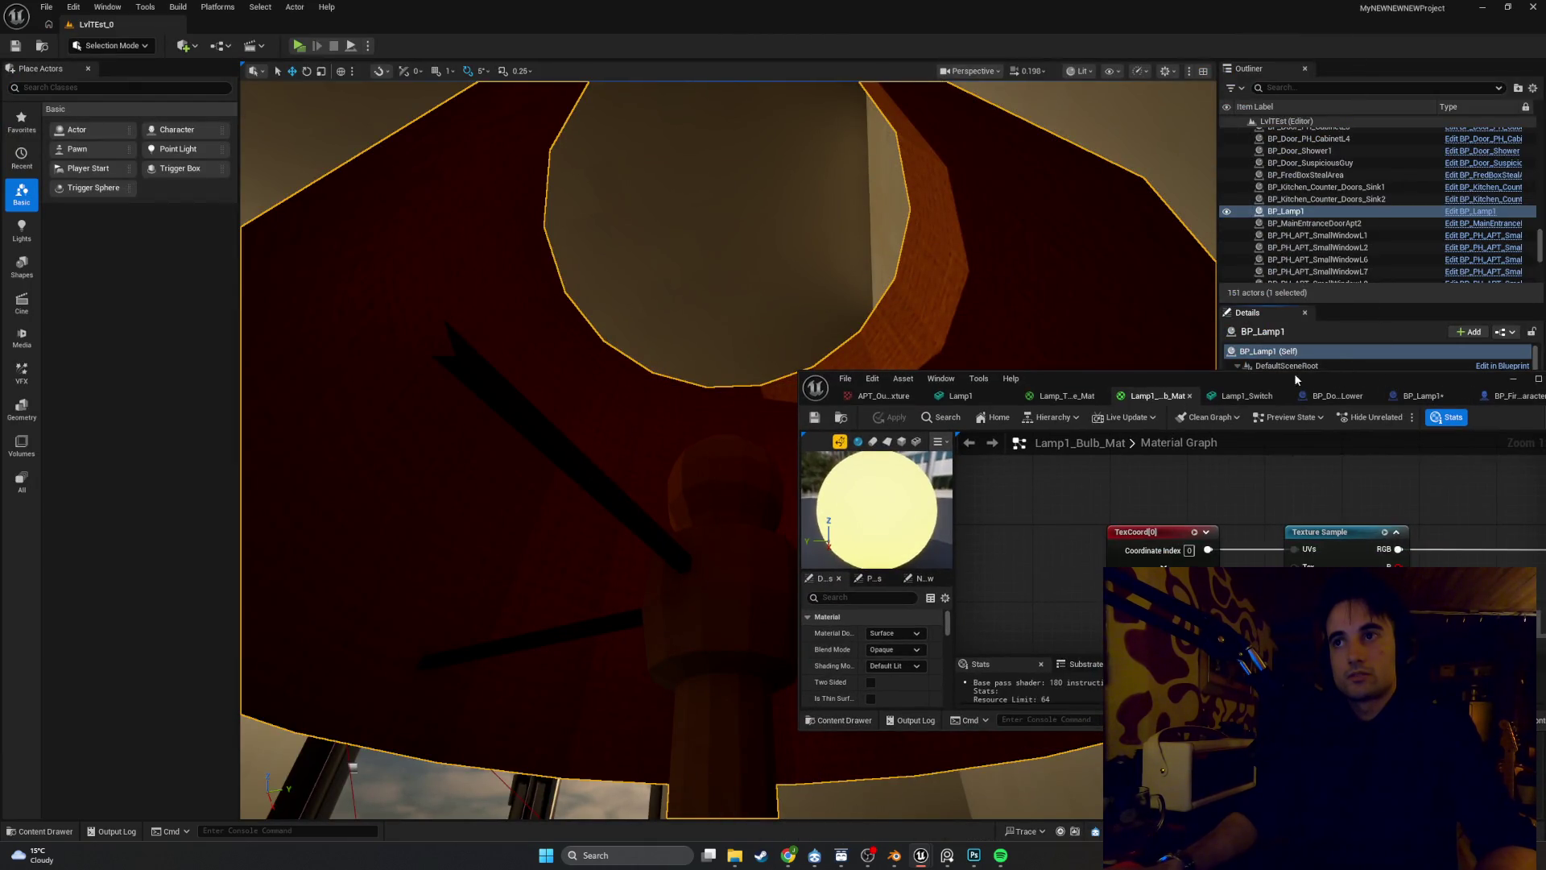
{"action": "mouse_move", "coordinate": [1296, 378]}
{"action": "left_mouse_down"}
{"action": "mouse_move", "coordinate": [1204, 178]}
{"action": "mouse_move", "coordinate": [1204, 3]}
{"action": "left_mouse_up"}
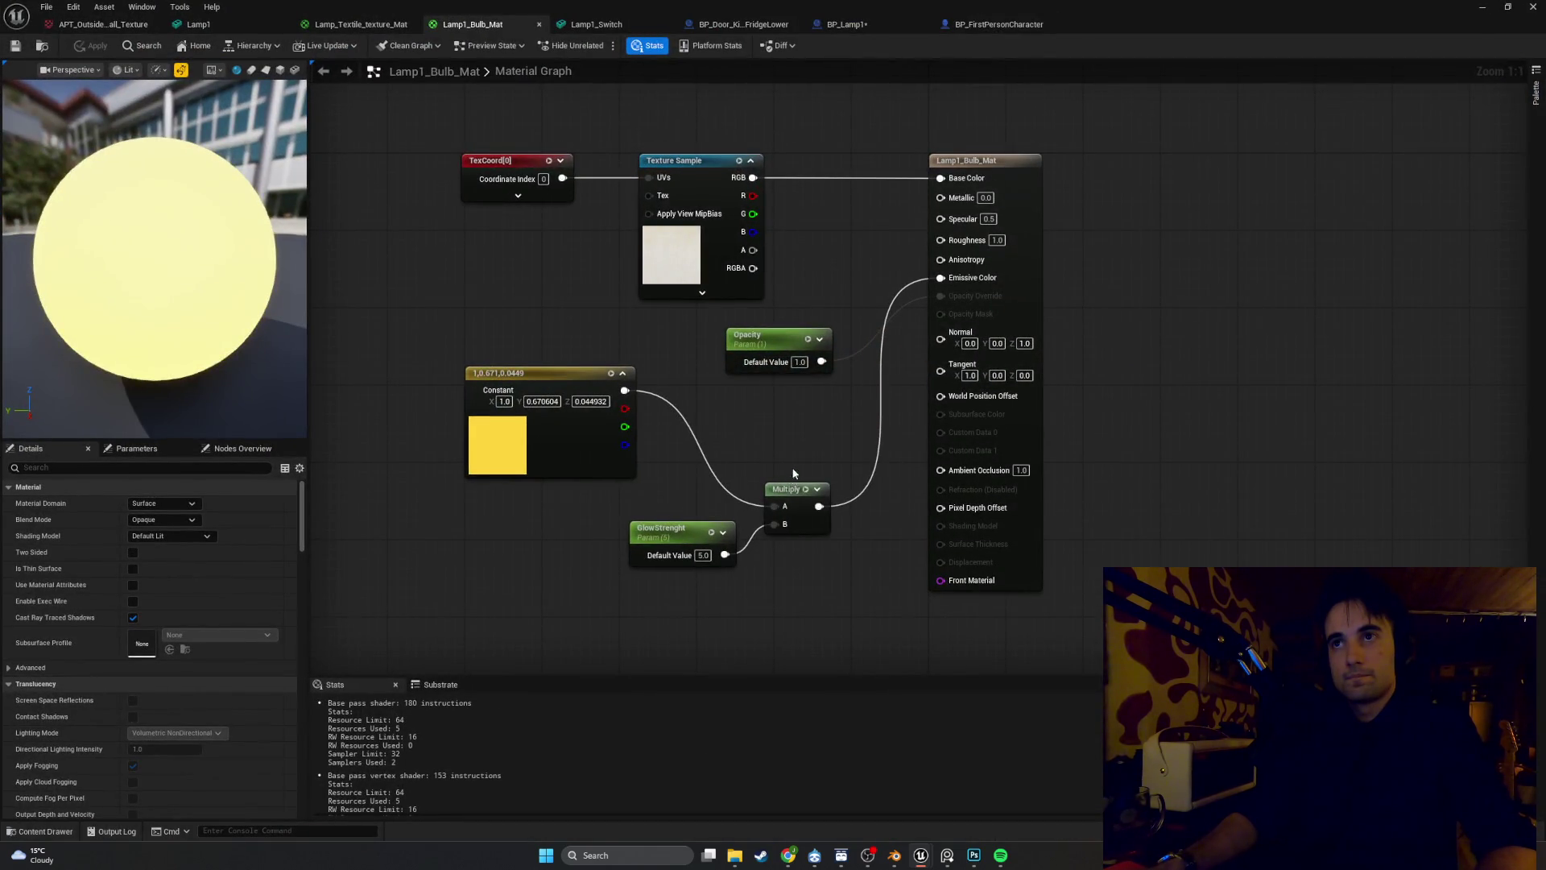
{"action": "left_click_drag", "start_coordinate": [798, 331], "coordinate": [811, 326]}
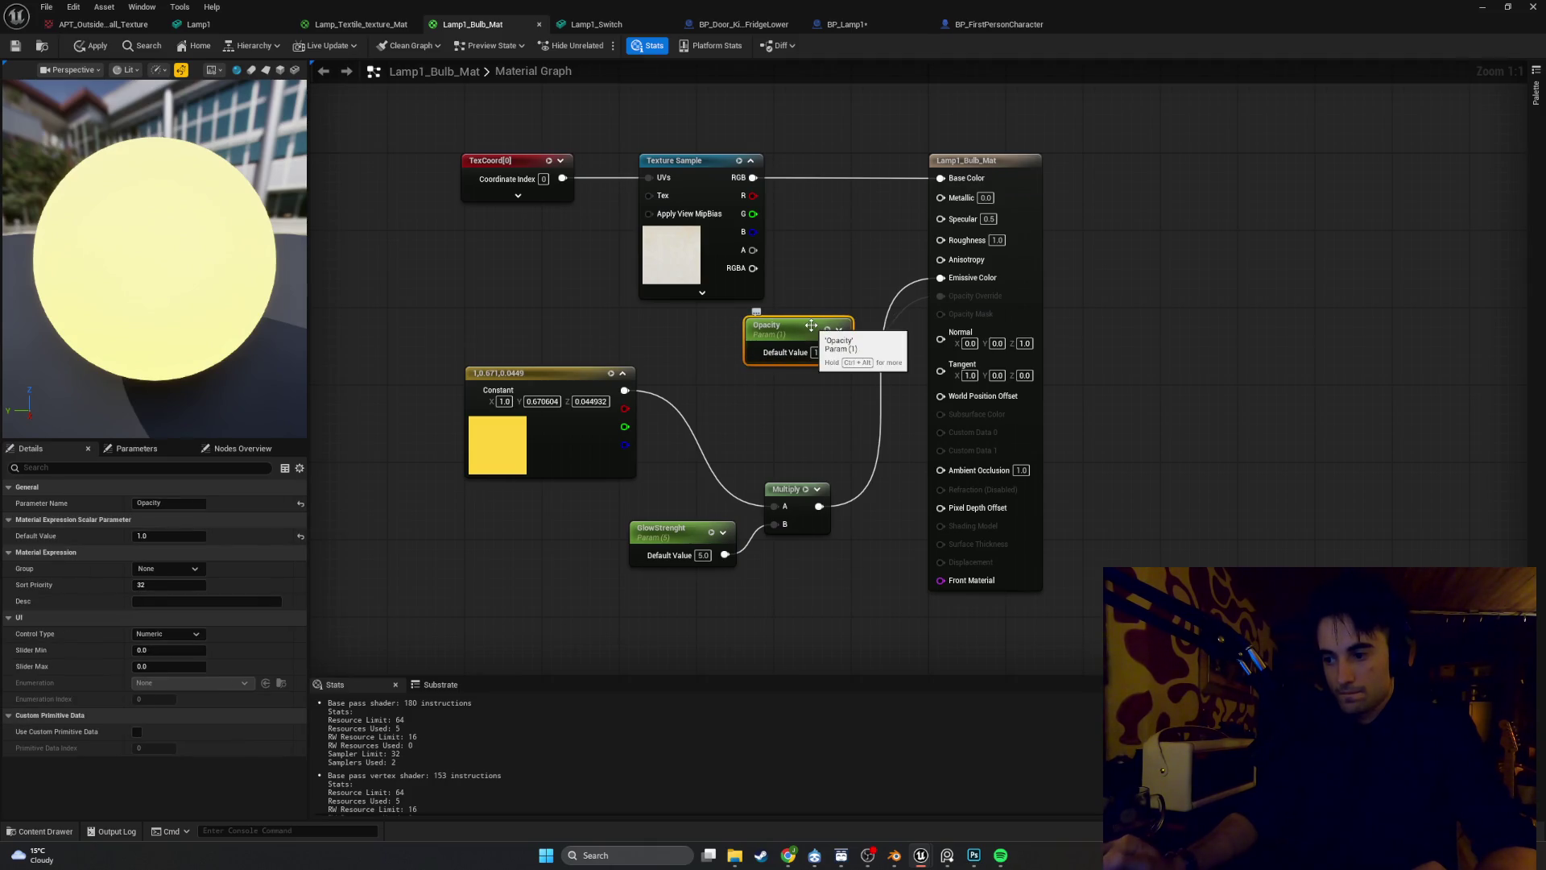
{"action": "left_click", "coordinate": [1482, 6]}
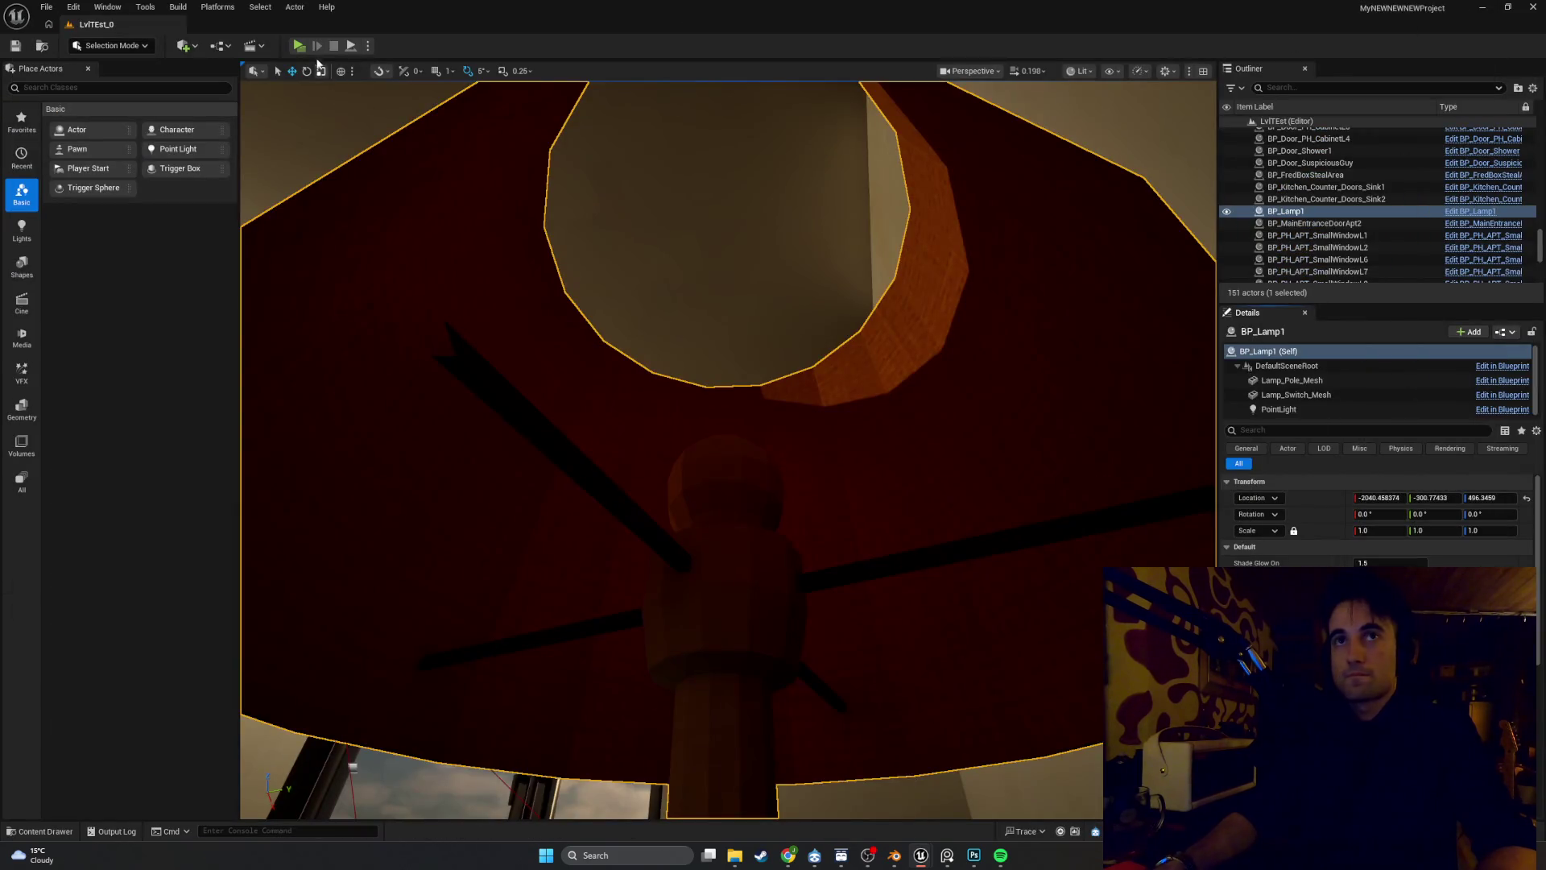
{"action": "left_click", "coordinate": [299, 46]}
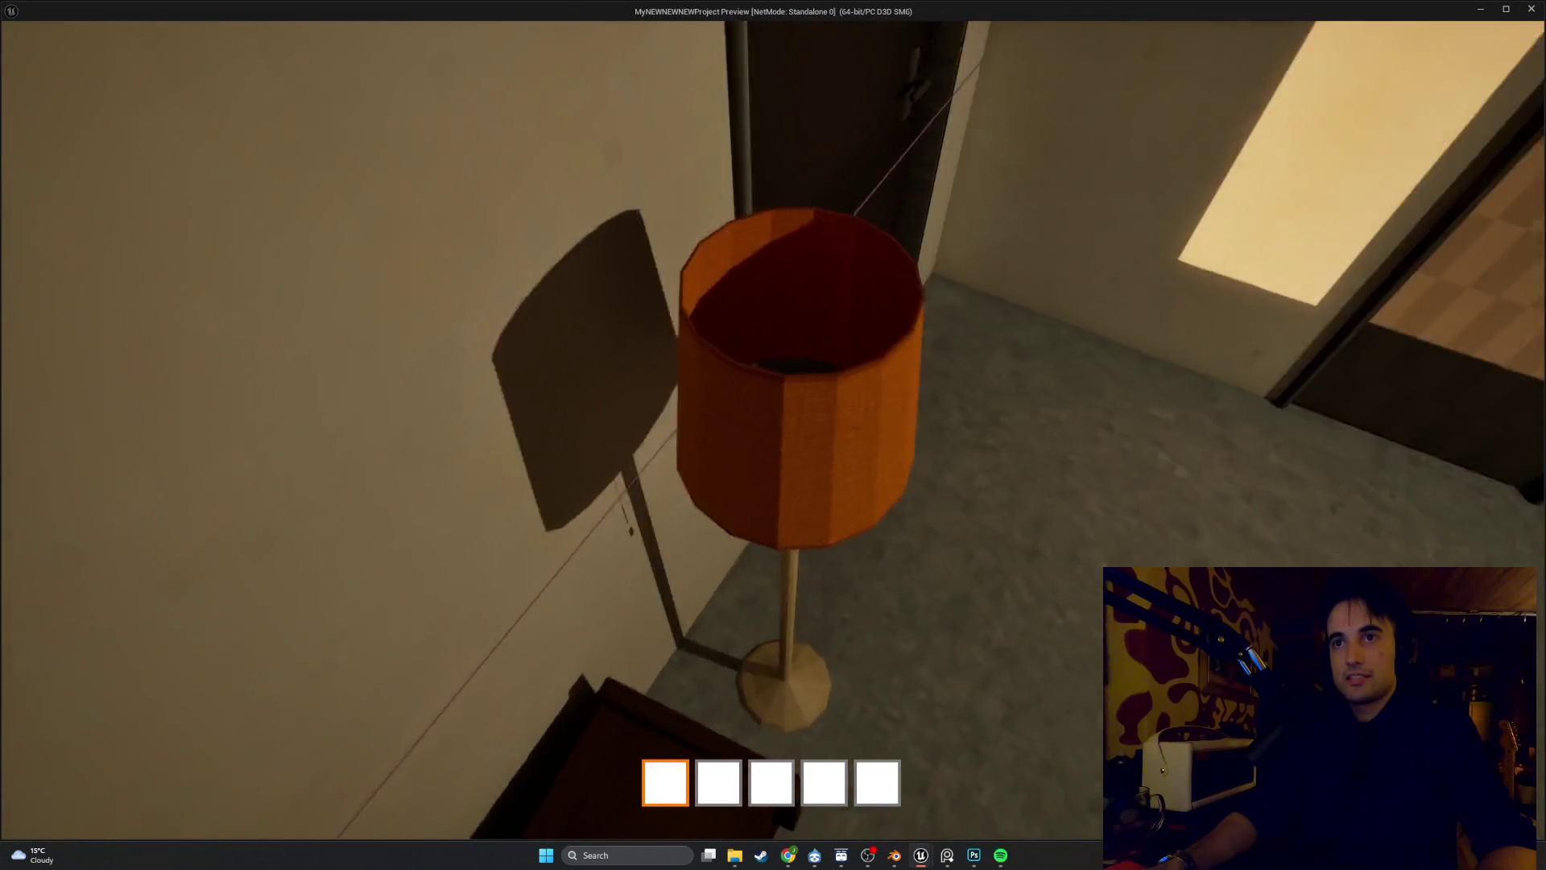
Toggle the lamp on and off five times with E around the lamp, then exit with Esc
{"action": "key", "text": "e"}
{"action": "key", "text": "e"}
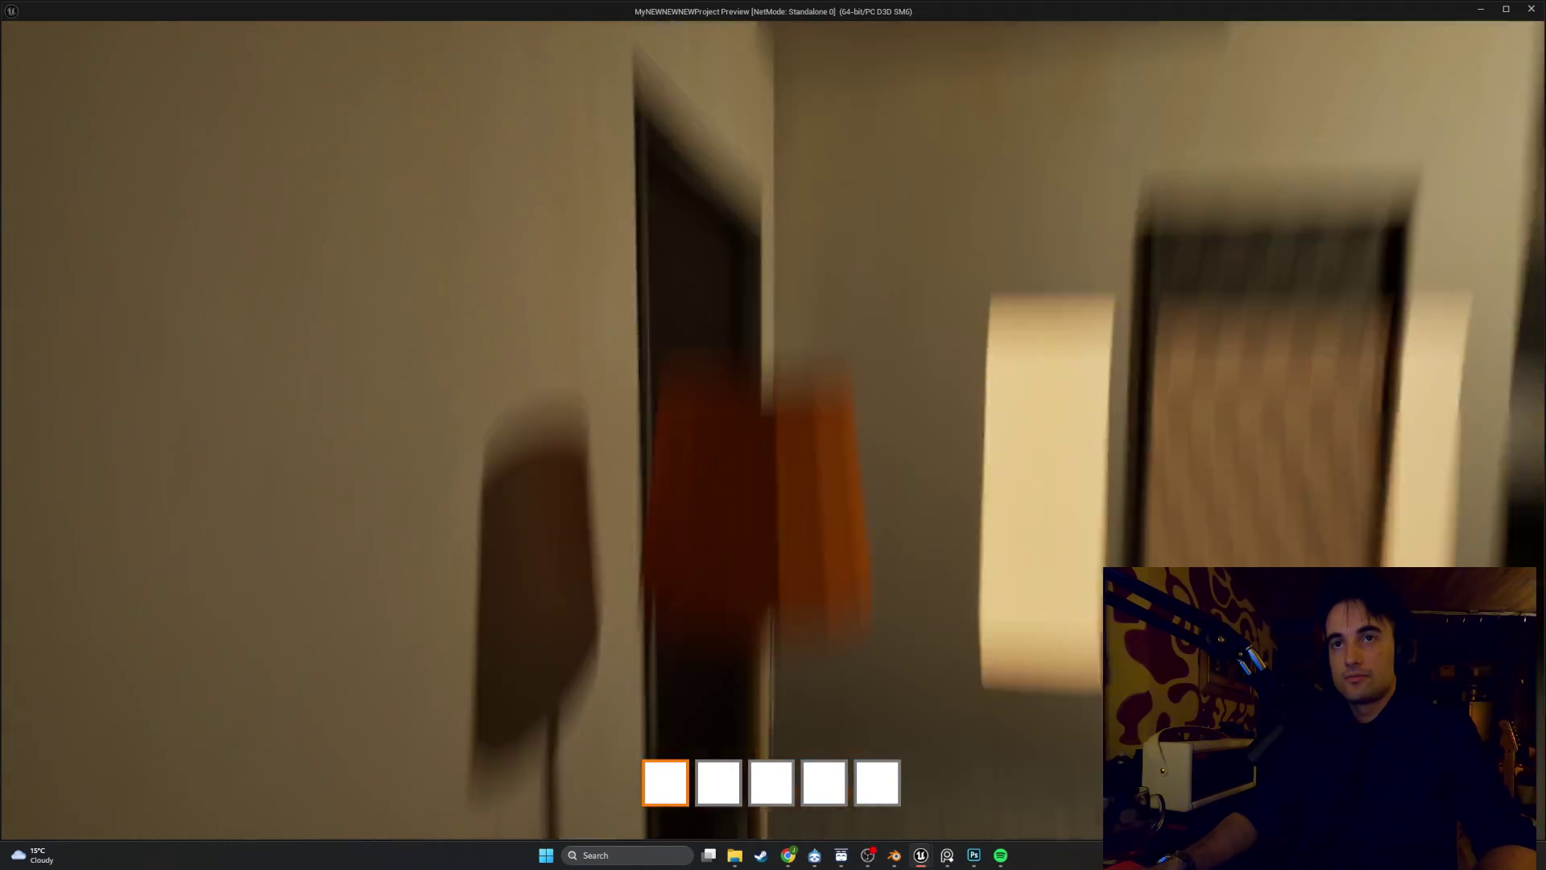
{"action": "key", "text": "e"}
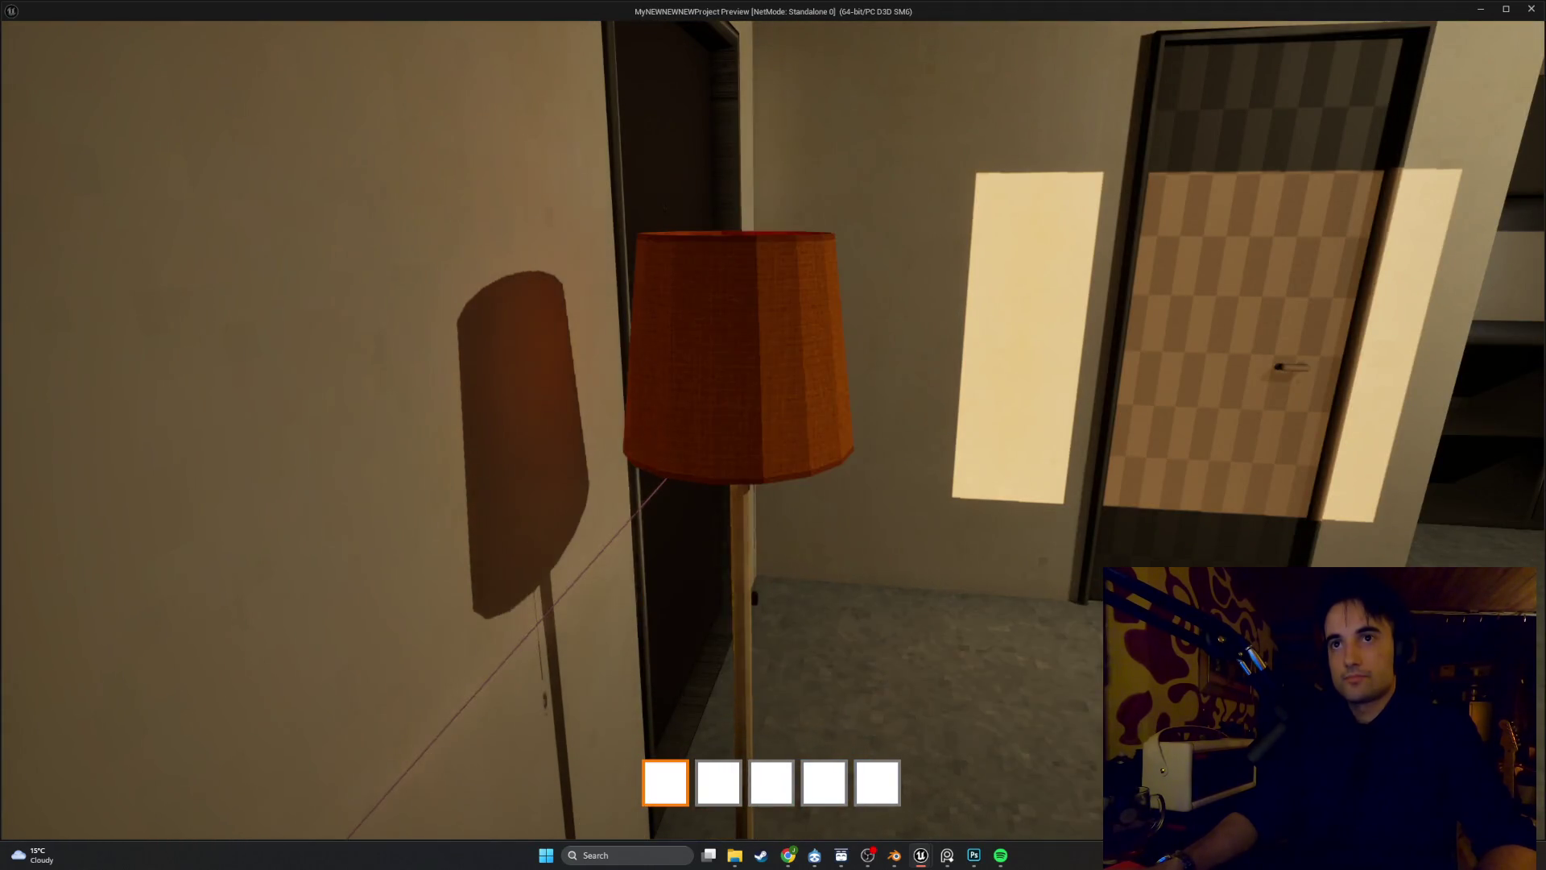
{"action": "key", "text": "e"}
{"action": "key", "text": "e"}
{"action": "key", "text": "e"}
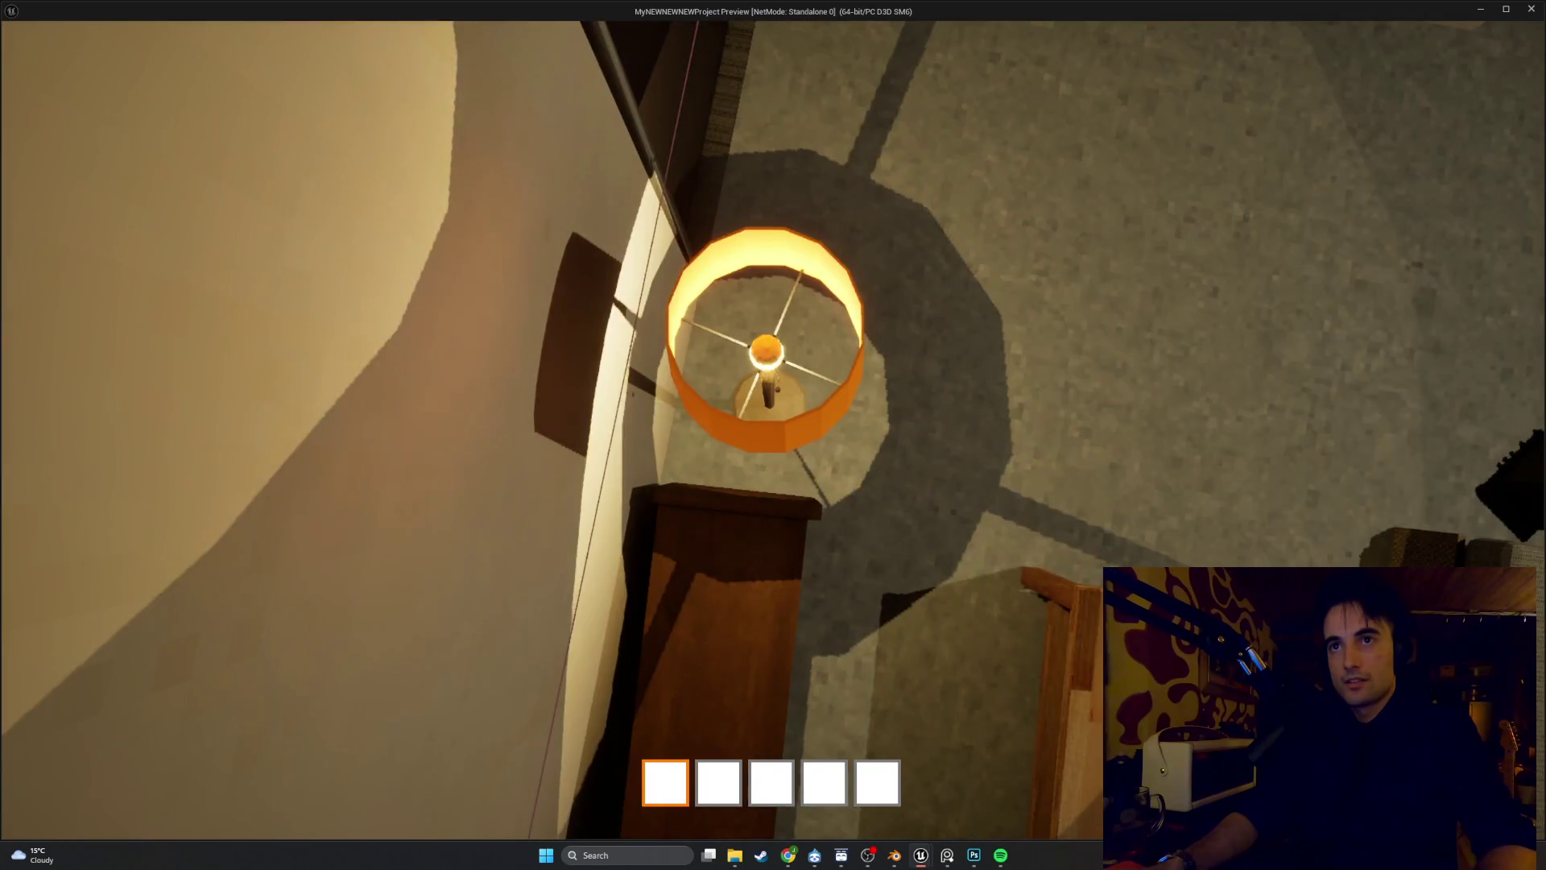
{"action": "key", "text": "e"}
{"action": "key", "text": "e"}
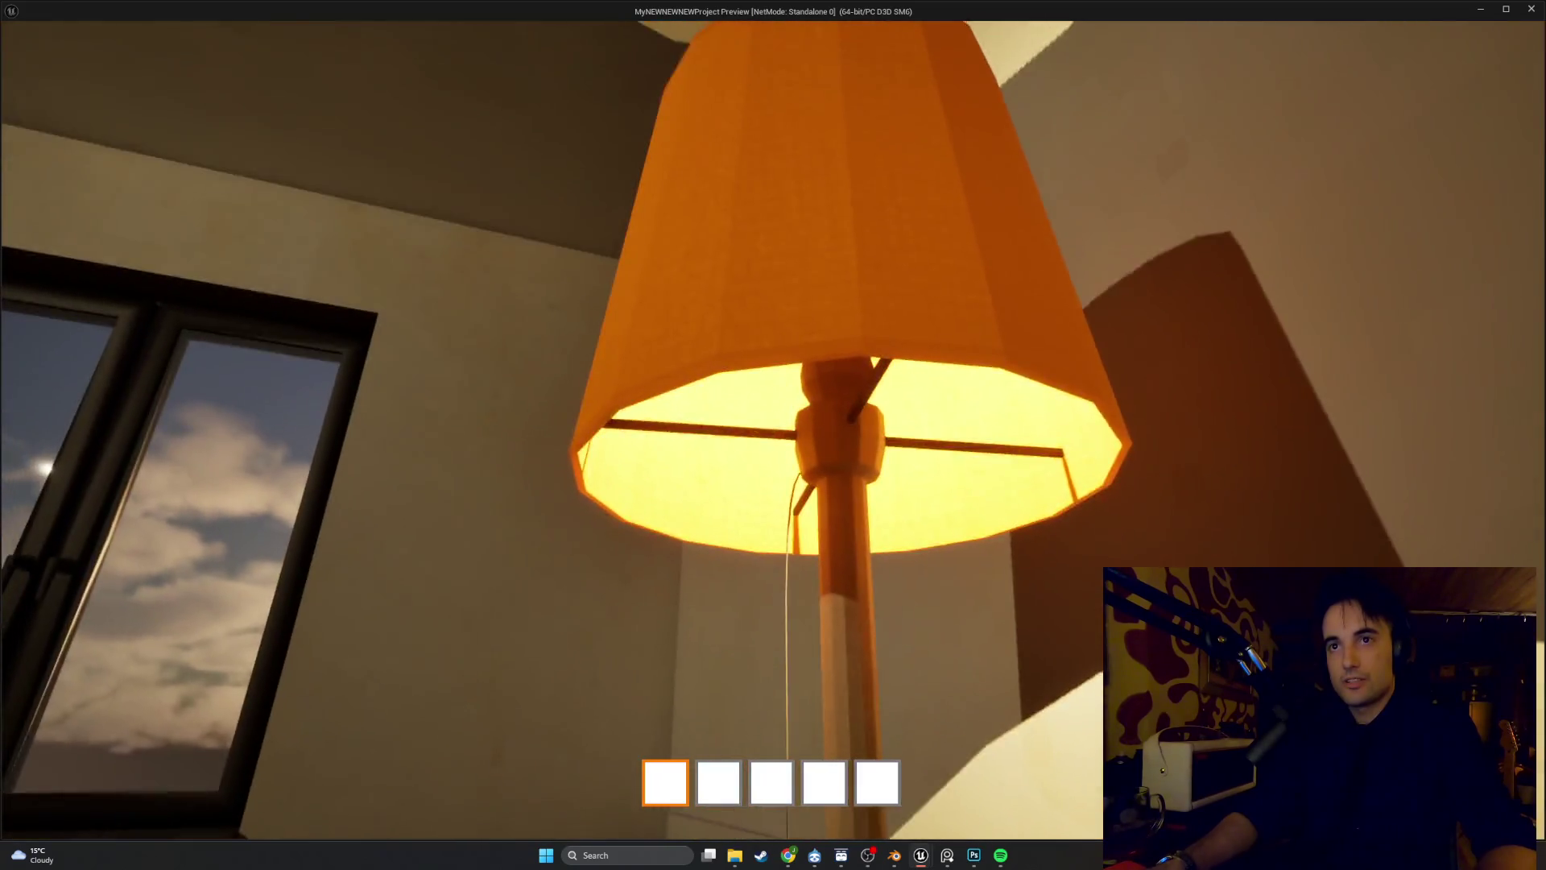
{"action": "key", "text": "e"}
{"action": "key", "text": "e"}
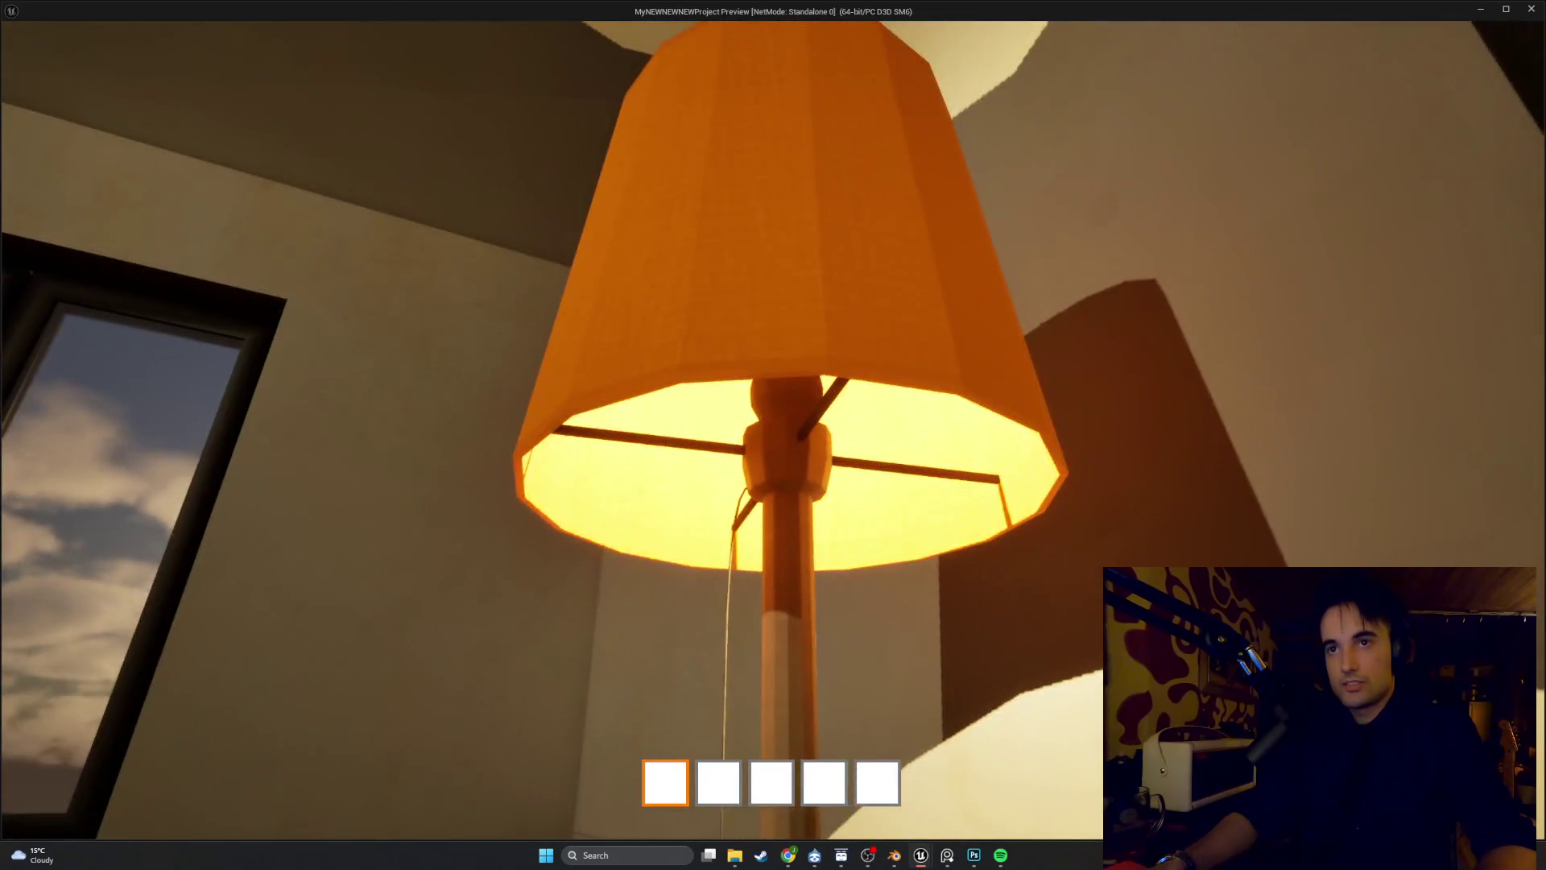
{"action": "key", "text": "Escape"}
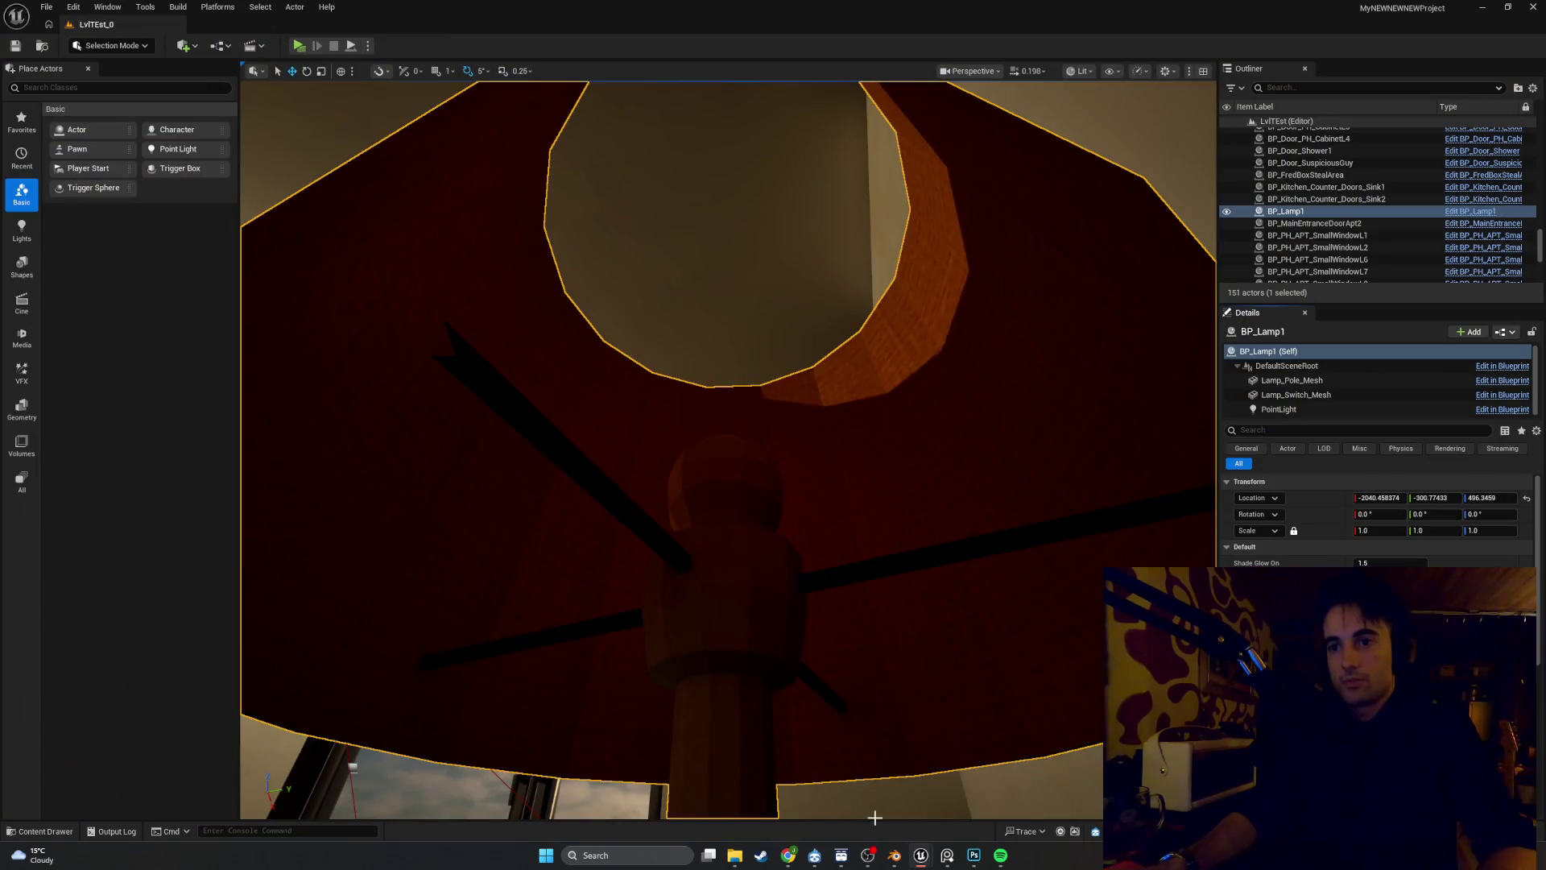
Find BP_Lamp1's glow-setting nodes, inspect the Bulb Mat variable, then view the Lamp1_Switch mesh
{"action": "mouse_move", "coordinate": [926, 860]}
{"action": "left_click", "coordinate": [963, 785]}
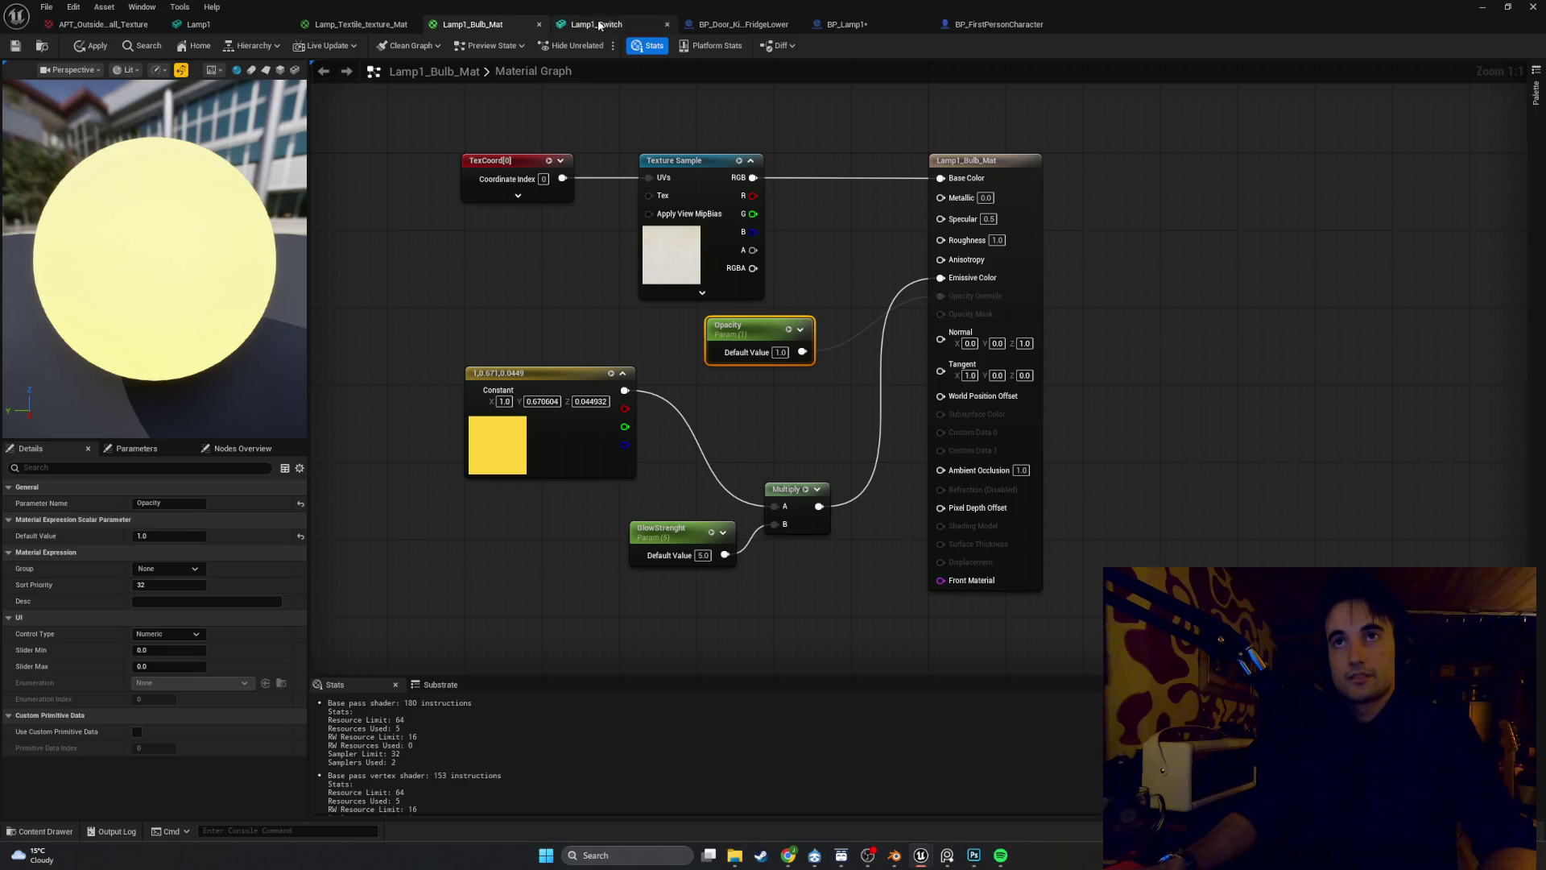
{"action": "left_click", "coordinate": [834, 25]}
{"action": "mouse_move", "coordinate": [797, 253]}
{"action": "left_mouse_down"}
{"action": "mouse_move", "coordinate": [815, 321]}
{"action": "mouse_move", "coordinate": [765, 586]}
{"action": "mouse_move", "coordinate": [596, 596]}
{"action": "left_mouse_up"}
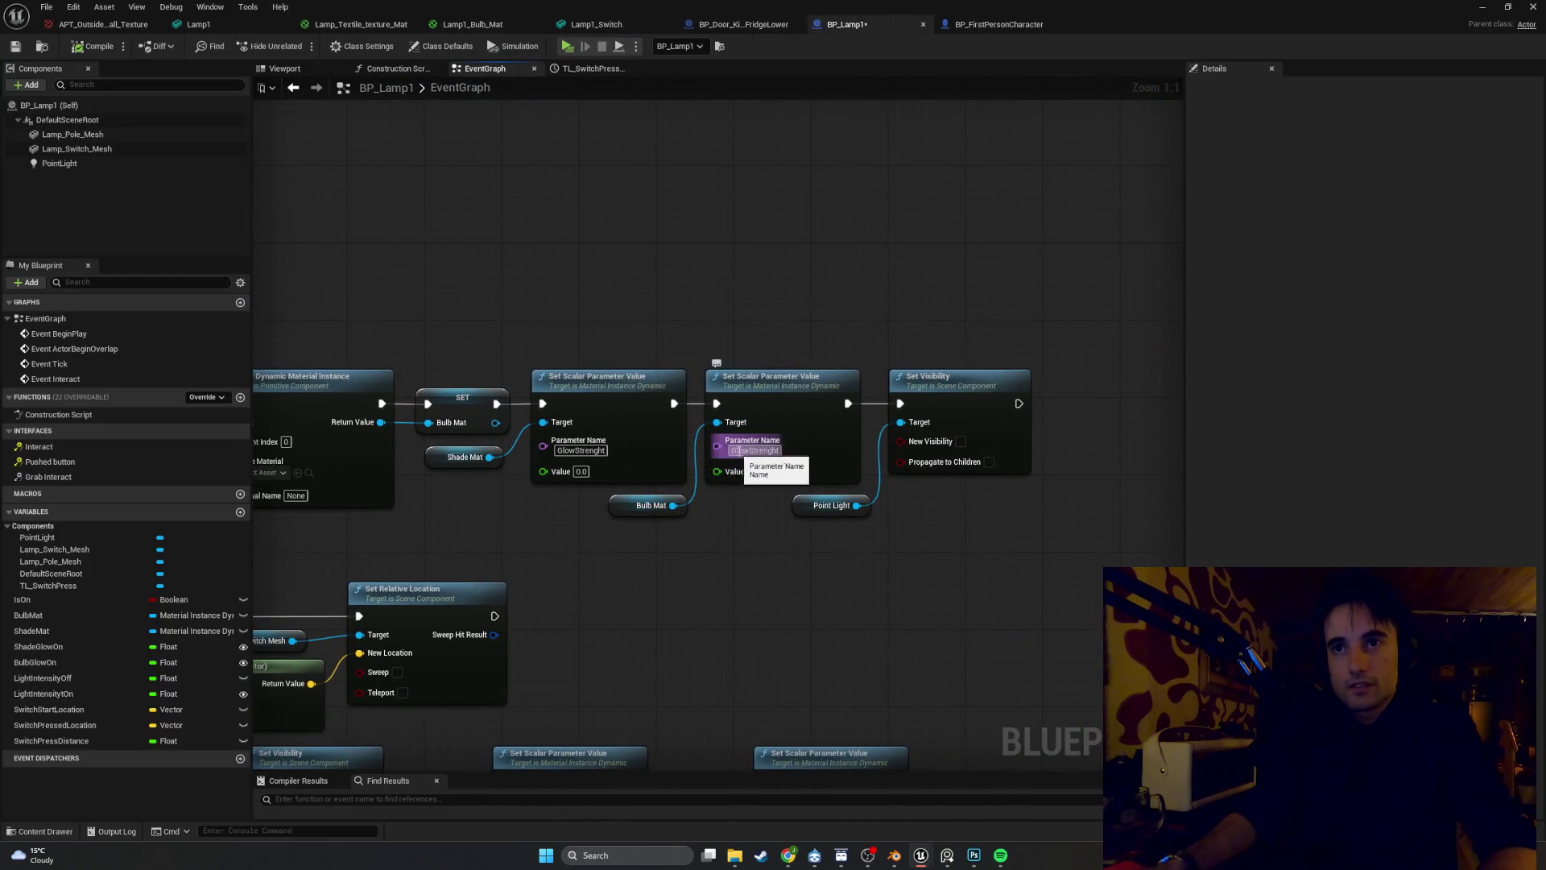
{"action": "left_click_drag", "start_coordinate": [525, 509], "coordinate": [546, 509]}
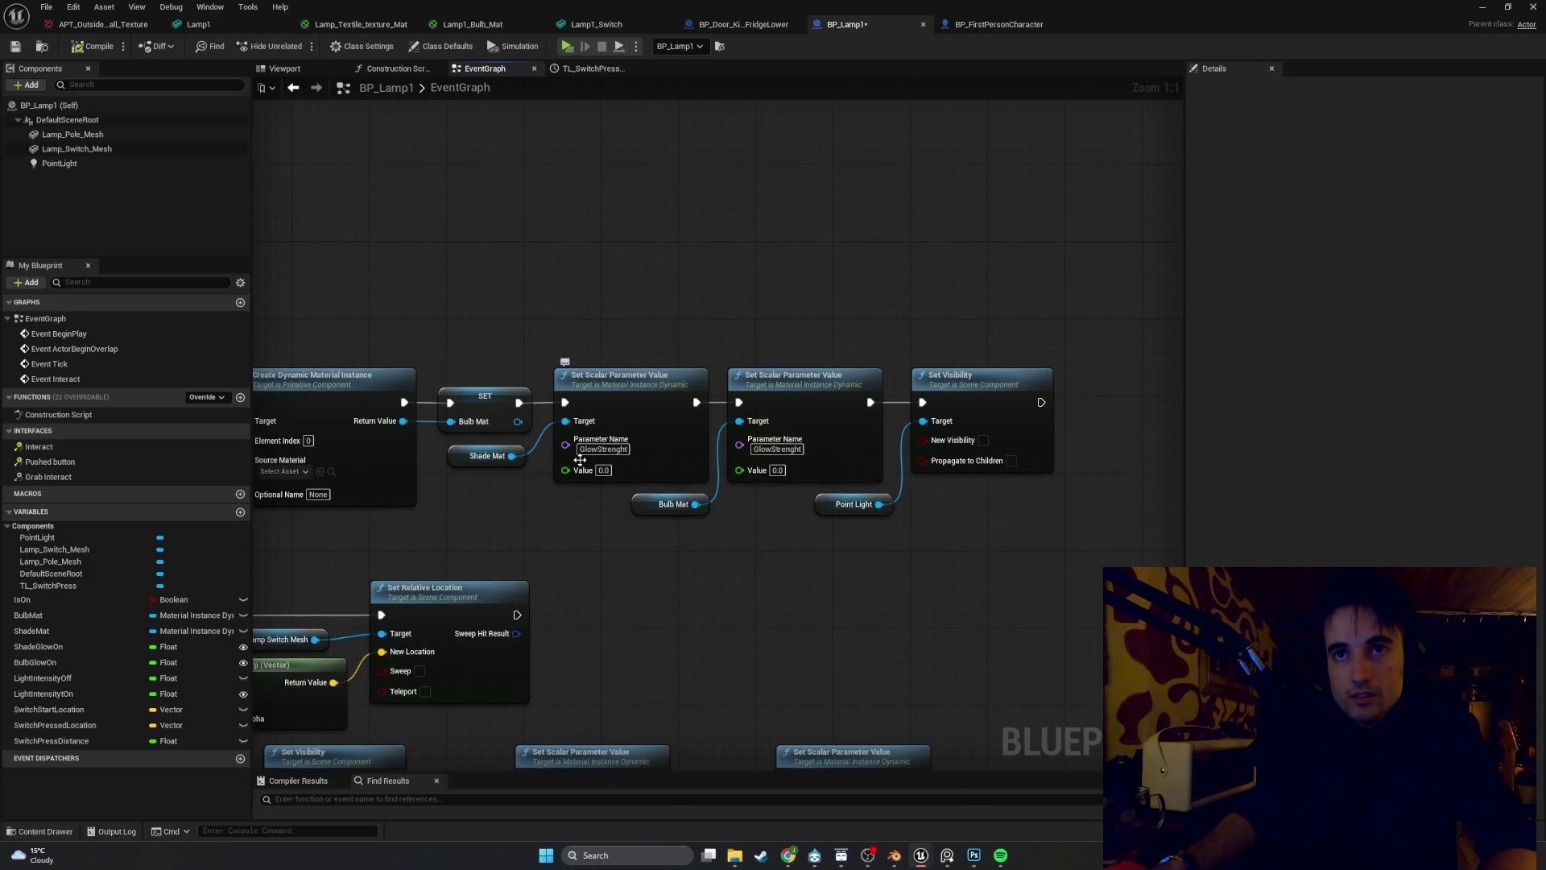
{"action": "left_click_drag", "start_coordinate": [623, 516], "coordinate": [1083, 532]}
{"action": "left_click", "coordinate": [680, 503]}
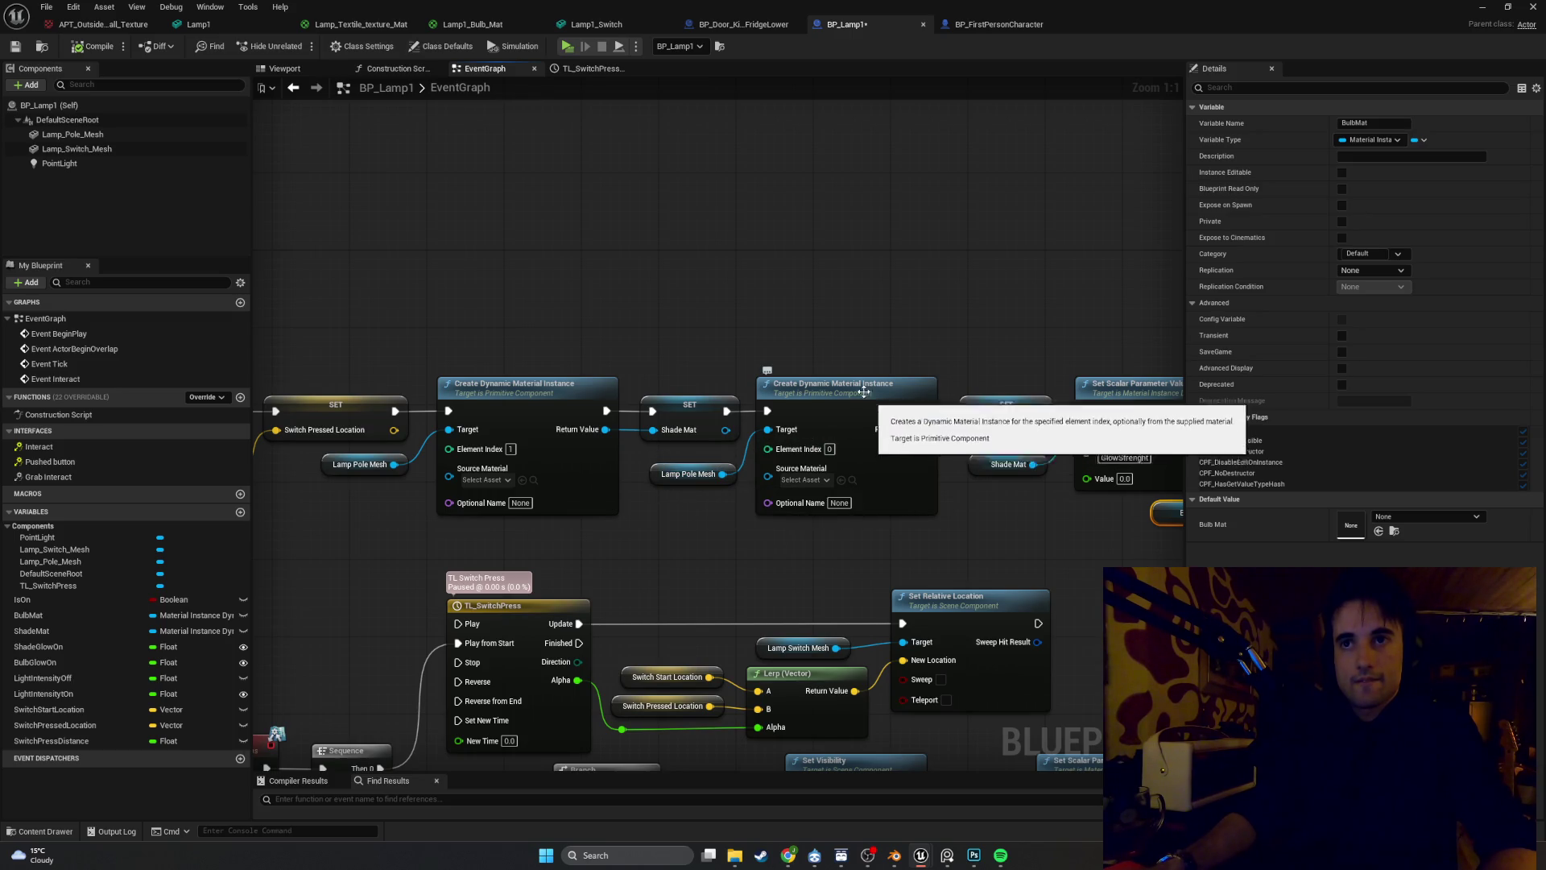
{"action": "left_click", "coordinate": [606, 24]}
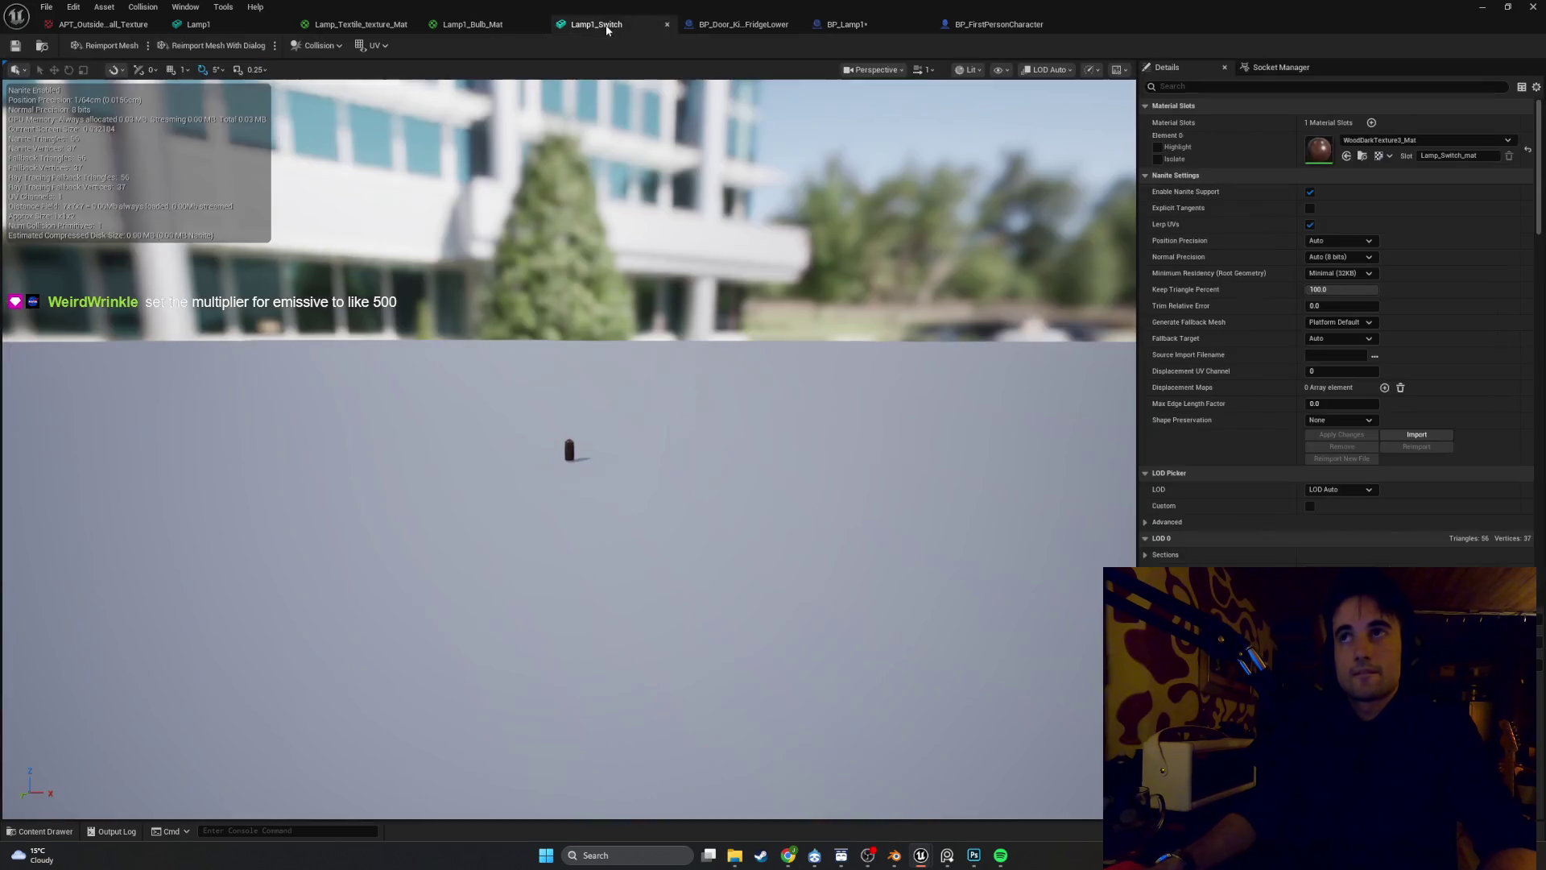
View BP_Lamp1's 3D preview inside the shade and inspect Lamp_Pole_Mesh's material slots
{"action": "left_click", "coordinate": [846, 24]}
{"action": "left_click", "coordinate": [285, 69]}
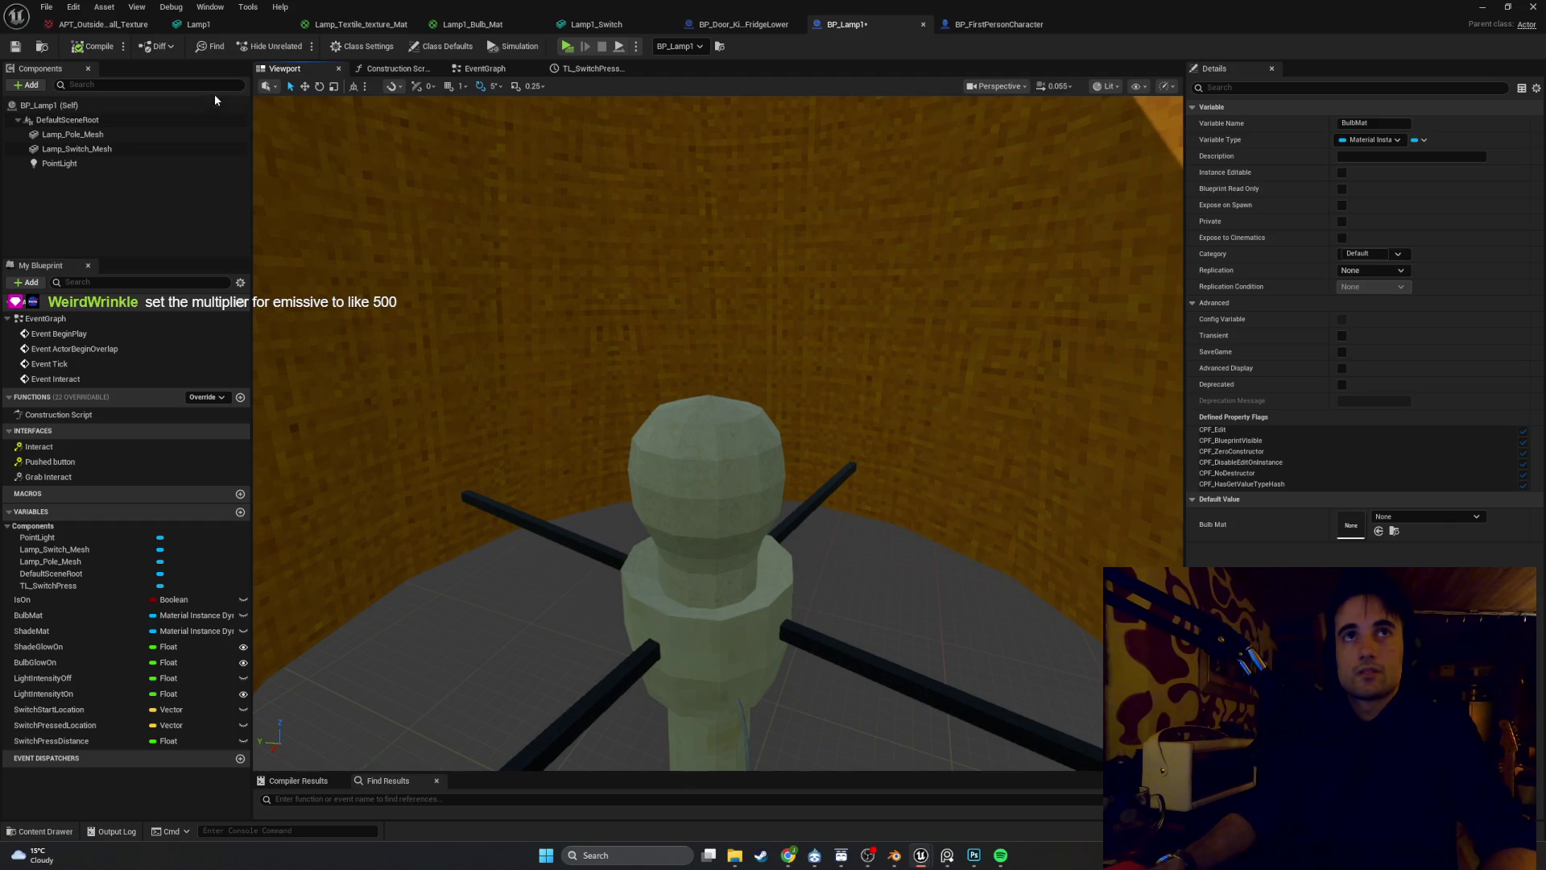
{"action": "left_click_drag", "start_coordinate": [668, 292], "coordinate": [725, 250]}
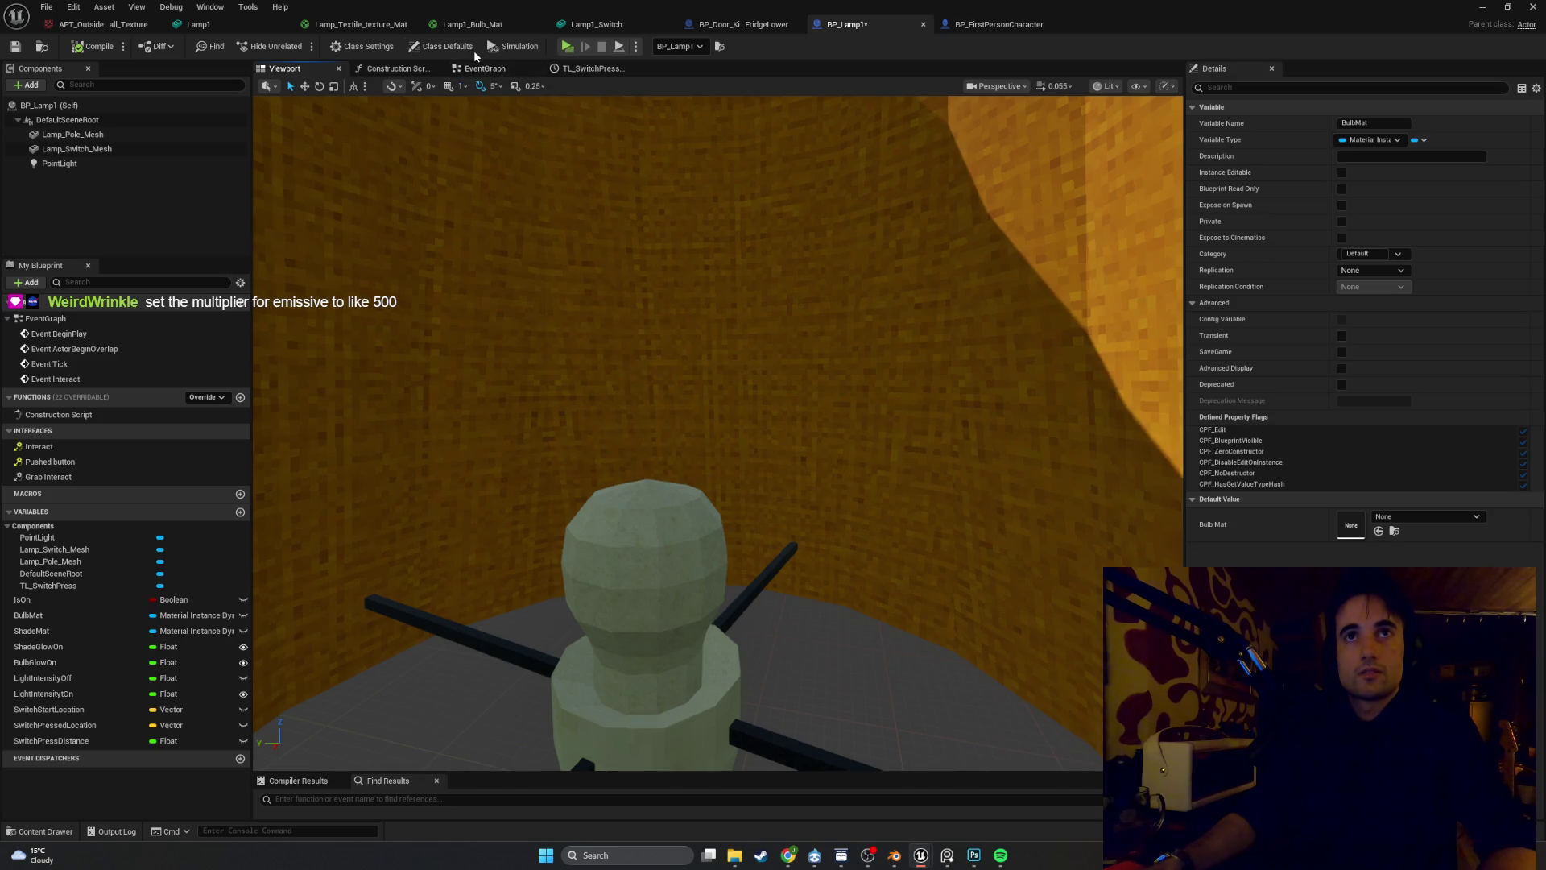
{"action": "left_click", "coordinate": [100, 165]}
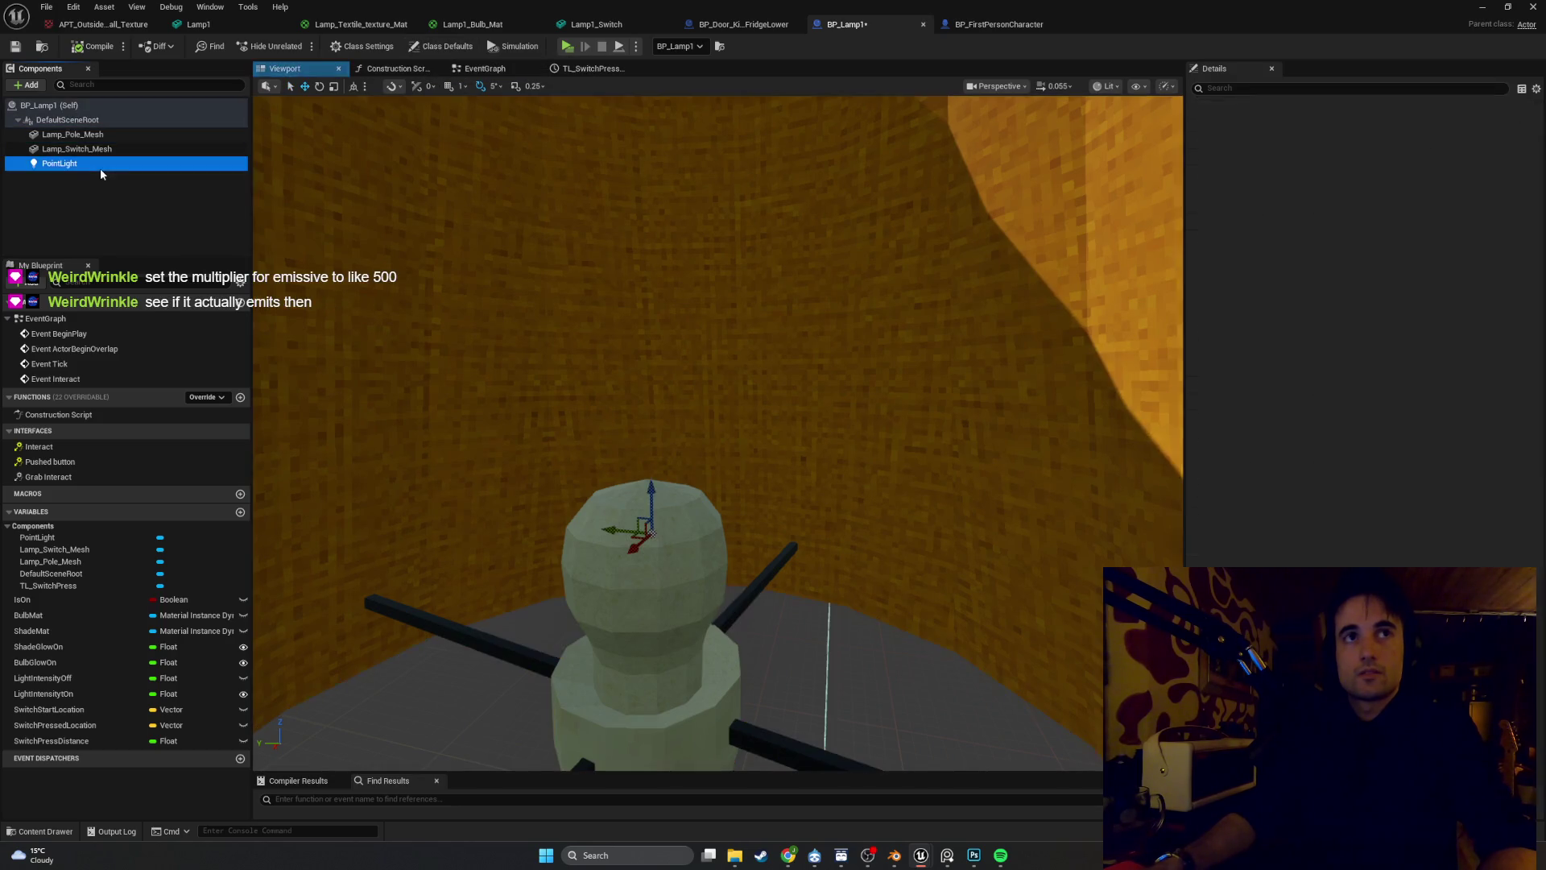
{"action": "left_click", "coordinate": [121, 136]}
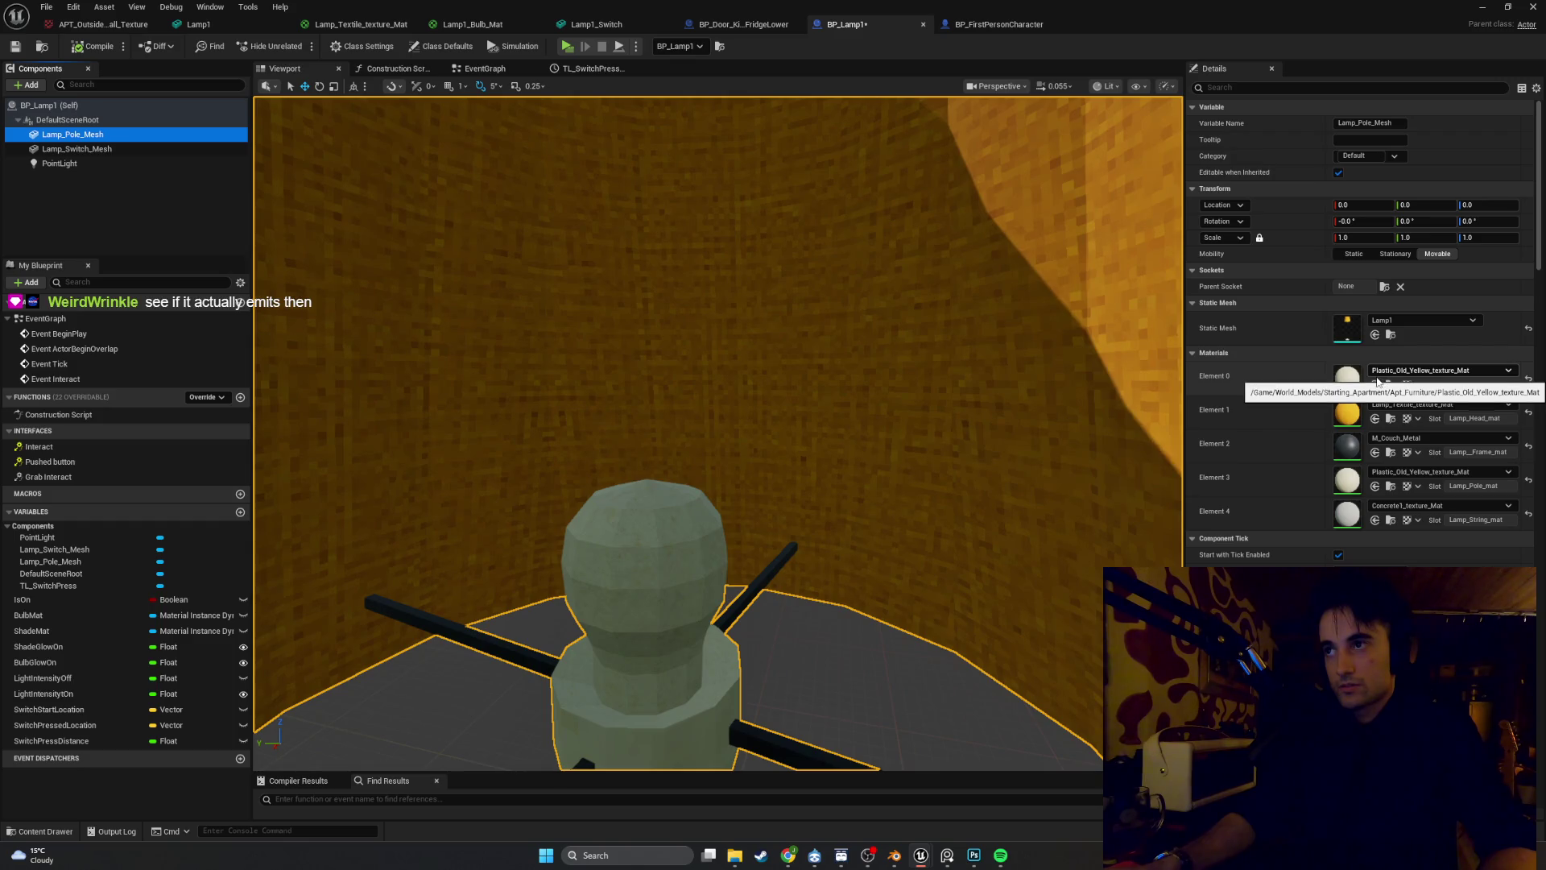
Check the level editor and content drawer, then open the lamp shade textile material
{"action": "key", "text": "alt+Tab"}
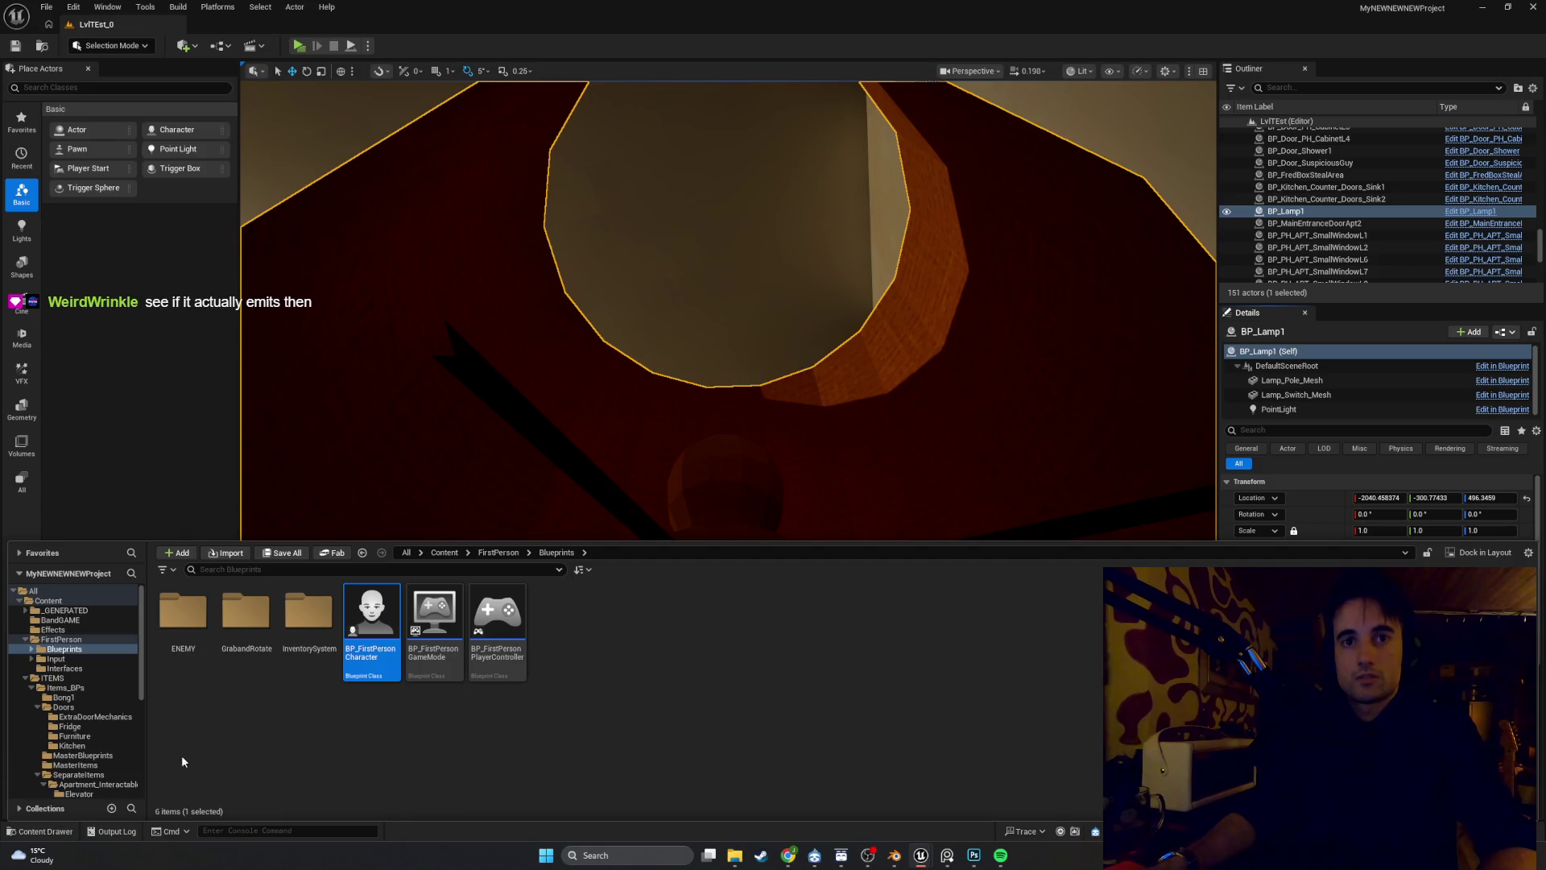
{"action": "left_click", "coordinate": [817, 429]}
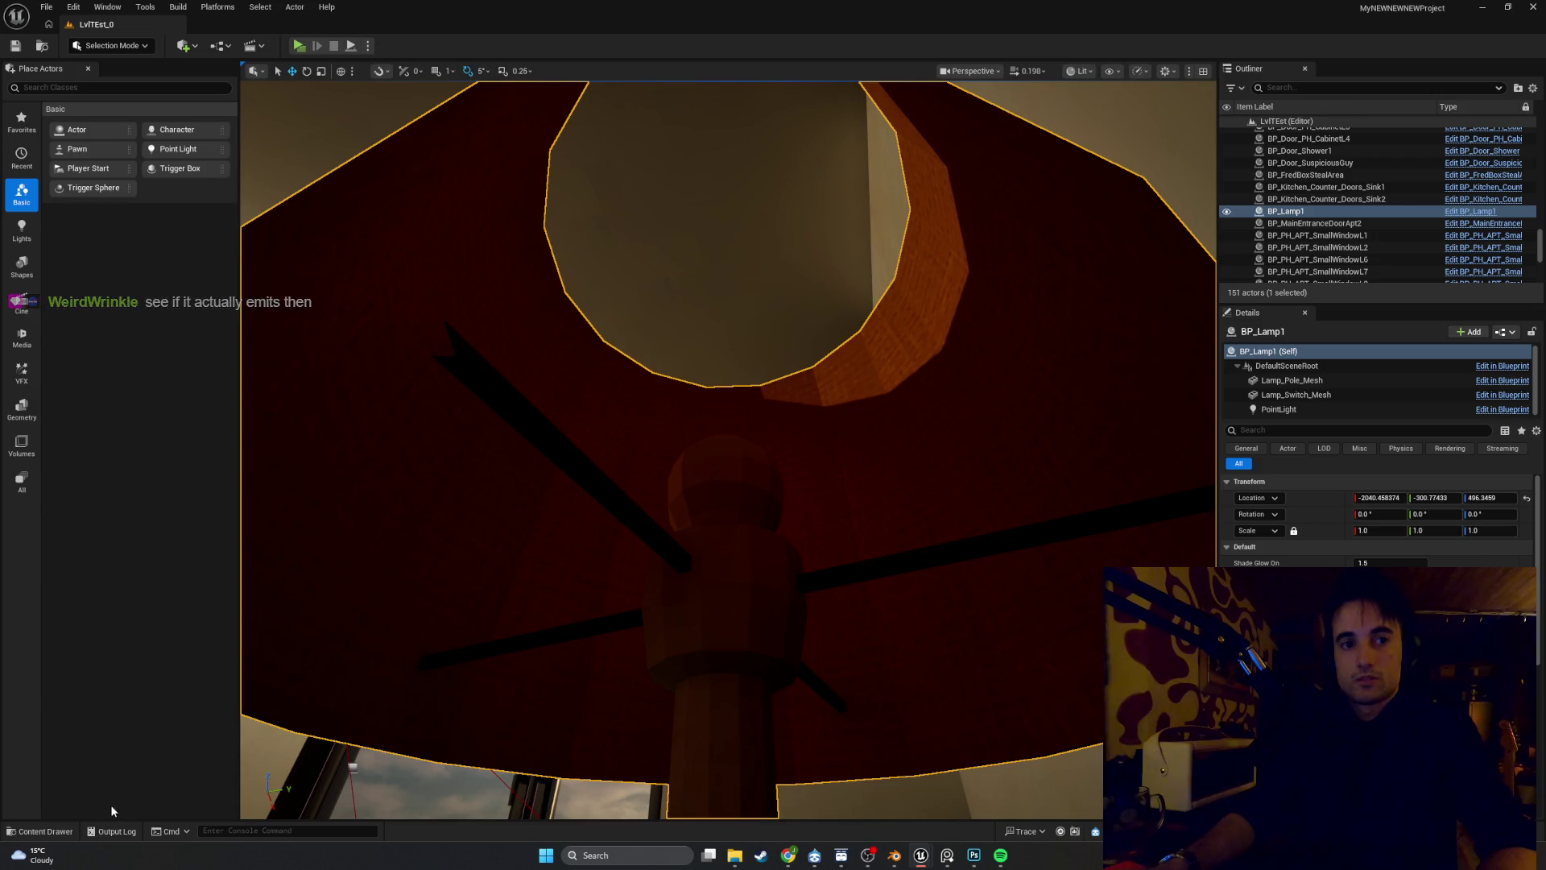
{"action": "left_click", "coordinate": [45, 831]}
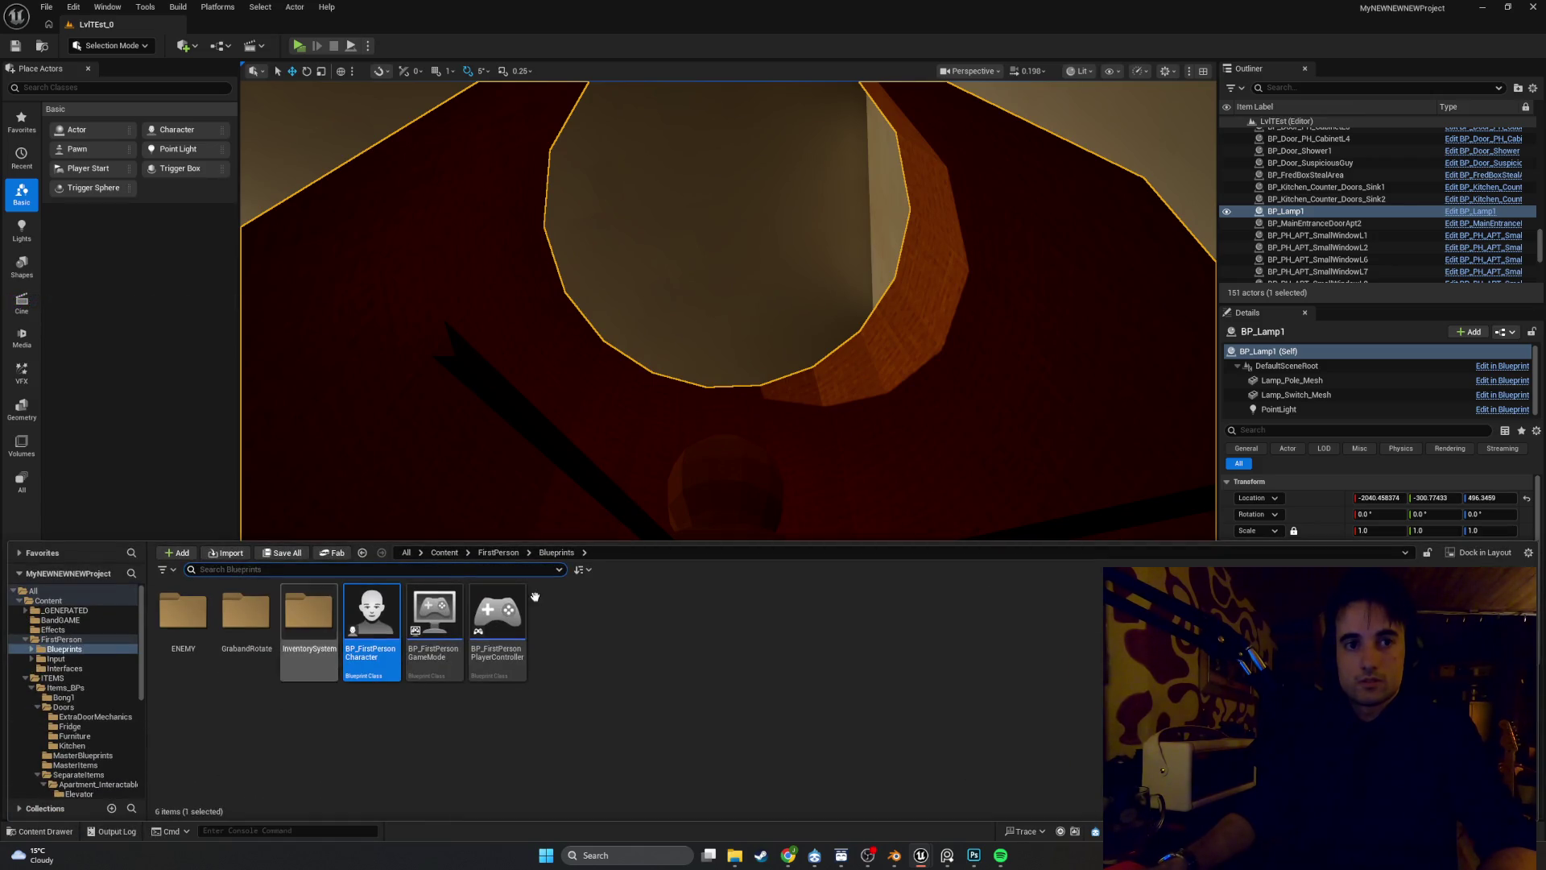
{"action": "scroll", "coordinate": [93, 736], "scroll_direction": "down", "scroll_amount": 2}
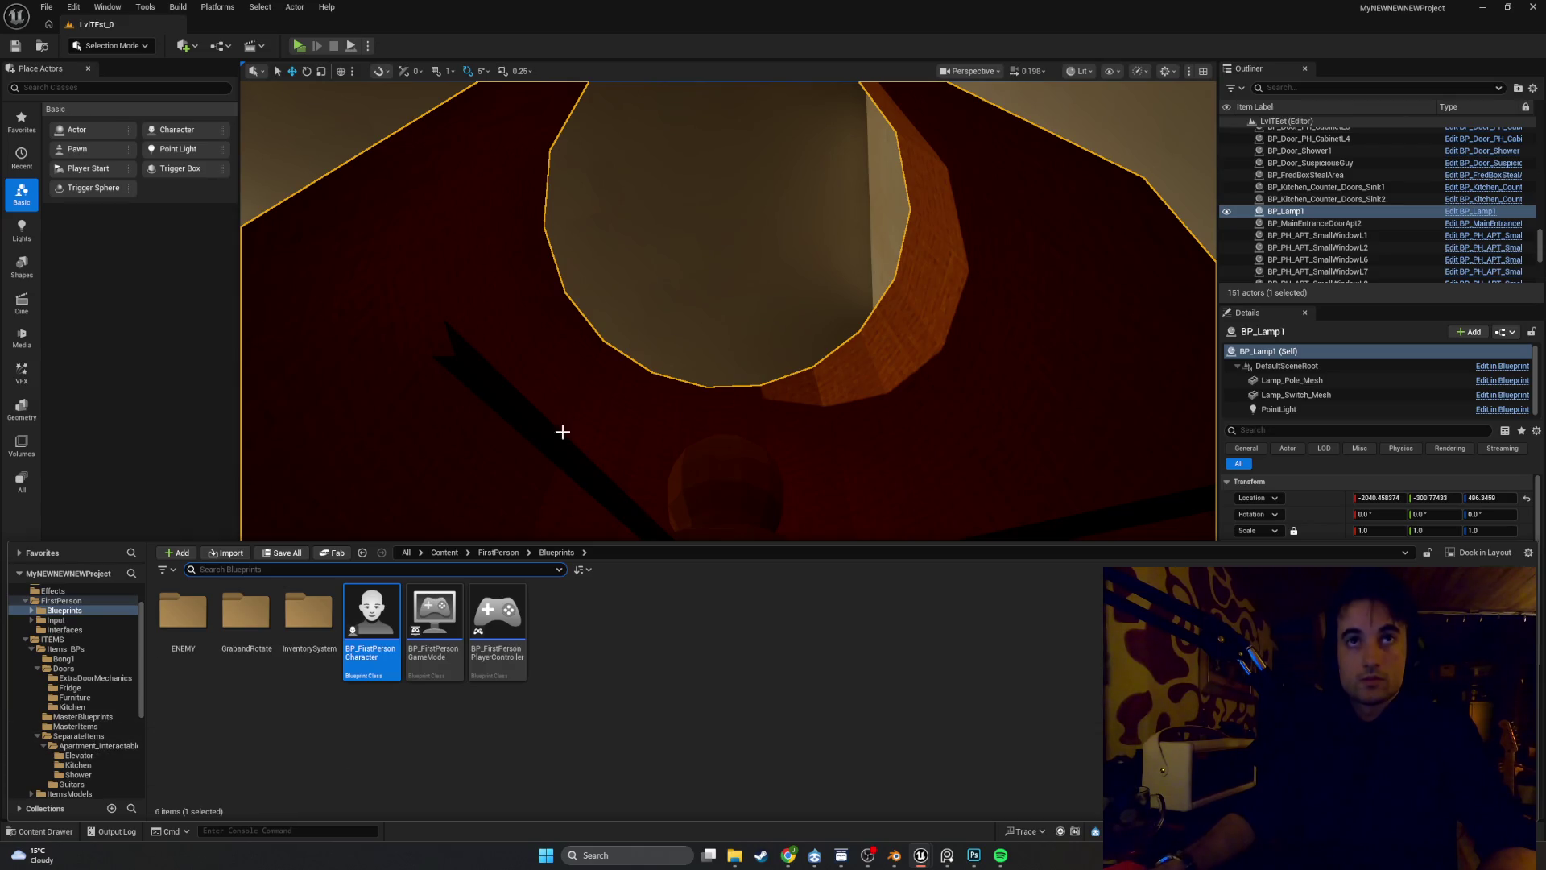
{"action": "left_click", "coordinate": [921, 855]}
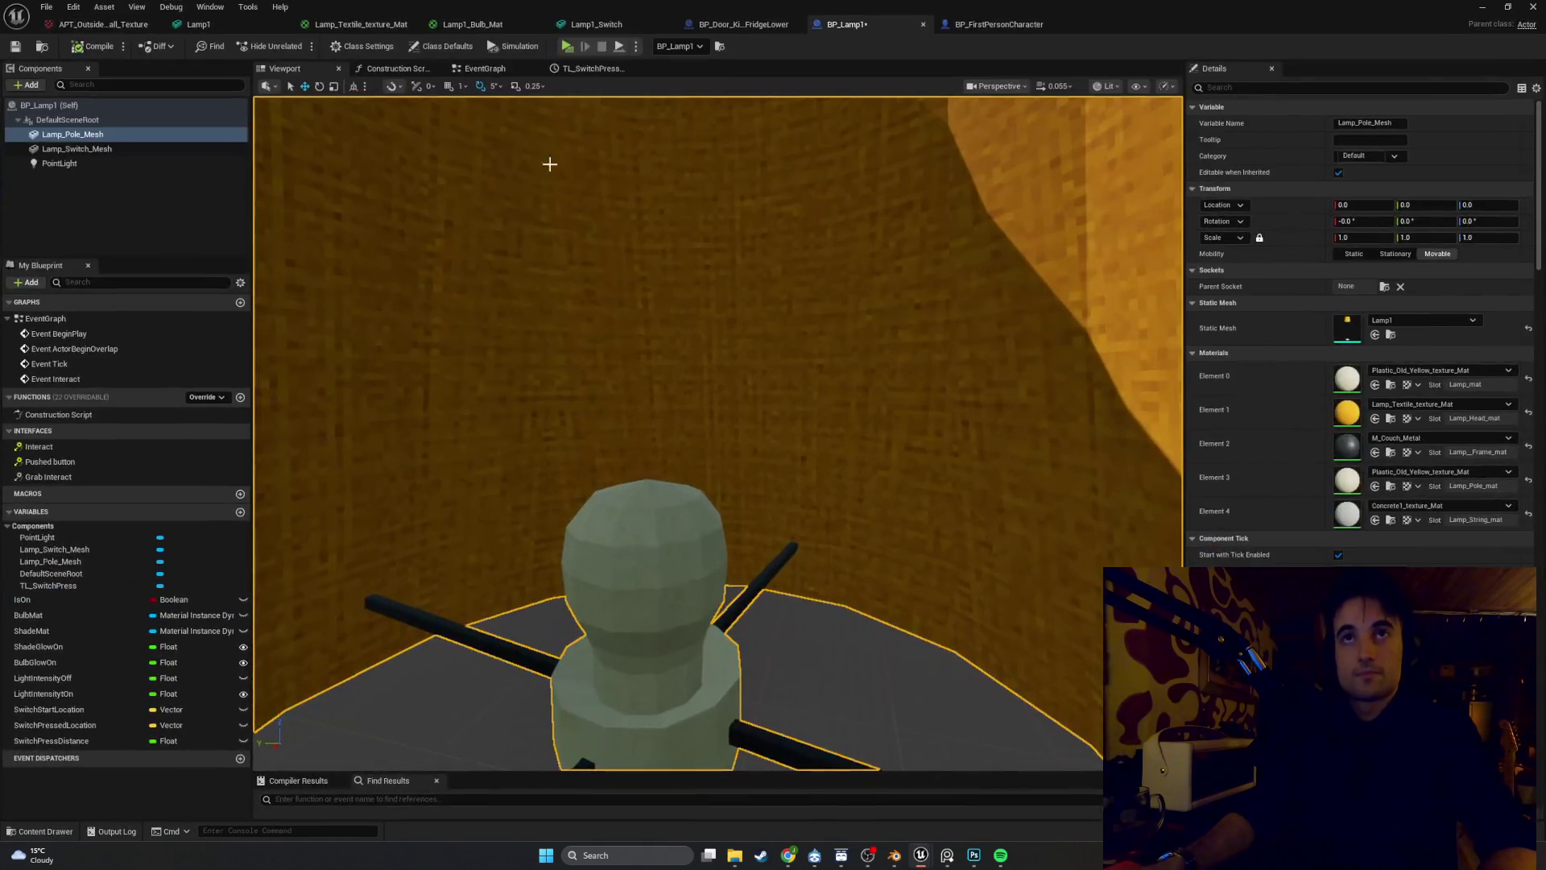
{"action": "left_click", "coordinate": [346, 30]}
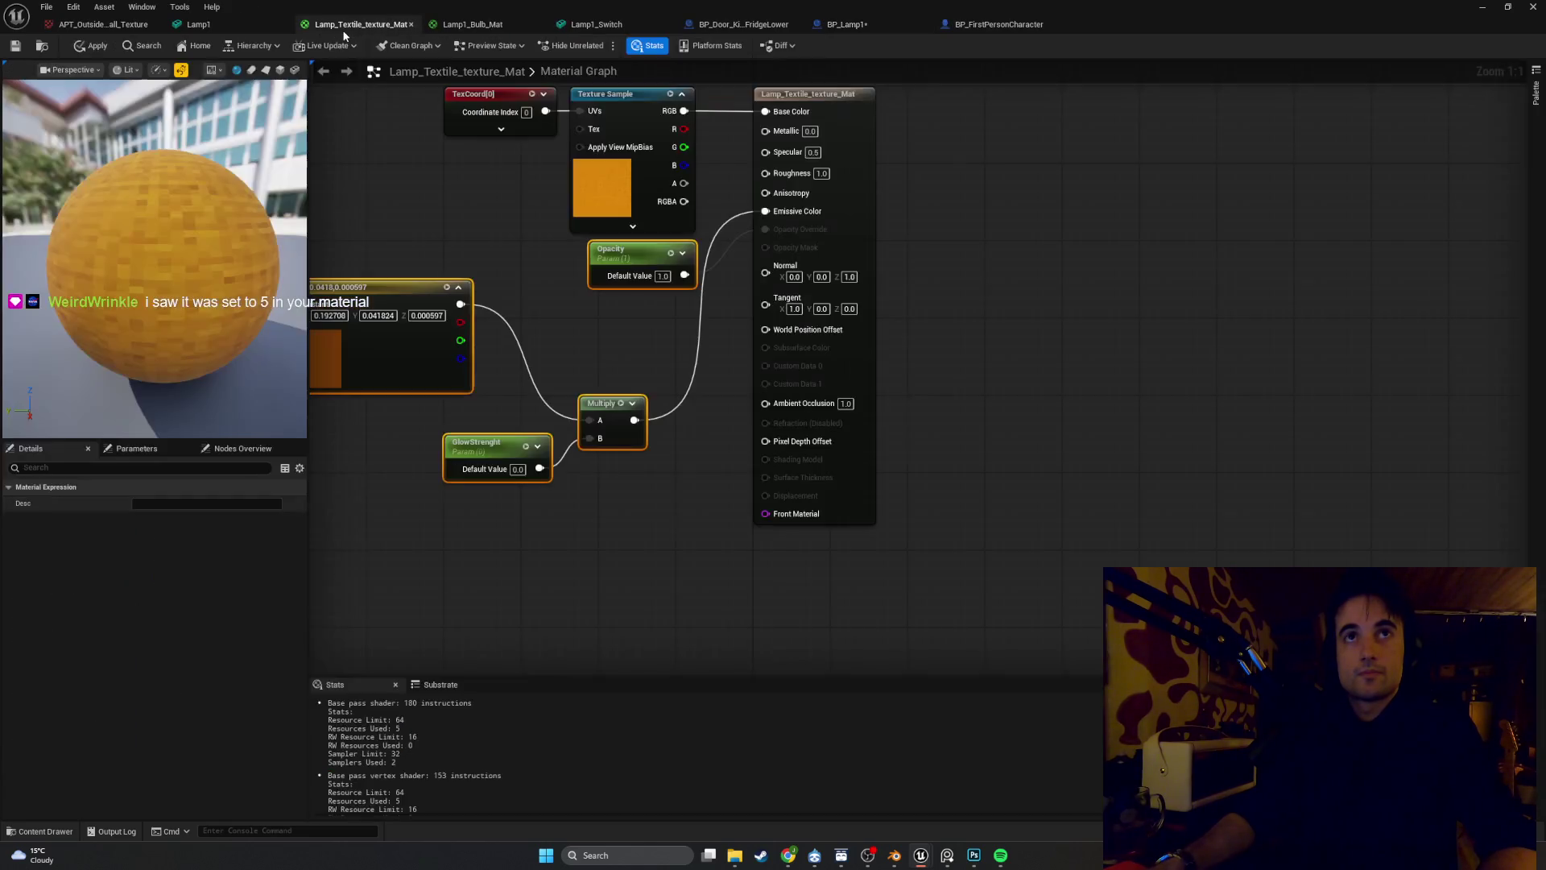
Check the GlowStrenght default value in the Lamp1_Bulb_Mat graph
{"action": "left_click", "coordinate": [456, 29]}
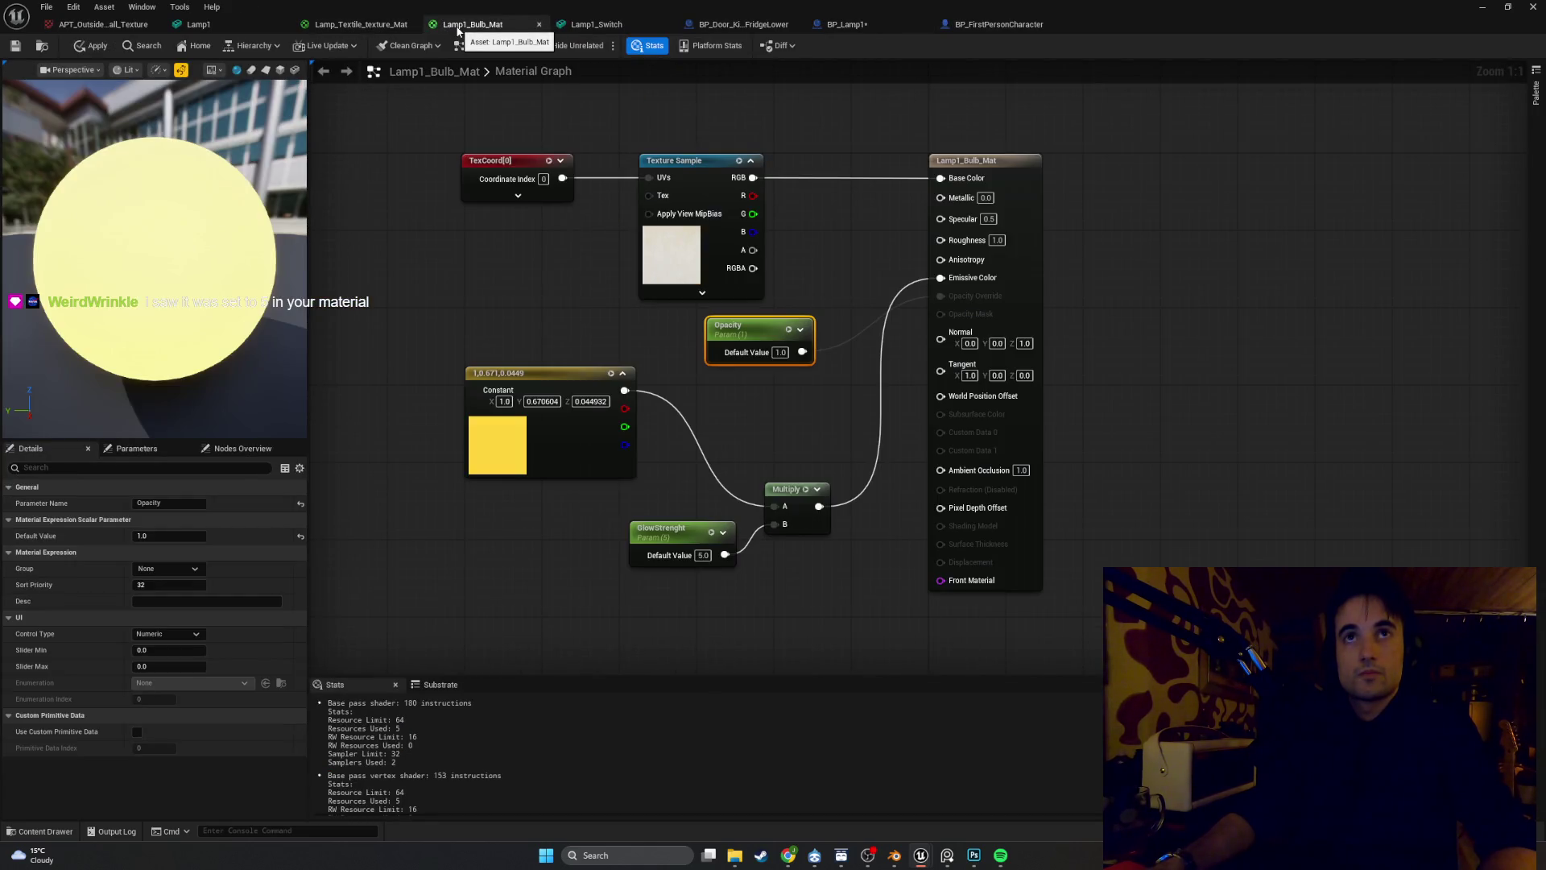
{"action": "left_click_drag", "start_coordinate": [383, 236], "coordinate": [445, 233]}
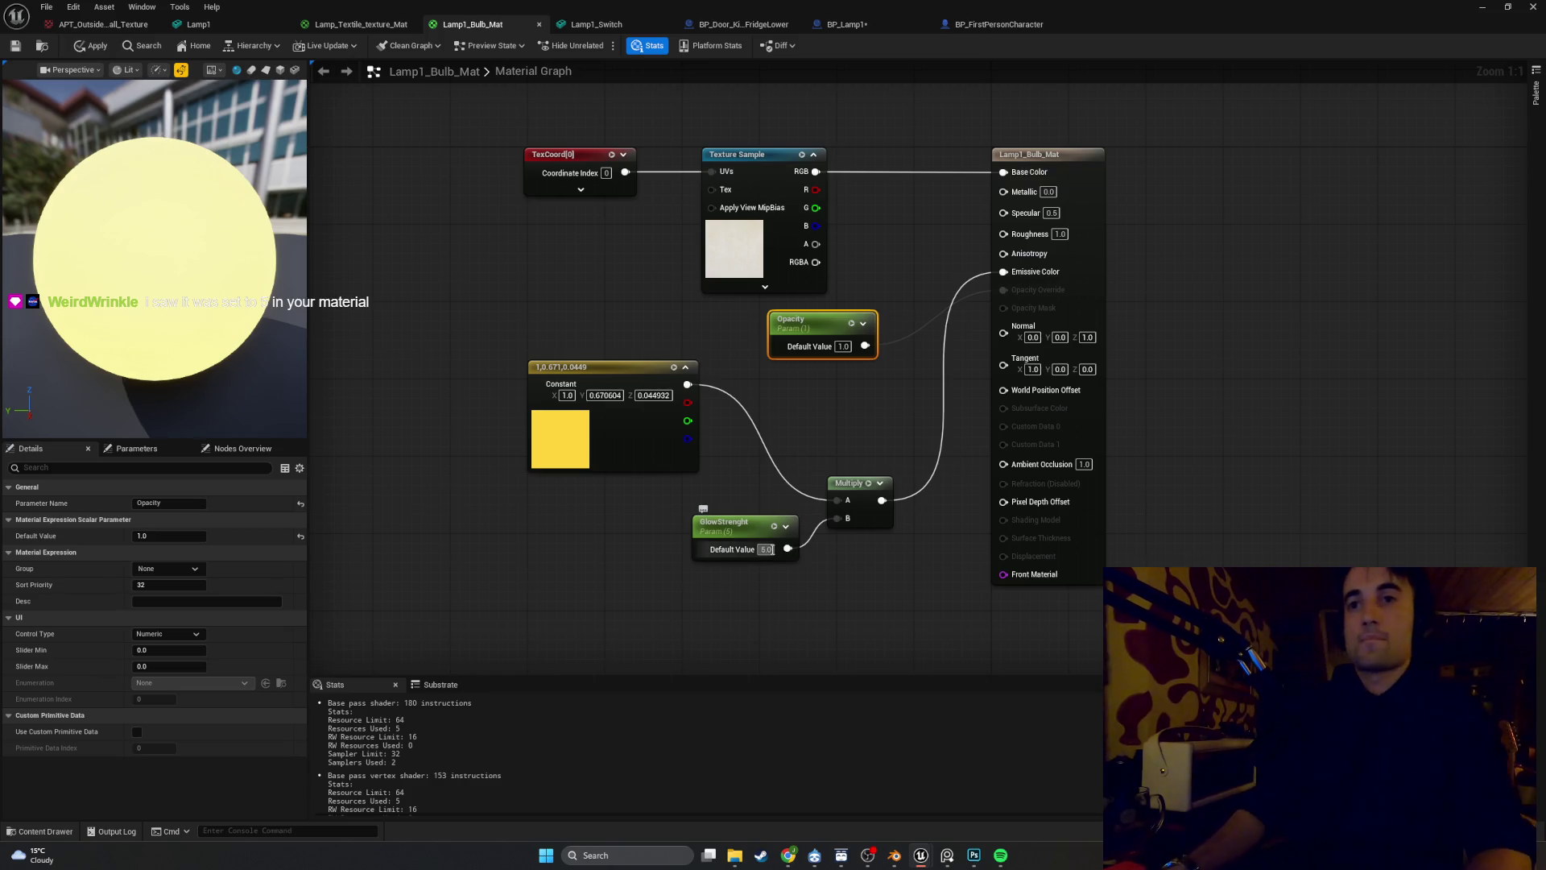
{"action": "left_click", "coordinate": [766, 549]}
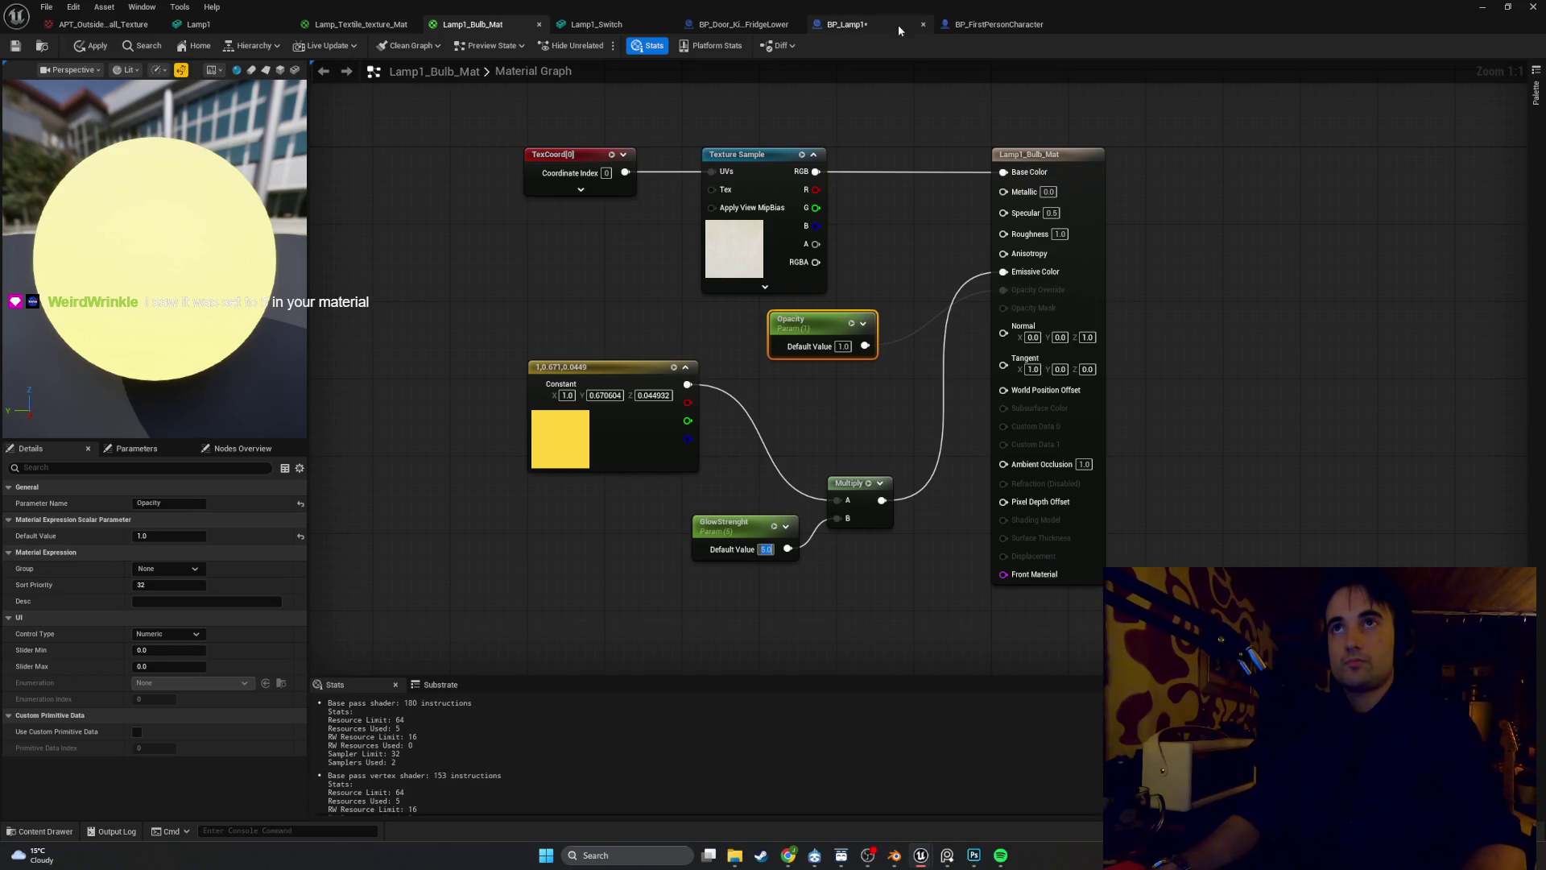
In BP_Lamp1's event graph, bring the on/off glow nodes into view and inspect BulbGlowOn
{"action": "left_click", "coordinate": [841, 31]}
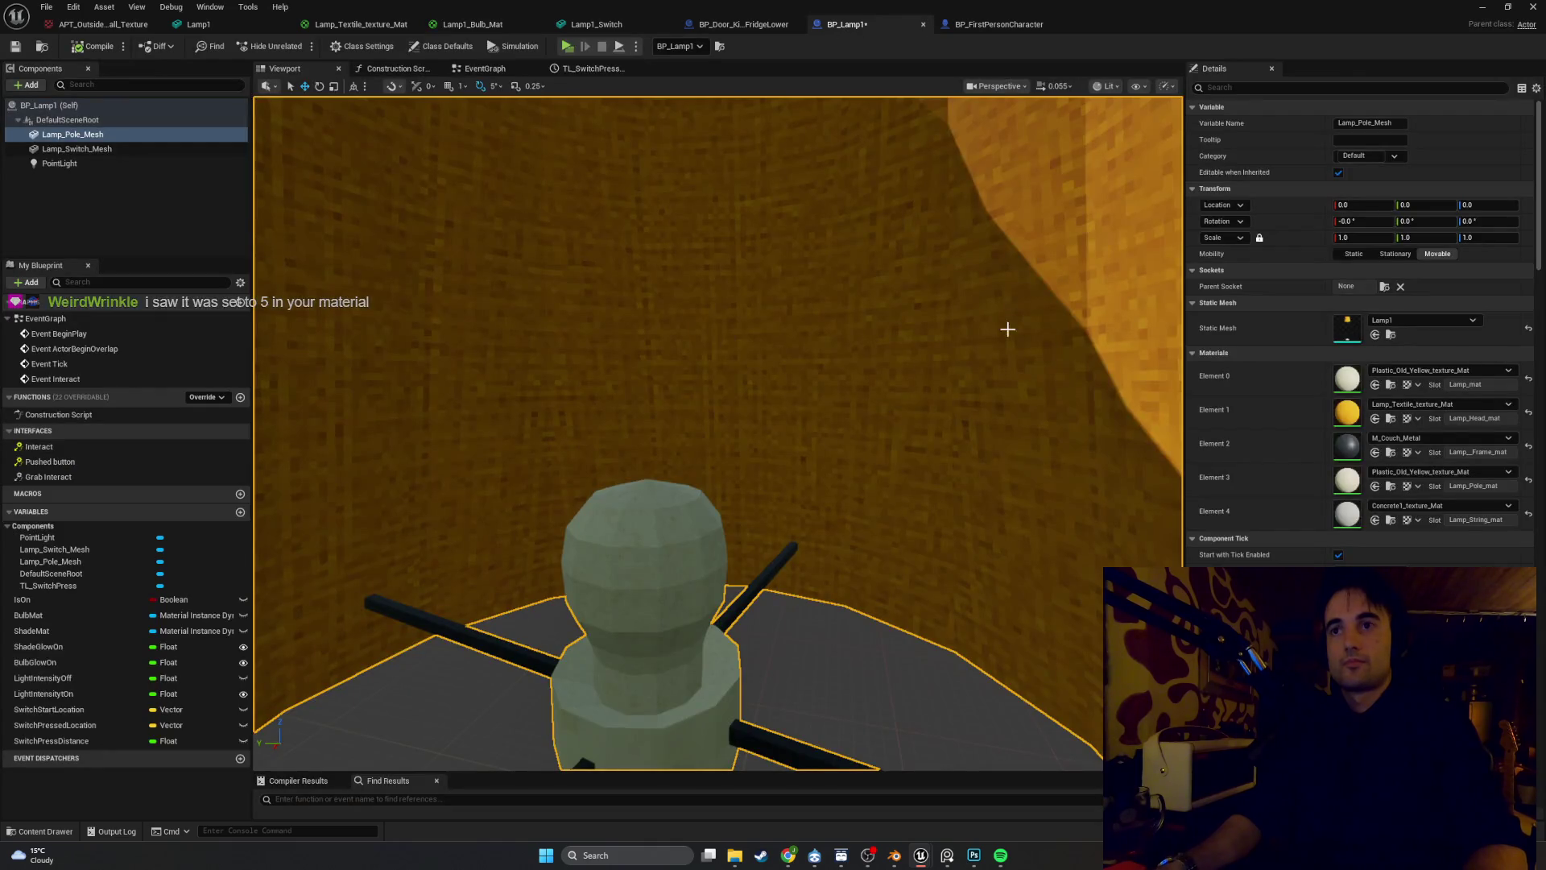
{"action": "left_click", "coordinate": [488, 69]}
{"action": "mouse_move", "coordinate": [759, 622]}
{"action": "left_mouse_down"}
{"action": "mouse_move", "coordinate": [557, 189]}
{"action": "mouse_move", "coordinate": [379, 191]}
{"action": "left_mouse_up"}
{"action": "left_click", "coordinate": [833, 412]}
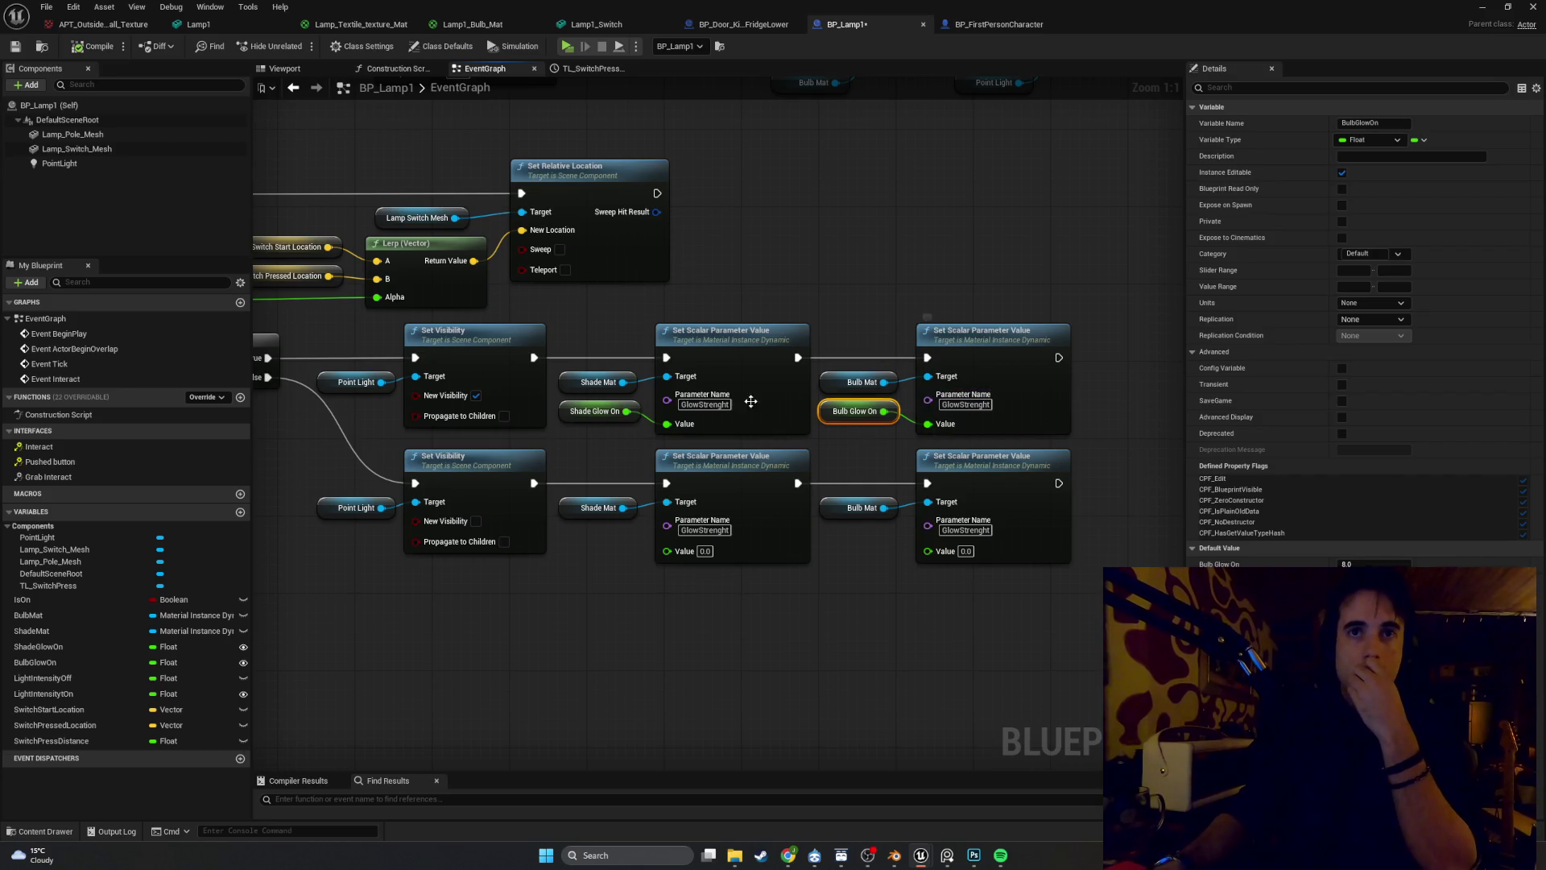
{"action": "mouse_move", "coordinate": [644, 309]}
{"action": "left_mouse_down"}
{"action": "mouse_move", "coordinate": [739, 433]}
{"action": "mouse_move", "coordinate": [554, 504]}
{"action": "mouse_move", "coordinate": [694, 438]}
{"action": "mouse_move", "coordinate": [879, 474]}
{"action": "mouse_move", "coordinate": [824, 446]}
{"action": "mouse_move", "coordinate": [761, 507]}
{"action": "left_mouse_up"}
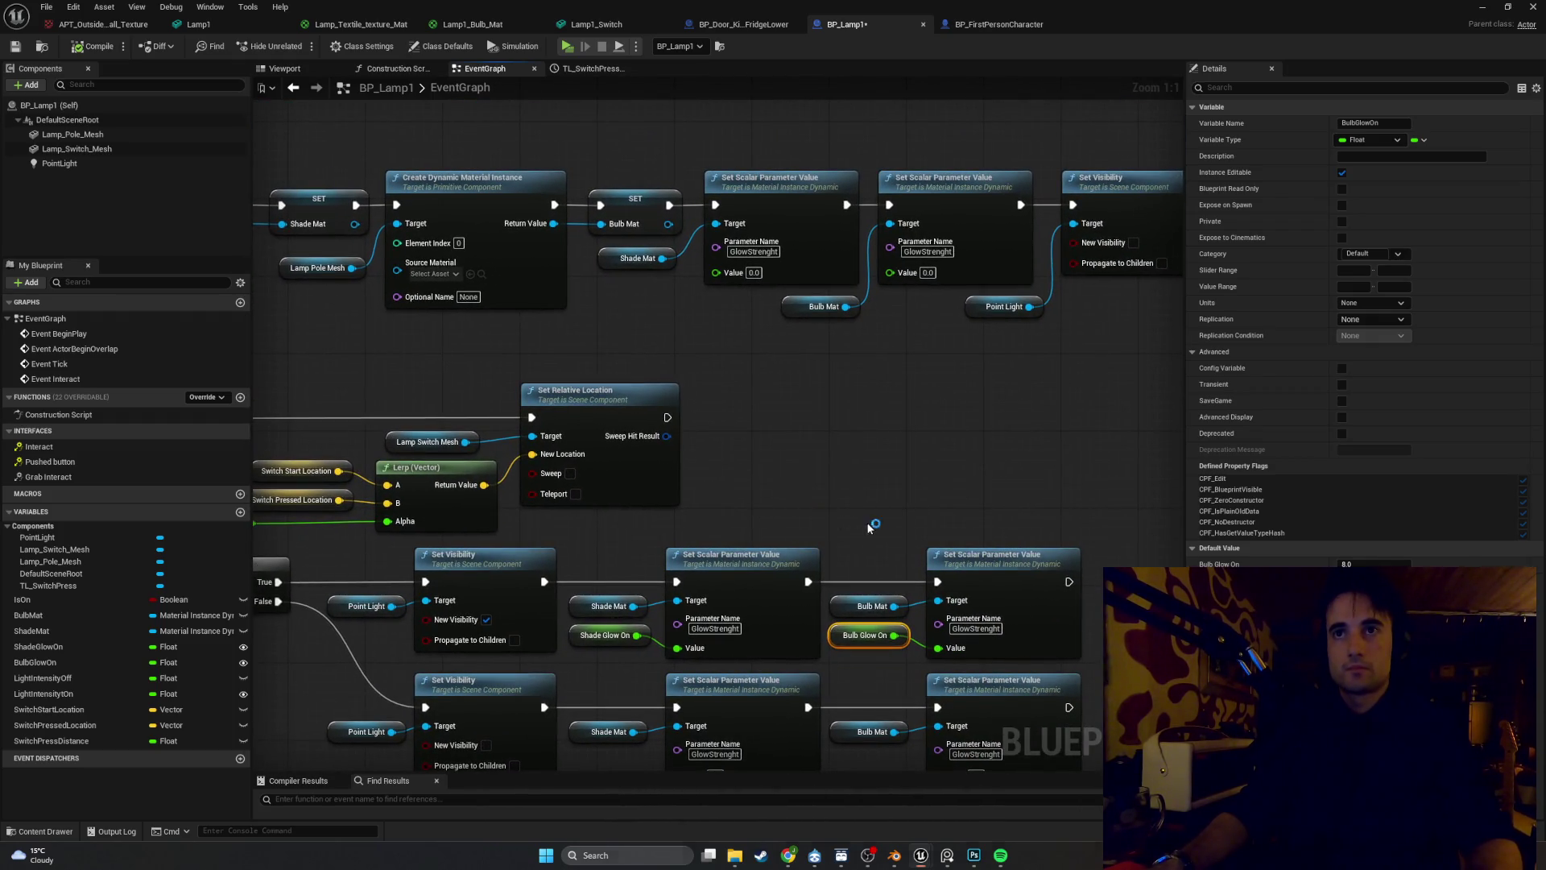
{"action": "key", "text": "super+shift+s"}
{"action": "mouse_move", "coordinate": [1481, 739]}
{"action": "left_mouse_down"}
{"action": "mouse_move", "coordinate": [1058, 410]}
{"action": "mouse_move", "coordinate": [363, 102]}
{"action": "left_mouse_up"}
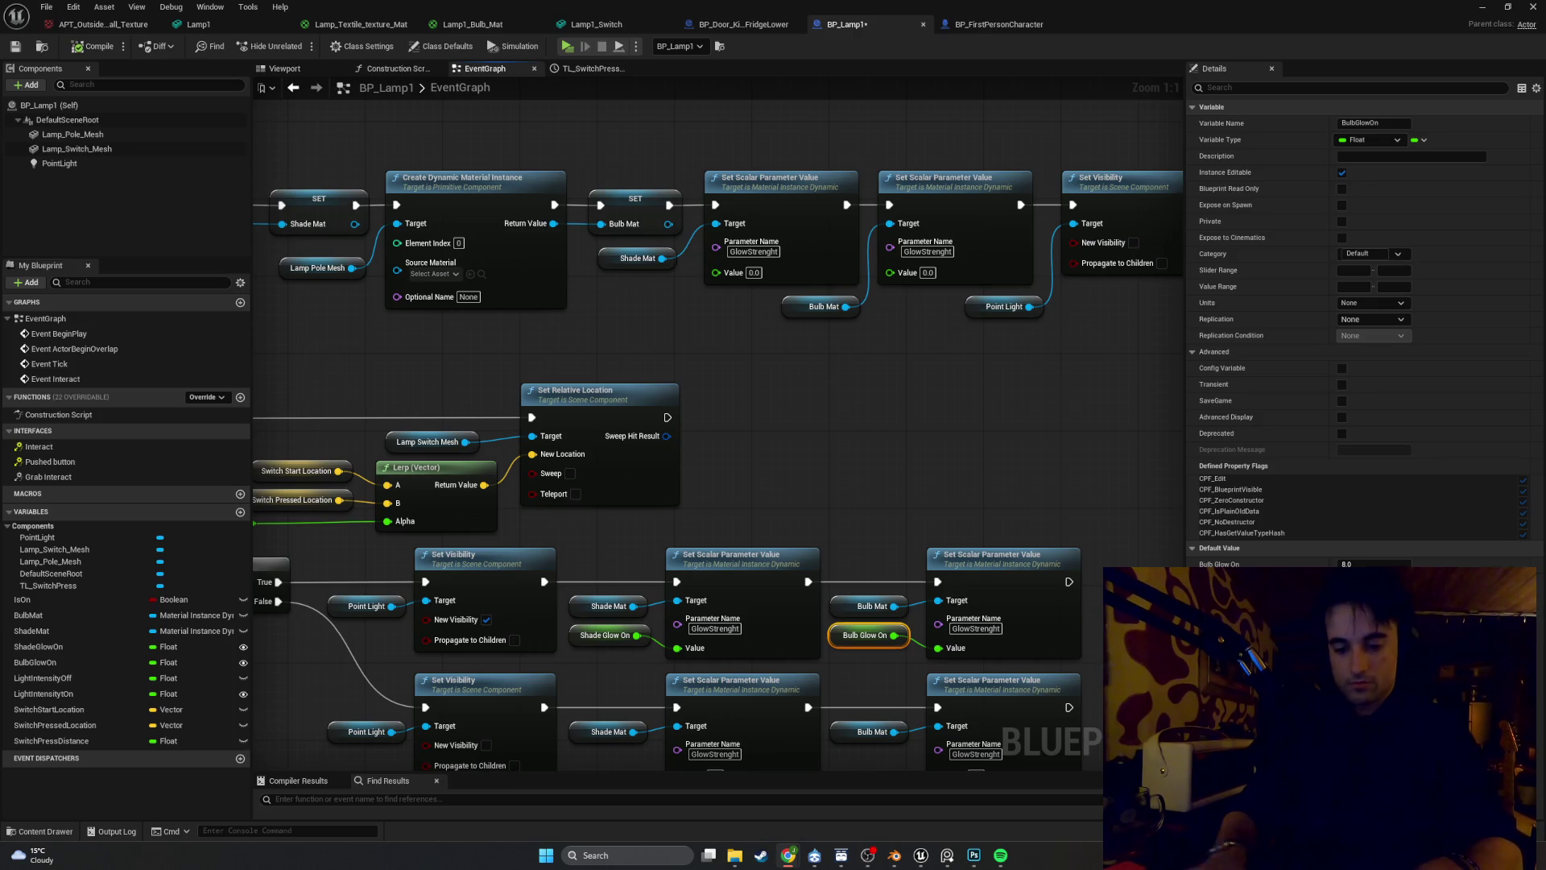
{"action": "left_click", "coordinate": [563, 26]}
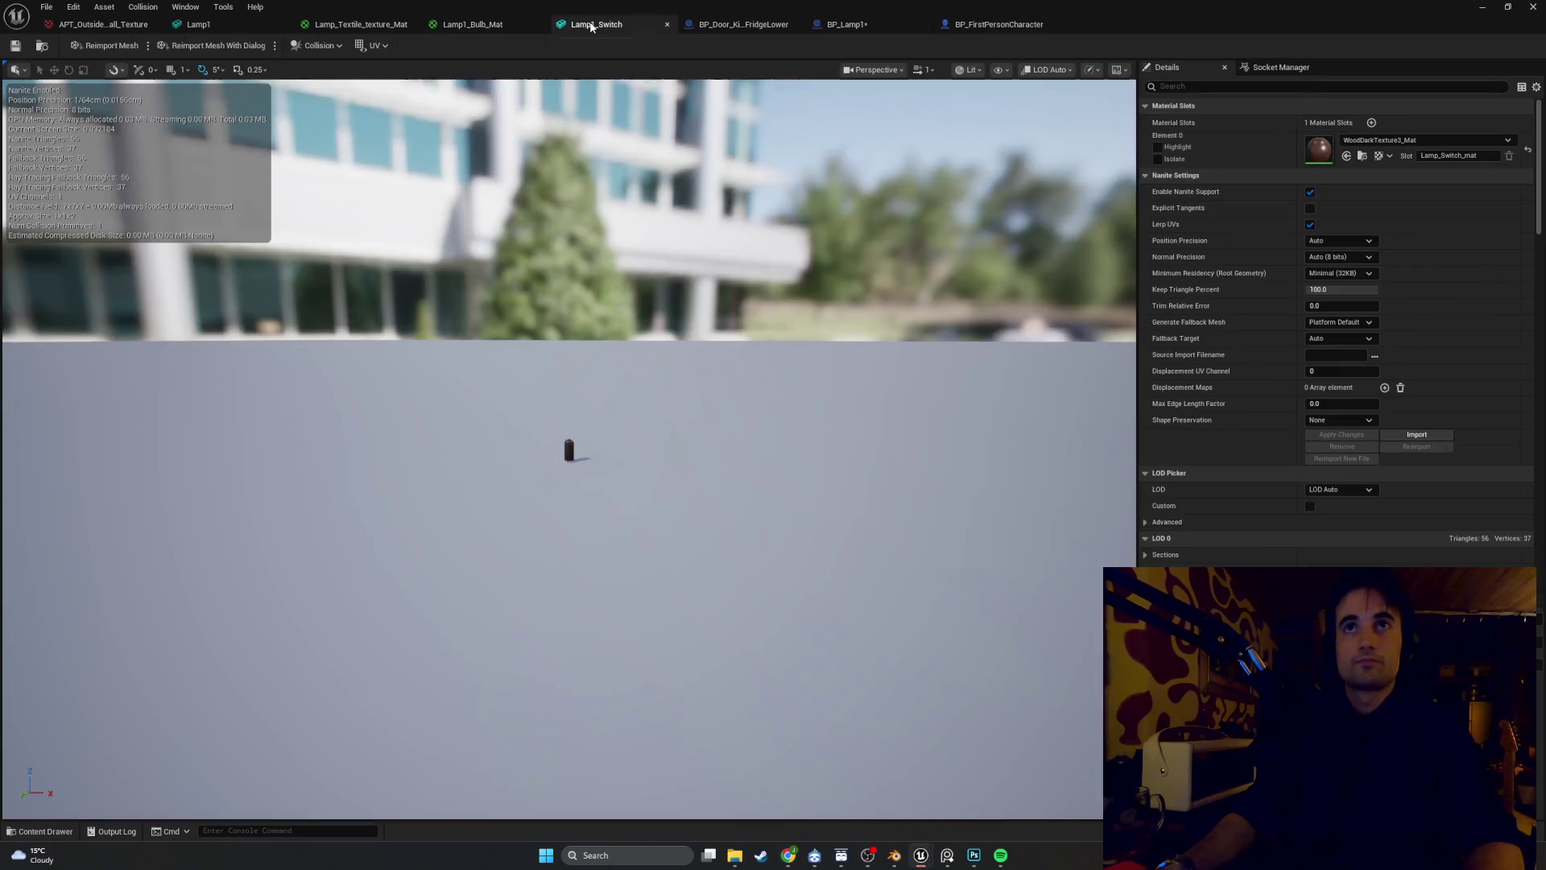
Close Lamp1_Switch, screenshot the Lamp1_Bulb_Mat graph, and check the textile material before Lamp1
{"action": "left_click", "coordinate": [666, 25]}
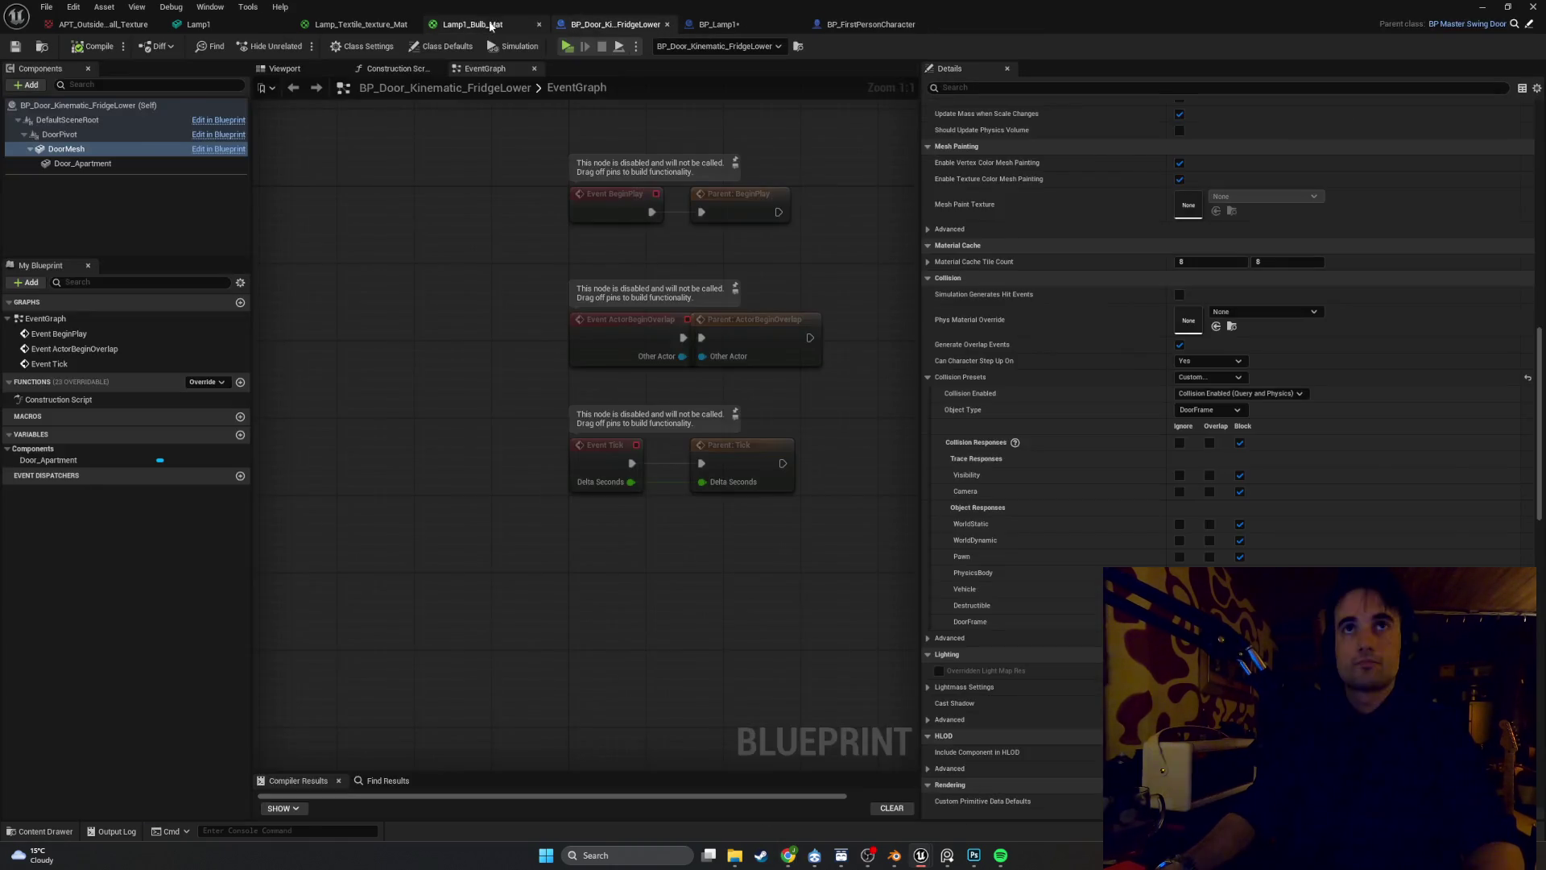
{"action": "left_click", "coordinate": [467, 24]}
{"action": "left_click_drag", "start_coordinate": [423, 195], "coordinate": [437, 210]}
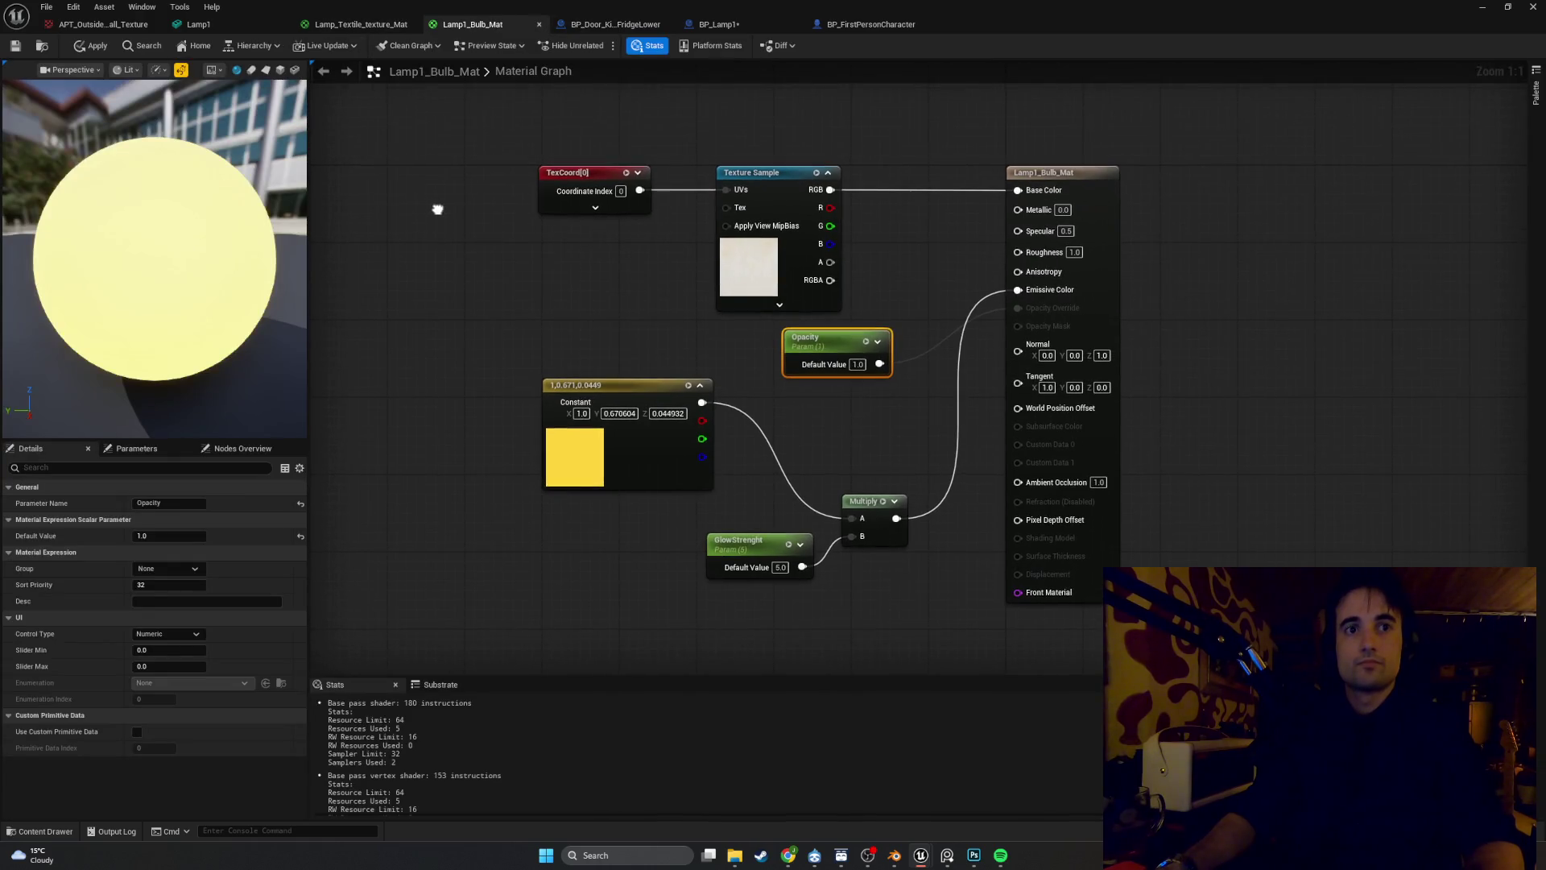
{"action": "key", "text": "shift+super+s"}
{"action": "mouse_move", "coordinate": [1186, 644]}
{"action": "left_mouse_down"}
{"action": "mouse_move", "coordinate": [1080, 481]}
{"action": "mouse_move", "coordinate": [123, 74]}
{"action": "mouse_move", "coordinate": [2, 41]}
{"action": "left_mouse_up"}
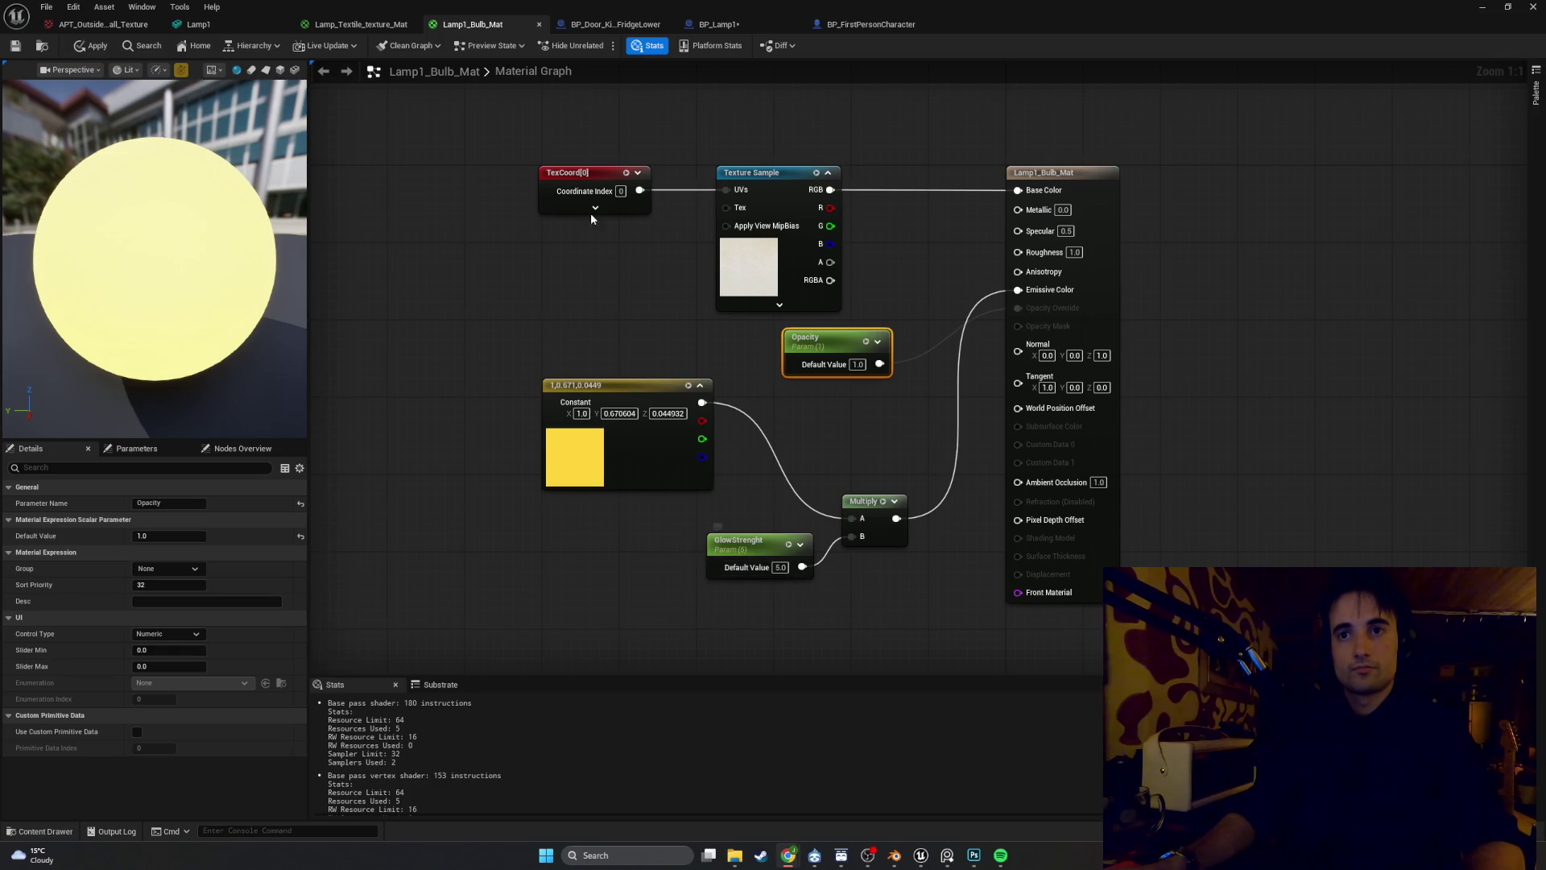
{"action": "left_click", "coordinate": [302, 22]}
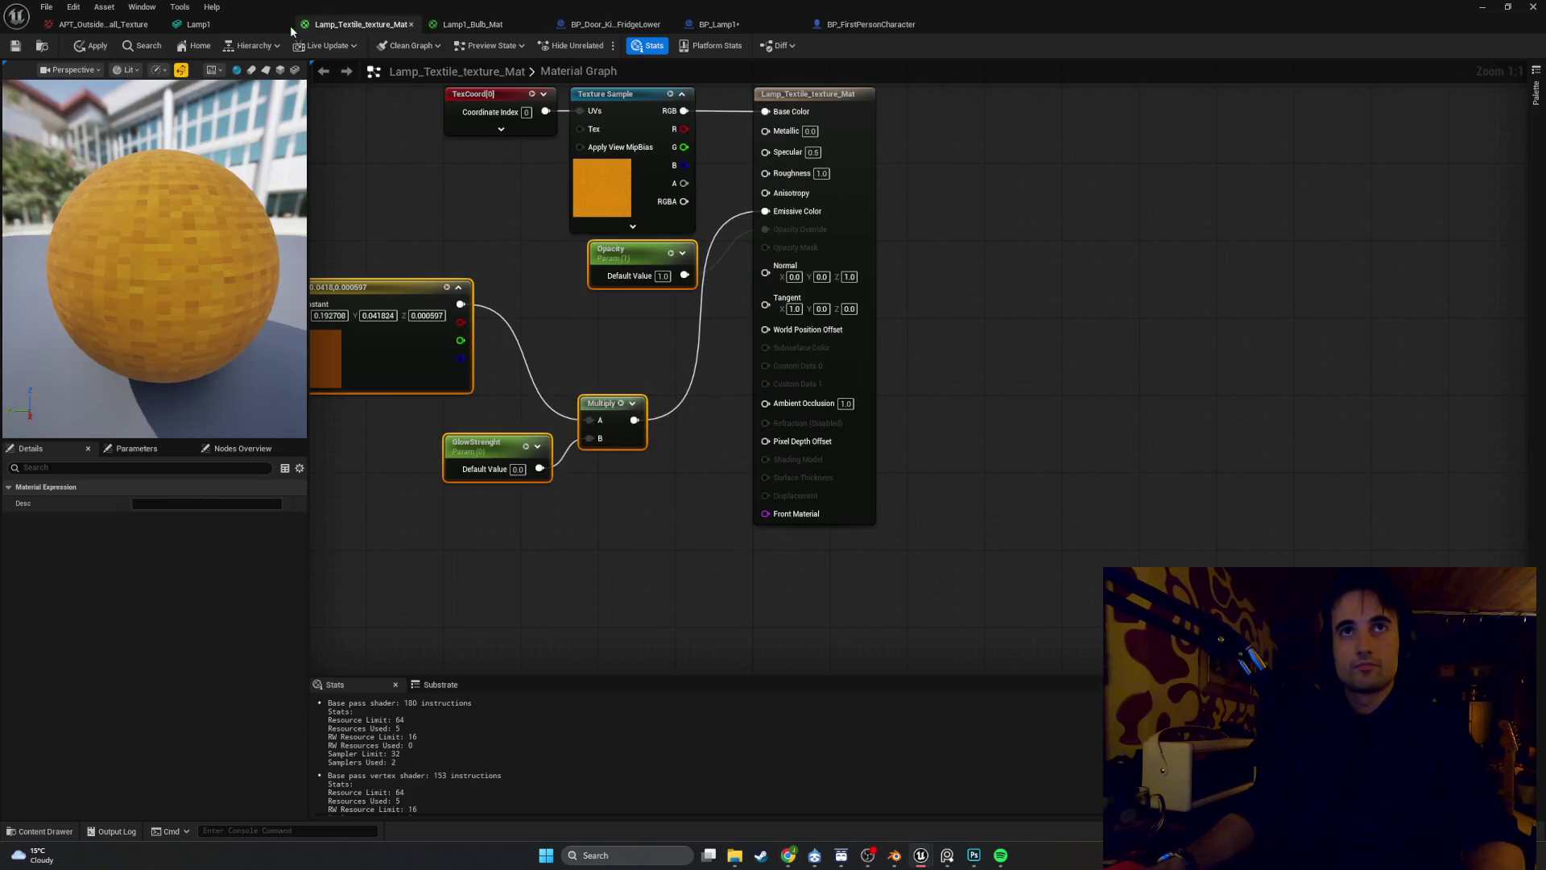
{"action": "left_click", "coordinate": [240, 20]}
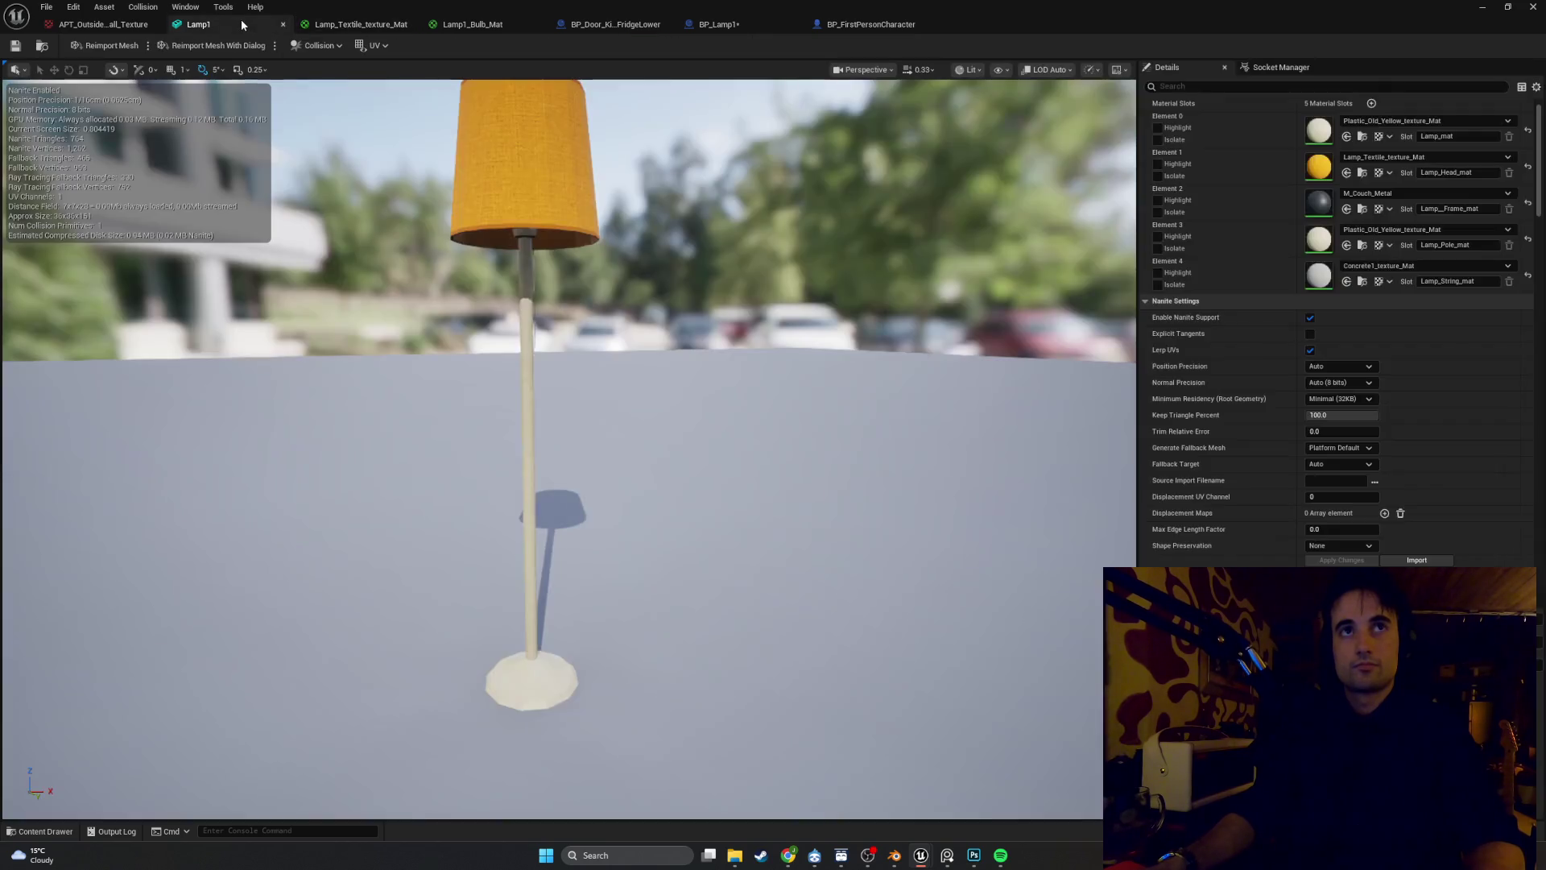
Assign Lamp1_Bulb_Mat to the lamp's Element 0 material slot, then open the Lamp1_Bulb_Mat graph
{"action": "left_click_drag", "start_coordinate": [564, 443], "coordinate": [564, 178]}
{"action": "left_click_drag", "start_coordinate": [931, 266], "coordinate": [930, 211]}
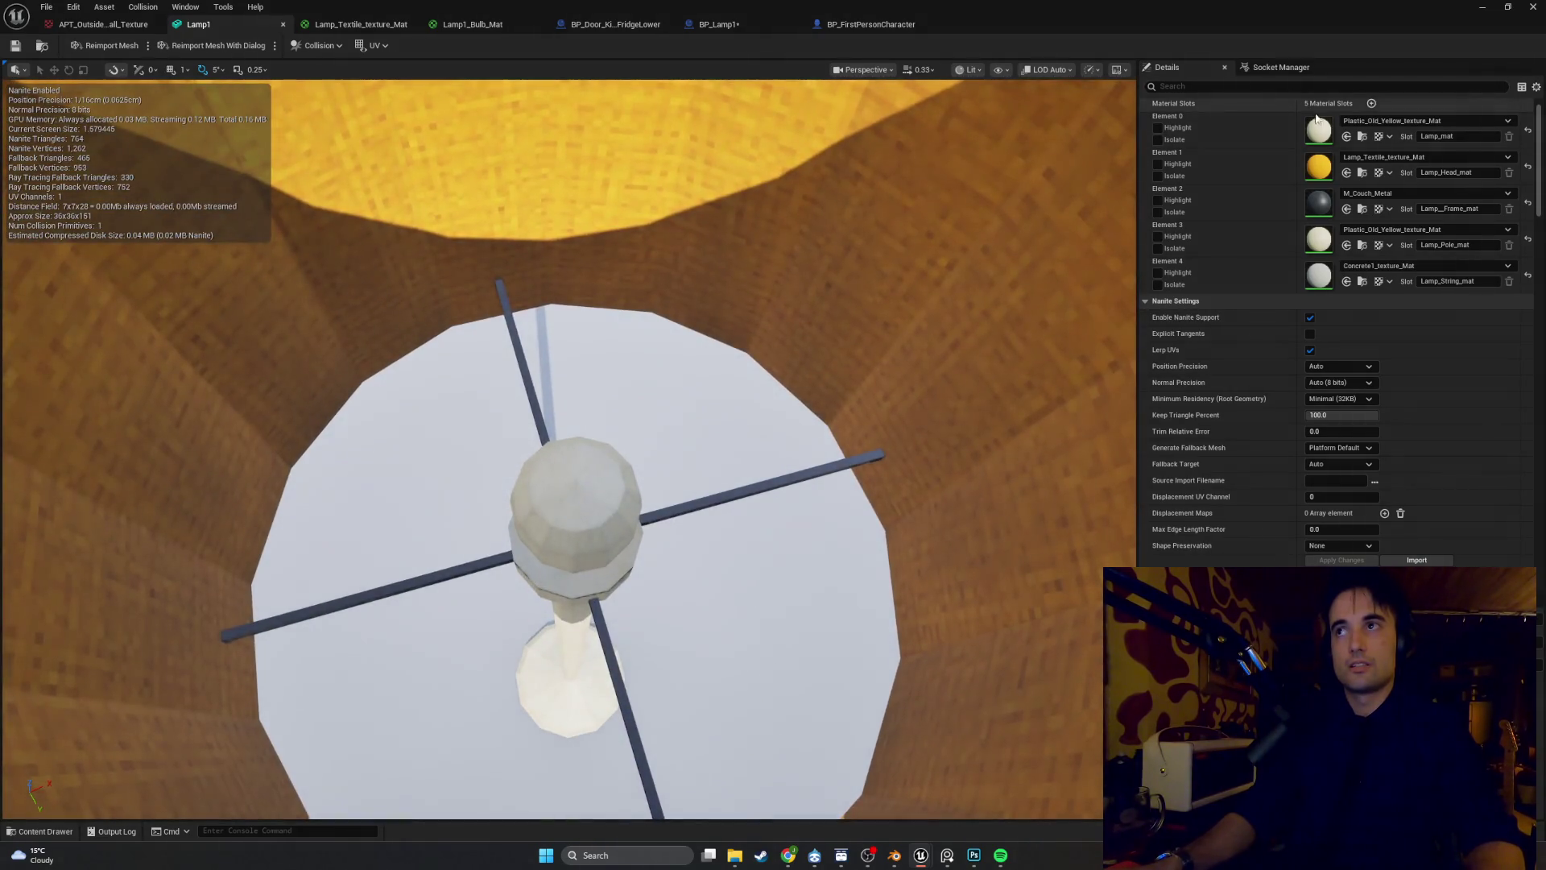
{"action": "left_click", "coordinate": [1357, 124]}
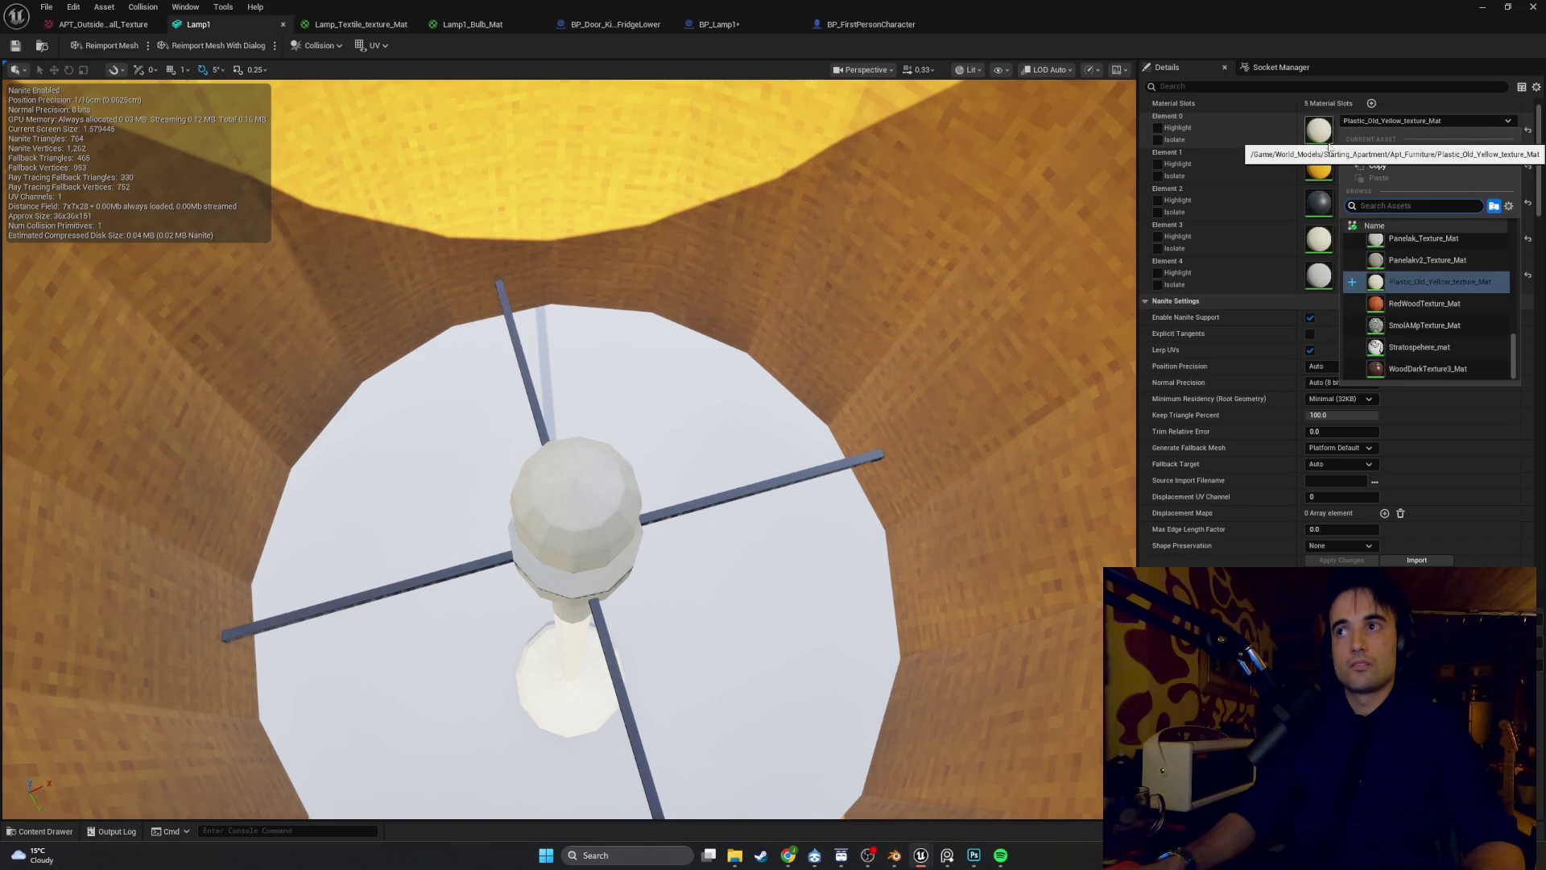
{"action": "type", "text": "ligh"}
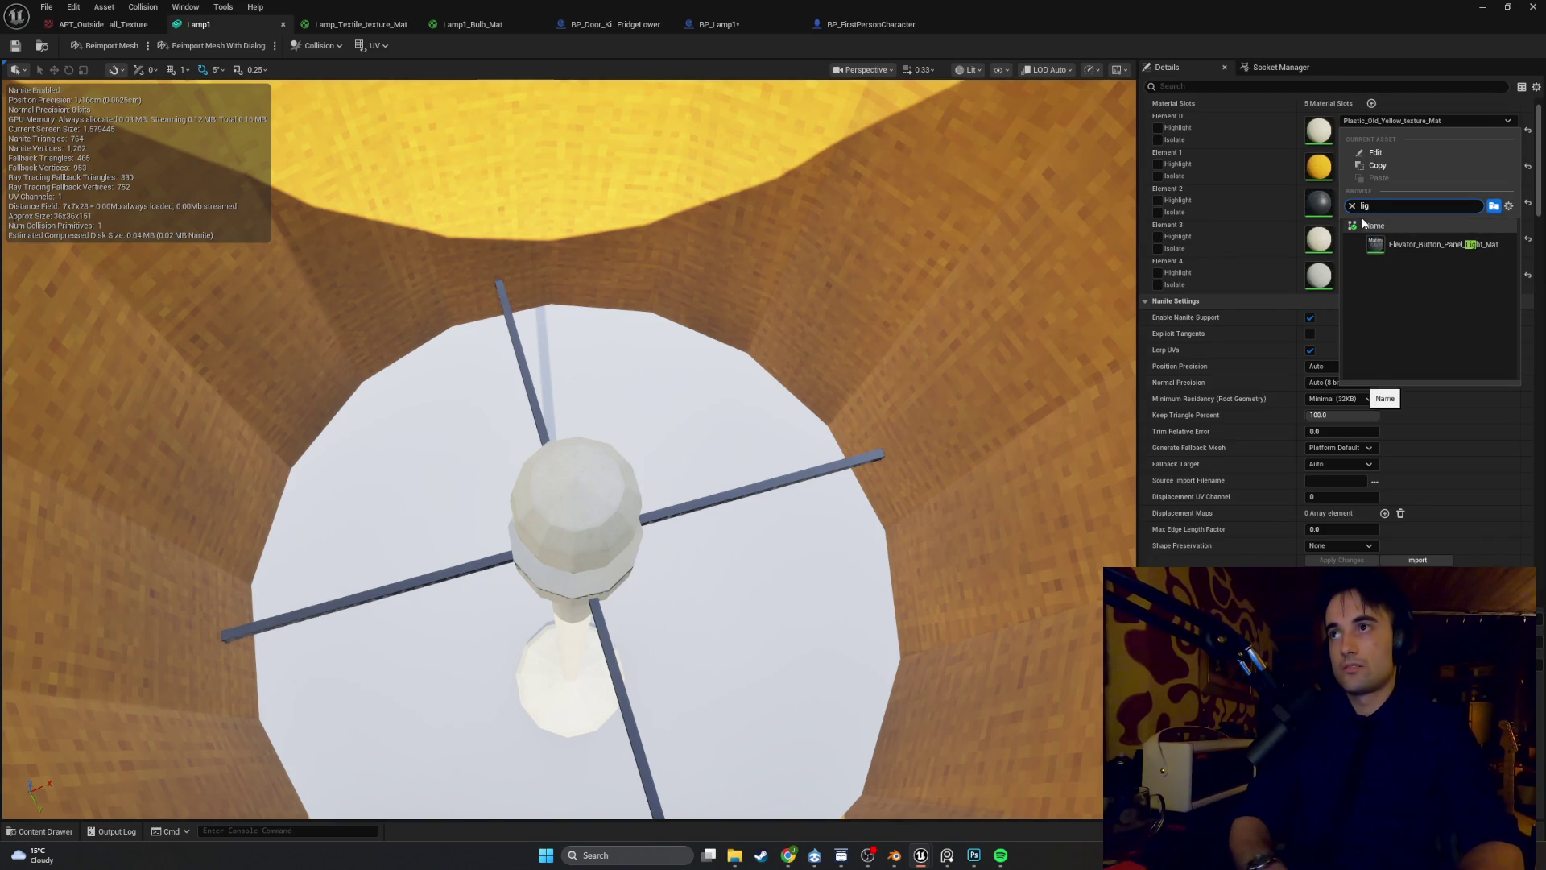
{"action": "key", "text": "BackSpace"}
{"action": "key", "text": "BackSpace"}
{"action": "key", "text": "BackSpace"}
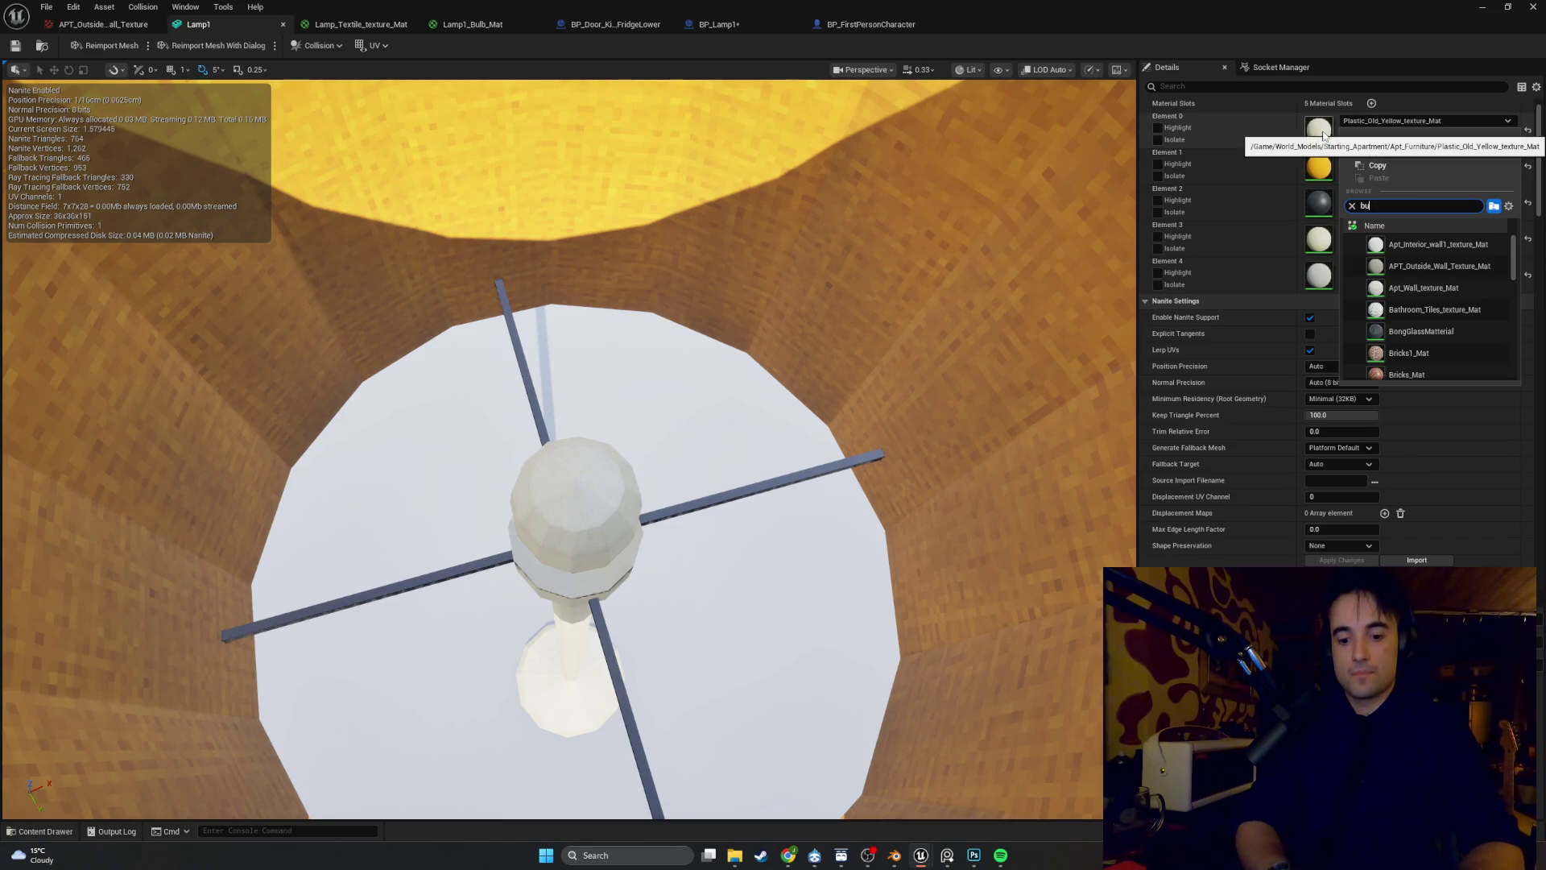
{"action": "left_click", "coordinate": [1393, 244]}
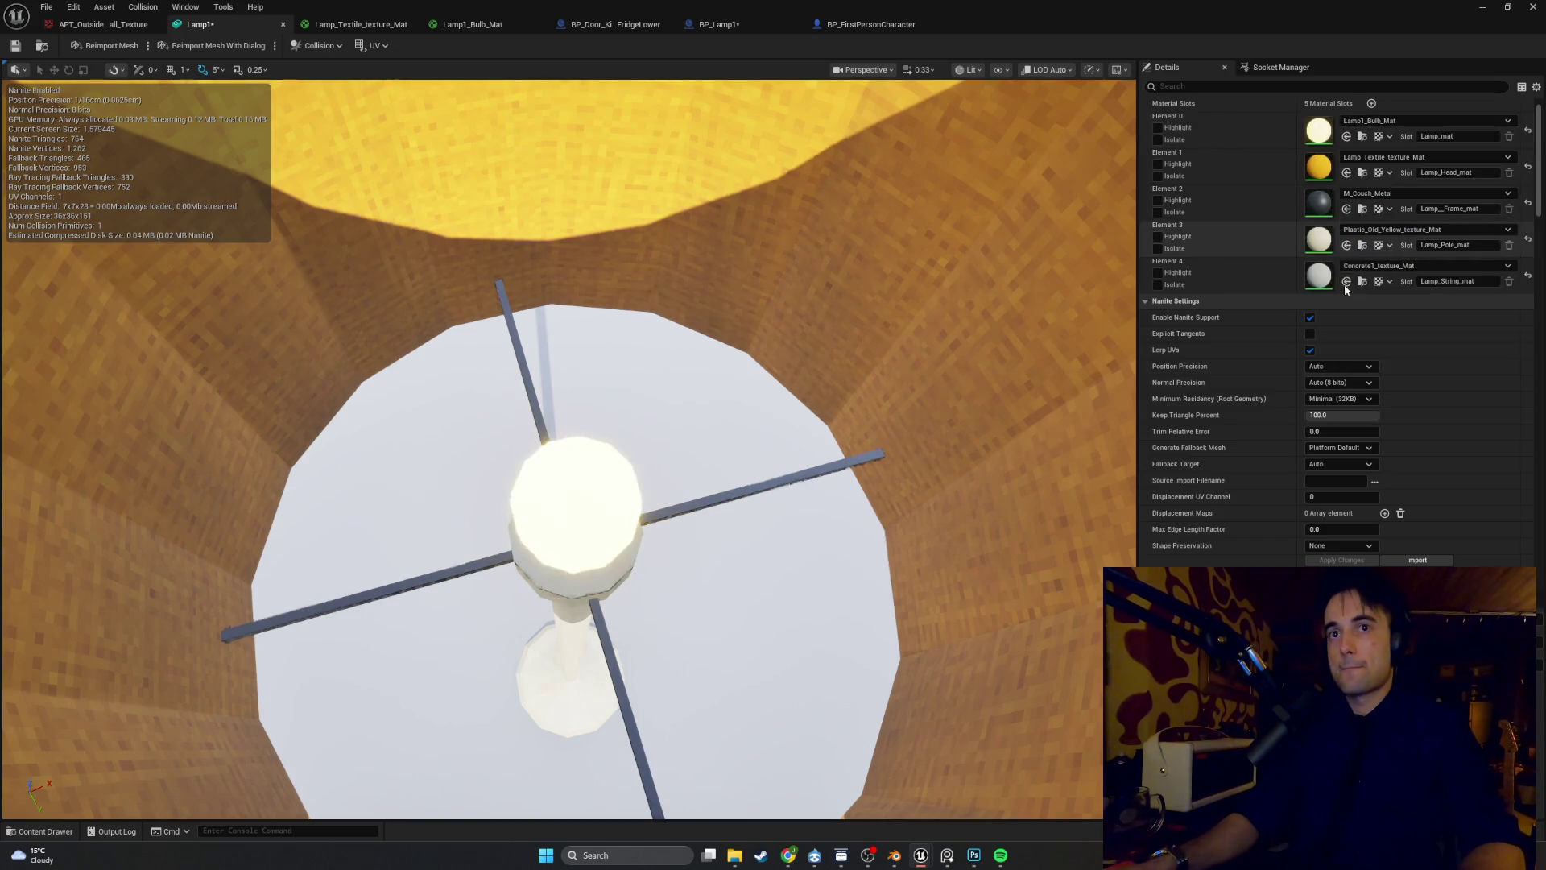
{"action": "left_click_drag", "start_coordinate": [564, 403], "coordinate": [413, 4]}
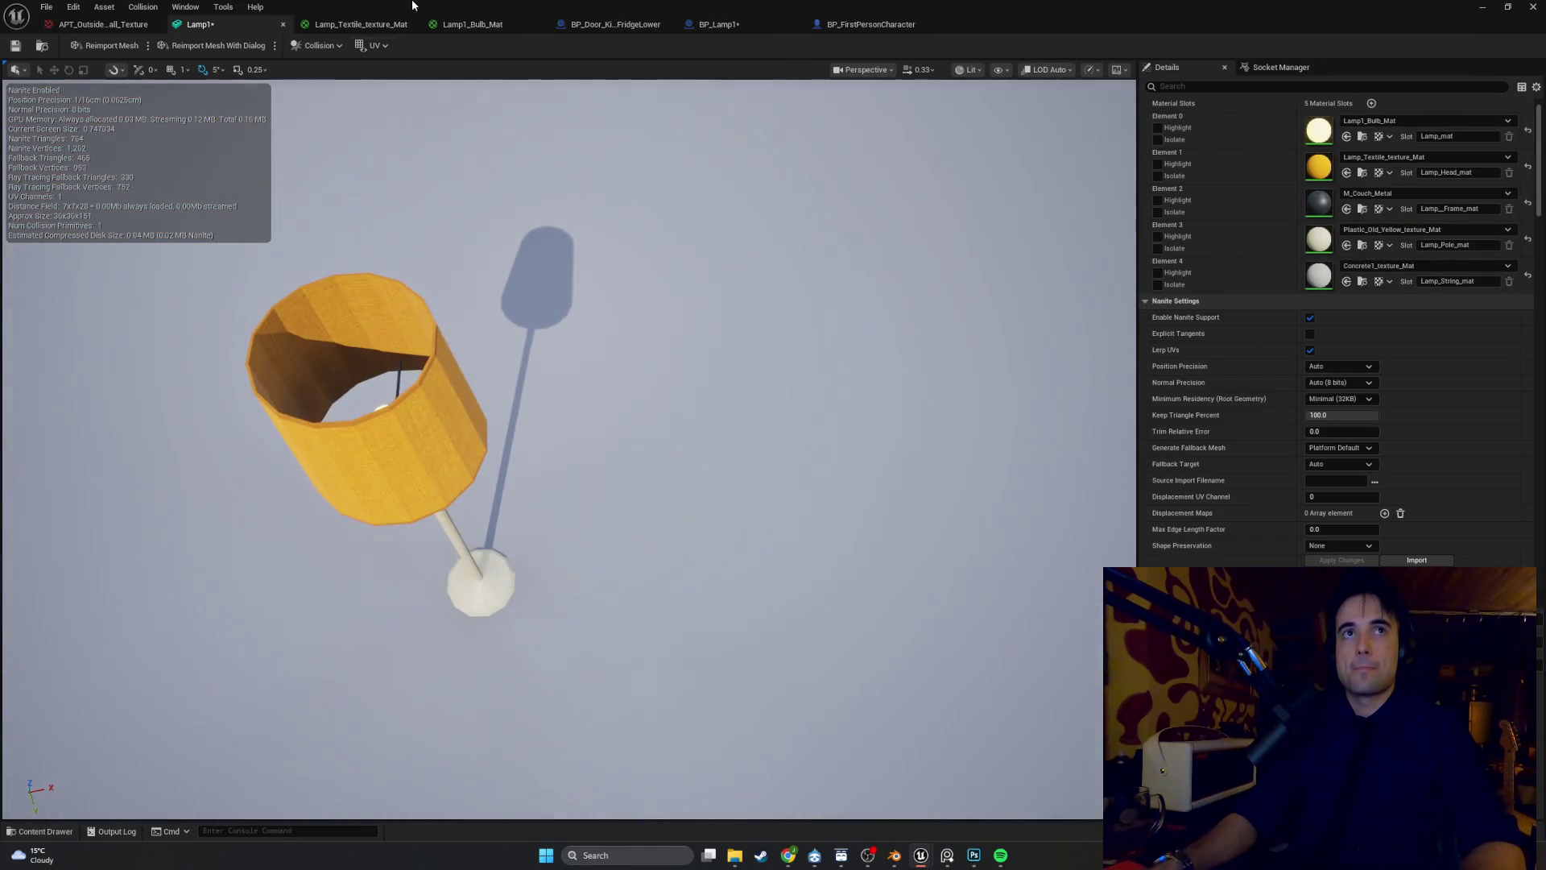
{"action": "left_click", "coordinate": [475, 25]}
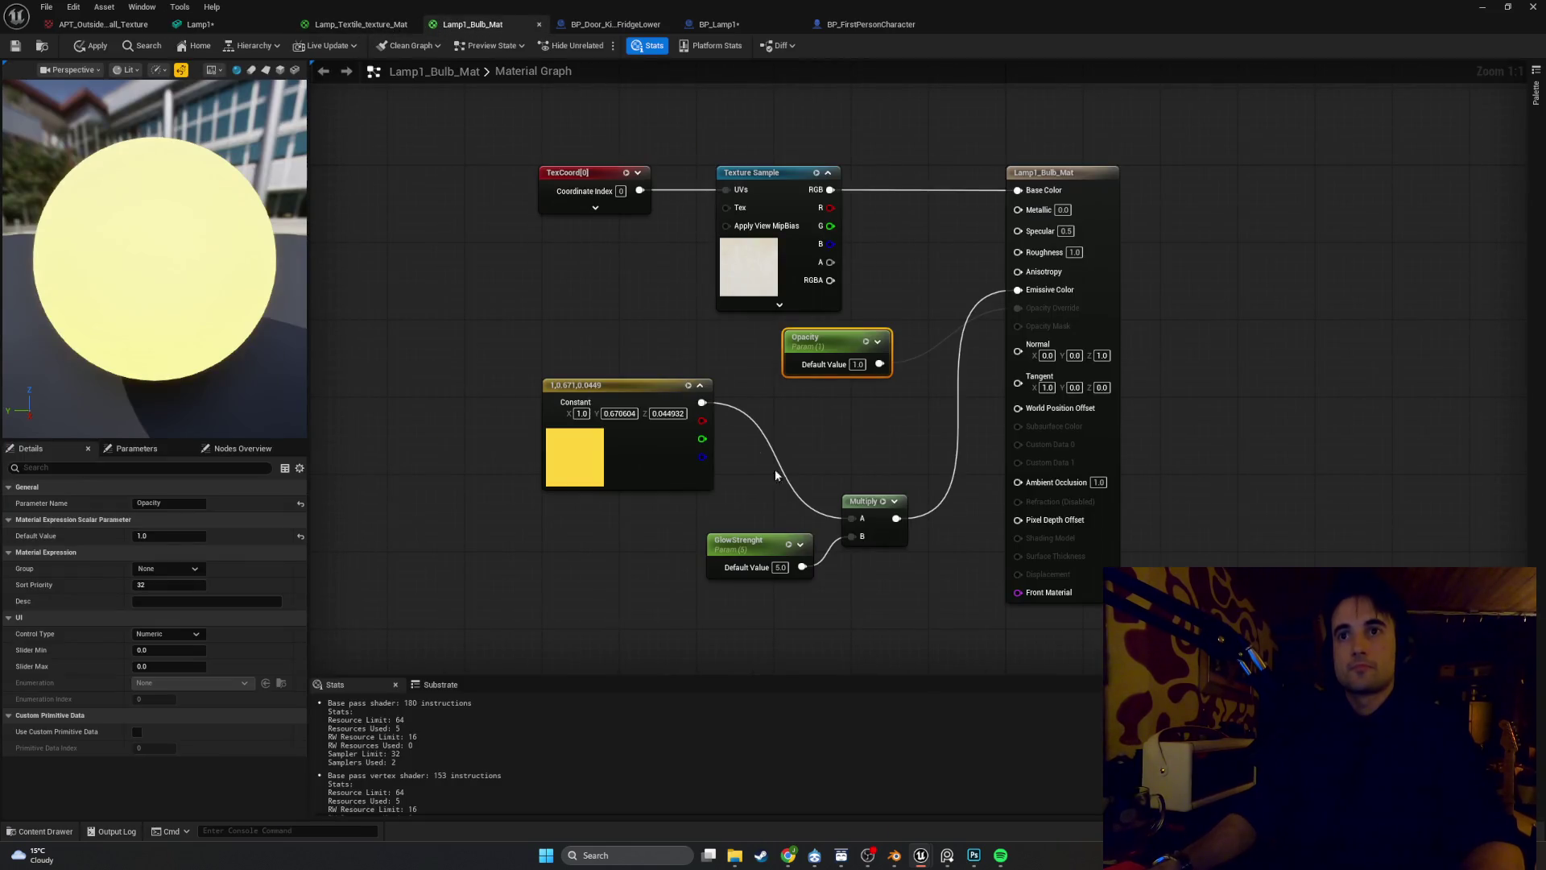
Set the GlowStrenght default value to 0.0, then play the level from the level editor
{"action": "type", "text": "0"}
{"action": "key", "text": "Return"}
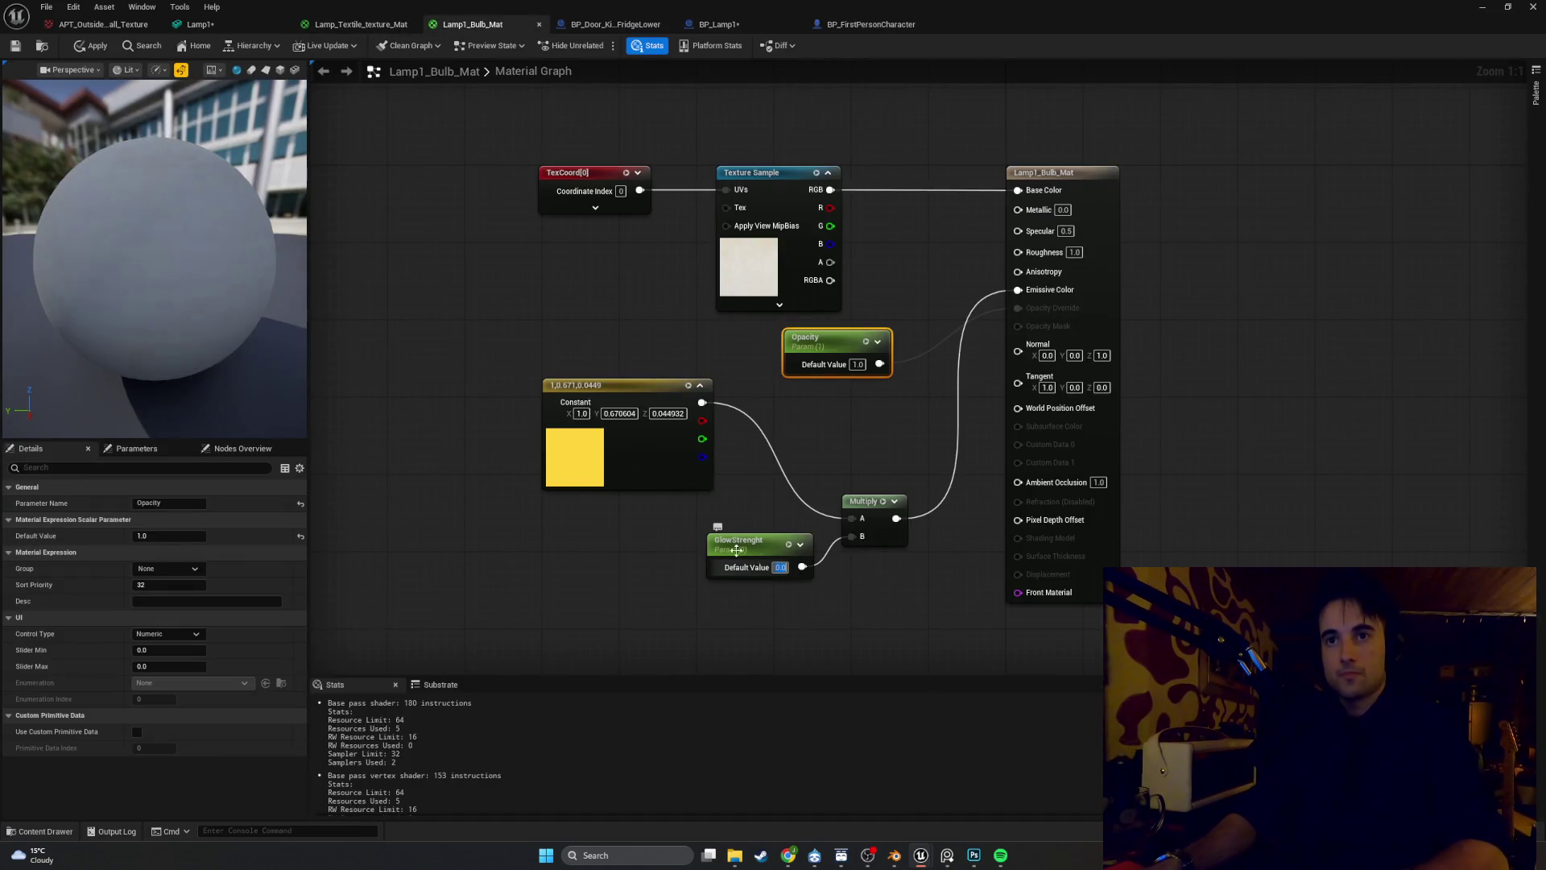
{"action": "left_click", "coordinate": [484, 322]}
{"action": "left_click", "coordinate": [1481, 7]}
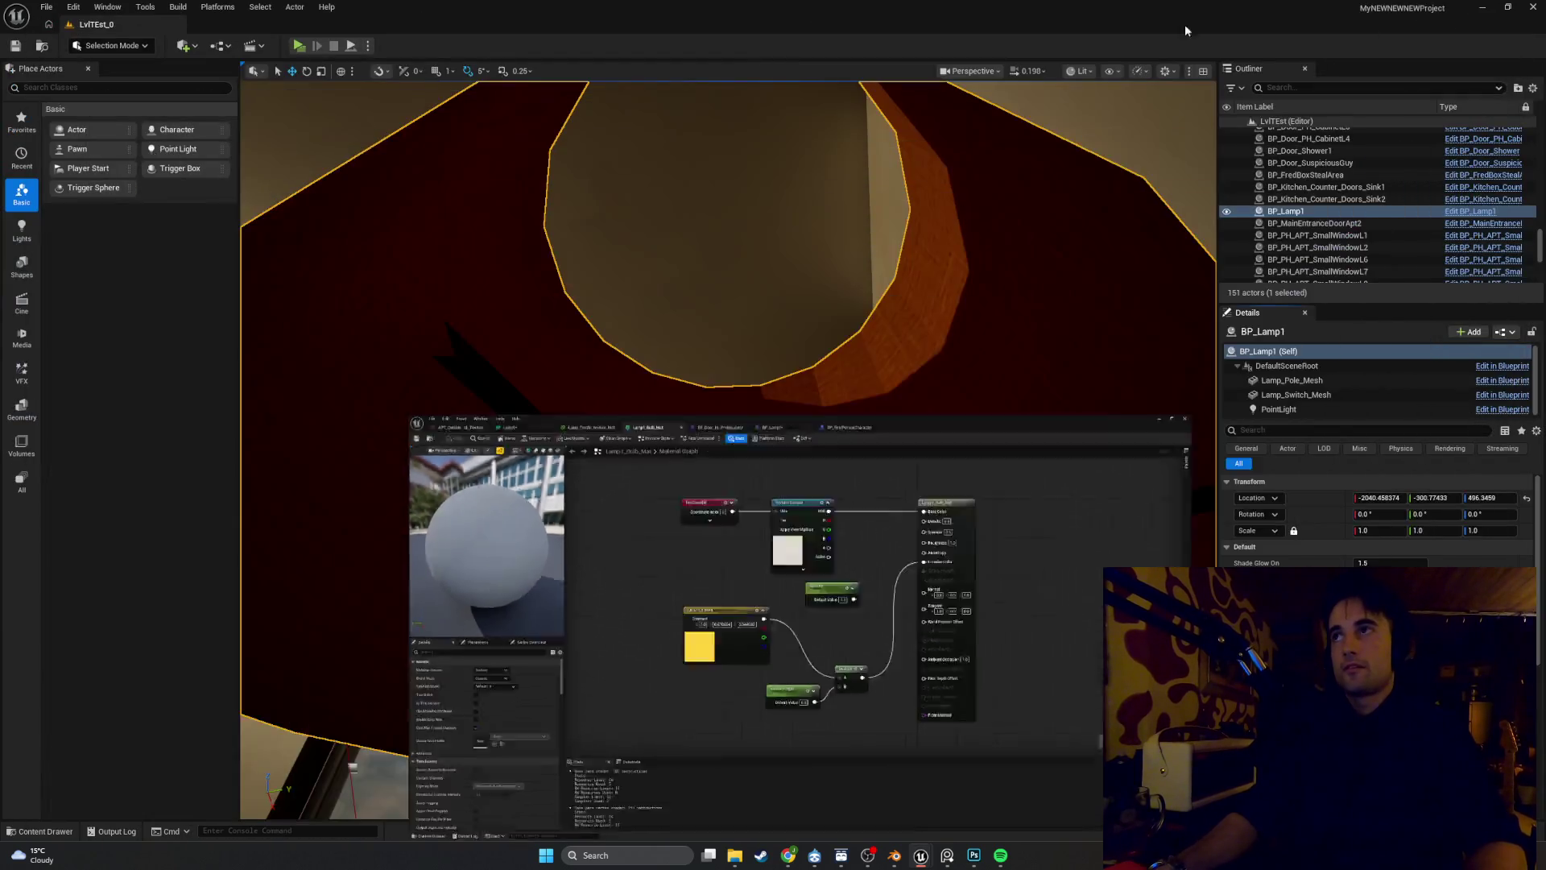
{"action": "key", "text": "alt+p"}
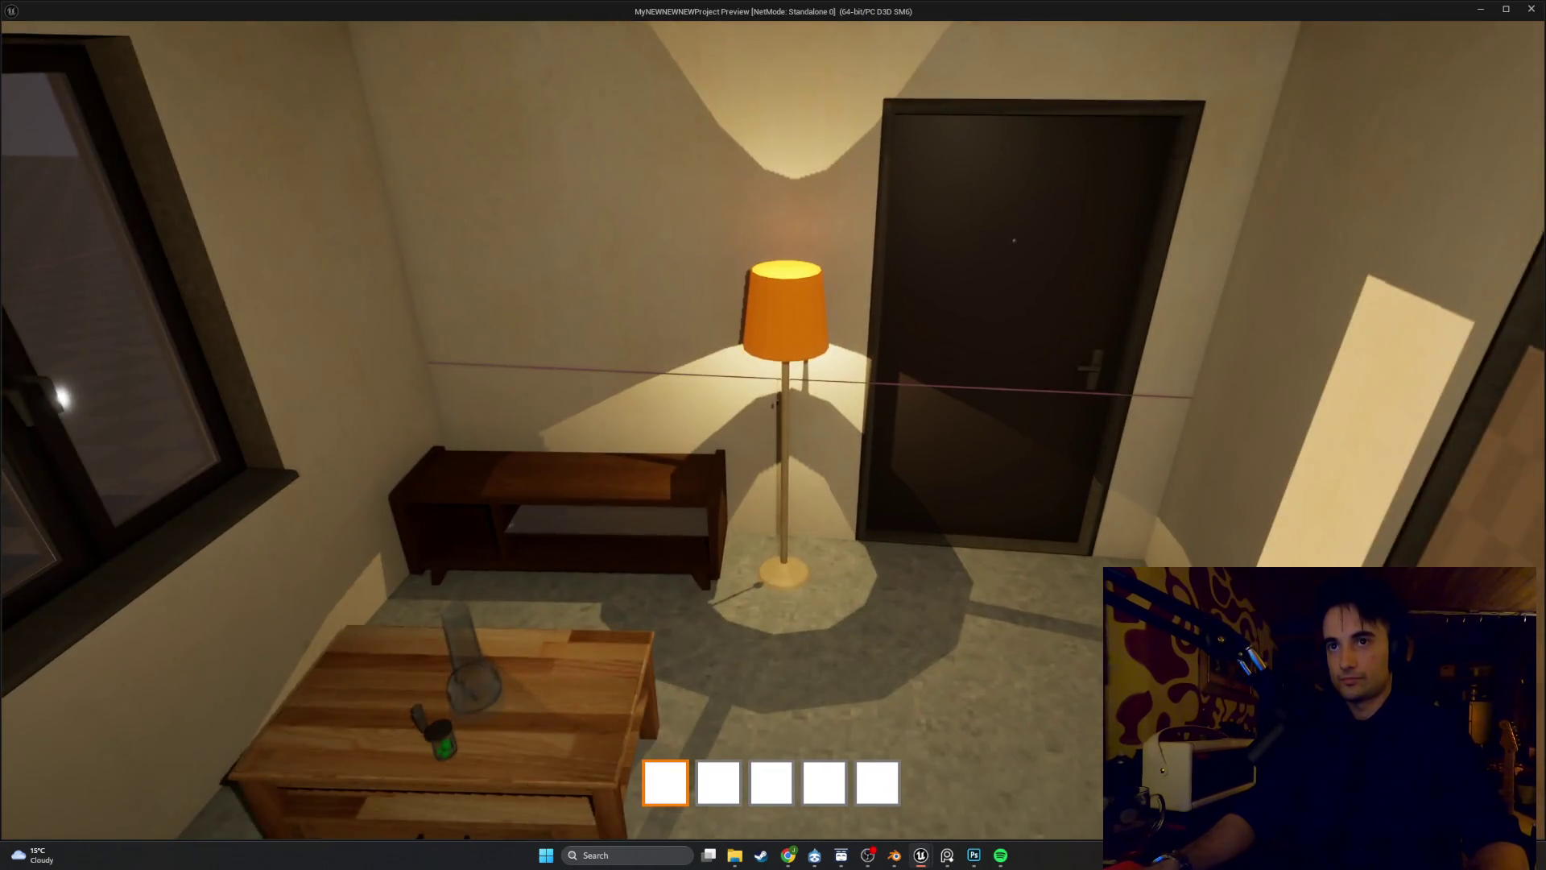
Capture a Snipping Tool snip of the running game view, then stop the play session
{"action": "key", "text": "super+shift+s"}
{"action": "mouse_move", "coordinate": [1086, 722]}
{"action": "left_mouse_down"}
{"action": "mouse_move", "coordinate": [521, 128]}
{"action": "mouse_move", "coordinate": [517, 19]}
{"action": "left_mouse_up"}
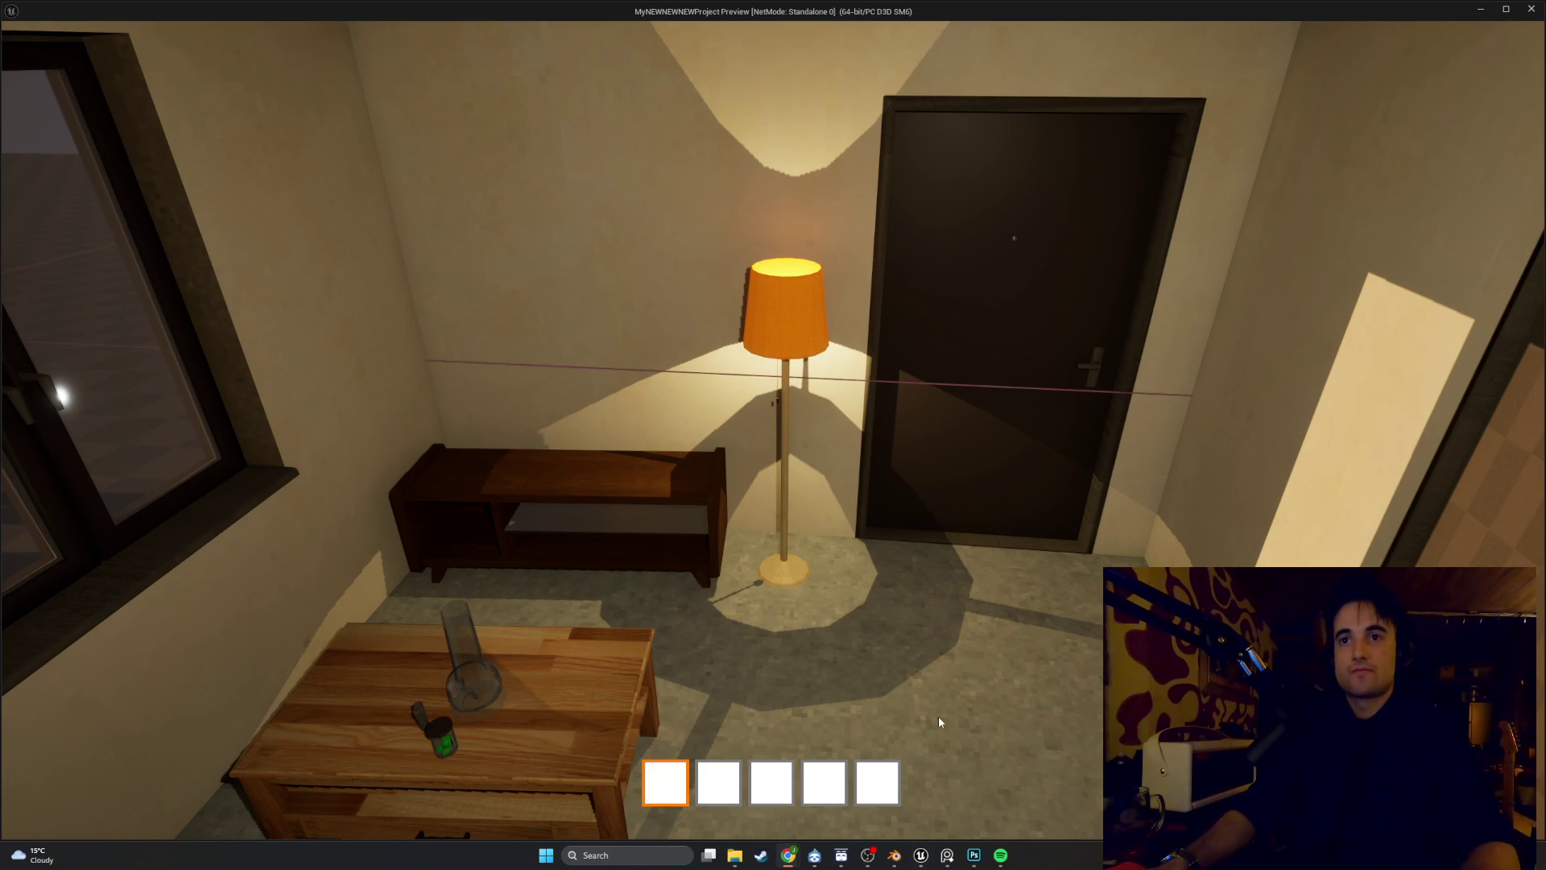
{"action": "mouse_move", "coordinate": [773, 435]}
{"action": "key", "text": "Escape"}
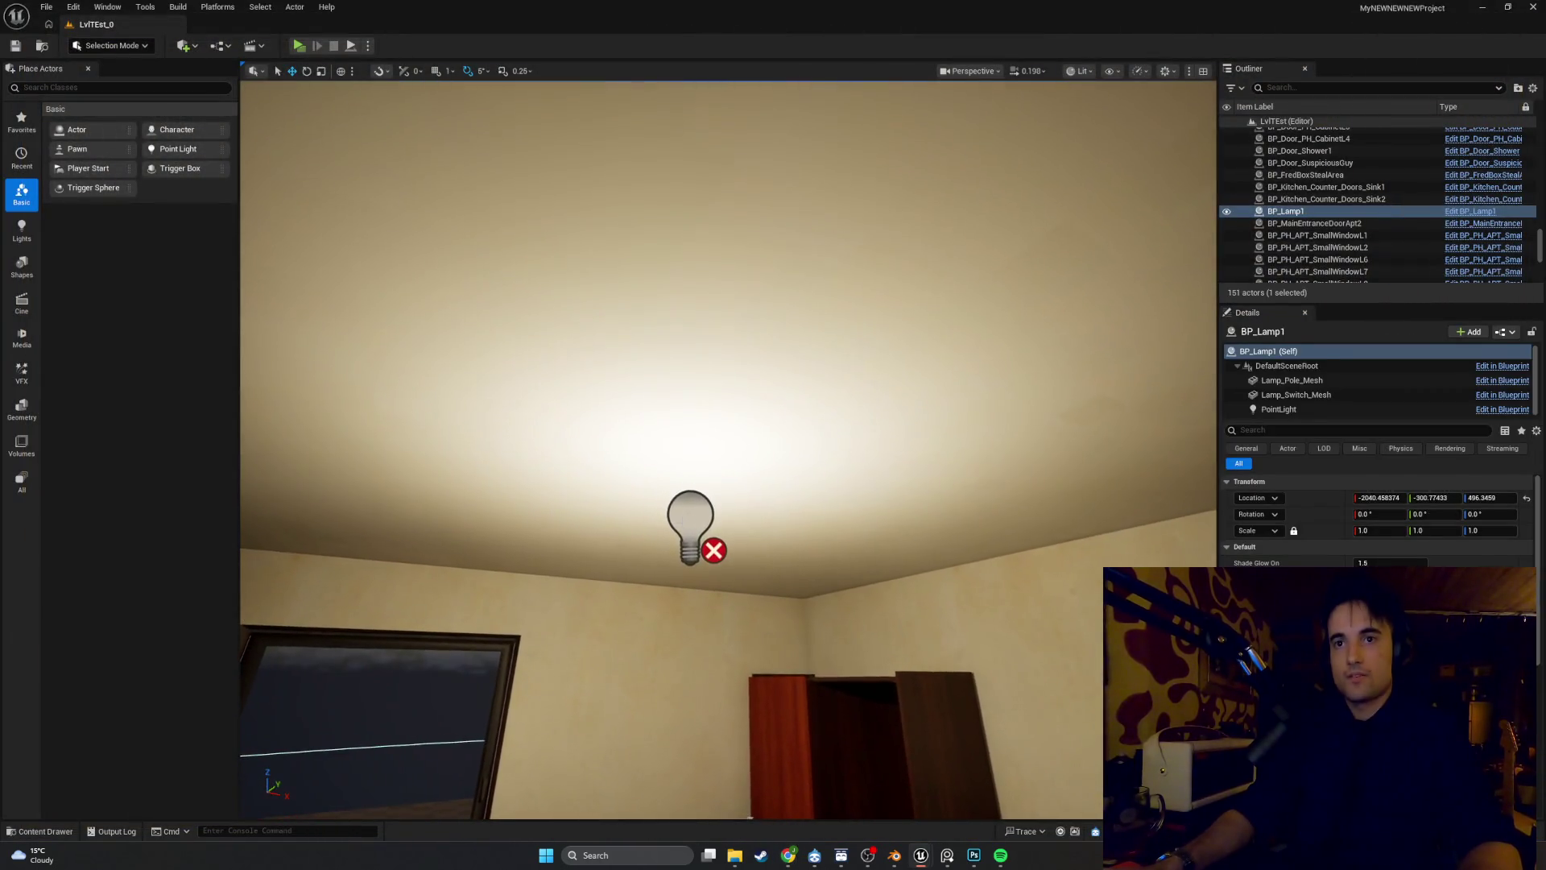
Set the ceiling light PointLight16's intensity to 0.0 cd
{"action": "left_click", "coordinate": [691, 522]}
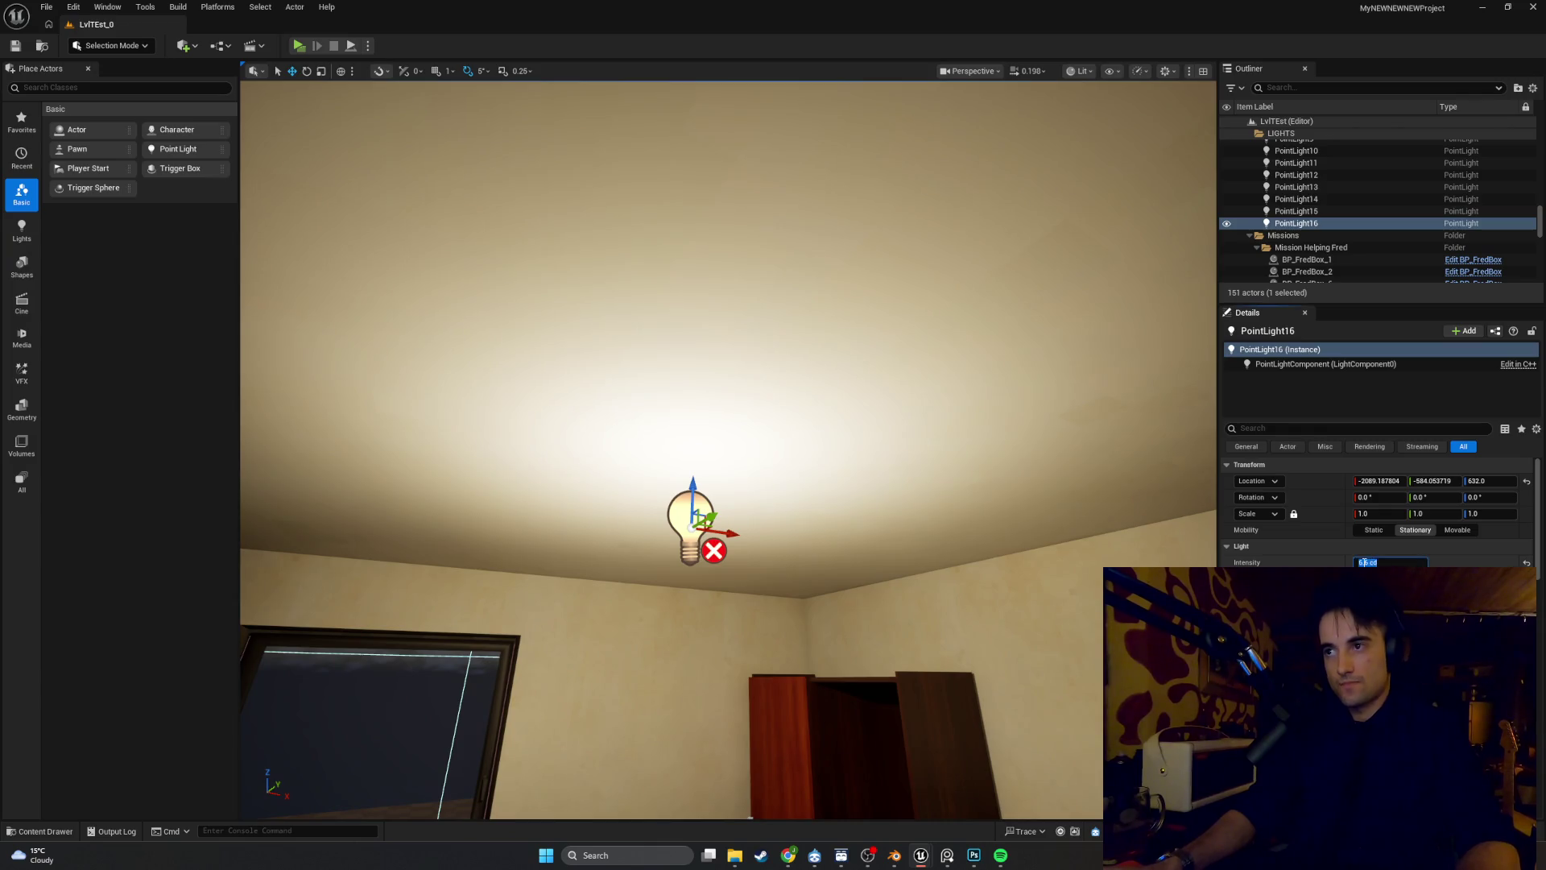
{"action": "type", "text": "0"}
{"action": "key", "text": "Return"}
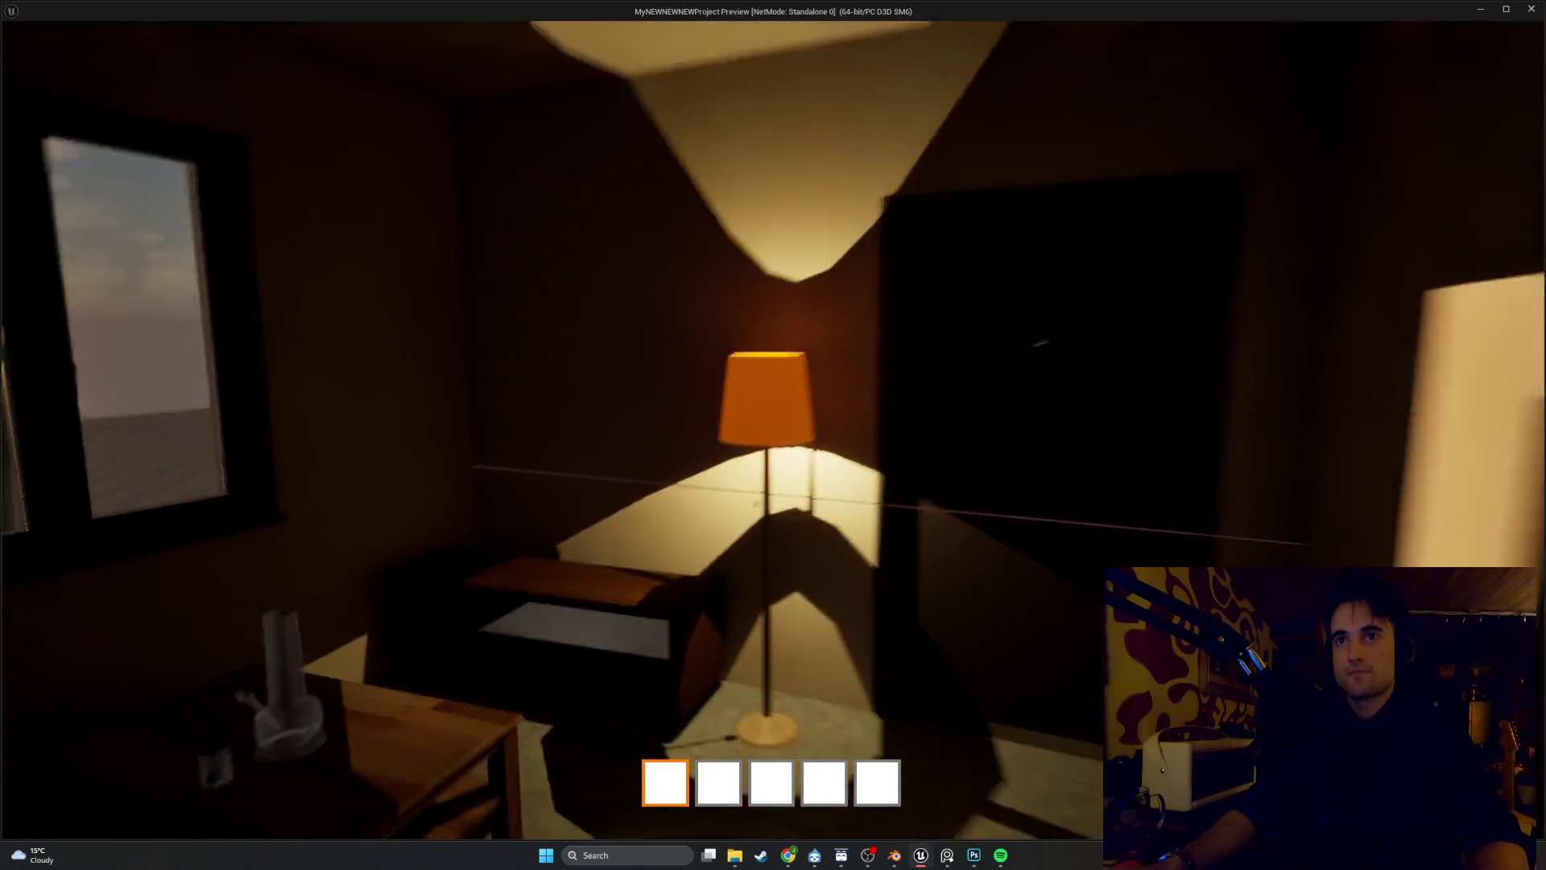
In game, walk to the floor lamp and switch it off, then return to the bulb material editor
{"action": "key", "text": "s"}
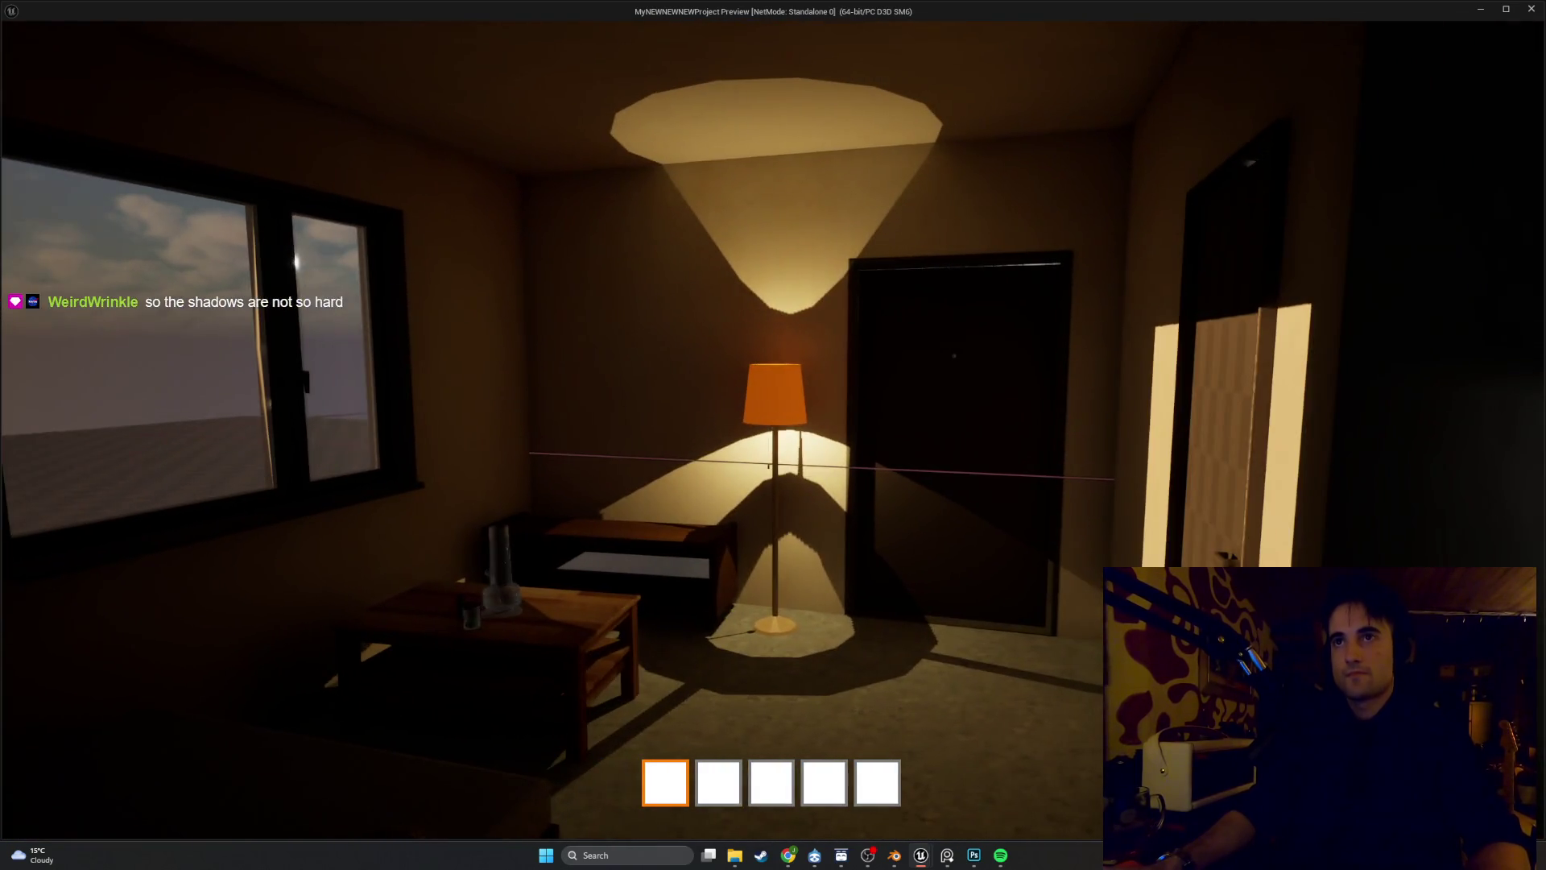
{"action": "key", "text": "w"}
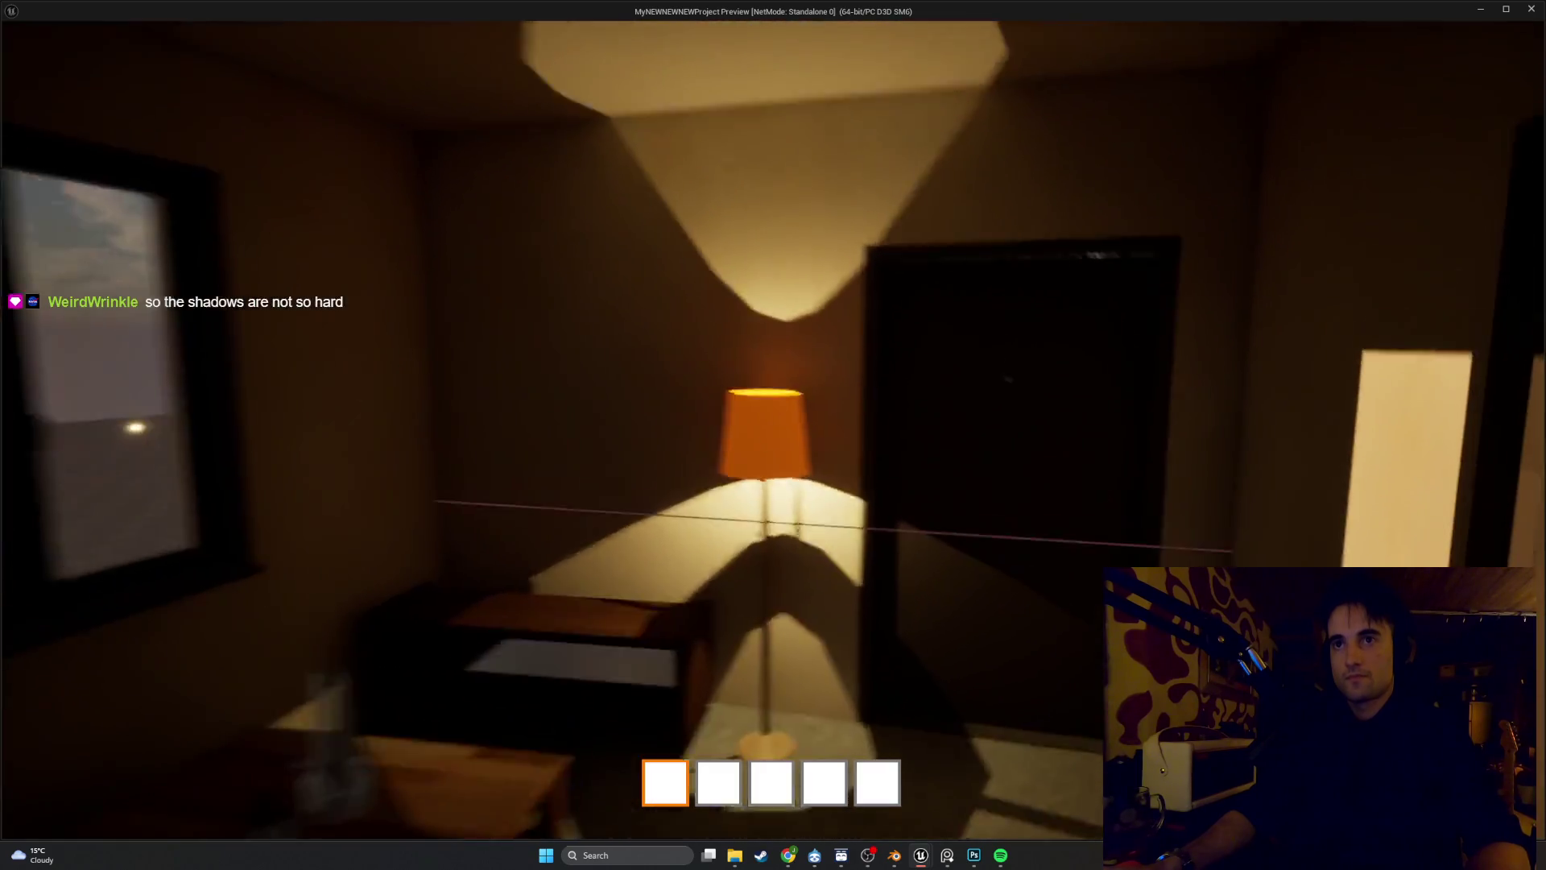
{"action": "key", "text": "e"}
{"action": "key", "text": "e"}
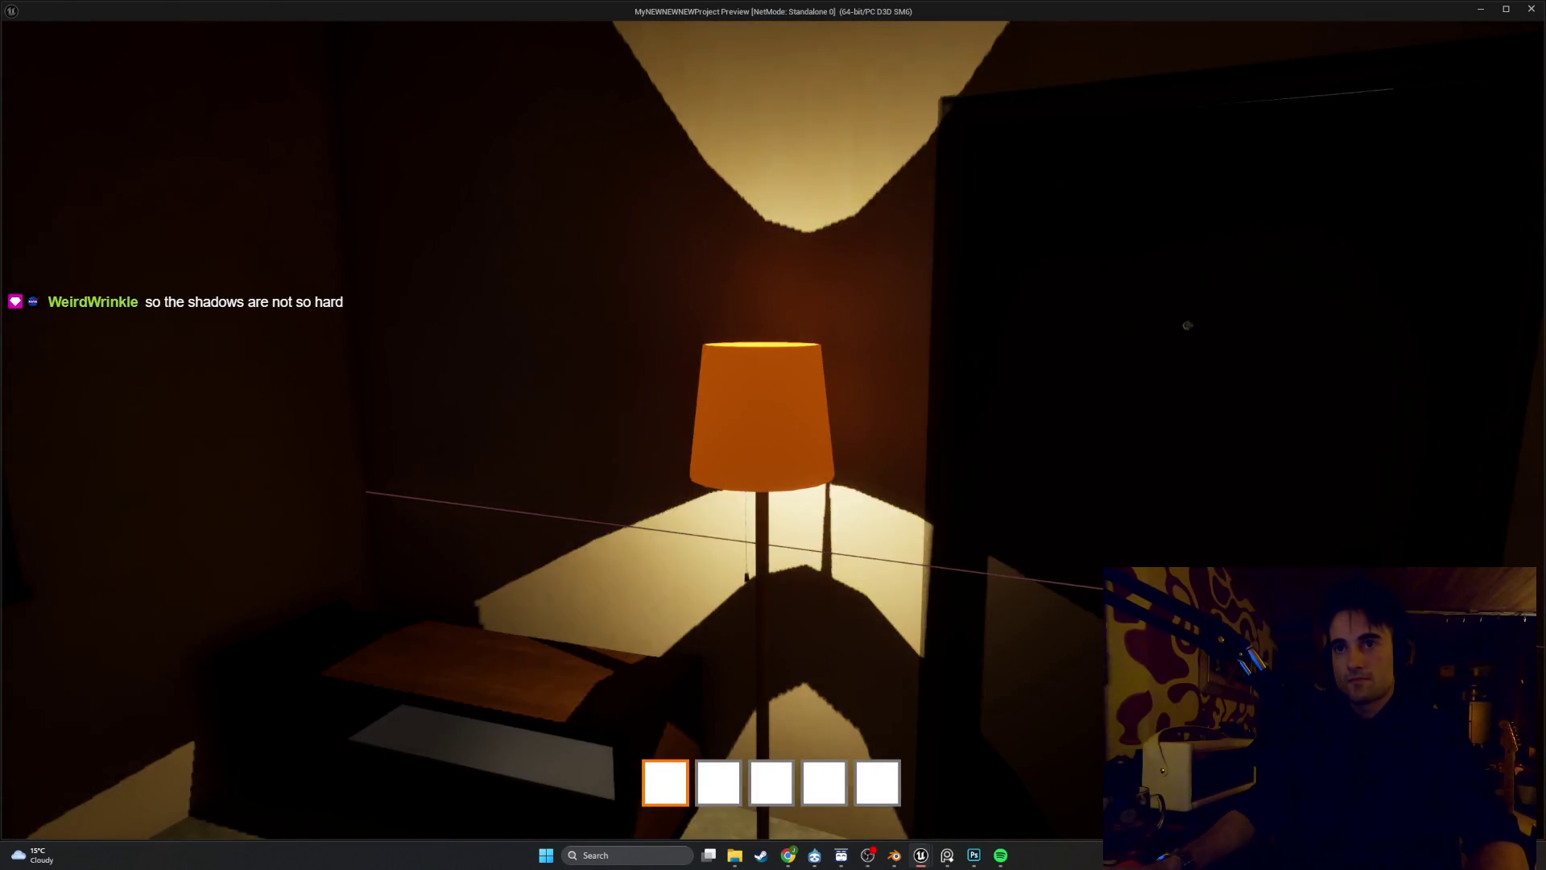
{"action": "key", "text": "Escape"}
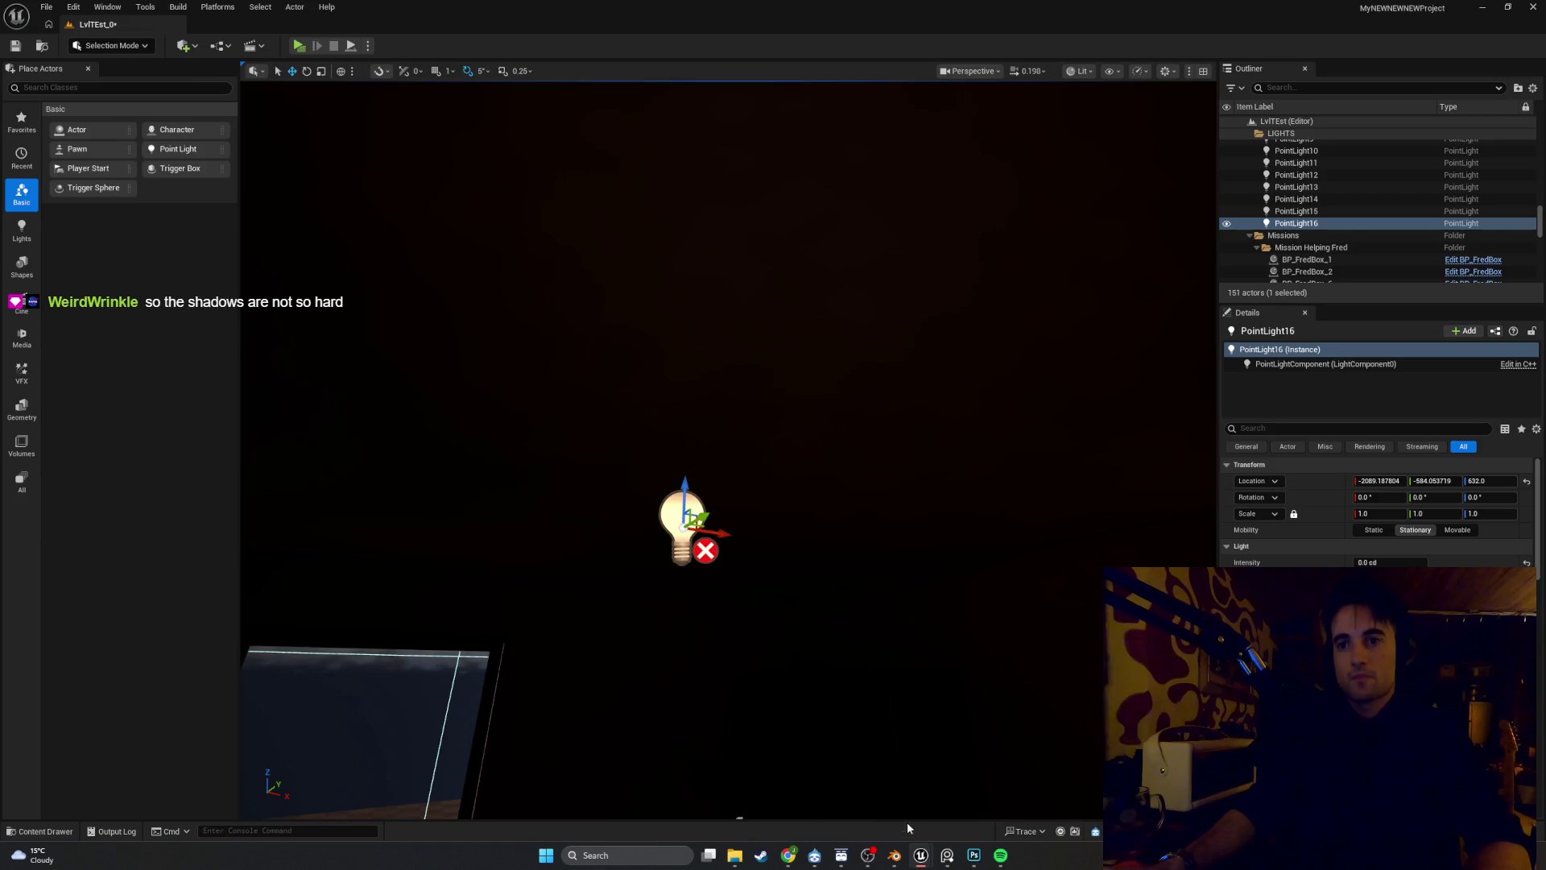
{"action": "left_click", "coordinate": [959, 798]}
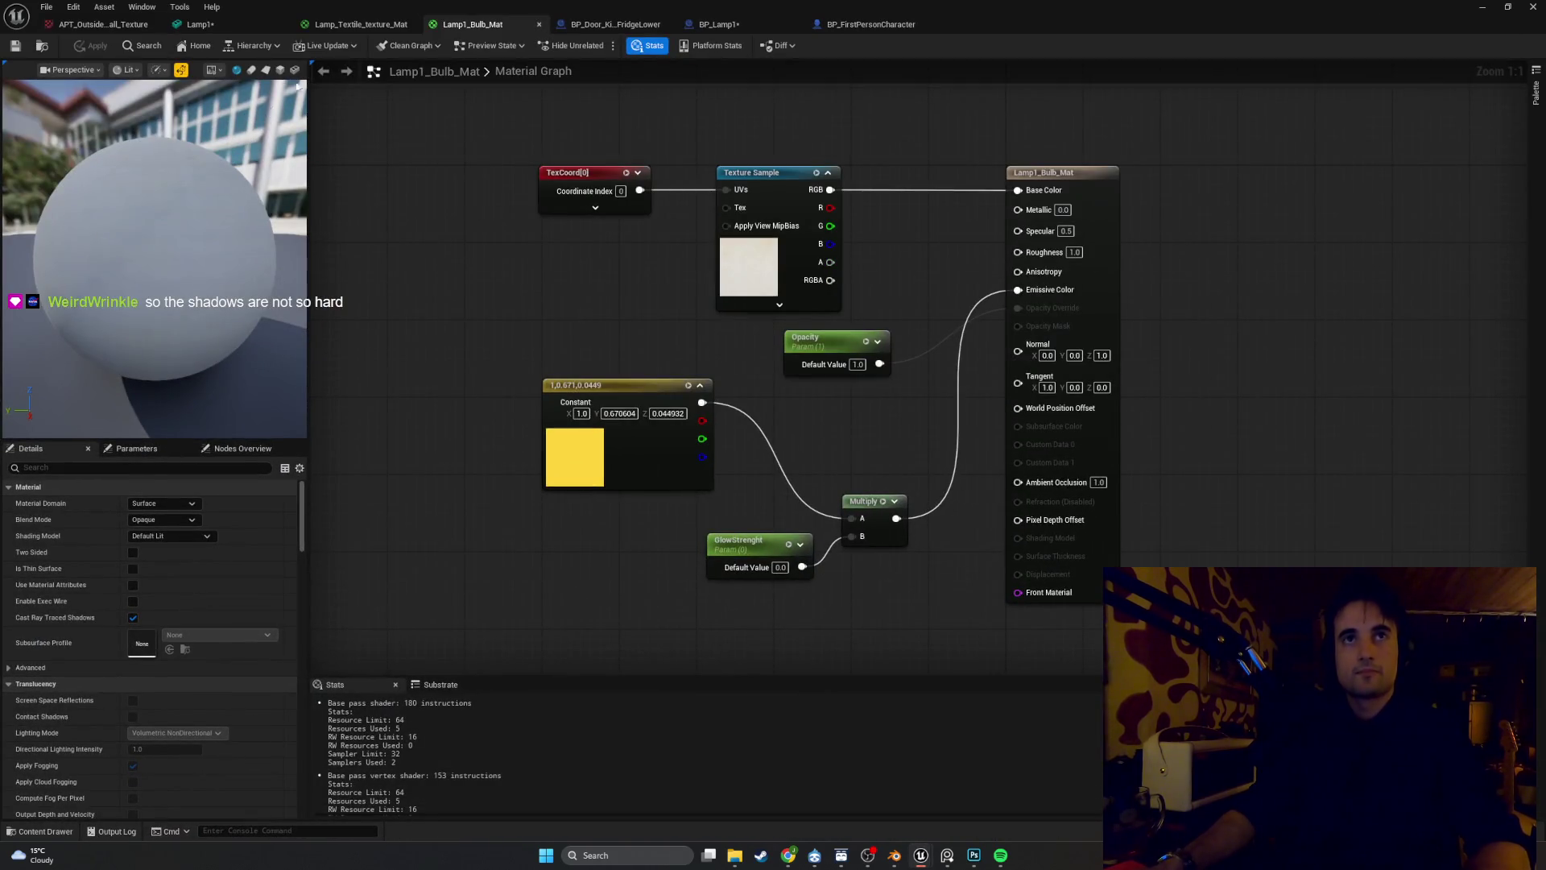
In BP_Lamp1, filter the PointLight Details by 'cast', untick Cast Shadows, and start a play test
{"action": "left_click", "coordinate": [717, 24]}
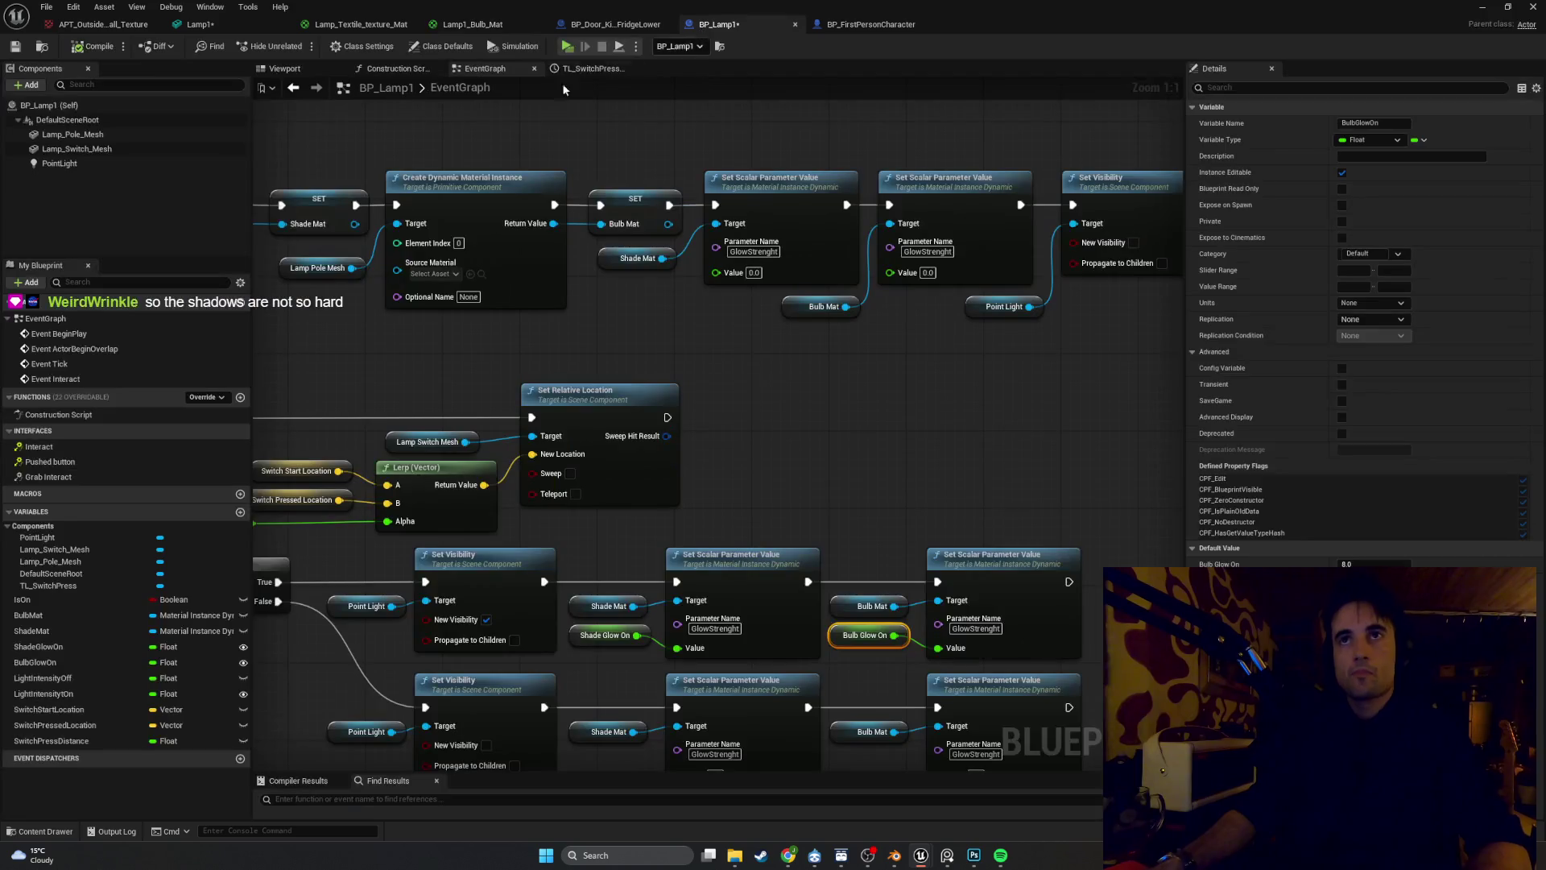
{"action": "left_click", "coordinate": [59, 164]}
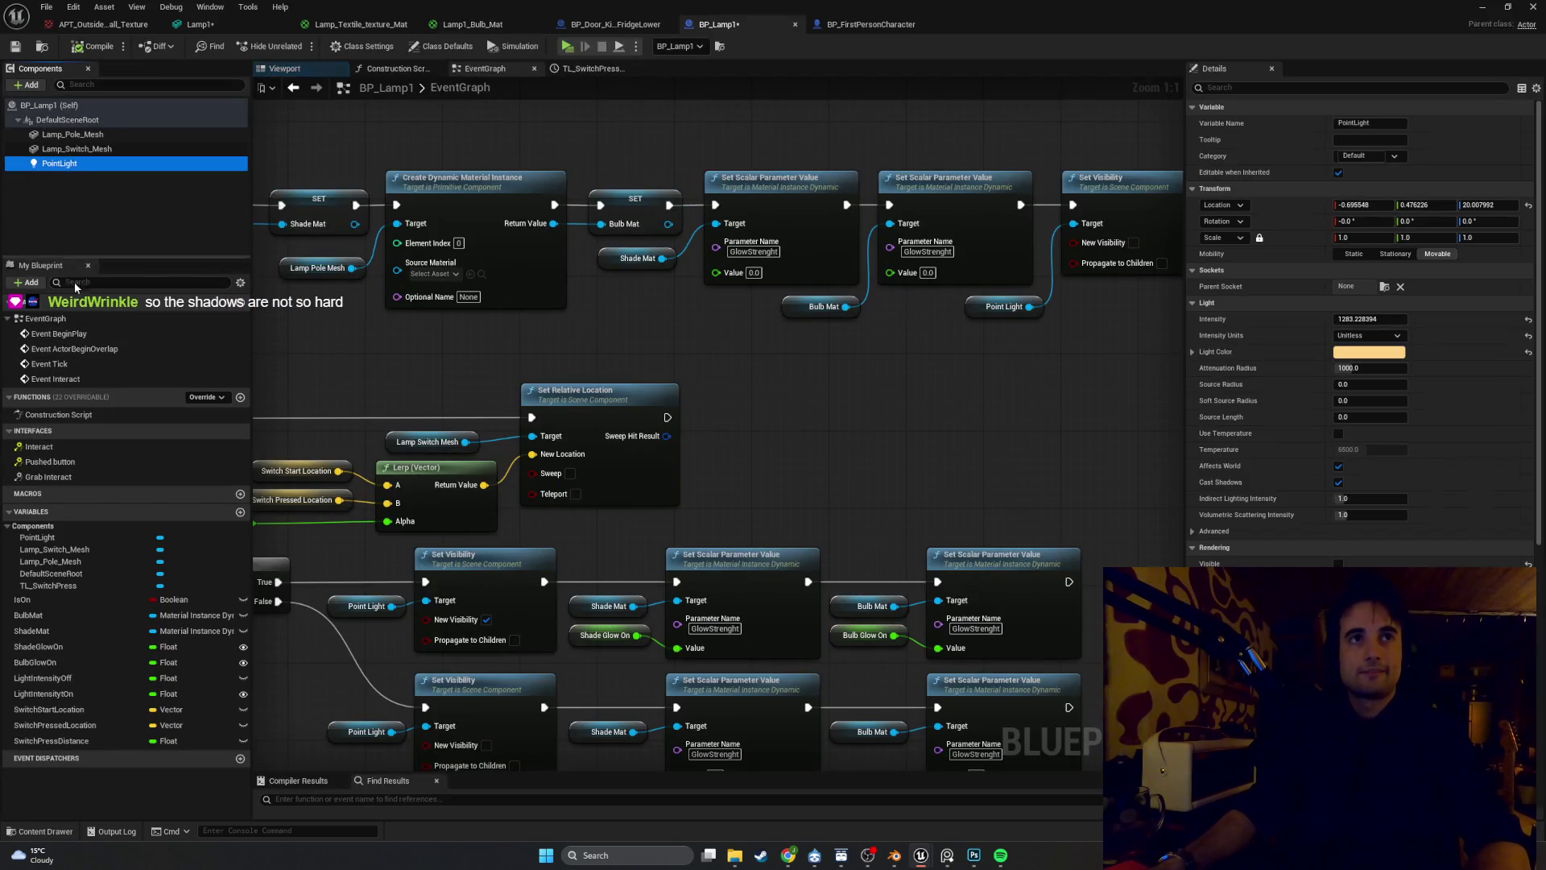
{"action": "left_click", "coordinate": [1257, 87]}
{"action": "type", "text": "ingor"}
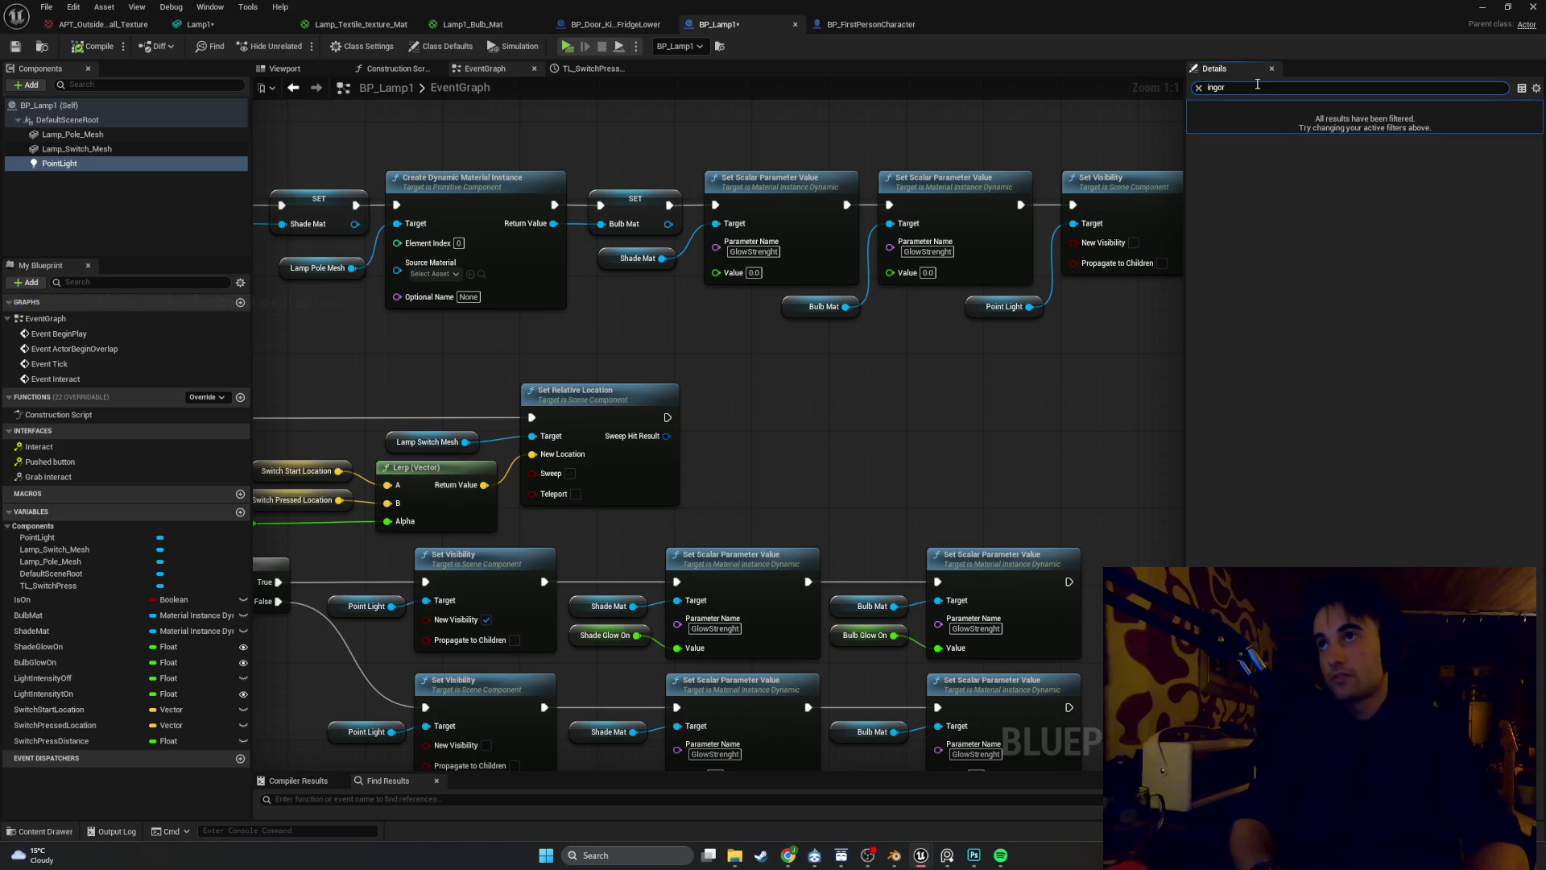
{"action": "key", "text": "BackSpace"}
{"action": "key", "text": "BackSpace"}
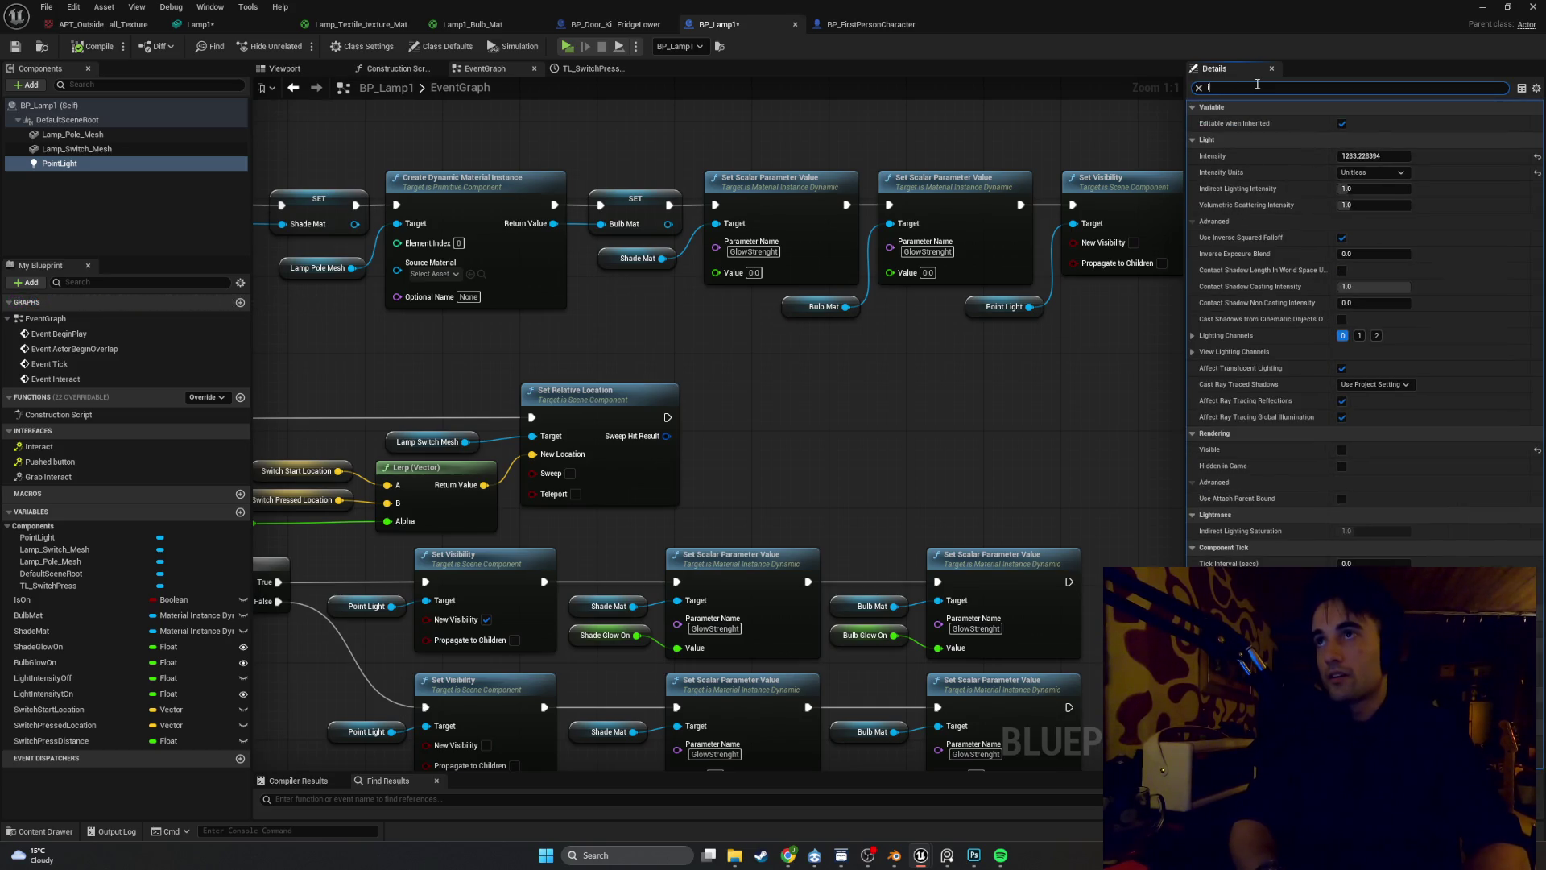
{"action": "type", "text": "gnor"}
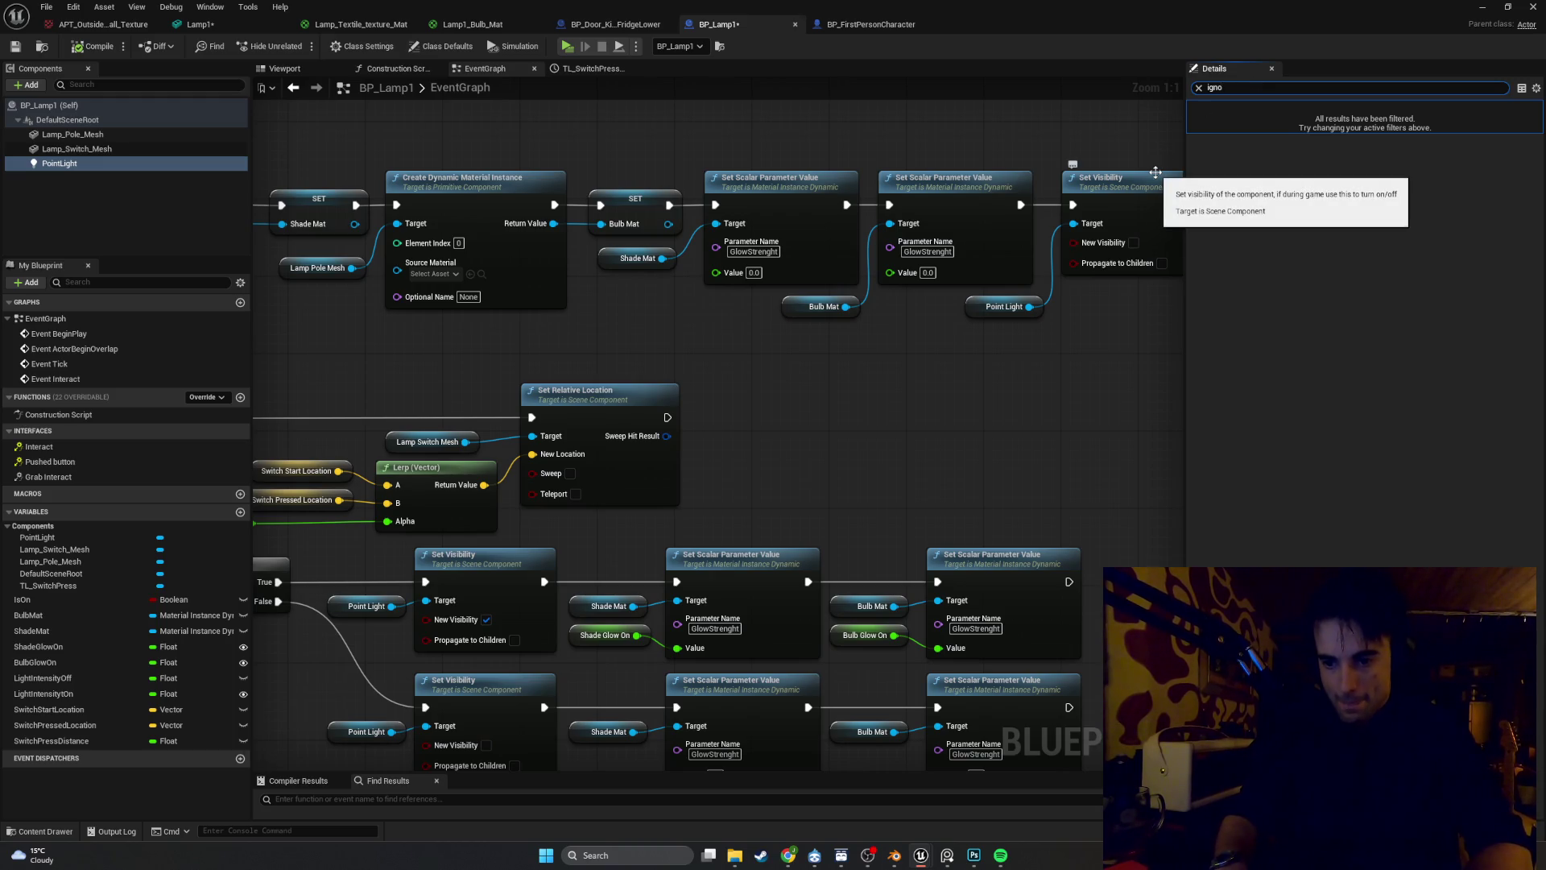
{"action": "key", "text": "BackSpace"}
{"action": "key", "text": "BackSpace"}
{"action": "key", "text": "BackSpace"}
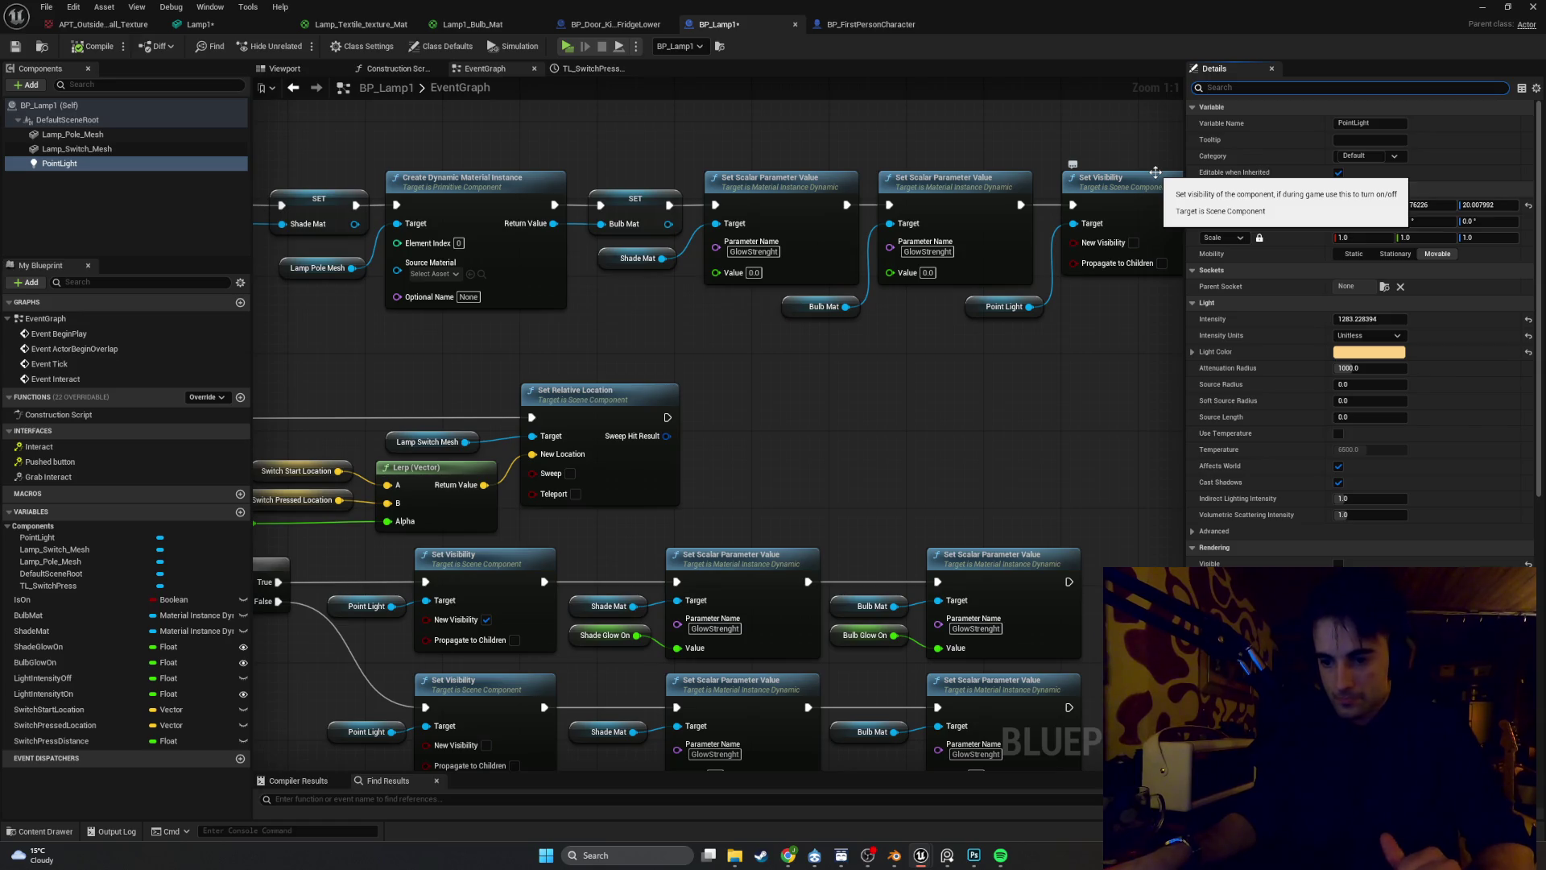
{"action": "type", "text": "cast"}
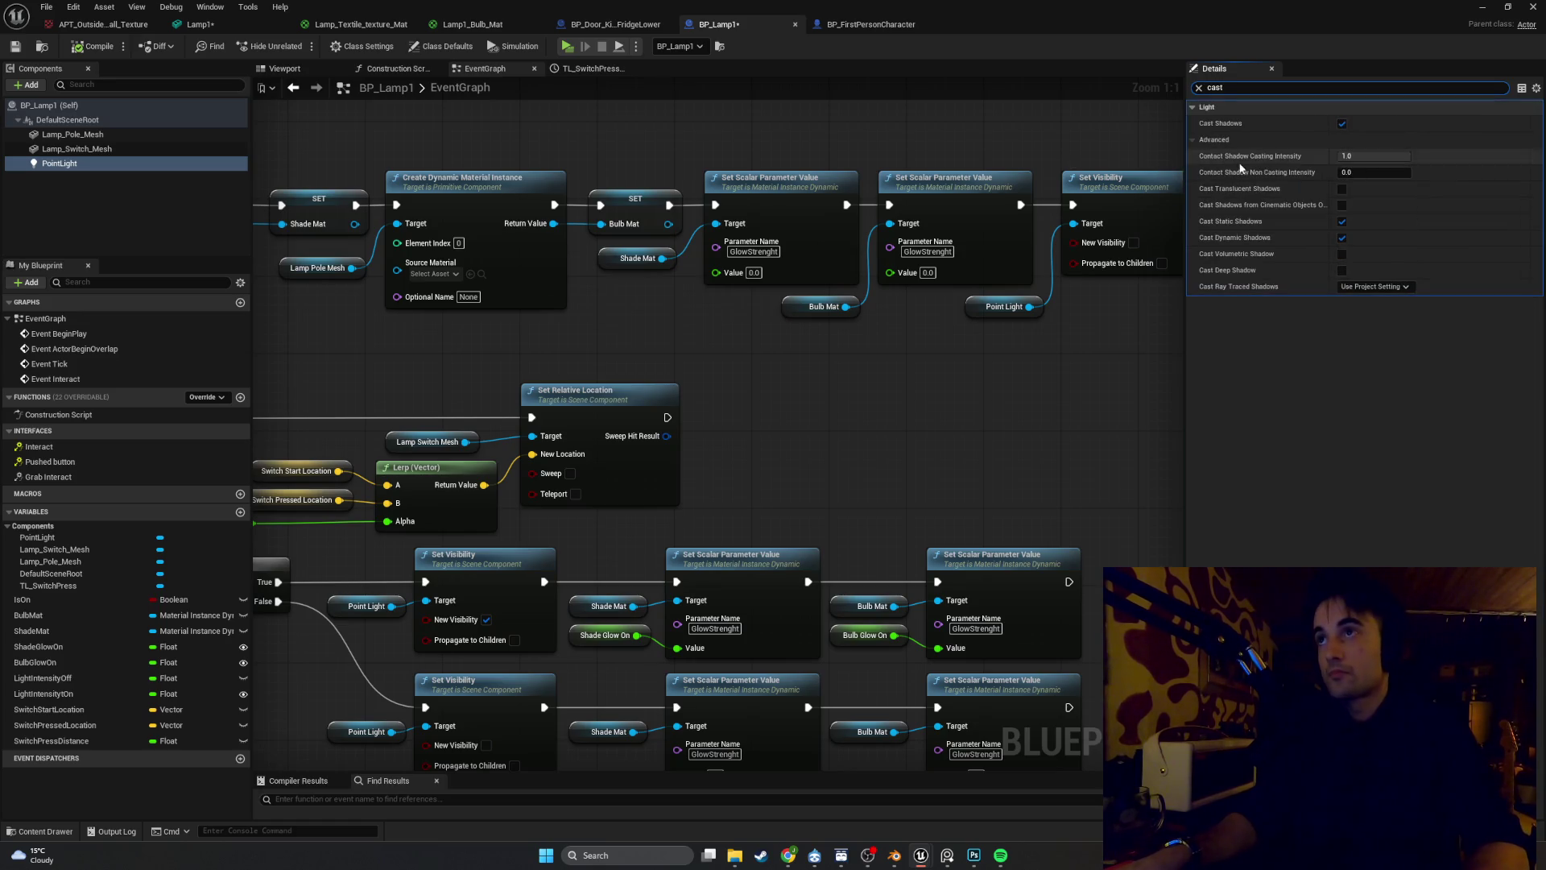
{"action": "left_click", "coordinate": [1342, 124]}
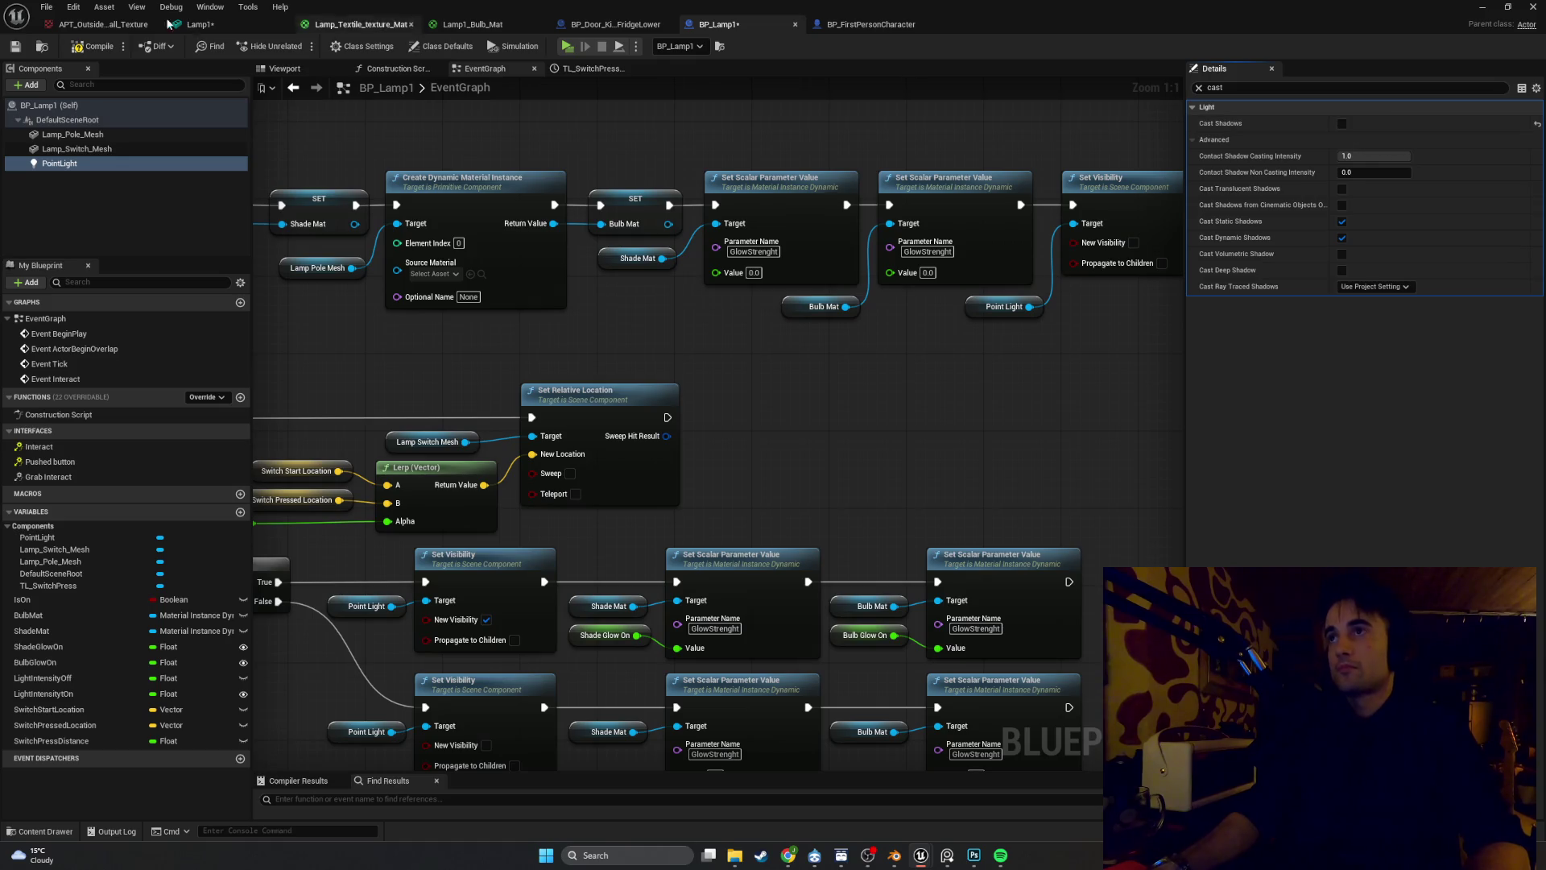
{"action": "key", "text": "alt+p"}
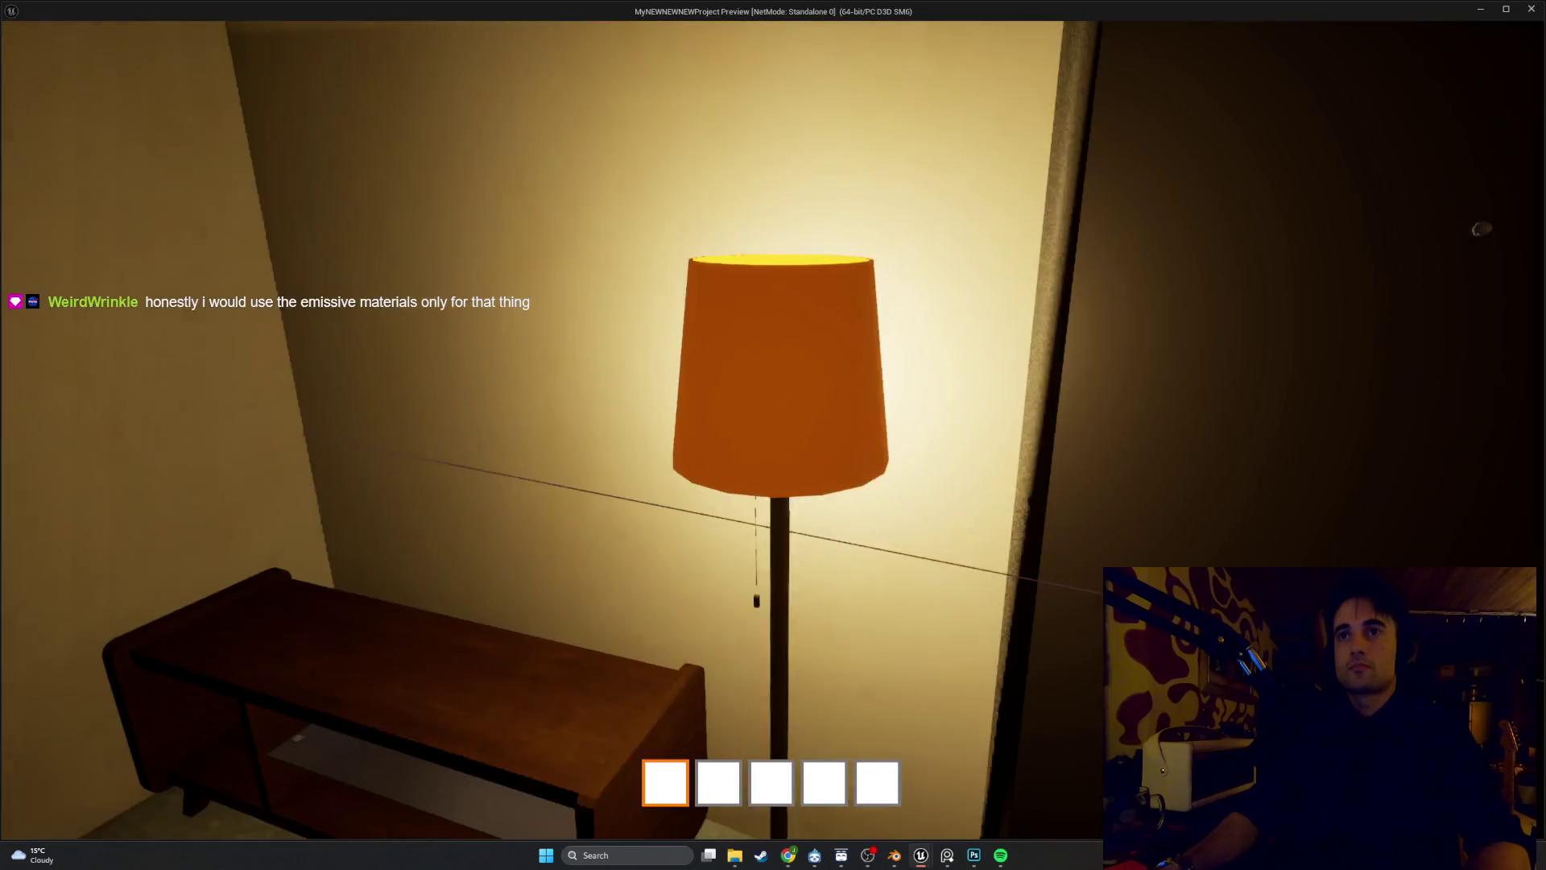
Walk up to the floor lamp and toggle it off and back on
{"action": "key", "text": "s"}
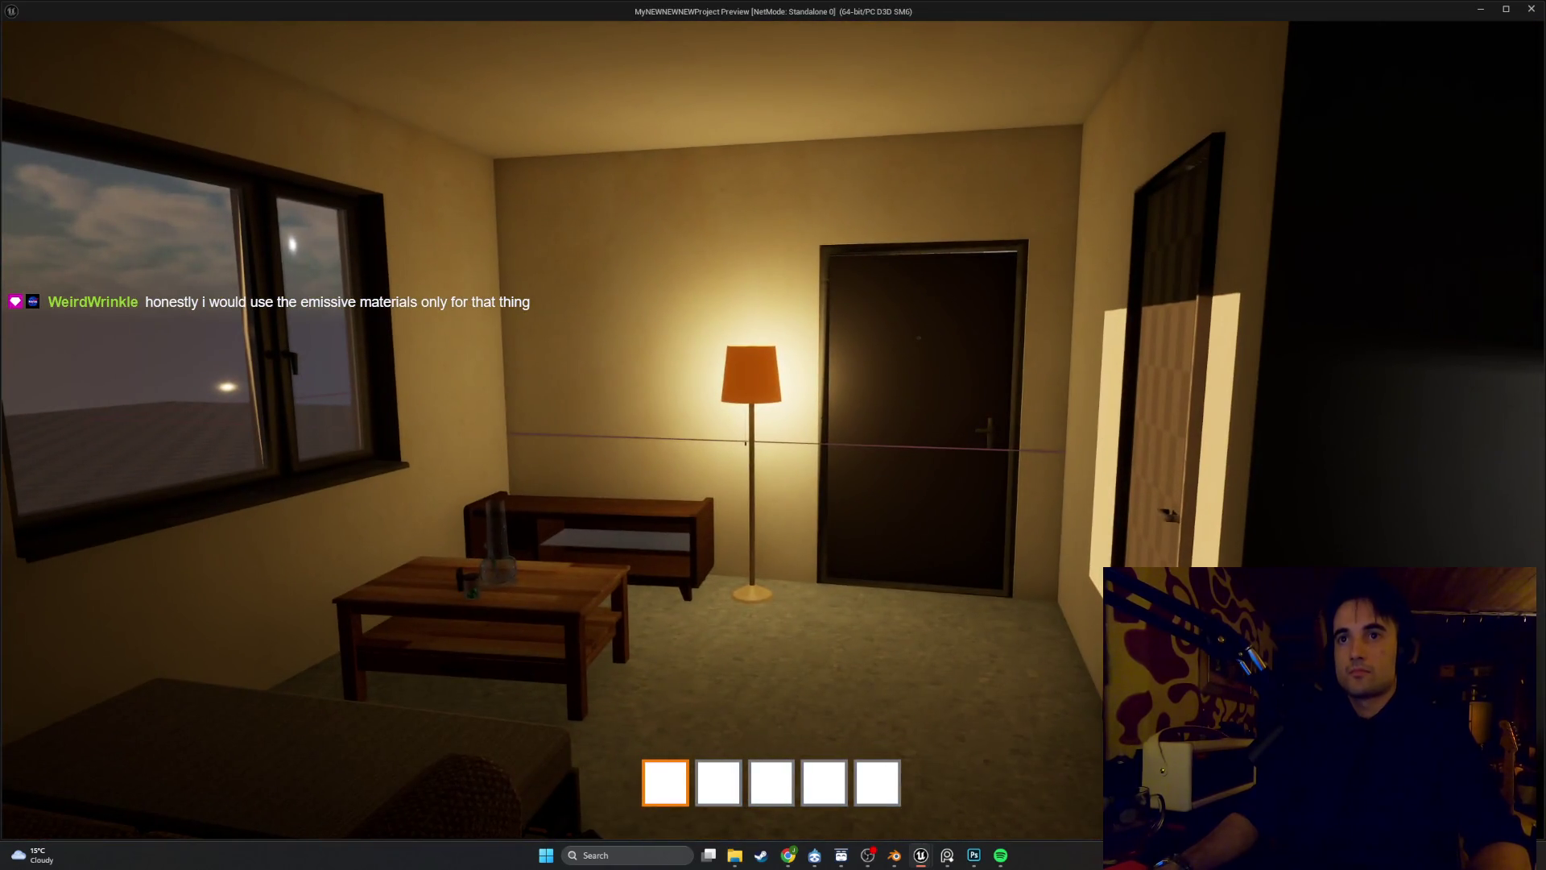
{"action": "key", "text": "w"}
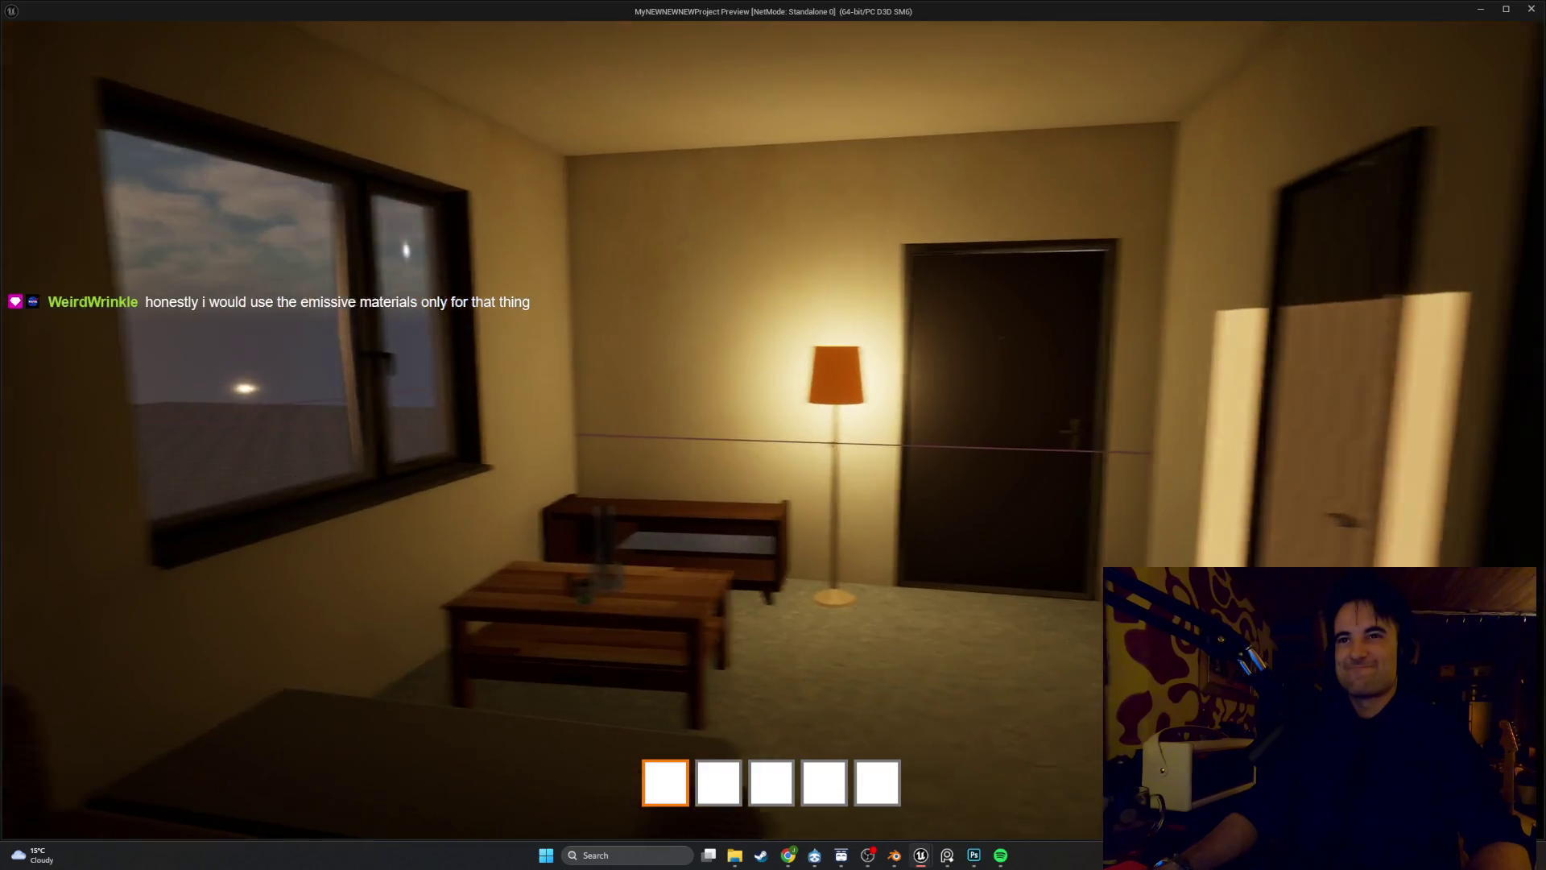
{"action": "key", "text": "w"}
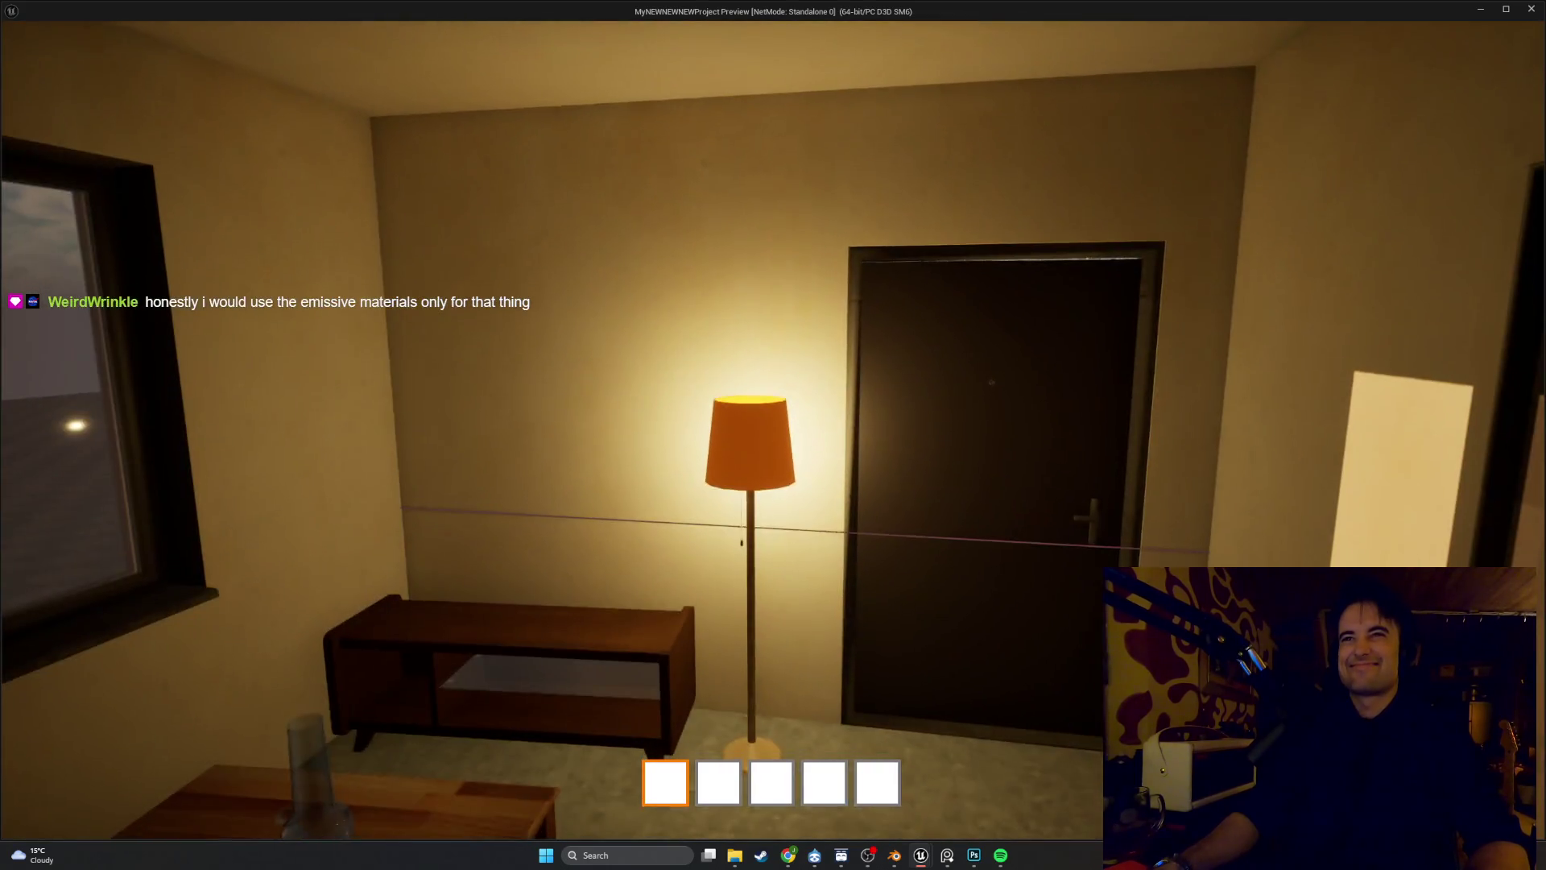
{"action": "key", "text": "w"}
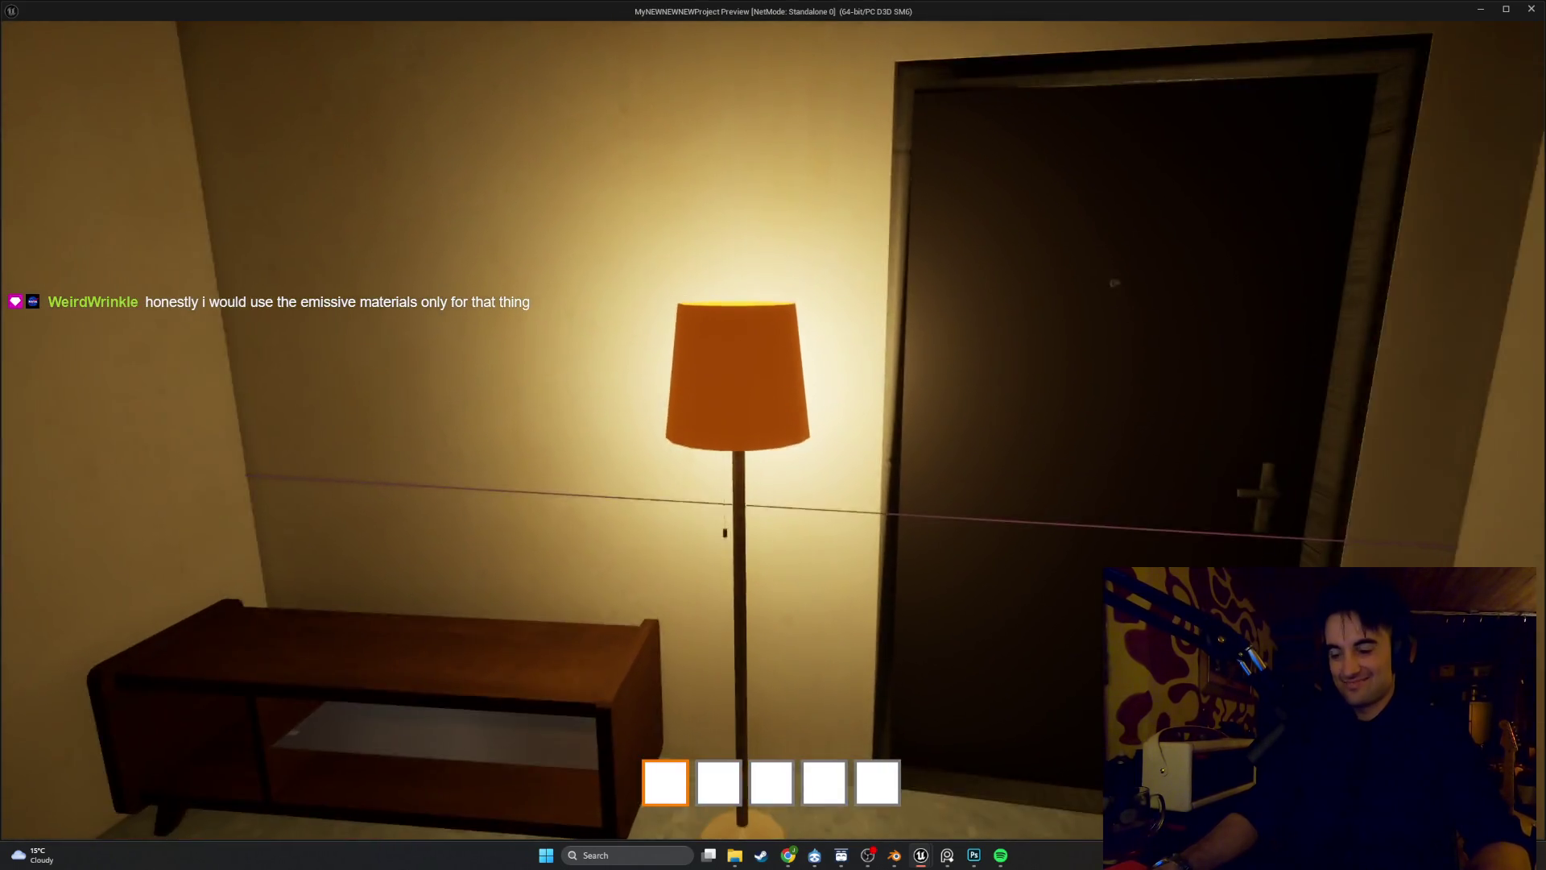
{"action": "key", "text": "e"}
{"action": "key", "text": "e"}
{"action": "key", "text": "e"}
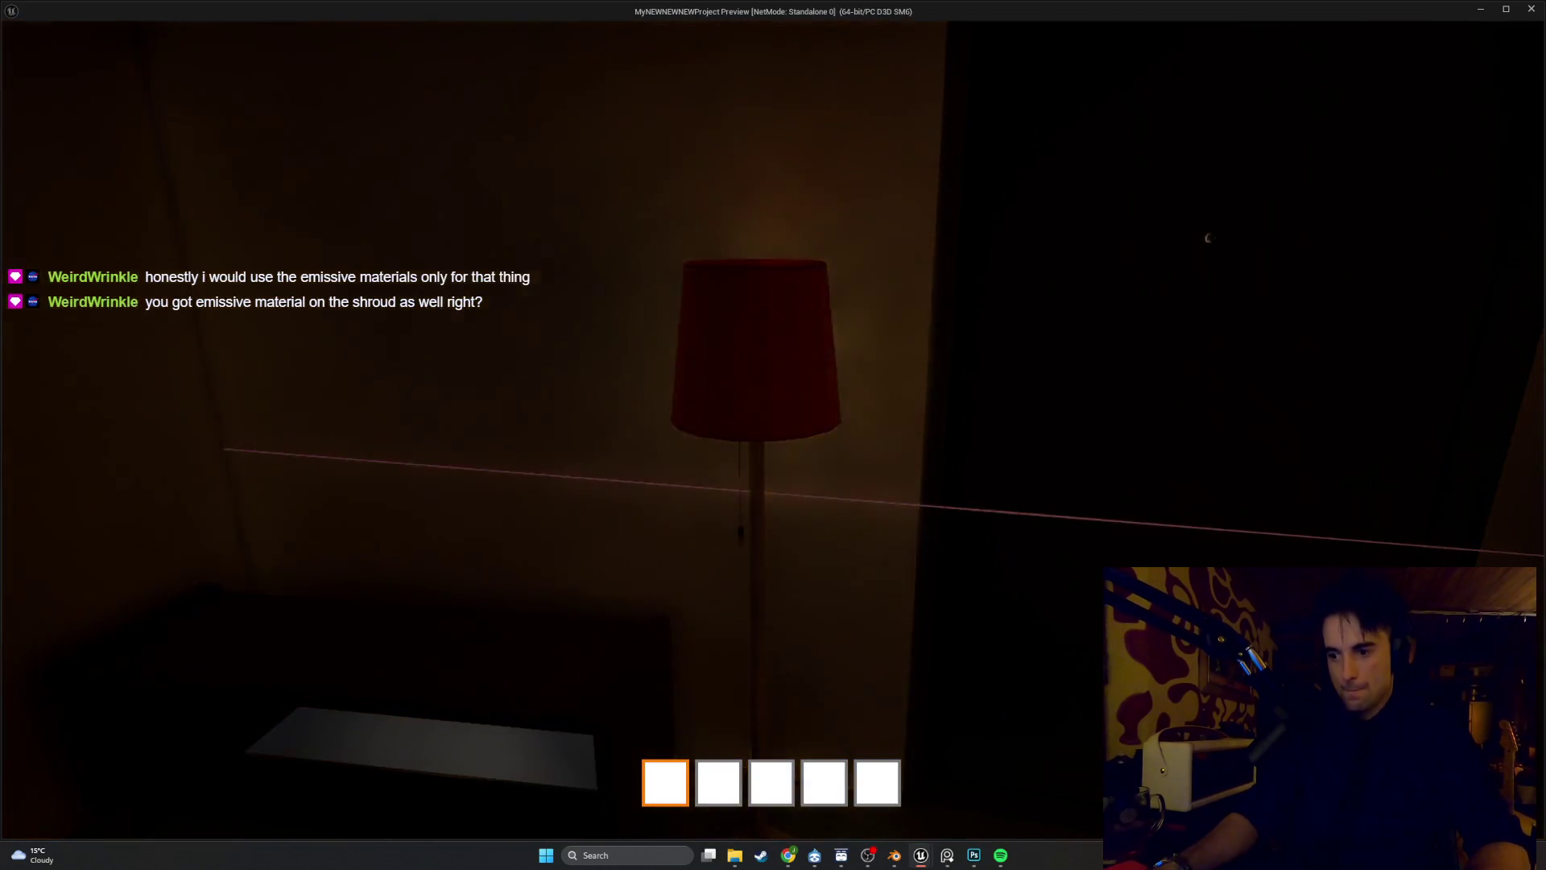
{"action": "key", "text": "e"}
{"action": "key", "text": "e"}
{"action": "key", "text": "e"}
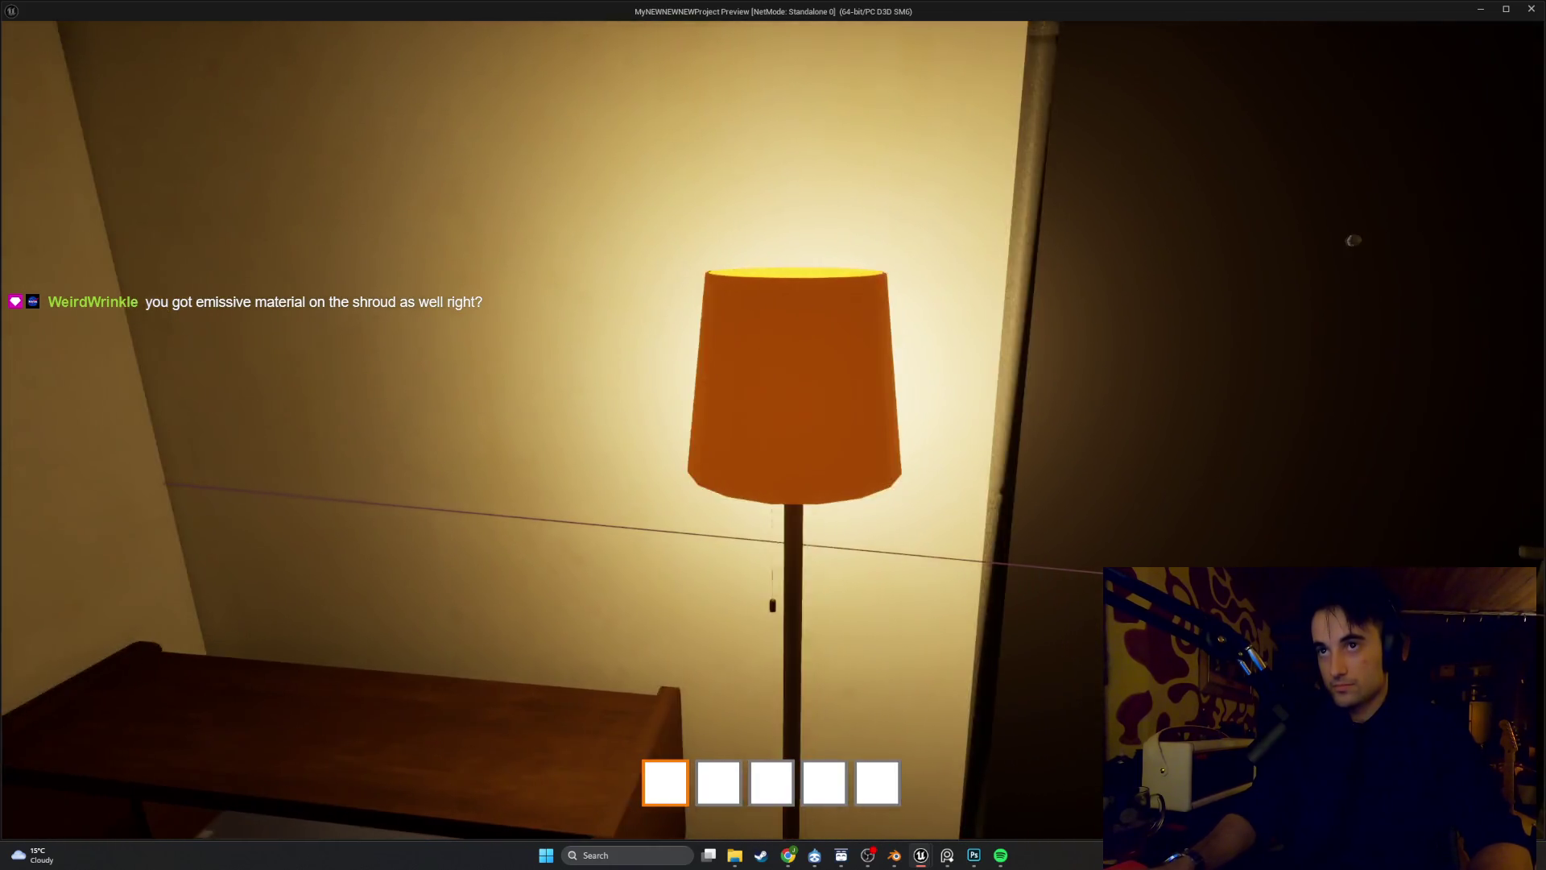
Toggle the lamp off and on again from different distances, then stop the game preview
{"action": "key", "text": "e"}
{"action": "key", "text": "s"}
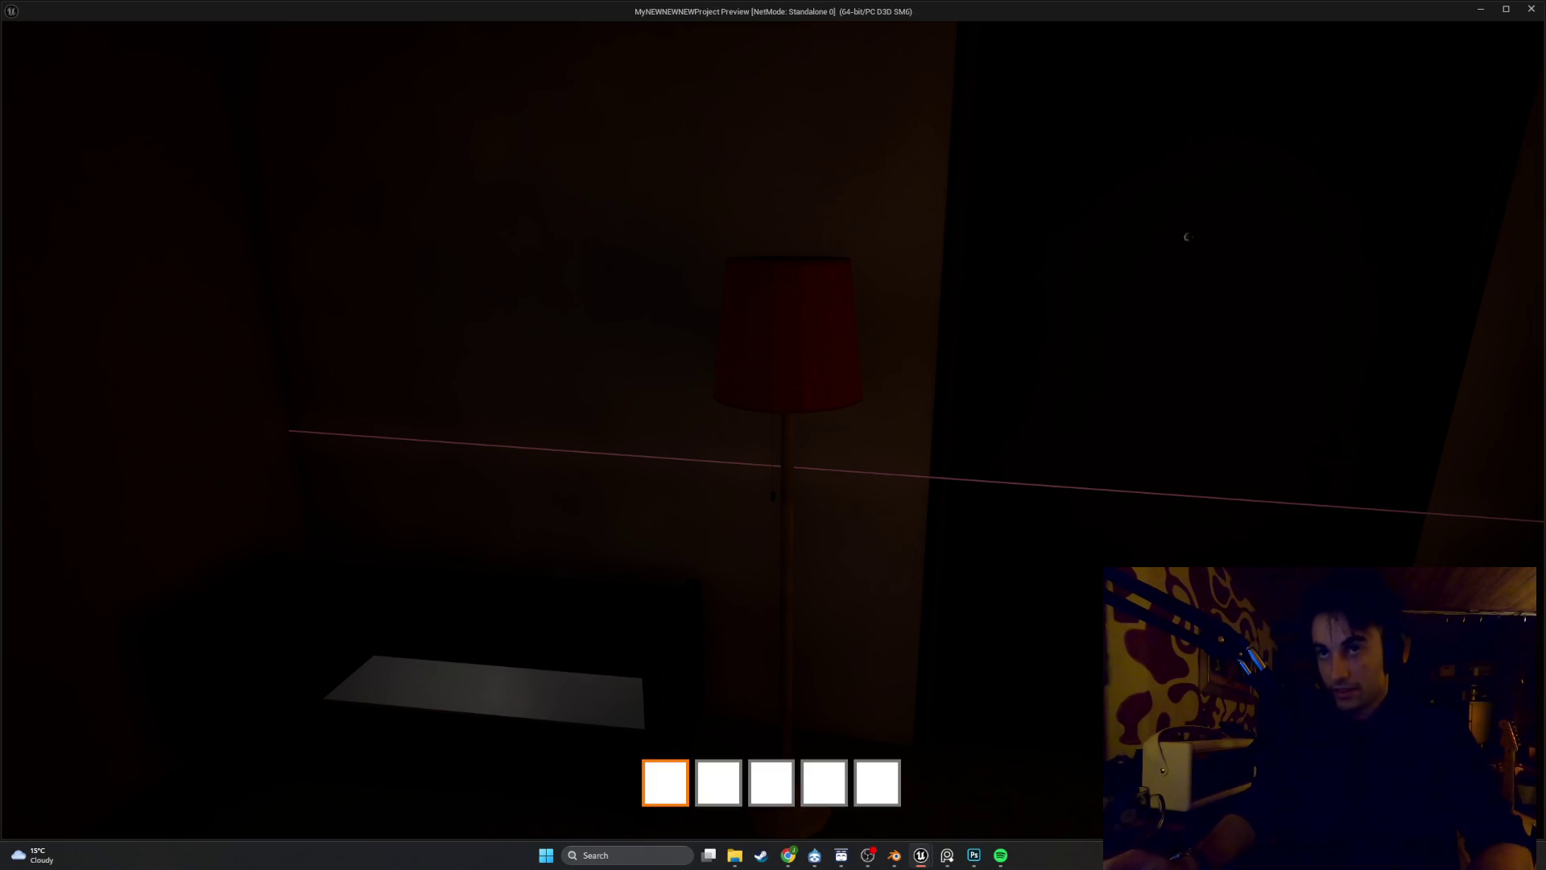
{"action": "key", "text": "e"}
{"action": "key", "text": "w"}
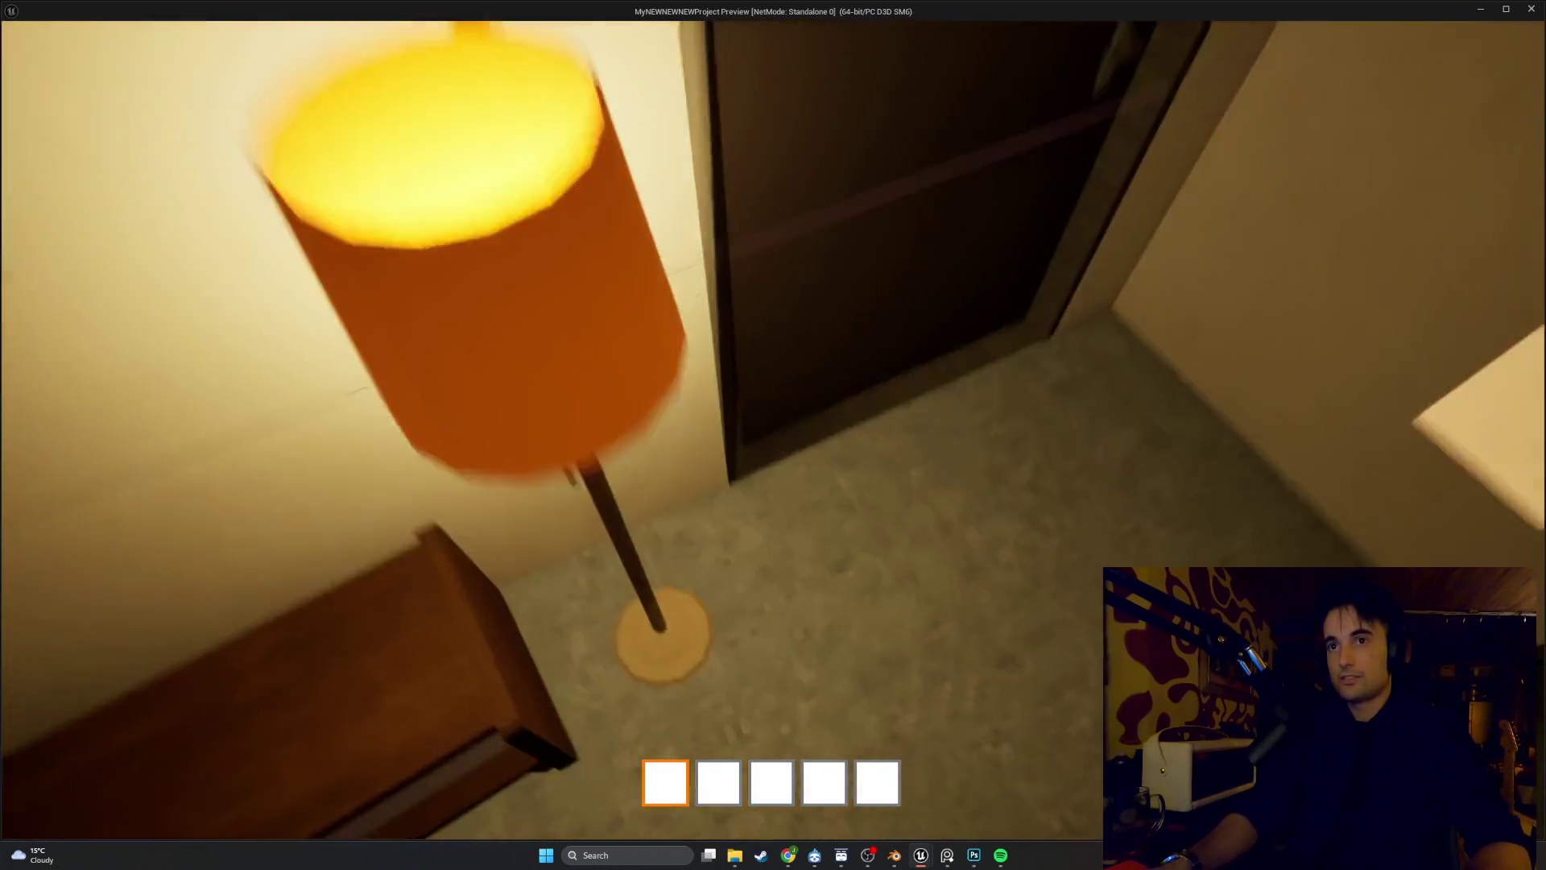
{"action": "key", "text": "s"}
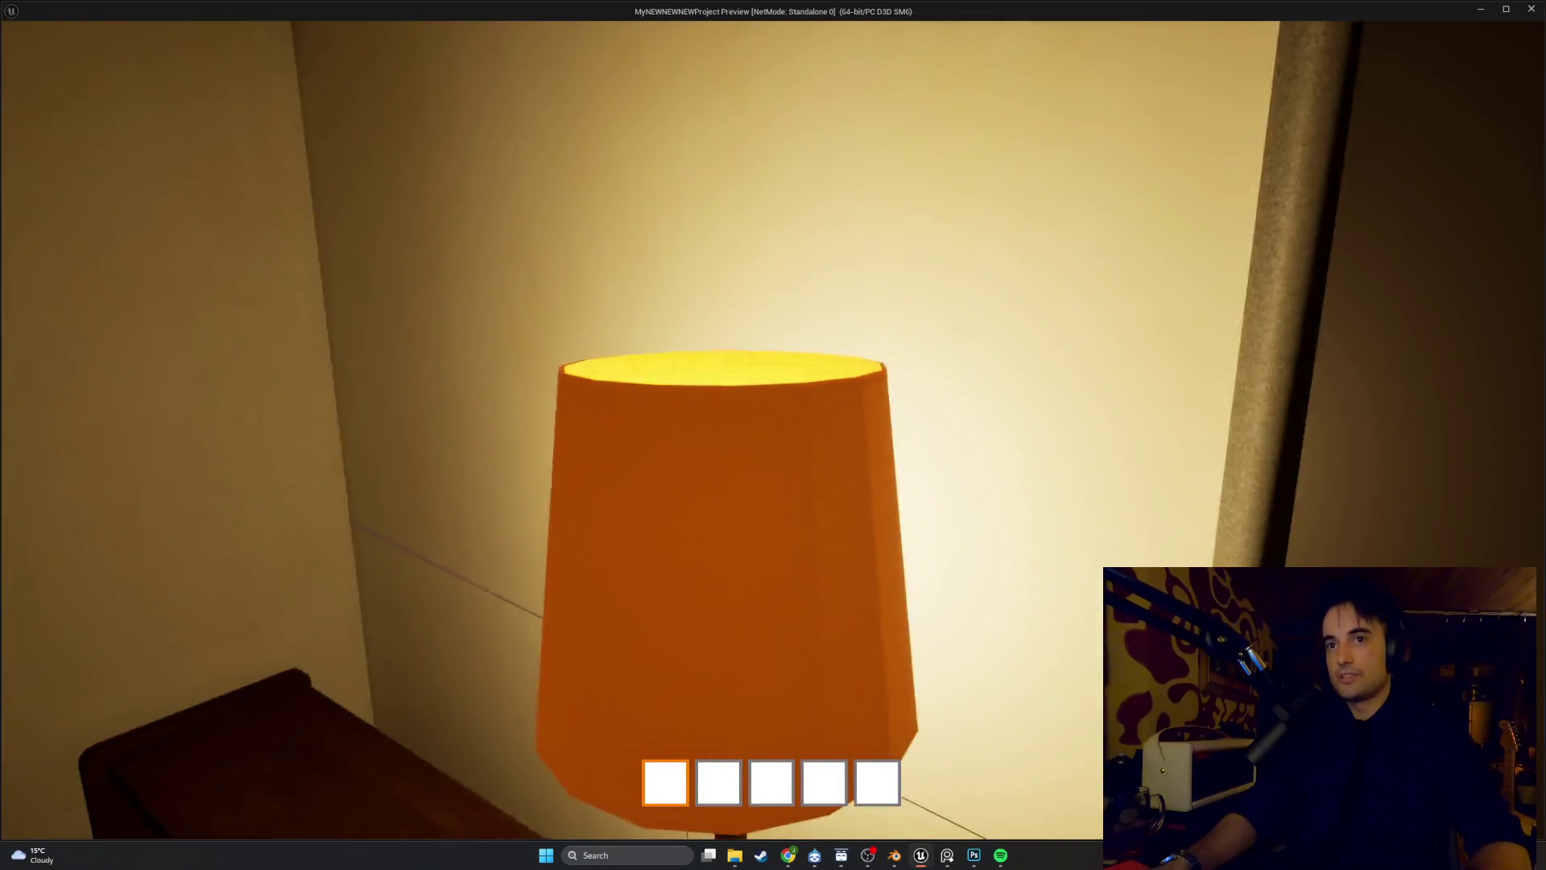
{"action": "key", "text": "e"}
{"action": "key", "text": "e"}
{"action": "key", "text": "s"}
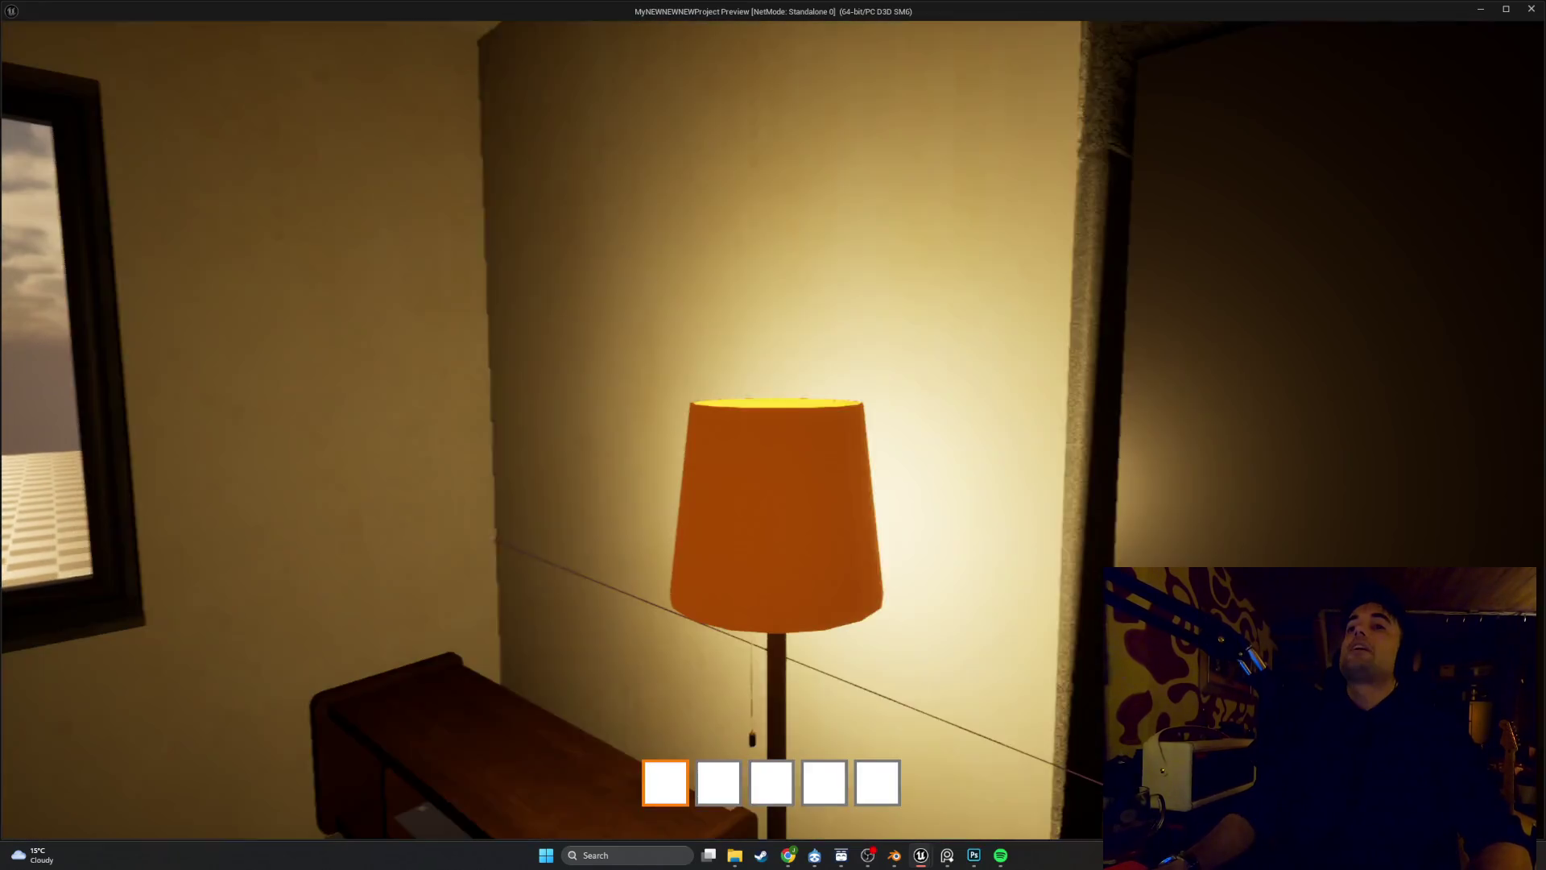
{"action": "key", "text": "s"}
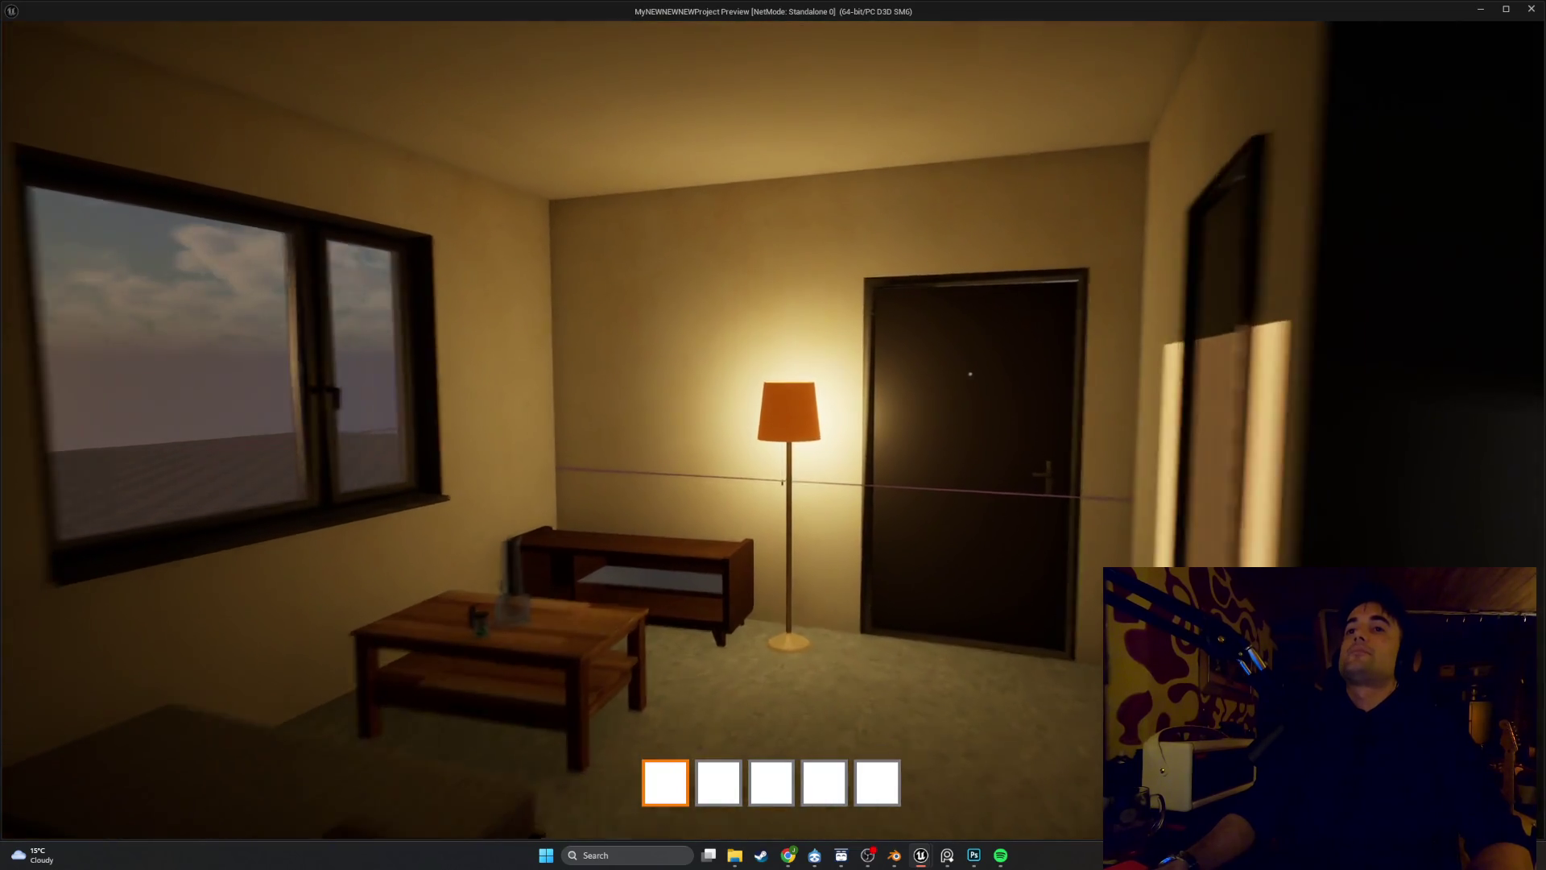
{"action": "key", "text": "w"}
{"action": "key", "text": "Escape"}
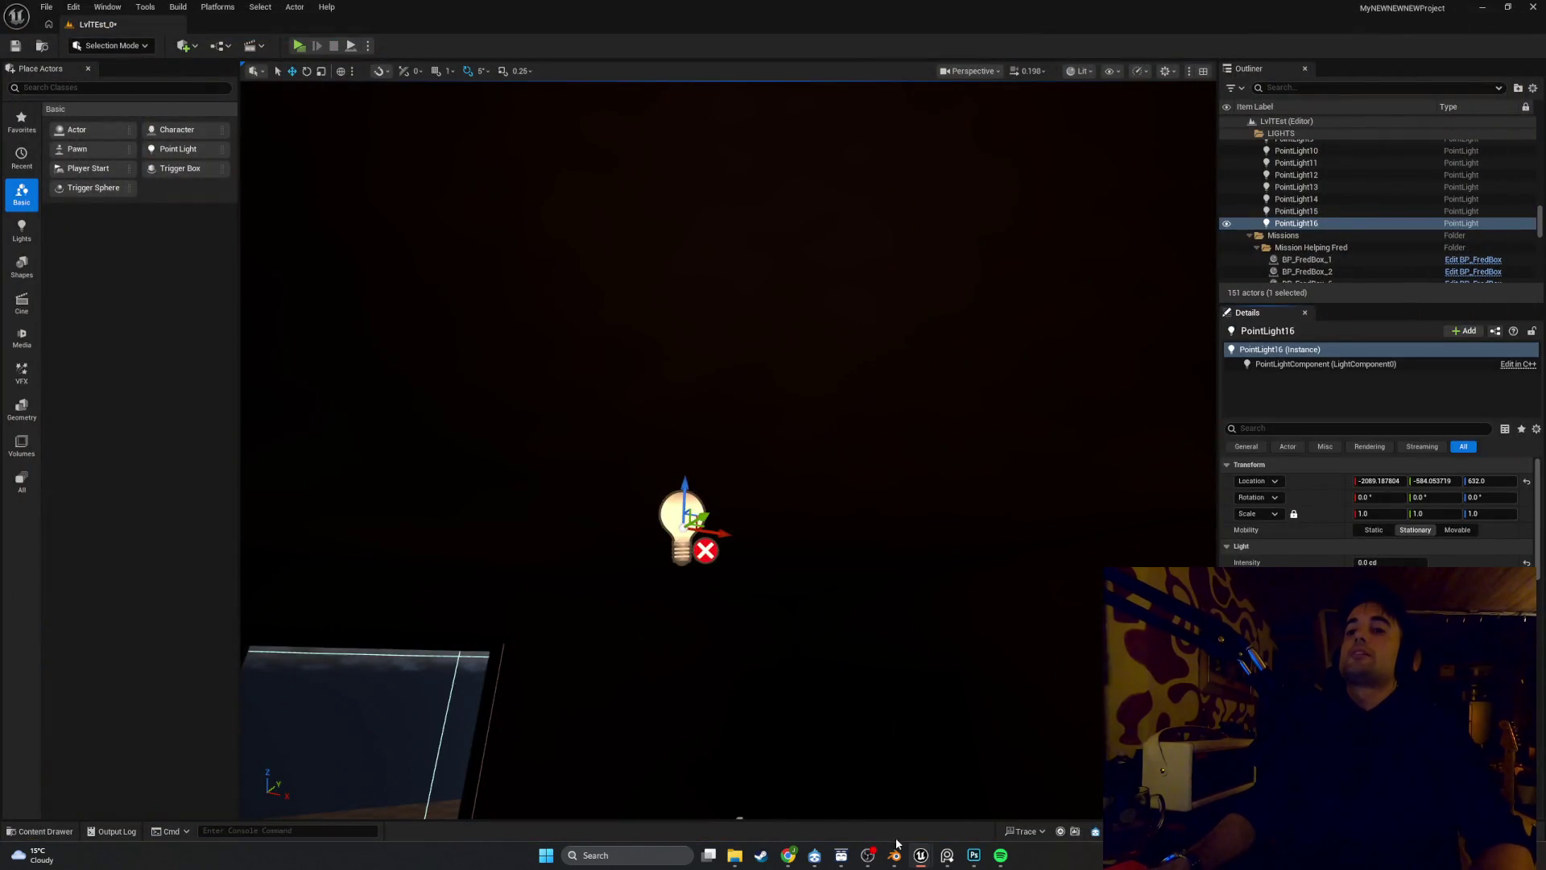
In BP_Lamp1, turn Cast Shadows back on for the PointLight component
{"action": "mouse_move", "coordinate": [921, 855]}
{"action": "left_click", "coordinate": [972, 811]}
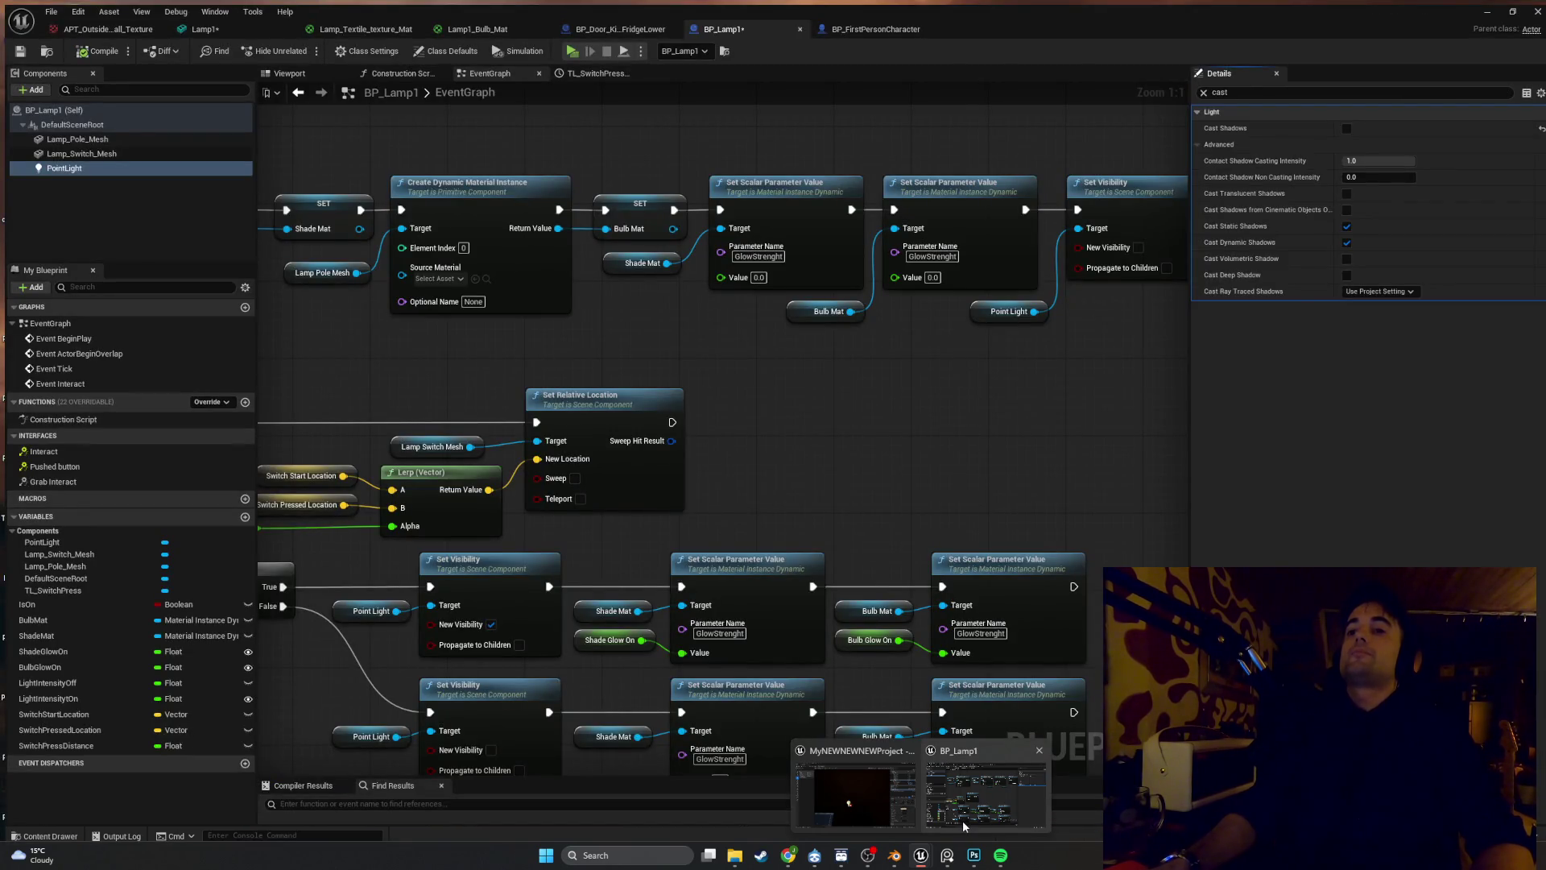
{"action": "left_click", "coordinate": [962, 822]}
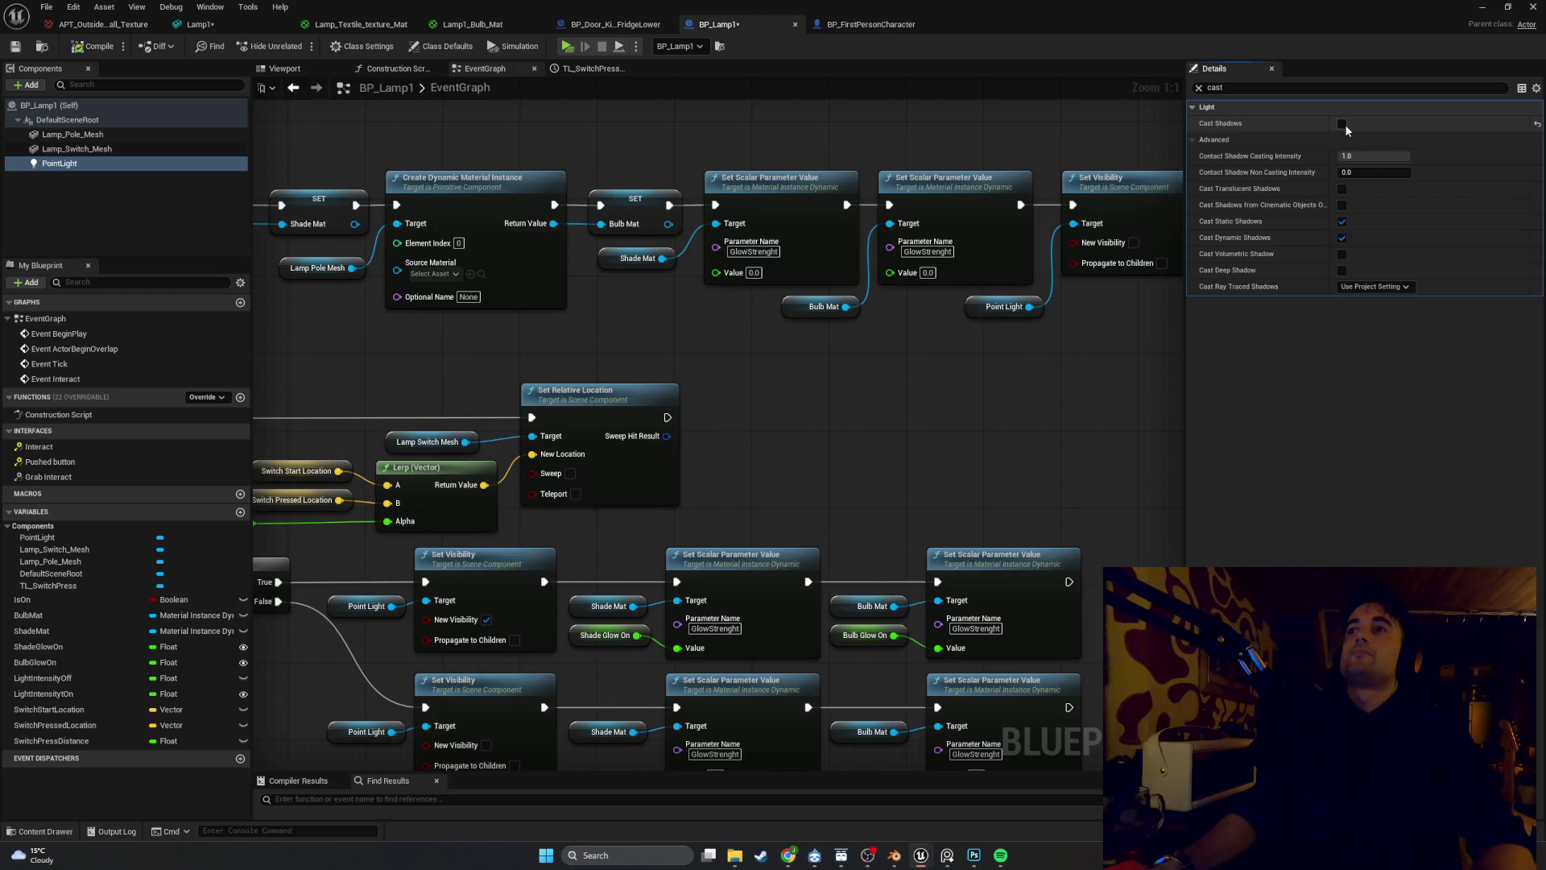
{"action": "left_click", "coordinate": [1342, 124]}
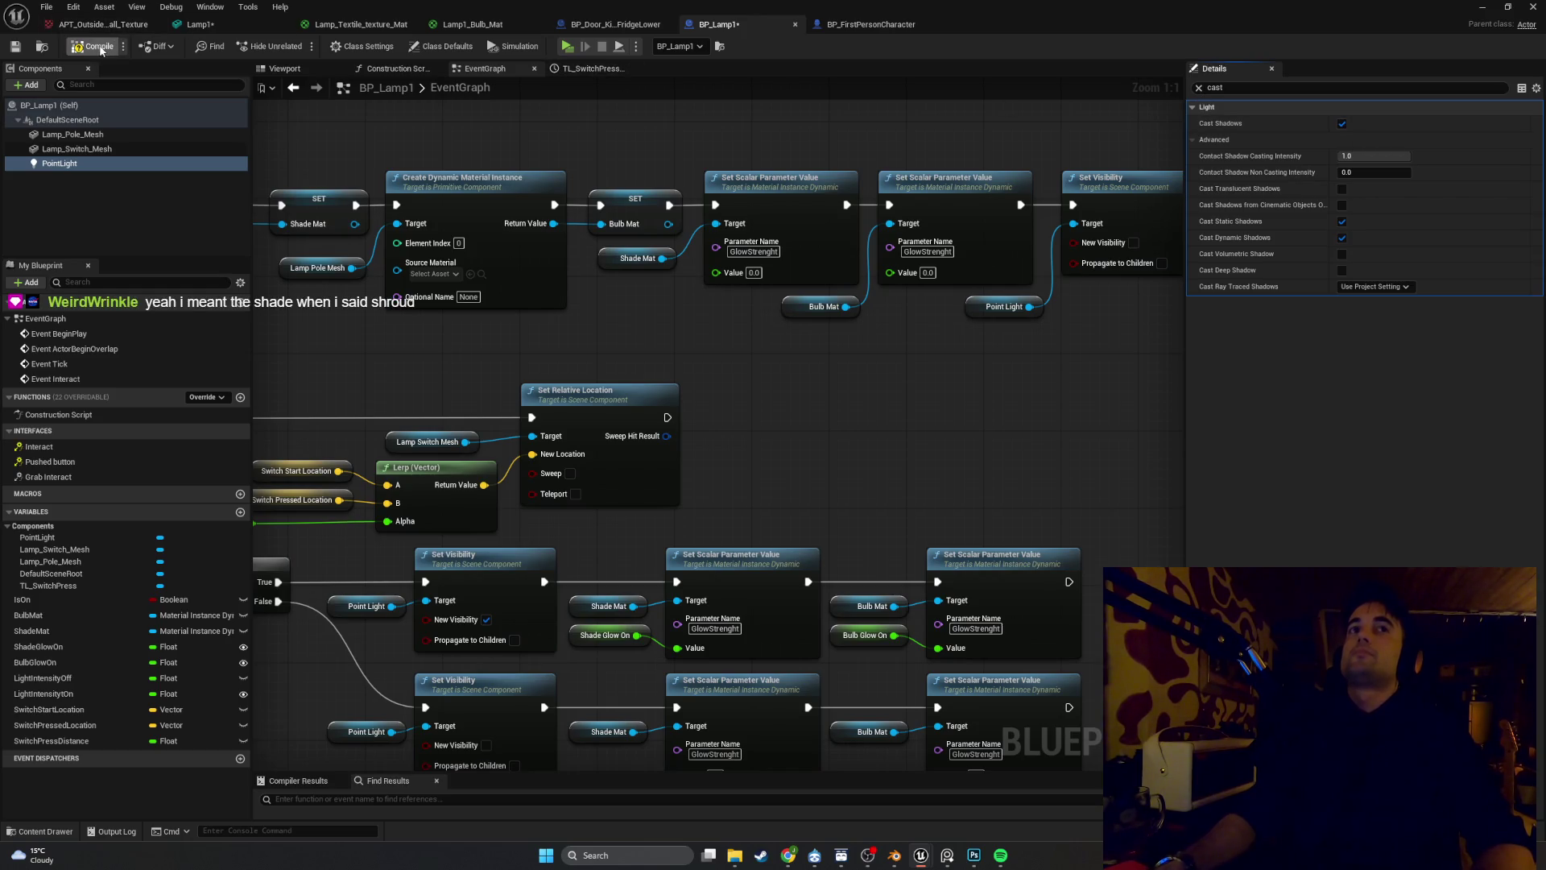
Turn off Cast Shadow on Lamp_Pole_Mesh and launch a Standalone Game test
{"action": "left_click", "coordinate": [114, 139]}
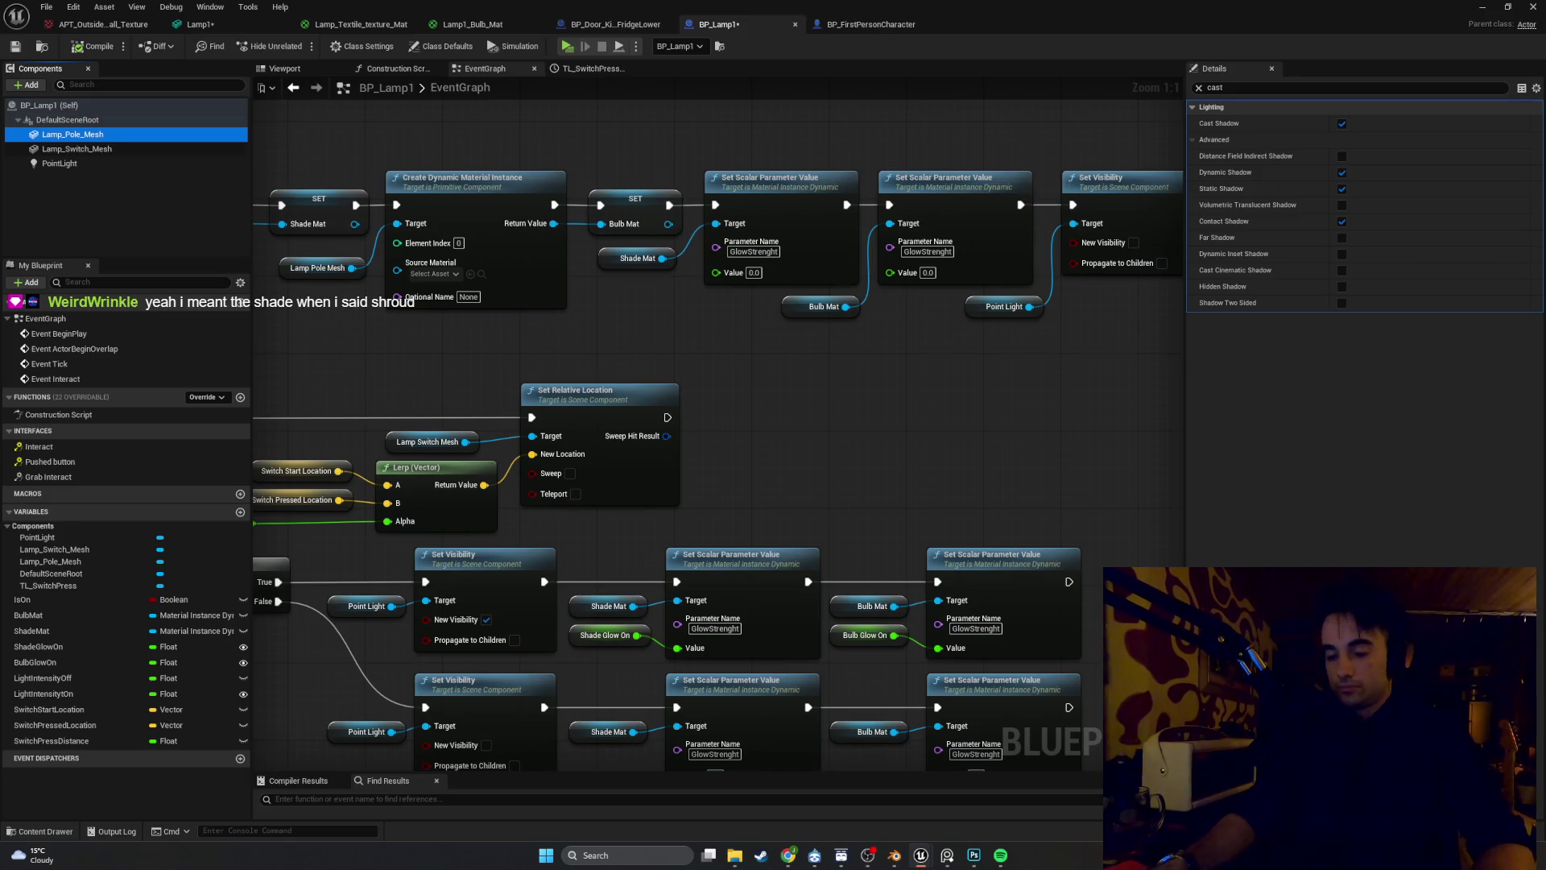
{"action": "left_click", "coordinate": [1342, 124]}
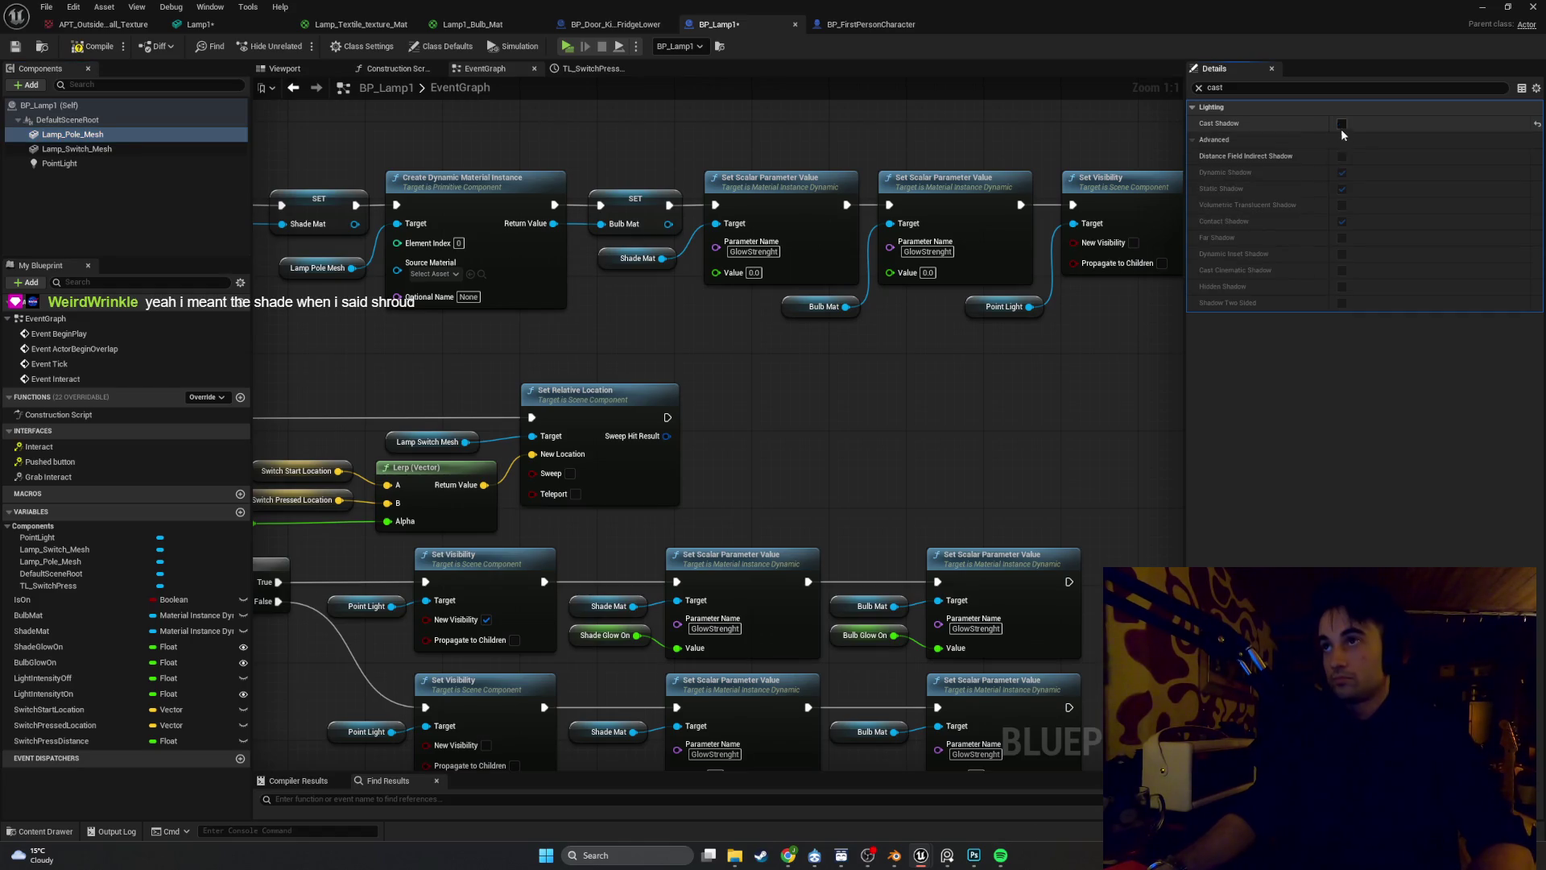
{"action": "left_click", "coordinate": [1492, 10]}
{"action": "left_click", "coordinate": [299, 49]}
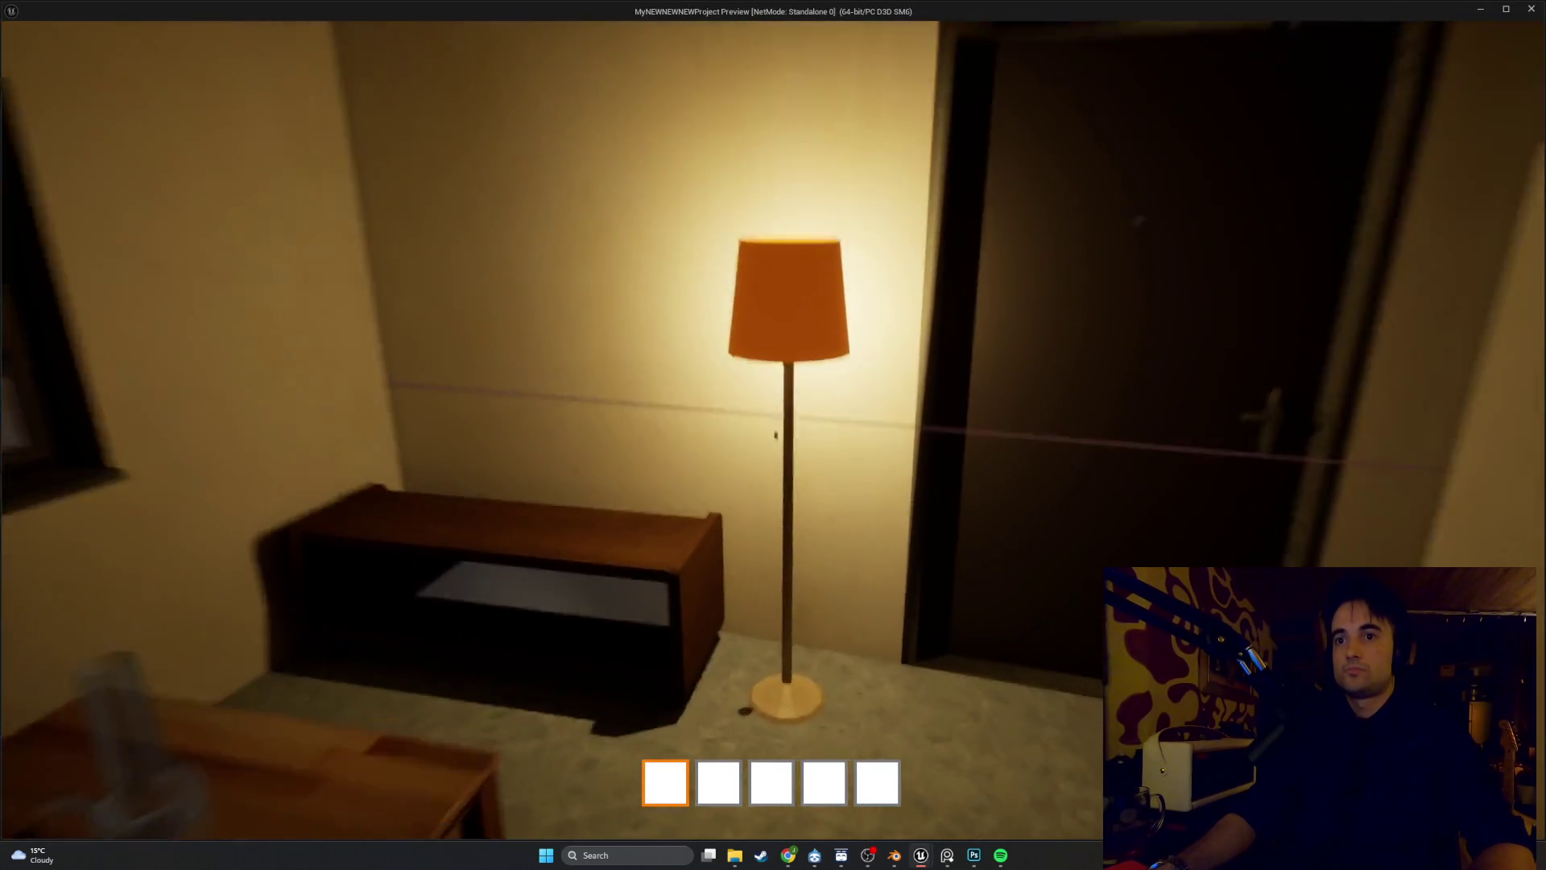
Walk around the lit room, switch the floor lamp off, view the dark room, then exit
{"action": "key", "text": "s"}
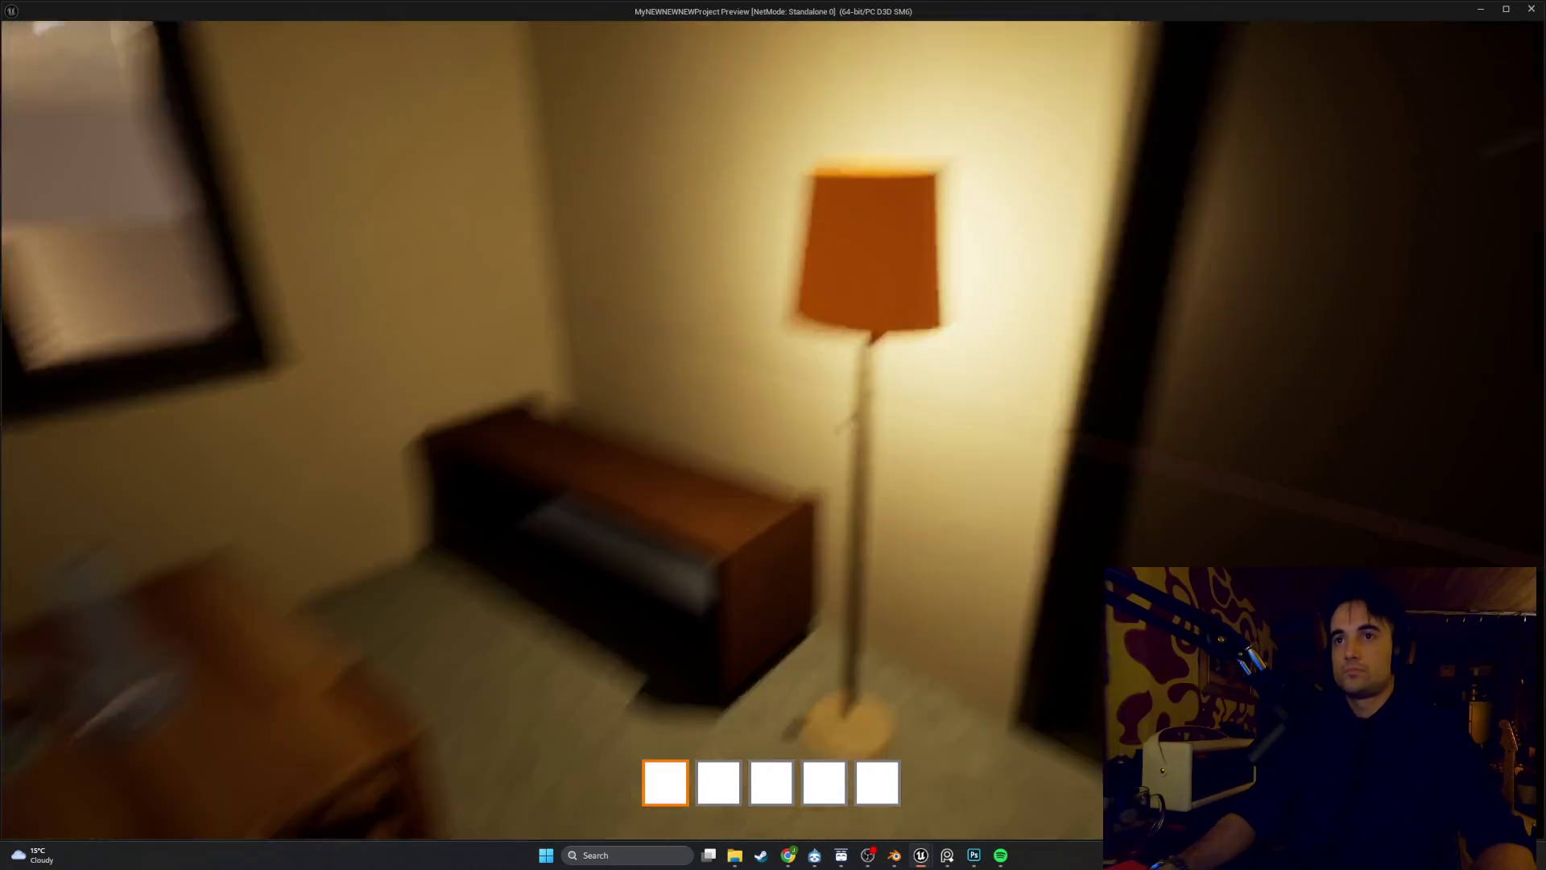
{"action": "key", "text": "w"}
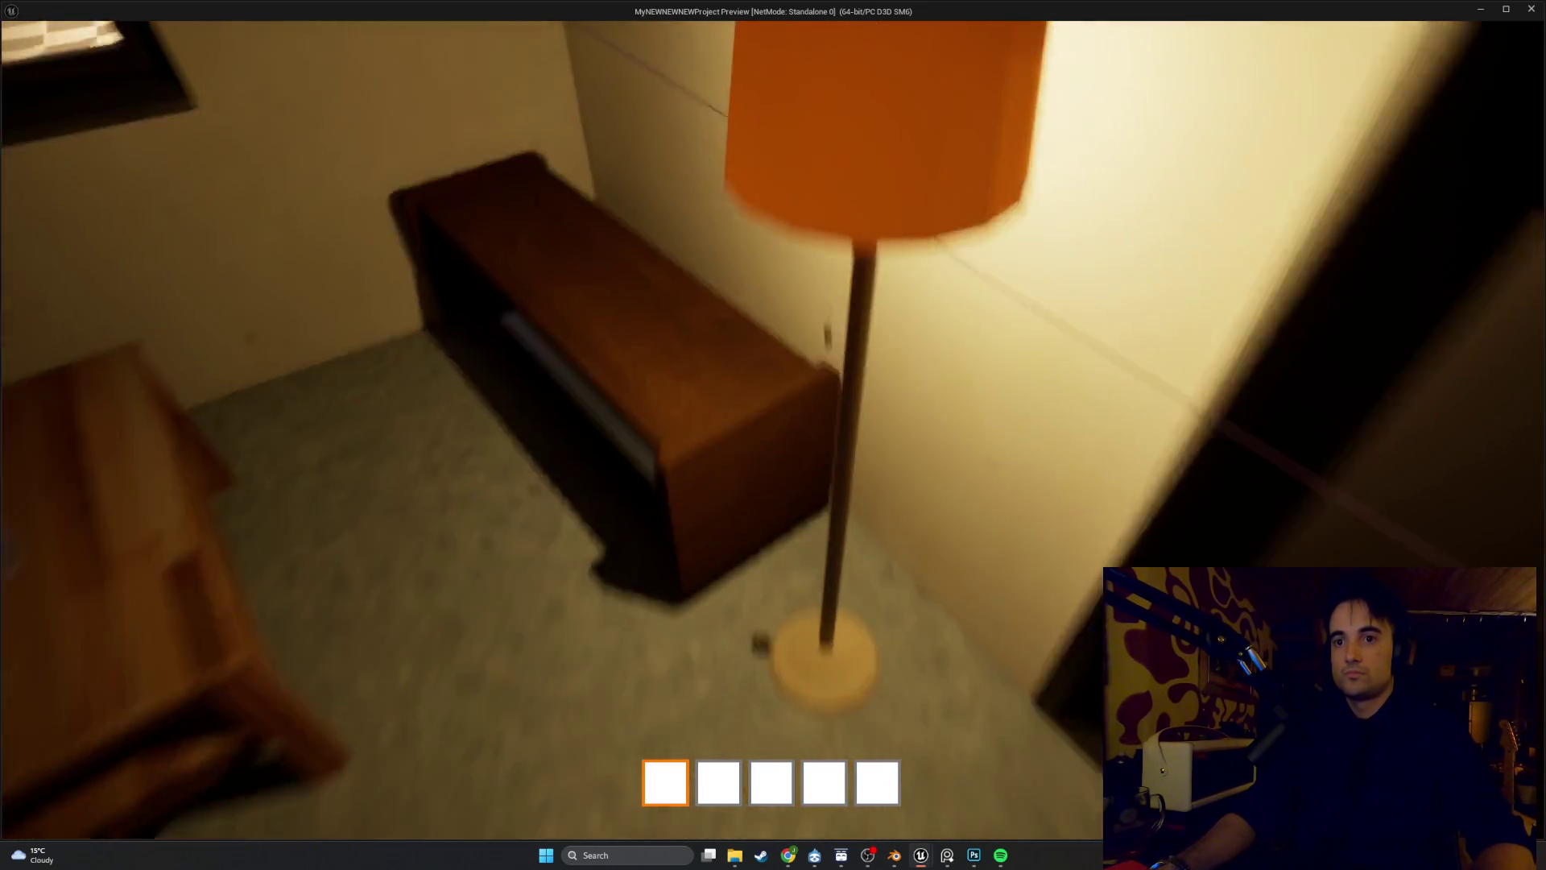
{"action": "key", "text": "s"}
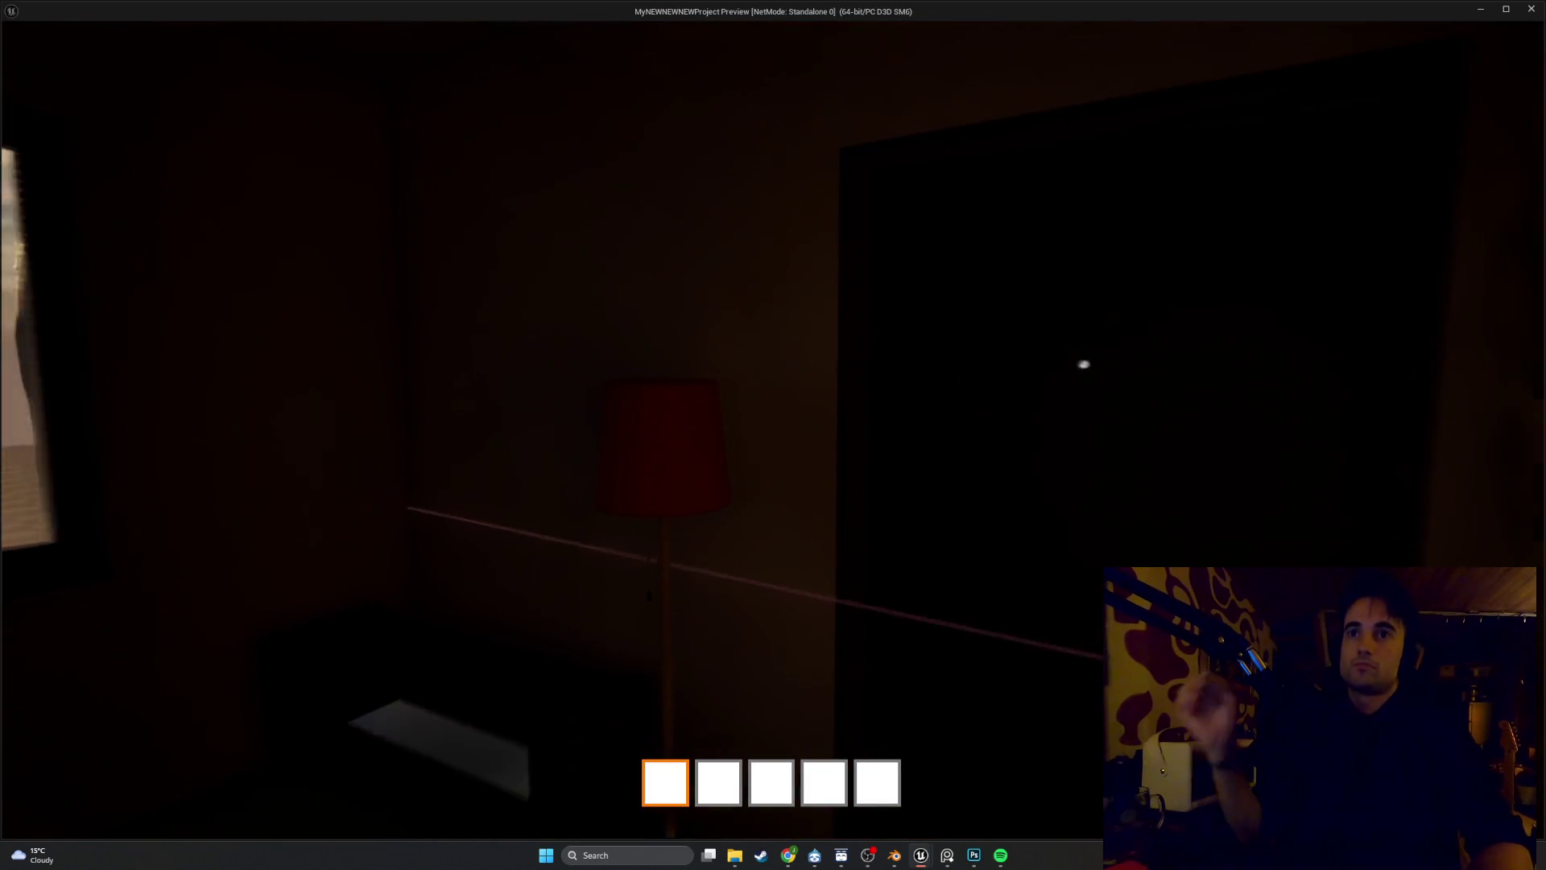
{"action": "key", "text": "s"}
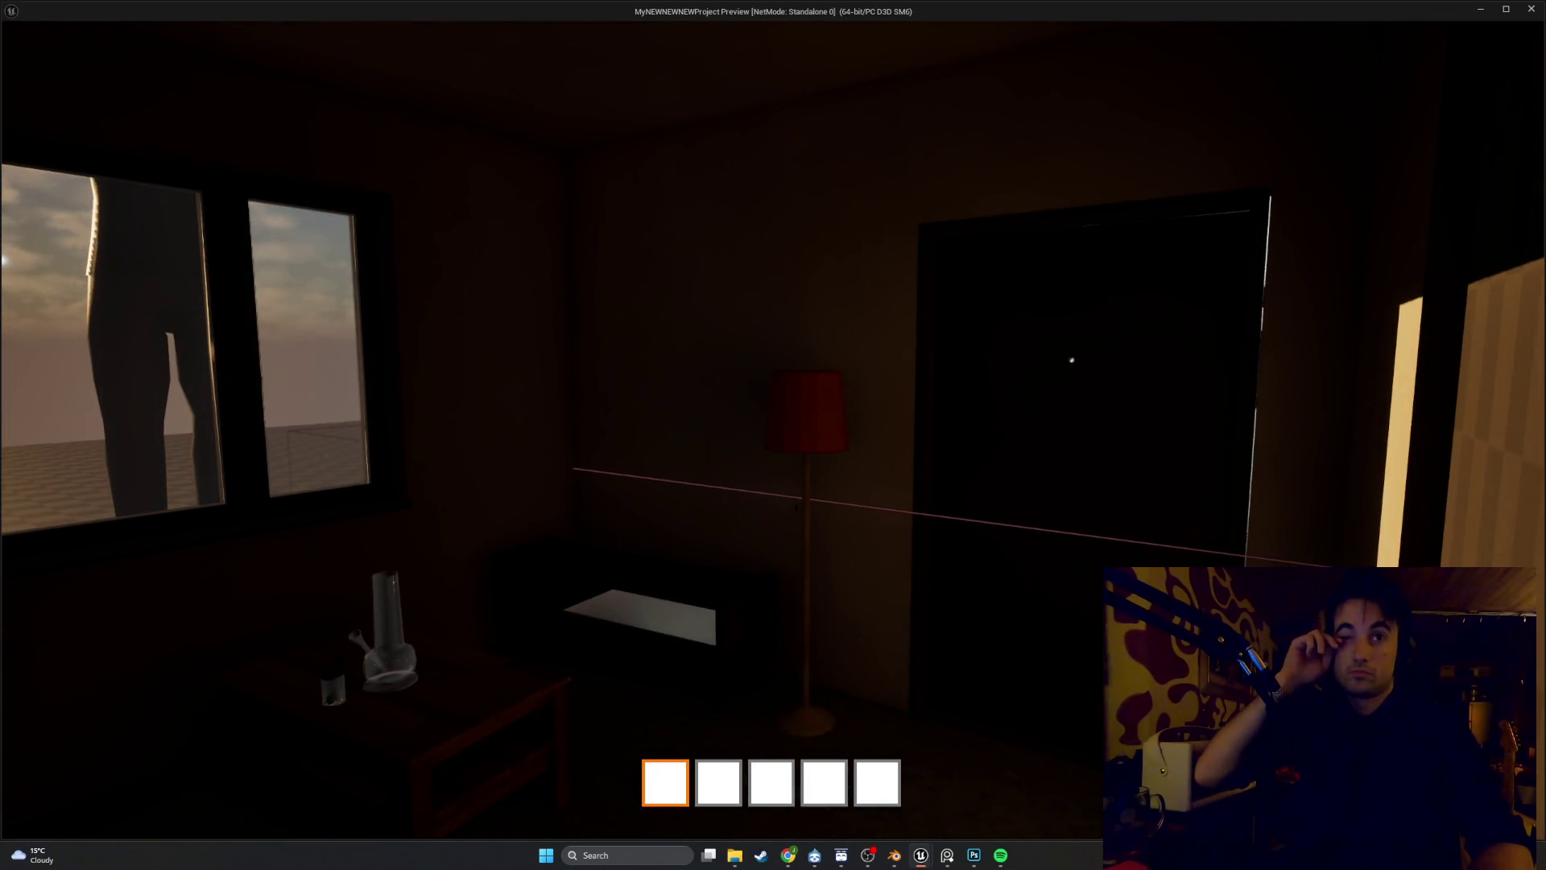
{"action": "key", "text": "w"}
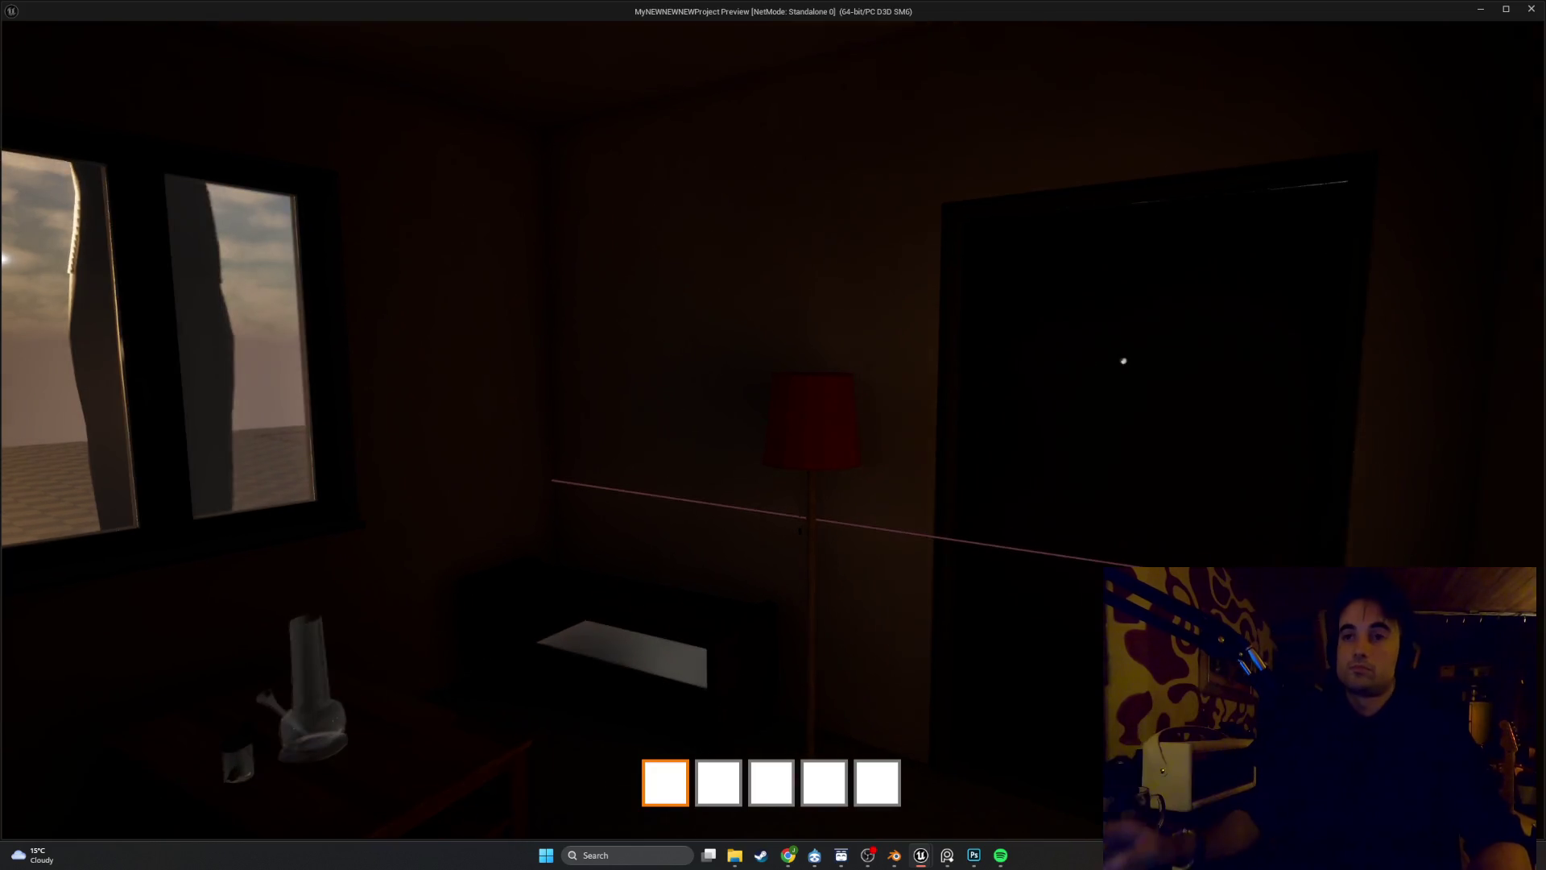
{"action": "key", "text": "Escape"}
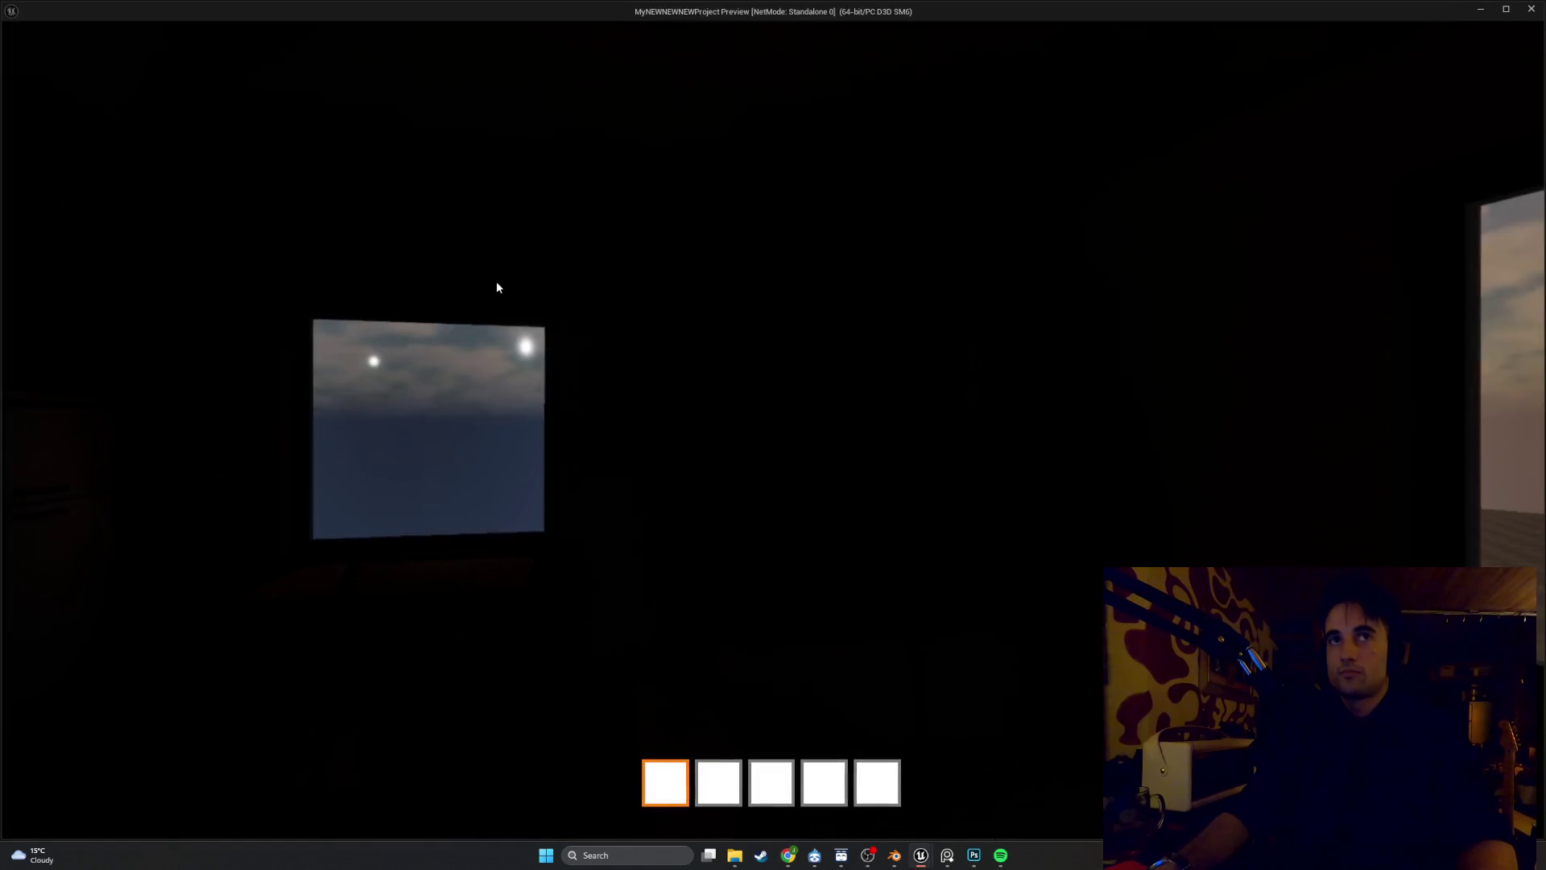
Close the standalone preview of the dark room to return to the level editor
{"action": "key", "text": "Escape"}
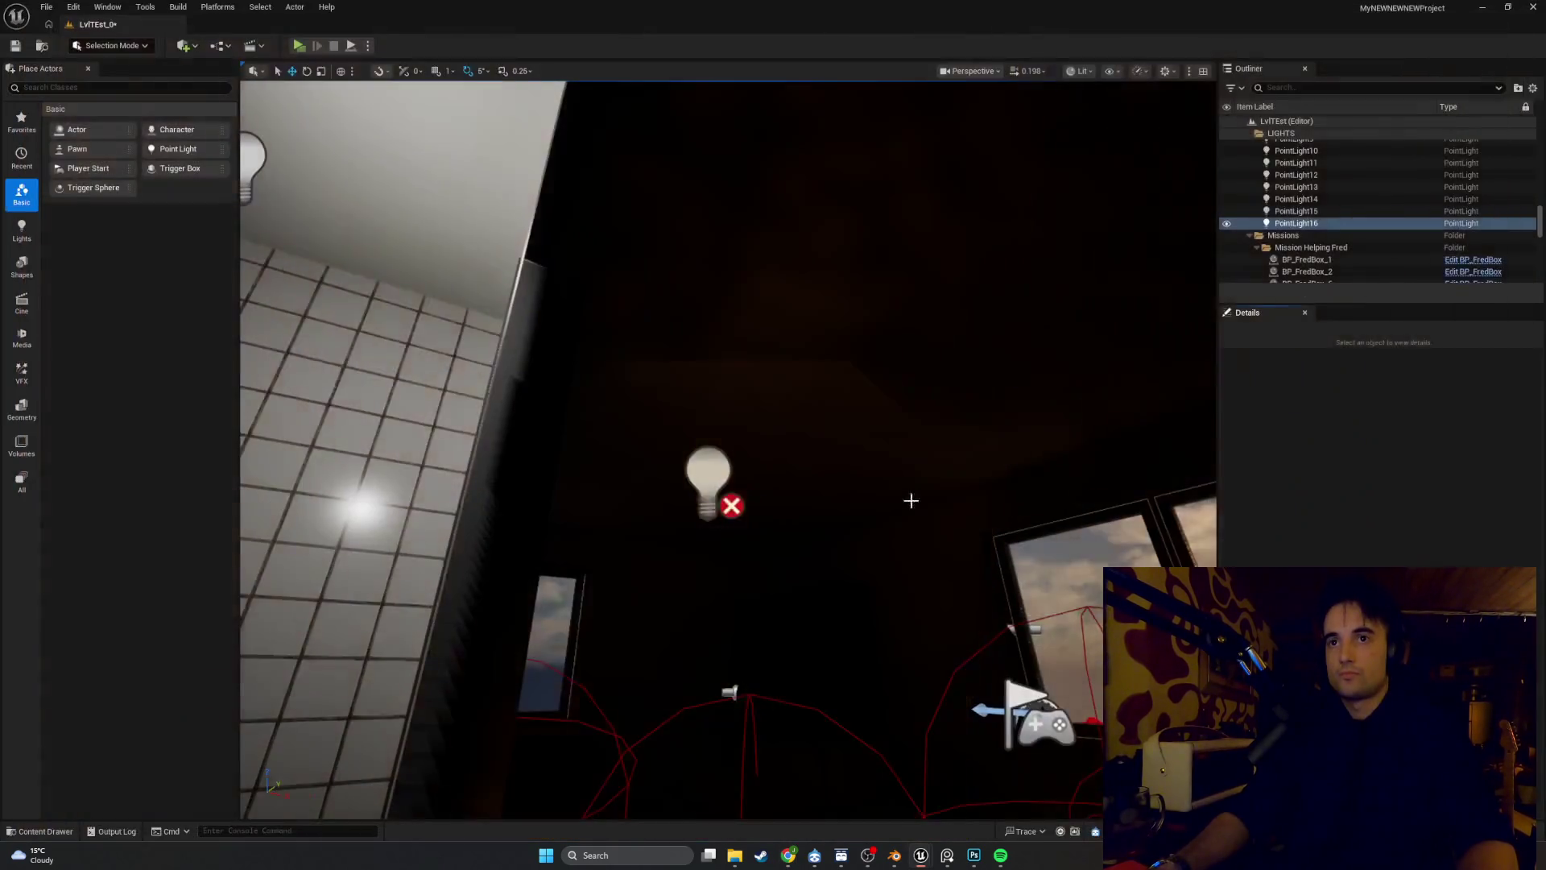
Re-enable Cast Shadow on Lamp_Pole_Mesh, then select PointLight and clear its Details search filter
{"action": "mouse_move", "coordinate": [925, 857]}
{"action": "left_click", "coordinate": [984, 806]}
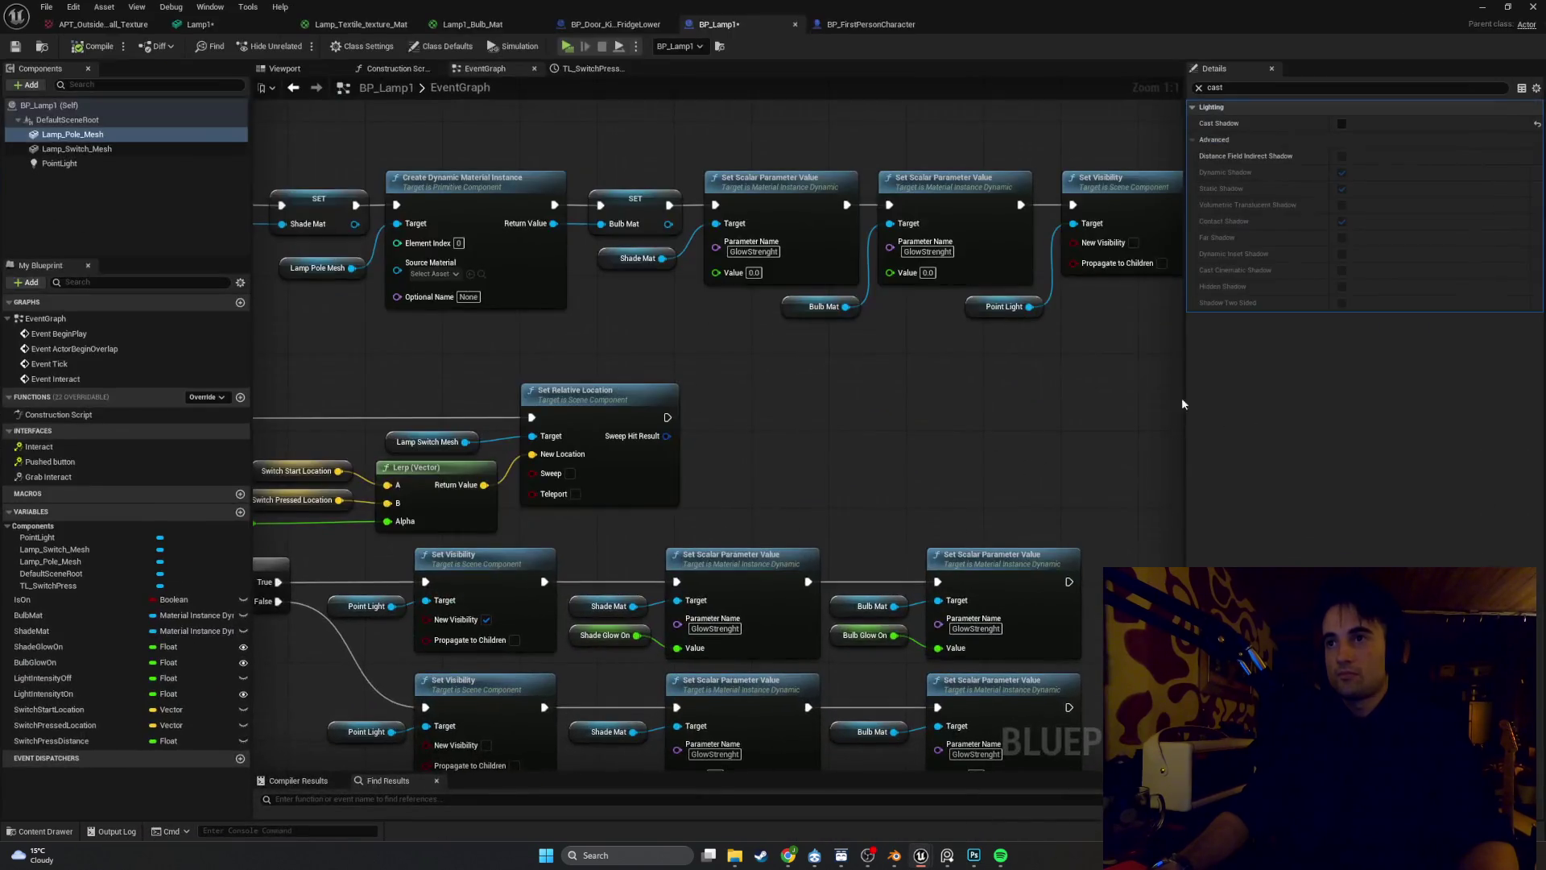
{"action": "left_click", "coordinate": [1340, 123]}
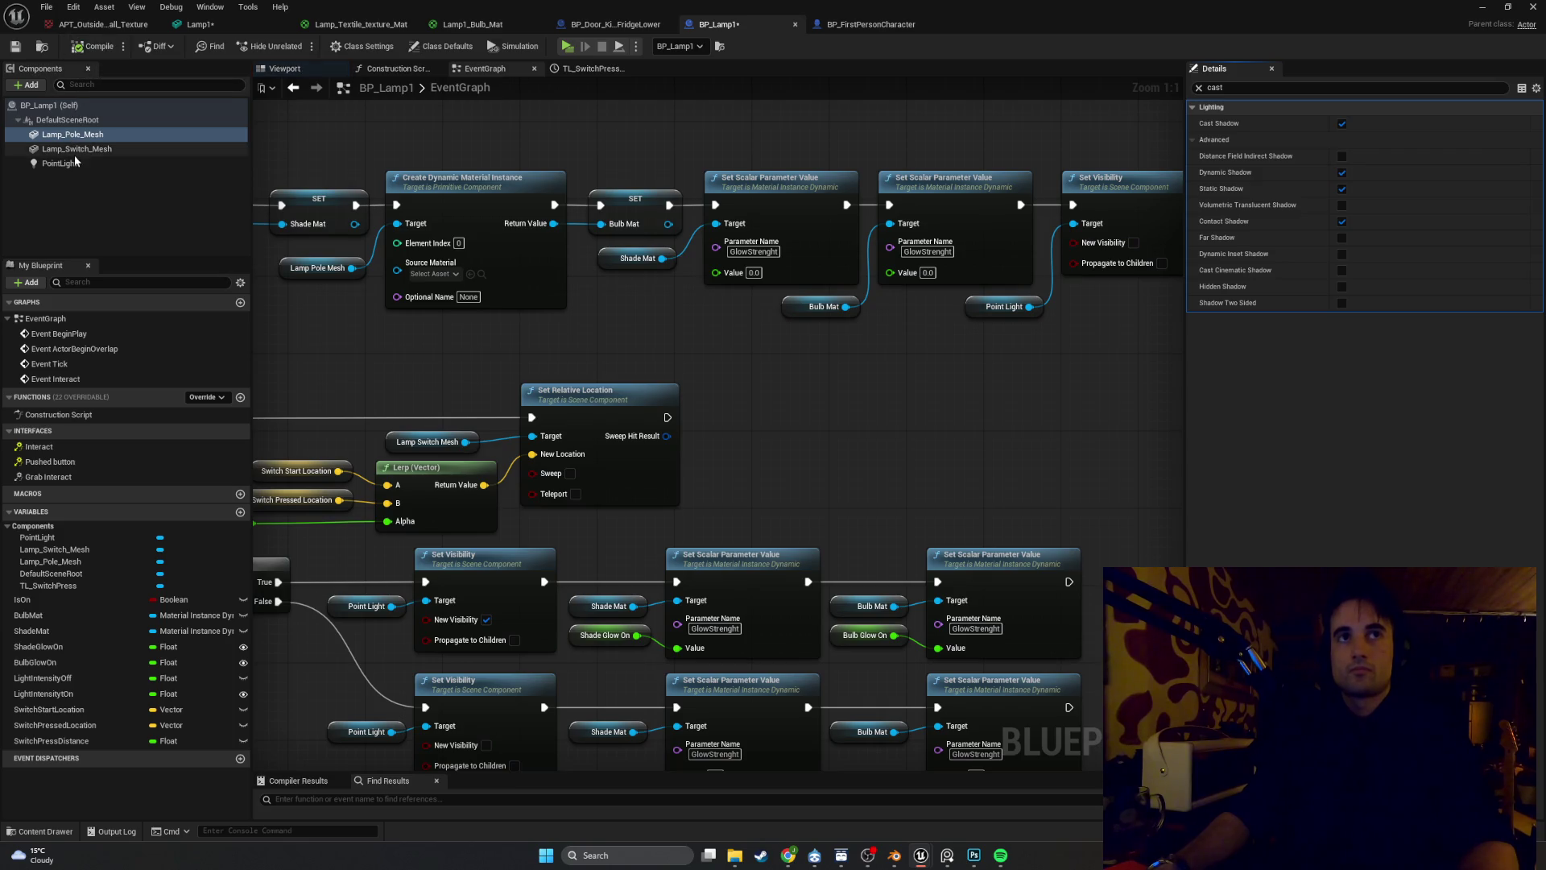
{"action": "left_click", "coordinate": [71, 165]}
{"action": "left_click", "coordinate": [1199, 87]}
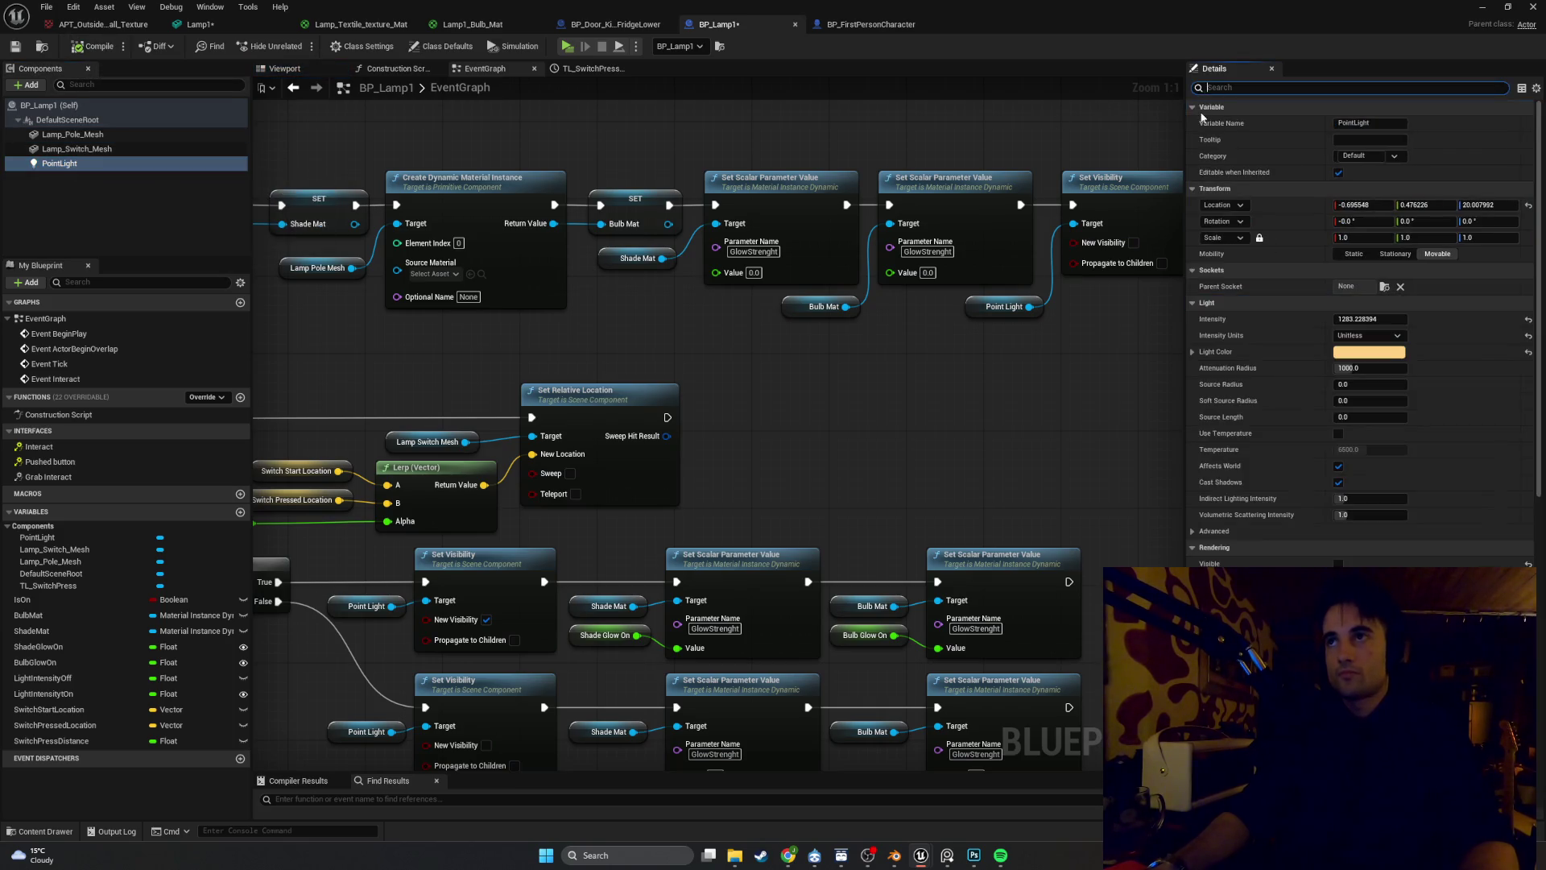
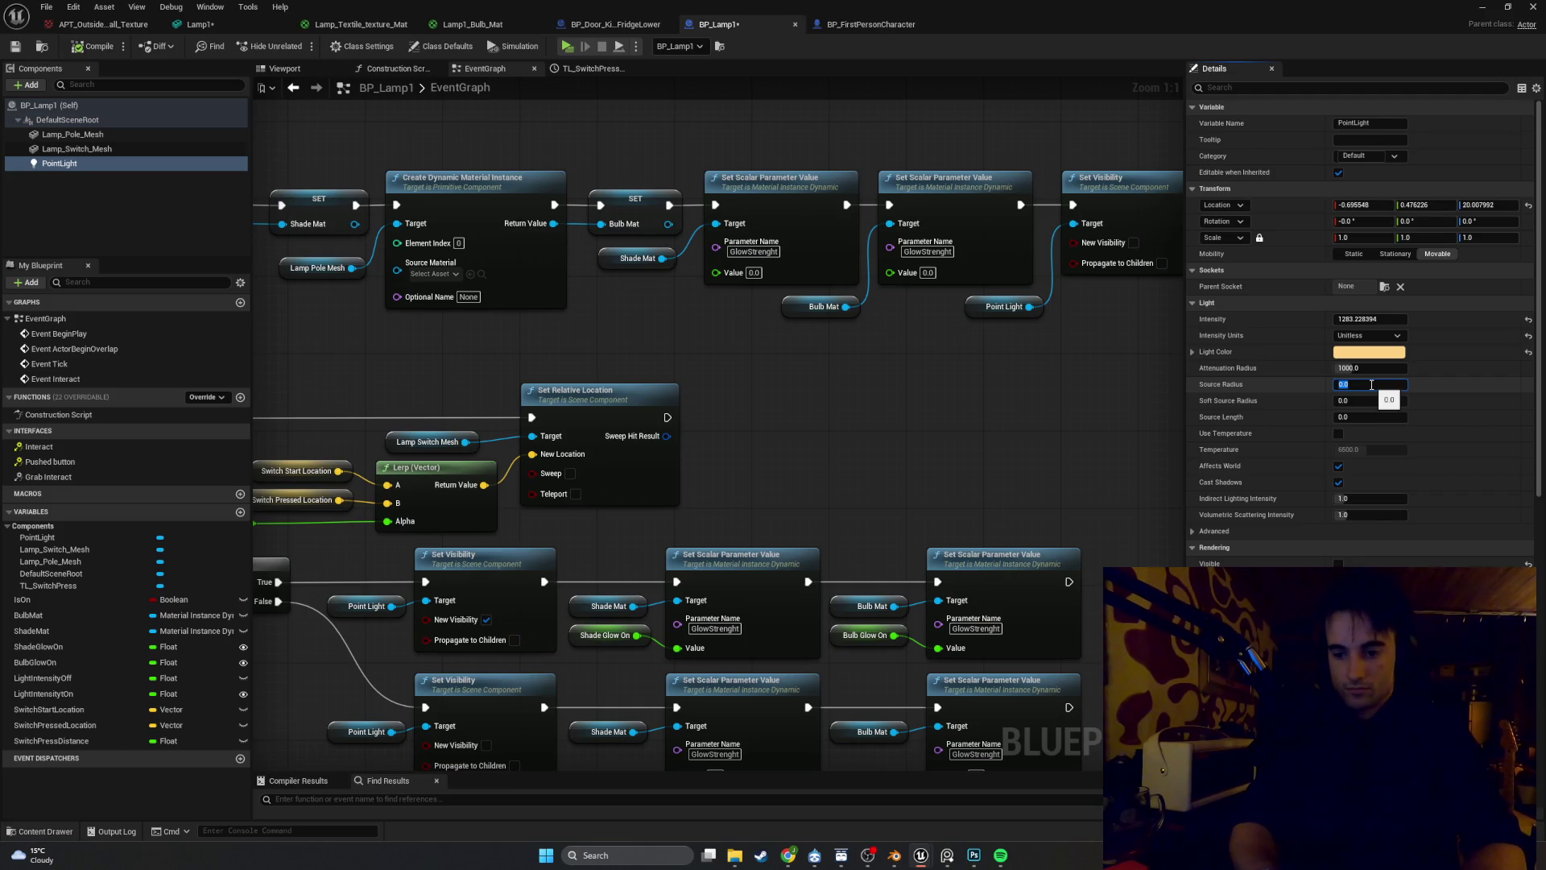
Give BP_Lamp1's point light Source Radius 20 and Source Length 5, then compile the blueprint
{"action": "type", "text": "20"}
{"action": "left_click", "coordinate": [1373, 414]}
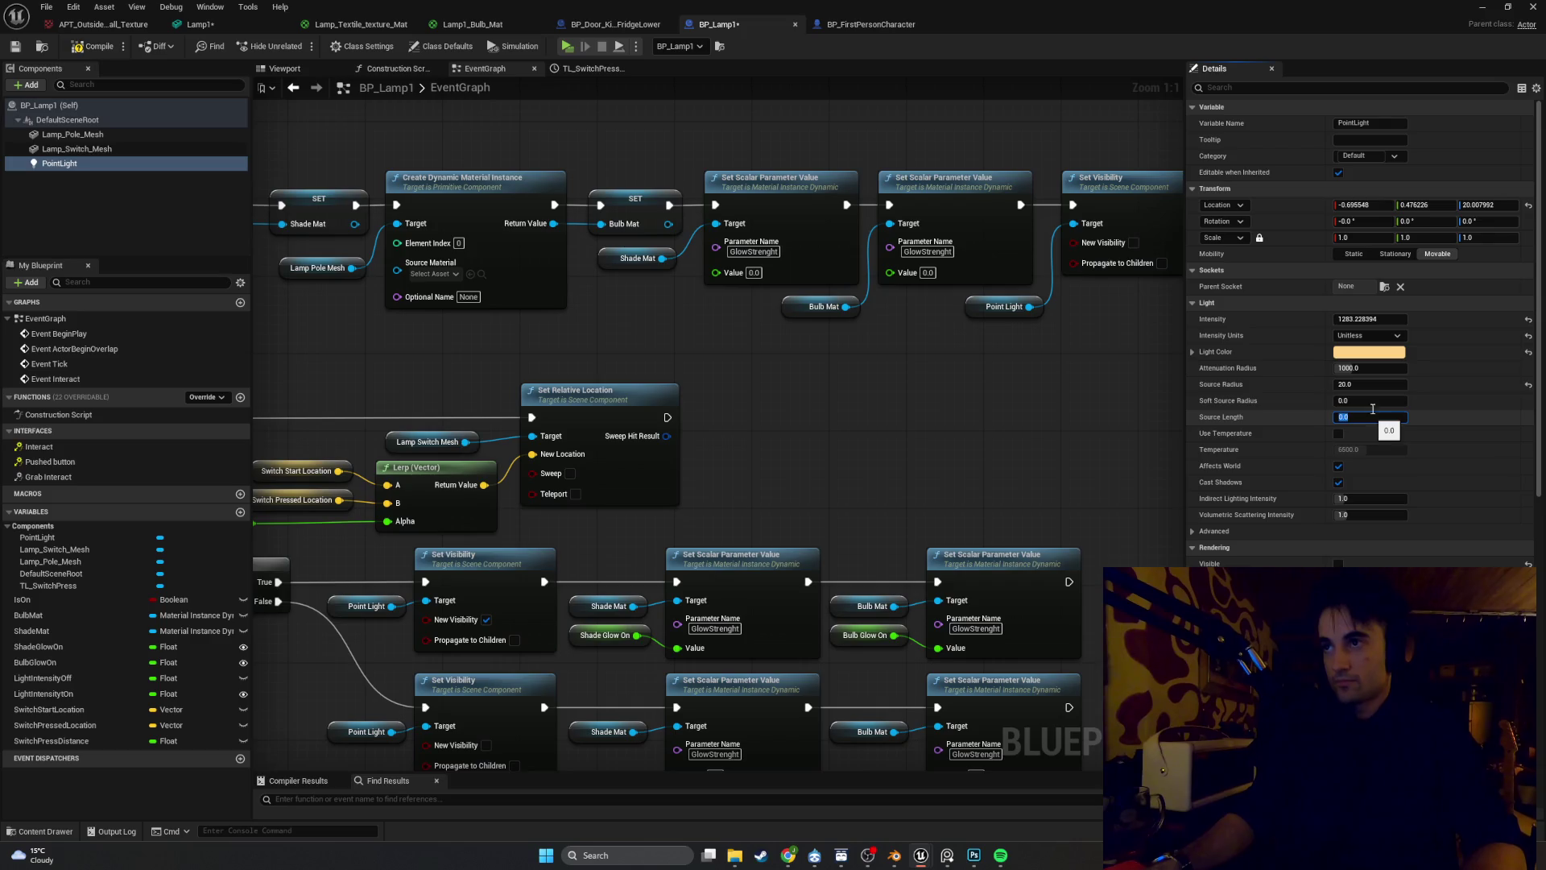
{"action": "type", "text": "5"}
{"action": "key", "text": "Return"}
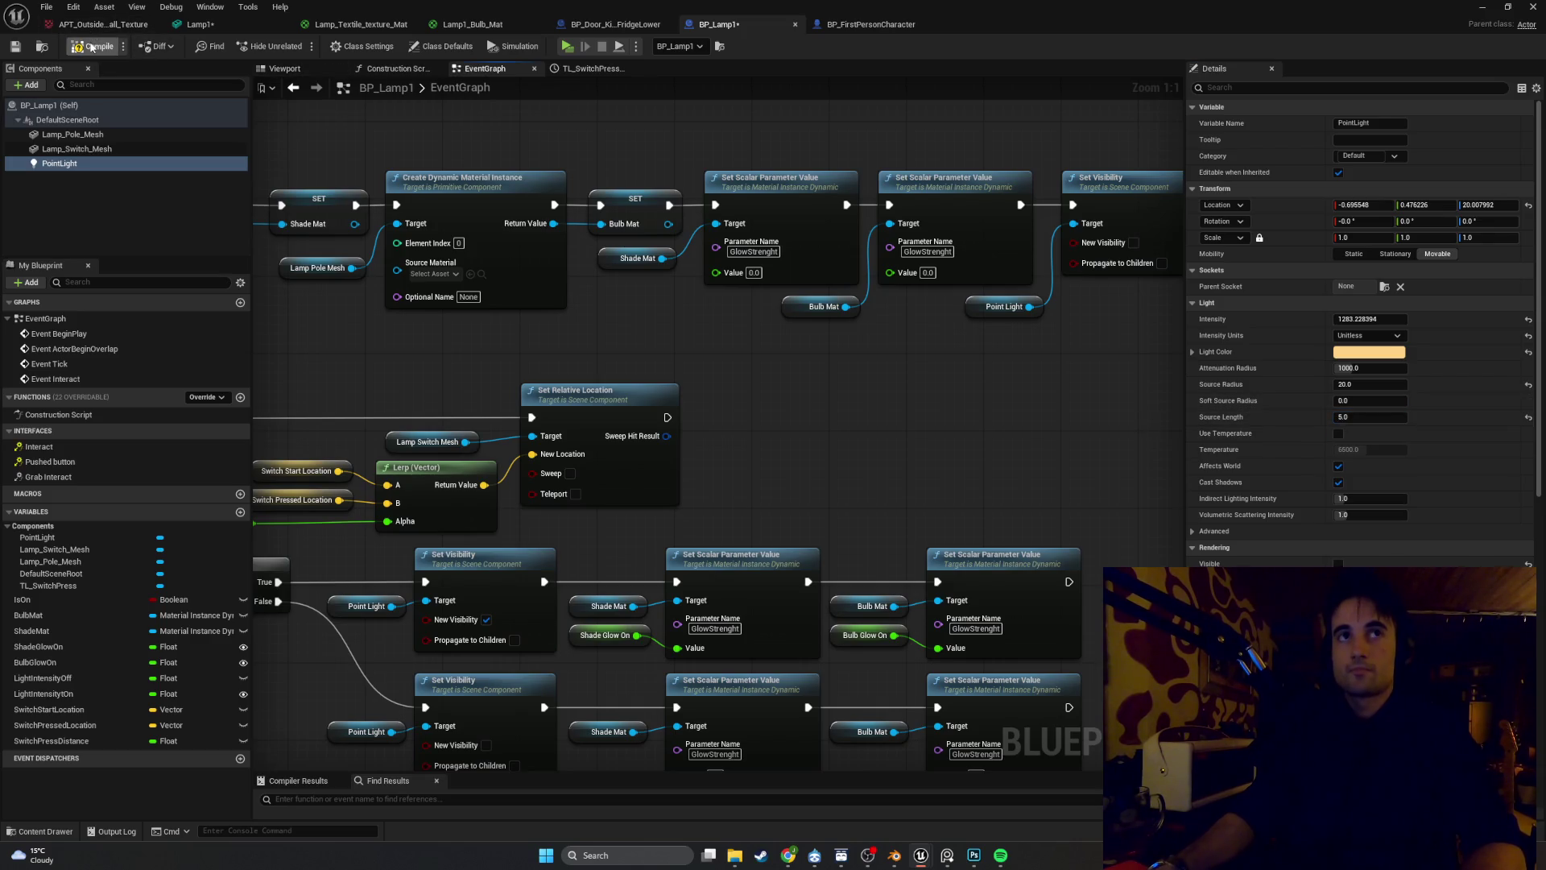
{"action": "left_click", "coordinate": [91, 47]}
{"action": "key", "text": "alt+Tab"}
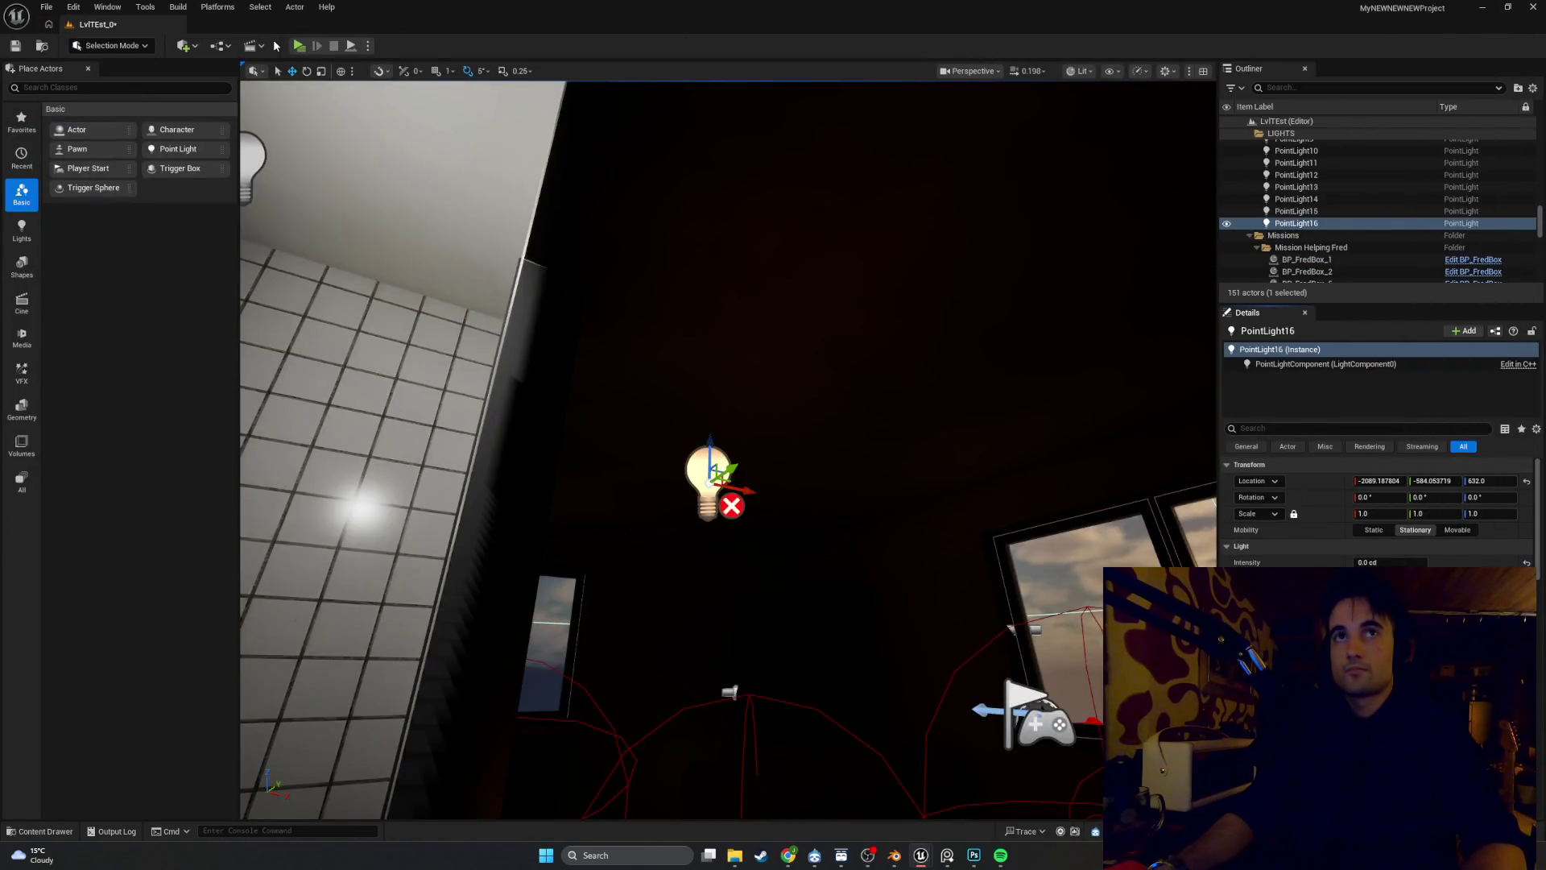
{"action": "left_click", "coordinate": [297, 46]}
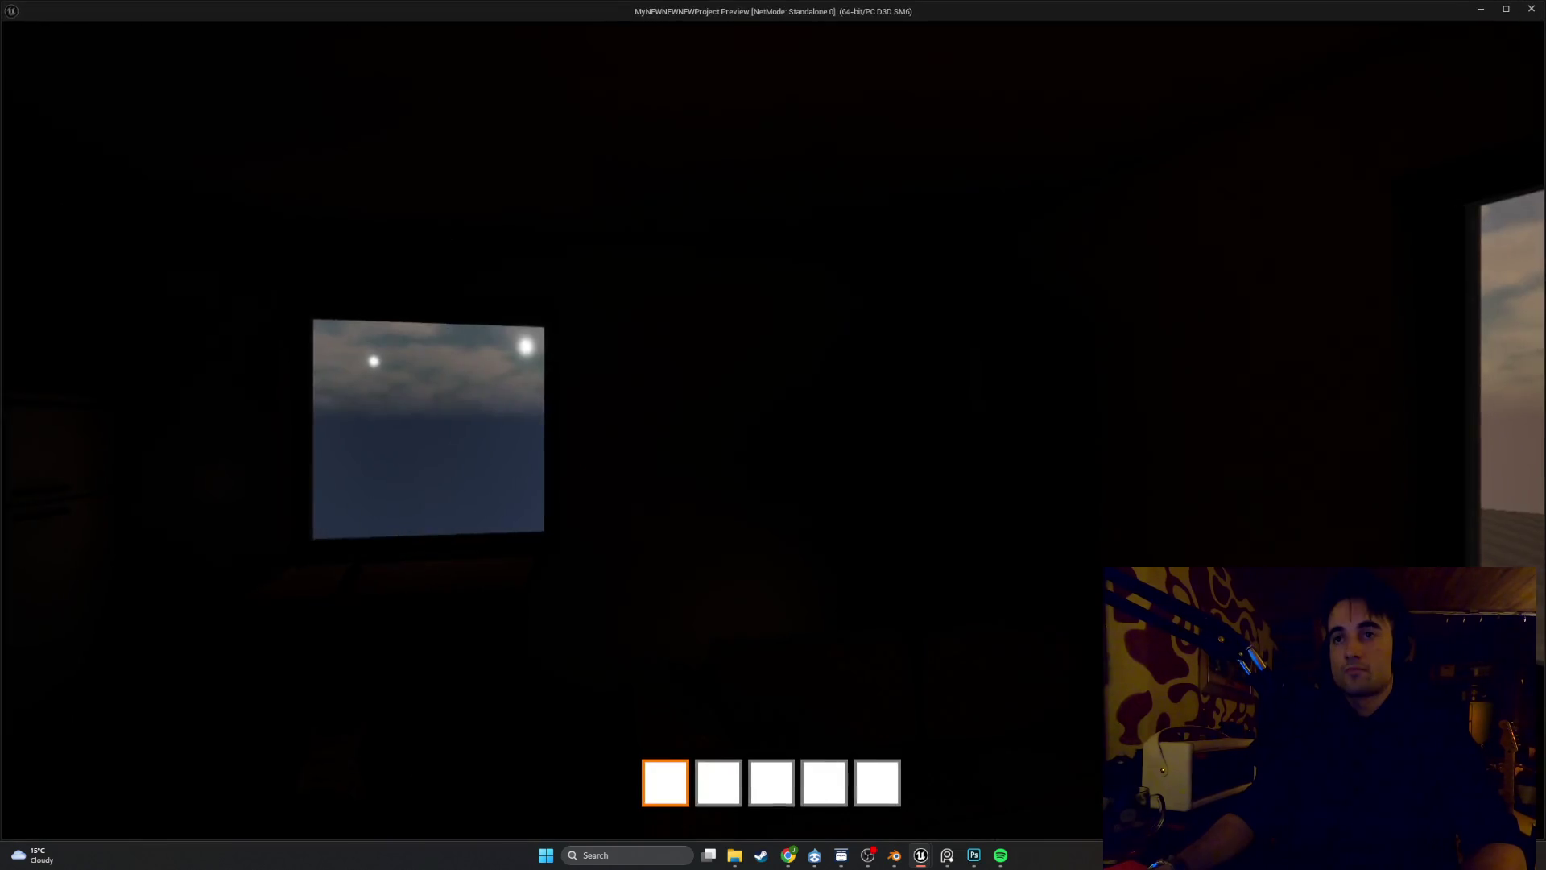
{"action": "key", "text": "s"}
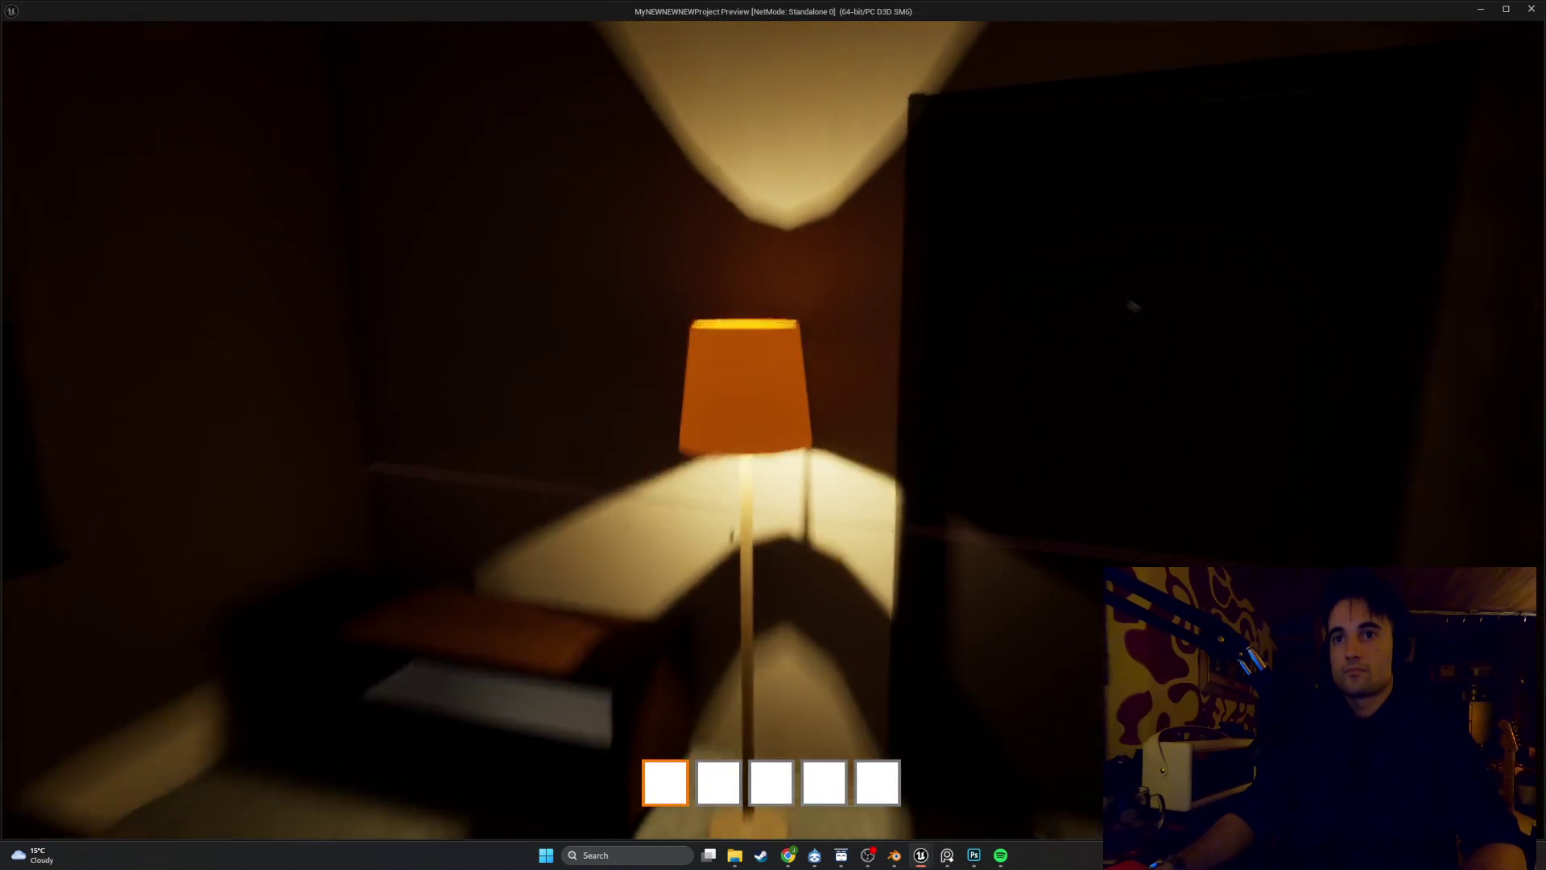
{"action": "key", "text": "s"}
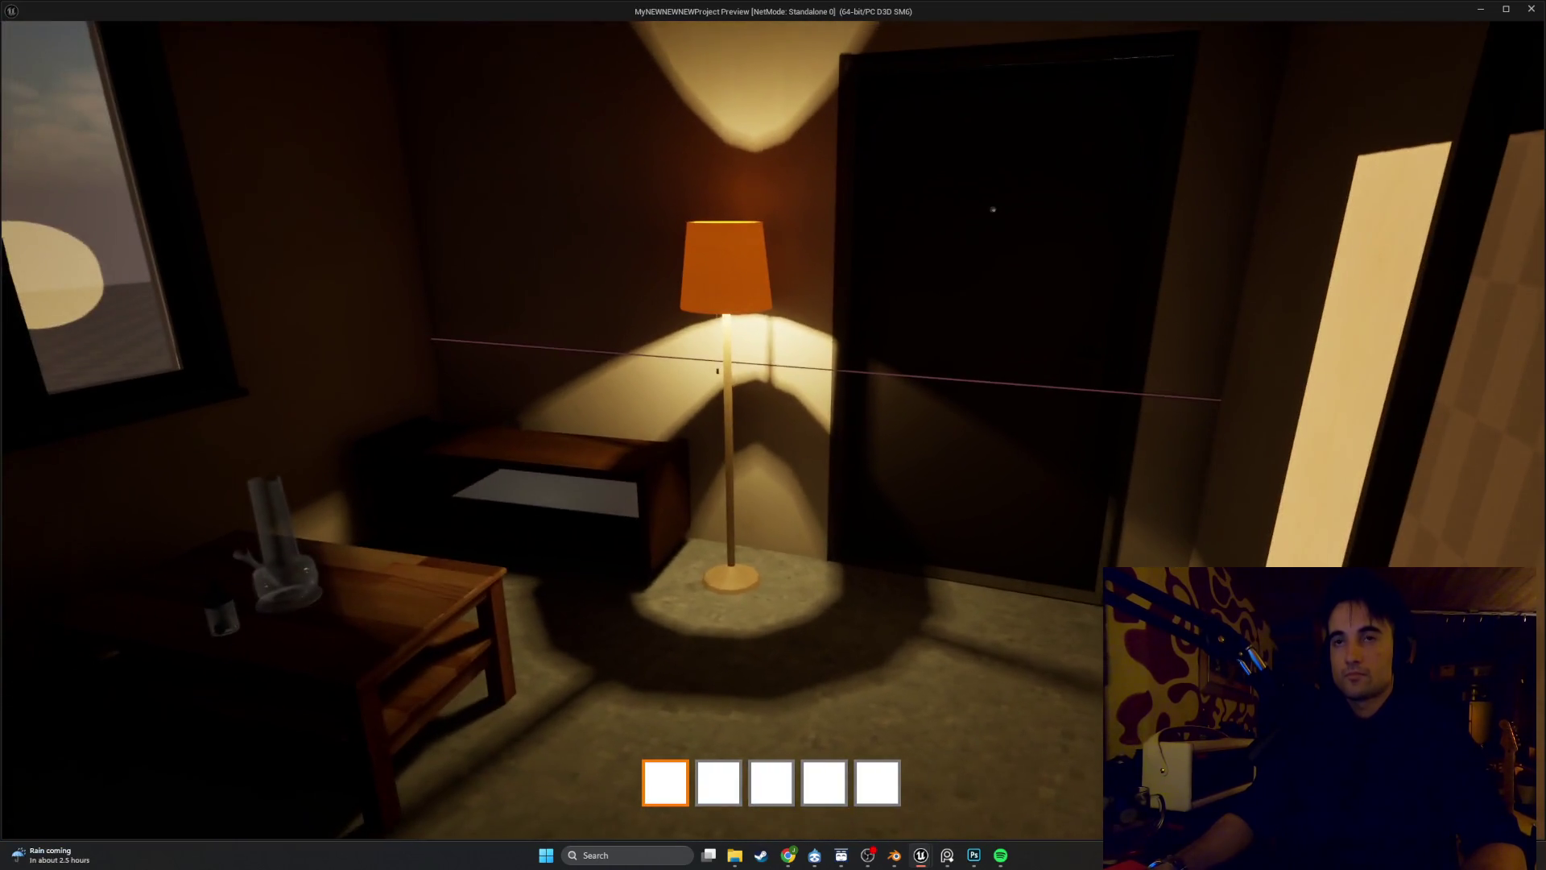
{"action": "key", "text": "w"}
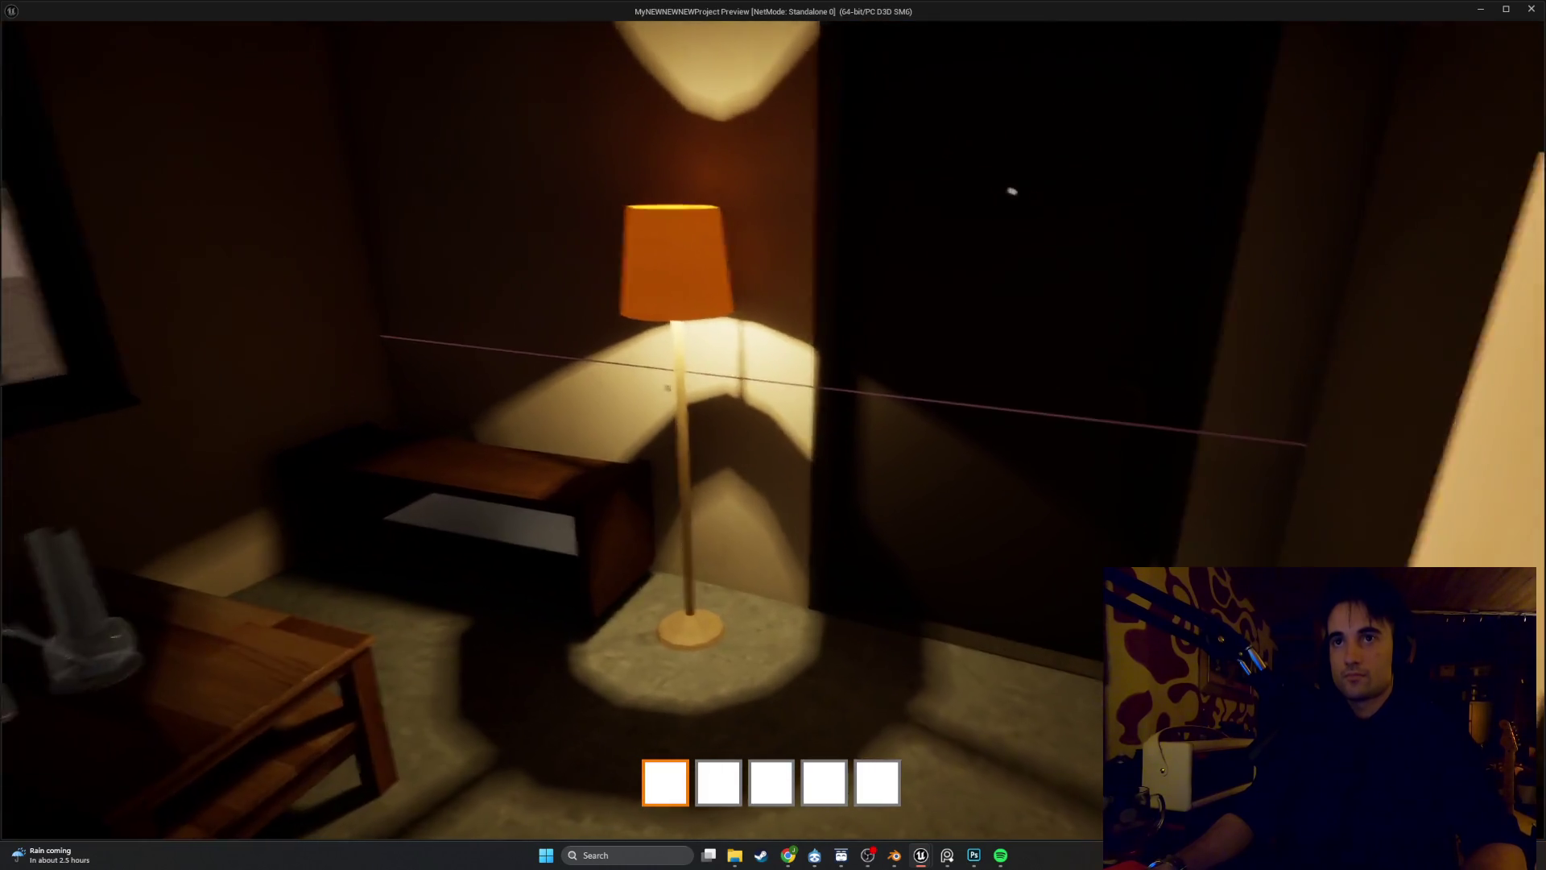
{"action": "key", "text": "s"}
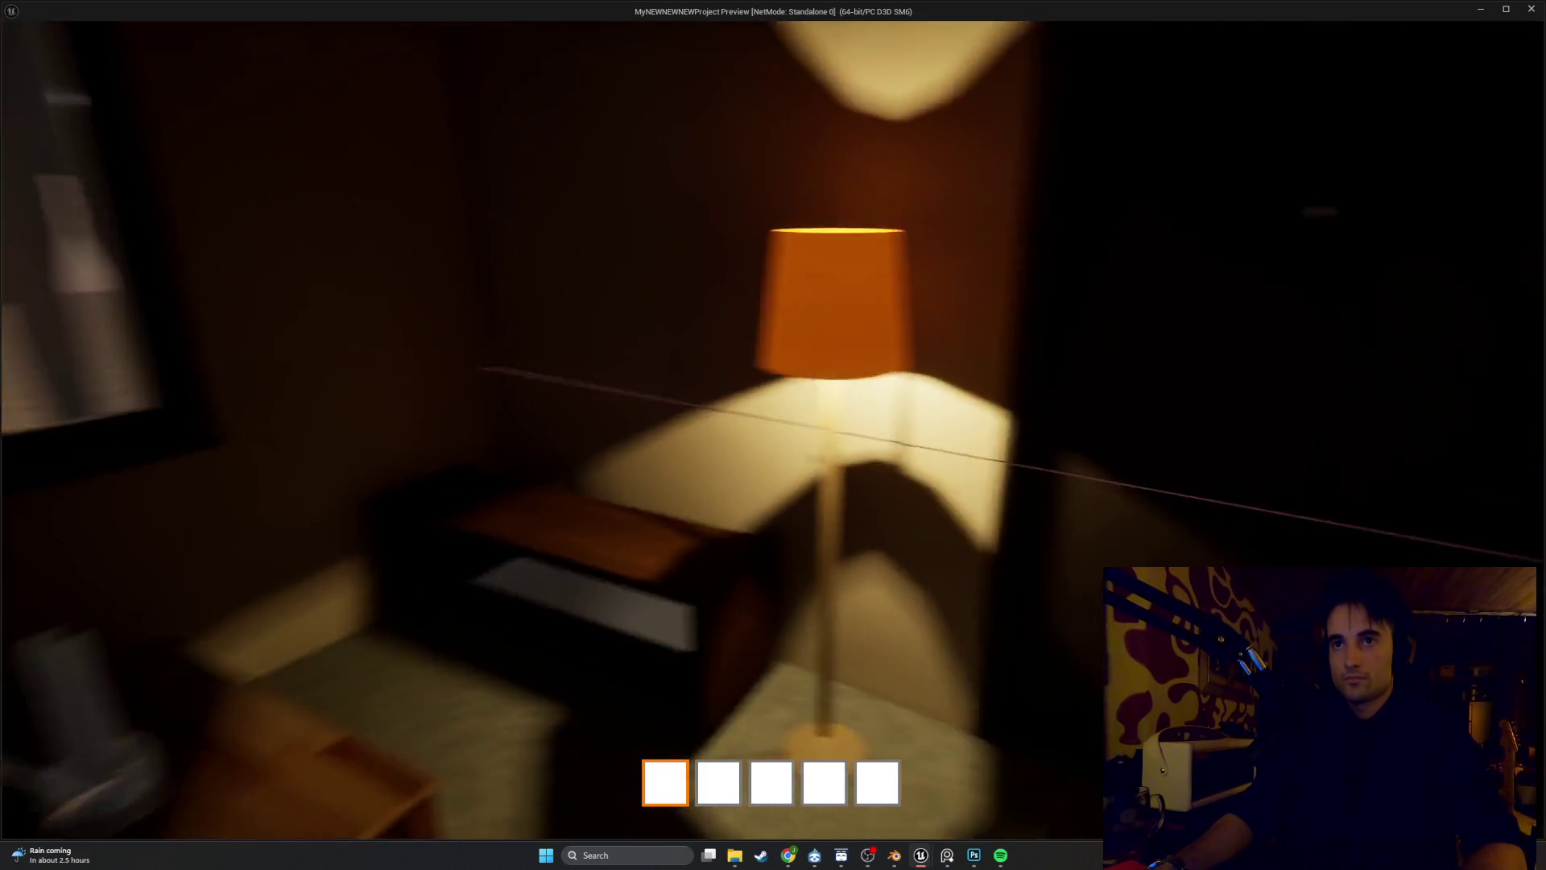
{"action": "key", "text": "w"}
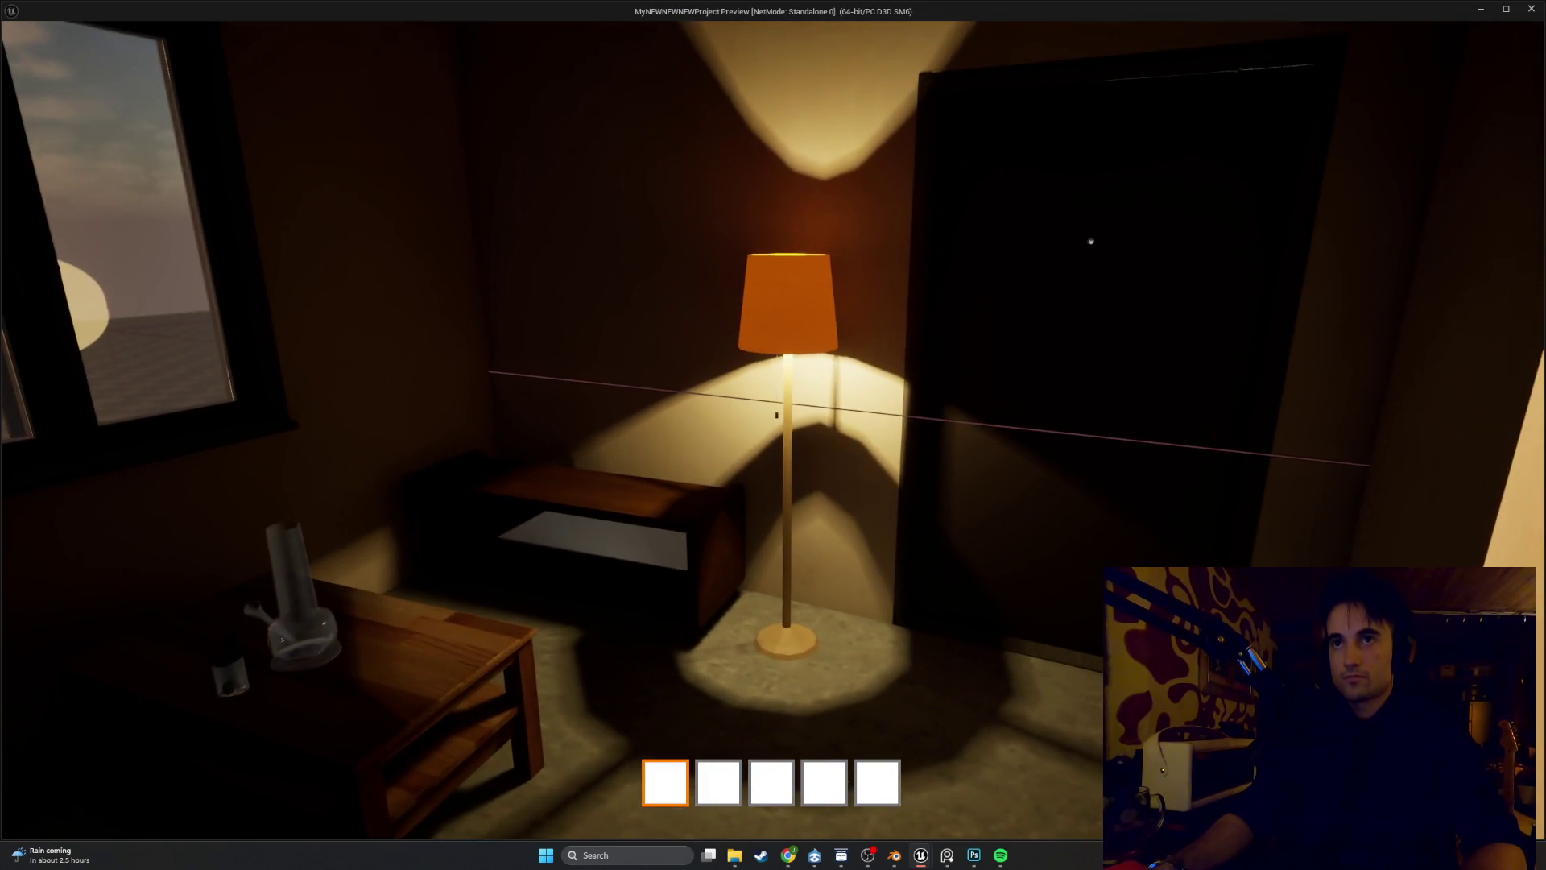
{"action": "key", "text": "w"}
{"action": "key", "text": "Escape"}
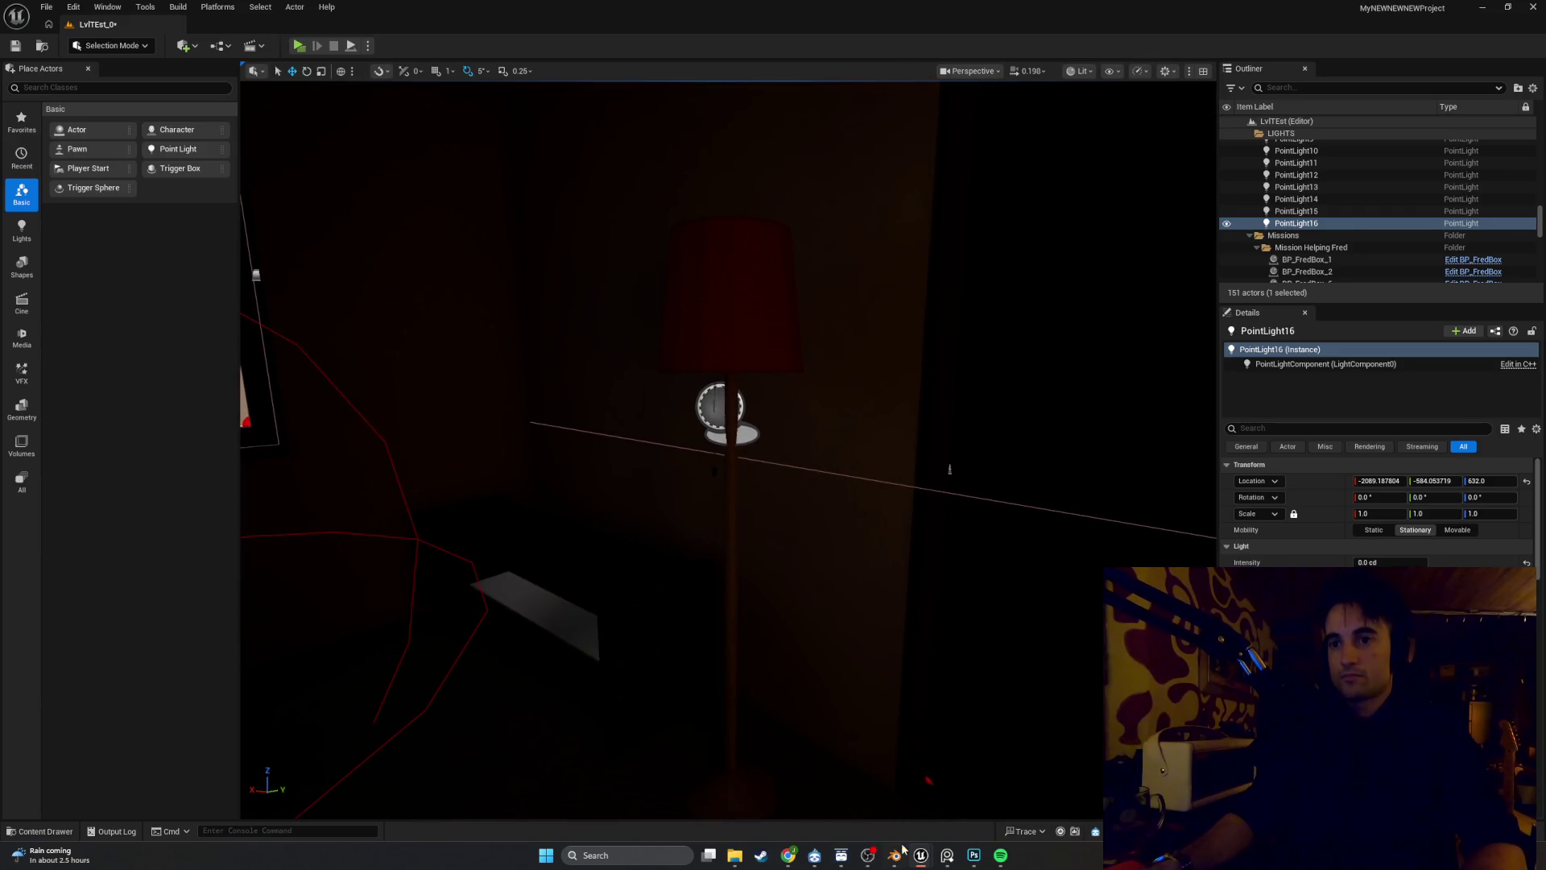
Compile the lamp blueprint and float its editor window over the level viewport
{"action": "mouse_move", "coordinate": [921, 856]}
{"action": "left_click", "coordinate": [955, 805]}
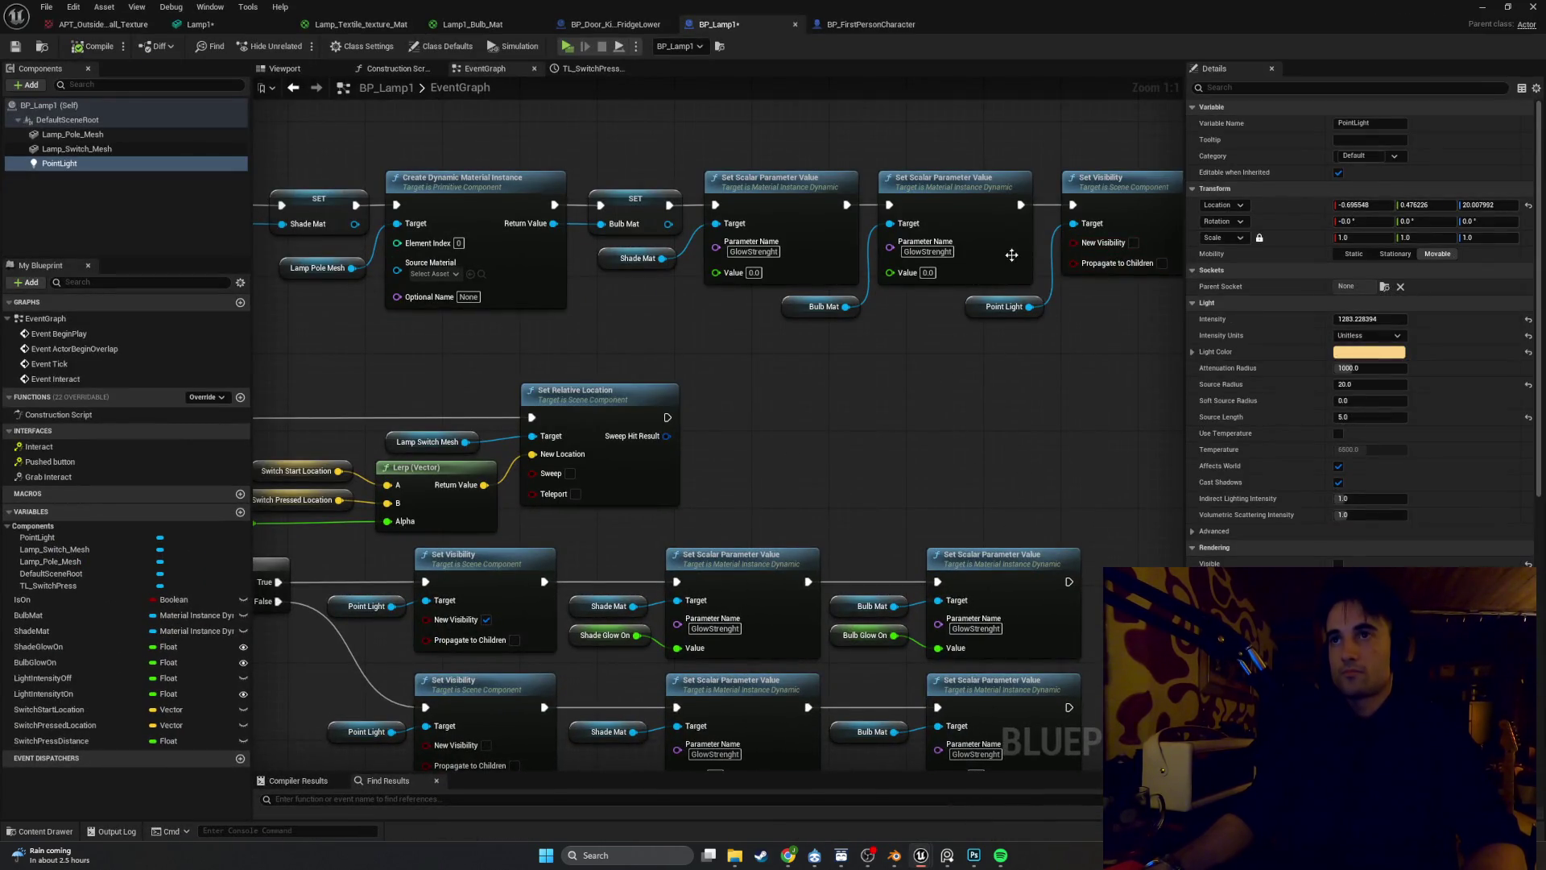
{"action": "scroll", "coordinate": [914, 403], "scroll_direction": "down", "scroll_amount": 1}
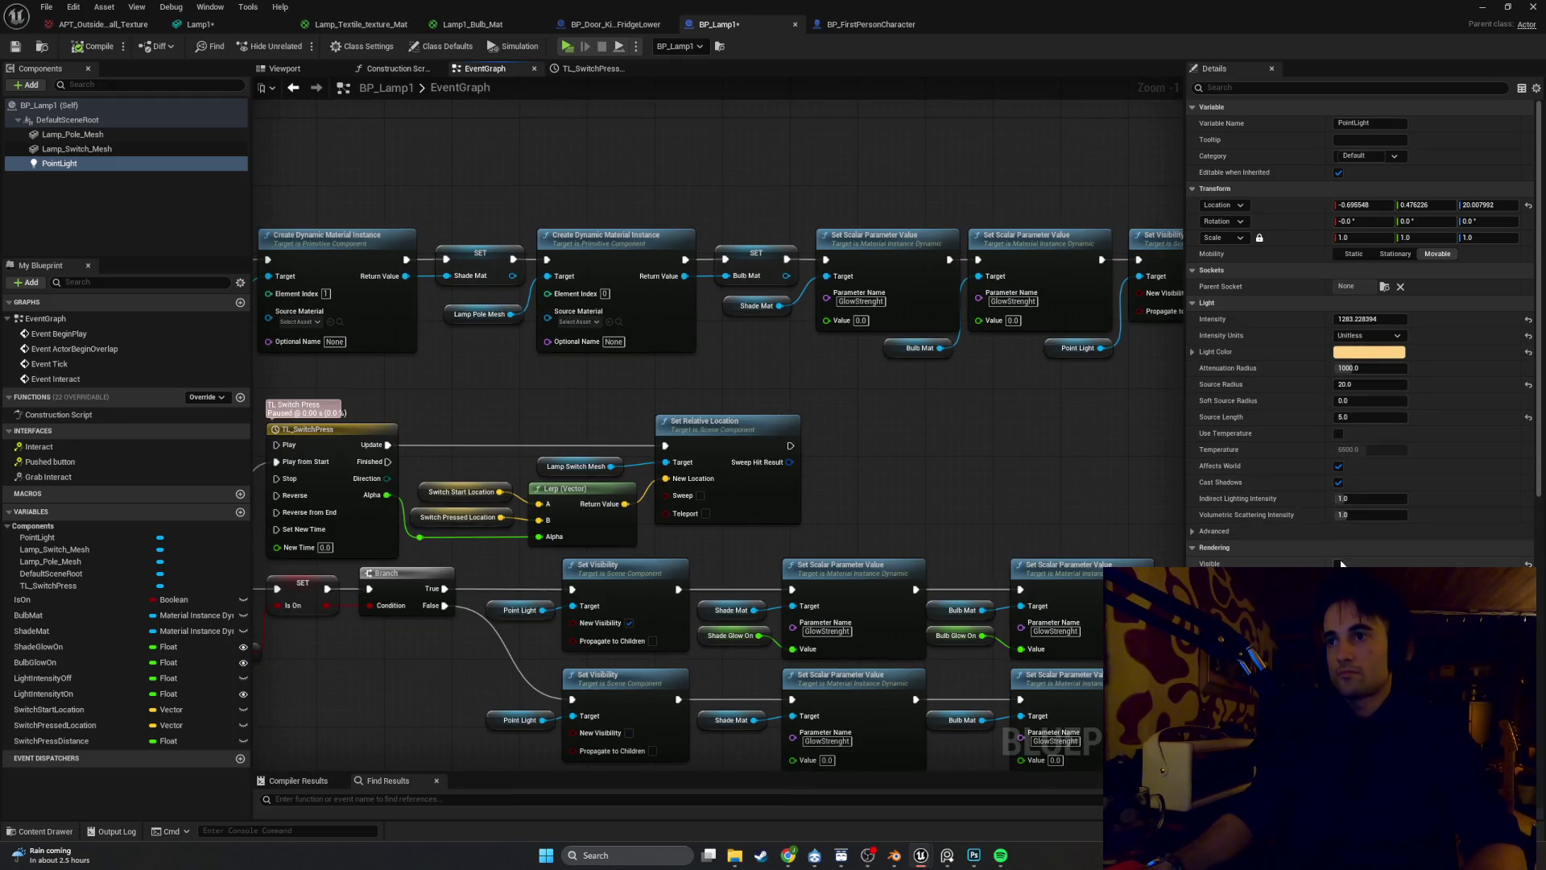
{"action": "left_click", "coordinate": [93, 46]}
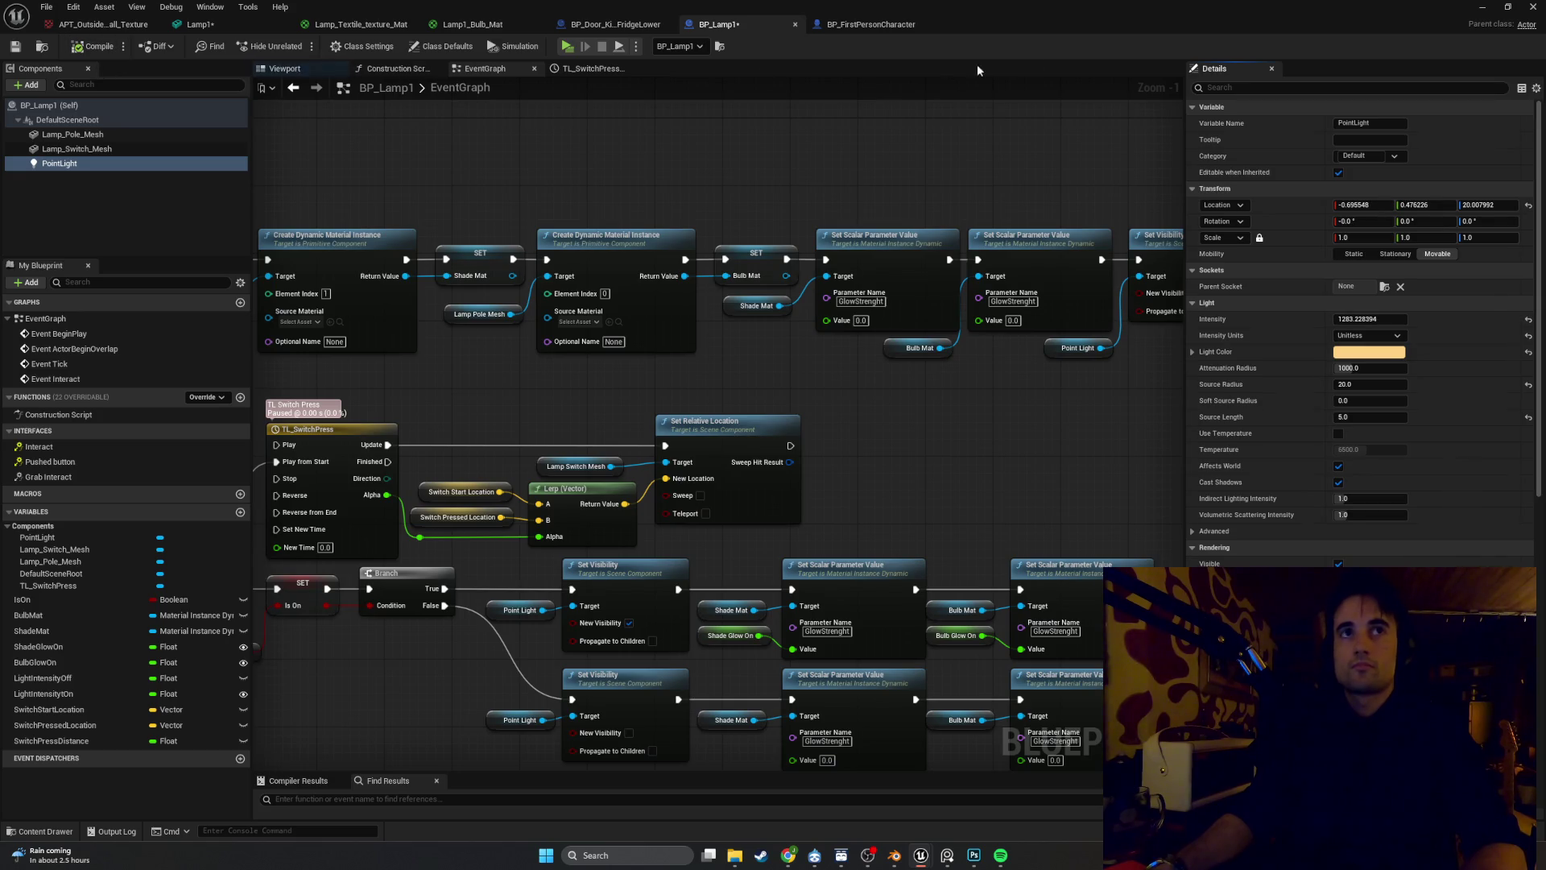
{"action": "mouse_move", "coordinate": [977, 24]}
{"action": "left_mouse_down"}
{"action": "mouse_move", "coordinate": [1078, 188]}
{"action": "mouse_move", "coordinate": [1454, 459]}
{"action": "mouse_move", "coordinate": [1295, 273]}
{"action": "mouse_move", "coordinate": [1196, 233]}
{"action": "mouse_move", "coordinate": [744, 304]}
{"action": "mouse_move", "coordinate": [340, 207]}
{"action": "left_mouse_up"}
Try Source Radius values of 100 and 52 on the point light, settling back on 20
{"action": "scroll", "coordinate": [531, 381], "scroll_direction": "down", "scroll_amount": 3}
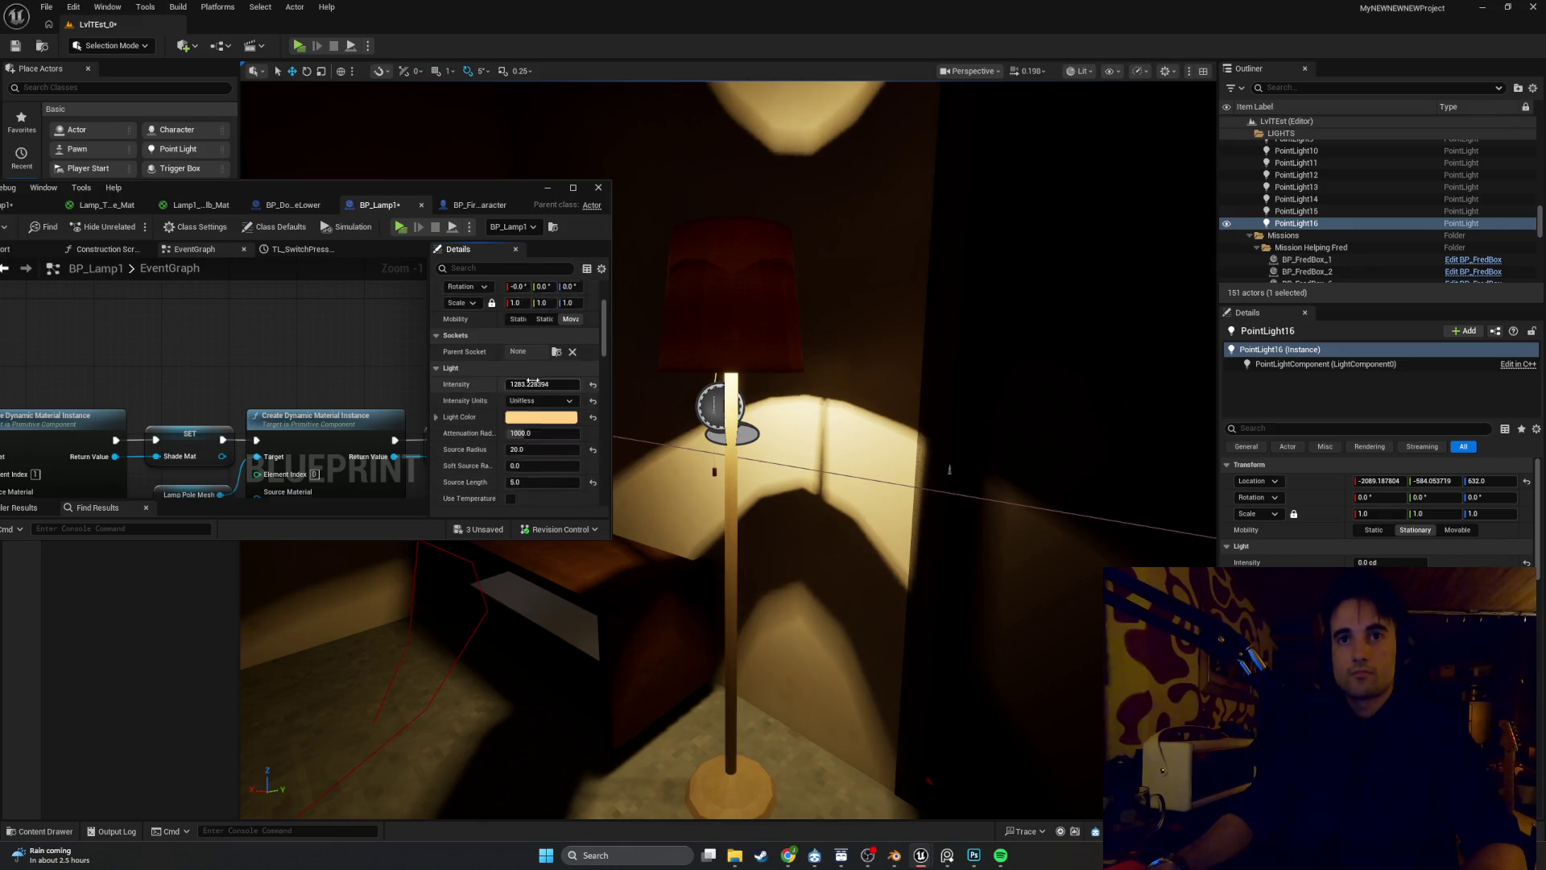
{"action": "scroll", "coordinate": [531, 382], "scroll_direction": "down", "scroll_amount": 2}
{"action": "left_click", "coordinate": [535, 390]}
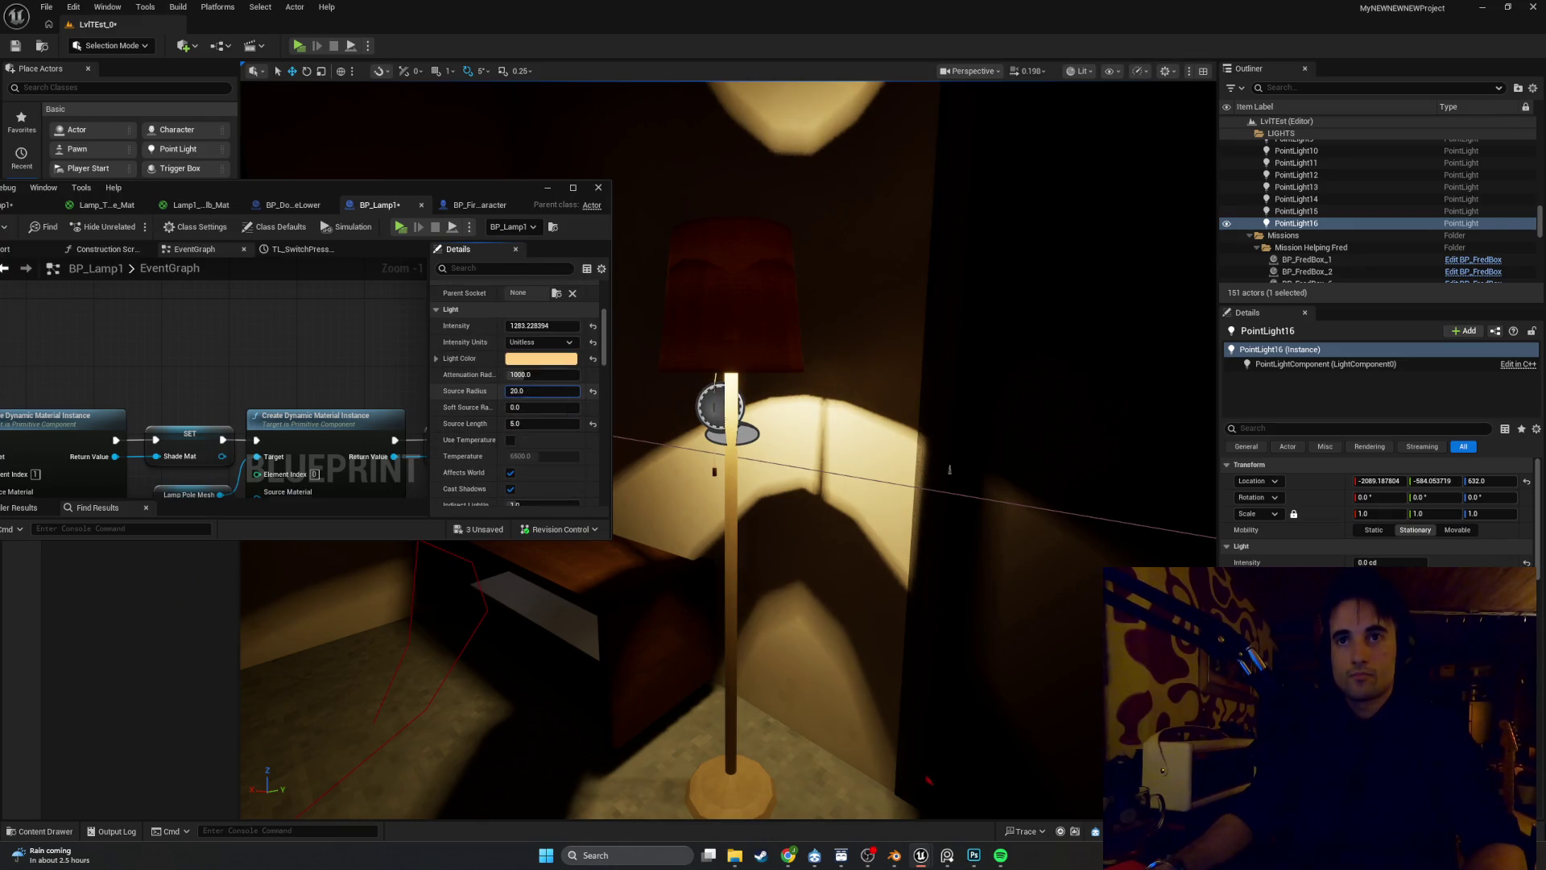
{"action": "type", "text": "100"}
{"action": "key", "text": "Return"}
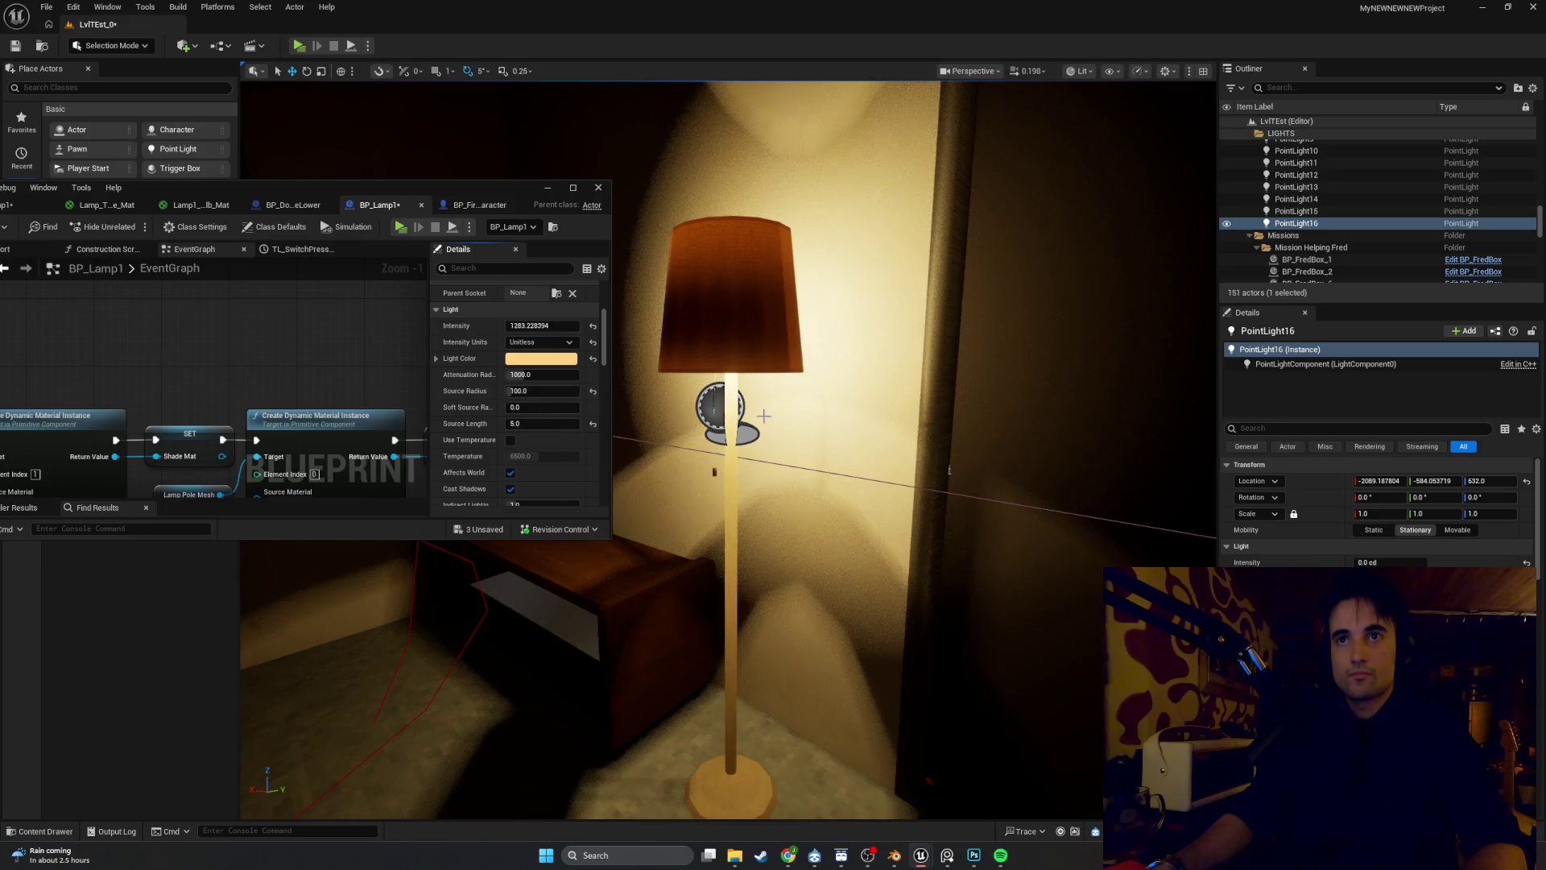
{"action": "left_click_drag", "start_coordinate": [764, 415], "coordinate": [644, 386]}
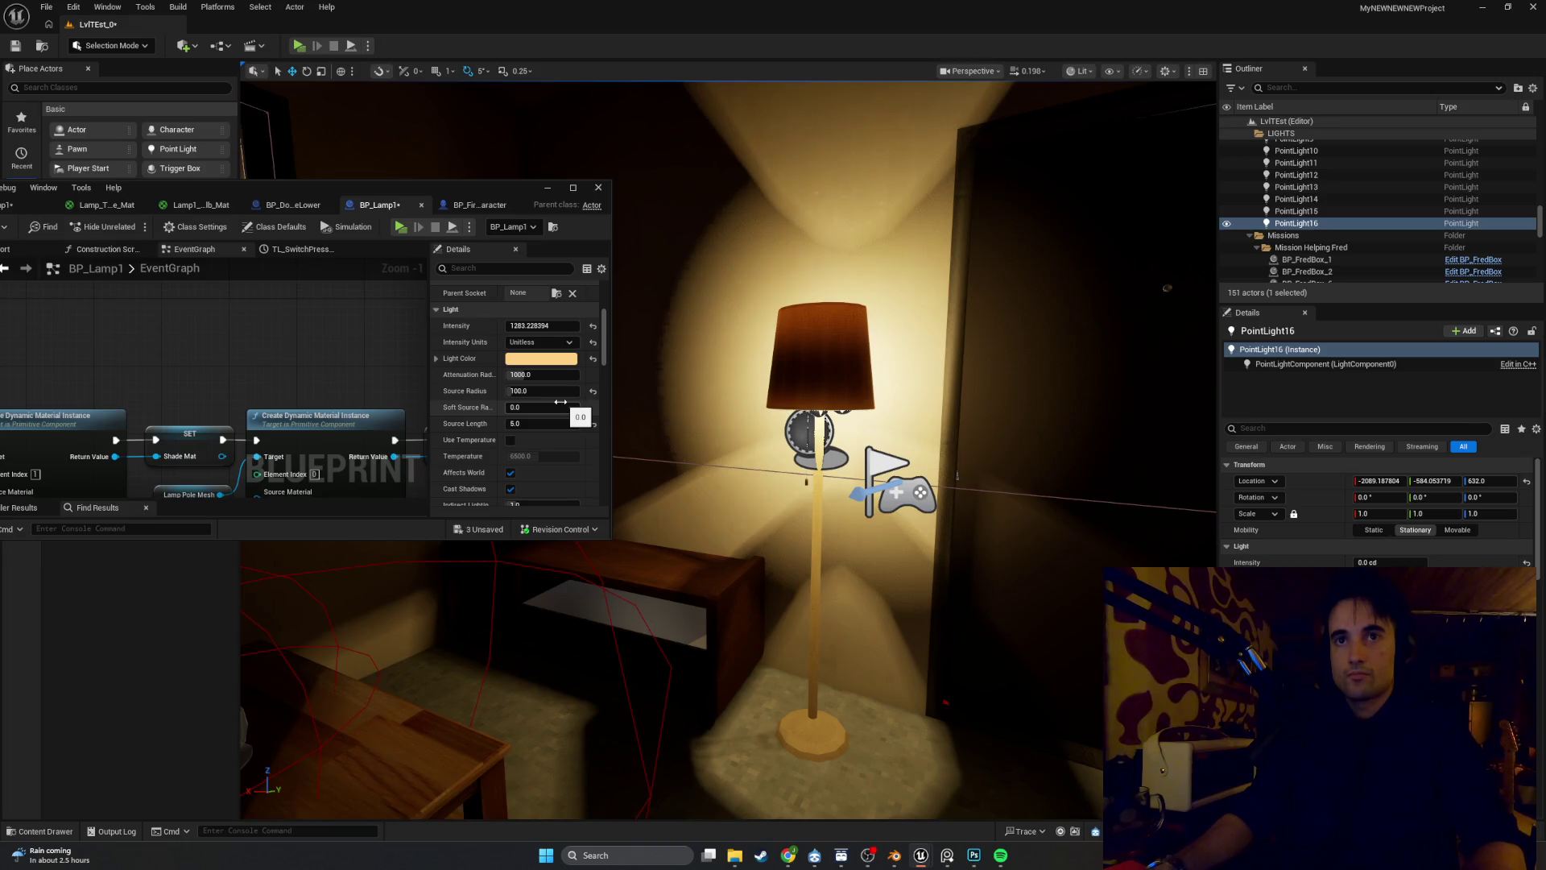
{"action": "left_click_drag", "start_coordinate": [561, 401], "coordinate": [523, 401]}
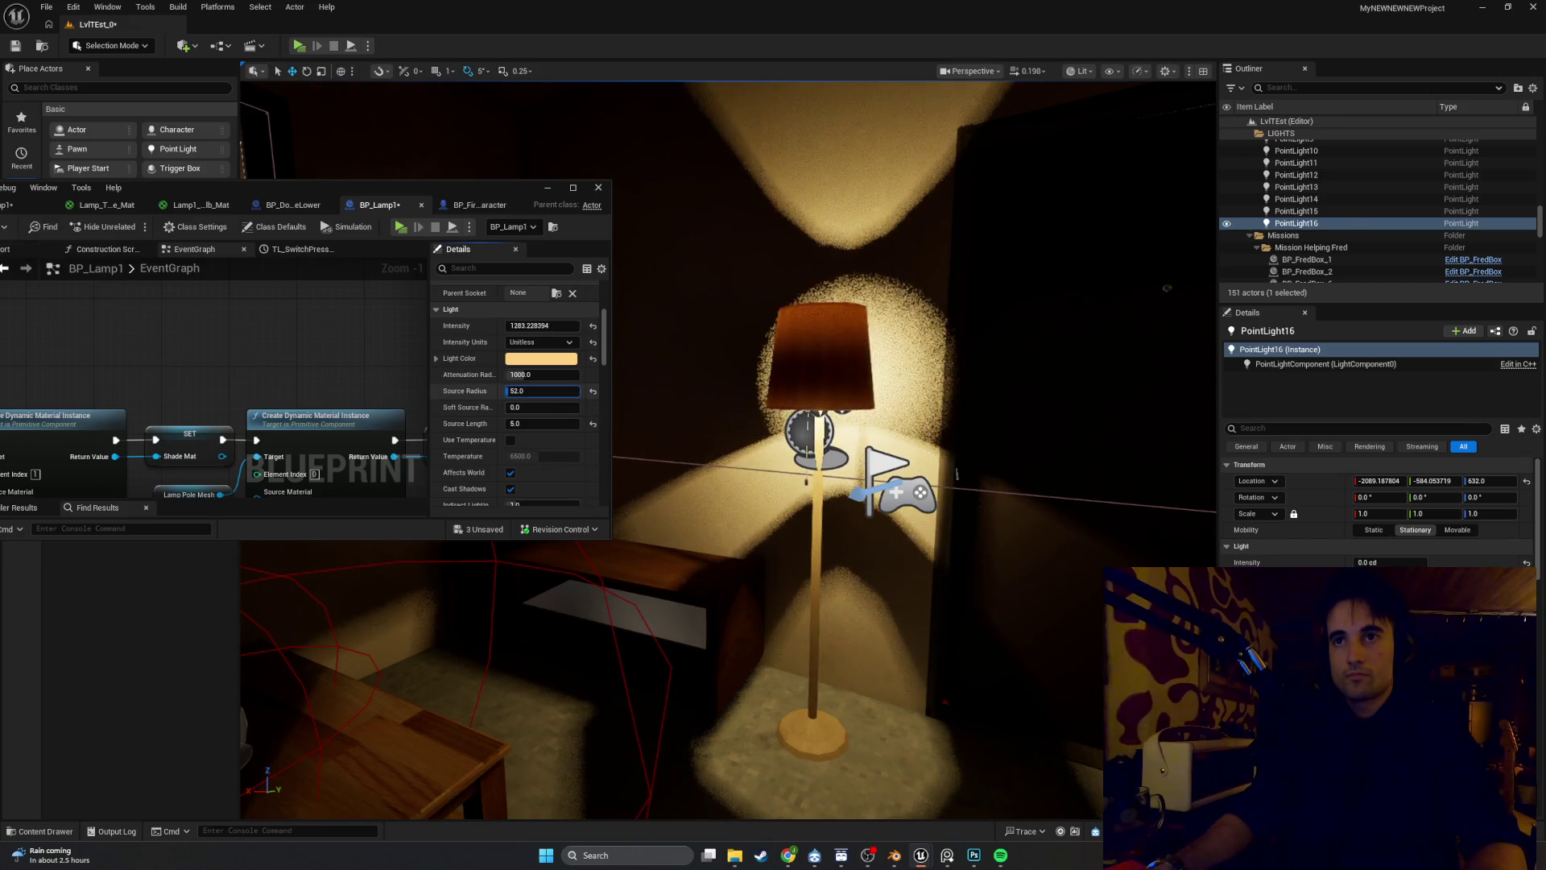
{"action": "type", "text": "20"}
{"action": "key", "text": "Return"}
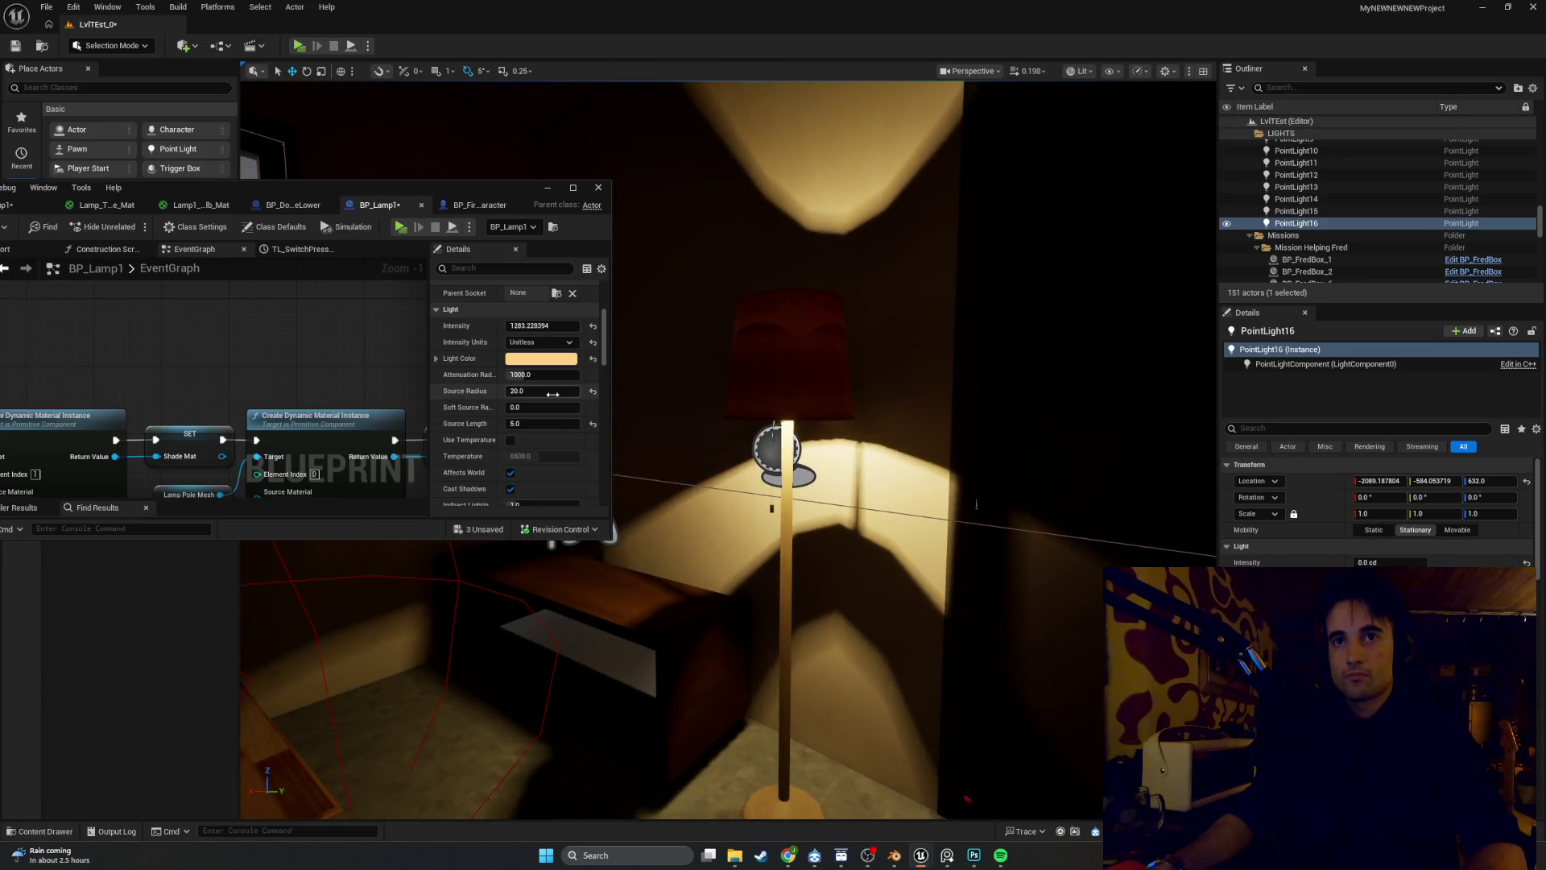
{"action": "mouse_move", "coordinate": [542, 390]}
{"action": "left_mouse_down"}
{"action": "mouse_move", "coordinate": [684, 390]}
{"action": "mouse_move", "coordinate": [542, 391]}
{"action": "mouse_move", "coordinate": [555, 393]}
{"action": "left_mouse_up"}
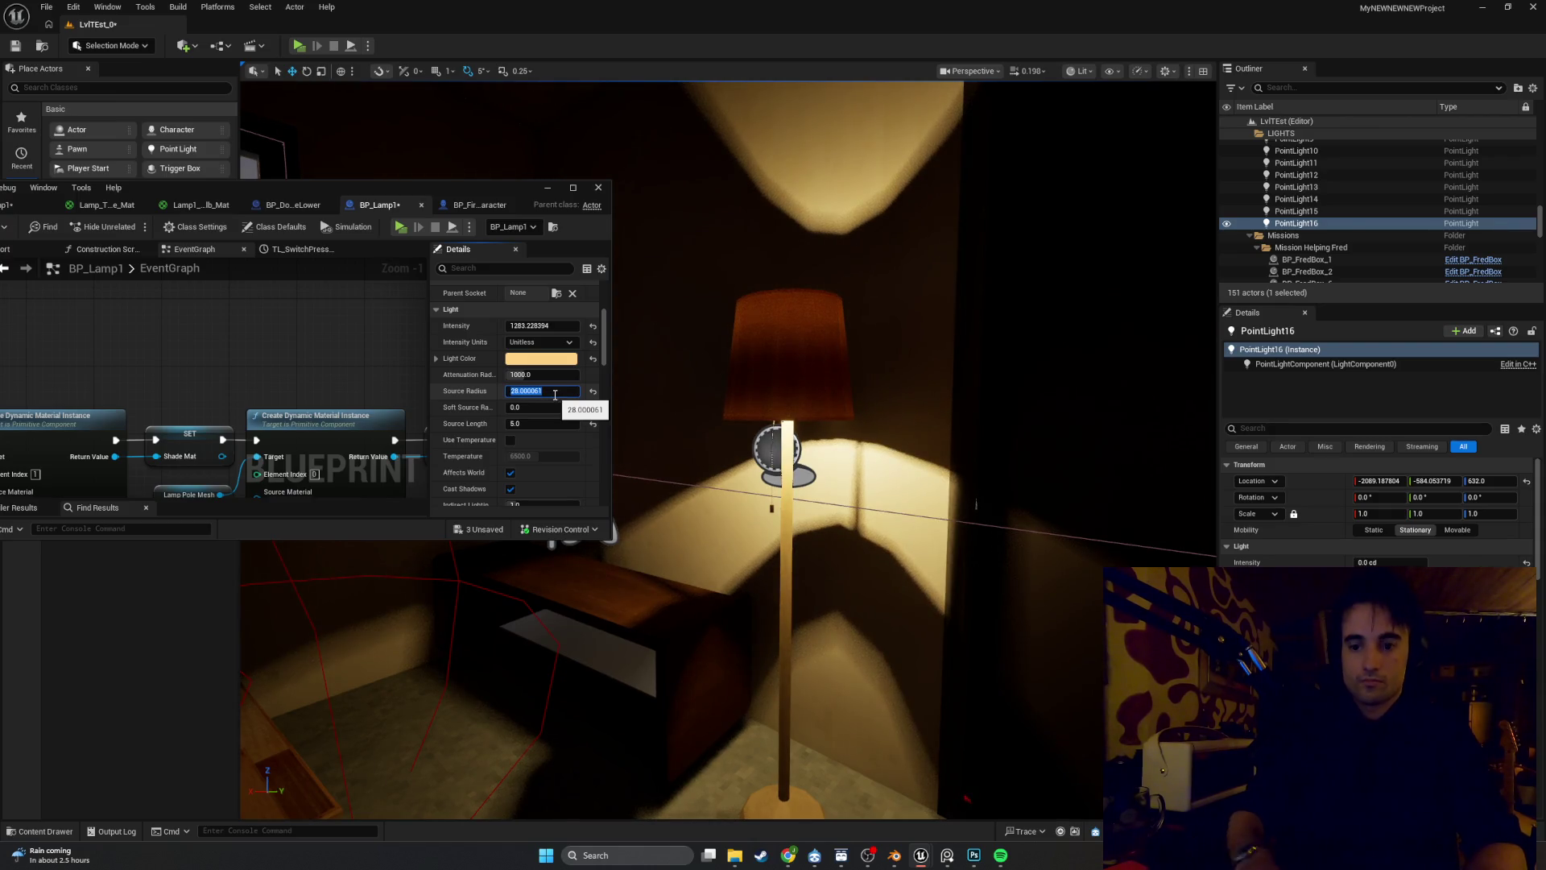
{"action": "type", "text": "20"}
{"action": "key", "text": "Return"}
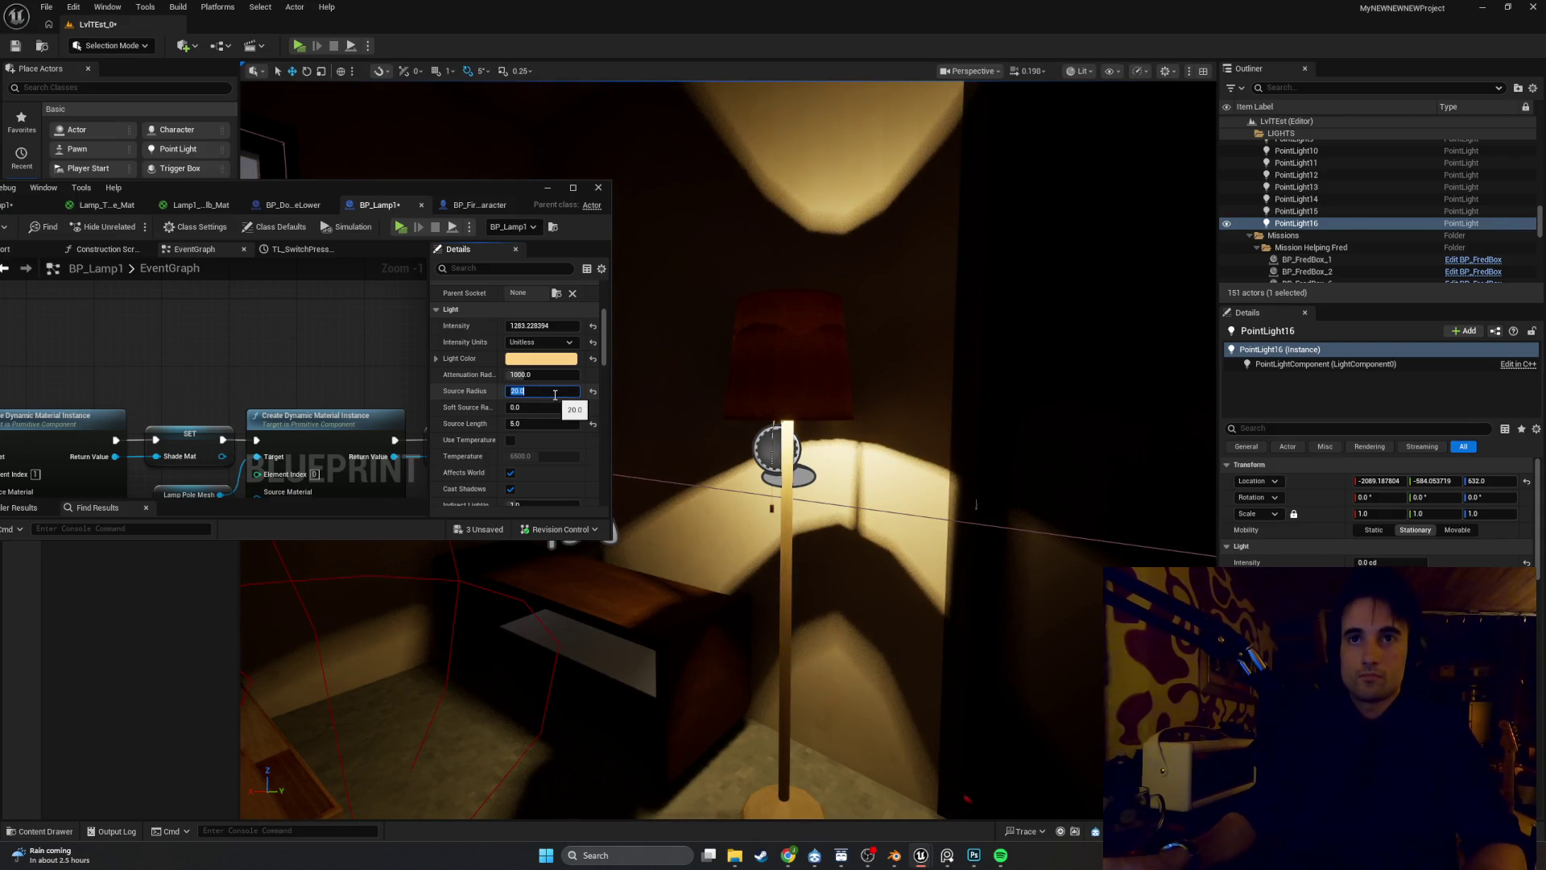
{"action": "left_click", "coordinate": [534, 421]}
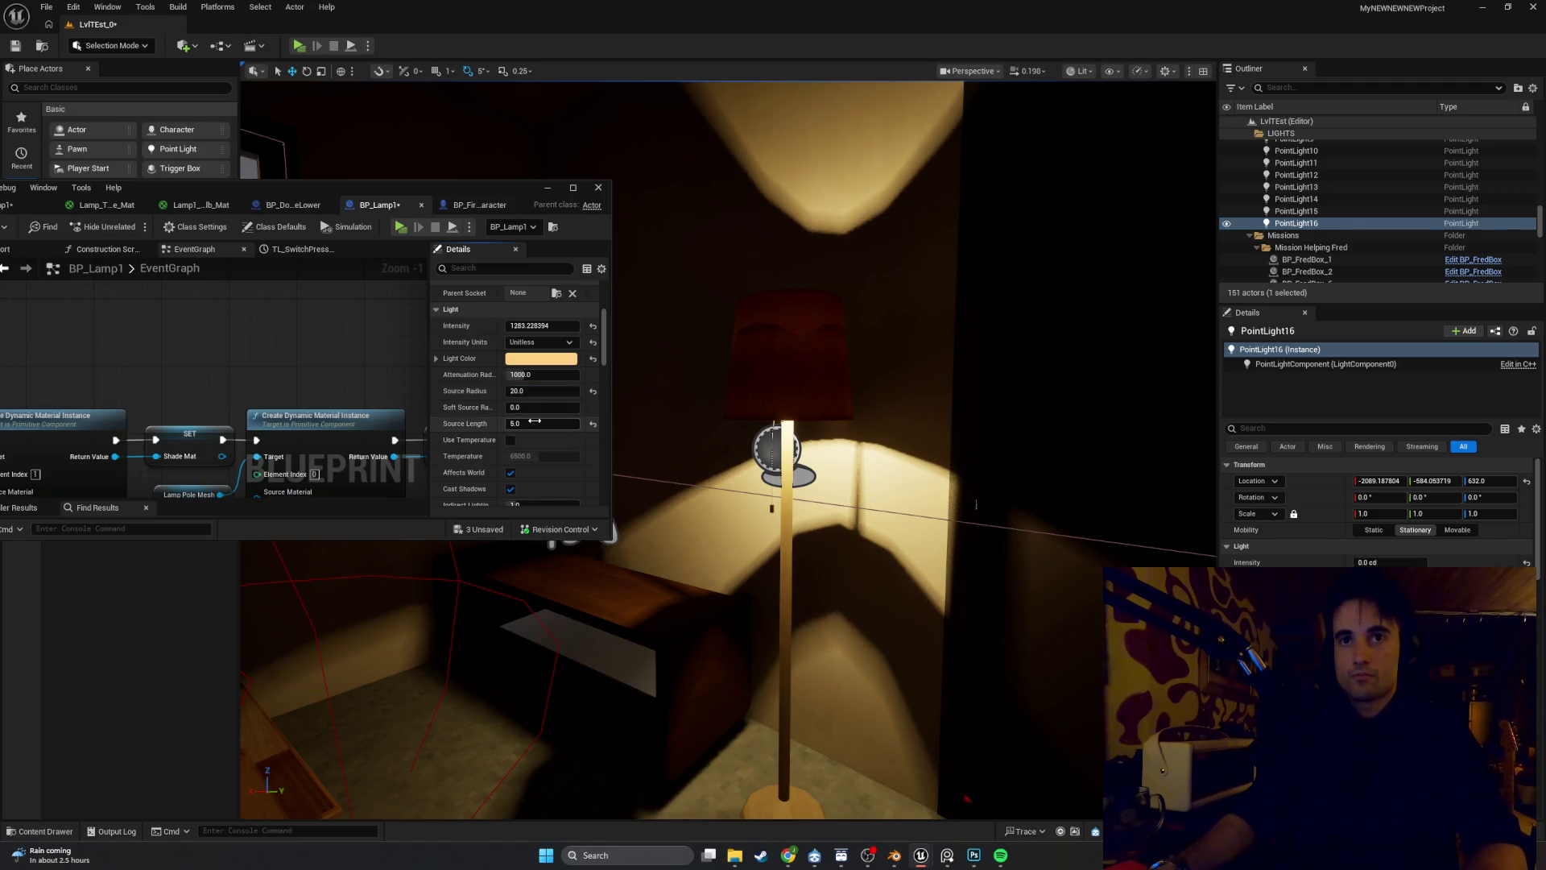
Sweep Source Length up to 1000 and back to 5, then undo the attenuation and soft radius changes
{"action": "left_click_drag", "start_coordinate": [533, 422], "coordinate": [603, 421]}
{"action": "mouse_move", "coordinate": [886, 604]}
{"action": "left_mouse_down"}
{"action": "mouse_move", "coordinate": [934, 604]}
{"action": "mouse_move", "coordinate": [982, 629]}
{"action": "mouse_move", "coordinate": [982, 596]}
{"action": "left_mouse_up"}
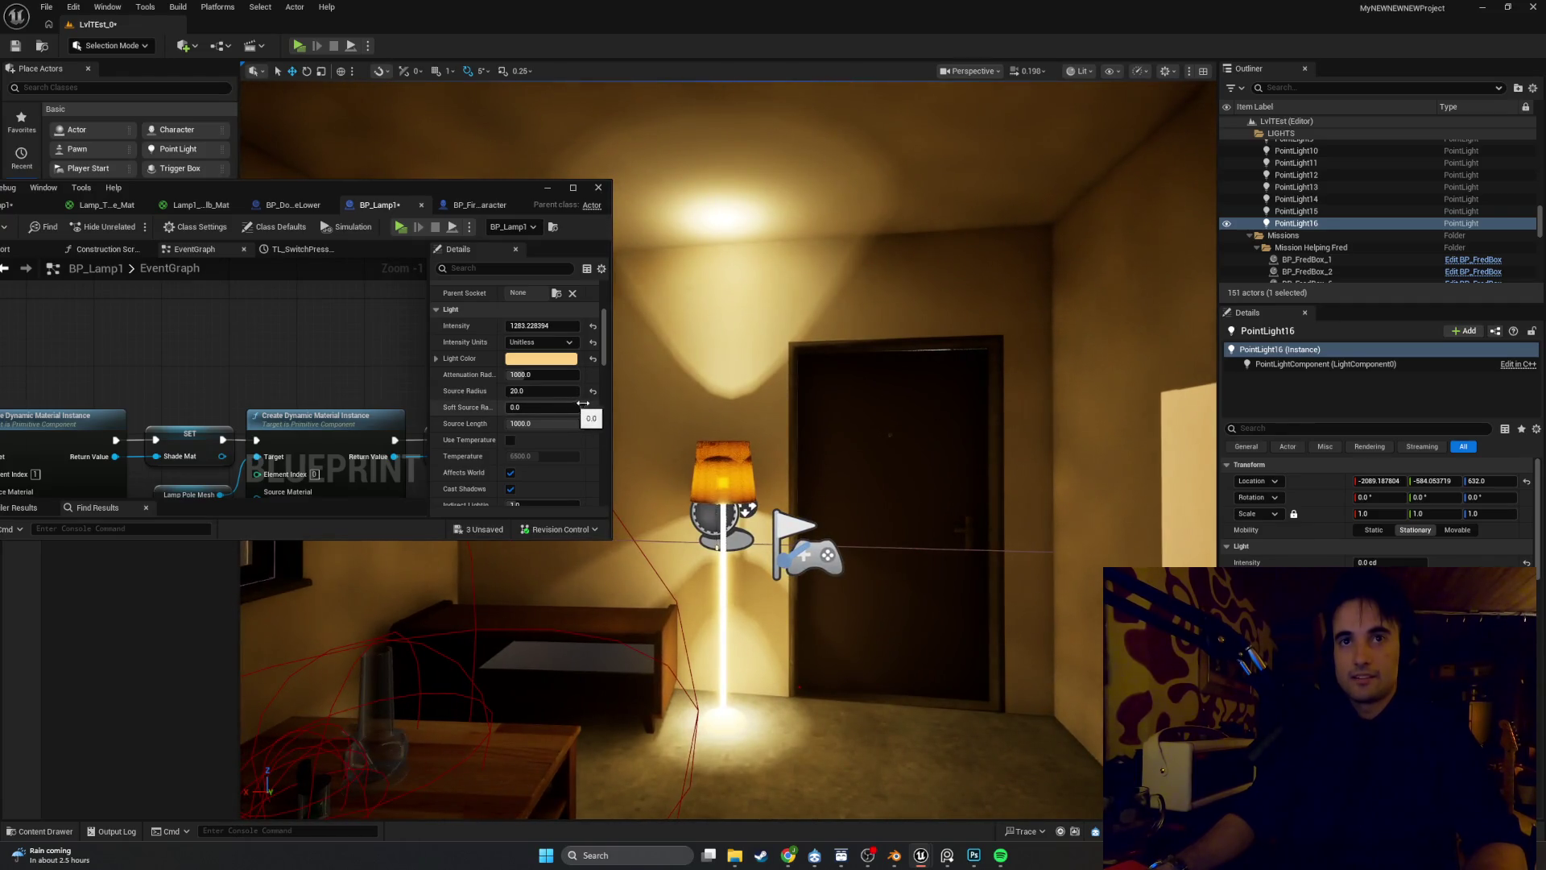
{"action": "mouse_move", "coordinate": [583, 402]}
{"action": "left_mouse_down"}
{"action": "mouse_move", "coordinate": [555, 410]}
{"action": "mouse_move", "coordinate": [584, 408]}
{"action": "mouse_move", "coordinate": [511, 374]}
{"action": "left_mouse_up"}
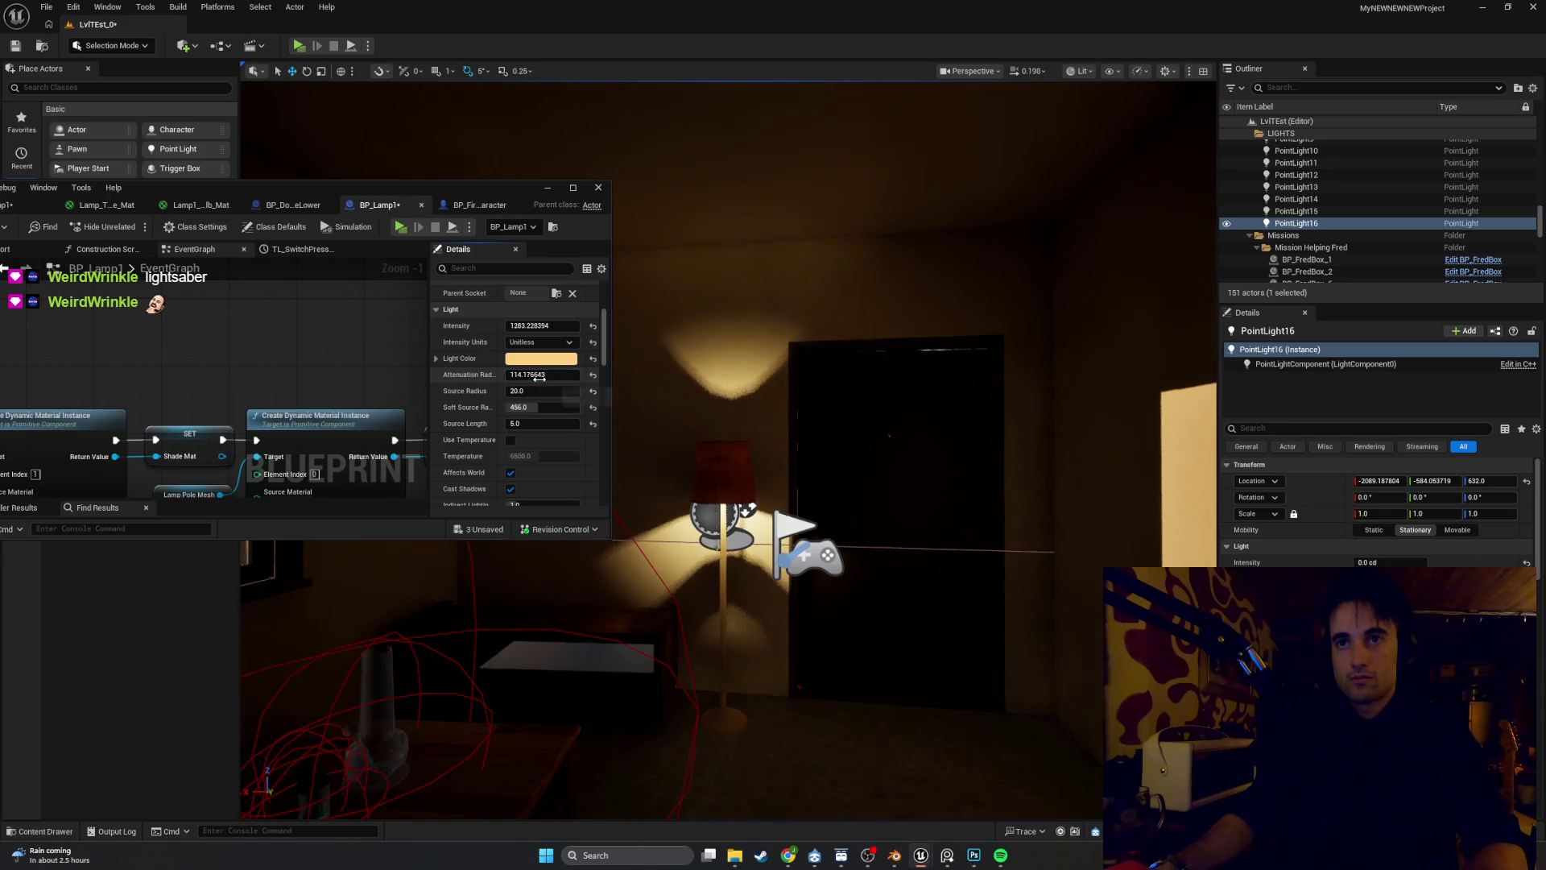
{"action": "scroll", "coordinate": [748, 406], "scroll_direction": "up", "scroll_amount": 3}
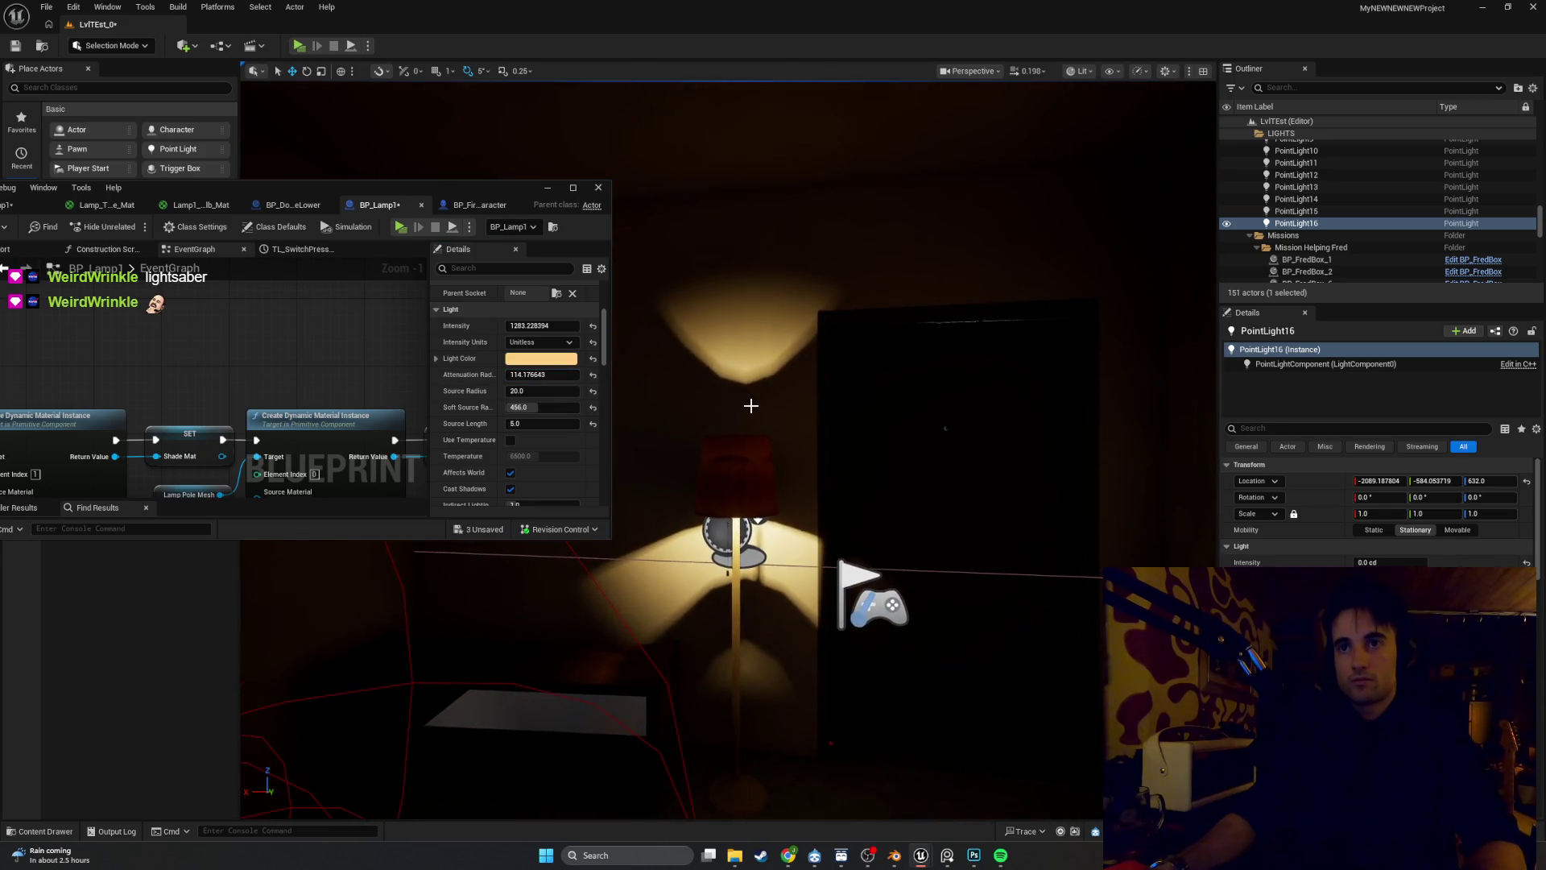
{"action": "key", "text": "ctrl+z"}
{"action": "key", "text": "ctrl+z"}
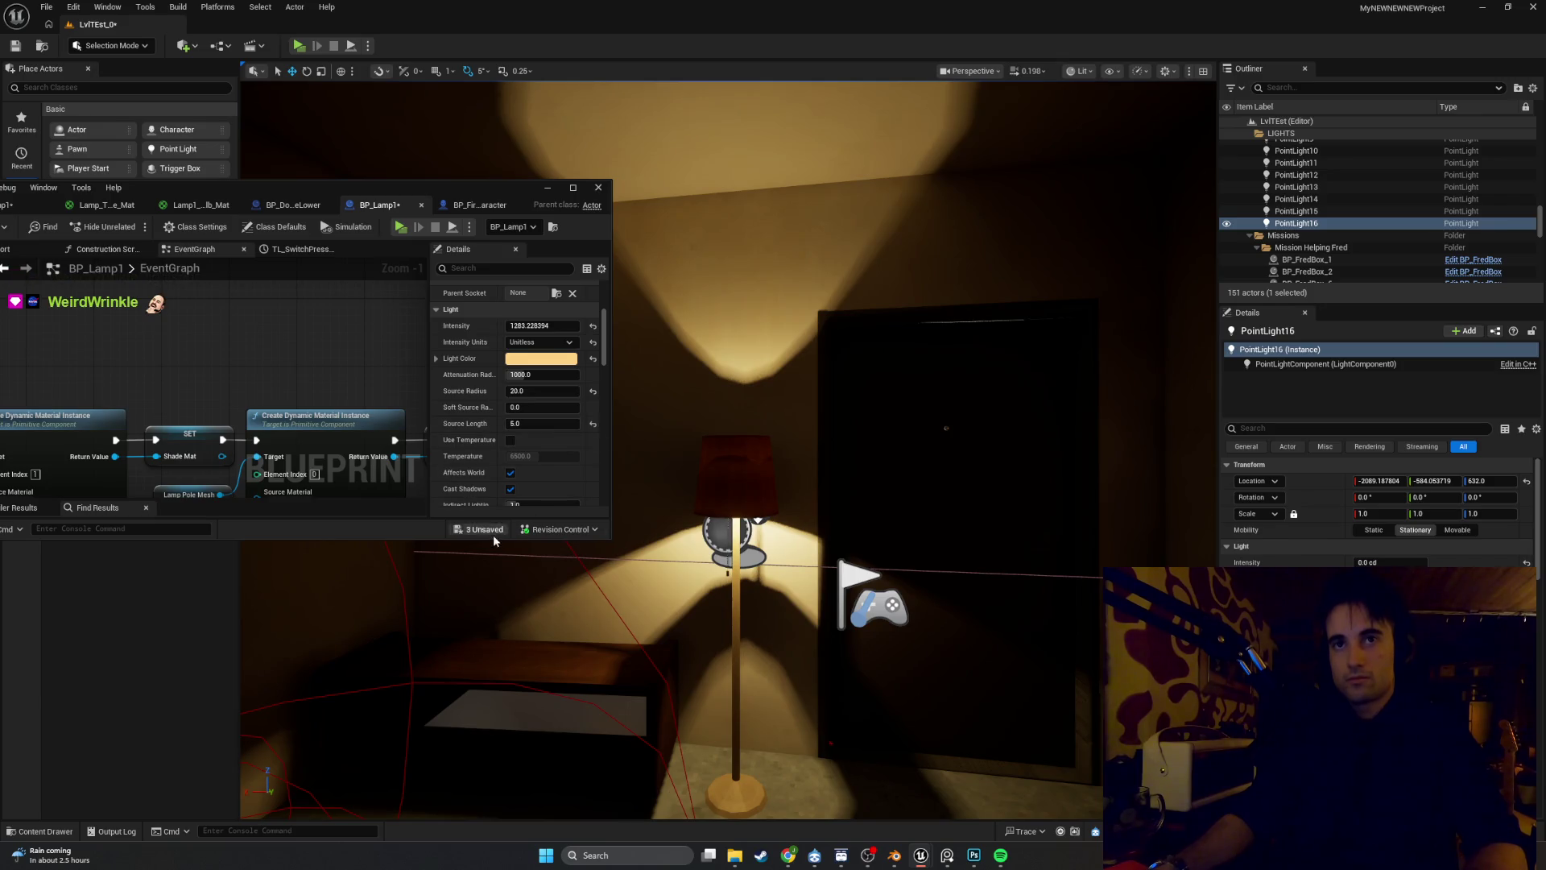
{"action": "left_click_drag", "start_coordinate": [408, 538], "coordinate": [409, 662]}
{"action": "scroll", "coordinate": [516, 402], "scroll_direction": "down", "scroll_amount": 3}
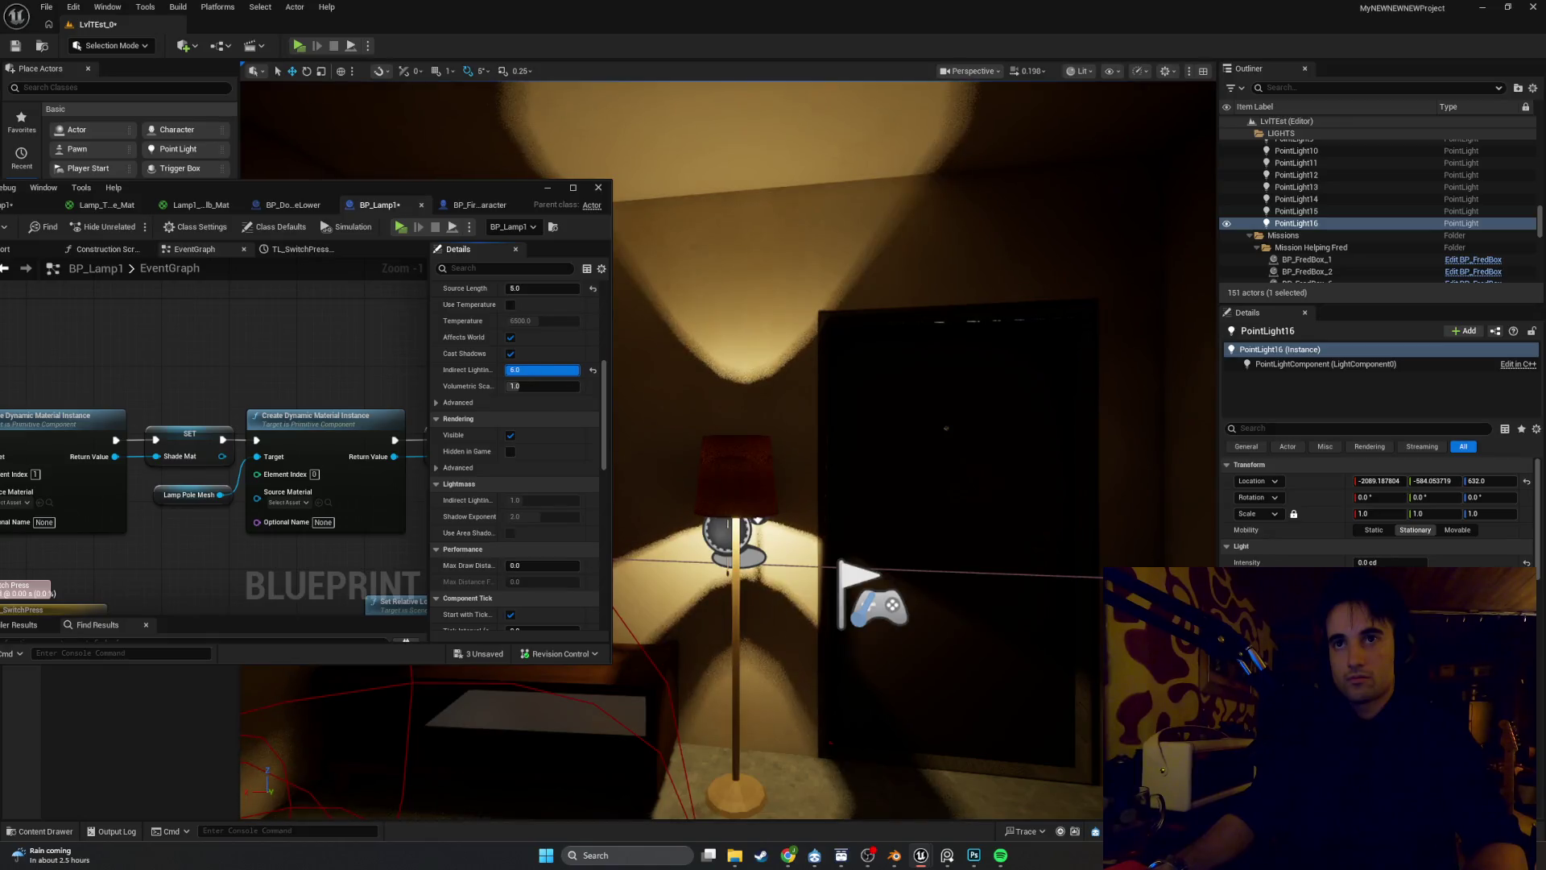
{"action": "left_click", "coordinate": [542, 369]}
{"action": "type", "text": "6"}
{"action": "key", "text": "Tab"}
{"action": "left_click_drag", "start_coordinate": [541, 386], "coordinate": [560, 386]}
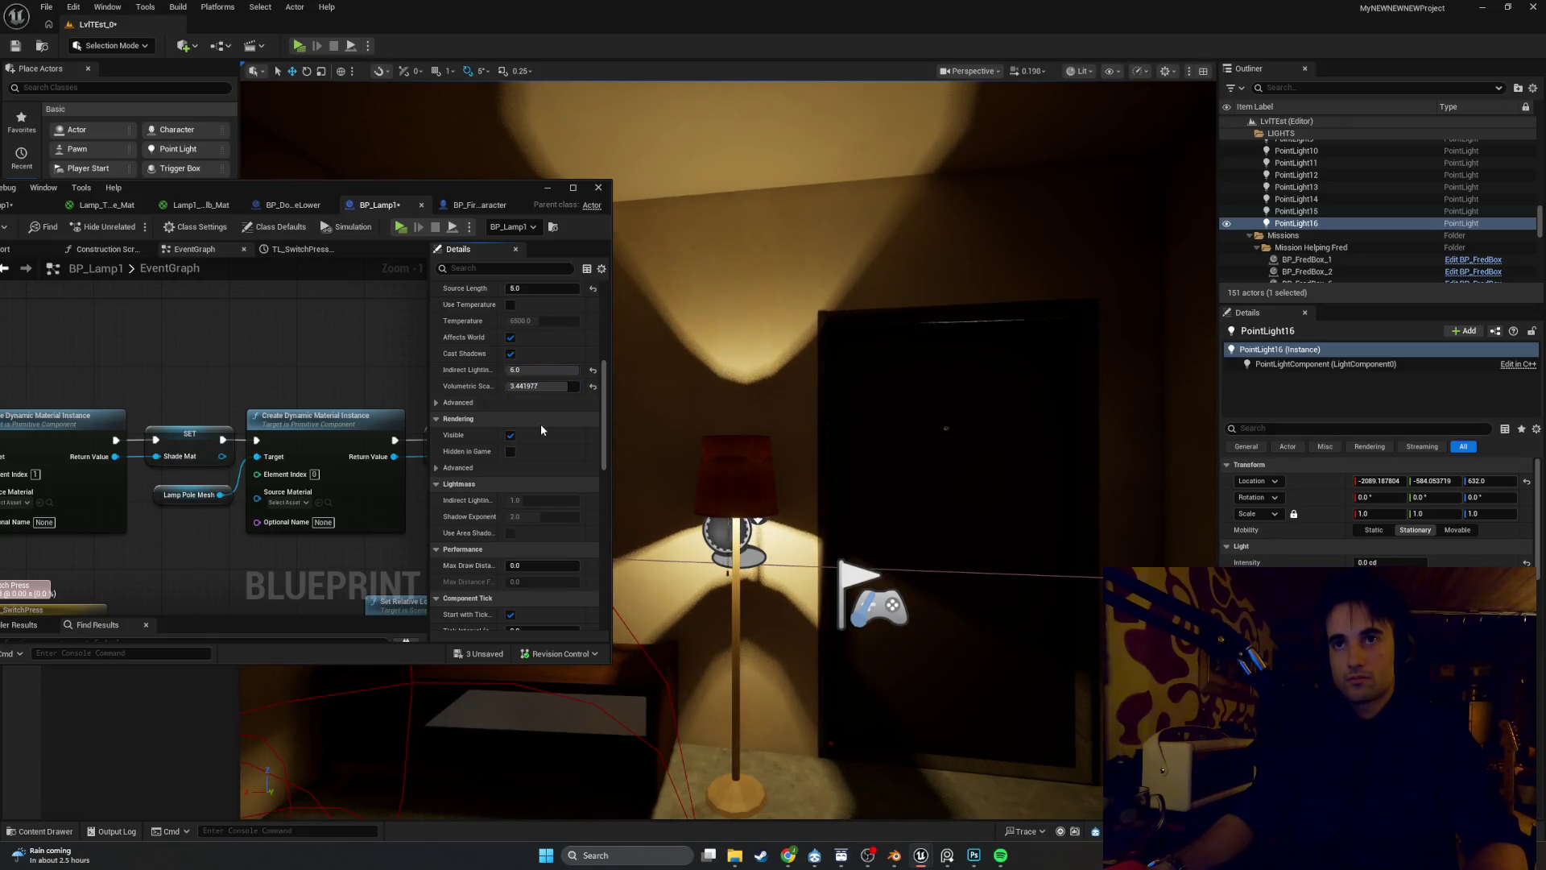
{"action": "left_click_drag", "start_coordinate": [659, 437], "coordinate": [656, 580]}
{"action": "key", "text": "ctrl+z"}
{"action": "mouse_move", "coordinate": [891, 458]}
{"action": "left_mouse_down"}
{"action": "mouse_move", "coordinate": [891, 415]}
{"action": "mouse_move", "coordinate": [890, 458]}
{"action": "left_mouse_up"}
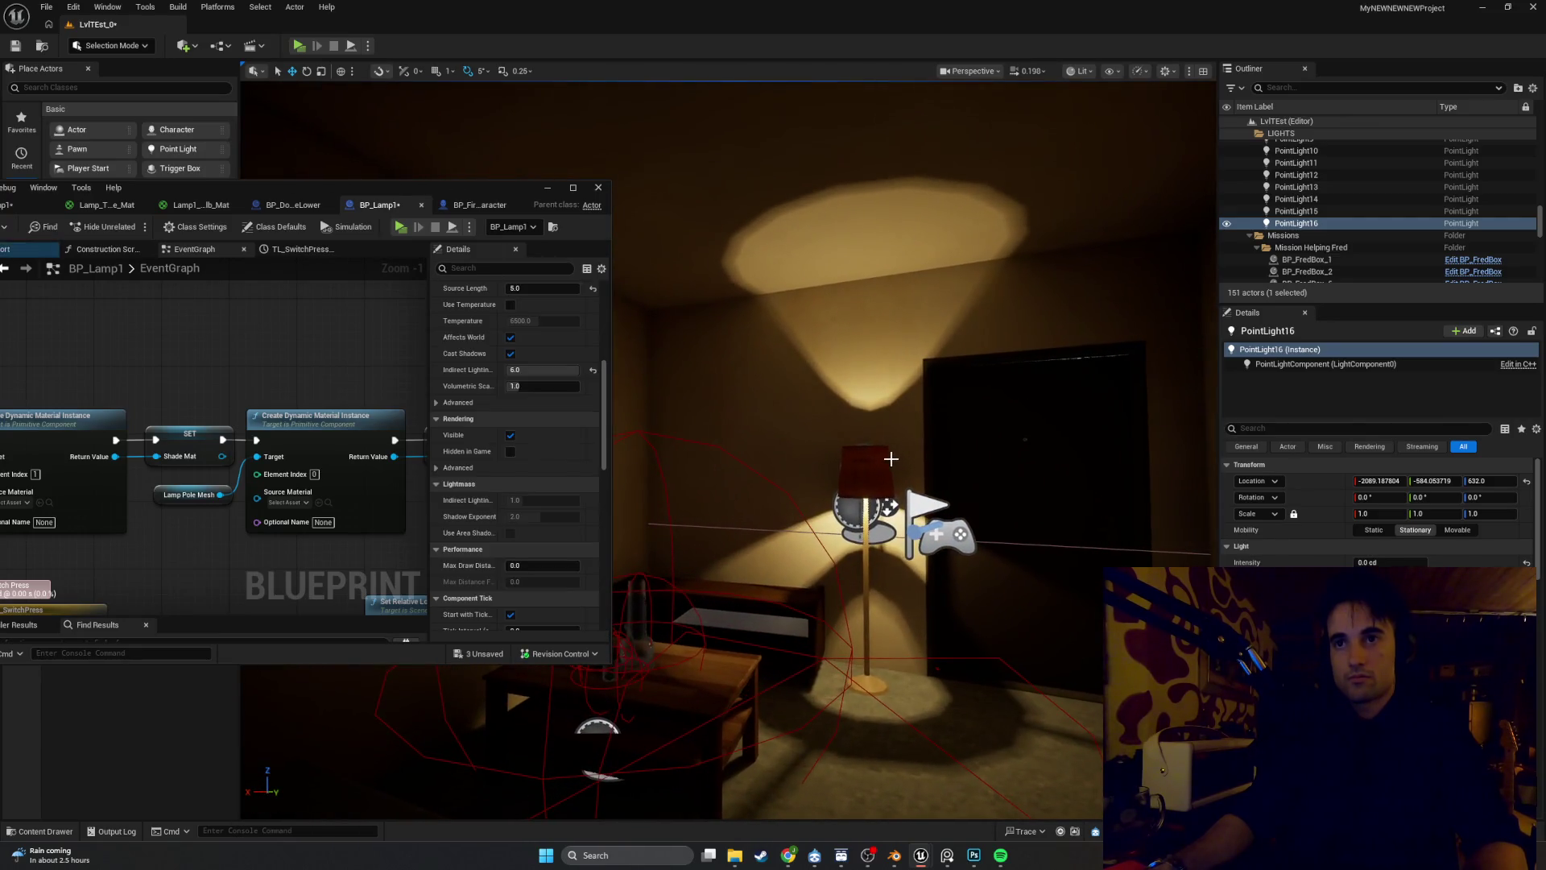
{"action": "key", "text": "ctrl+z"}
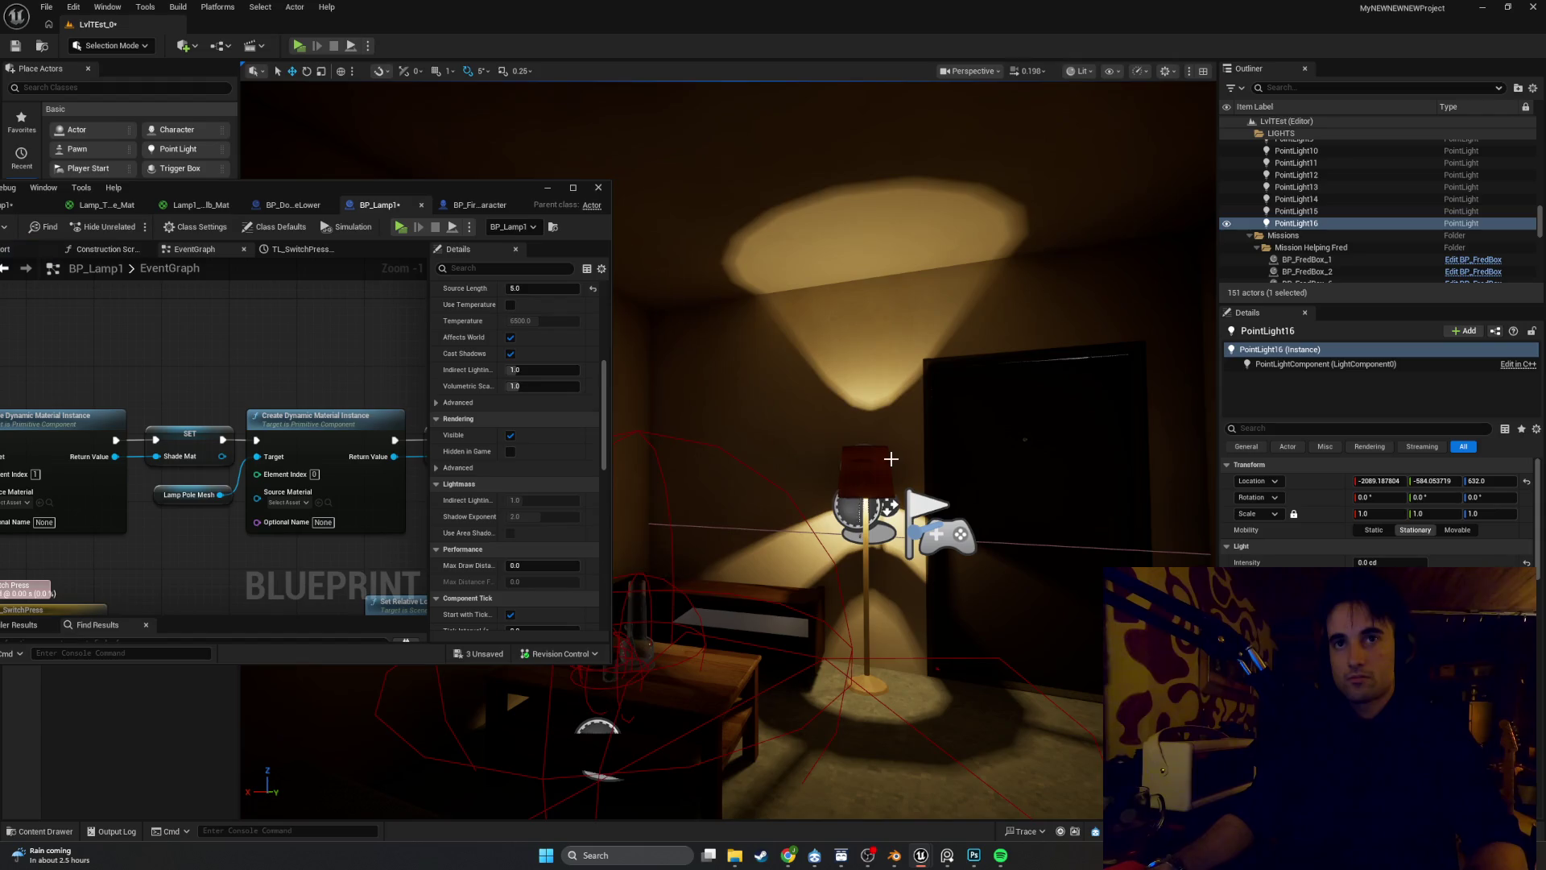
{"action": "left_click_drag", "start_coordinate": [814, 461], "coordinate": [823, 411]}
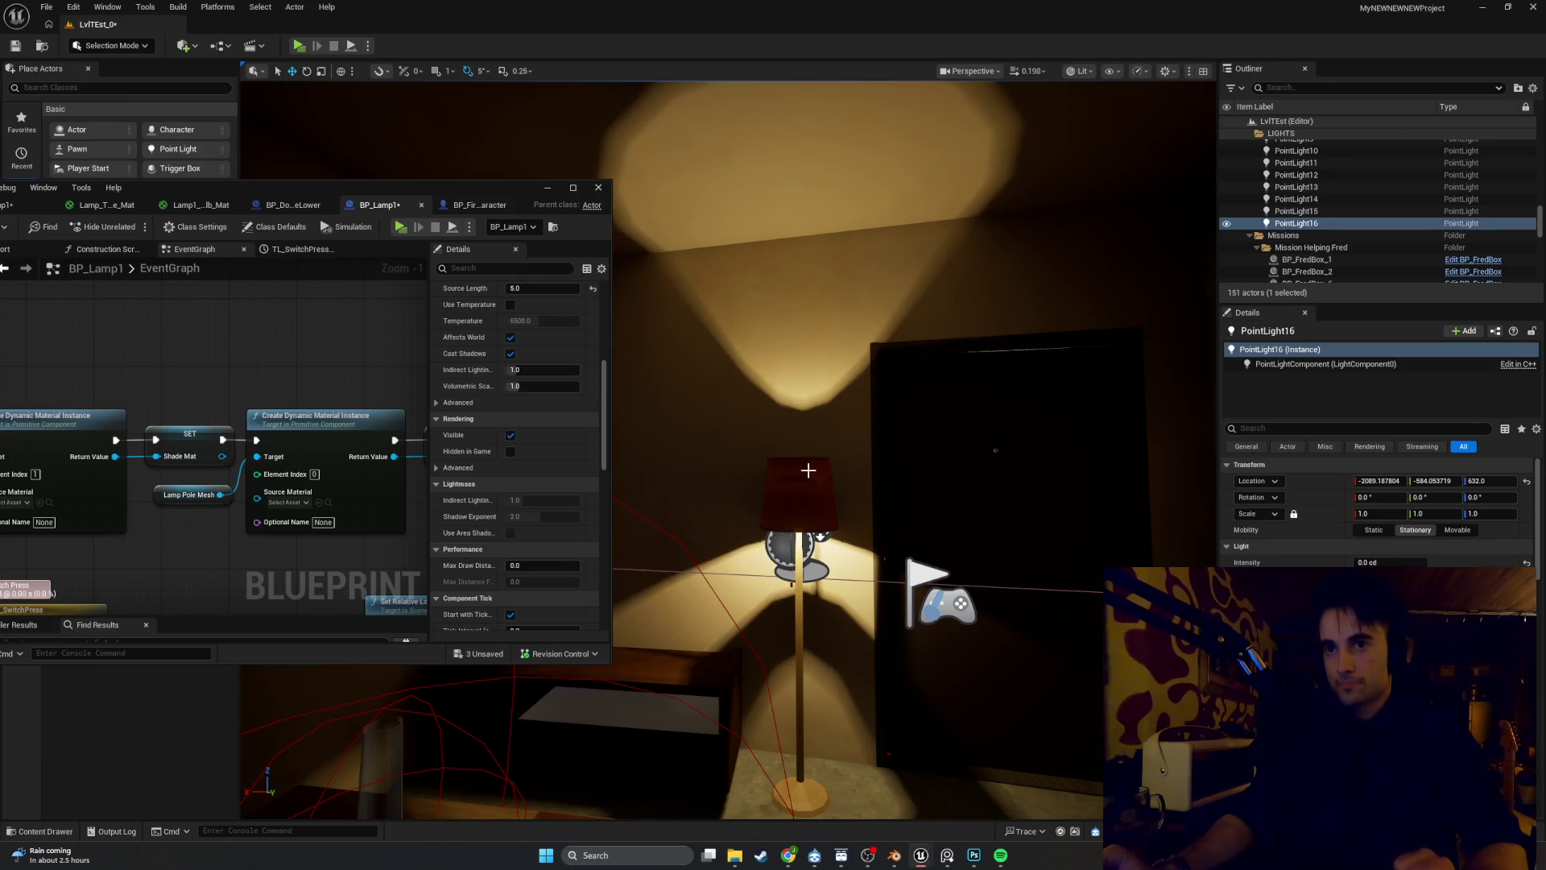
{"action": "scroll", "coordinate": [808, 470], "scroll_direction": "down", "scroll_amount": 1}
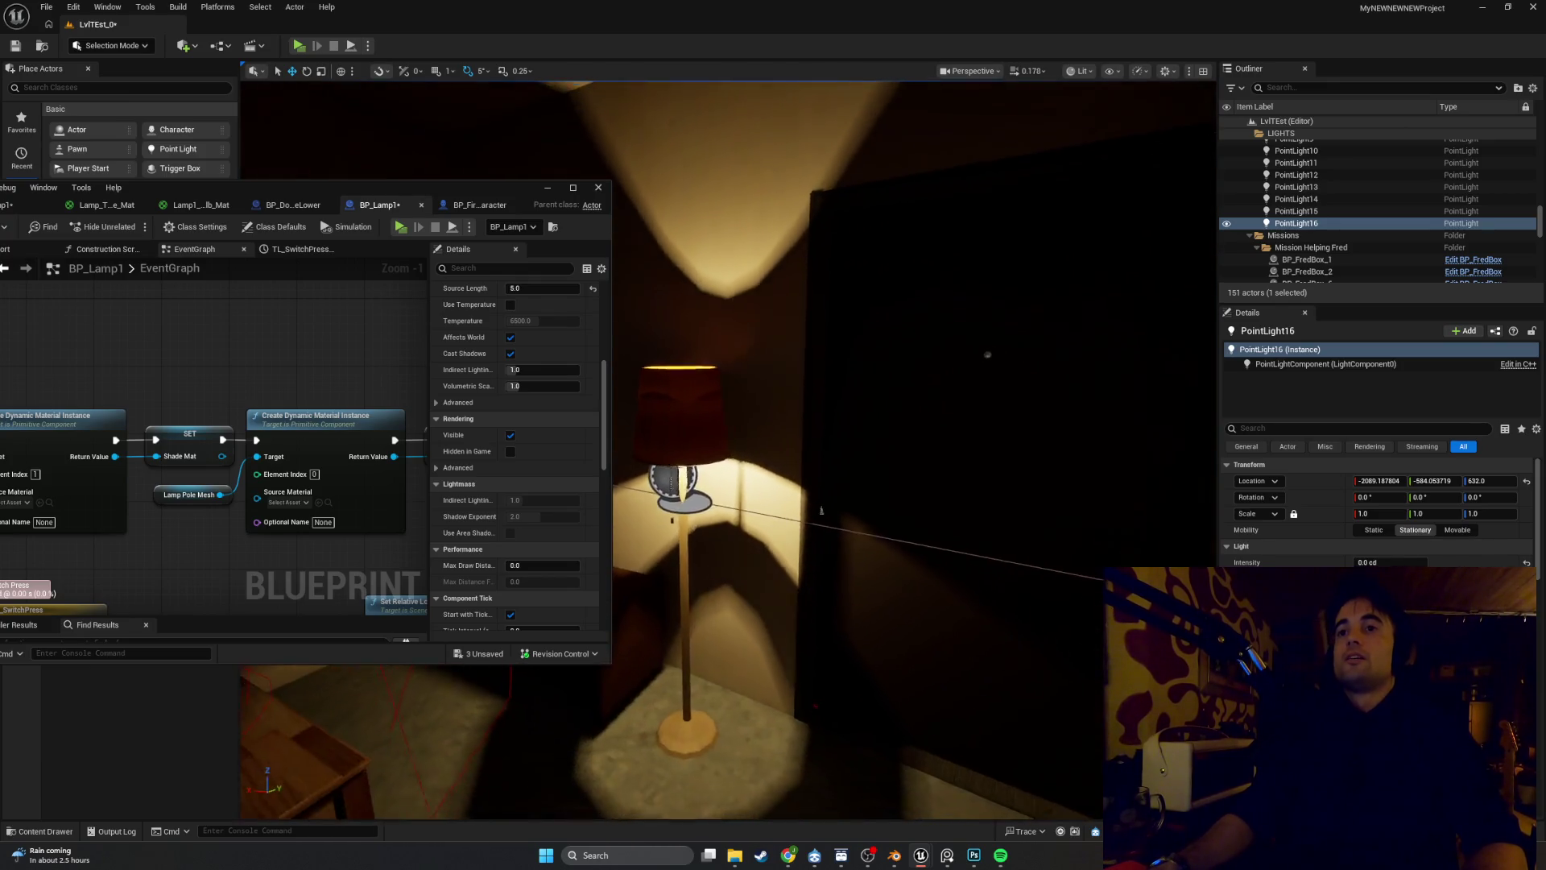
{"action": "key", "text": "s"}
{"action": "key", "text": "a"}
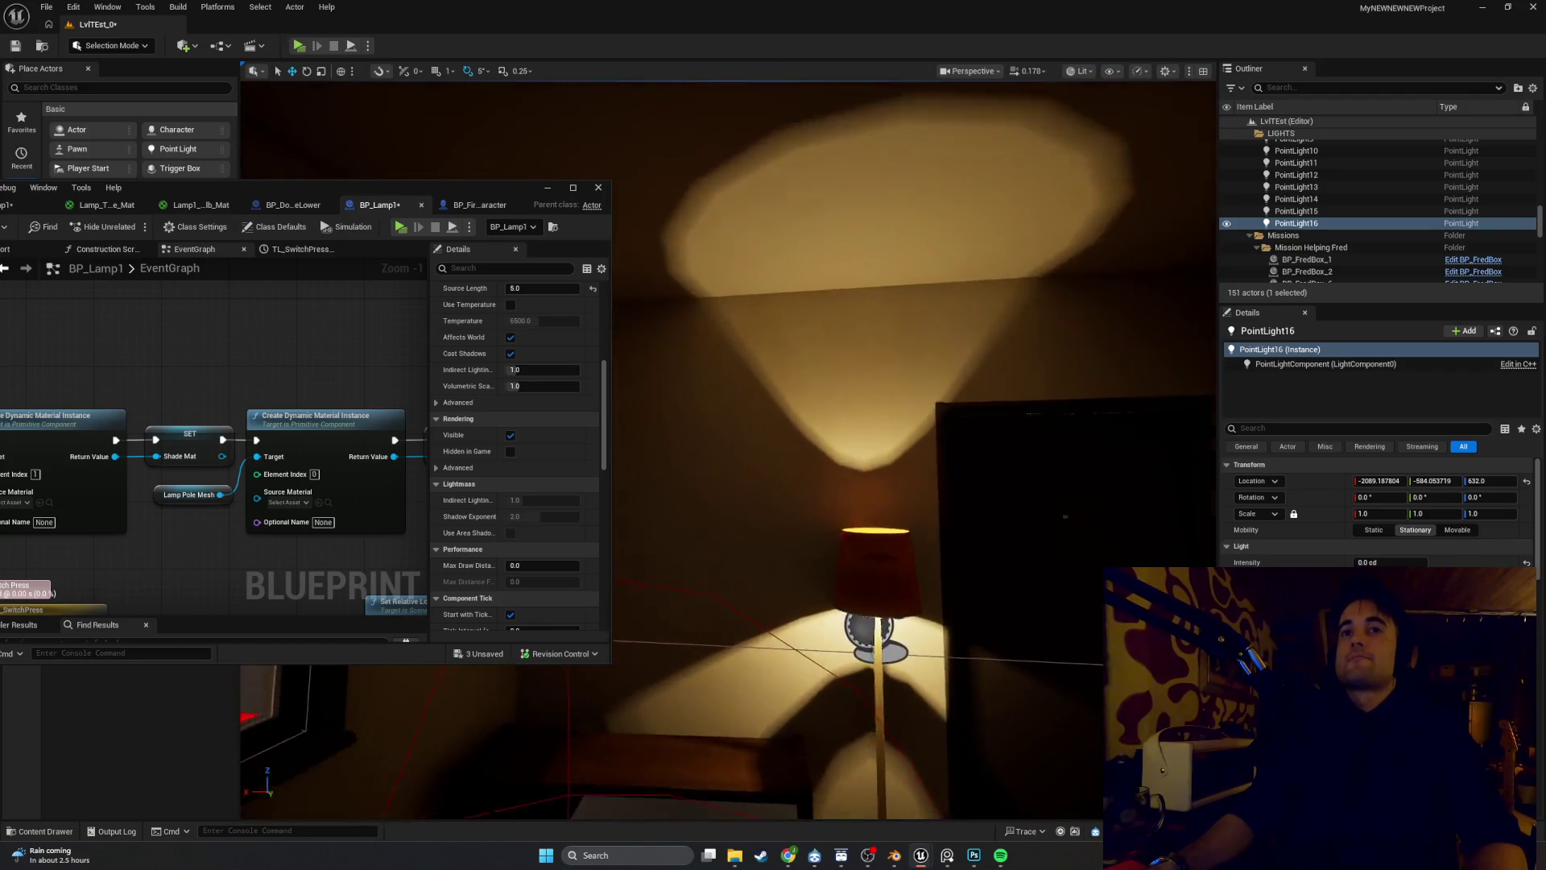
{"action": "scroll", "coordinate": [497, 397], "scroll_direction": "up", "scroll_amount": 1}
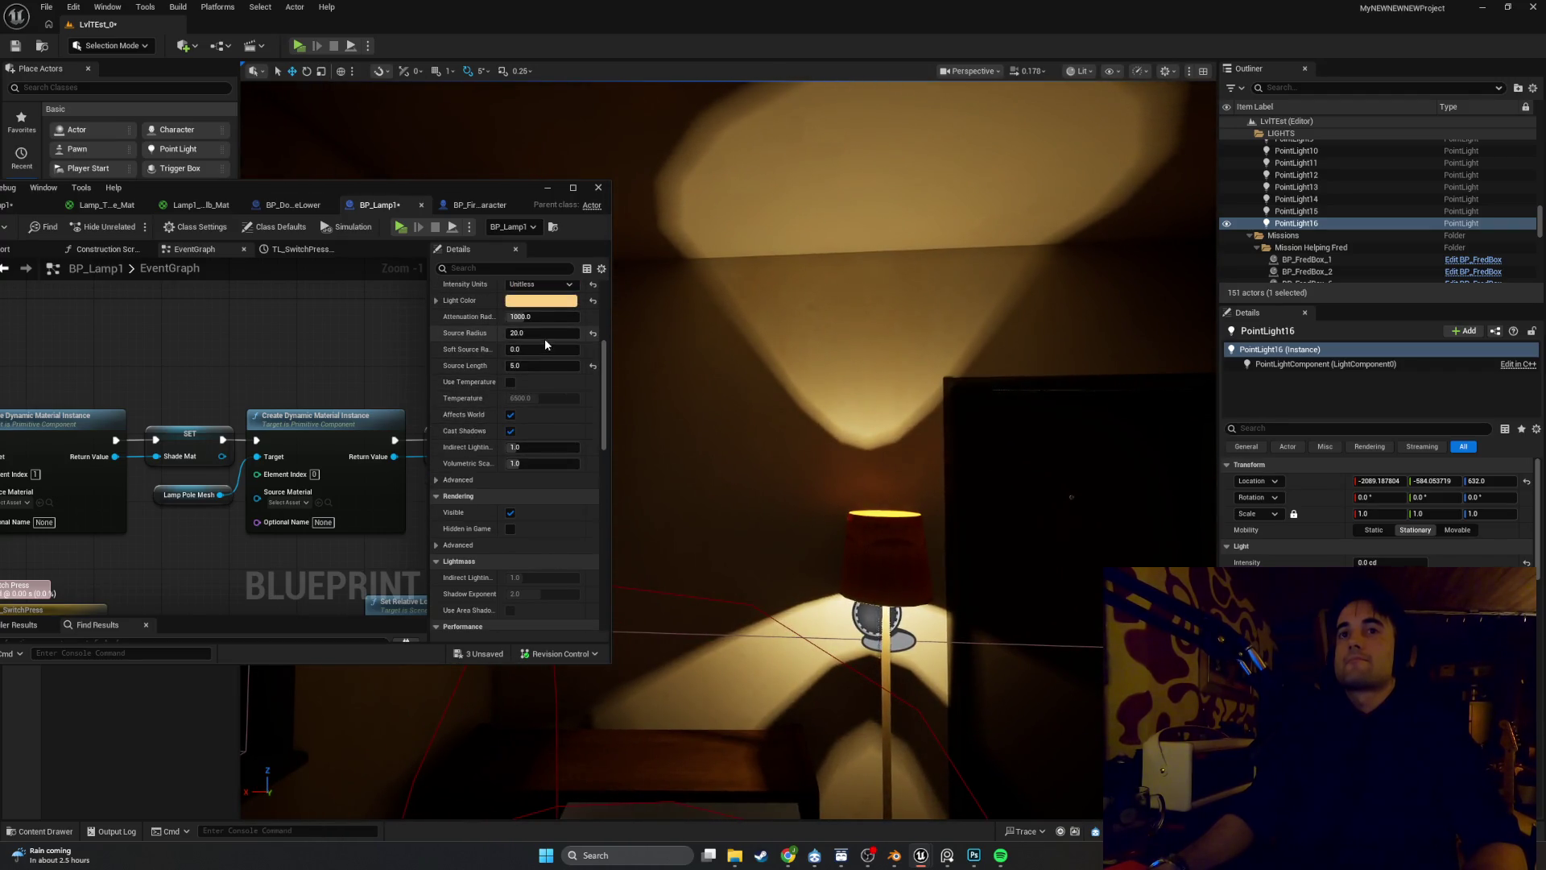
Drag-tune the point light's Source Radius, trying about 24 before settling at 32
{"action": "left_click_drag", "start_coordinate": [544, 333], "coordinate": [544, 338]}
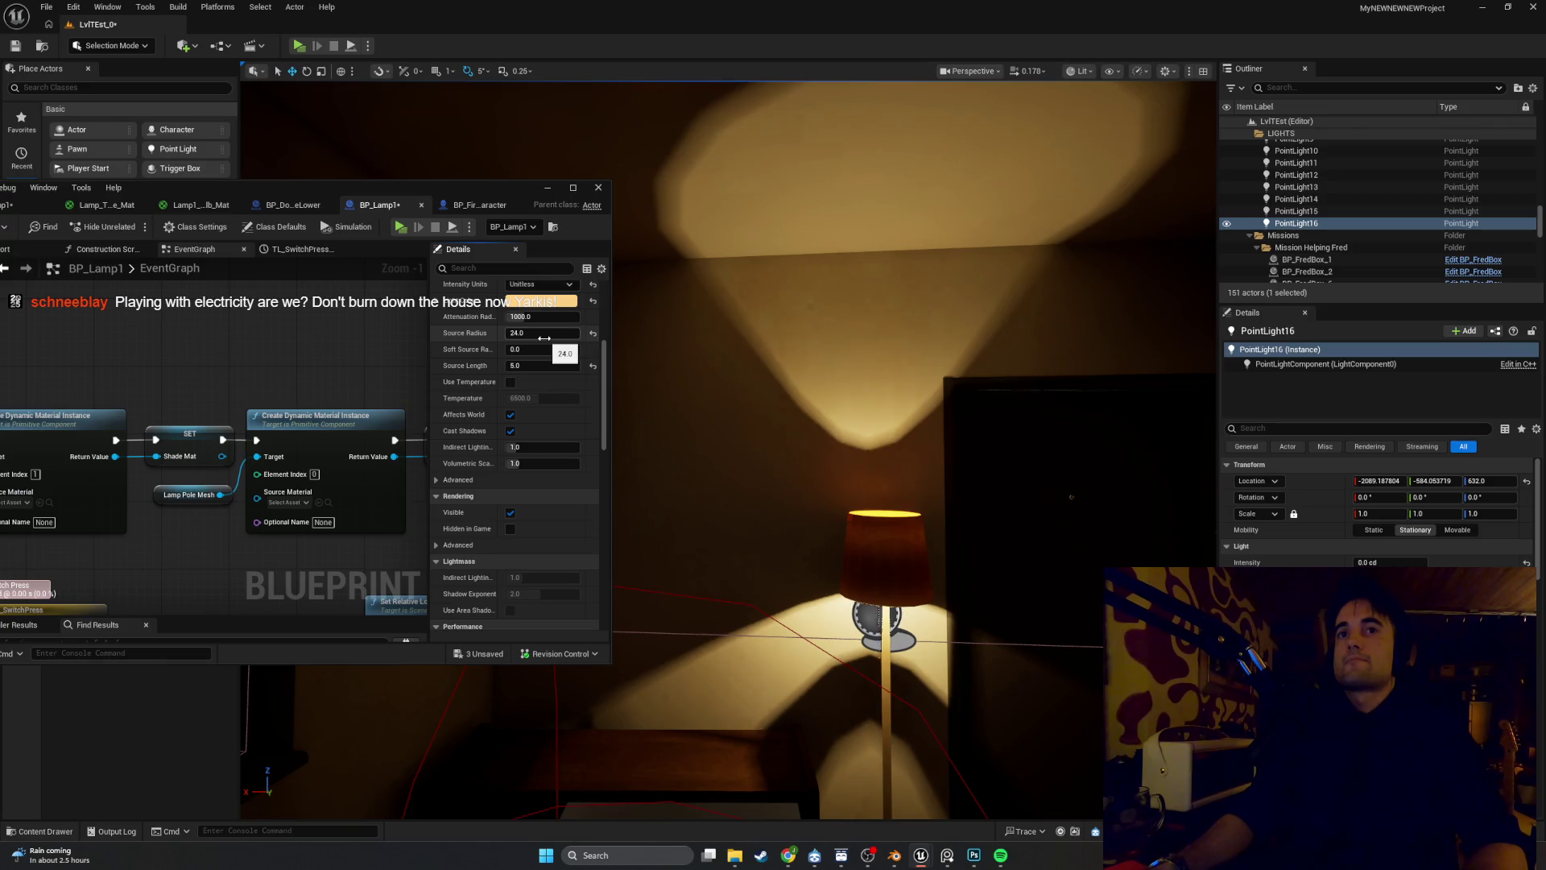
{"action": "left_click_drag", "start_coordinate": [805, 403], "coordinate": [749, 338]}
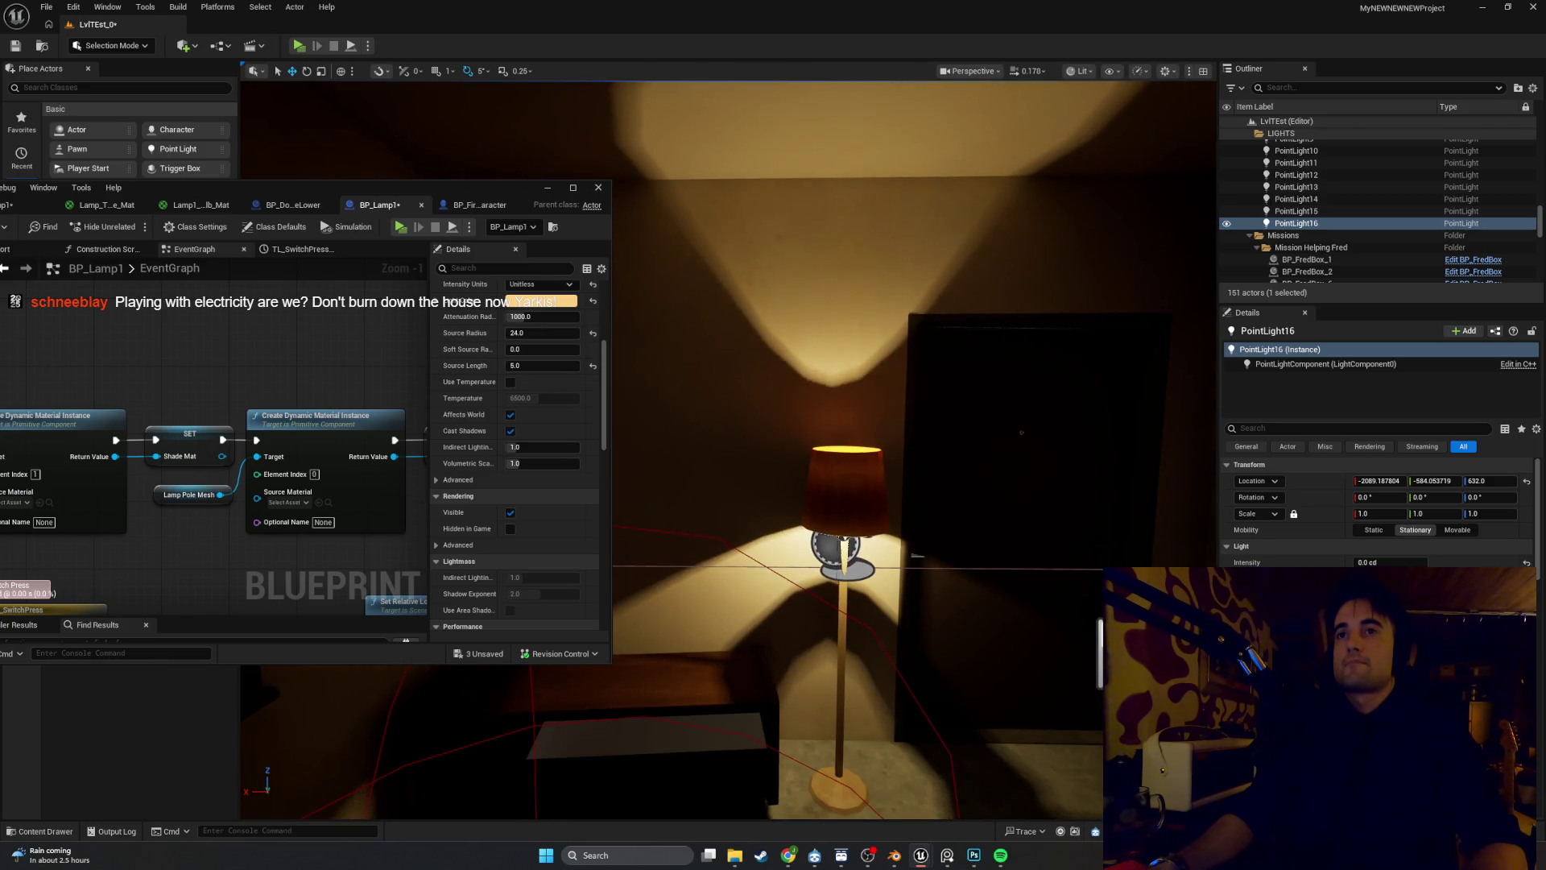
{"action": "left_click_drag", "start_coordinate": [544, 336], "coordinate": [612, 337]}
{"action": "left_click_drag", "start_coordinate": [843, 424], "coordinate": [843, 475]}
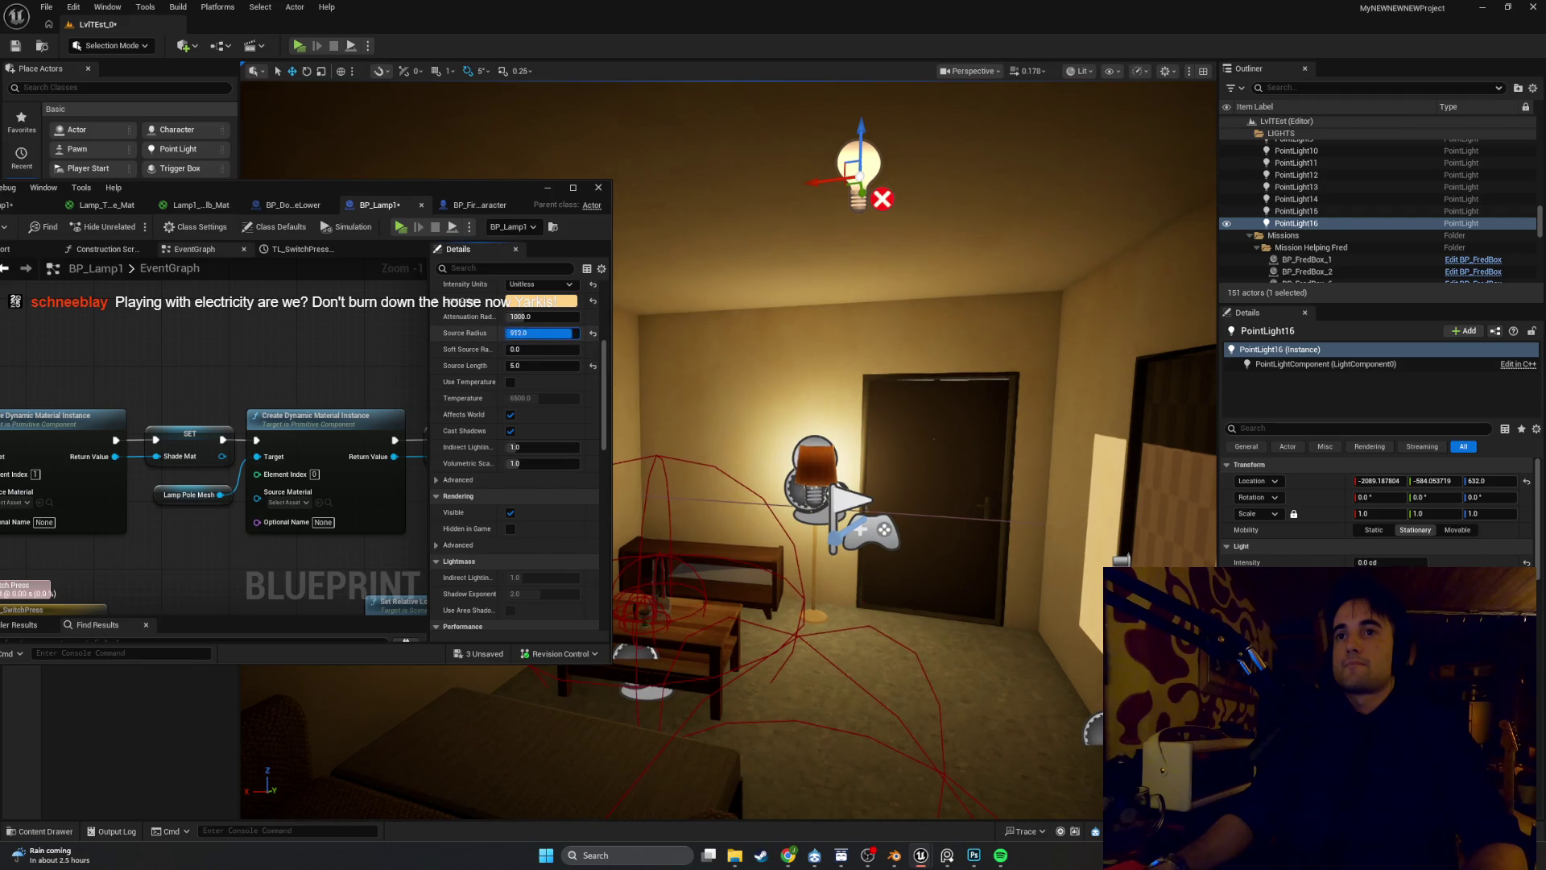
{"action": "left_click_drag", "start_coordinate": [536, 334], "coordinate": [515, 333]}
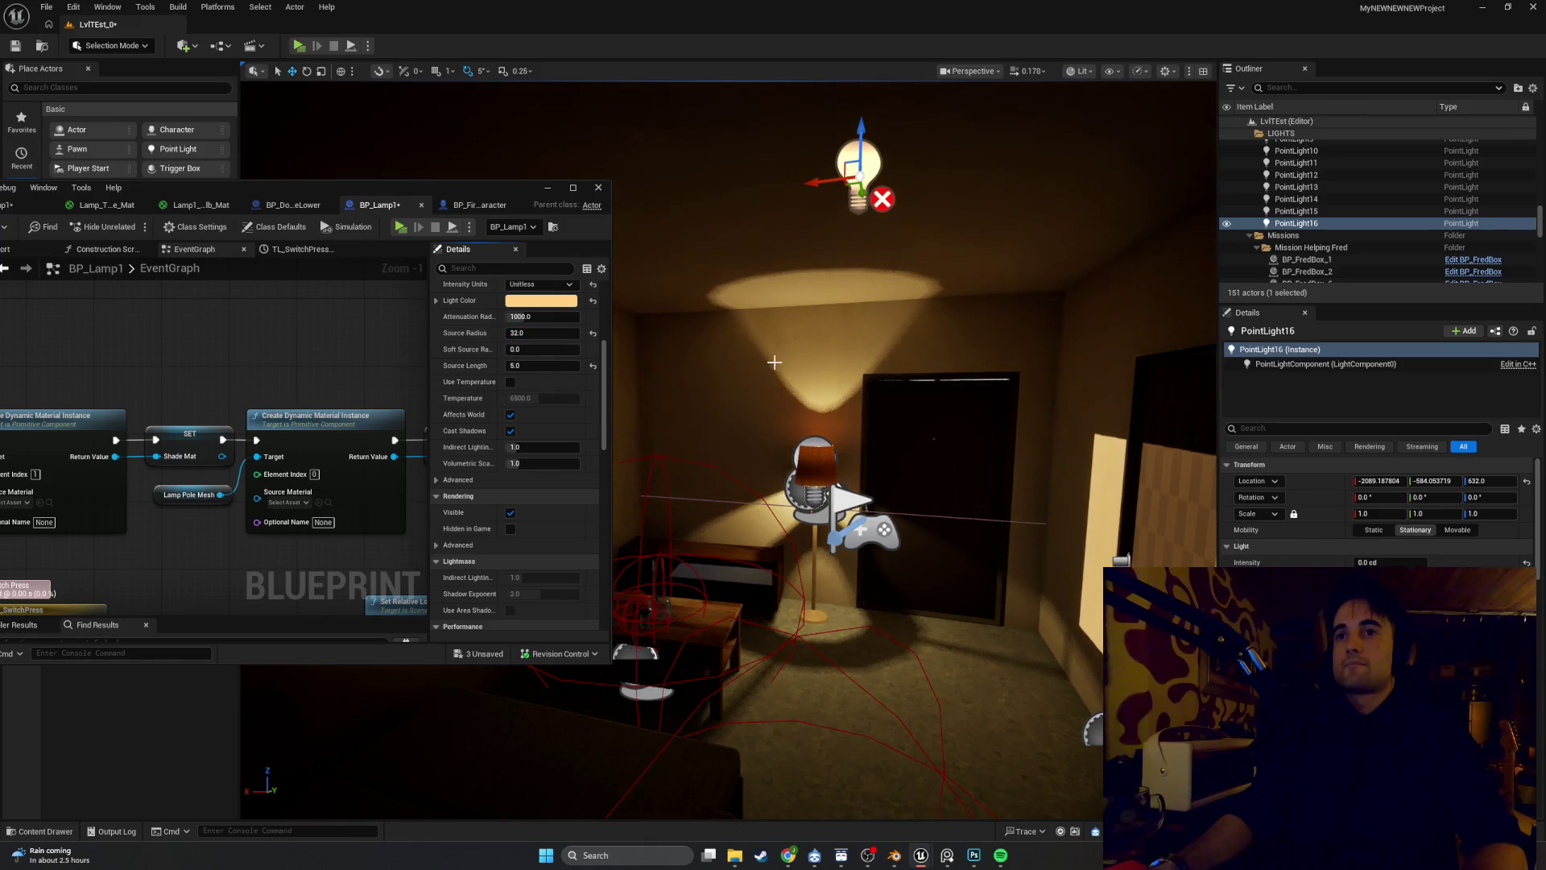
{"action": "mouse_move", "coordinate": [774, 363]}
{"action": "left_mouse_down"}
{"action": "mouse_move", "coordinate": [789, 265]}
{"action": "mouse_move", "coordinate": [789, 330]}
{"action": "mouse_move", "coordinate": [789, 266]}
{"action": "mouse_move", "coordinate": [789, 322]}
{"action": "mouse_move", "coordinate": [604, 326]}
{"action": "left_mouse_up"}
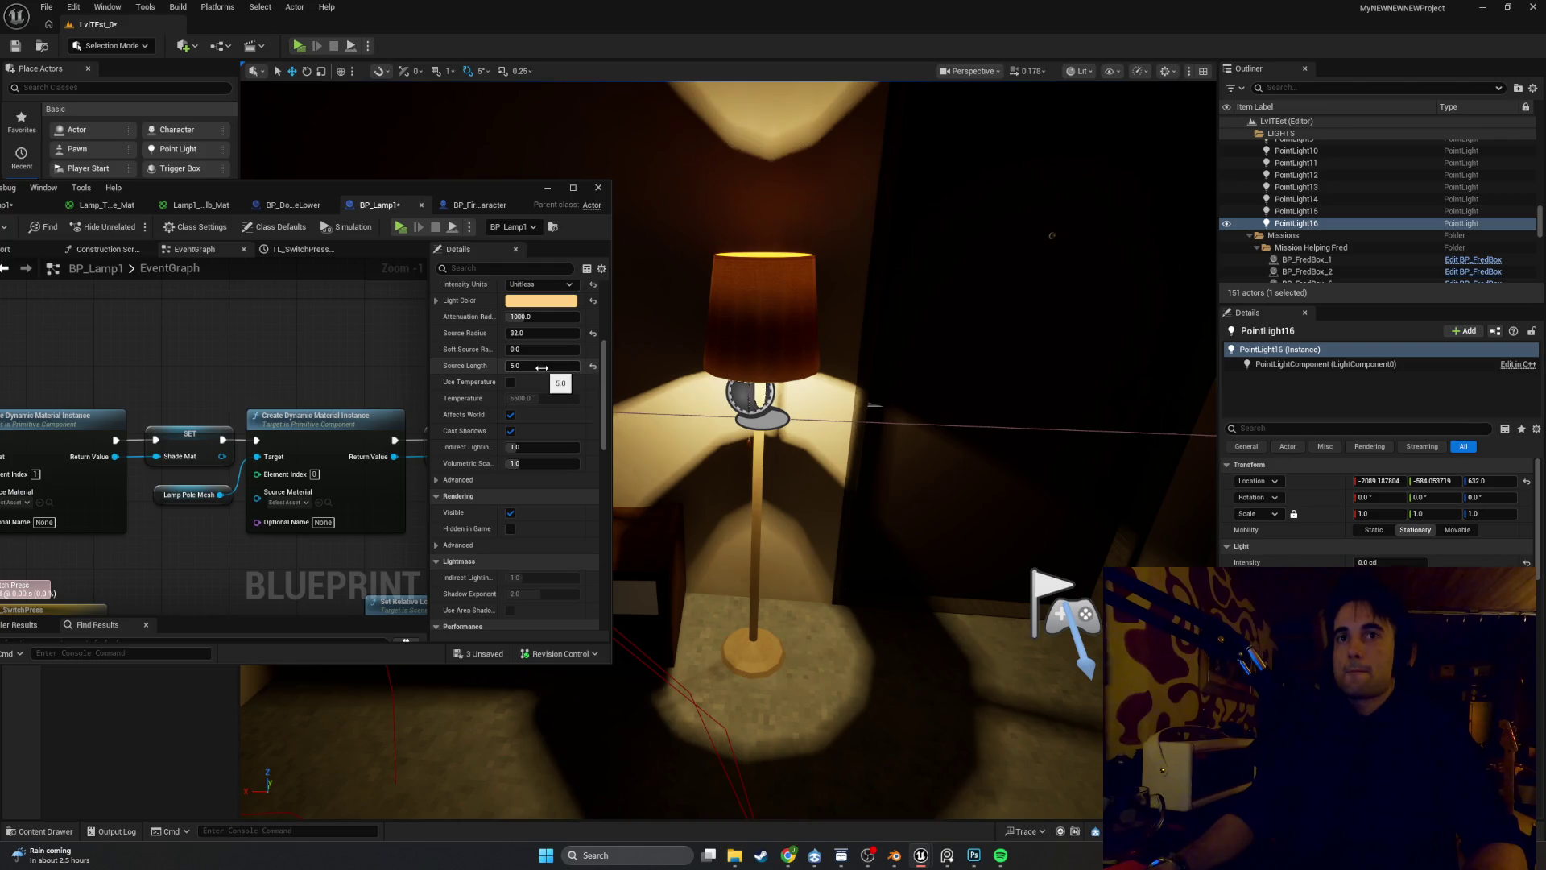
Try Source Length values of 77 and 21, then commit a Source Length of 8
{"action": "left_click_drag", "start_coordinate": [542, 367], "coordinate": [580, 367]}
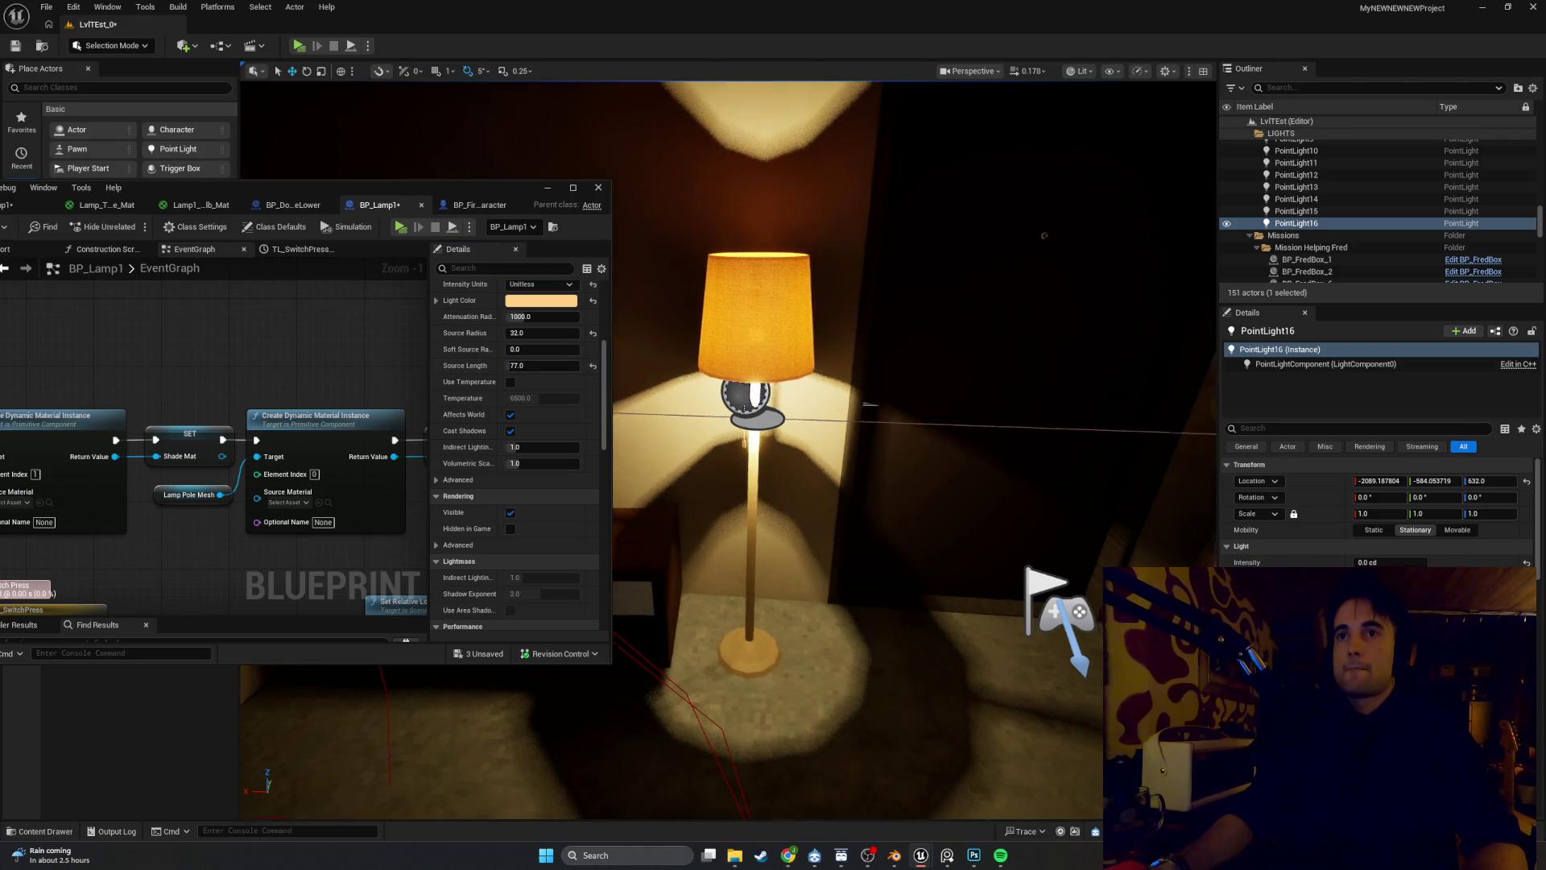
{"action": "left_click_drag", "start_coordinate": [901, 484], "coordinate": [900, 548]}
{"action": "left_click_drag", "start_coordinate": [685, 378], "coordinate": [685, 377]}
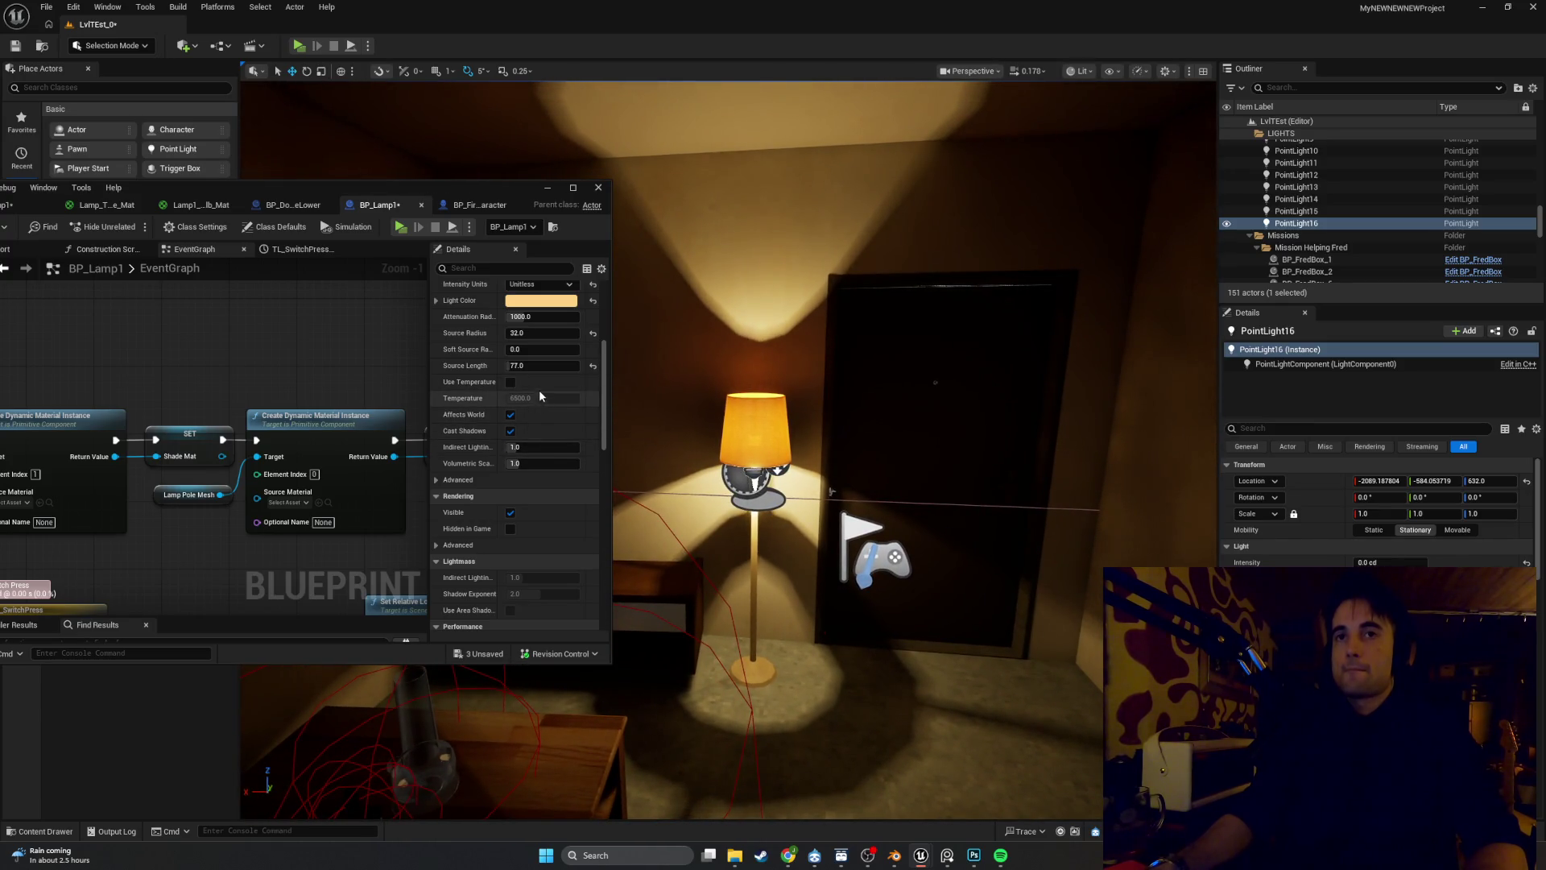
{"action": "left_click_drag", "start_coordinate": [545, 367], "coordinate": [499, 367]}
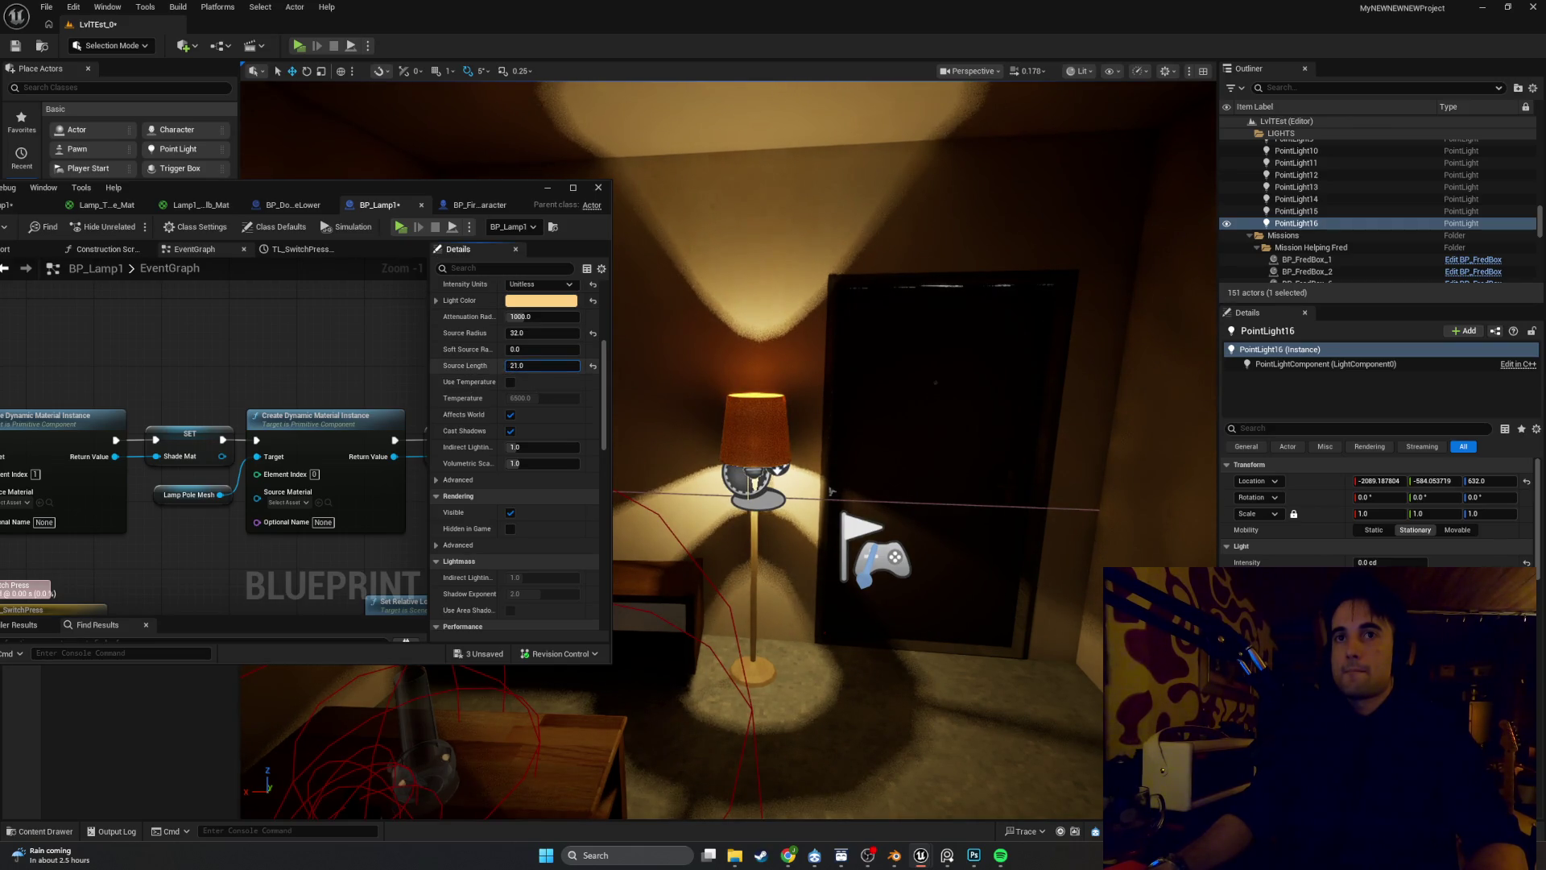
{"action": "type", "text": "1"}
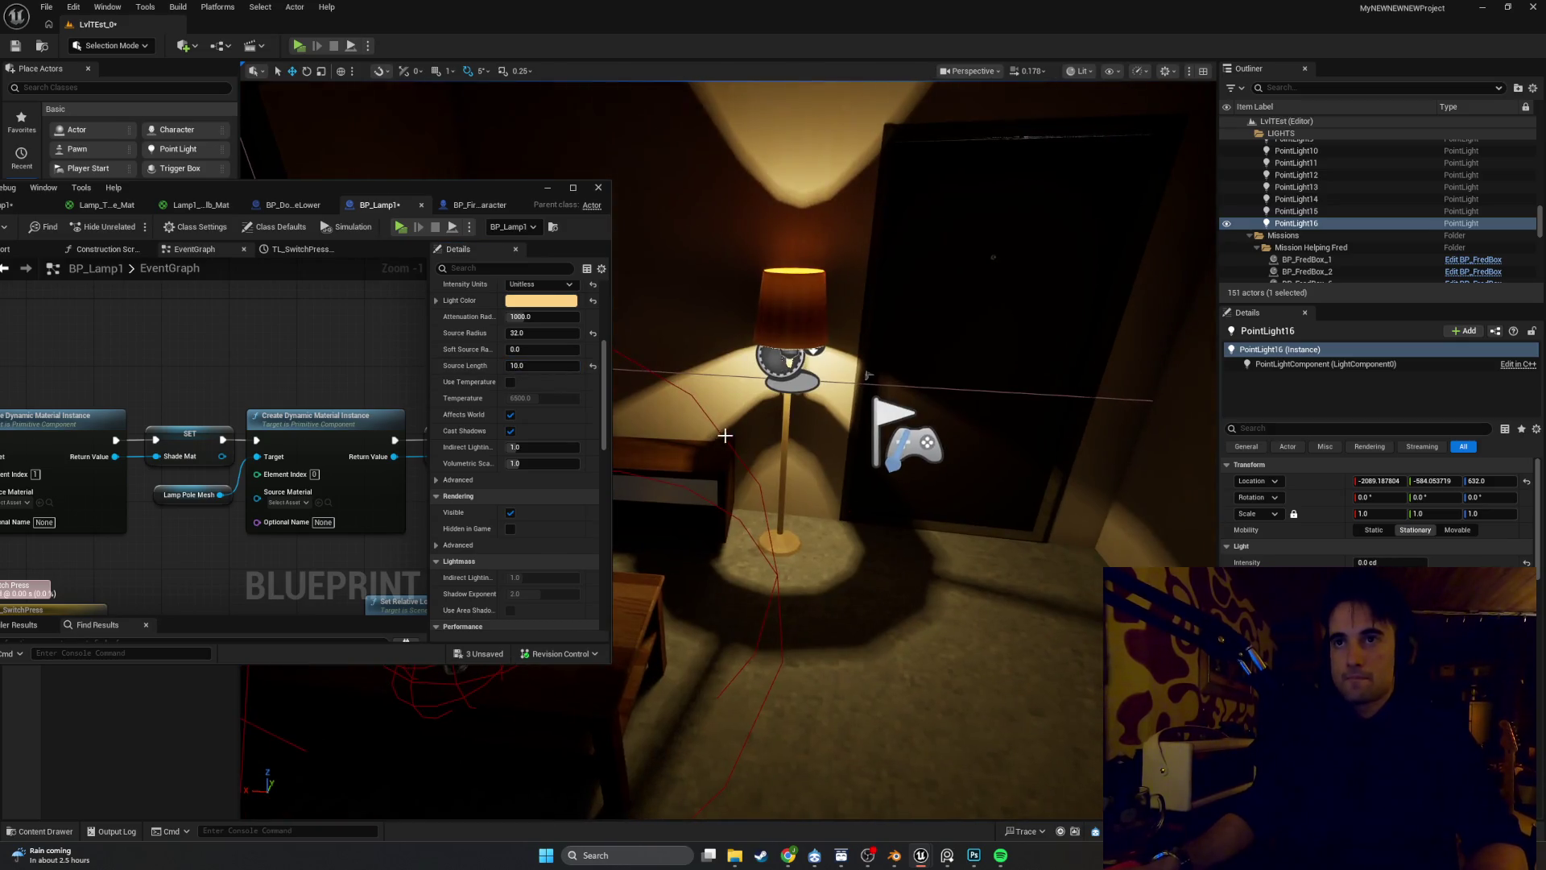
{"action": "type", "text": "f"}
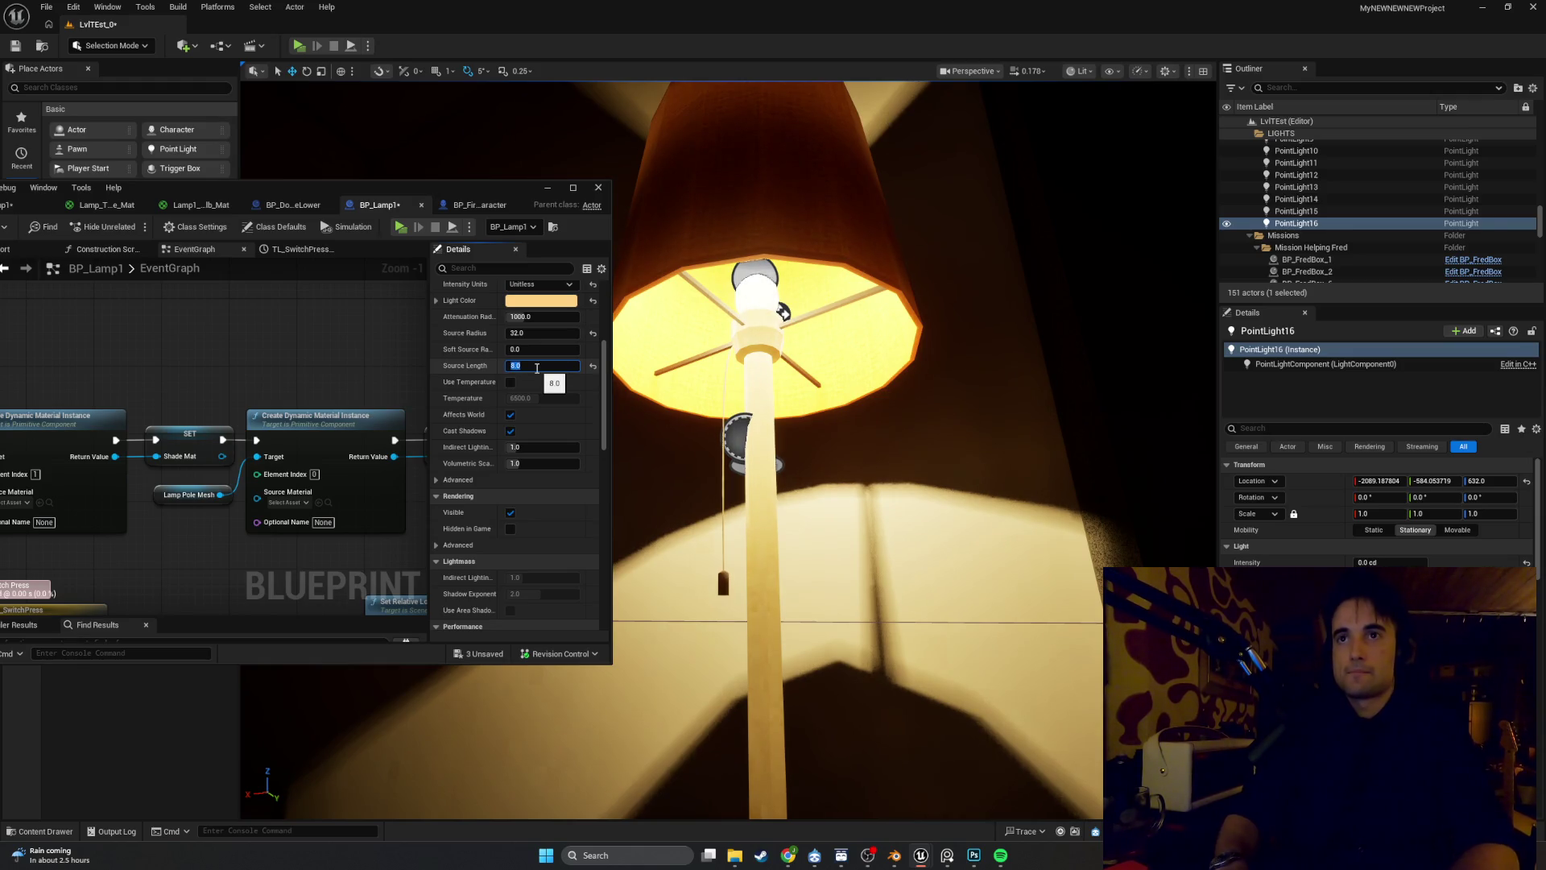
{"action": "key", "text": "Return"}
Inspect the sharper light cone on the wall from several viewpoints around the lamp
{"action": "scroll", "coordinate": [805, 402], "scroll_direction": "down", "scroll_amount": 3}
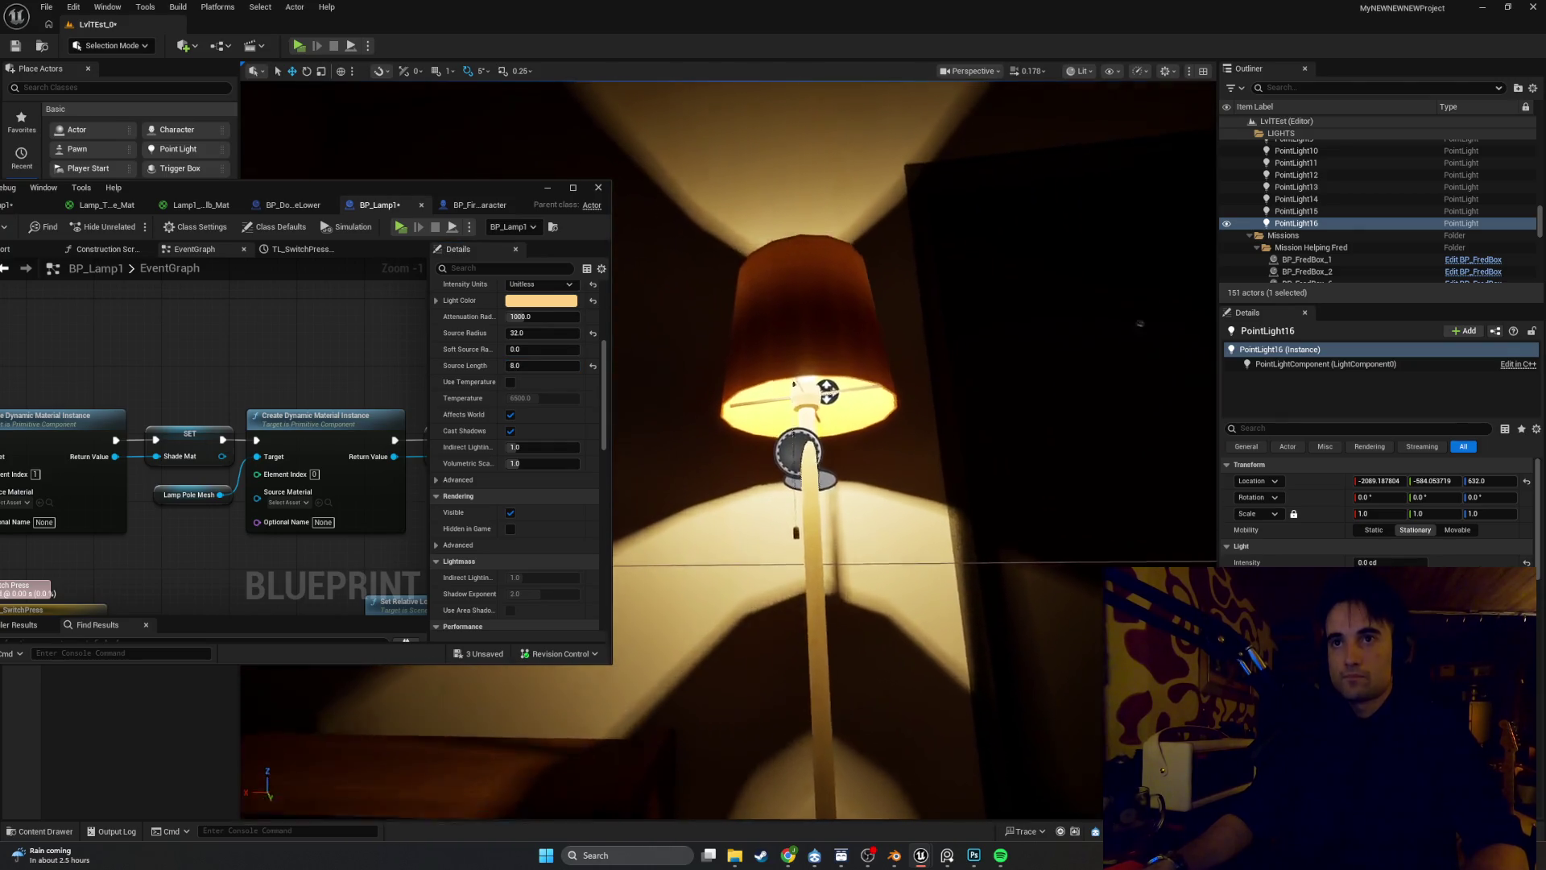
{"action": "scroll", "coordinate": [803, 368], "scroll_direction": "down", "scroll_amount": 5}
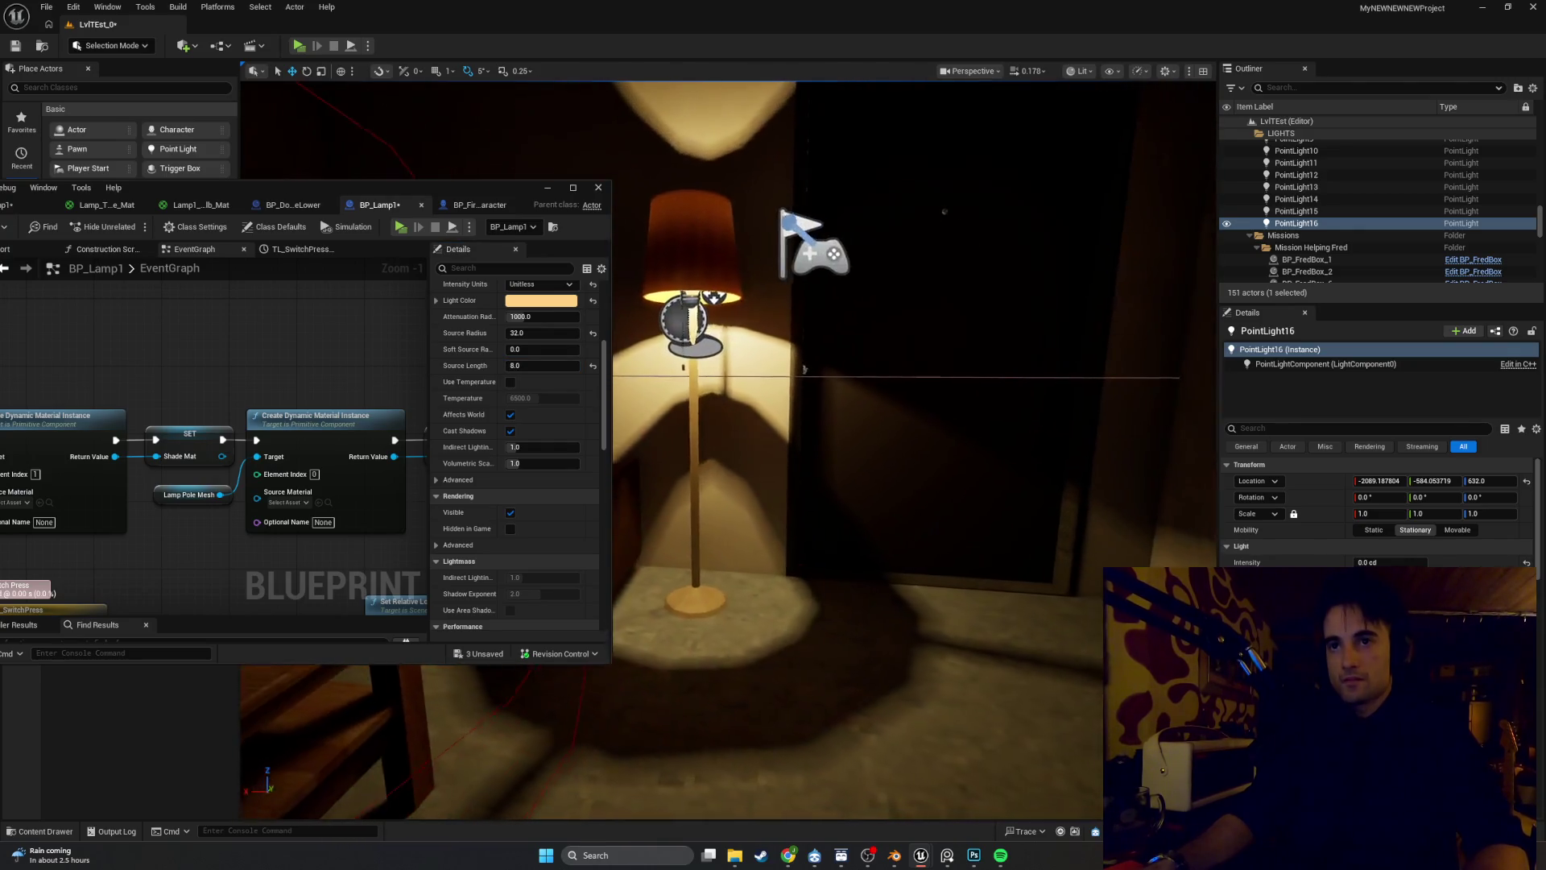
{"action": "key", "text": "Left"}
{"action": "key", "text": "Left"}
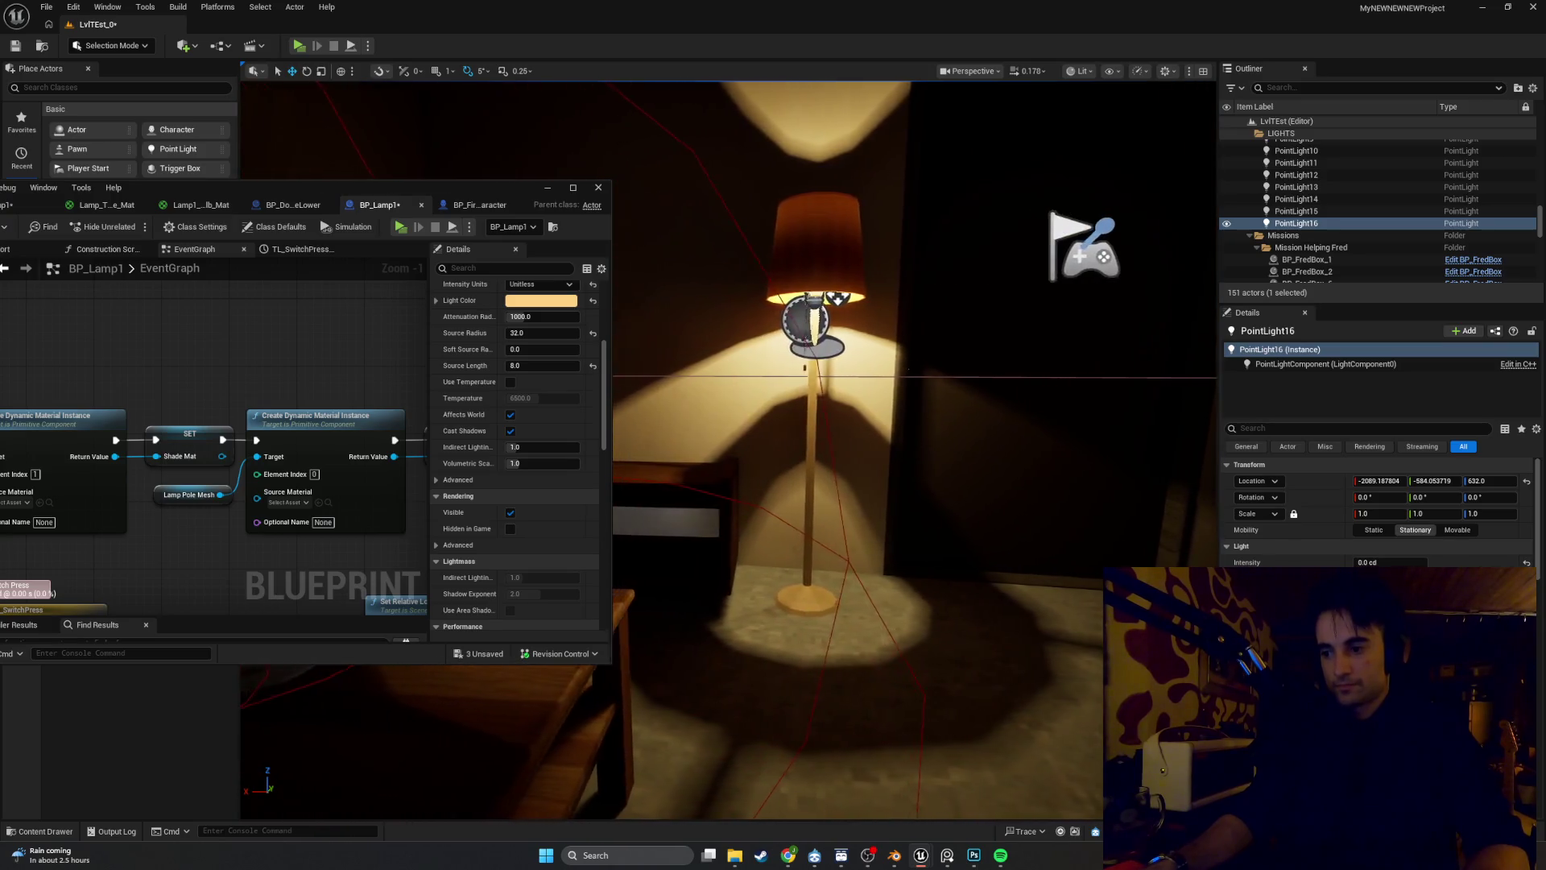
{"action": "key", "text": "Right"}
{"action": "key", "text": "Left"}
{"action": "key", "text": "Right"}
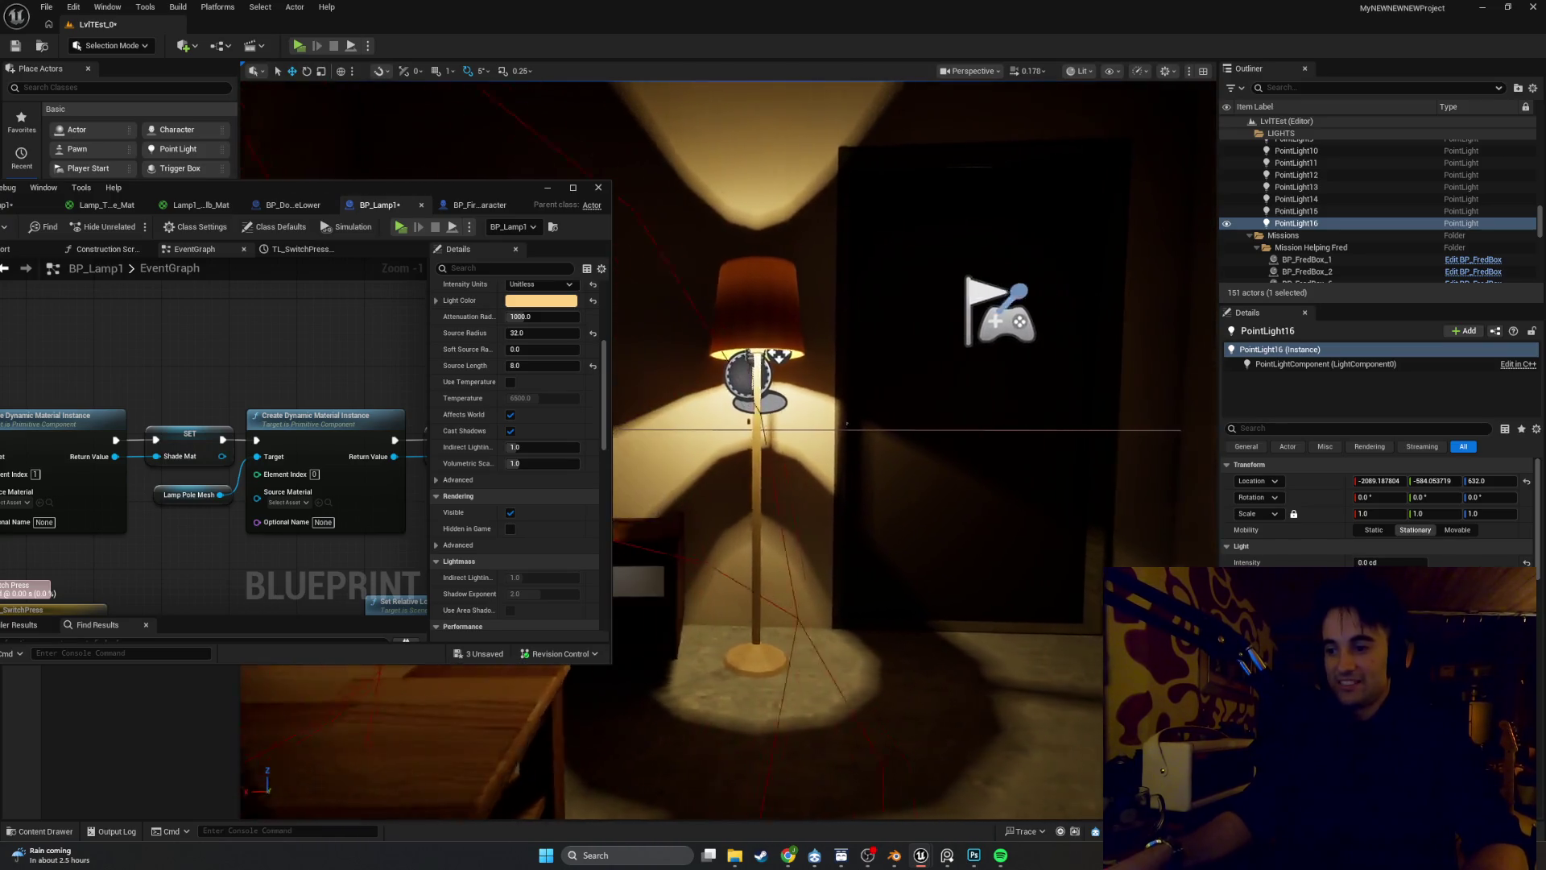
{"action": "key", "text": "Down"}
{"action": "key", "text": "Down"}
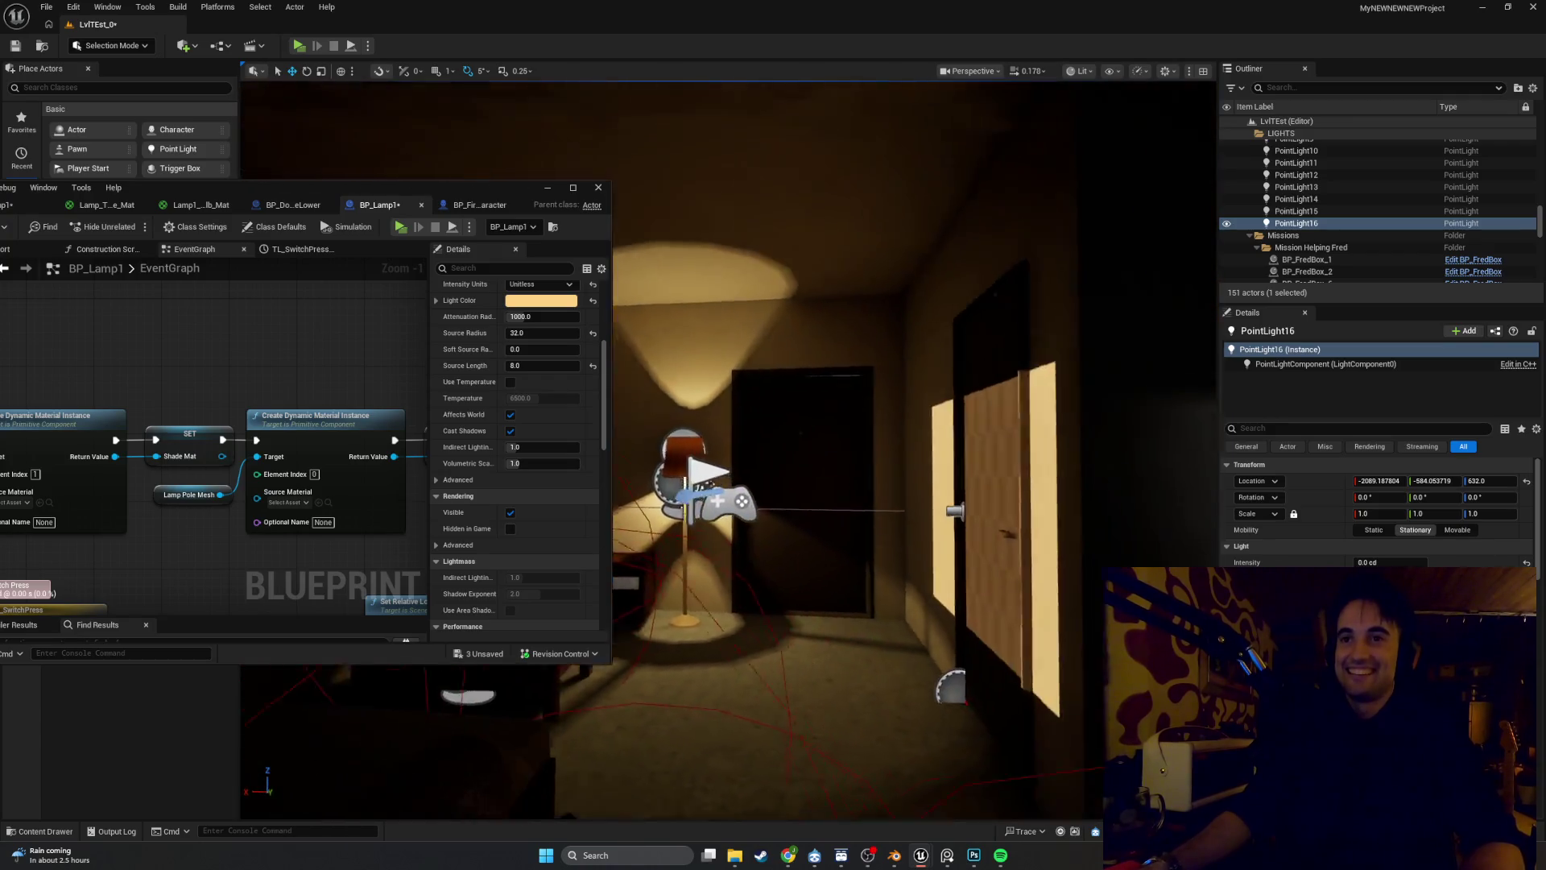
{"action": "key", "text": "Up"}
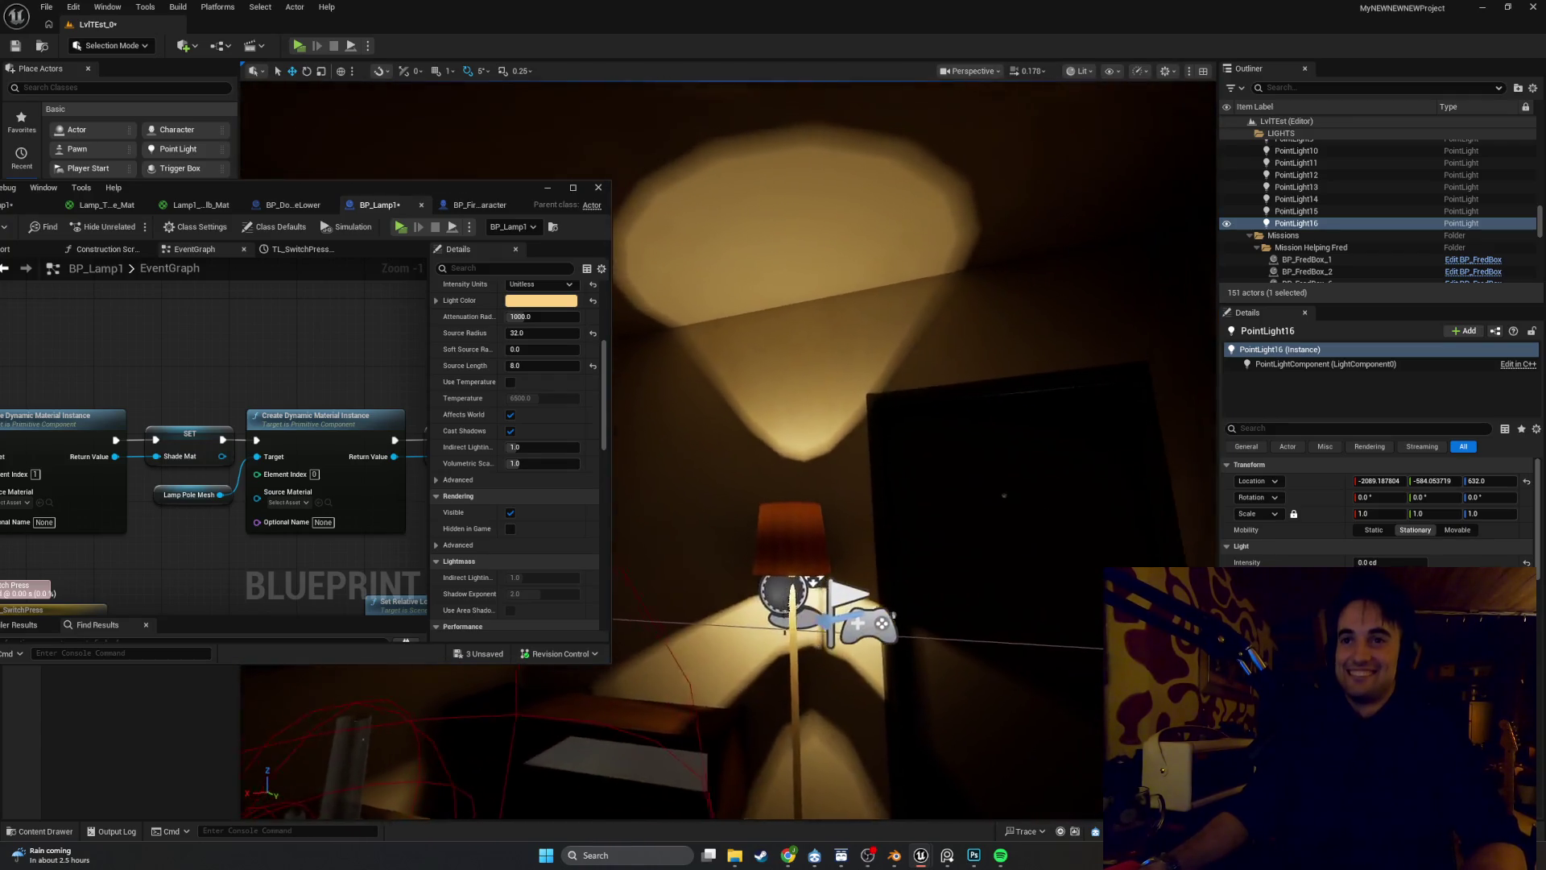
{"action": "key", "text": "Down"}
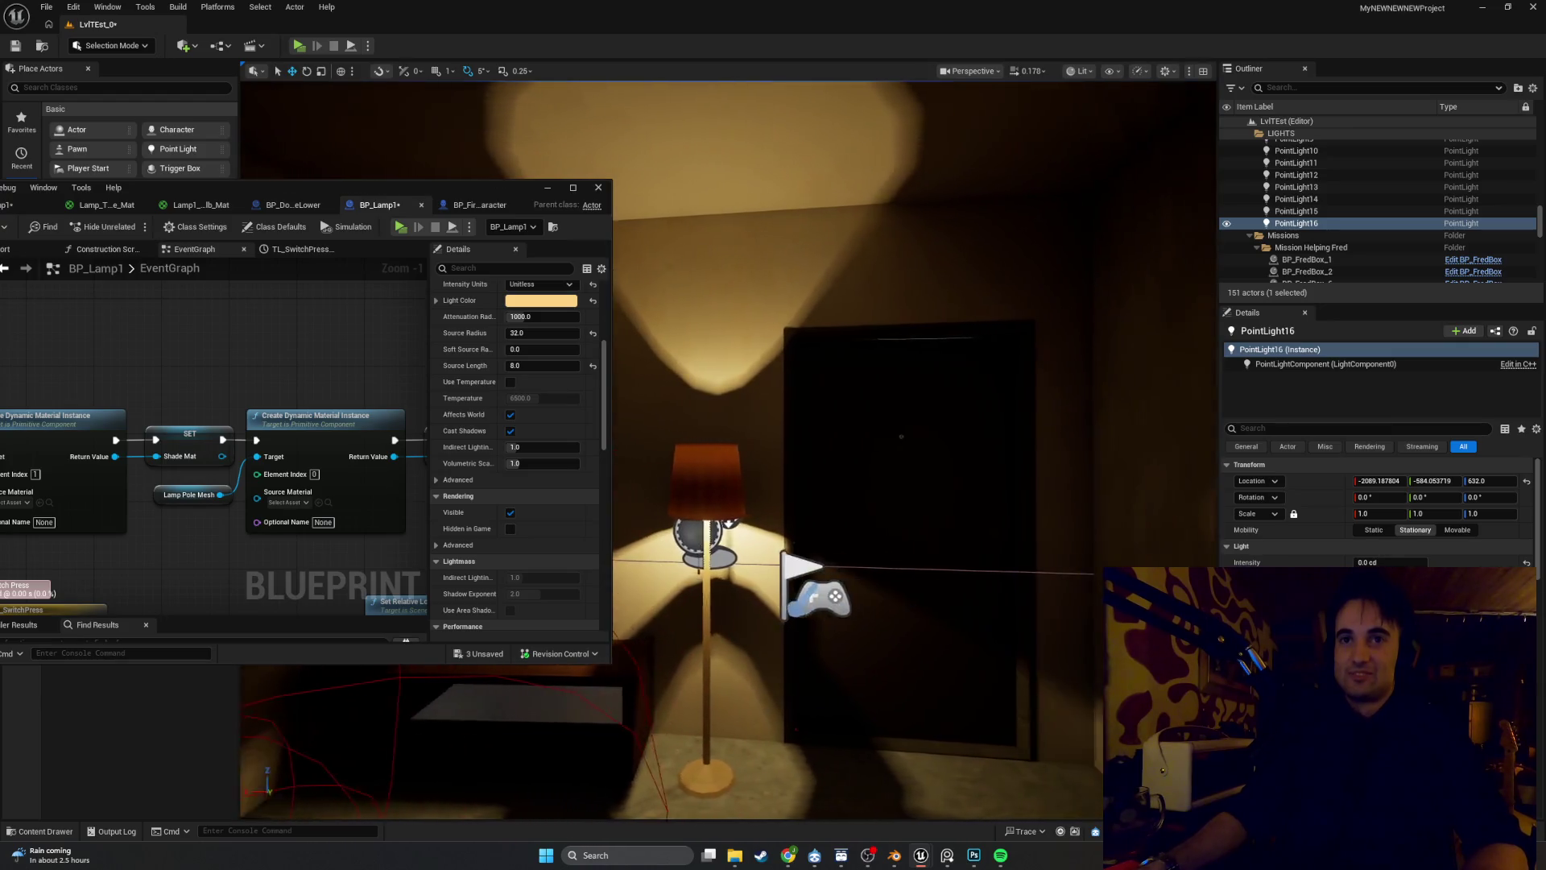
{"action": "key", "text": "Down"}
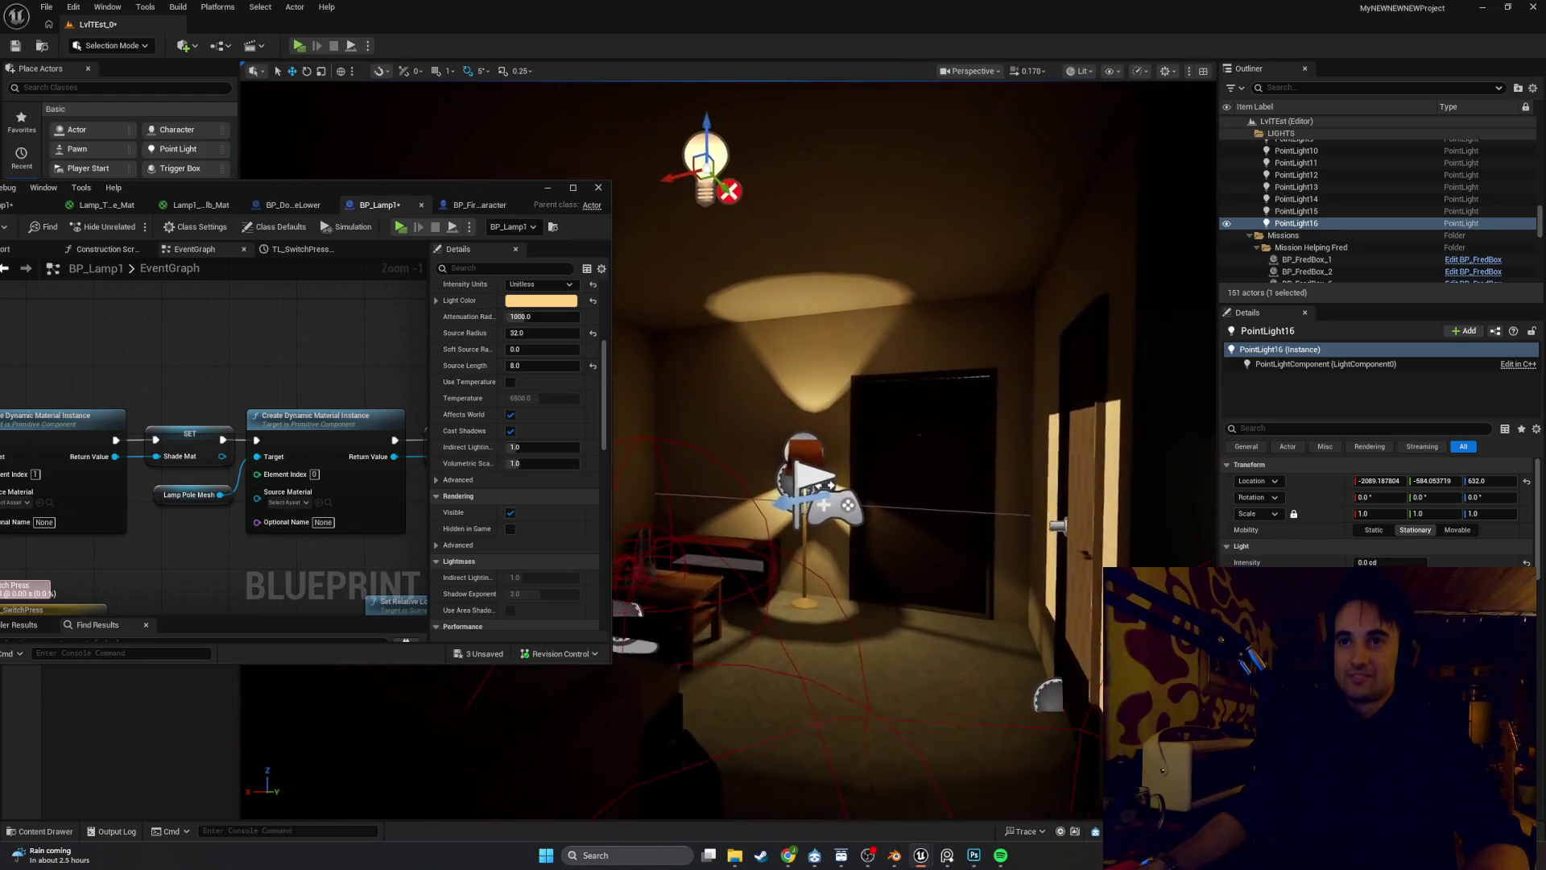
{"action": "key", "text": "Up"}
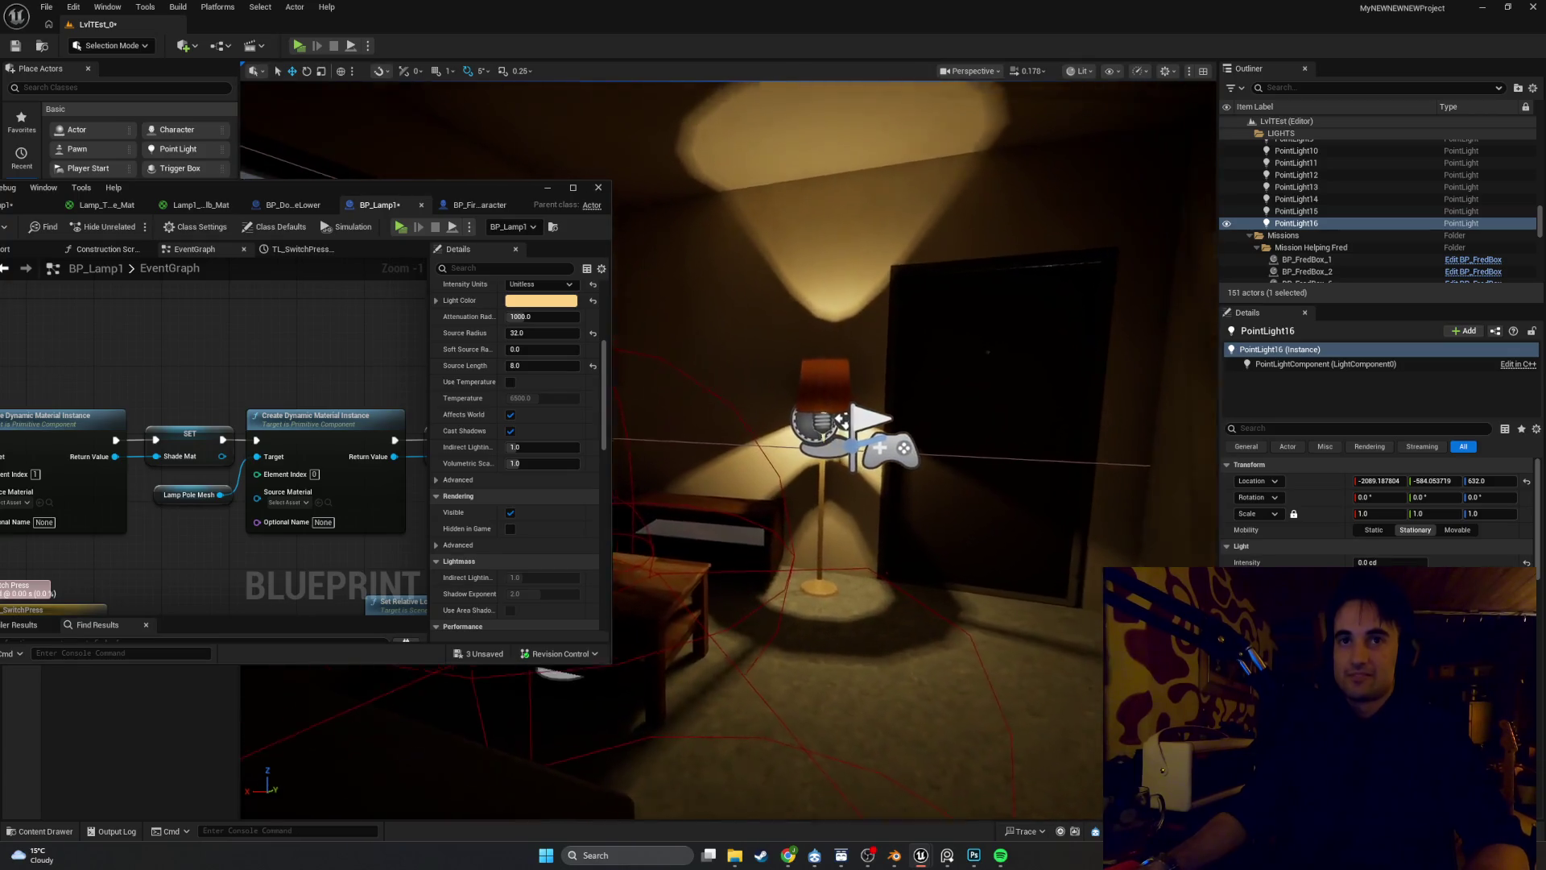
{"action": "key", "text": "Up"}
{"action": "scroll", "coordinate": [437, 384], "scroll_direction": "up", "scroll_amount": 2}
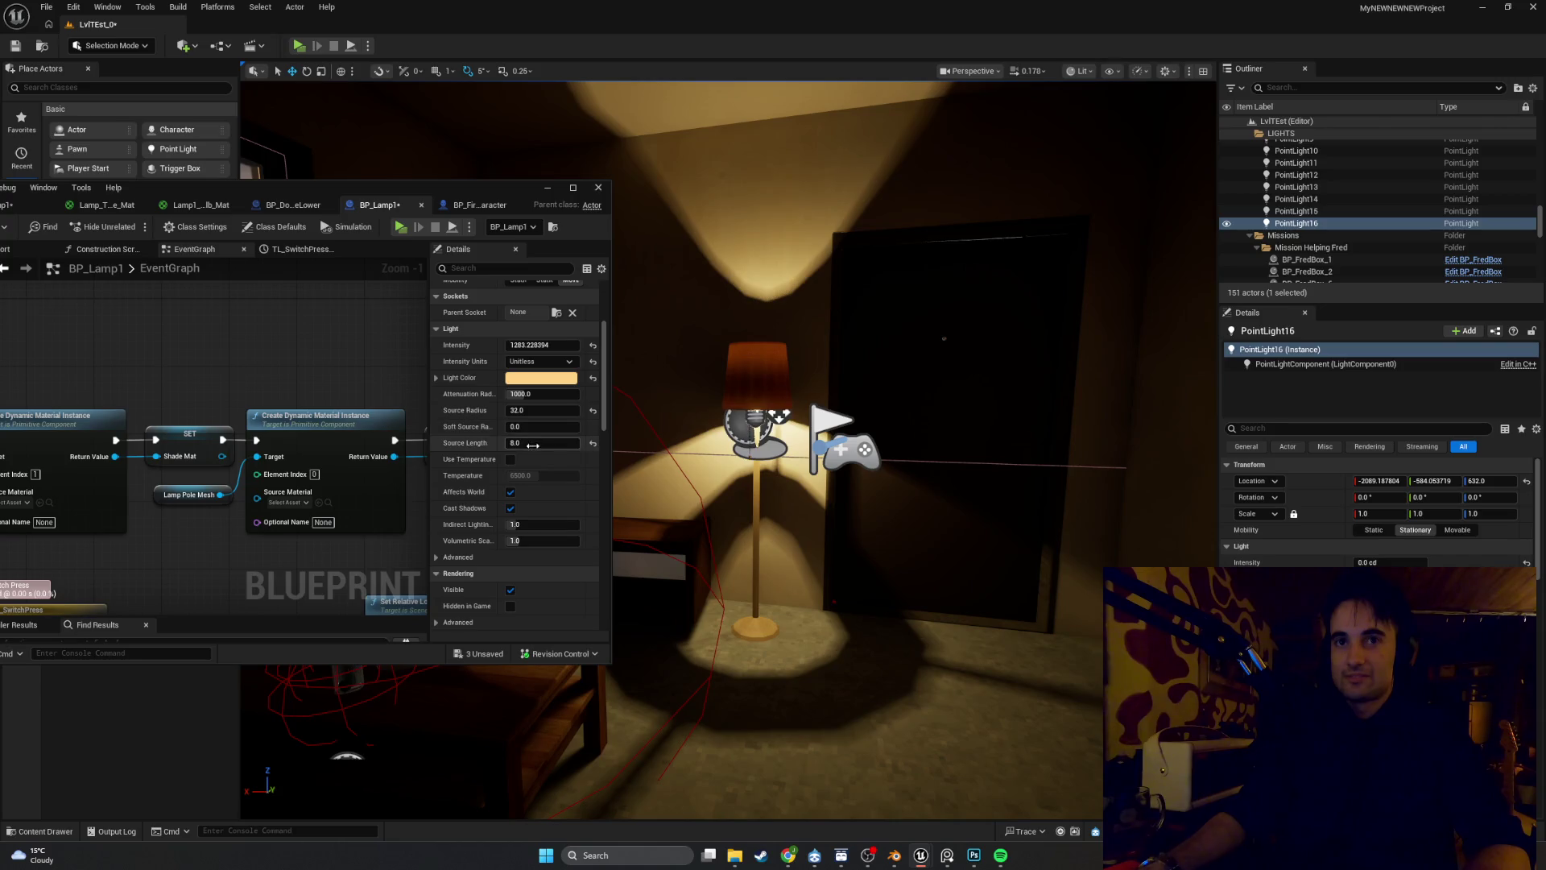
Test an Indirect Lighting Intensity of 6 on PointLight16, then undo back to the earlier values
{"action": "mouse_move", "coordinate": [684, 484]}
{"action": "left_mouse_down"}
{"action": "mouse_move", "coordinate": [644, 535]}
{"action": "mouse_move", "coordinate": [710, 502]}
{"action": "left_mouse_up"}
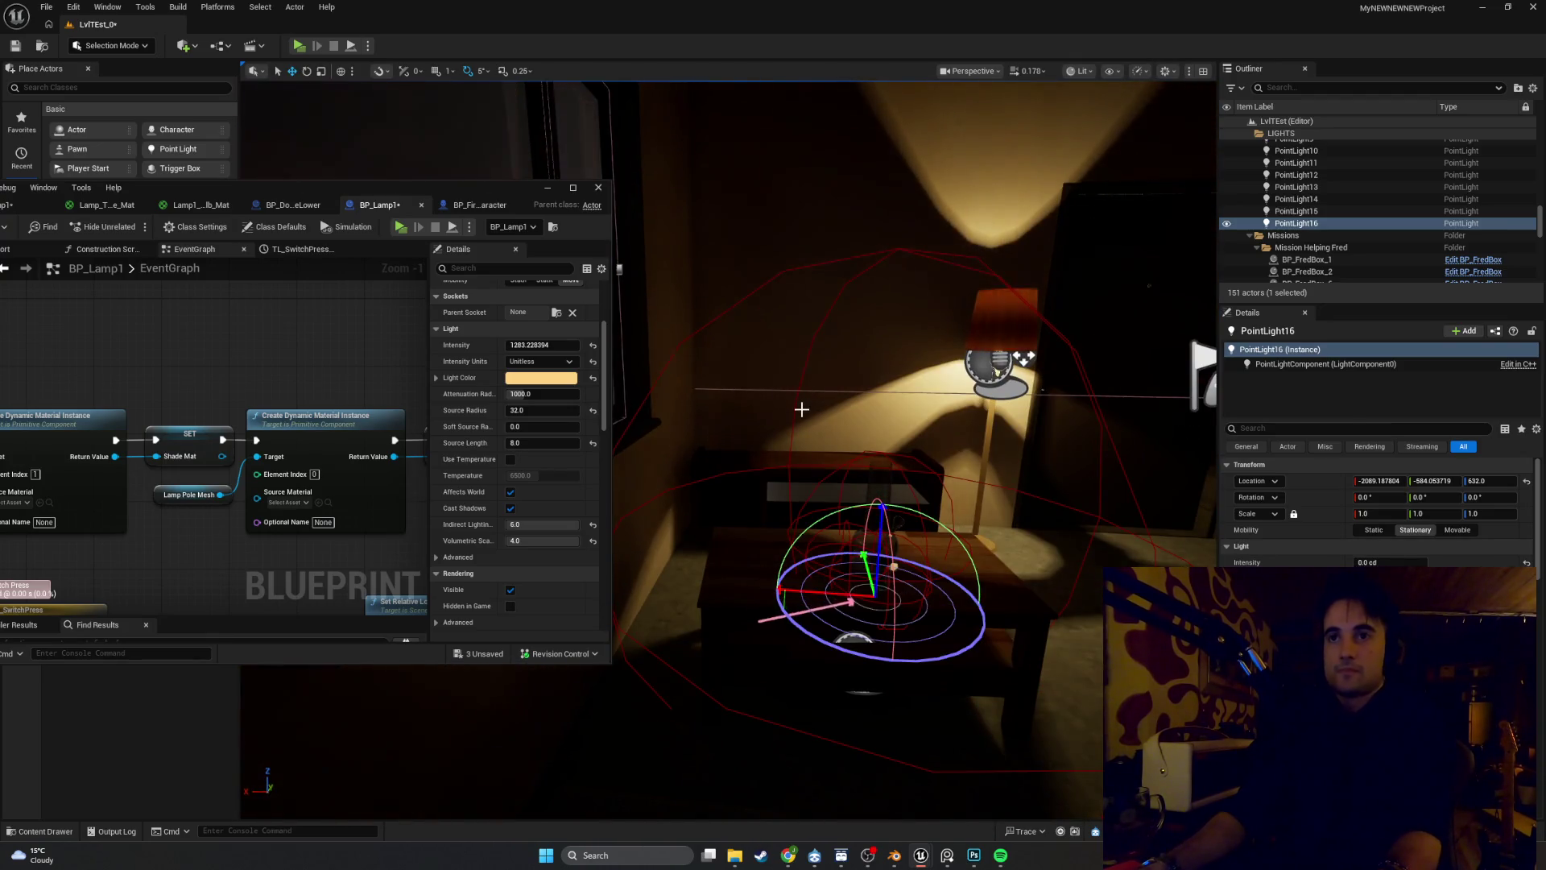
{"action": "left_click", "coordinate": [802, 414]}
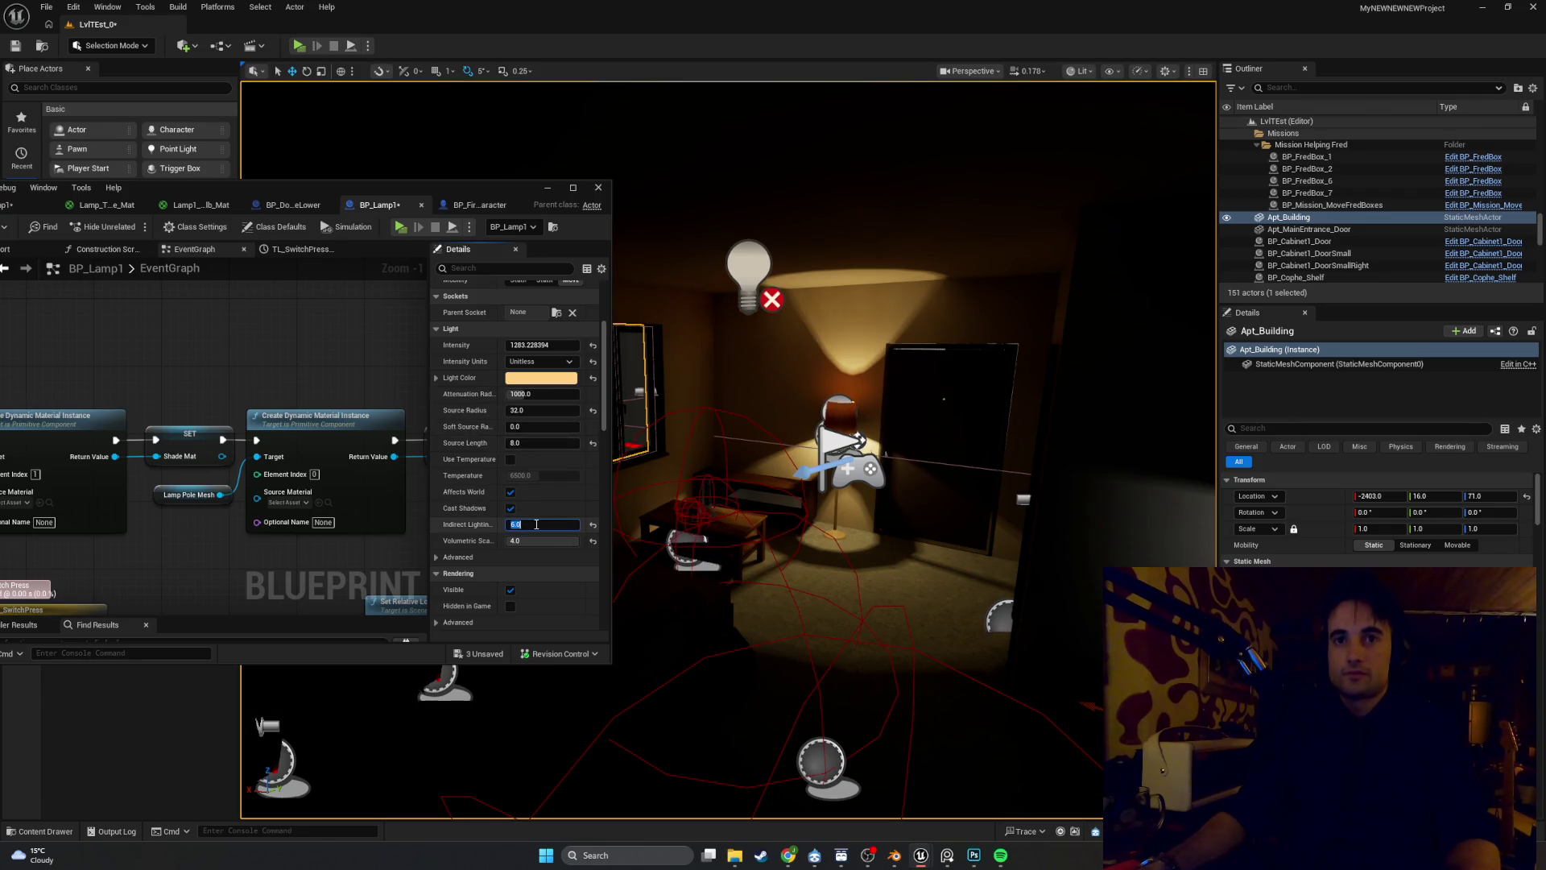
{"action": "left_click", "coordinate": [676, 439]}
{"action": "left_click", "coordinate": [693, 408]}
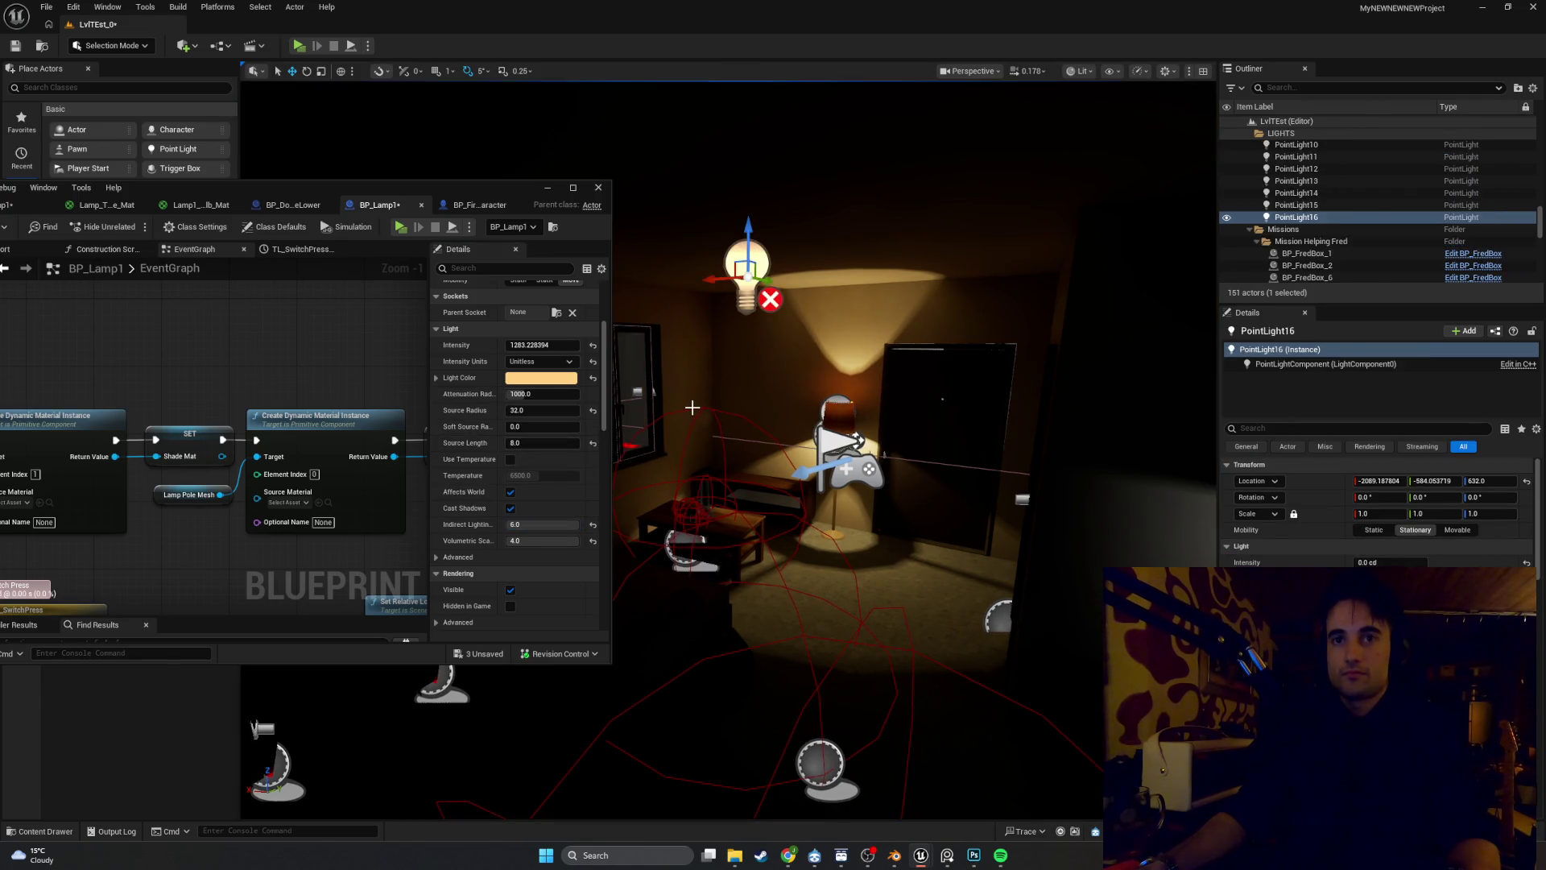
{"action": "key", "text": "ctrl+z"}
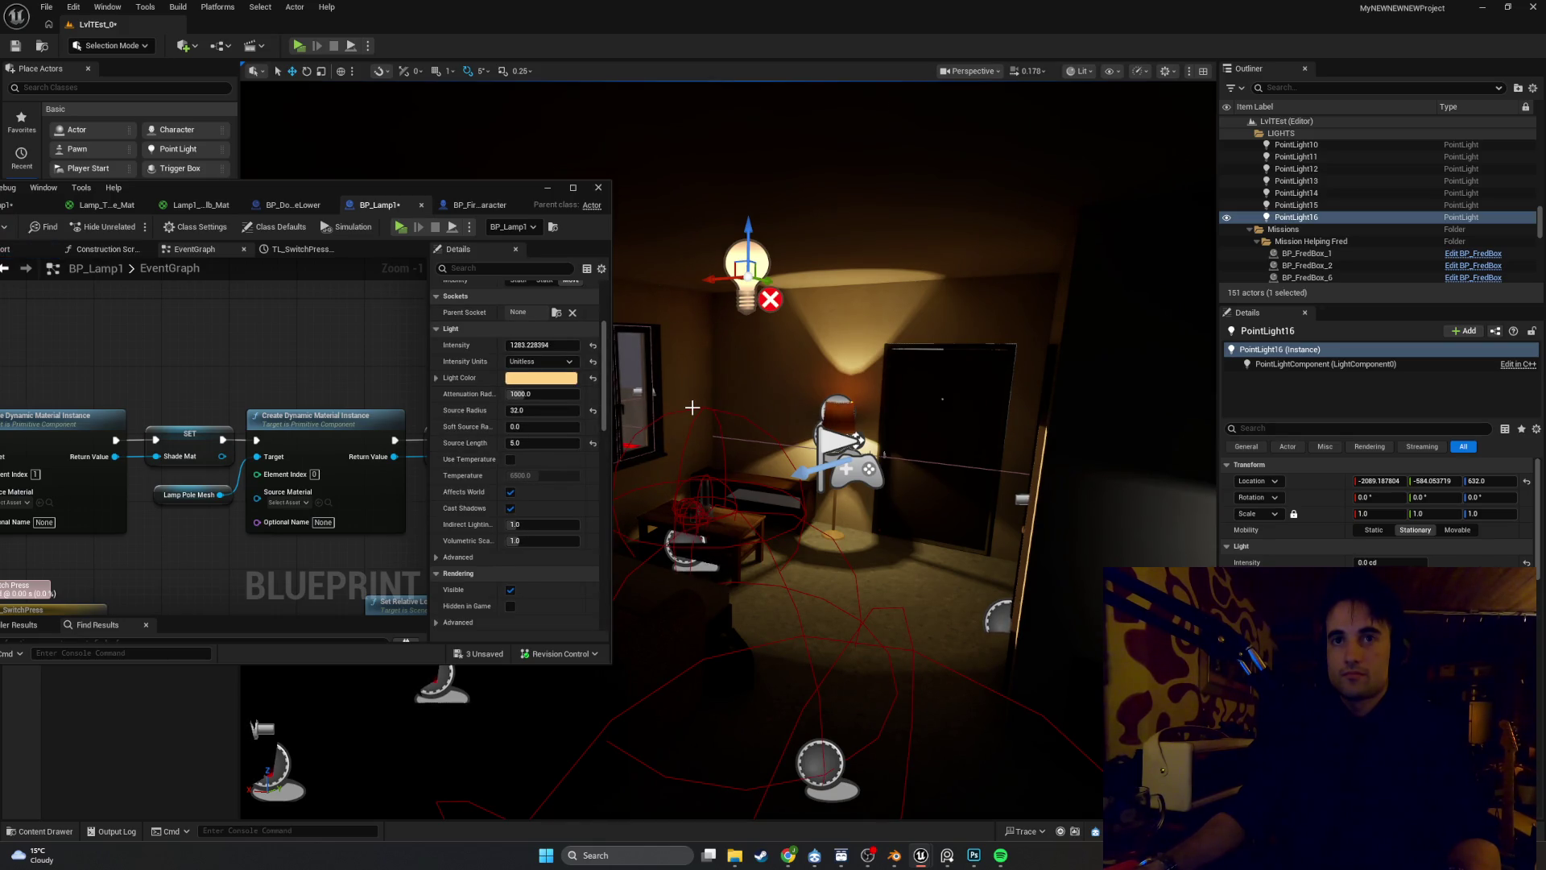
{"action": "key", "text": "ctrl+z"}
{"action": "key", "text": "ctrl+z"}
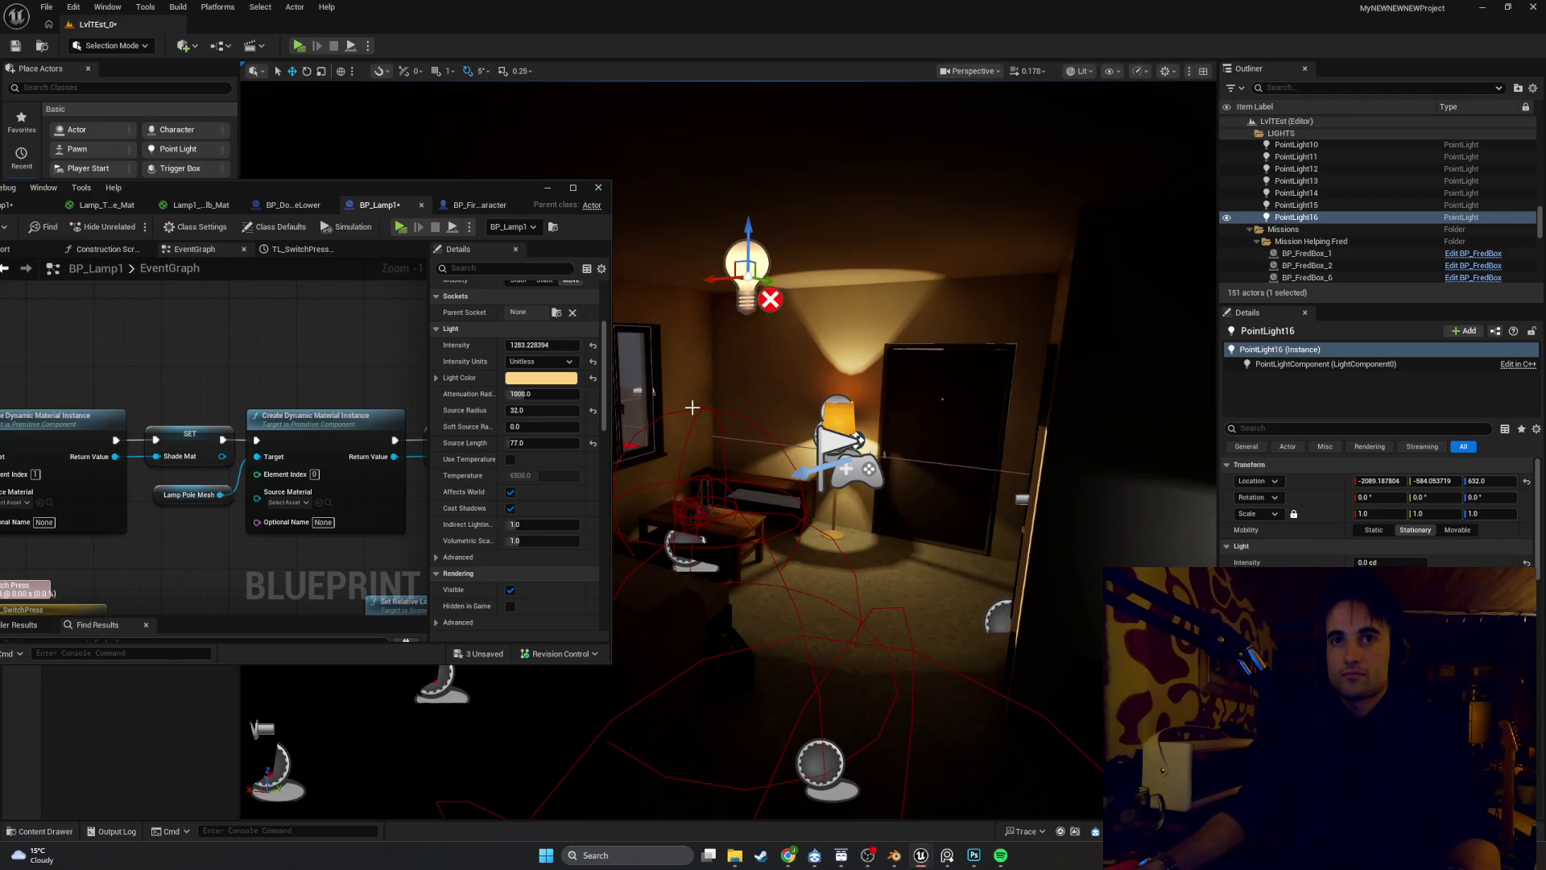
Undo the Source Radius trials back to 32 and enter a Source Length of 8
{"action": "key", "text": "w"}
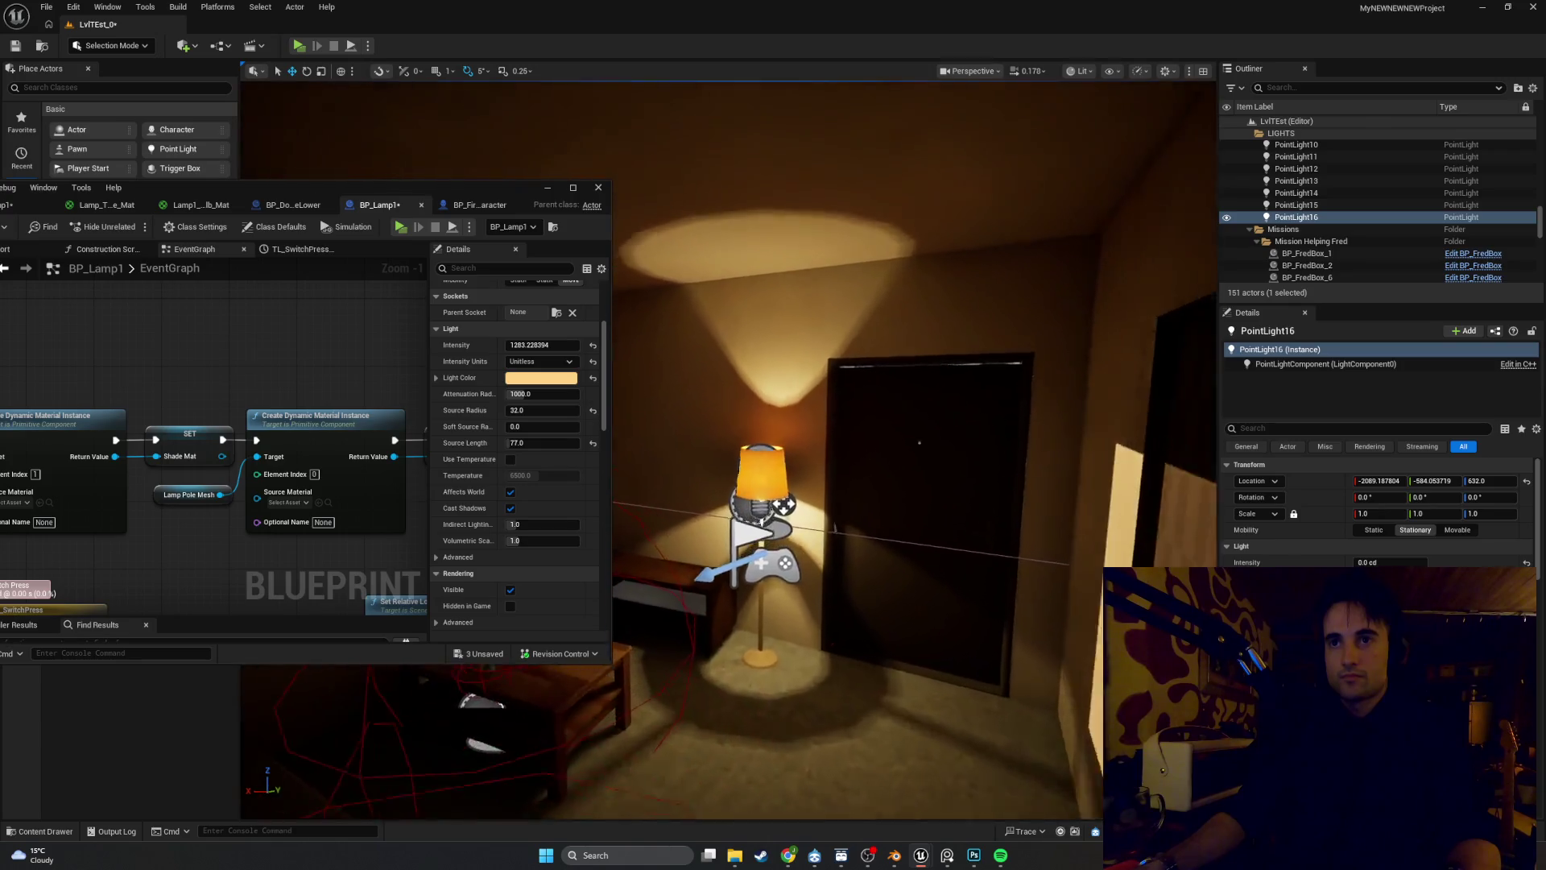
{"action": "key", "text": "s"}
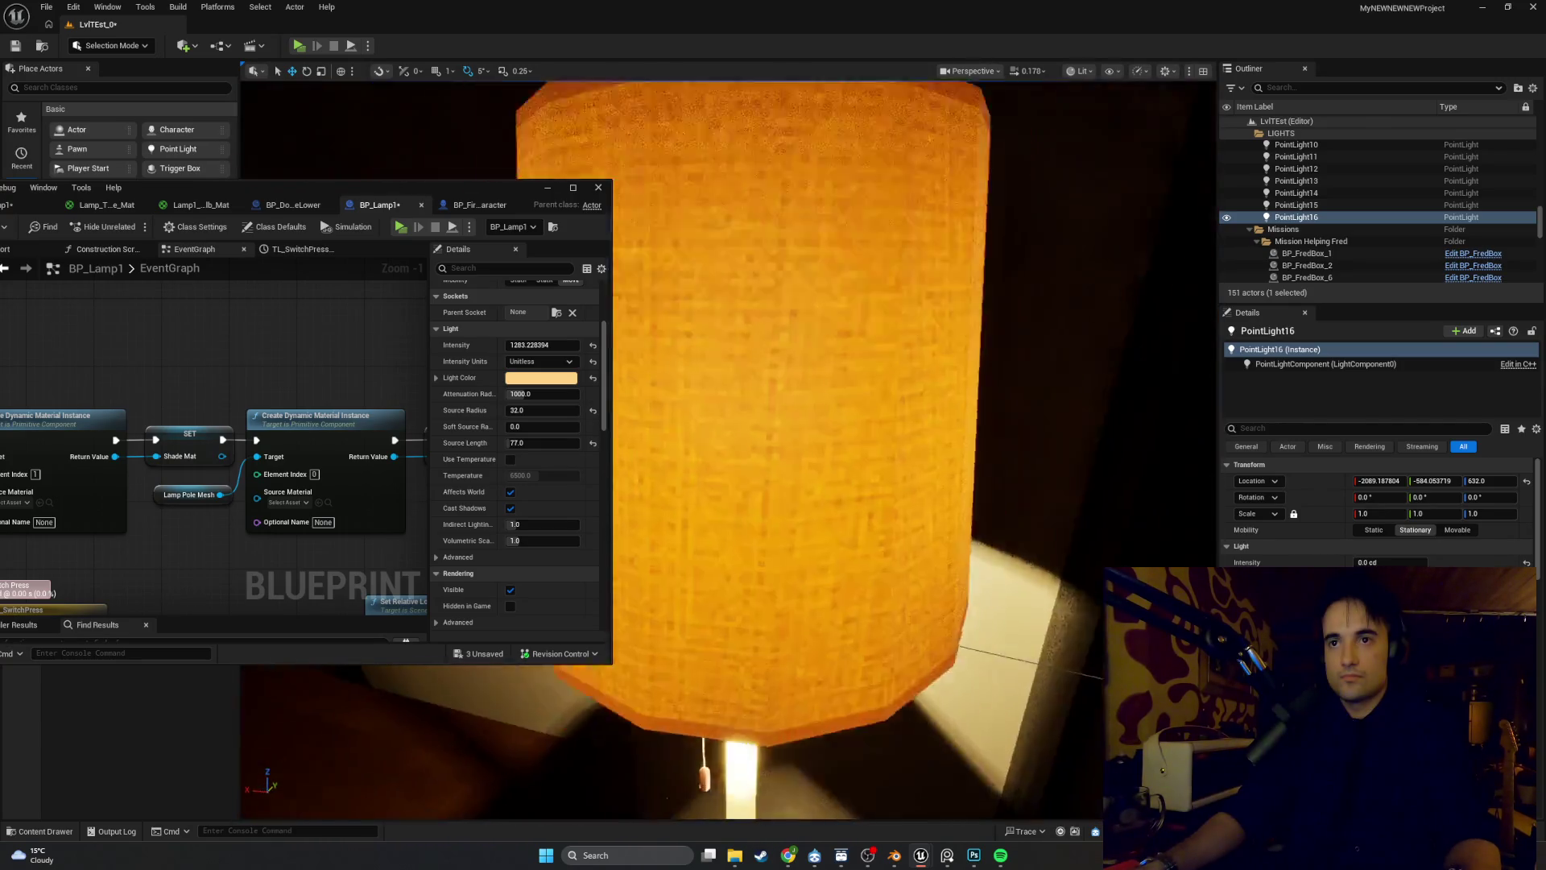
{"action": "scroll", "coordinate": [803, 416], "scroll_direction": "down", "scroll_amount": 5}
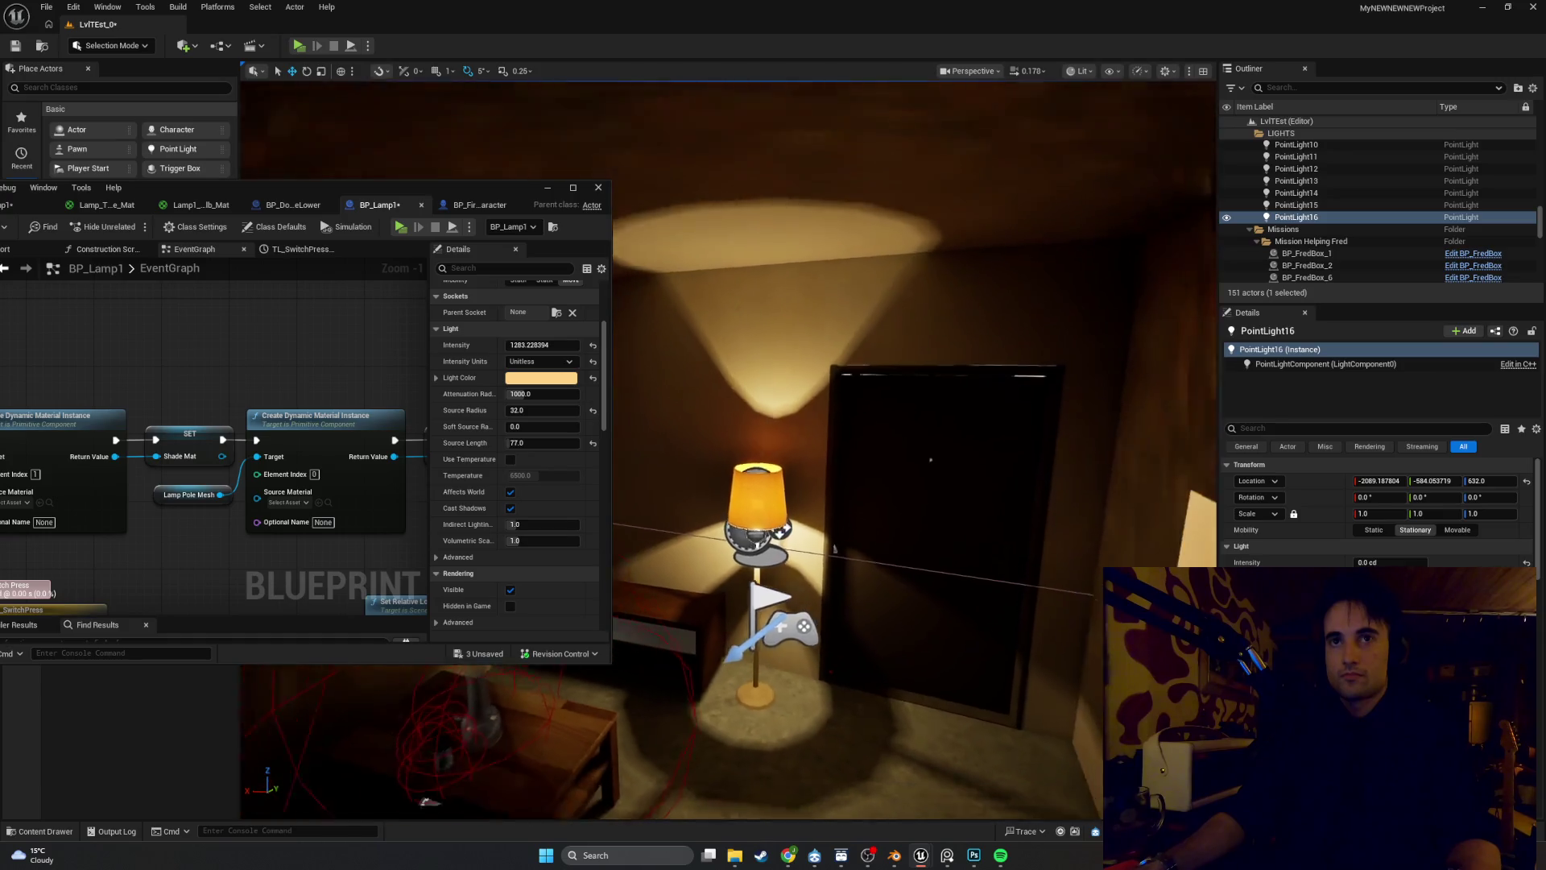
{"action": "key", "text": "ctrl+z"}
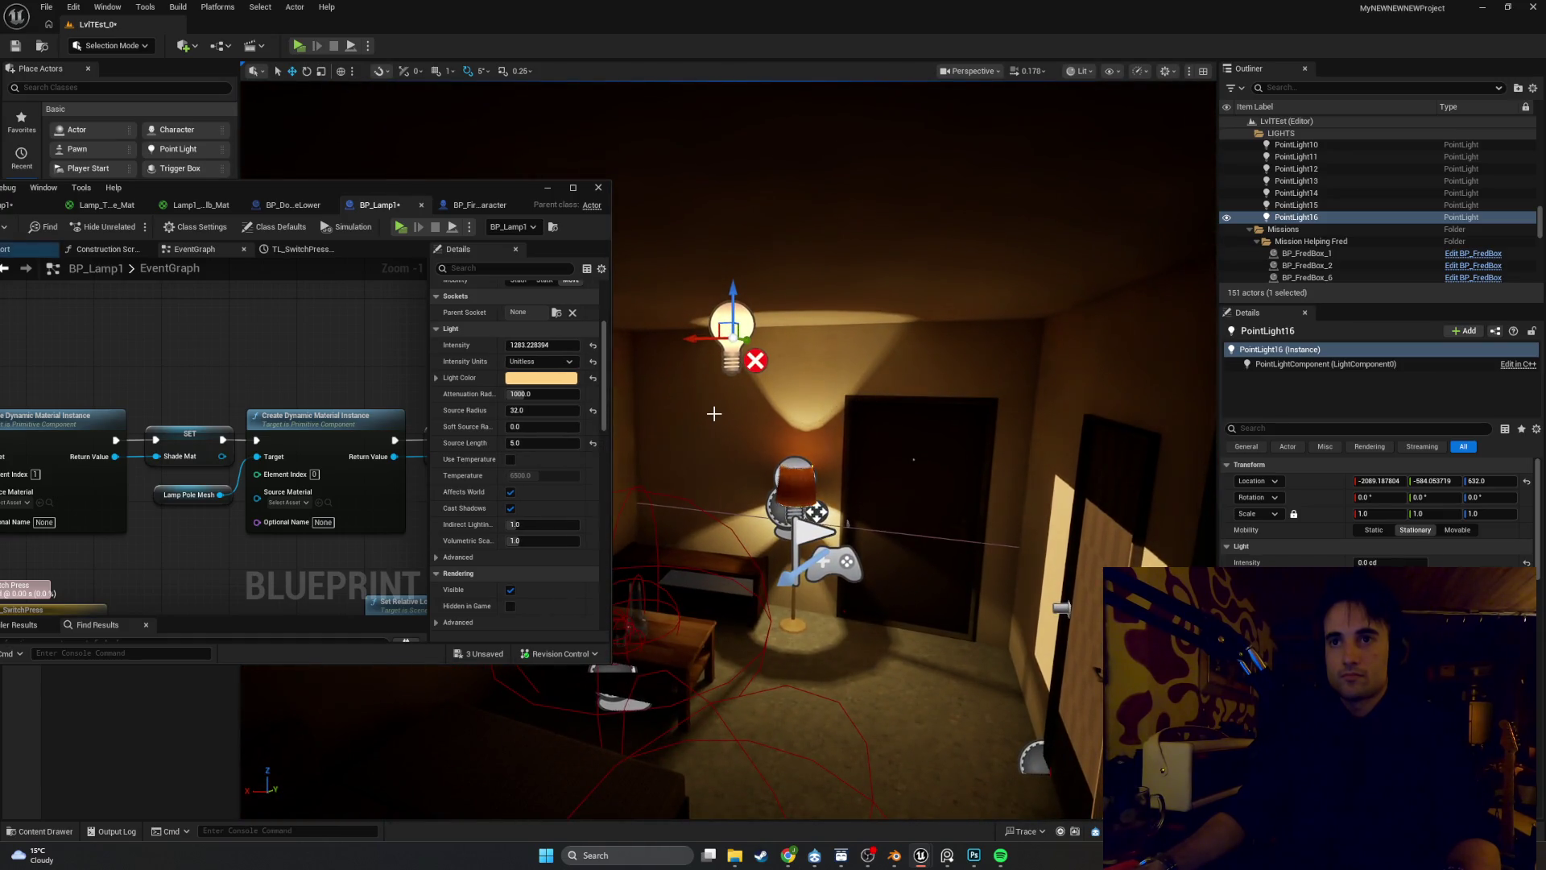
{"action": "scroll", "coordinate": [913, 459], "scroll_direction": "up", "scroll_amount": 5}
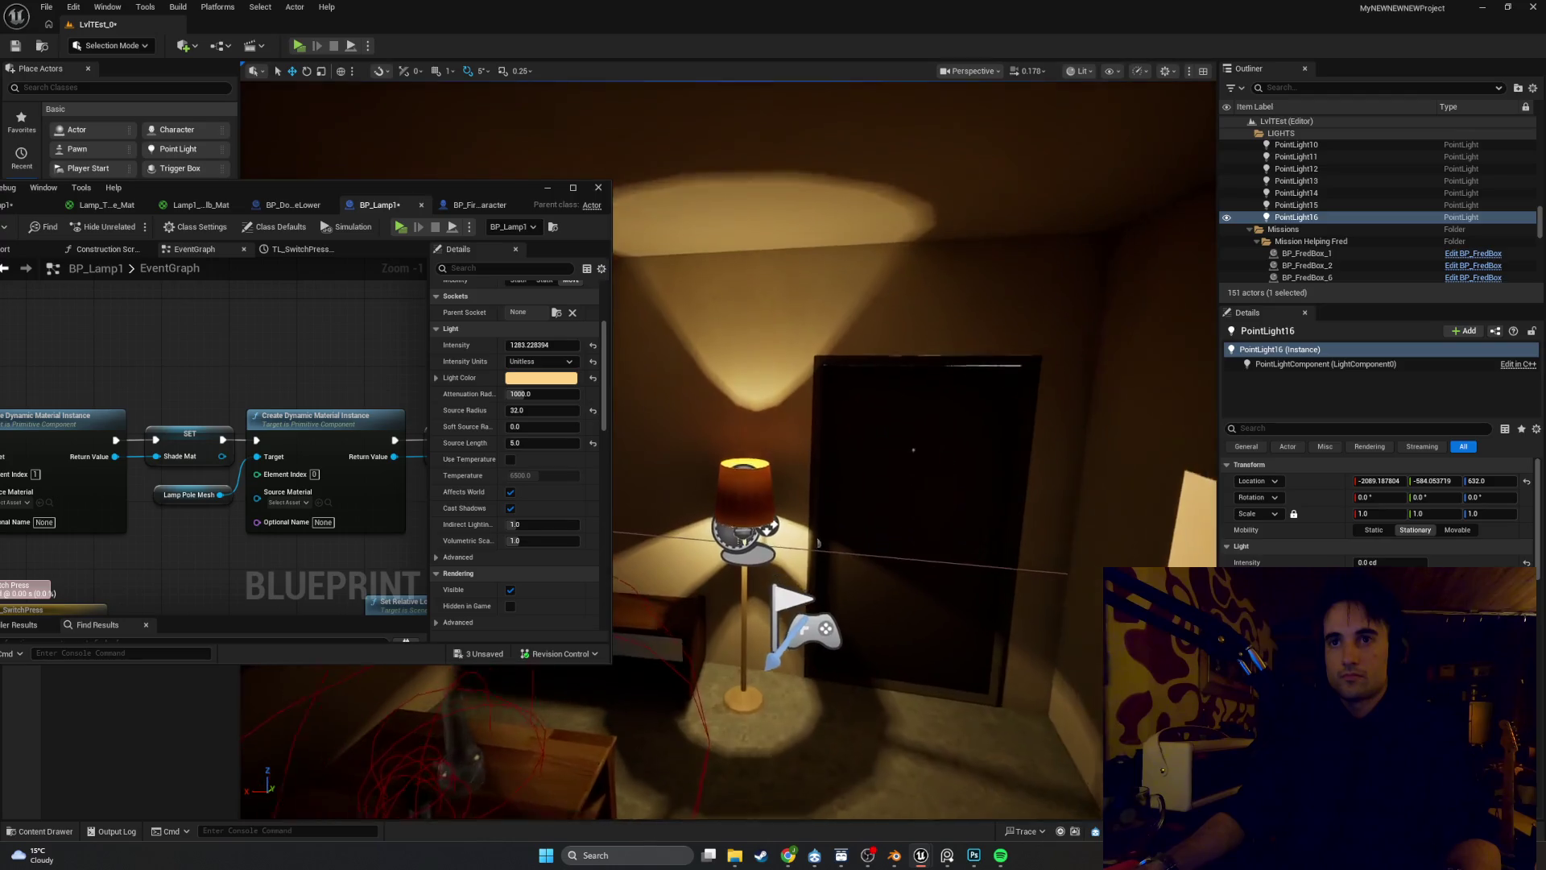
{"action": "key", "text": "ctrl+z"}
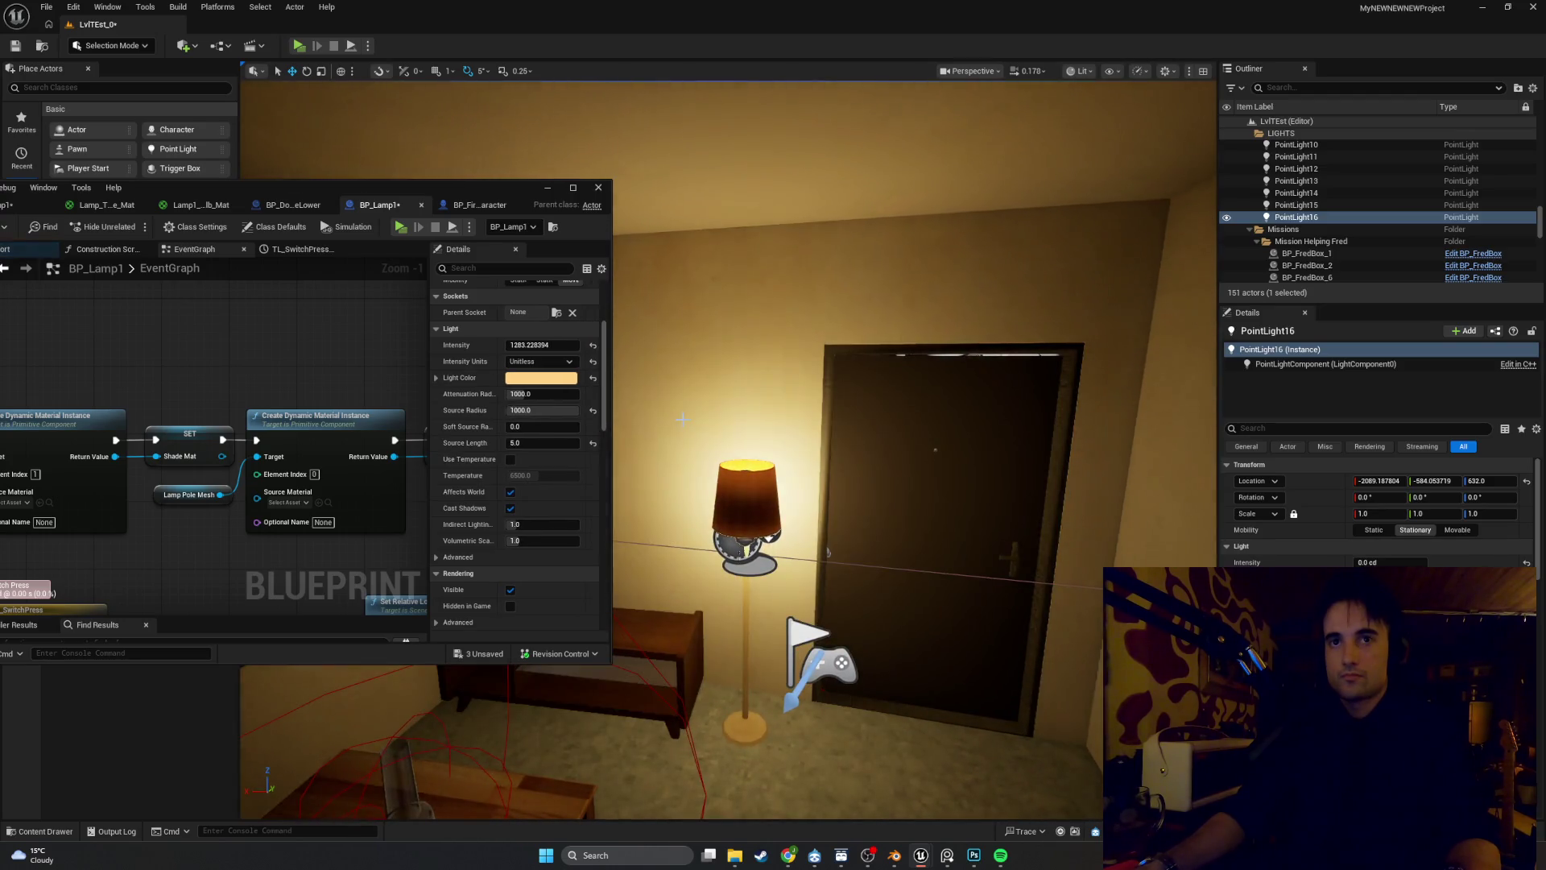
{"action": "key", "text": "ctrl+z"}
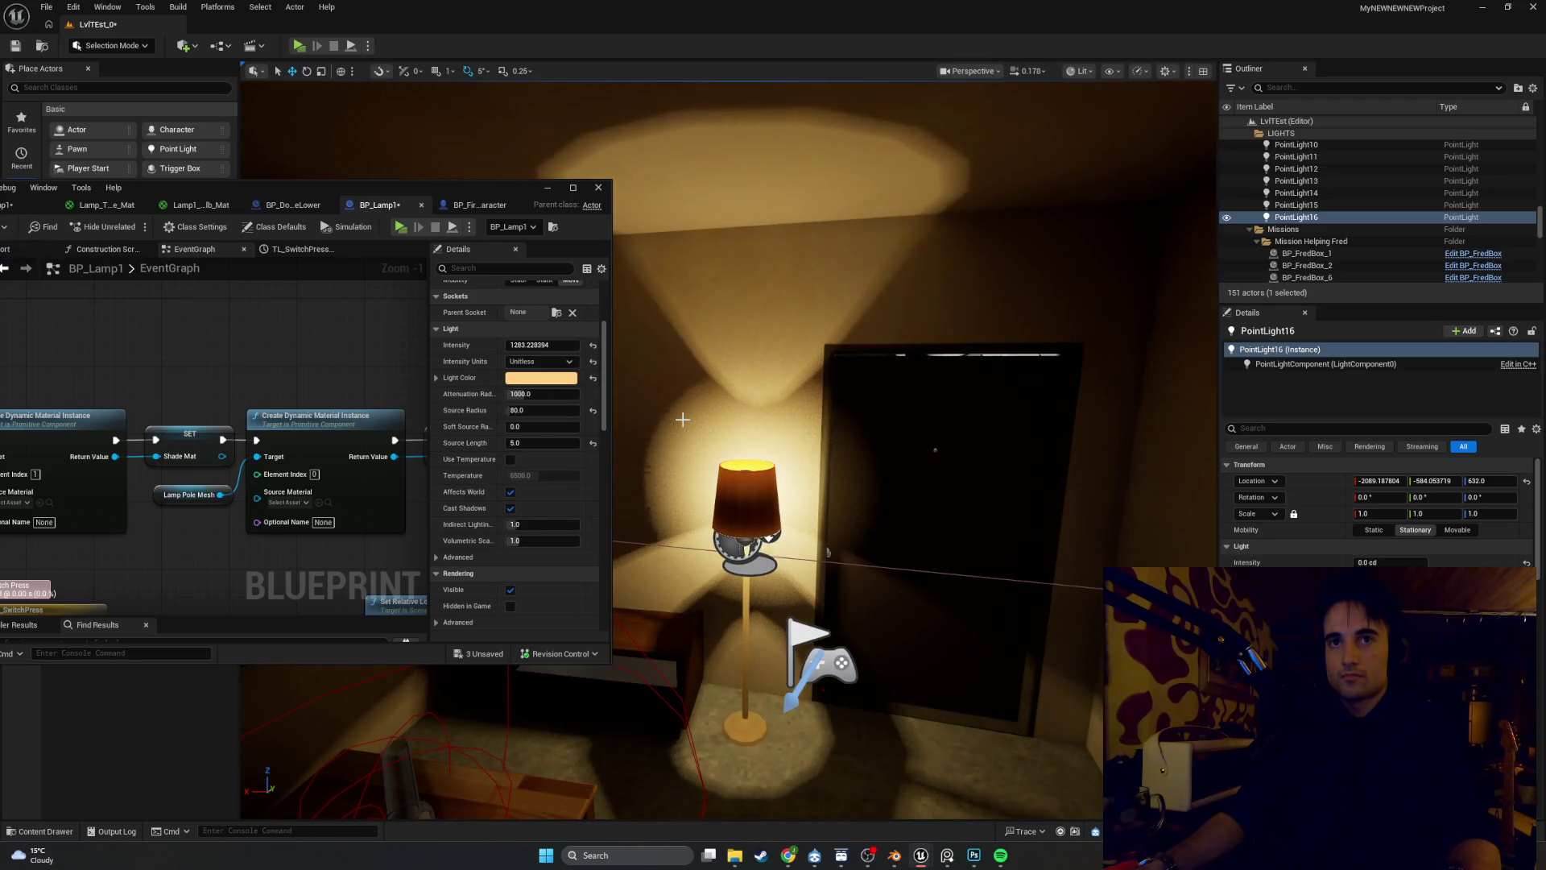
{"action": "key", "text": "ctrl+z"}
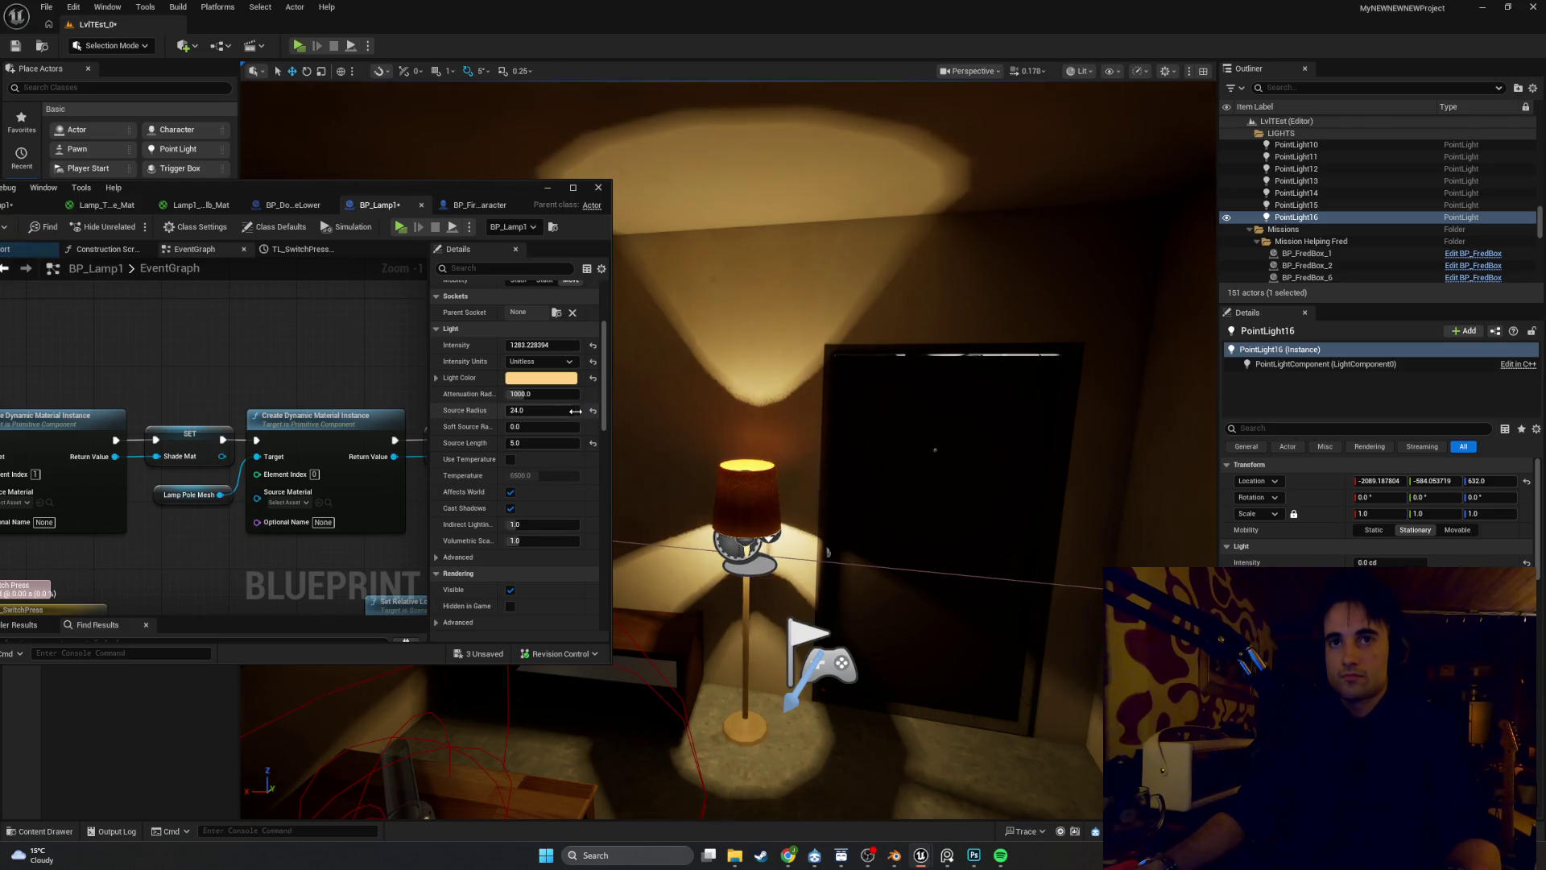
{"action": "left_click", "coordinate": [563, 412]}
{"action": "type", "text": "32"}
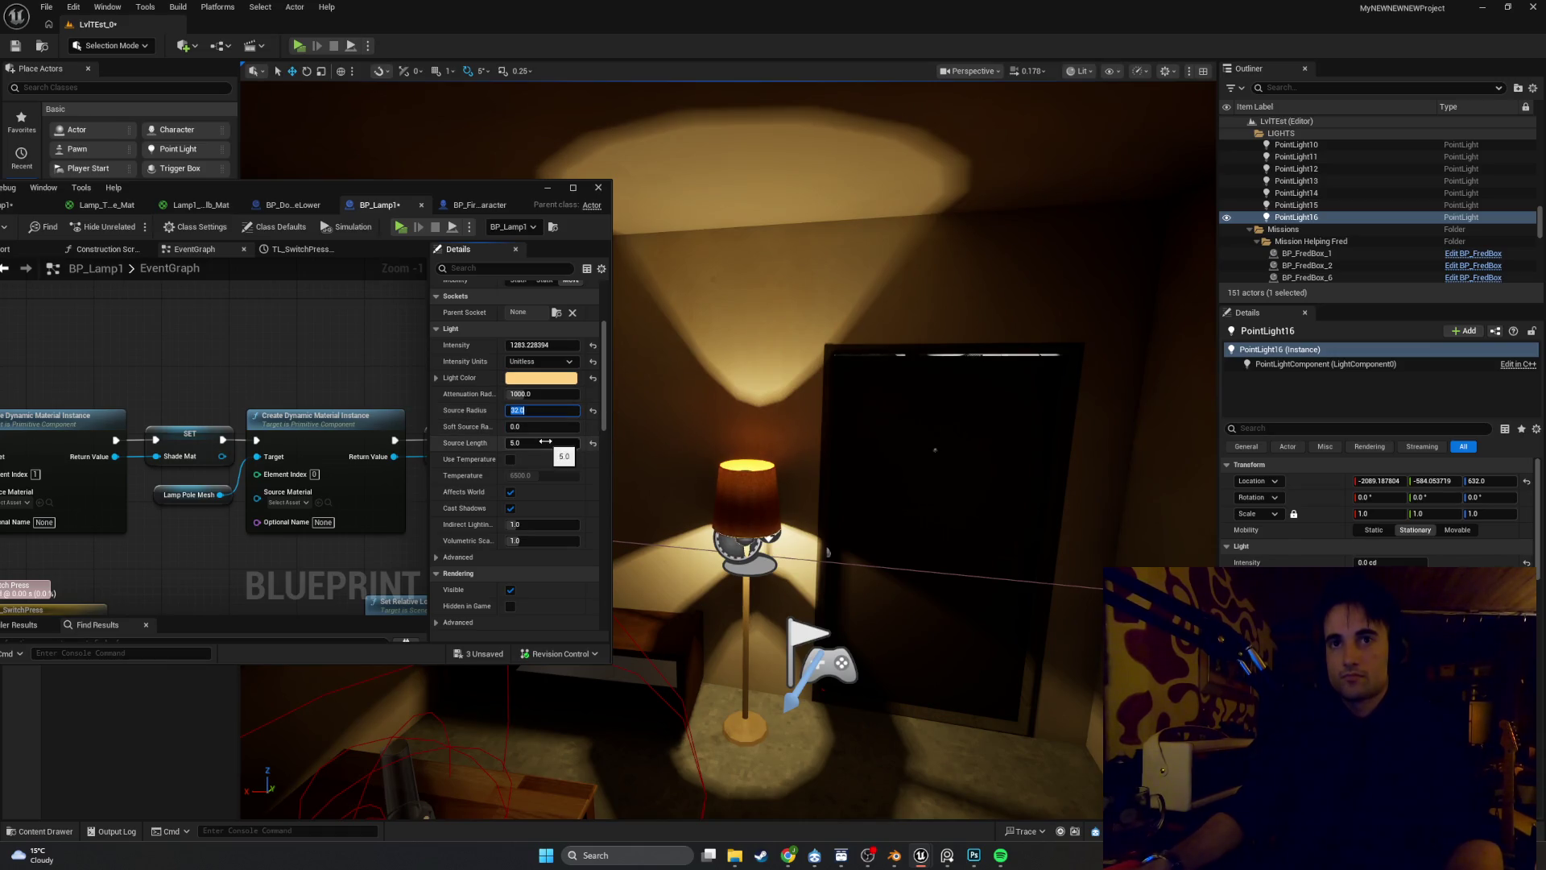
{"action": "type", "text": "8"}
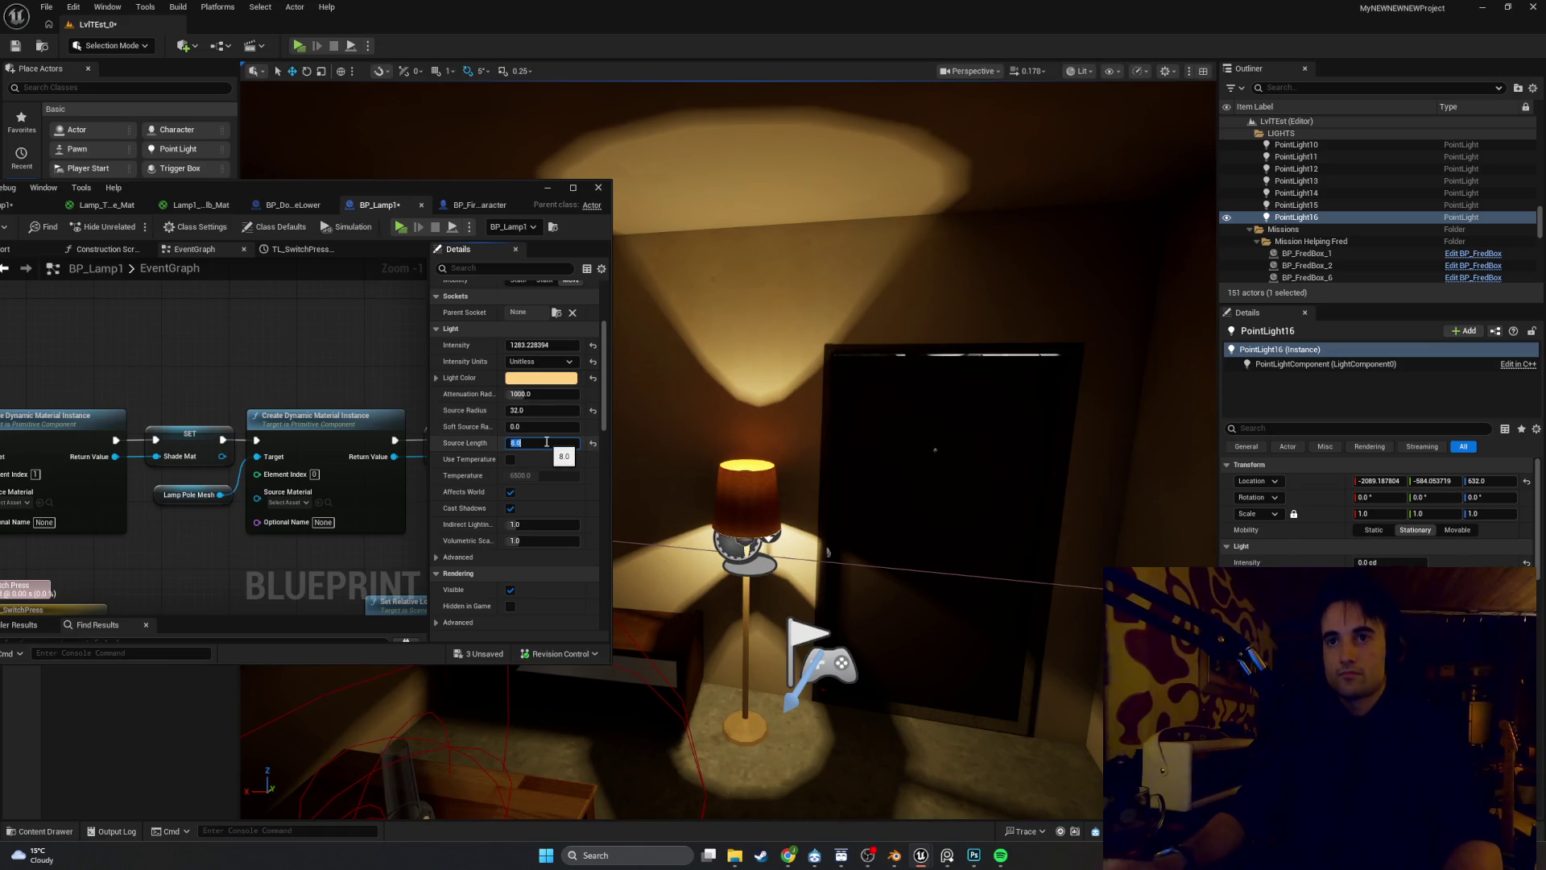
{"action": "scroll", "coordinate": [649, 421], "scroll_direction": "up", "scroll_amount": 5}
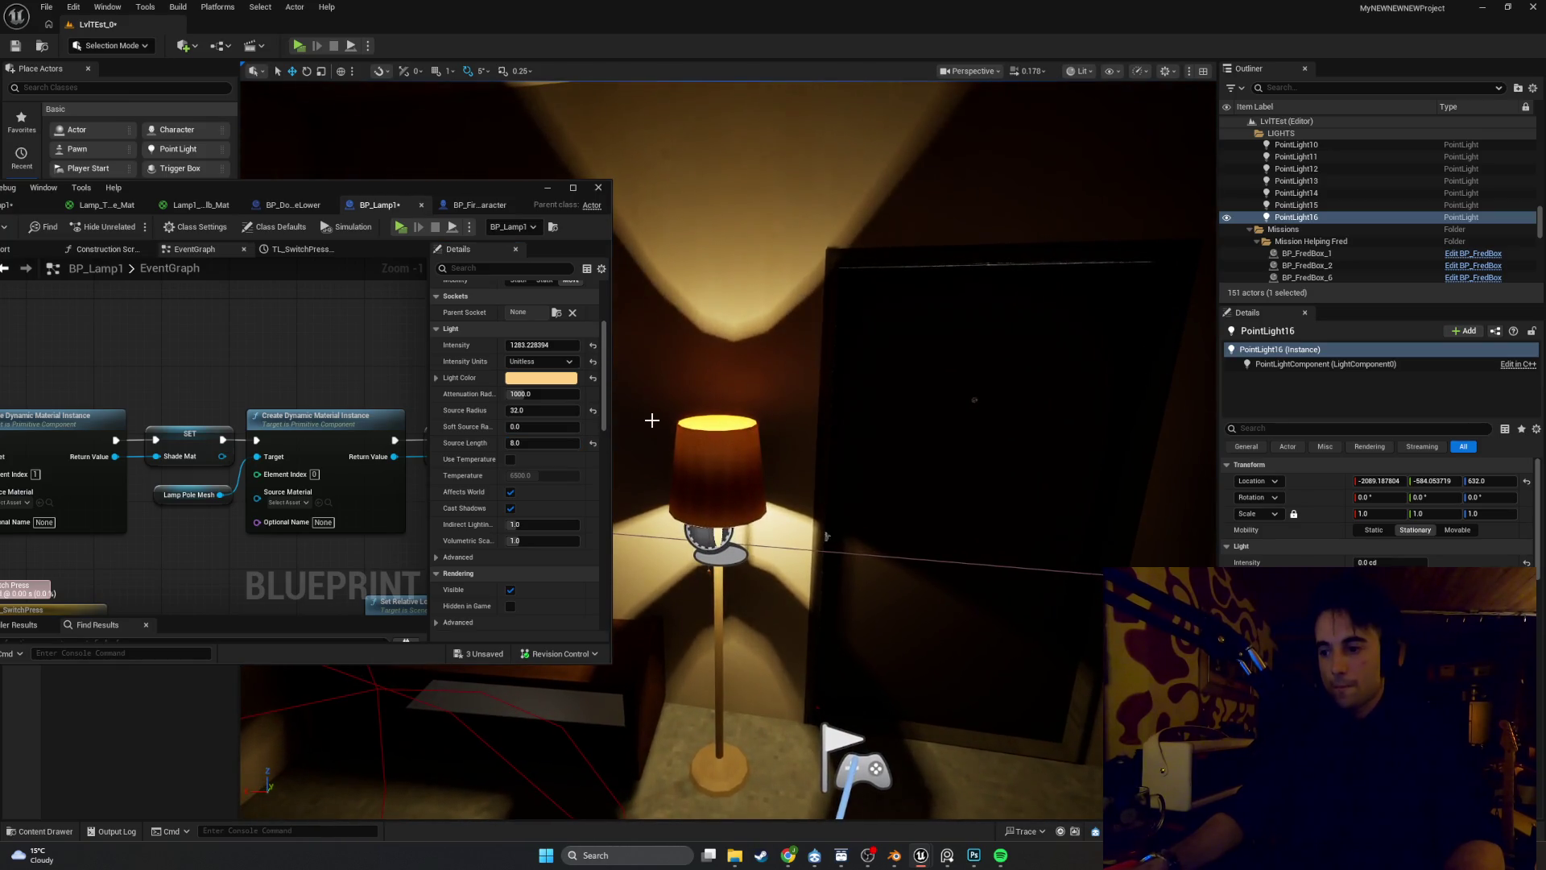
Enlarge the BP_Lamp1 editor, widen its Details panel and review the light properties
{"action": "scroll", "coordinate": [477, 536], "scroll_direction": "down", "scroll_amount": 5}
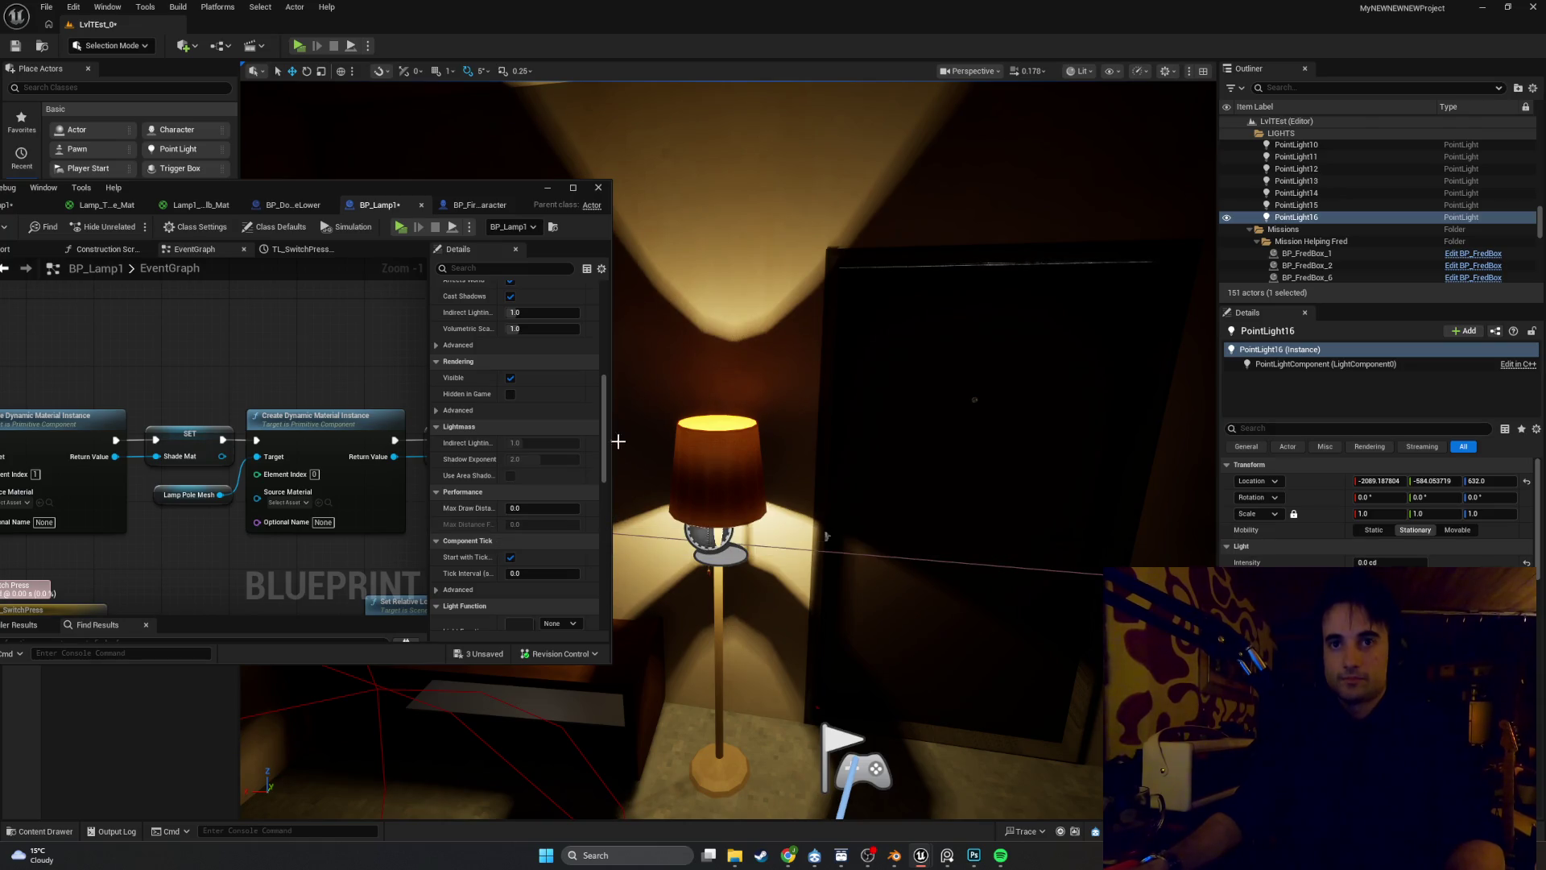
{"action": "scroll", "coordinate": [555, 445], "scroll_direction": "up", "scroll_amount": 5}
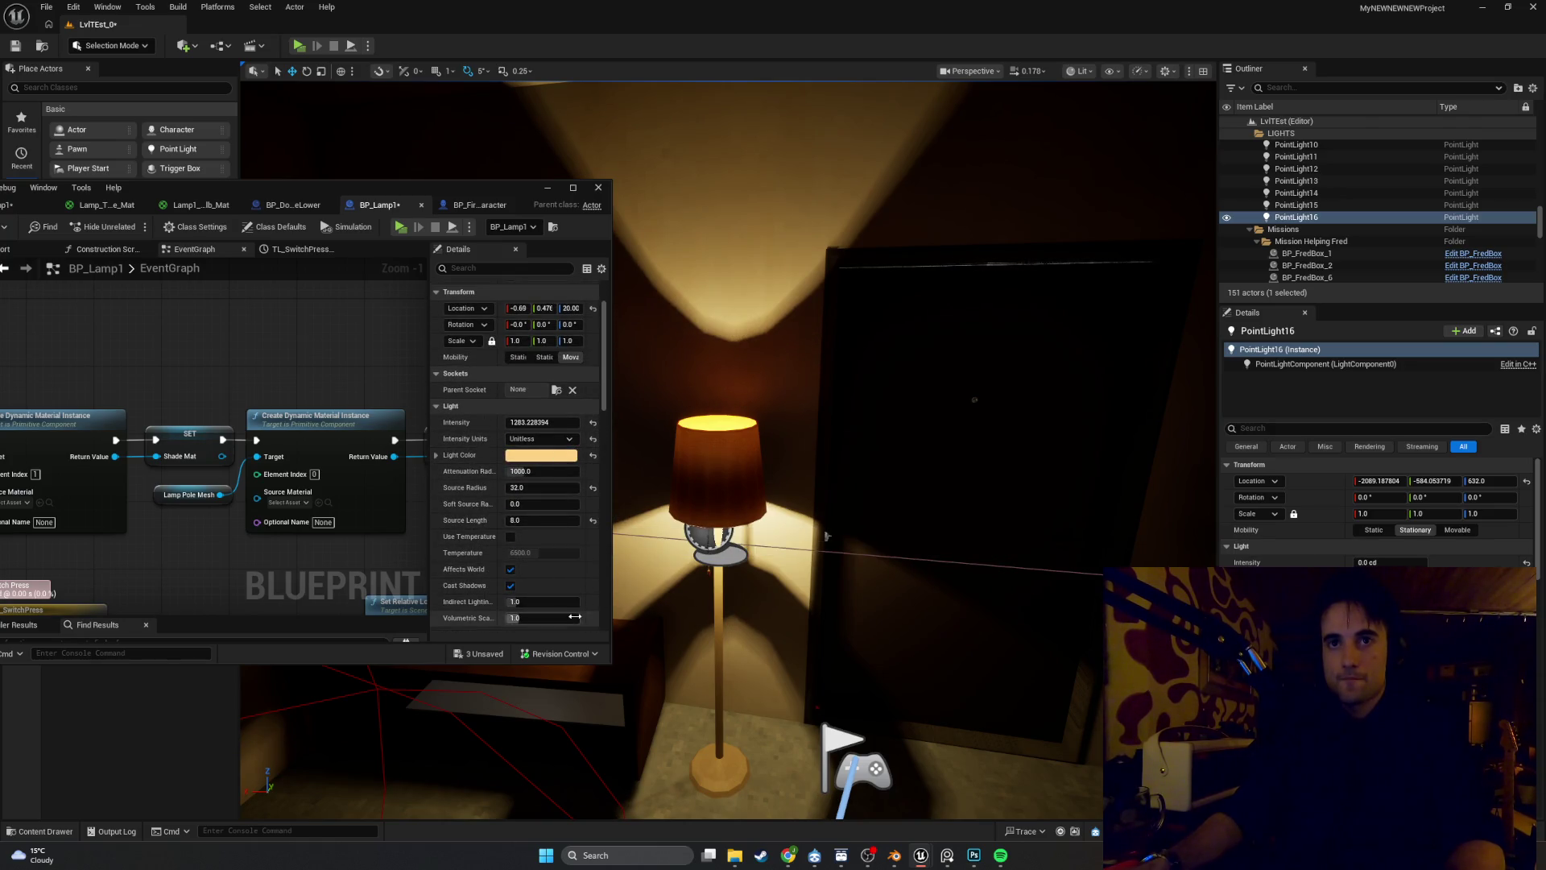
{"action": "left_click_drag", "start_coordinate": [610, 662], "coordinate": [655, 705]}
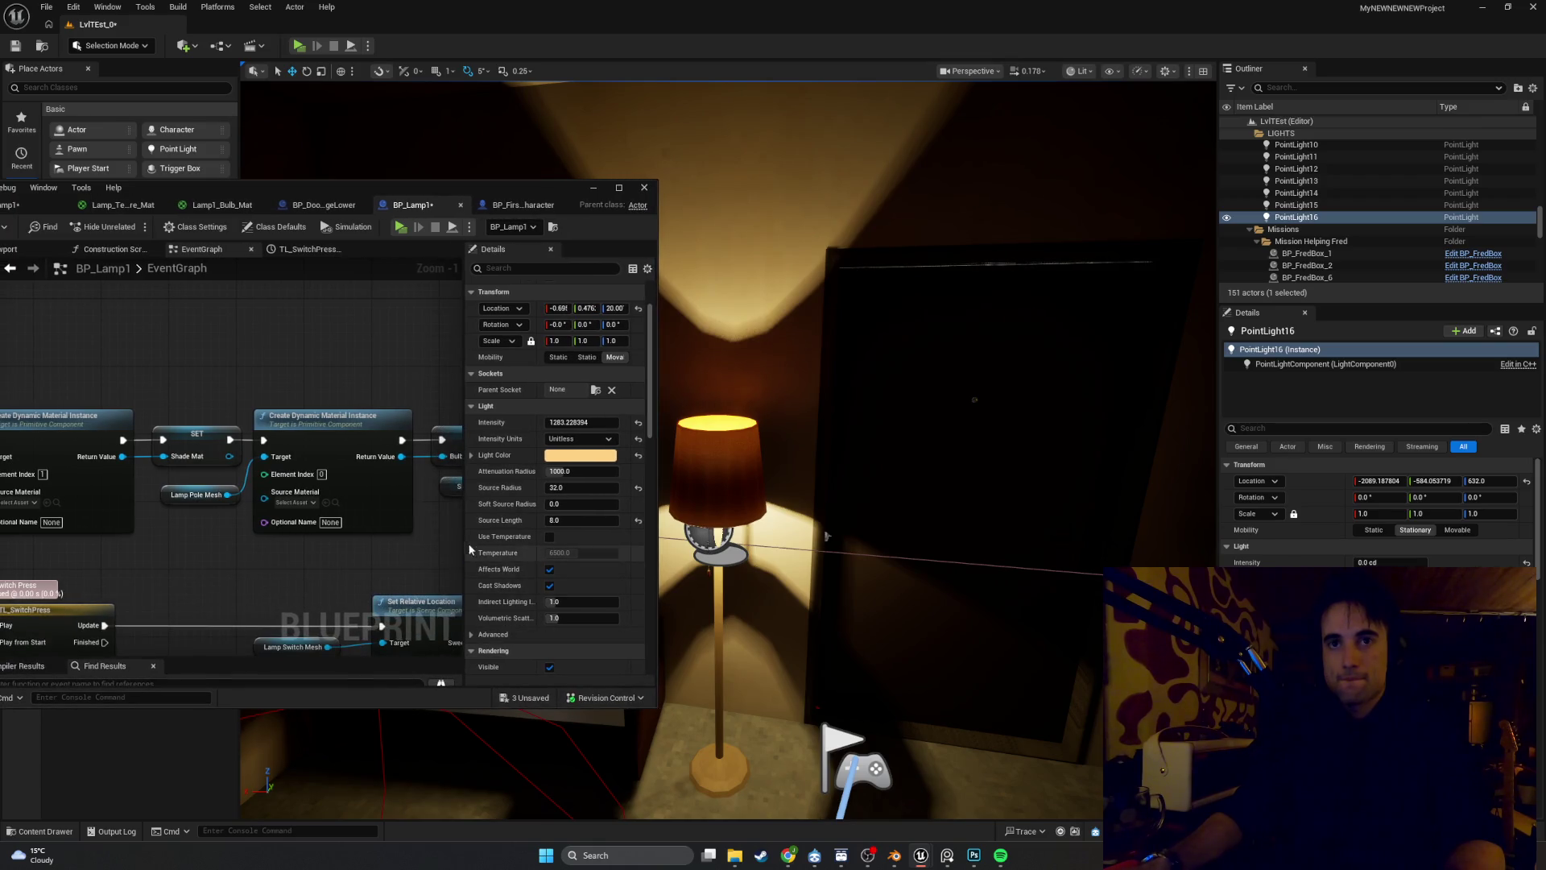
{"action": "left_click_drag", "start_coordinate": [463, 529], "coordinate": [373, 520]}
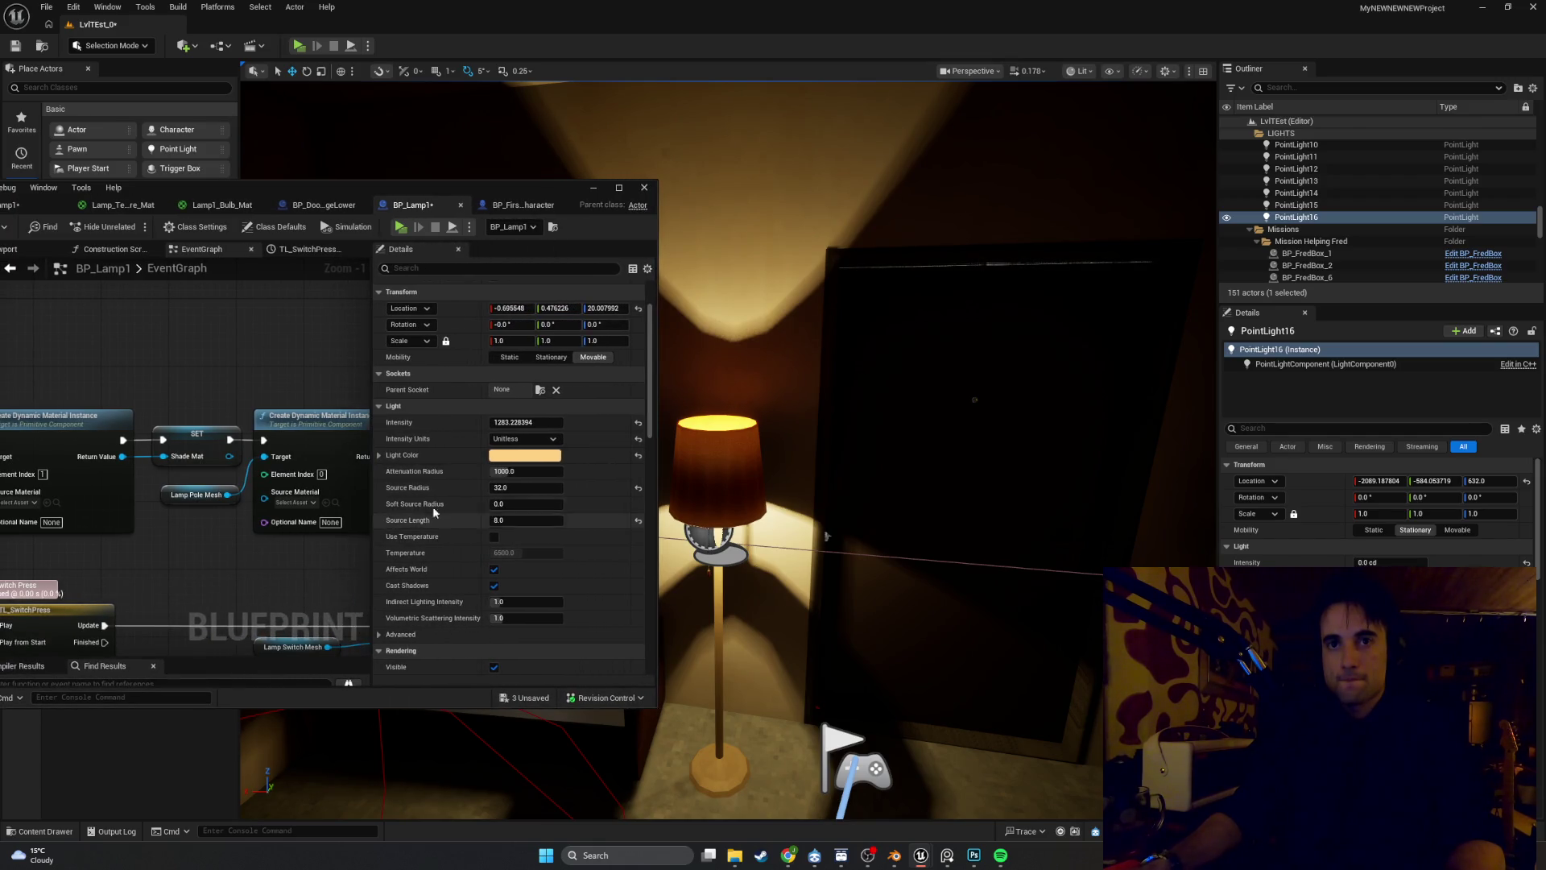
{"action": "scroll", "coordinate": [528, 462], "scroll_direction": "down", "scroll_amount": 5}
{"action": "scroll", "coordinate": [529, 456], "scroll_direction": "up", "scroll_amount": 5}
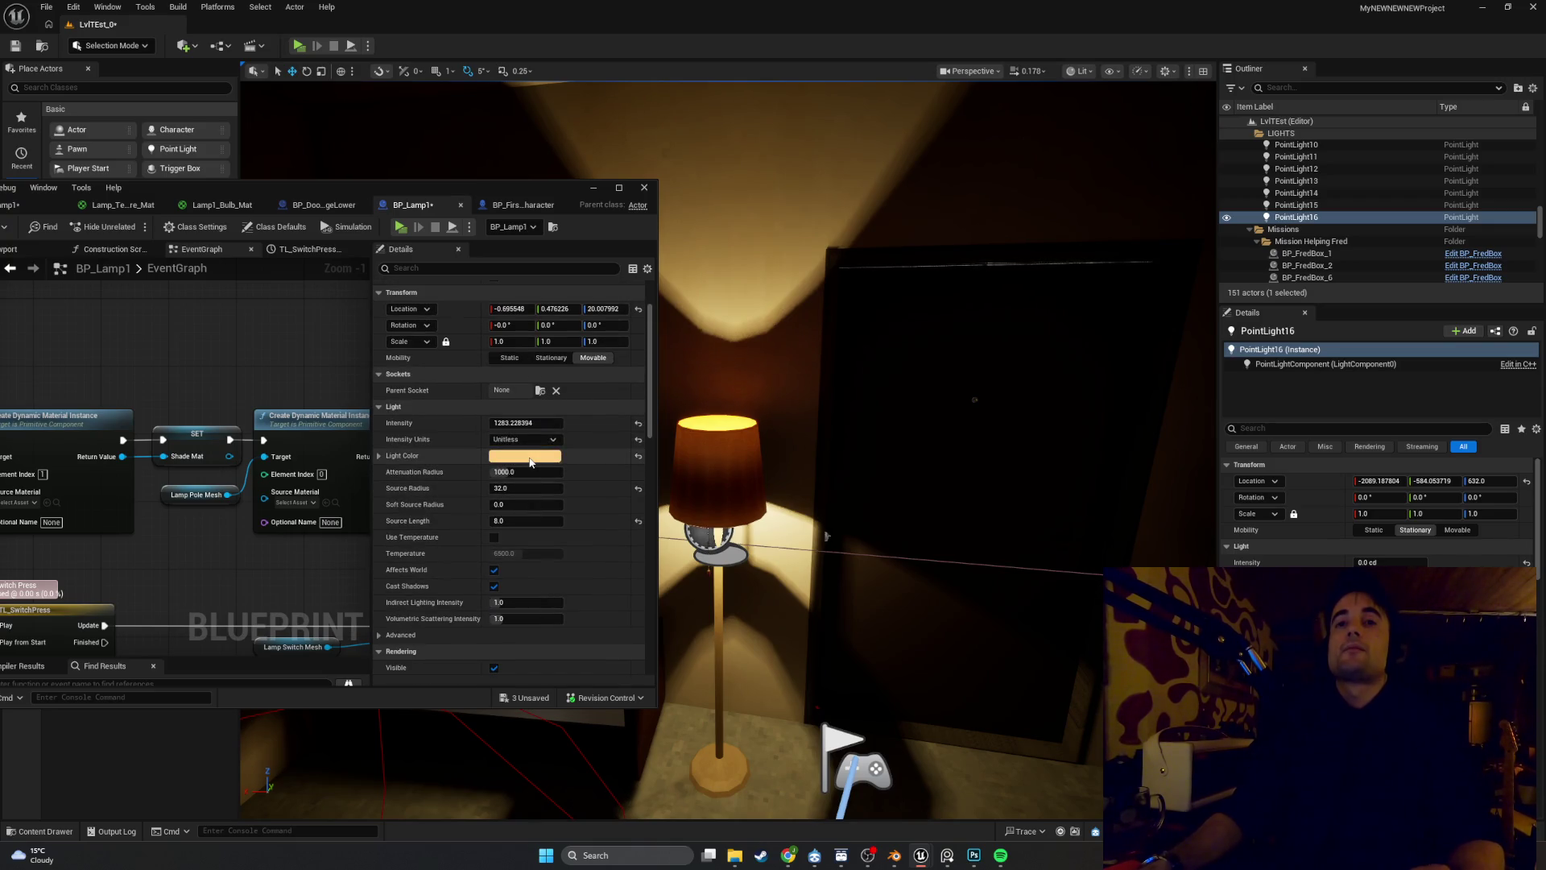
{"action": "scroll", "coordinate": [529, 461], "scroll_direction": "down", "scroll_amount": 10}
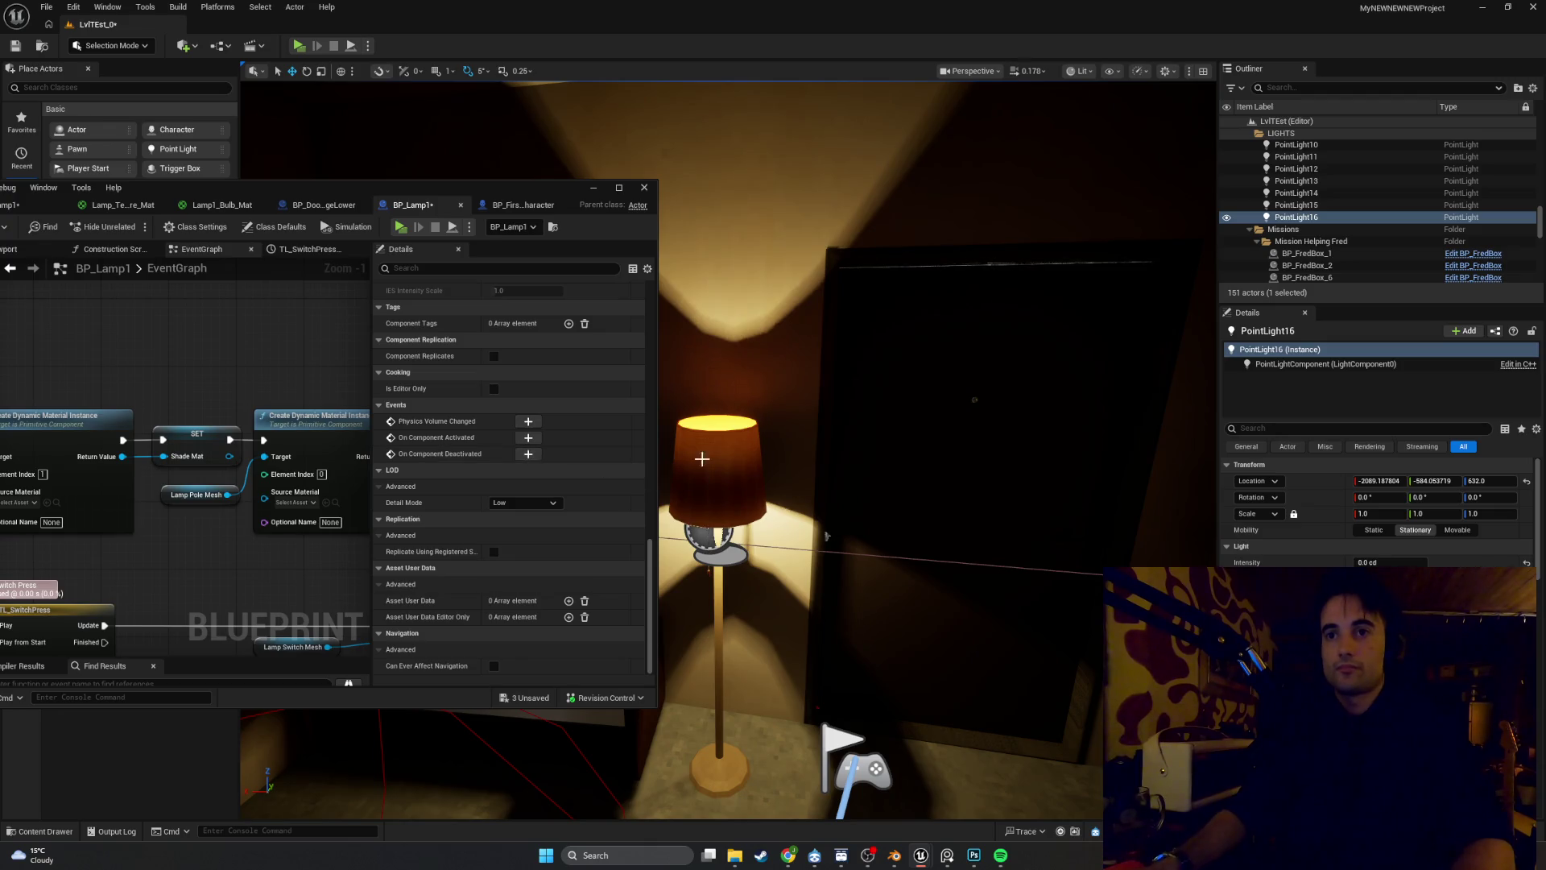
Fly the viewport across the room toward the door, then minimize the lamp blueprint editor
{"action": "mouse_move", "coordinate": [805, 403]}
{"action": "left_mouse_down"}
{"action": "mouse_move", "coordinate": [805, 362]}
{"action": "mouse_move", "coordinate": [677, 234]}
{"action": "left_mouse_up"}
{"action": "left_click_drag", "start_coordinate": [869, 453], "coordinate": [869, 452]}
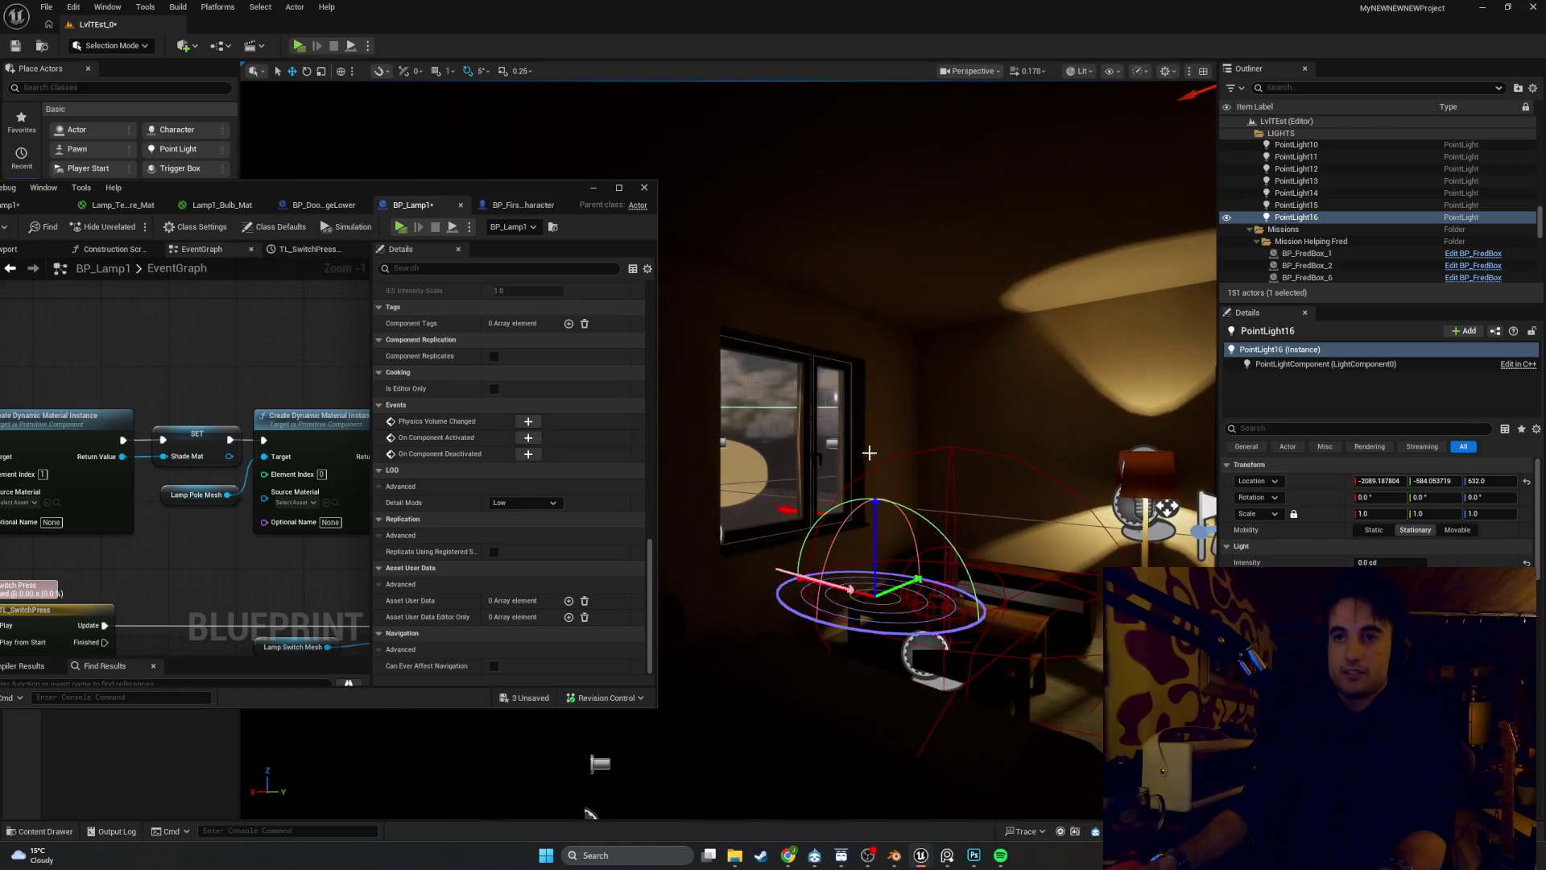
{"action": "left_click", "coordinate": [842, 494]}
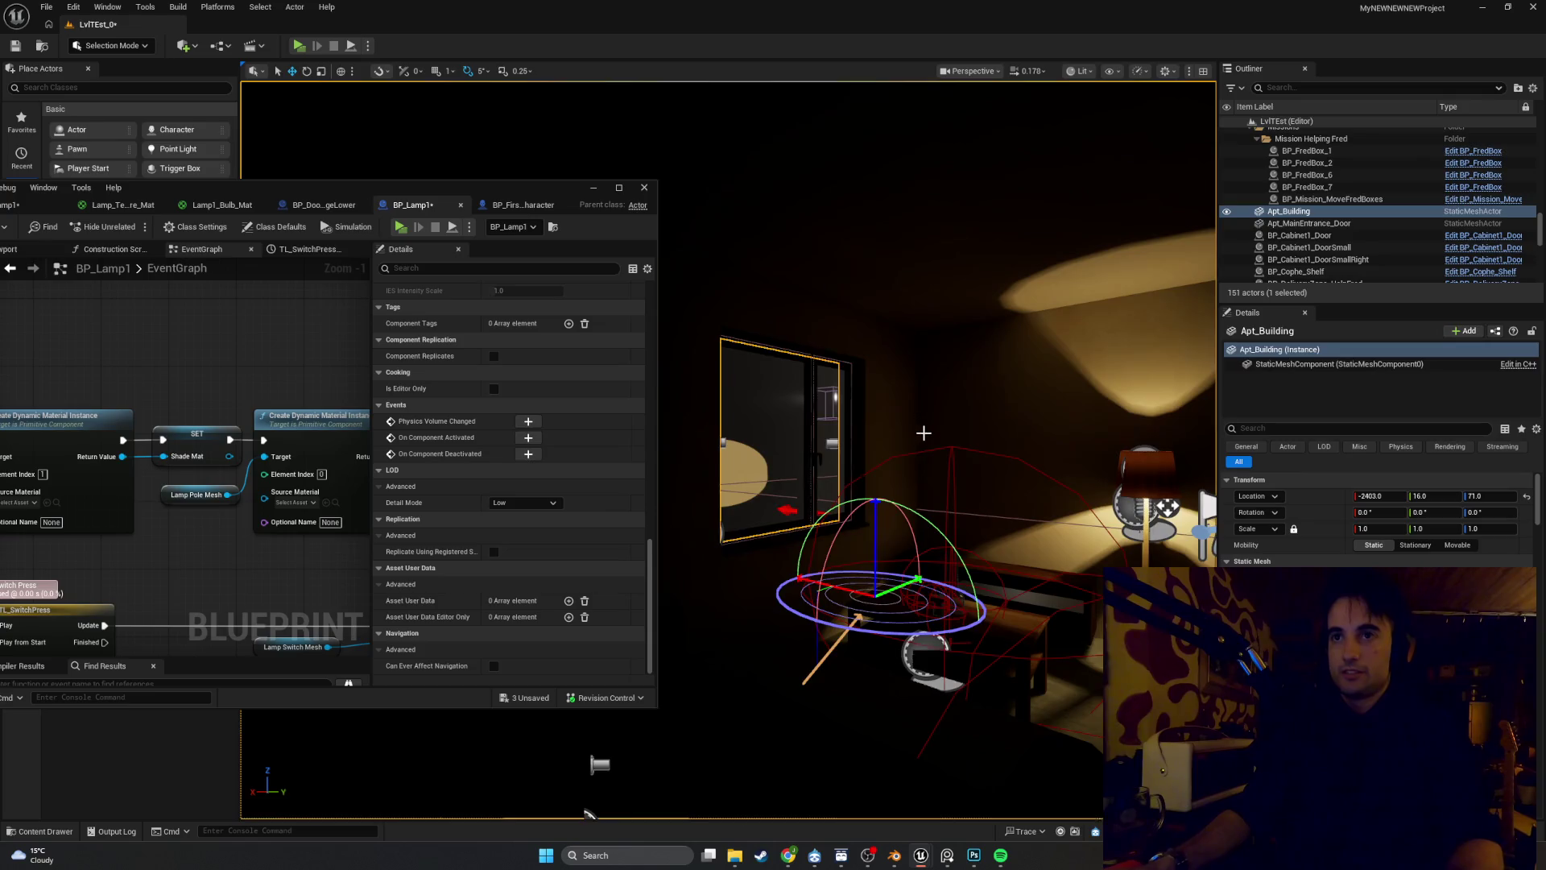
{"action": "left_click_drag", "start_coordinate": [842, 494], "coordinate": [834, 489]}
{"action": "left_click", "coordinate": [939, 427]}
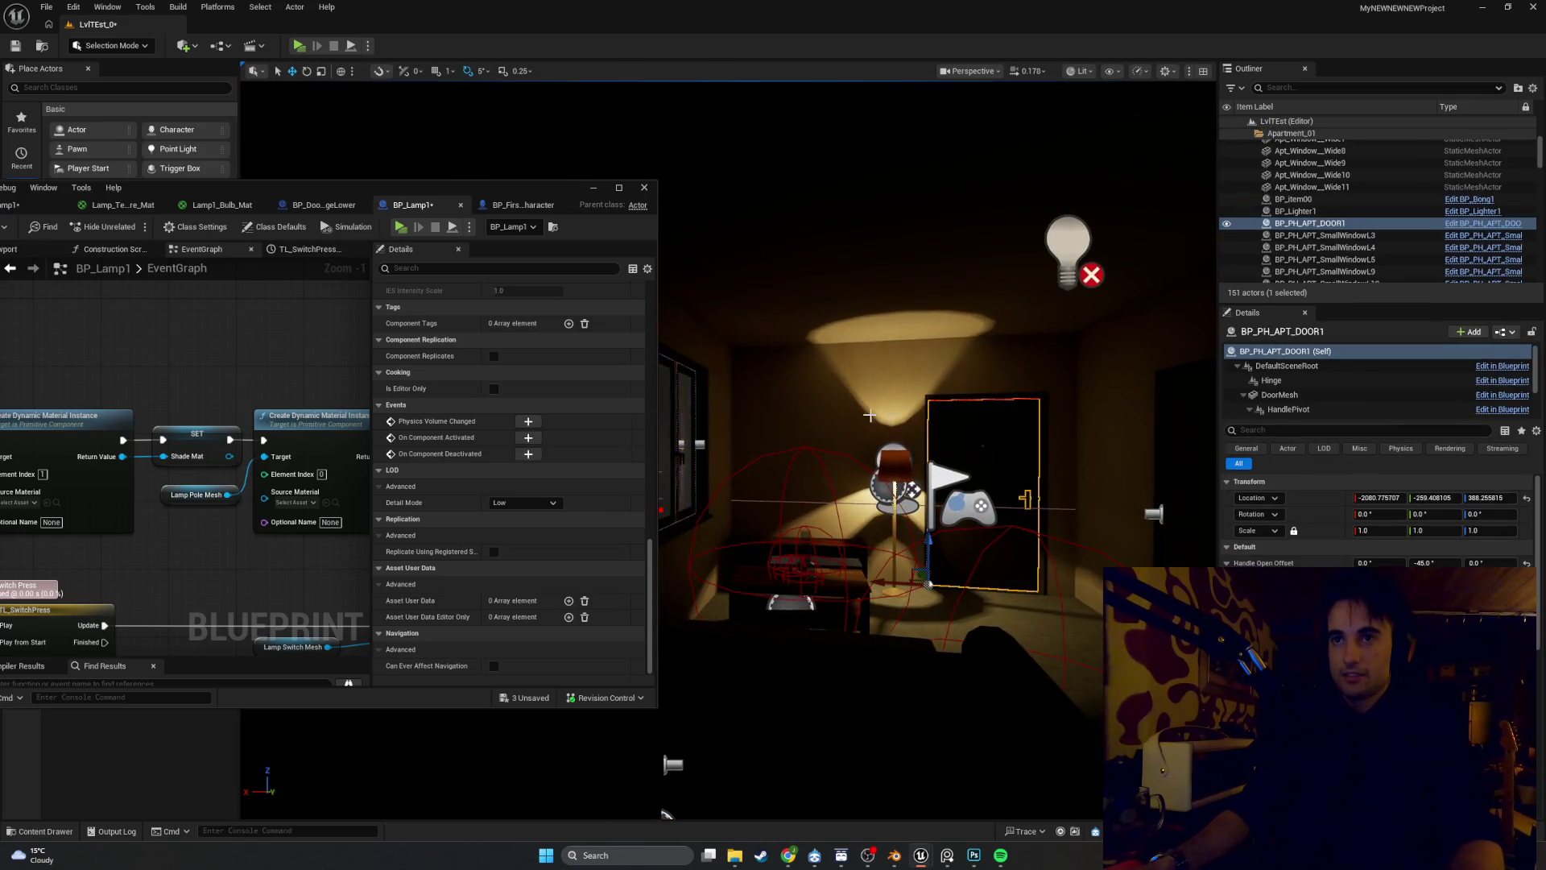
{"action": "left_click", "coordinate": [592, 188]}
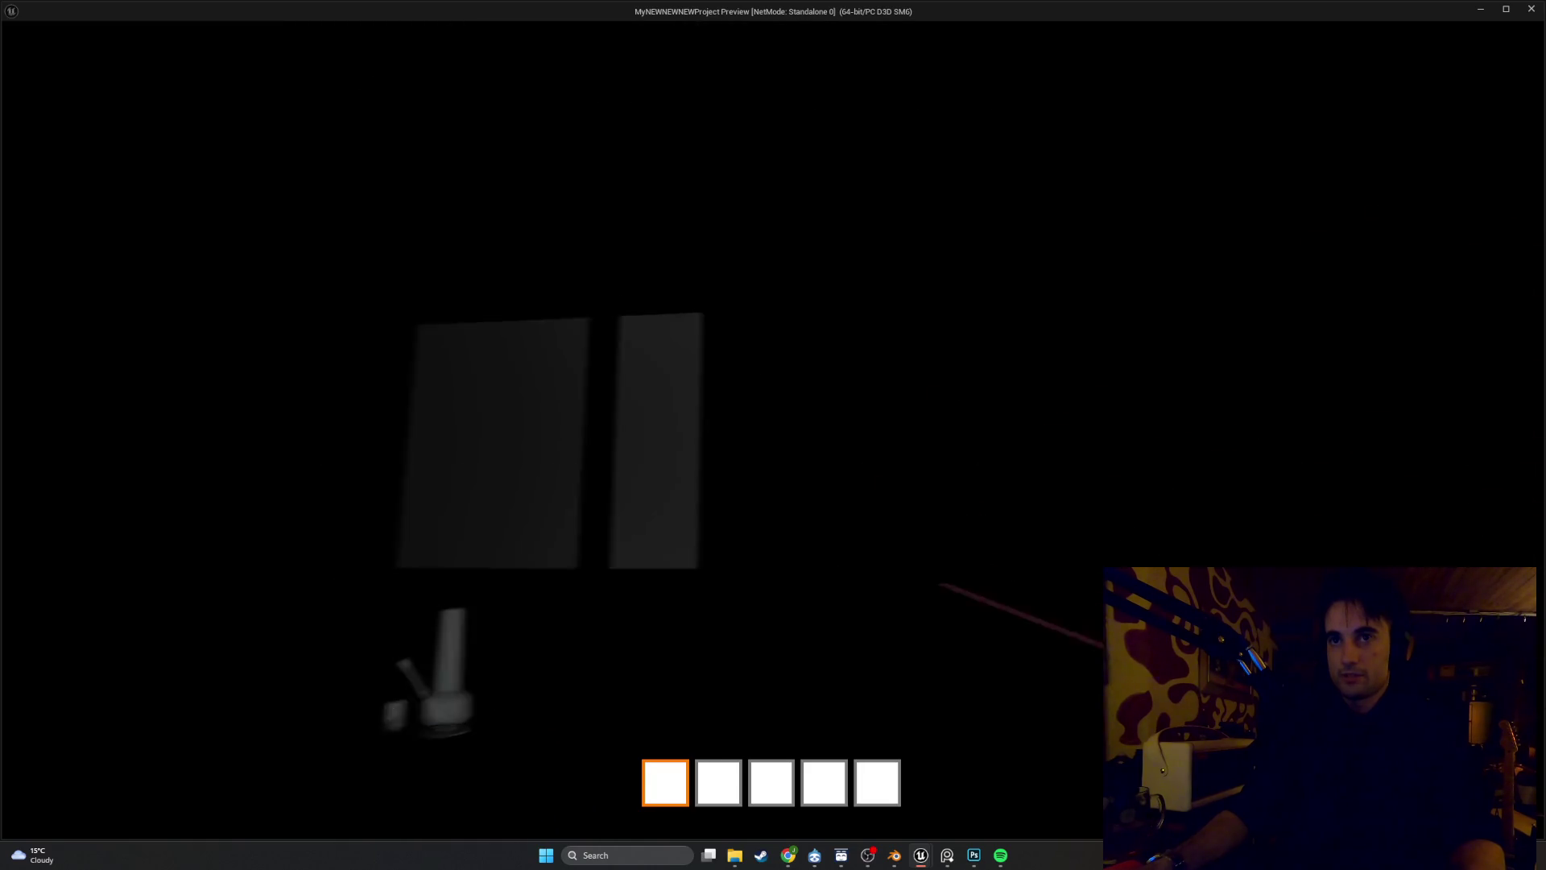
{"action": "key", "text": "e"}
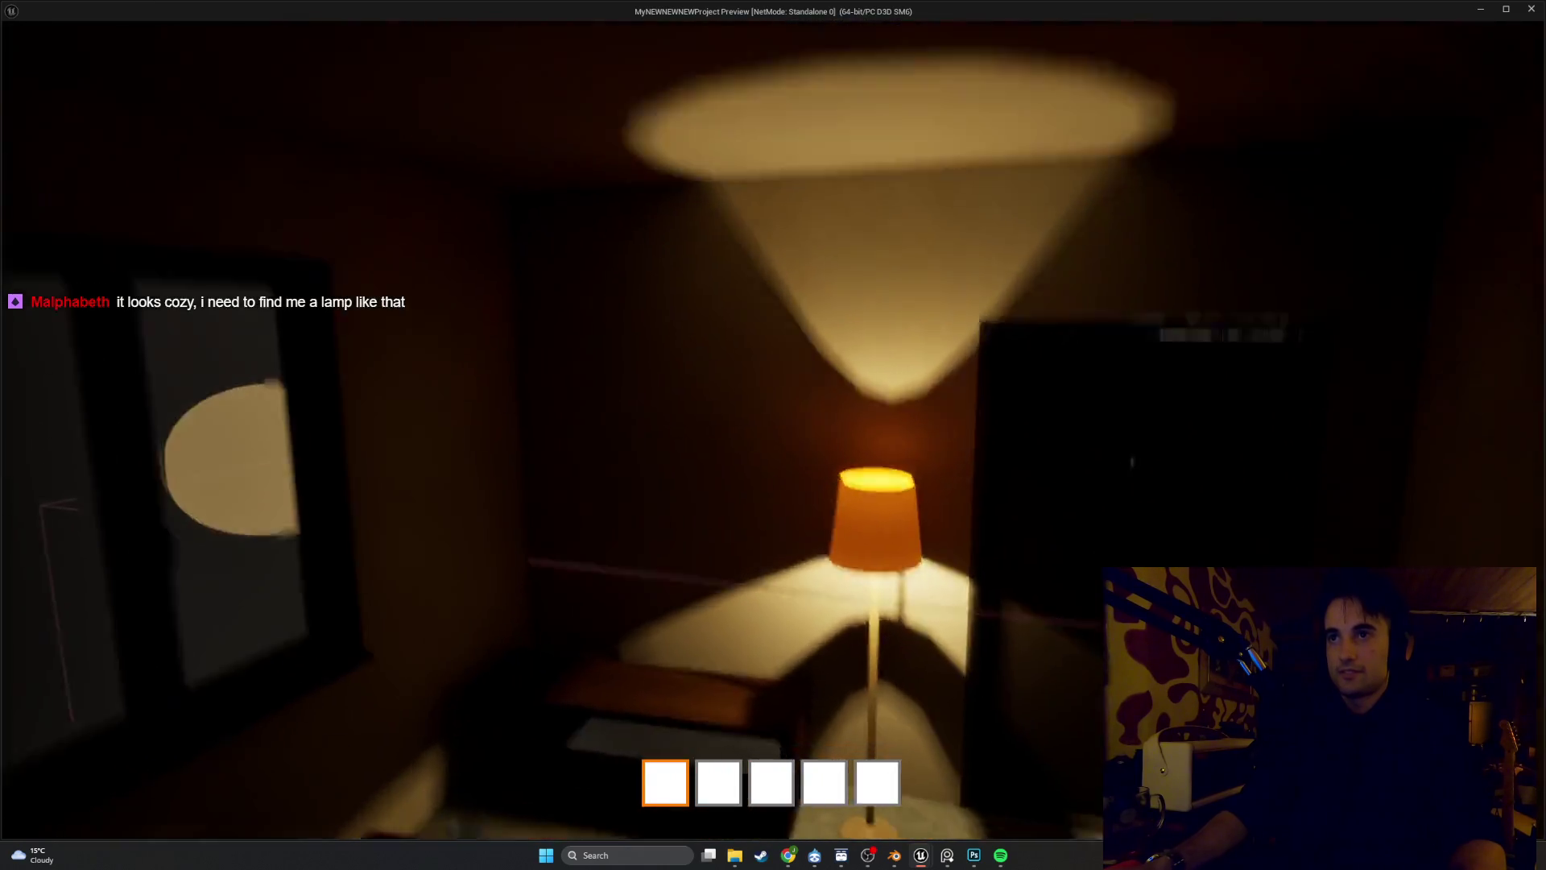
{"action": "key", "text": "e"}
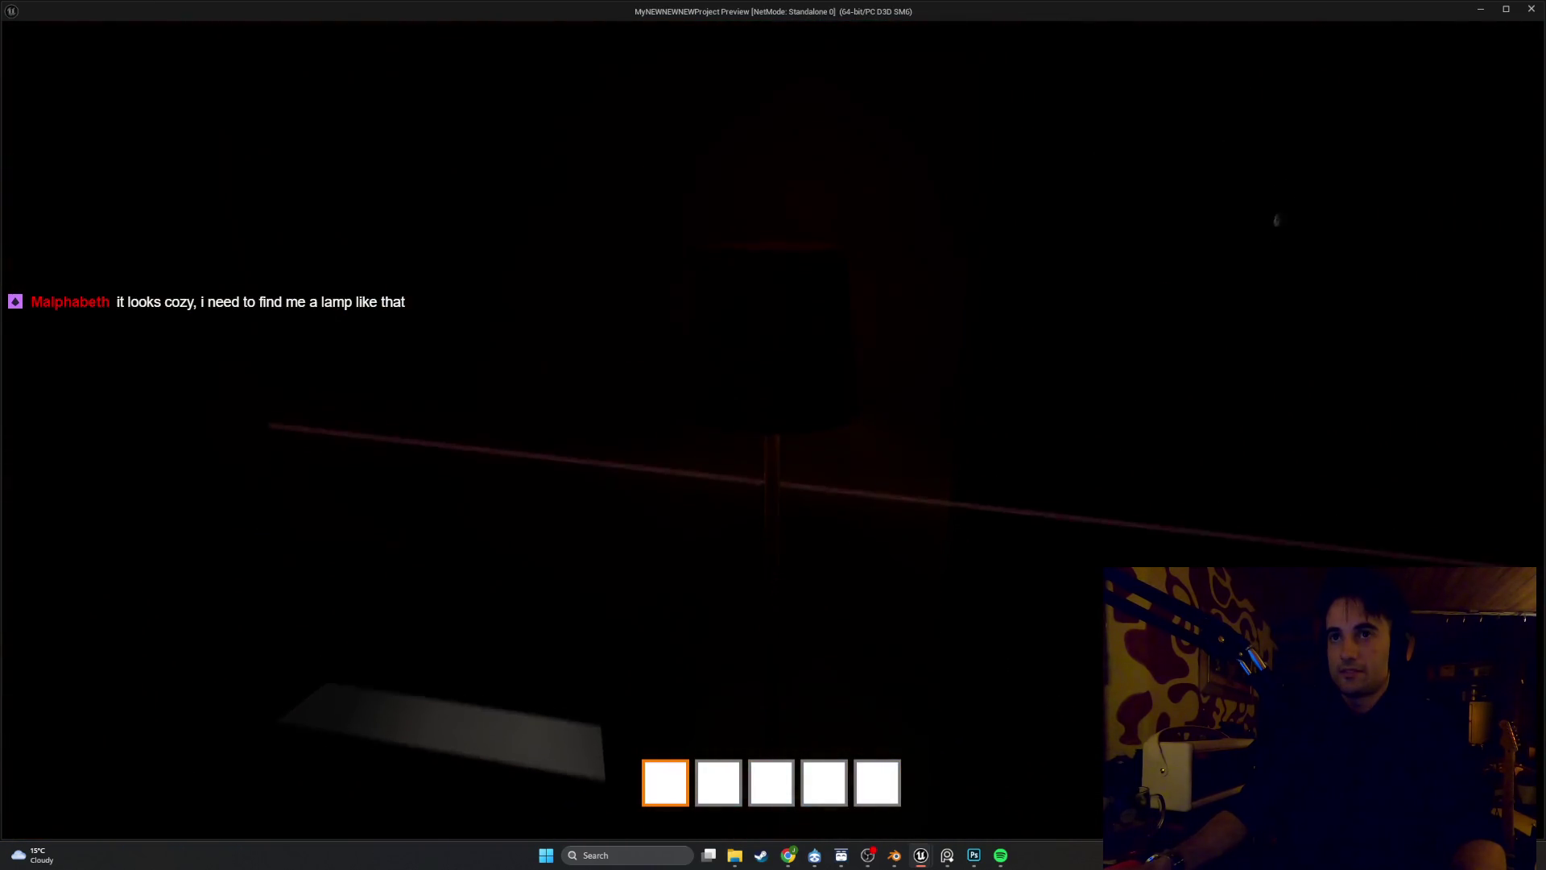
{"action": "key", "text": "e"}
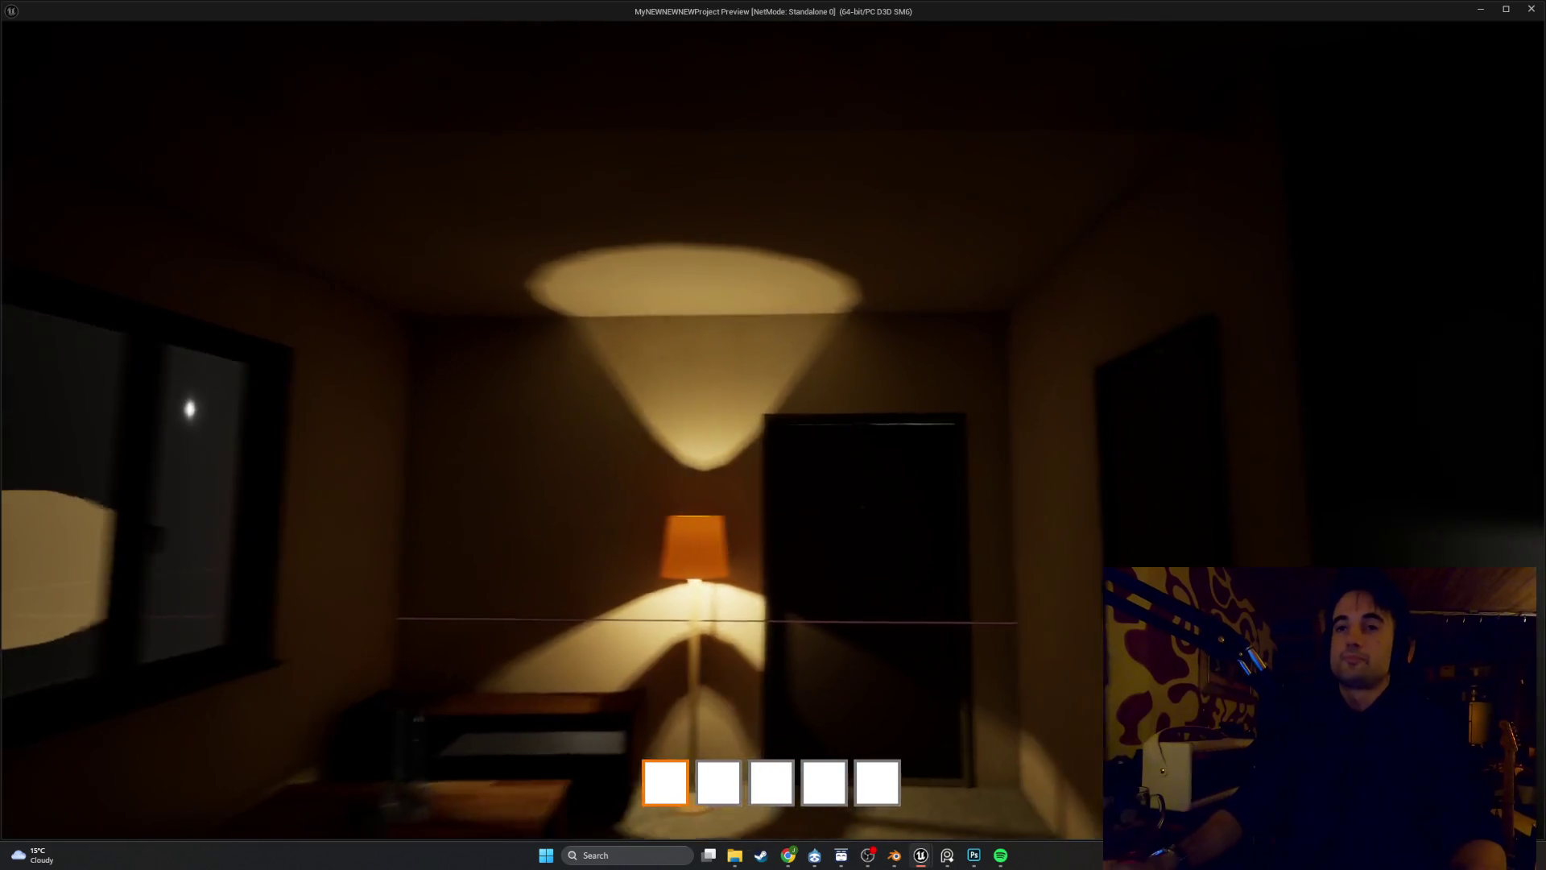
{"action": "key", "text": "2"}
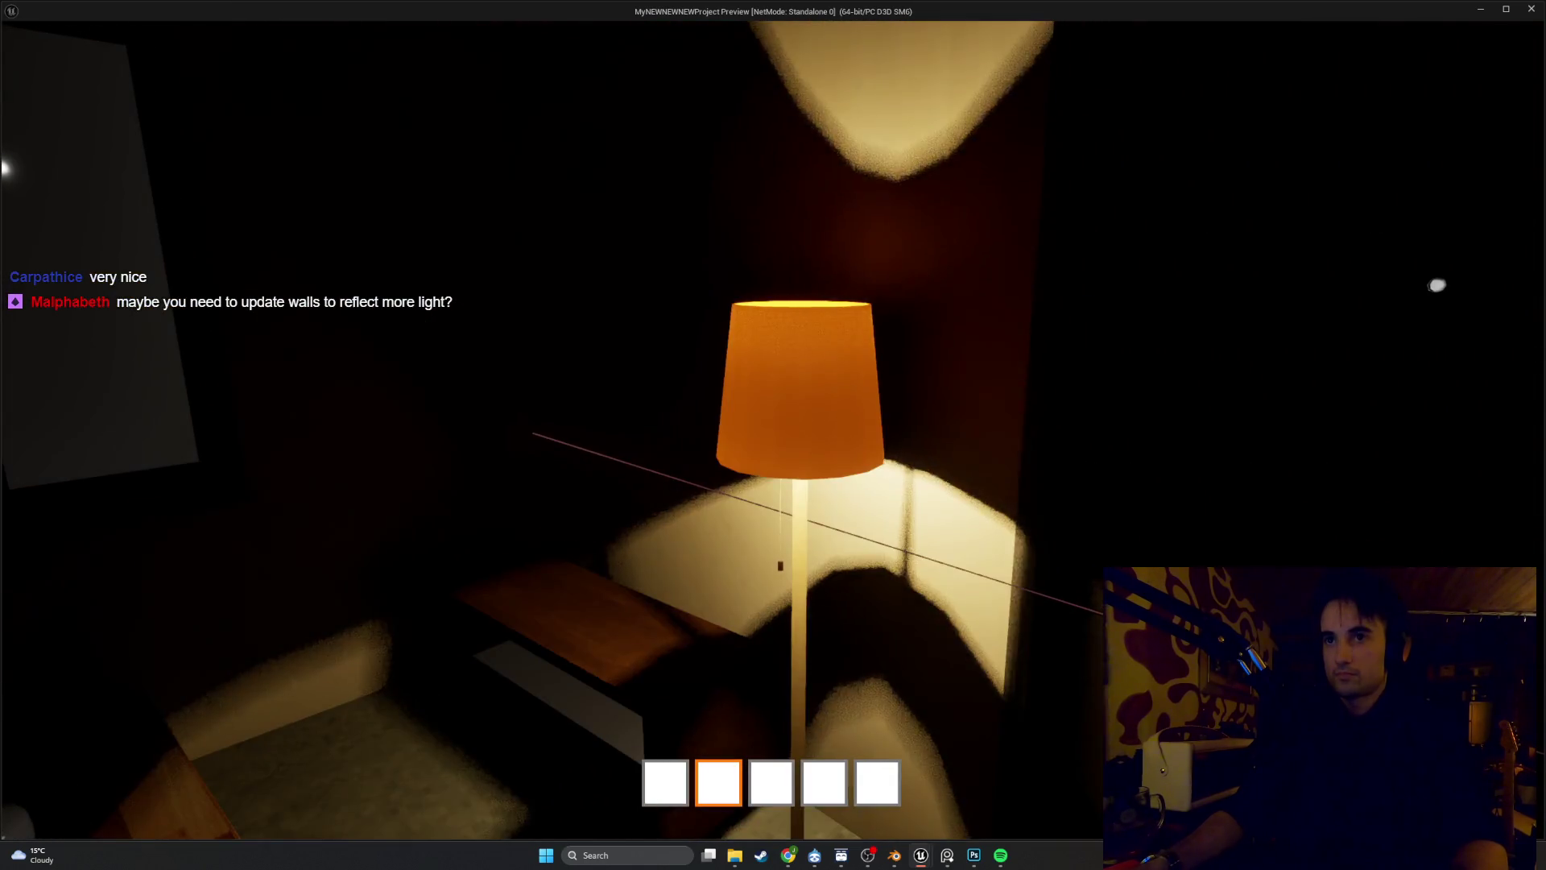
{"action": "key", "text": "Escape"}
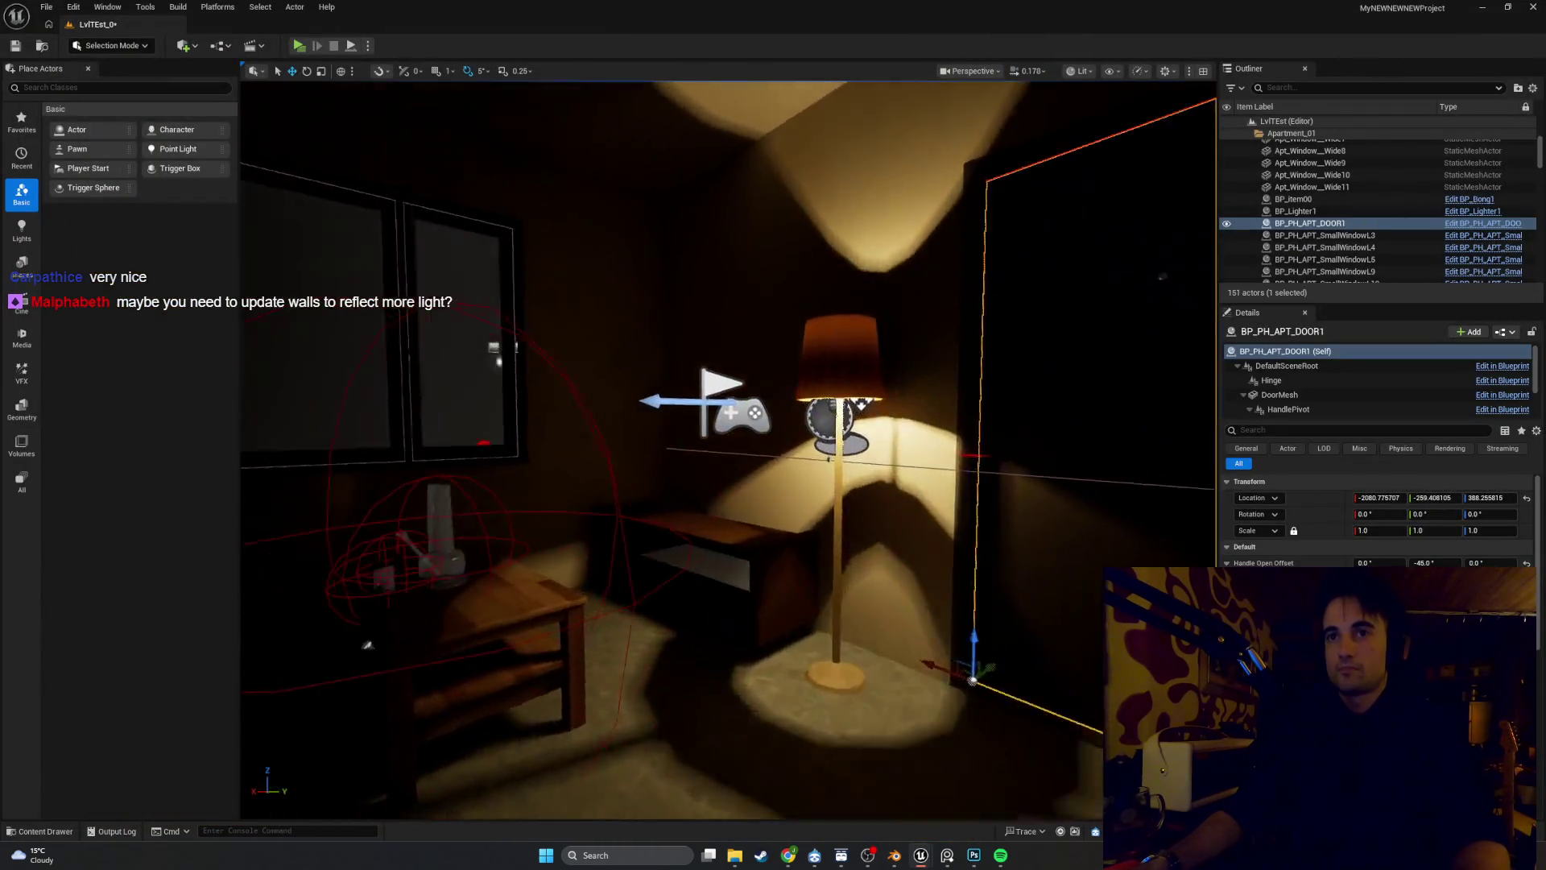
Play-test the level standalone, walking to the floor lamp and switching it on with E
{"action": "left_click_drag", "start_coordinate": [725, 451], "coordinate": [682, 413]}
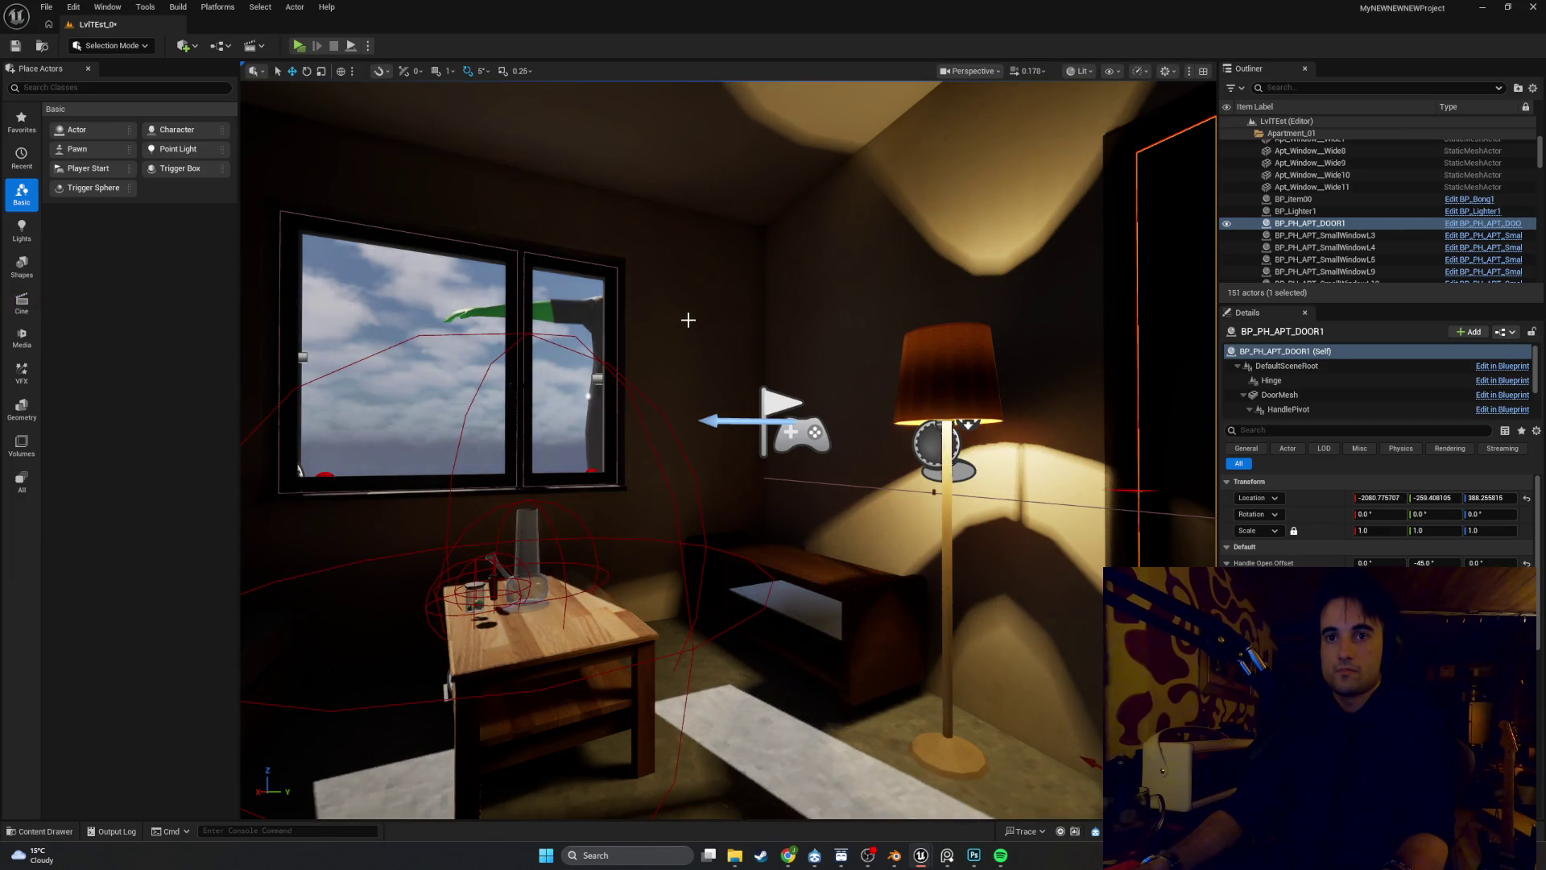
{"action": "left_click", "coordinate": [710, 335]}
{"action": "mouse_move", "coordinate": [711, 335]}
{"action": "left_mouse_down"}
{"action": "mouse_move", "coordinate": [757, 266]}
{"action": "mouse_move", "coordinate": [318, 95]}
{"action": "left_mouse_up"}
{"action": "left_click", "coordinate": [304, 51]}
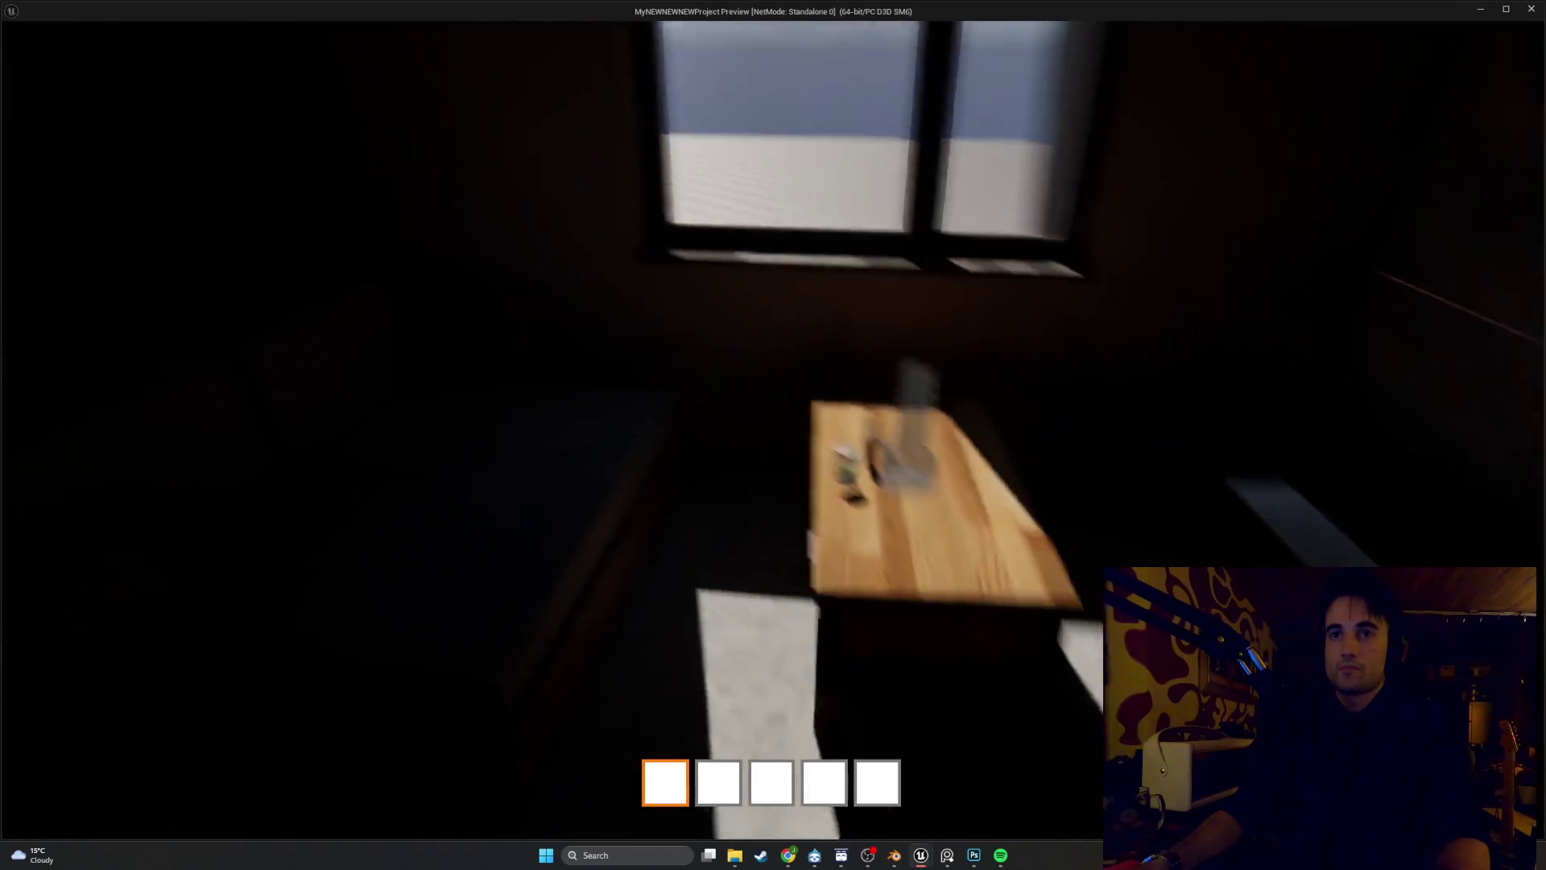
{"action": "key", "text": "w"}
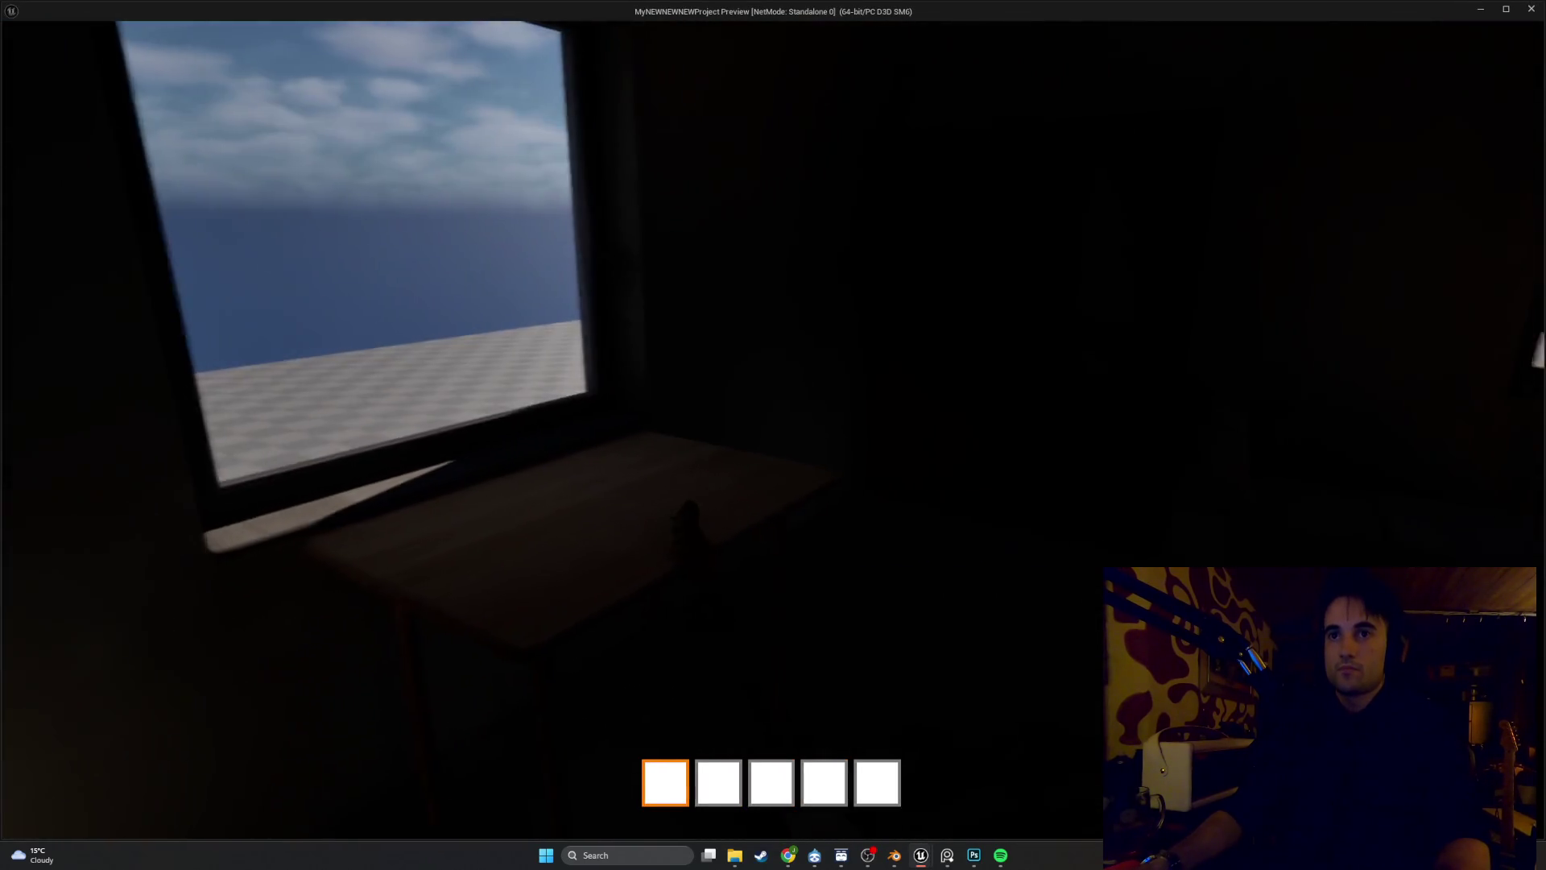
{"action": "key", "text": "w"}
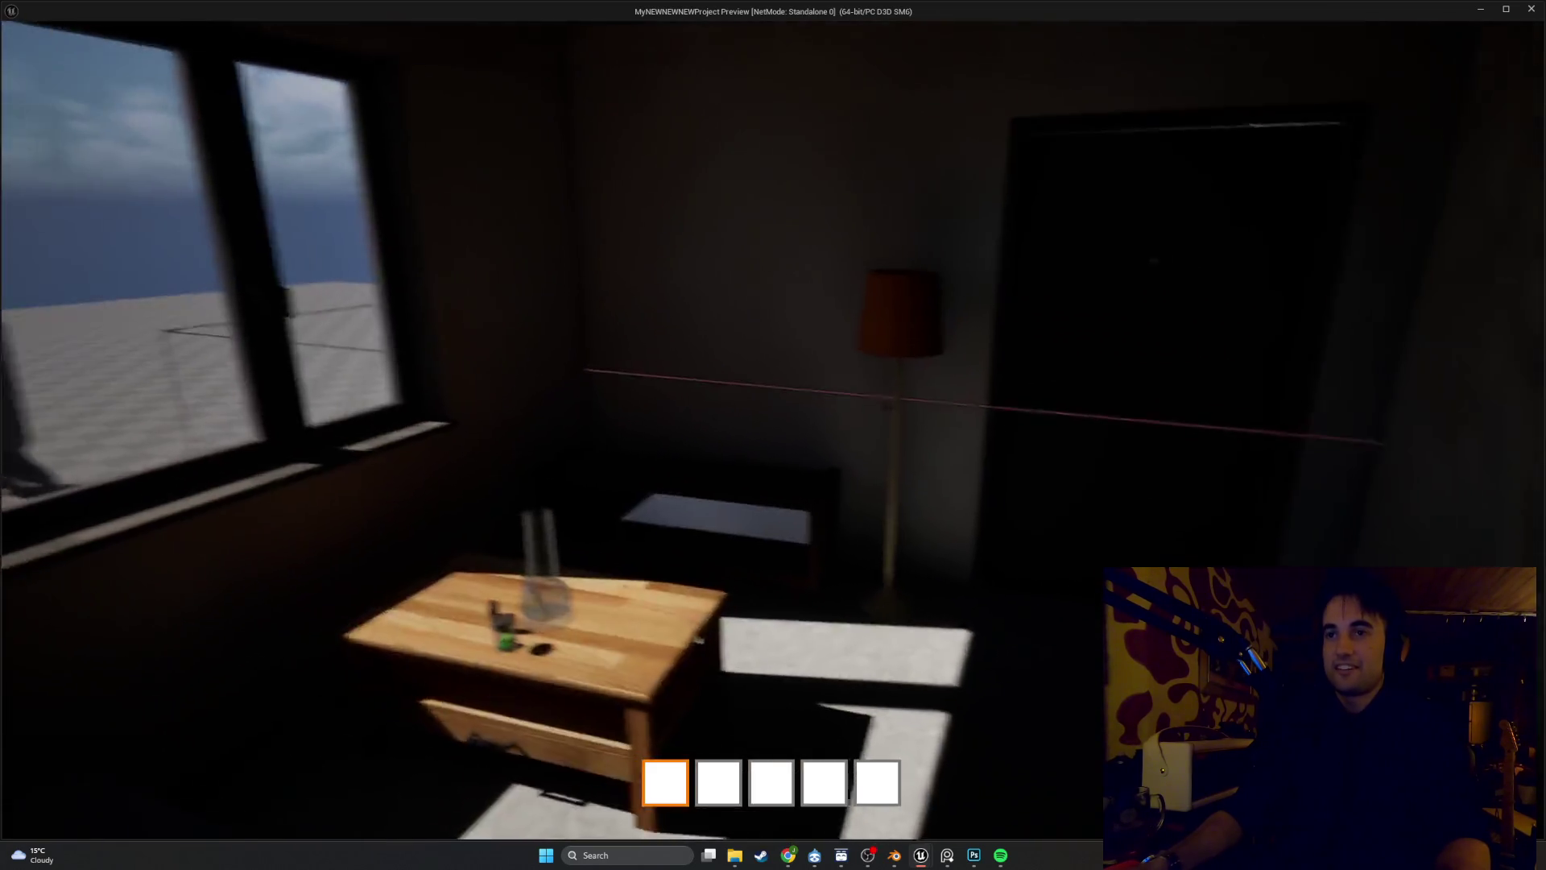
{"action": "key", "text": "e"}
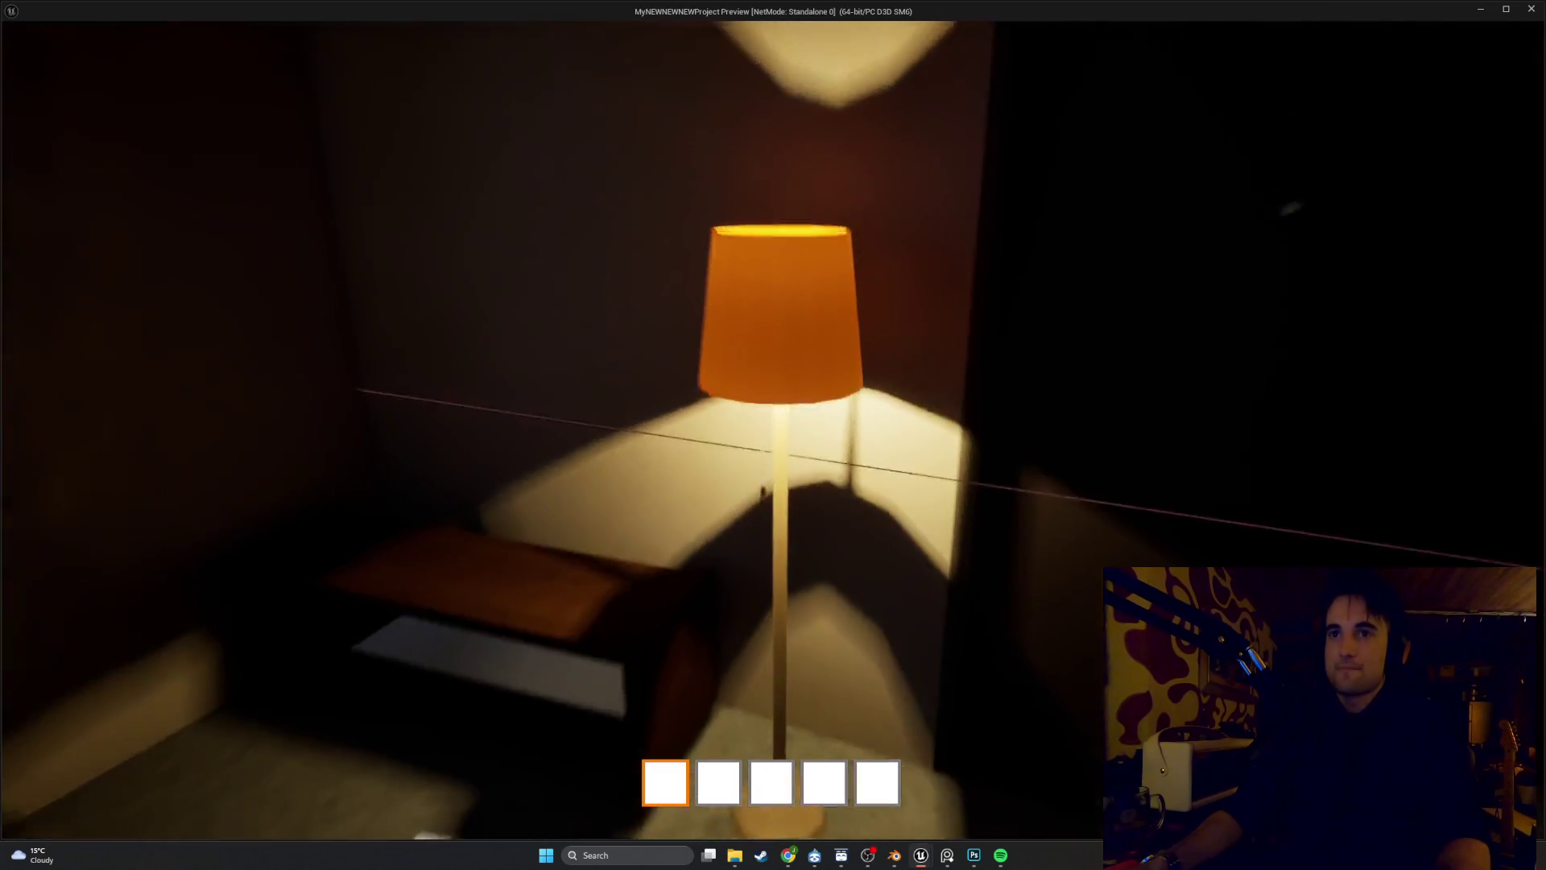
{"action": "key", "text": "s"}
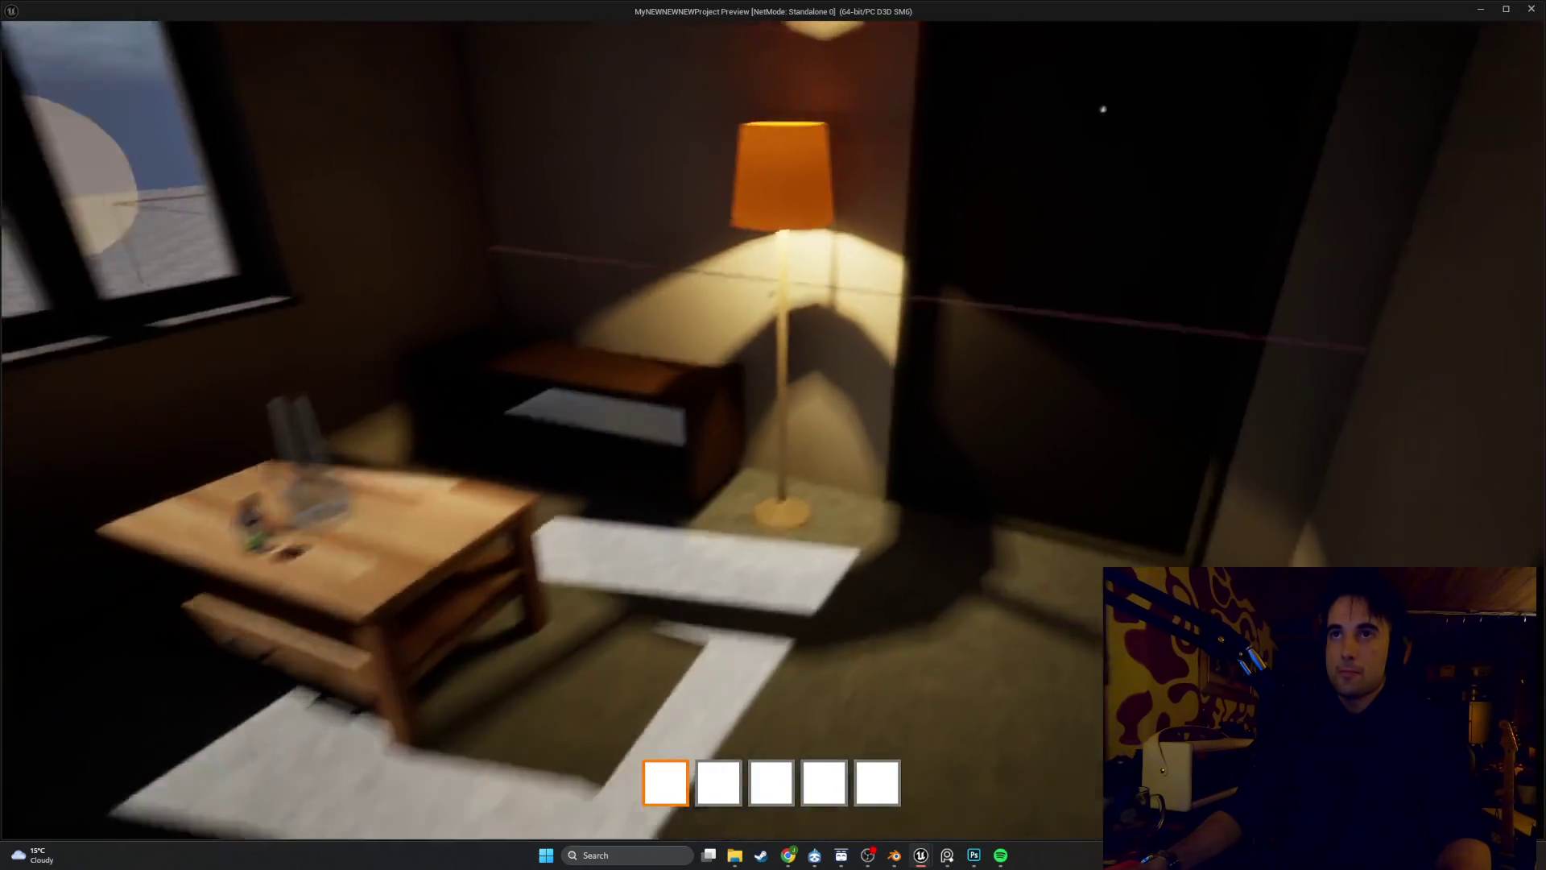
{"action": "key", "text": "Escape"}
Fly the editor view into the lampshade and back out to see the room, then switch to Blender
{"action": "key", "text": "w"}
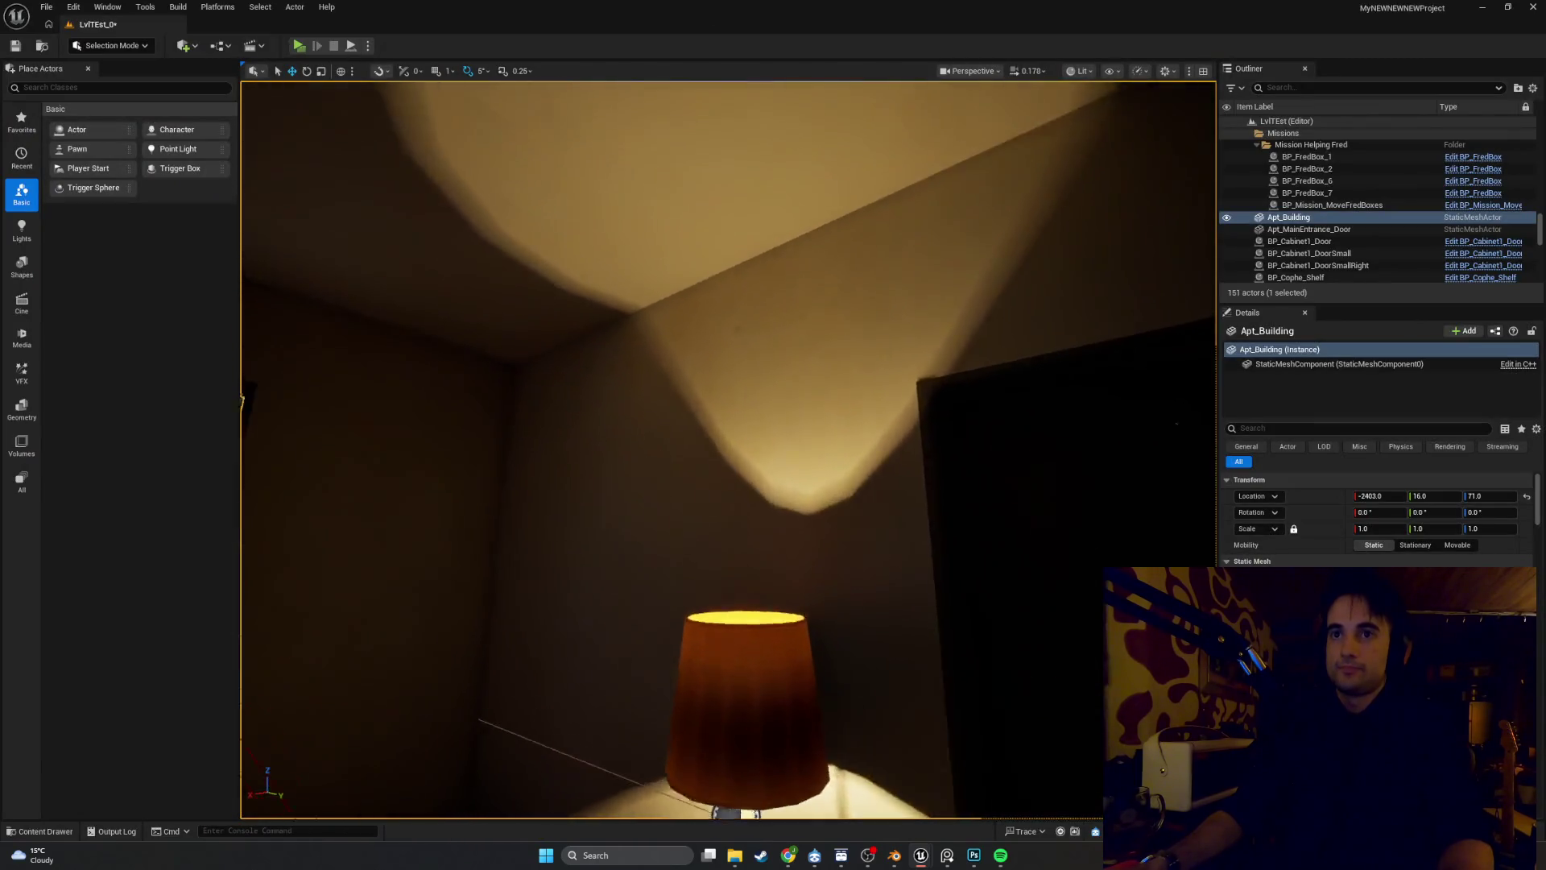
{"action": "key", "text": "s"}
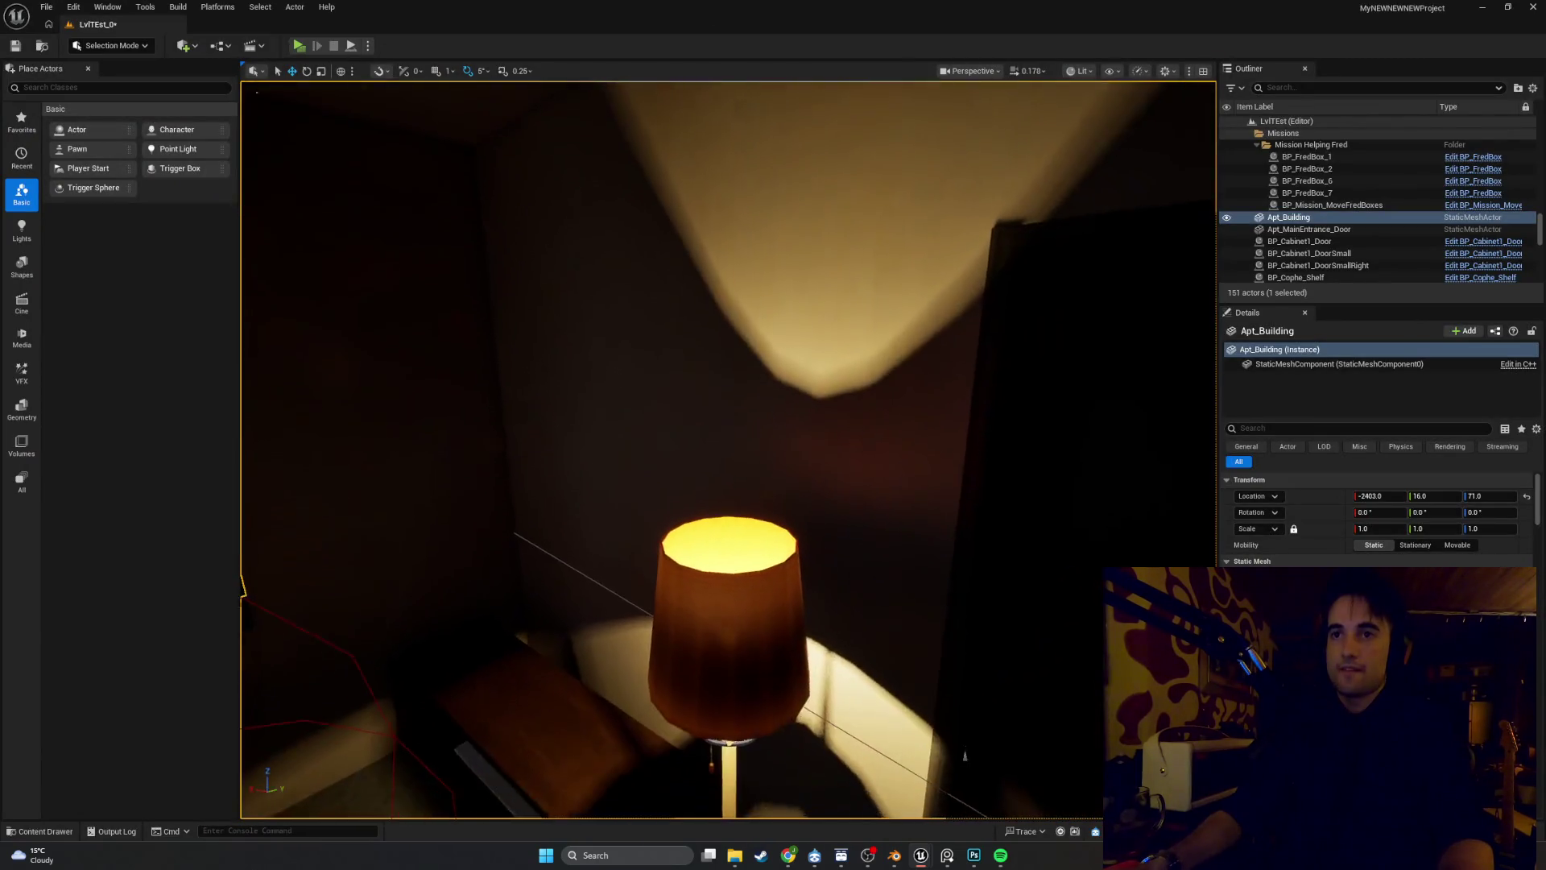
{"action": "key", "text": "s"}
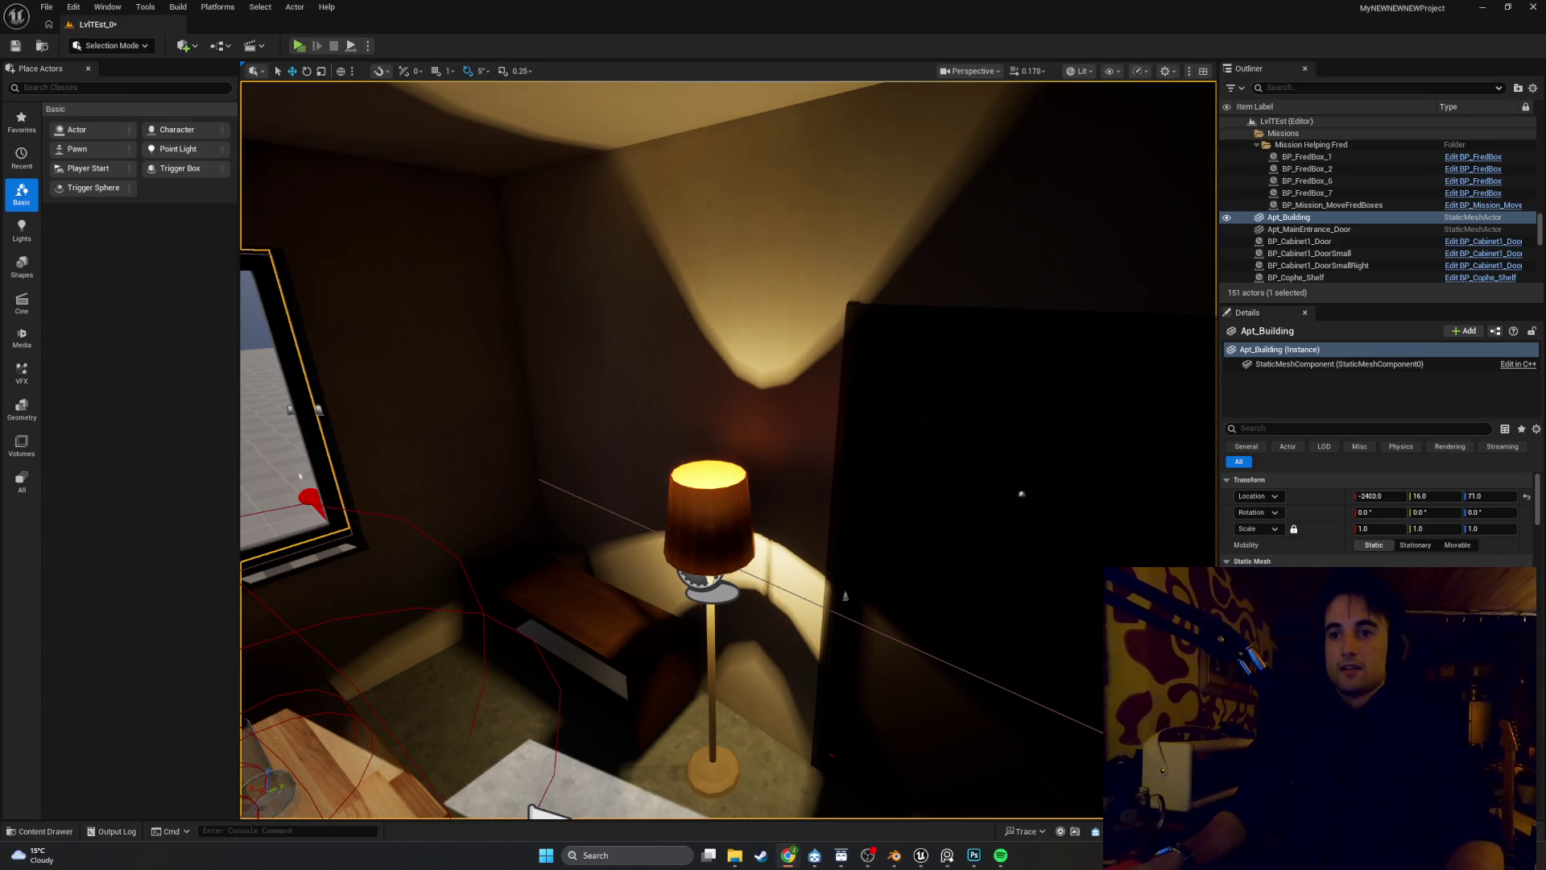
{"action": "key", "text": "alt+Tab"}
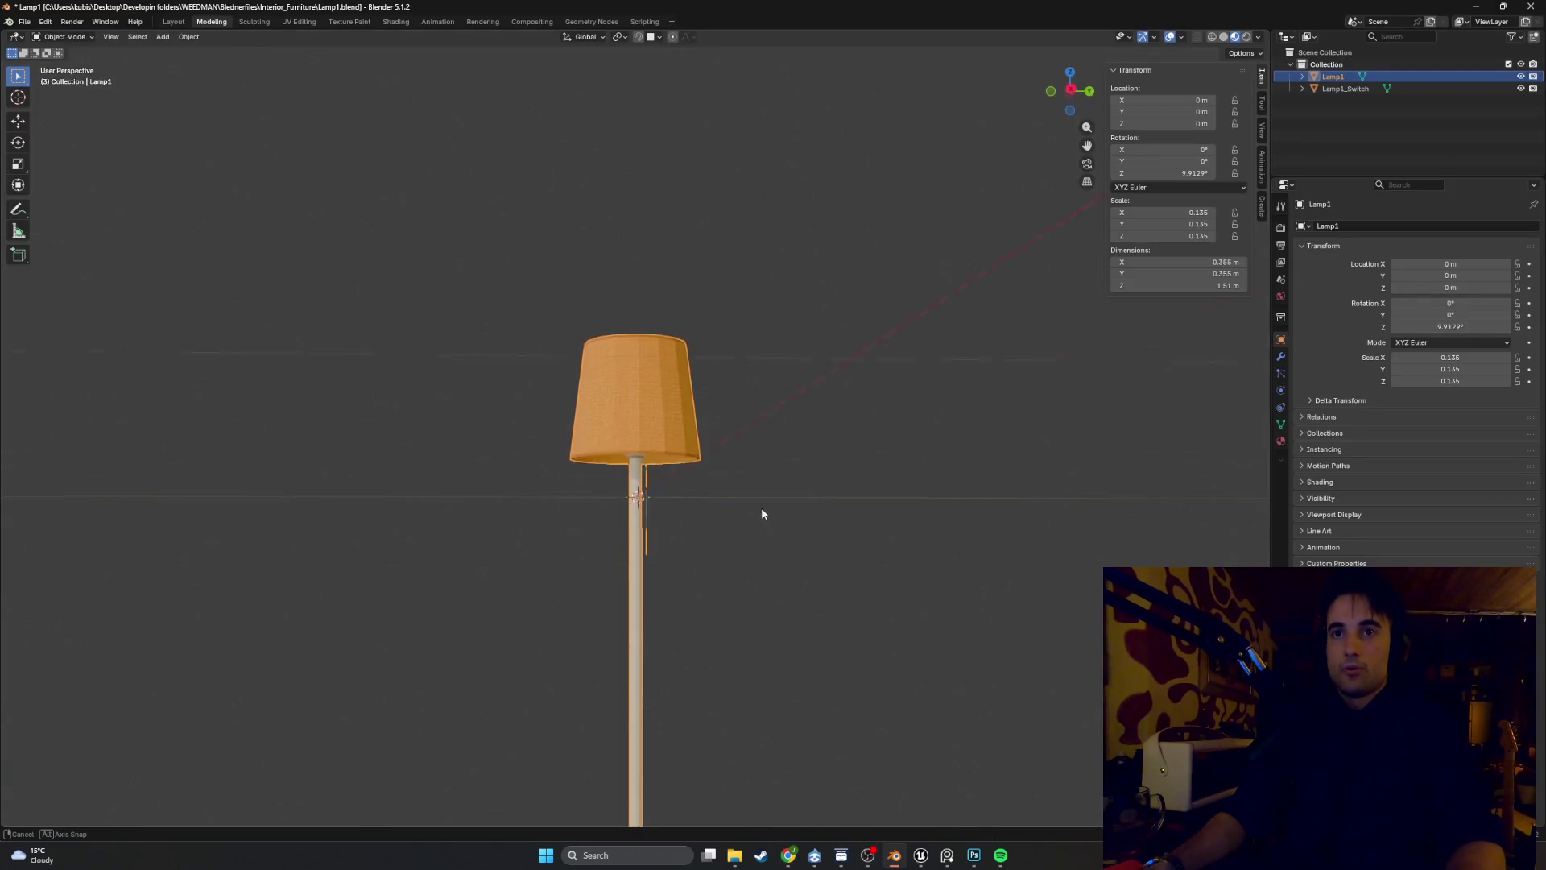
Show the lamp in Wireframe shading and enter Edit Mode on its mesh
{"action": "left_click_drag", "start_coordinate": [761, 508], "coordinate": [735, 442]}
{"action": "scroll", "coordinate": [651, 462], "scroll_direction": "up", "scroll_amount": 6}
{"action": "scroll", "coordinate": [657, 468], "scroll_direction": "down", "scroll_amount": 3}
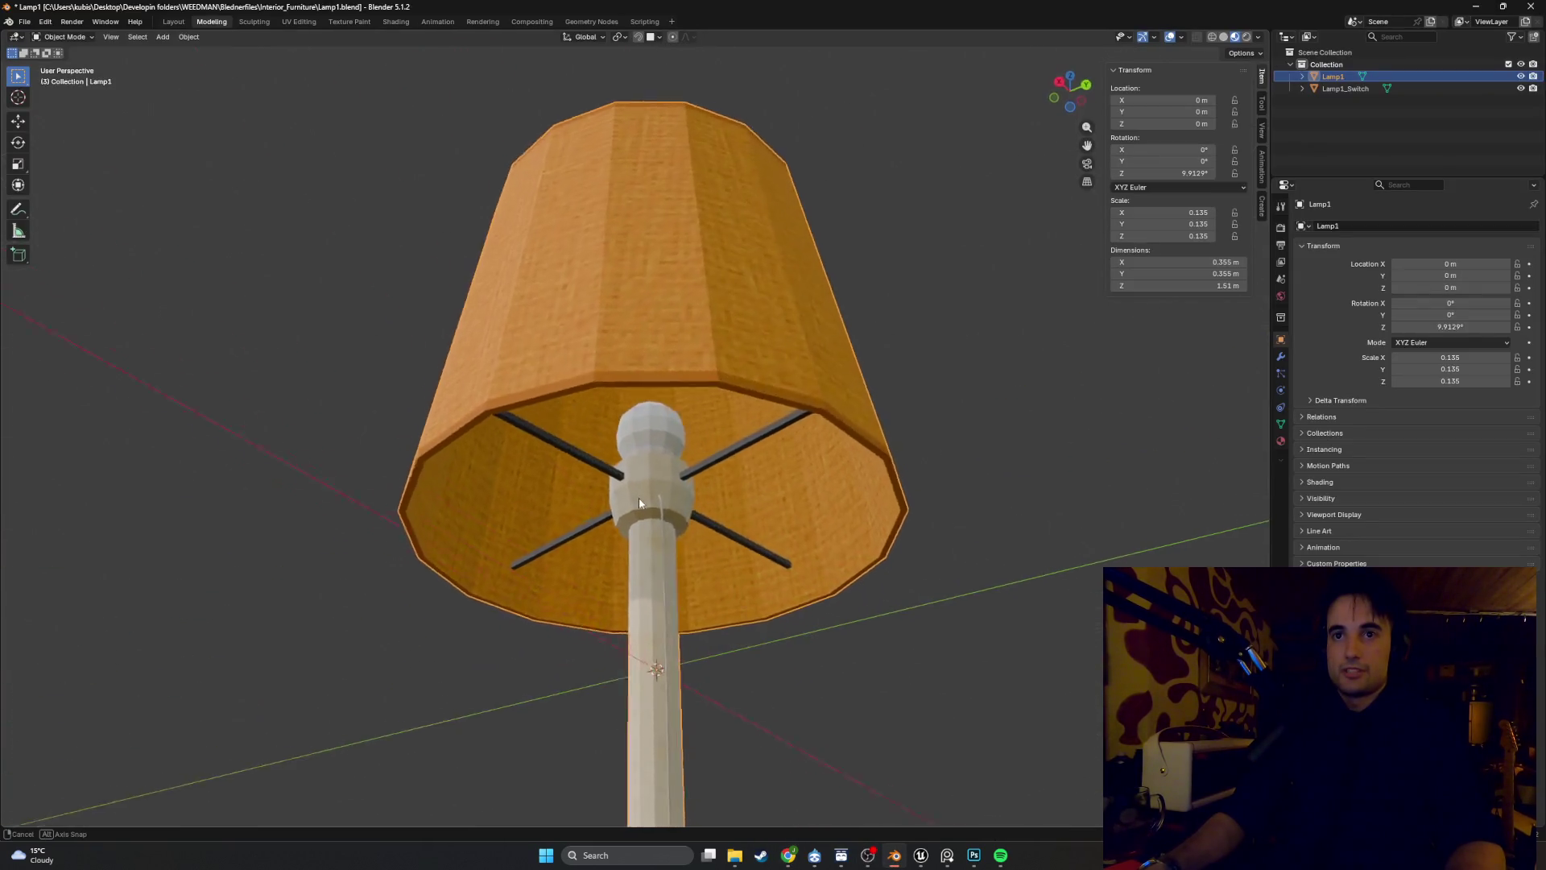
{"action": "mouse_move", "coordinate": [640, 496]}
{"action": "left_mouse_down"}
{"action": "mouse_move", "coordinate": [745, 554]}
{"action": "mouse_move", "coordinate": [699, 480]}
{"action": "left_mouse_up"}
{"action": "scroll", "coordinate": [562, 394], "scroll_direction": "up", "scroll_amount": 3}
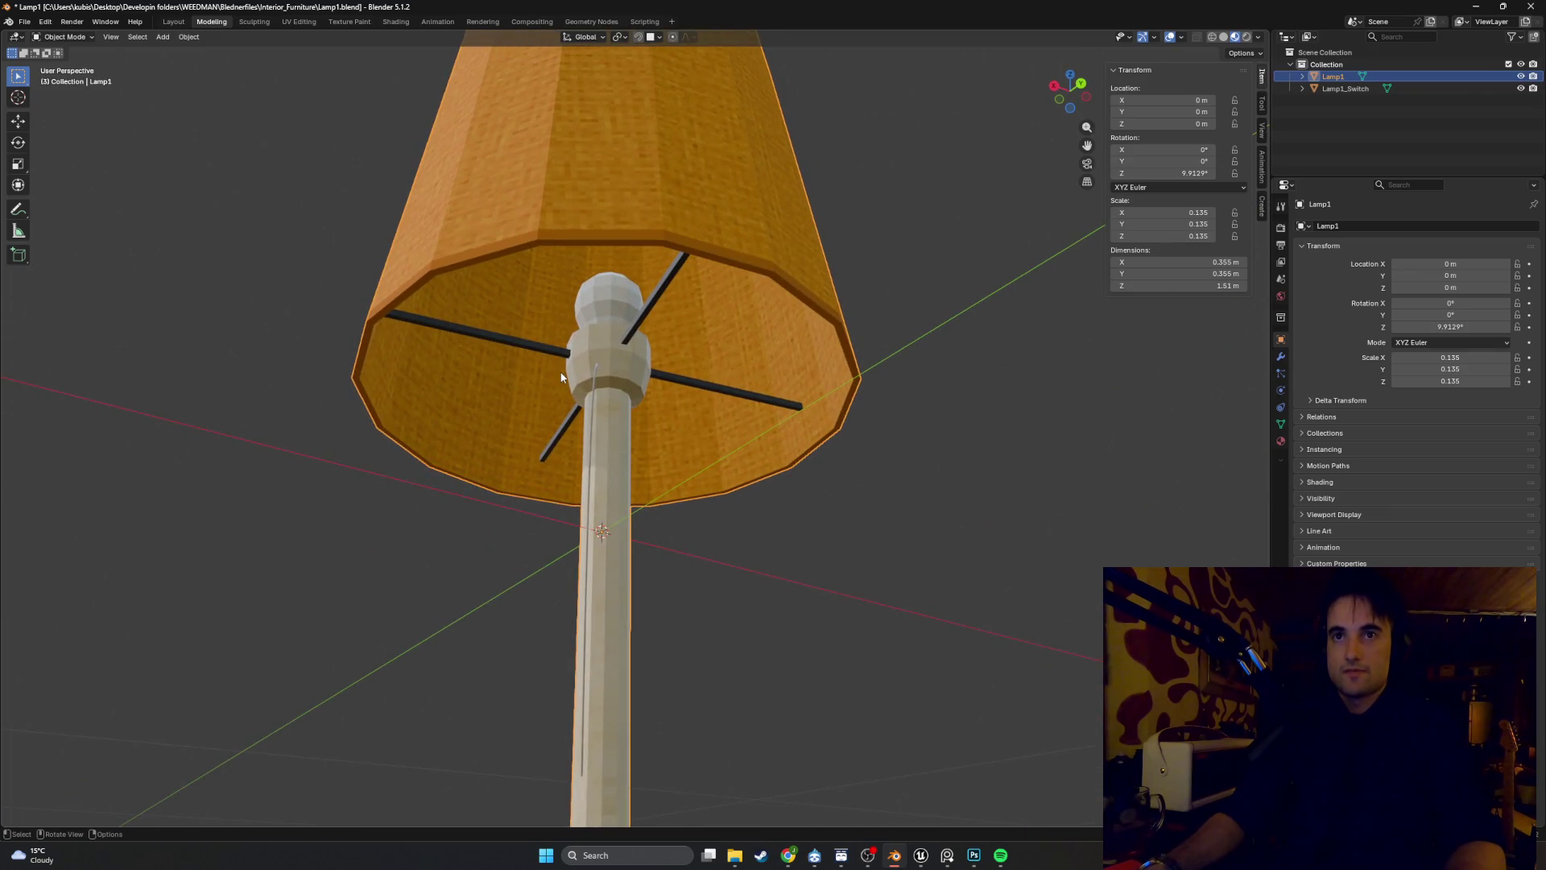
{"action": "key", "text": "z"}
{"action": "left_click", "coordinate": [569, 386]}
{"action": "mouse_move", "coordinate": [553, 387]}
{"action": "left_mouse_down"}
{"action": "mouse_move", "coordinate": [625, 462]}
{"action": "mouse_move", "coordinate": [787, 459]}
{"action": "mouse_move", "coordinate": [746, 472]}
{"action": "mouse_move", "coordinate": [714, 458]}
{"action": "left_mouse_up"}
{"action": "key", "text": "Tab"}
Box-select the upper part of the lampshade from several orbit angles
{"action": "mouse_move", "coordinate": [659, 366]}
{"action": "left_mouse_down"}
{"action": "mouse_move", "coordinate": [645, 364]}
{"action": "mouse_move", "coordinate": [652, 306]}
{"action": "left_mouse_up"}
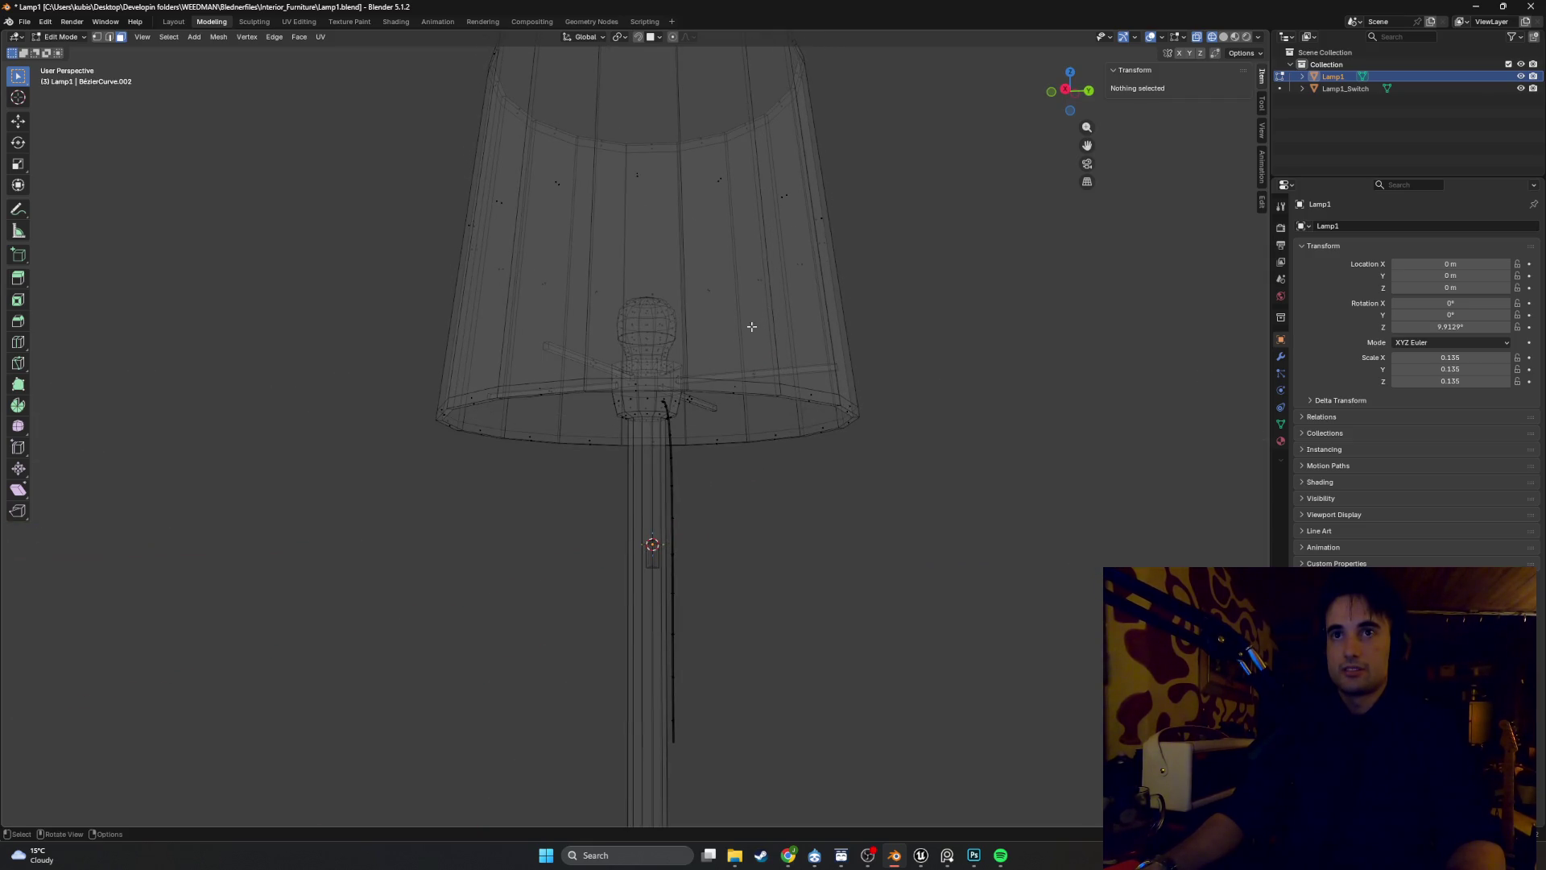
{"action": "mouse_move", "coordinate": [752, 326]}
{"action": "left_mouse_down"}
{"action": "mouse_move", "coordinate": [752, 289]}
{"action": "mouse_move", "coordinate": [725, 335]}
{"action": "mouse_move", "coordinate": [640, 353]}
{"action": "mouse_move", "coordinate": [569, 345]}
{"action": "mouse_move", "coordinate": [715, 317]}
{"action": "left_mouse_up"}
{"action": "left_click_drag", "start_coordinate": [828, 293], "coordinate": [414, 221]}
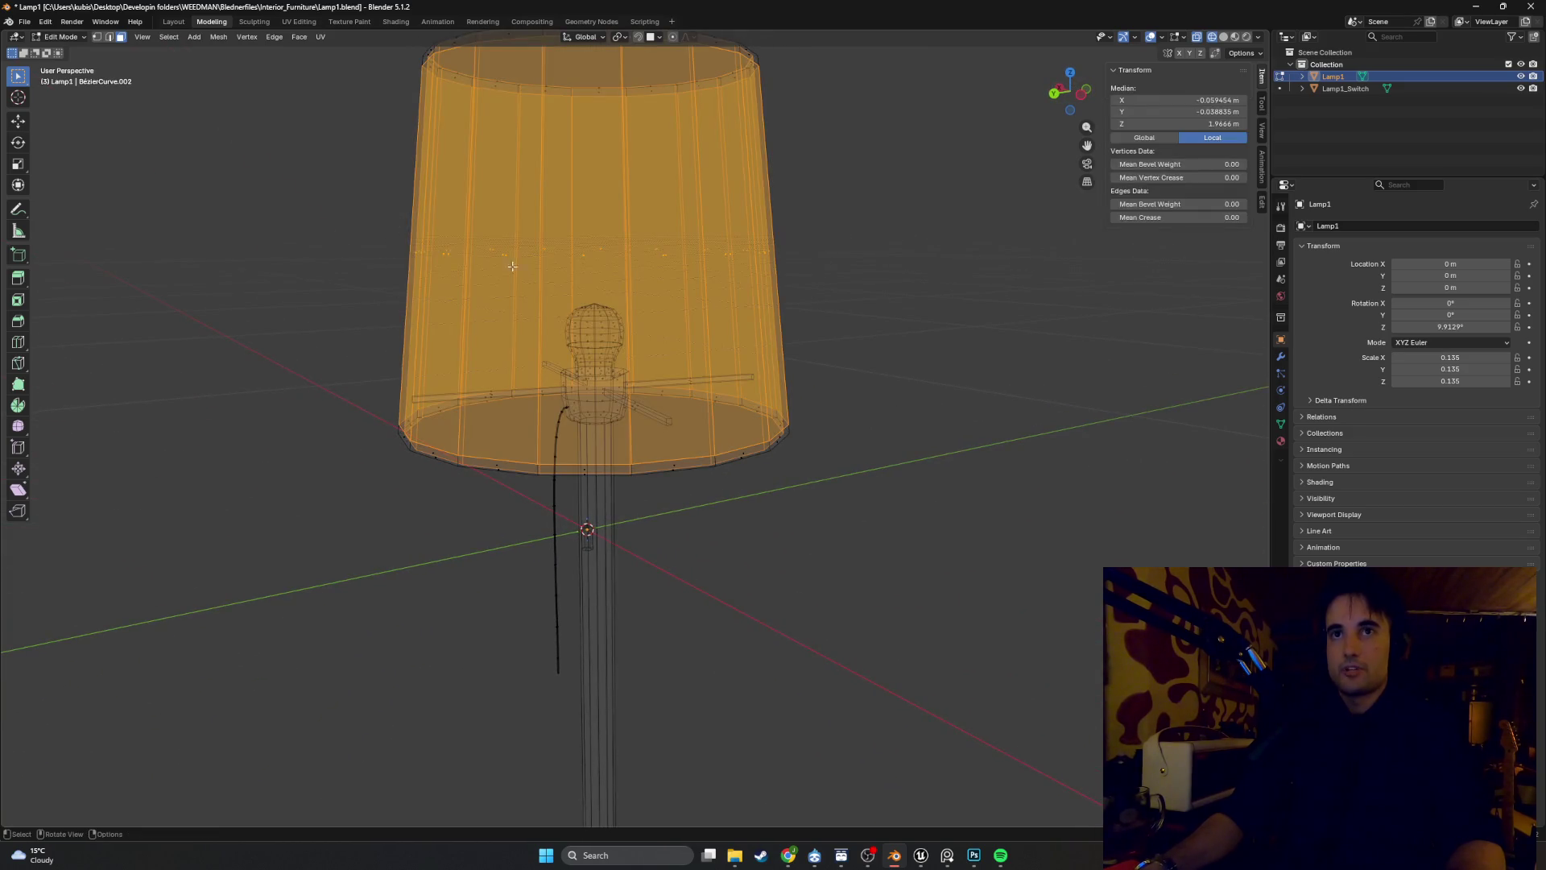
{"action": "key", "text": "g"}
{"action": "key", "text": "z"}
{"action": "left_click", "coordinate": [386, 108]}
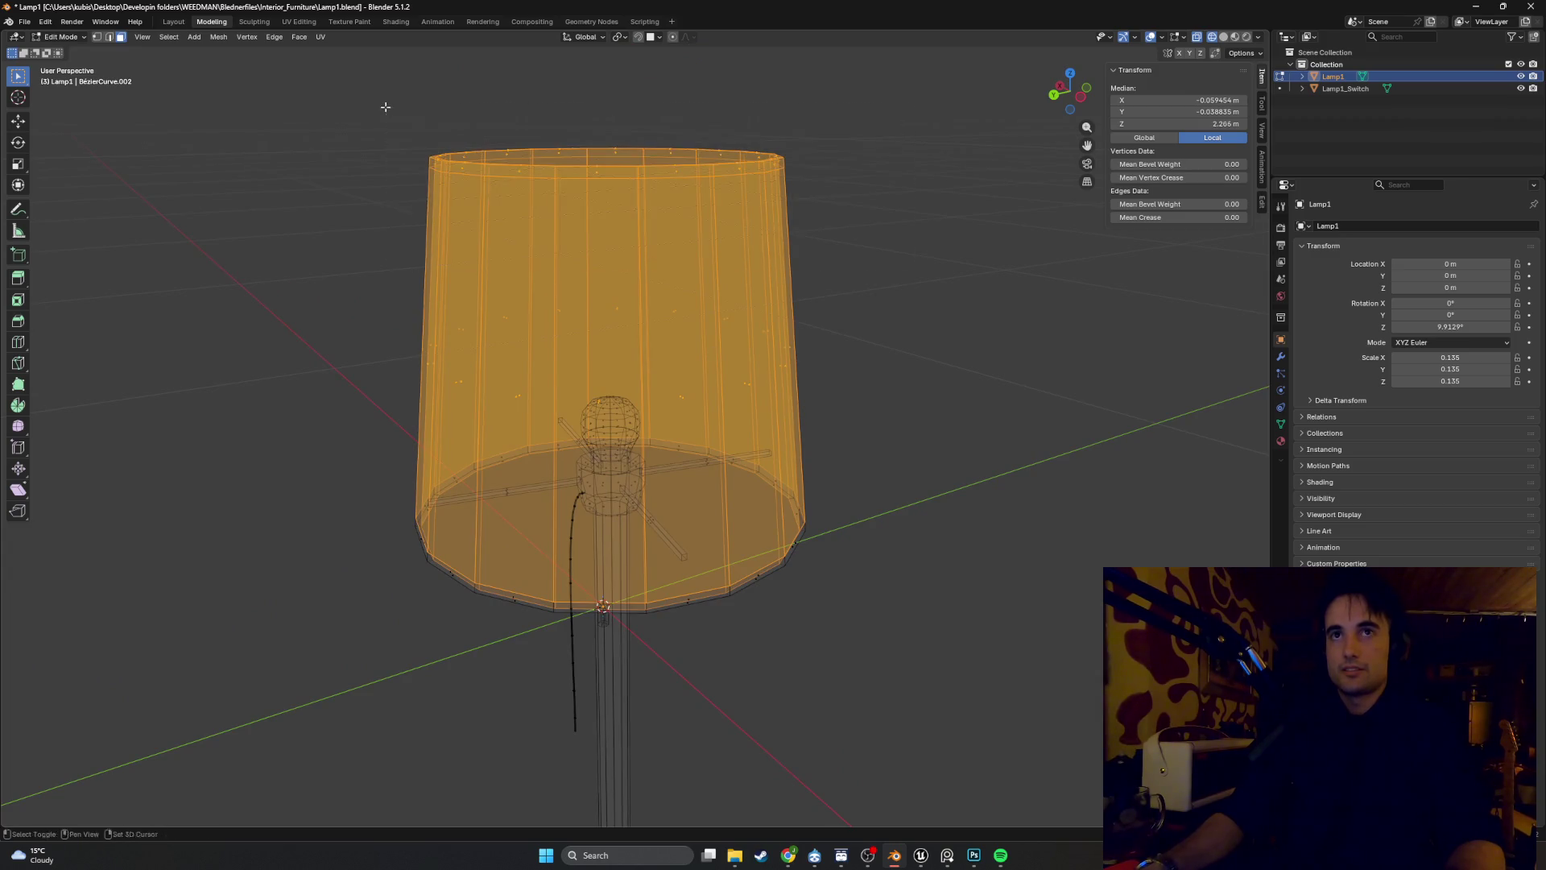
{"action": "mouse_move", "coordinate": [385, 107]}
{"action": "left_mouse_down"}
{"action": "mouse_move", "coordinate": [631, 256]}
{"action": "mouse_move", "coordinate": [680, 266]}
{"action": "mouse_move", "coordinate": [456, 234]}
{"action": "mouse_move", "coordinate": [411, 263]}
{"action": "mouse_move", "coordinate": [427, 265]}
{"action": "left_mouse_up"}
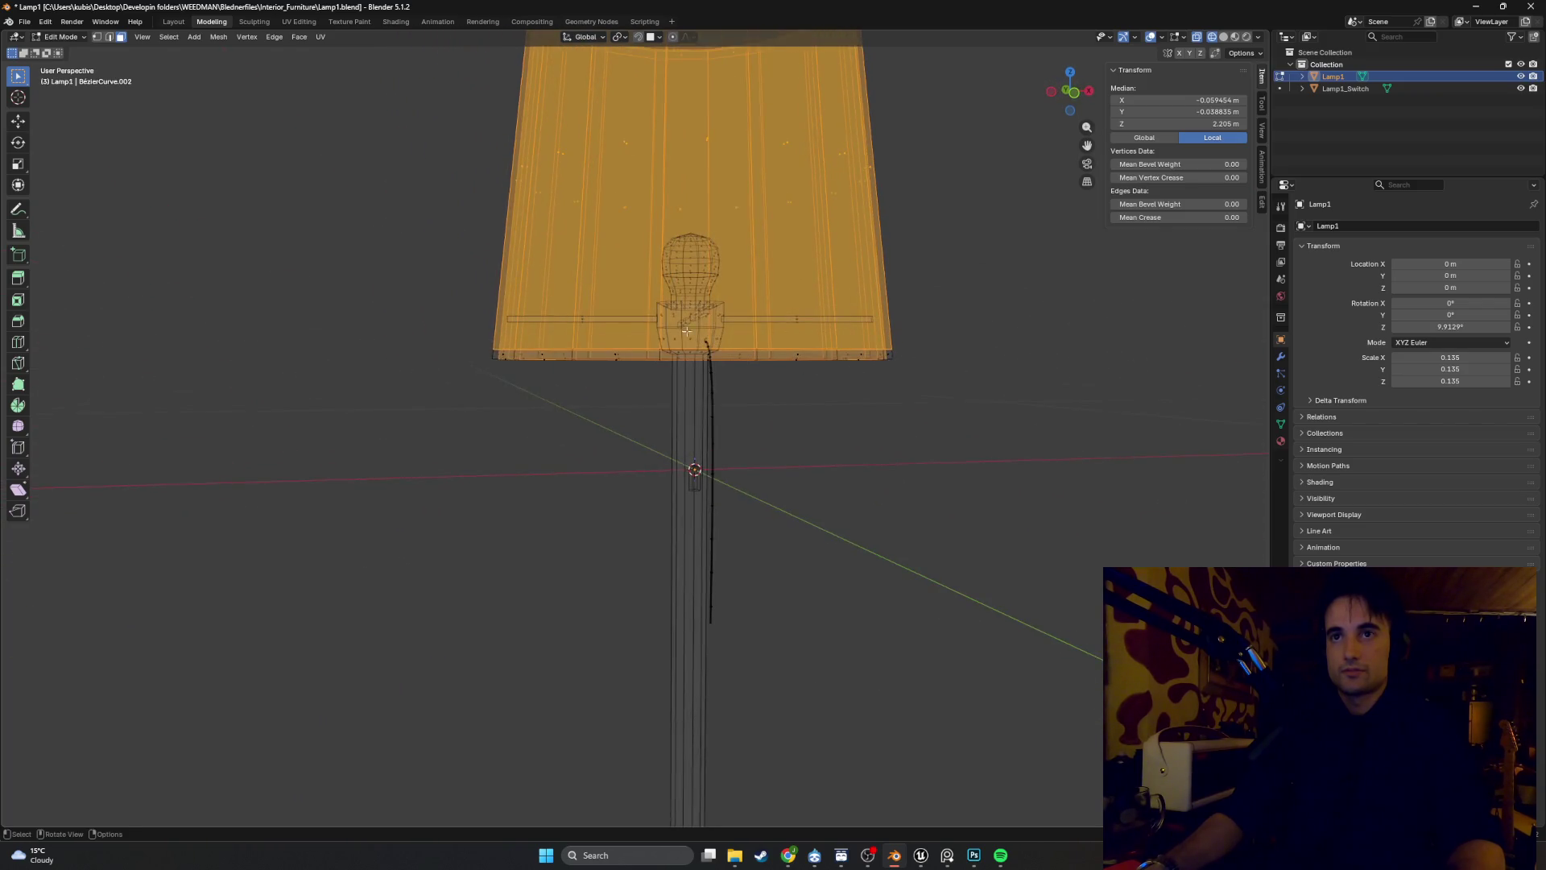
From the numpad-3 side view, add the shade's bottom rim until the whole lampshade is selected
{"action": "key", "text": "KP_3"}
{"action": "left_click_drag", "start_coordinate": [738, 348], "coordinate": [390, 342]}
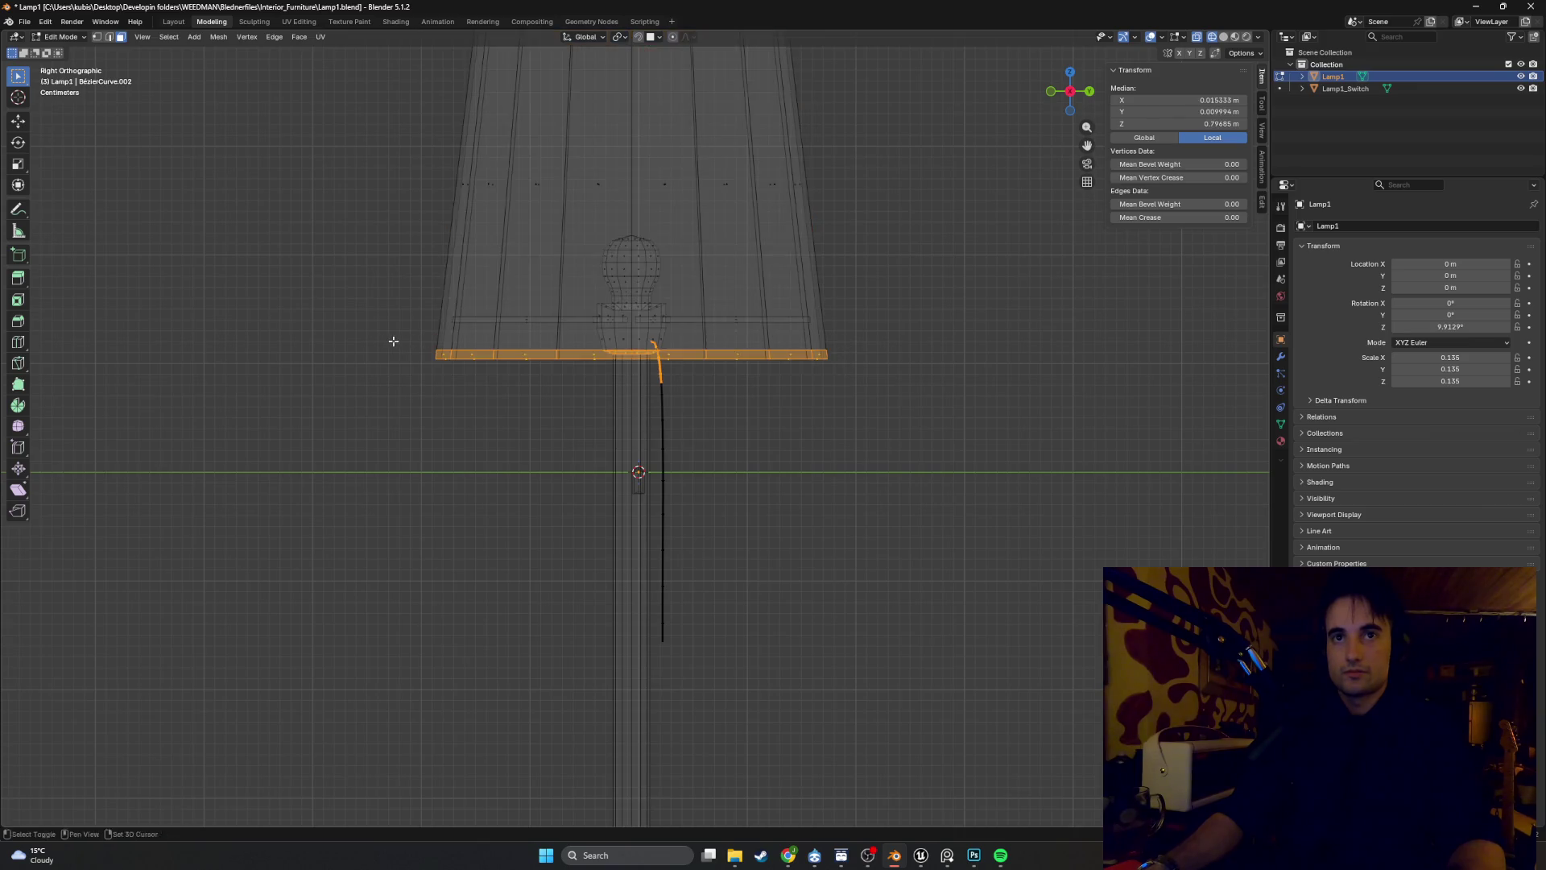
{"action": "scroll", "coordinate": [535, 304], "scroll_direction": "up", "scroll_amount": 4}
{"action": "double_click", "coordinate": [735, 287]}
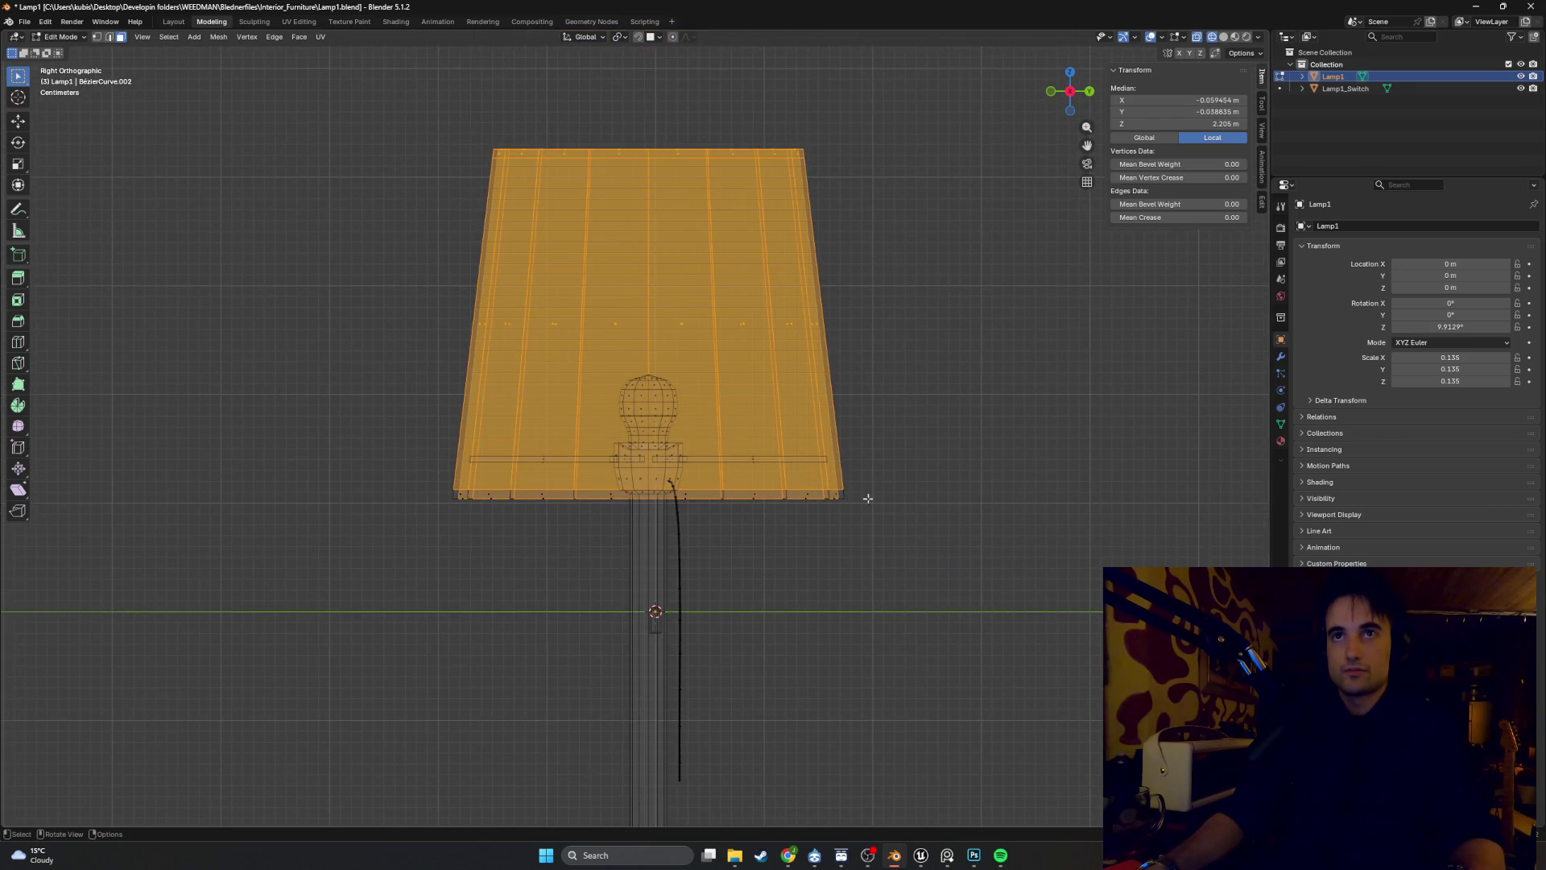
{"action": "left_click_drag", "start_coordinate": [872, 519], "coordinate": [420, 478]}
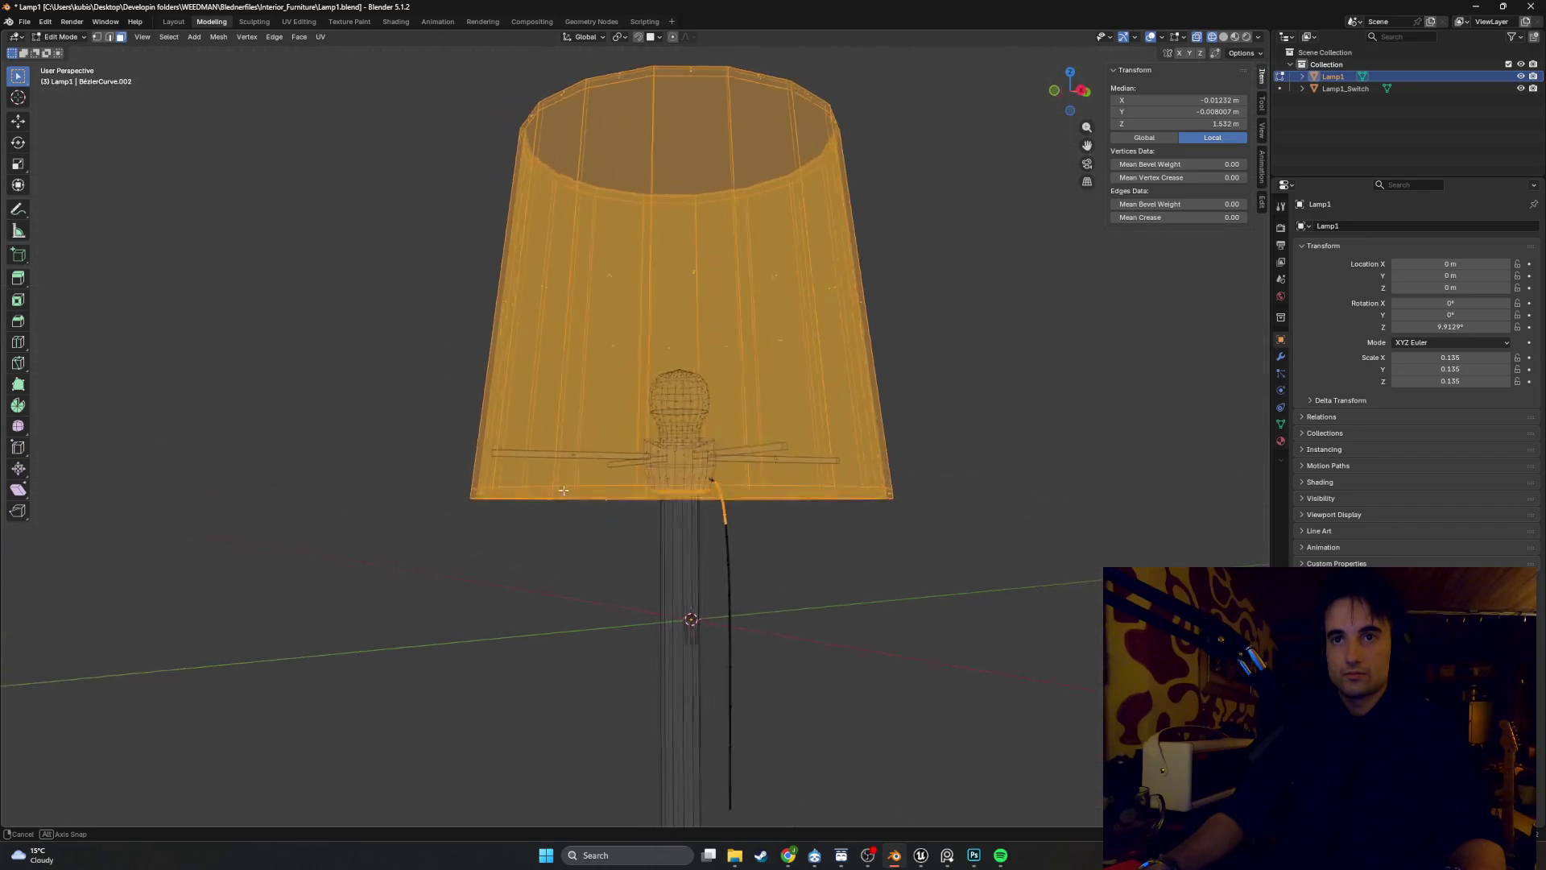
{"action": "left_click_drag", "start_coordinate": [564, 490], "coordinate": [525, 621]}
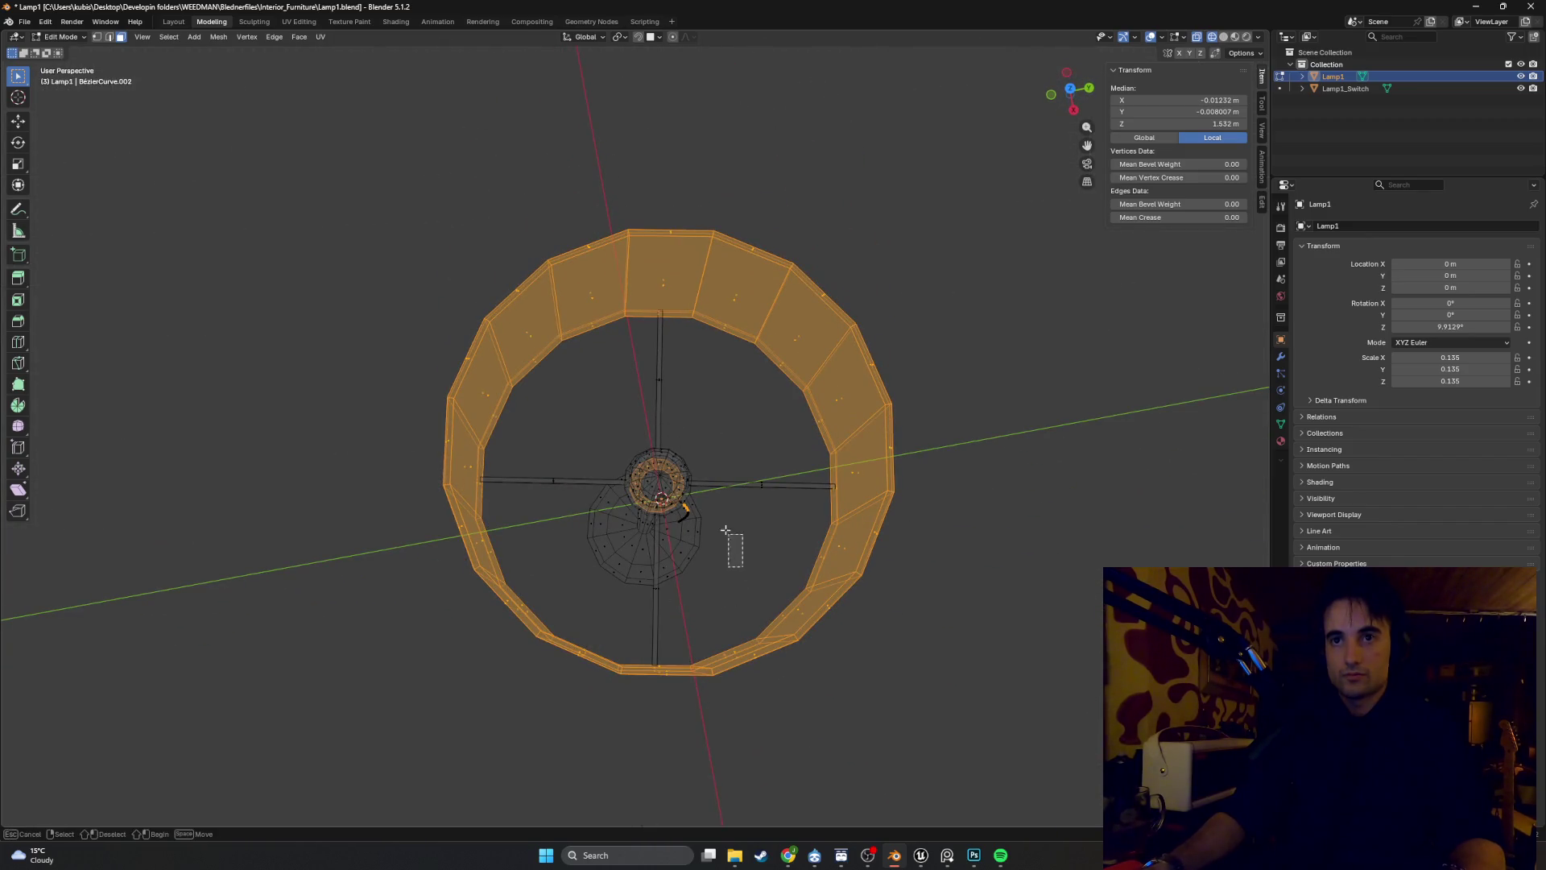
{"action": "mouse_move", "coordinate": [726, 529]}
{"action": "left_mouse_down"}
{"action": "mouse_move", "coordinate": [580, 459]}
{"action": "mouse_move", "coordinate": [731, 310]}
{"action": "mouse_move", "coordinate": [761, 326]}
{"action": "left_mouse_up"}
Separate the selected lampshade into its own object named Lamp1_Shade
{"action": "key", "text": "p"}
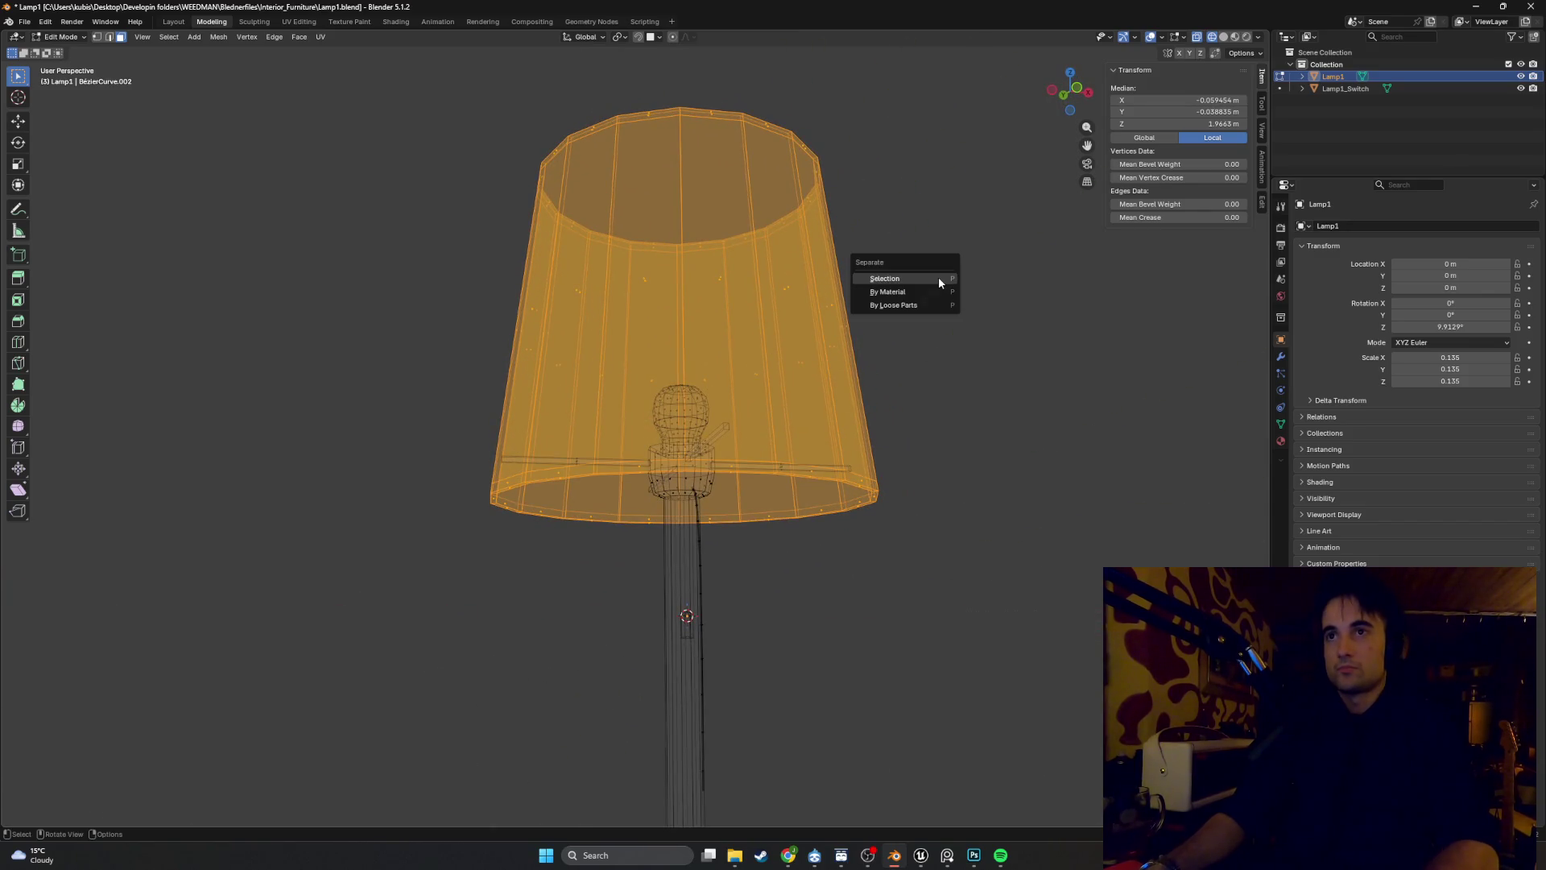
{"action": "left_click", "coordinate": [939, 278]}
{"action": "double_click", "coordinate": [1341, 88]}
{"action": "type", "text": "Lamp1_Shade"}
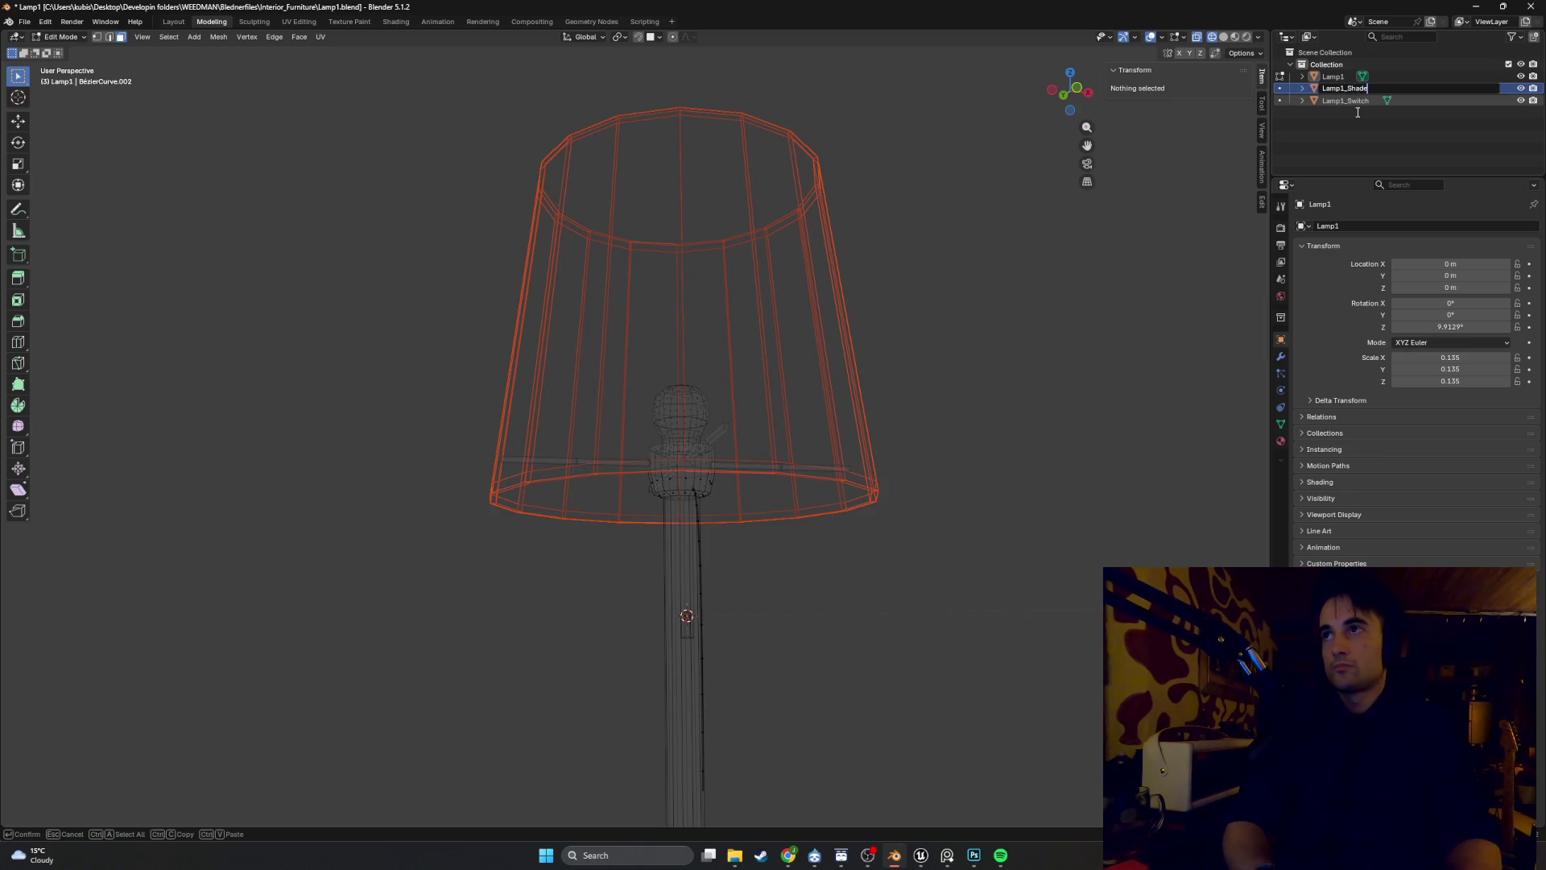
{"action": "key", "text": "Return"}
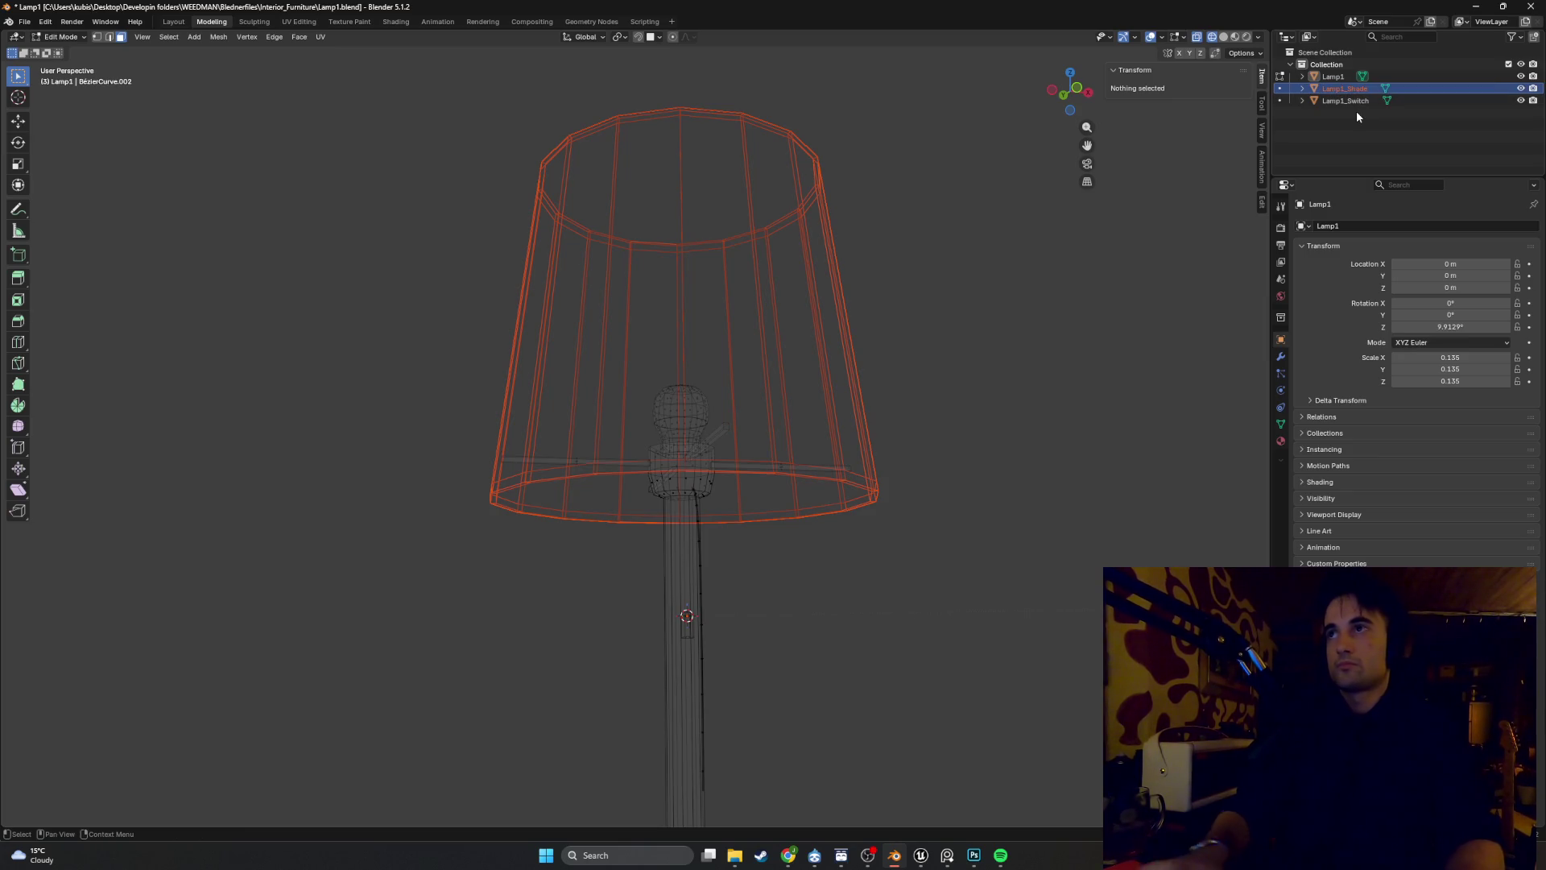
Export Lamp1 and Lamp1_Shade together as FBX, overwriting Lamp1.fbx
{"action": "left_click", "coordinate": [27, 27]}
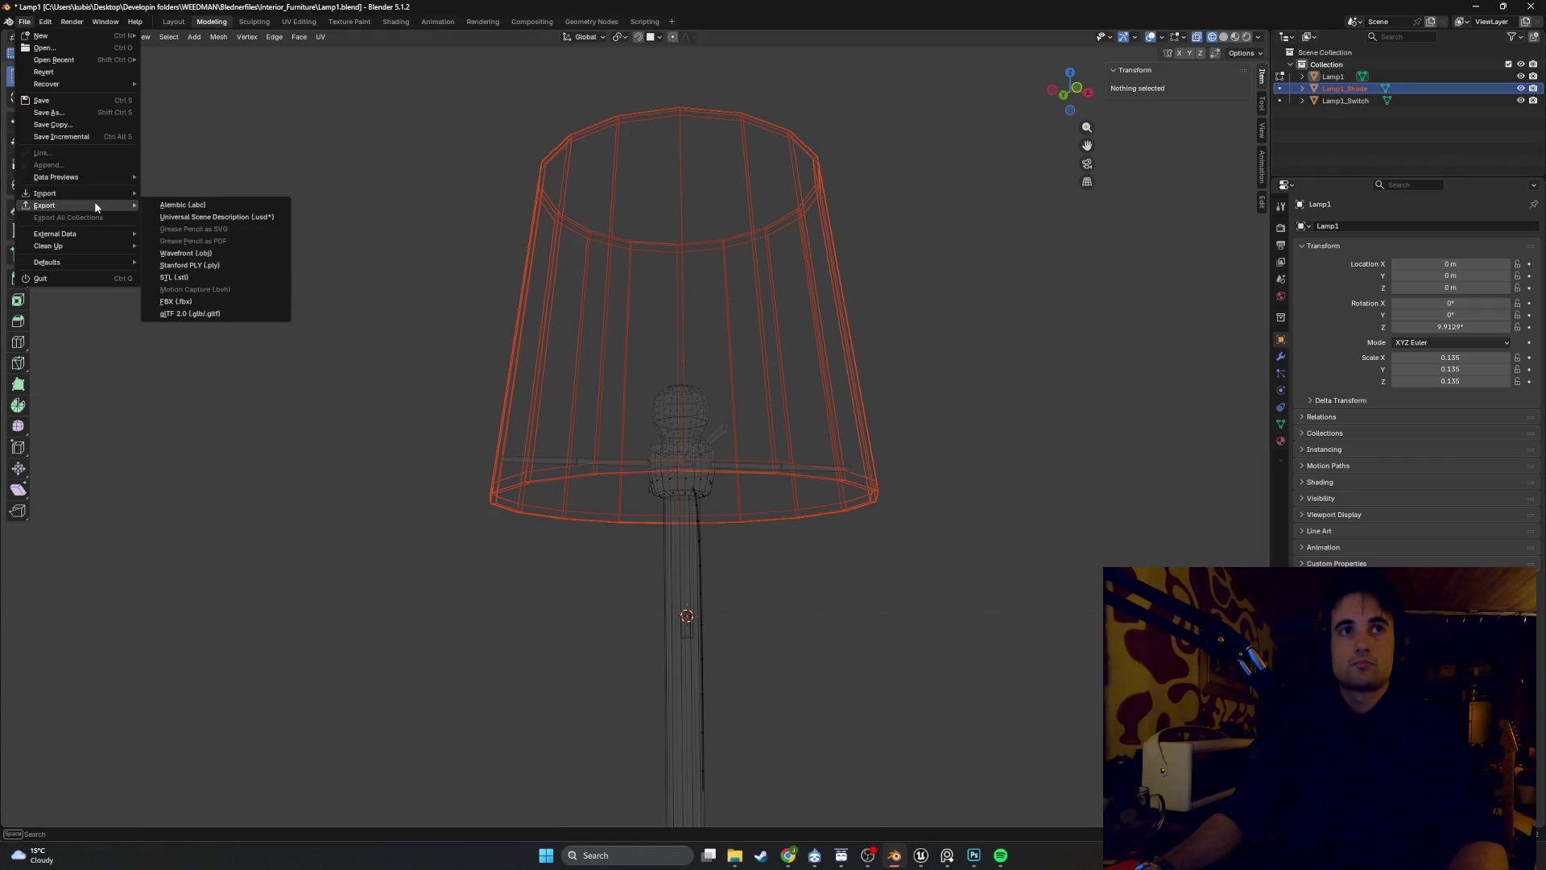
{"action": "left_click", "coordinate": [1333, 76]}
{"action": "left_click", "coordinate": [1344, 89], "text": "ctrl"}
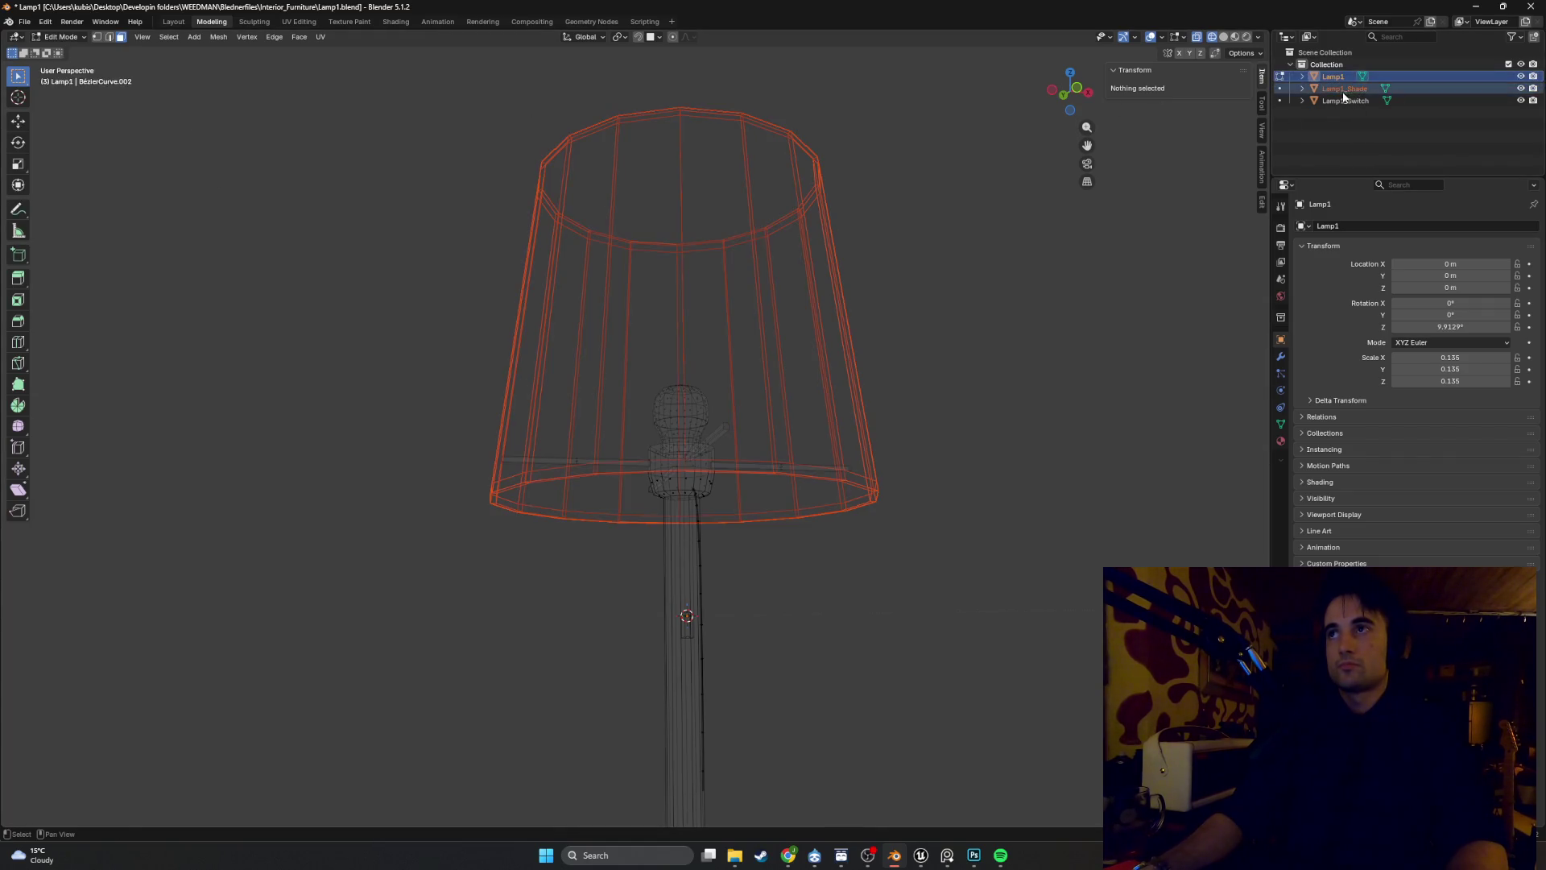
{"action": "left_click", "coordinate": [28, 24]}
{"action": "mouse_move", "coordinate": [76, 211]}
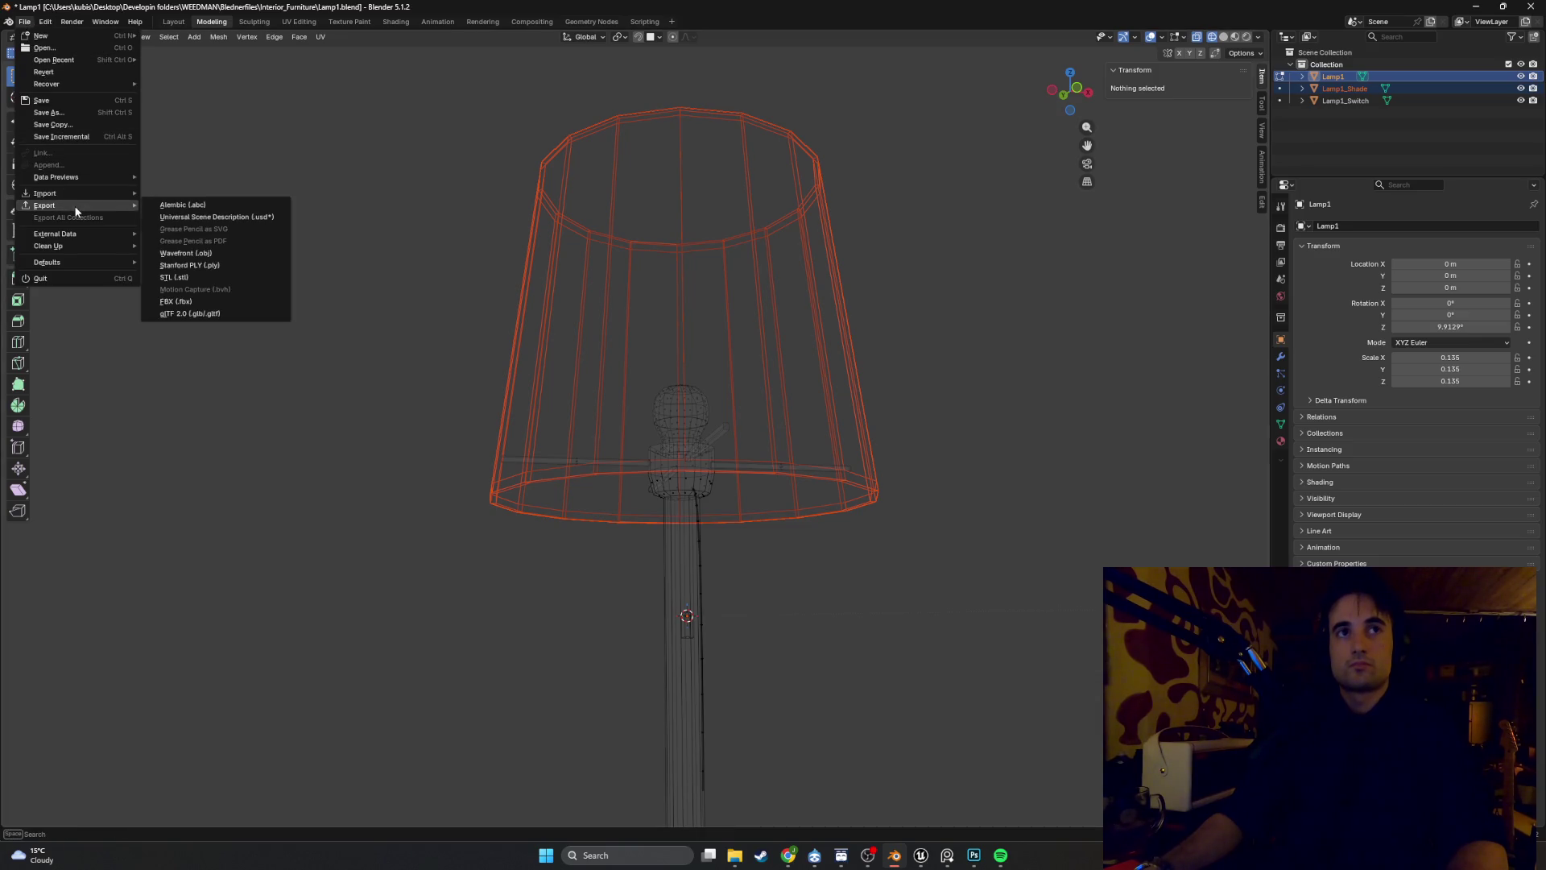
{"action": "left_click", "coordinate": [214, 301]}
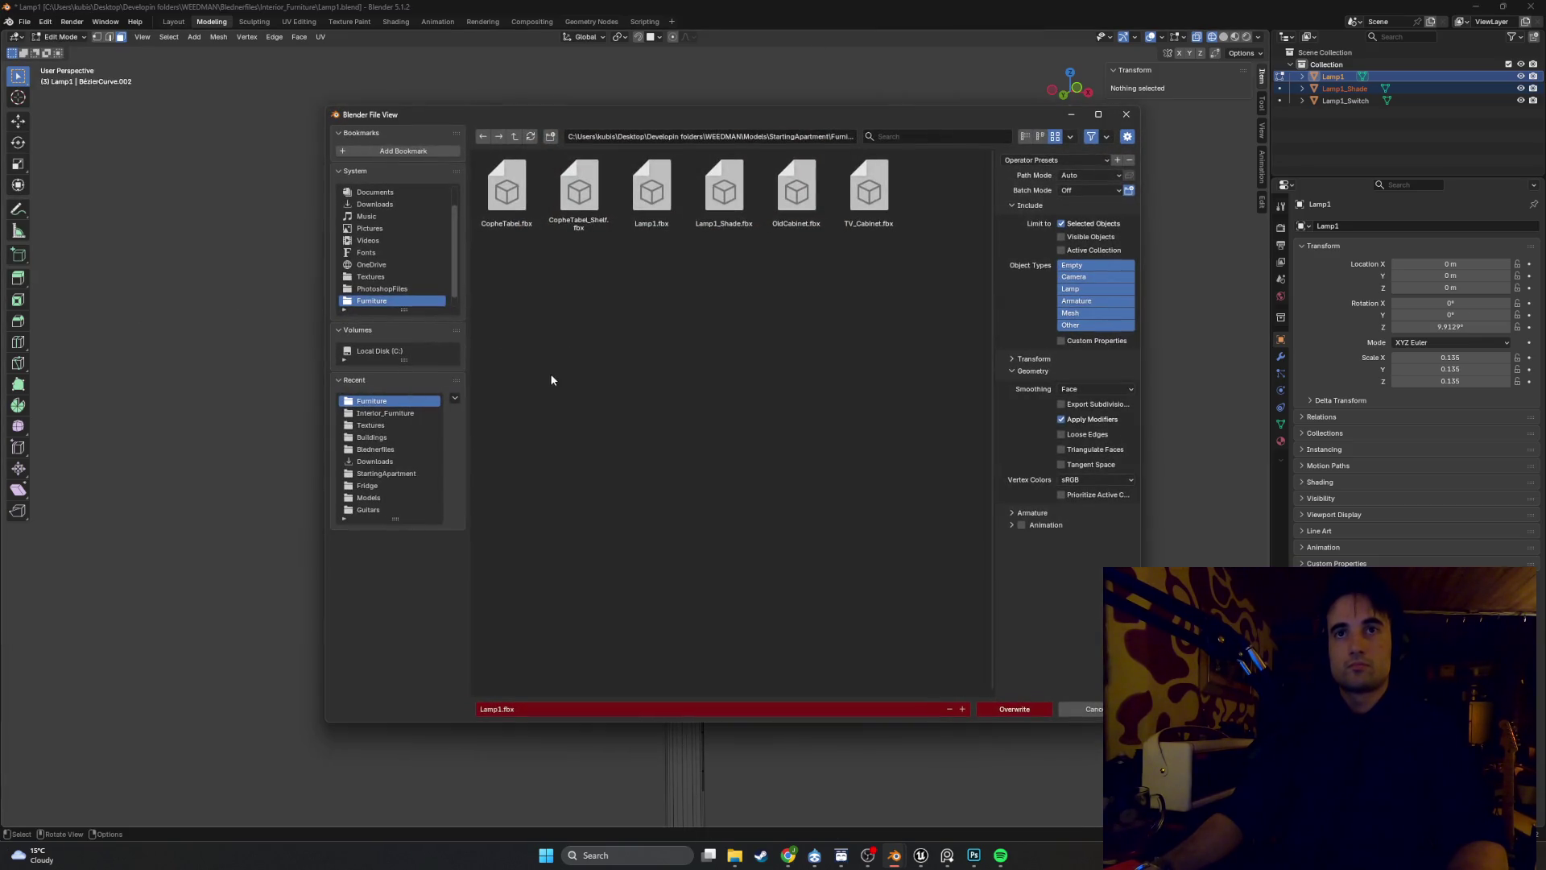
{"action": "left_click", "coordinate": [1017, 713]}
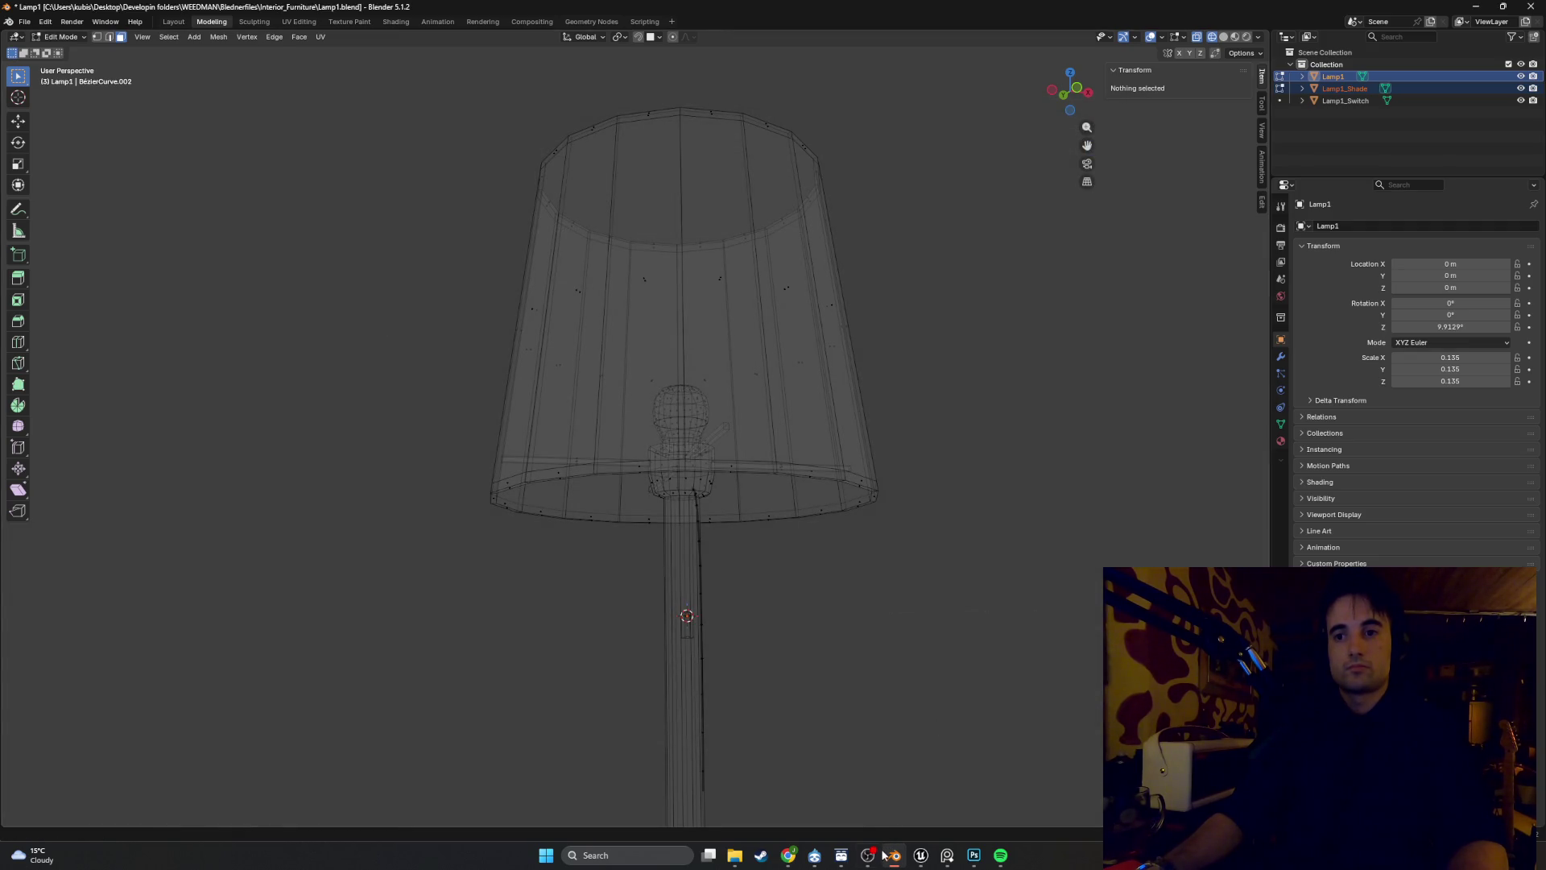
{"action": "mouse_move", "coordinate": [917, 863]}
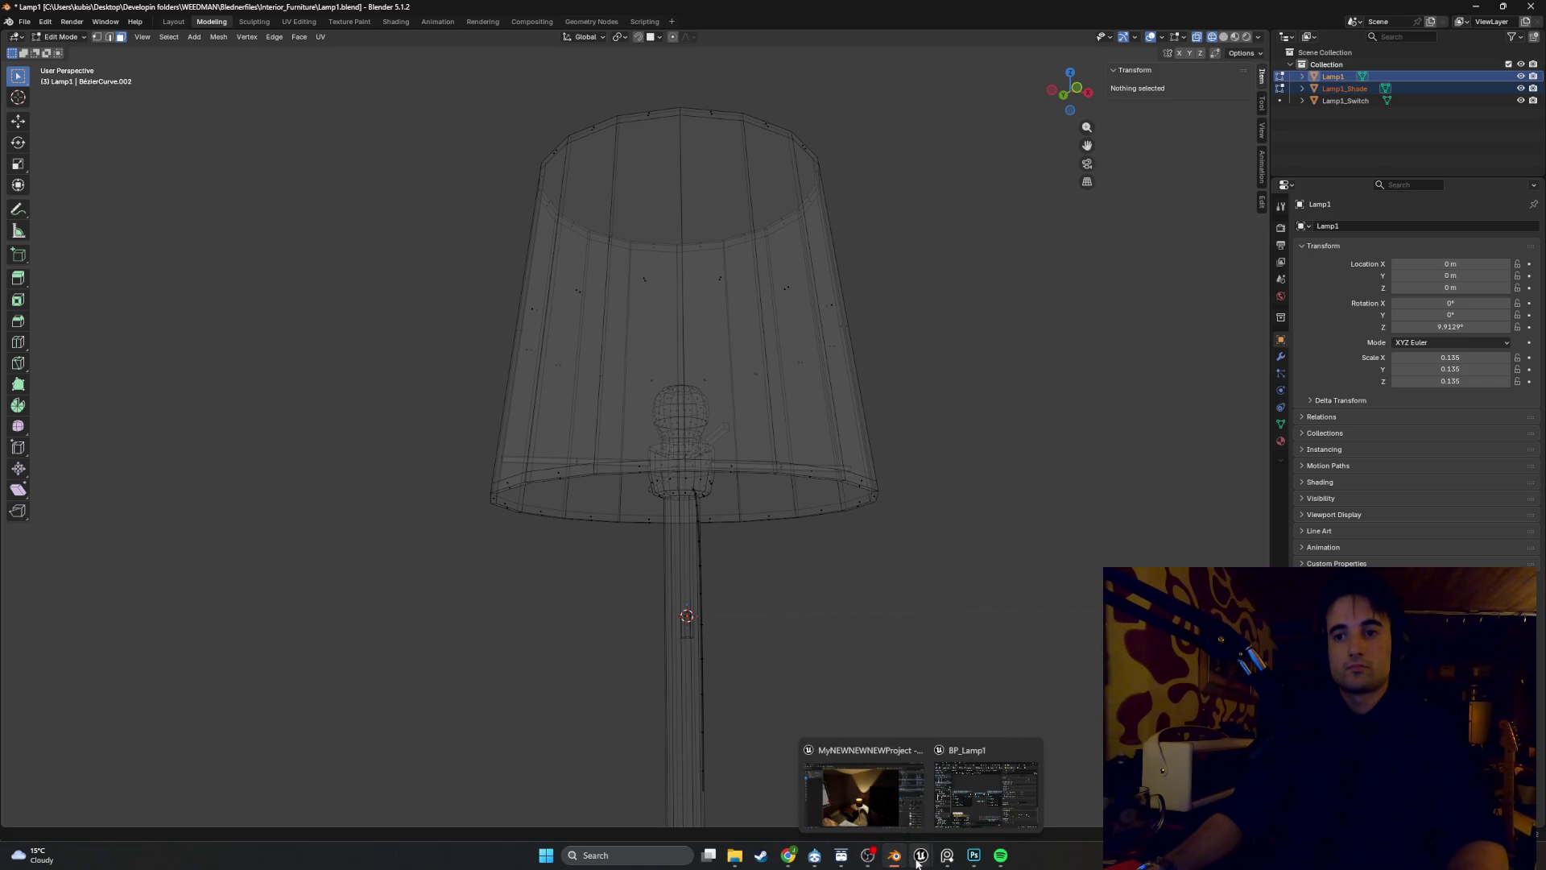
{"action": "left_click", "coordinate": [868, 795]}
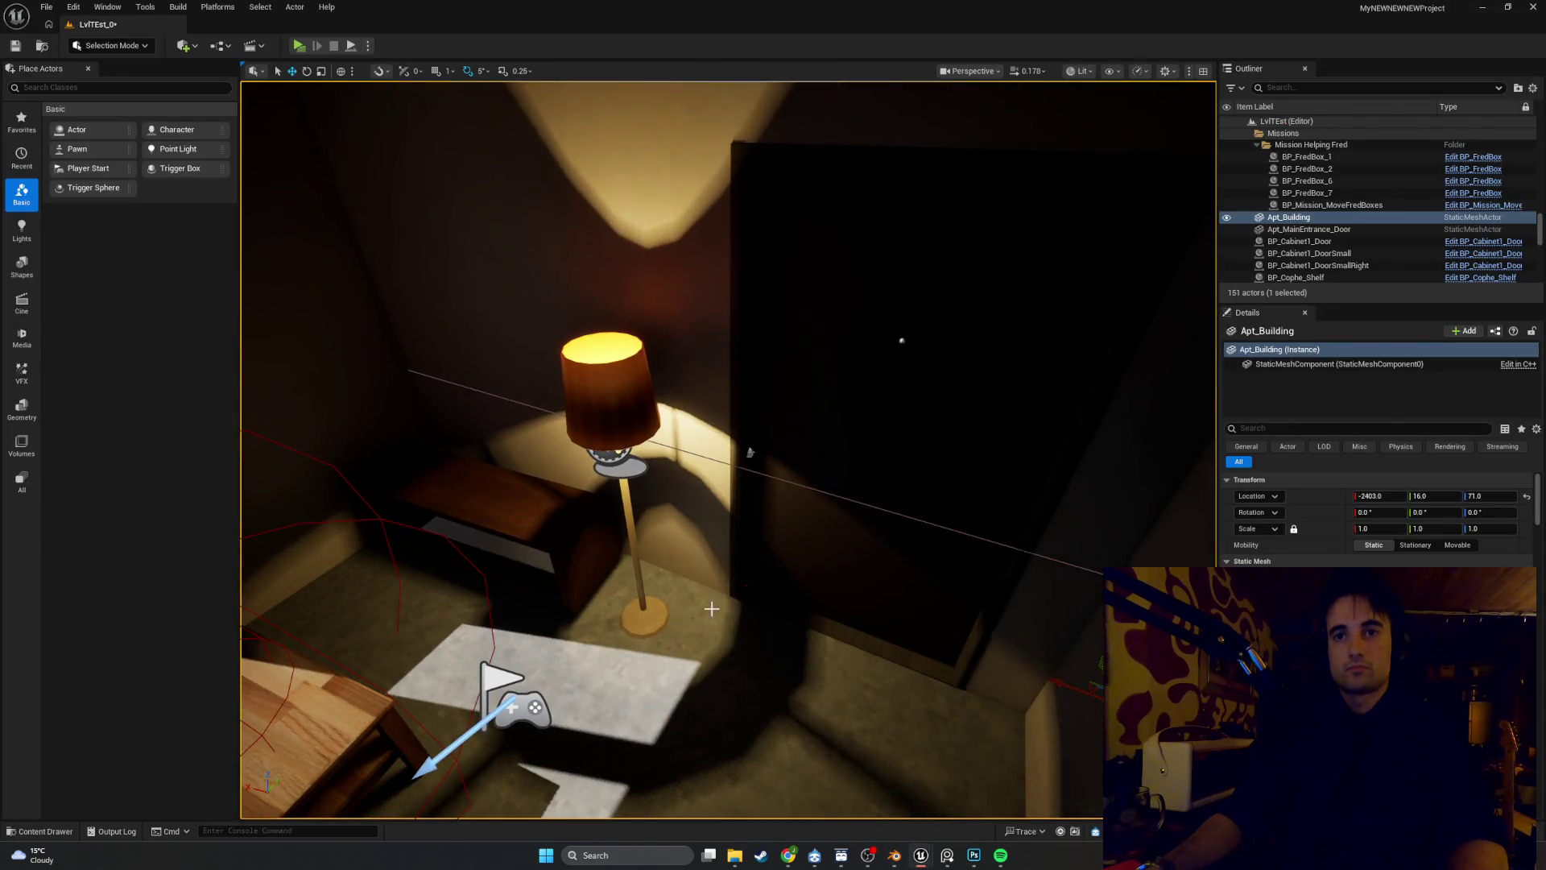
Reimport the Lamp1 asset in the Apt_Furniture folder from its updated file
{"action": "key", "text": "ctrl+space"}
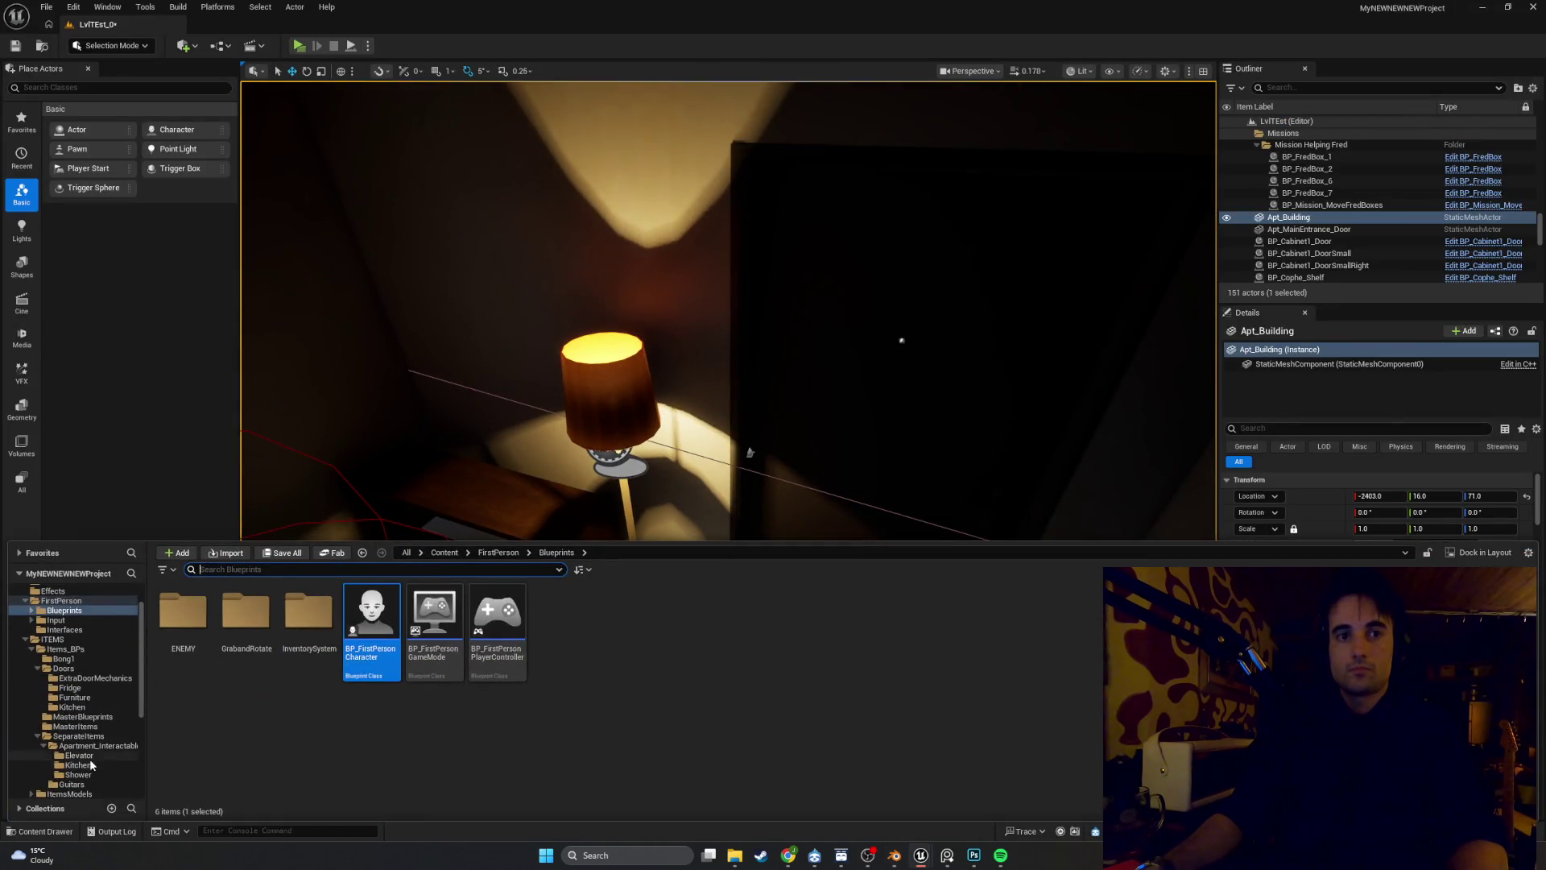
{"action": "scroll", "coordinate": [89, 758], "scroll_direction": "down", "scroll_amount": 5}
{"action": "left_click", "coordinate": [77, 781]}
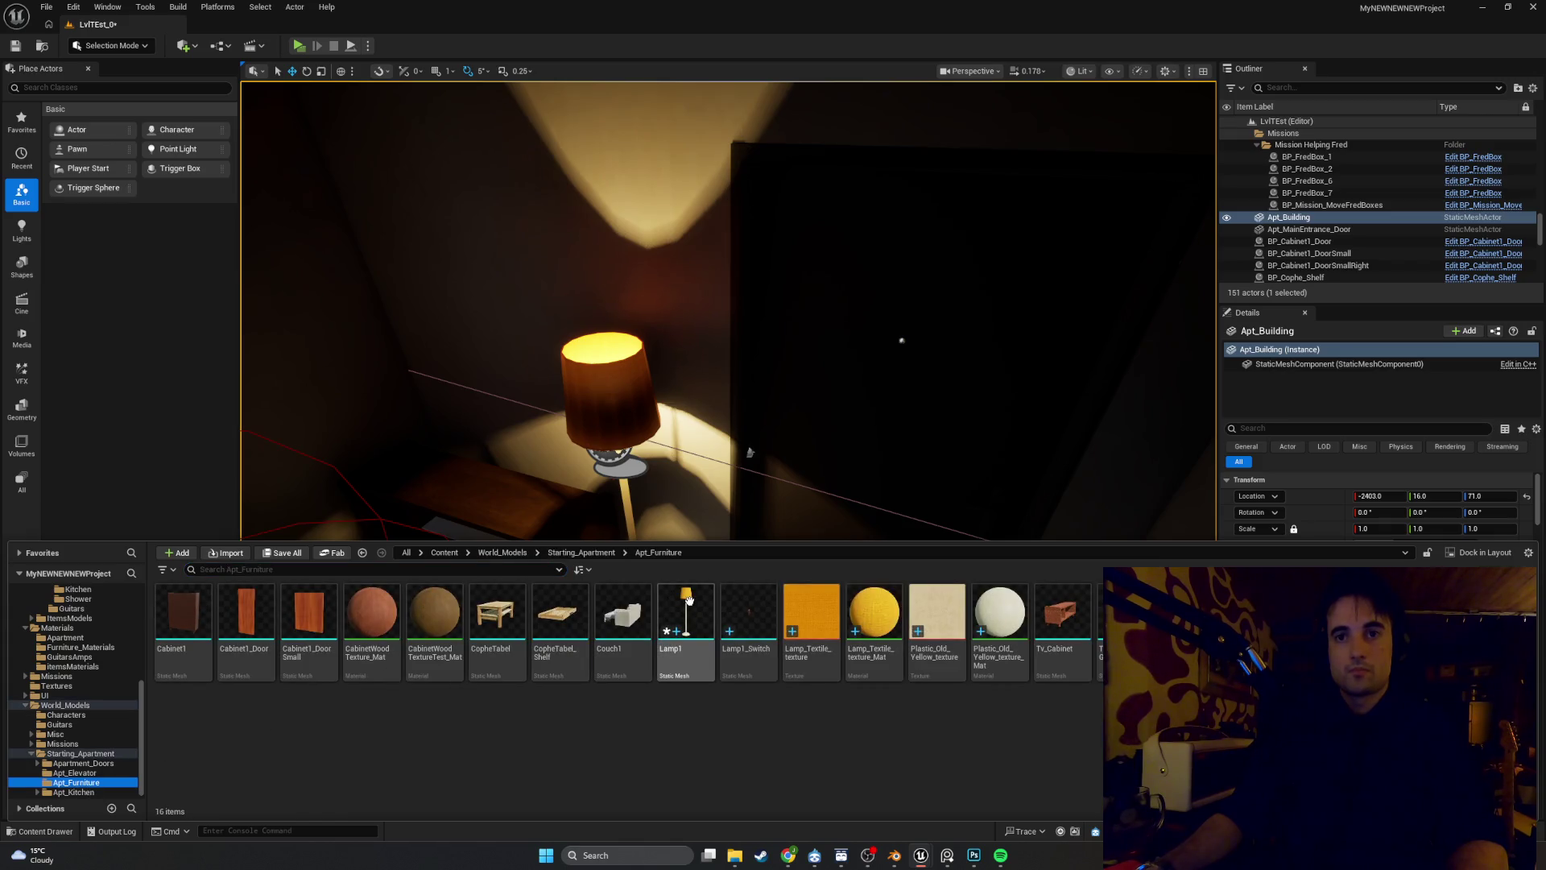
{"action": "right_click", "coordinate": [688, 599]}
{"action": "left_click", "coordinate": [766, 218]}
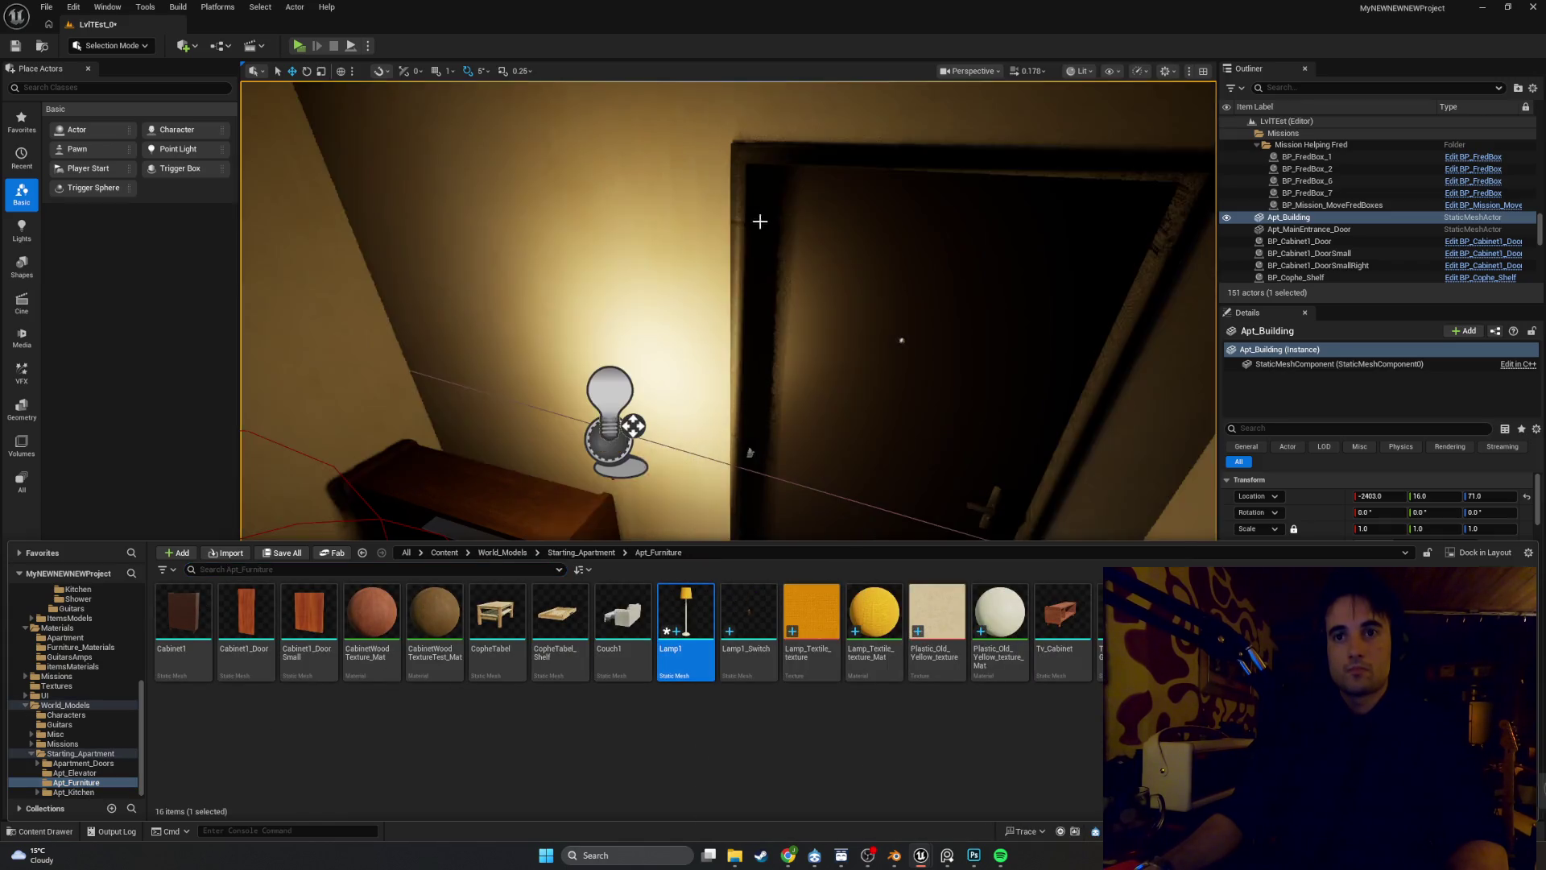
{"action": "mouse_move", "coordinate": [694, 426]}
{"action": "left_mouse_down"}
{"action": "mouse_move", "coordinate": [676, 459]}
{"action": "mouse_move", "coordinate": [672, 419]}
{"action": "mouse_move", "coordinate": [644, 515]}
{"action": "left_mouse_up"}
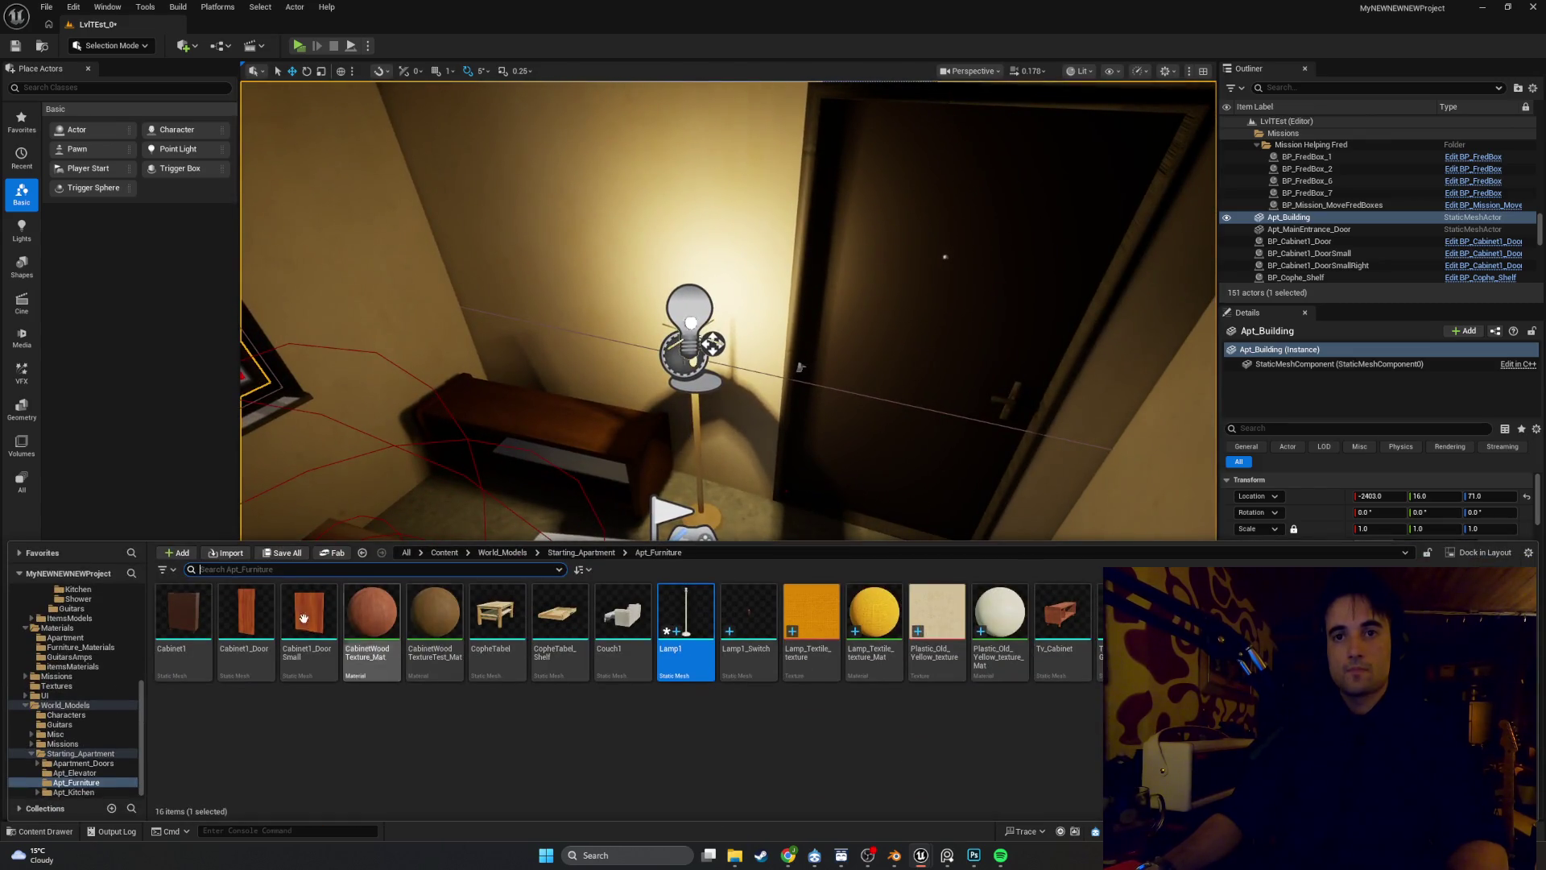
Import Lamp1.fbx again, overwrite the existing Lamp1 mesh, and compare against the Blender model
{"action": "left_click", "coordinate": [229, 553]}
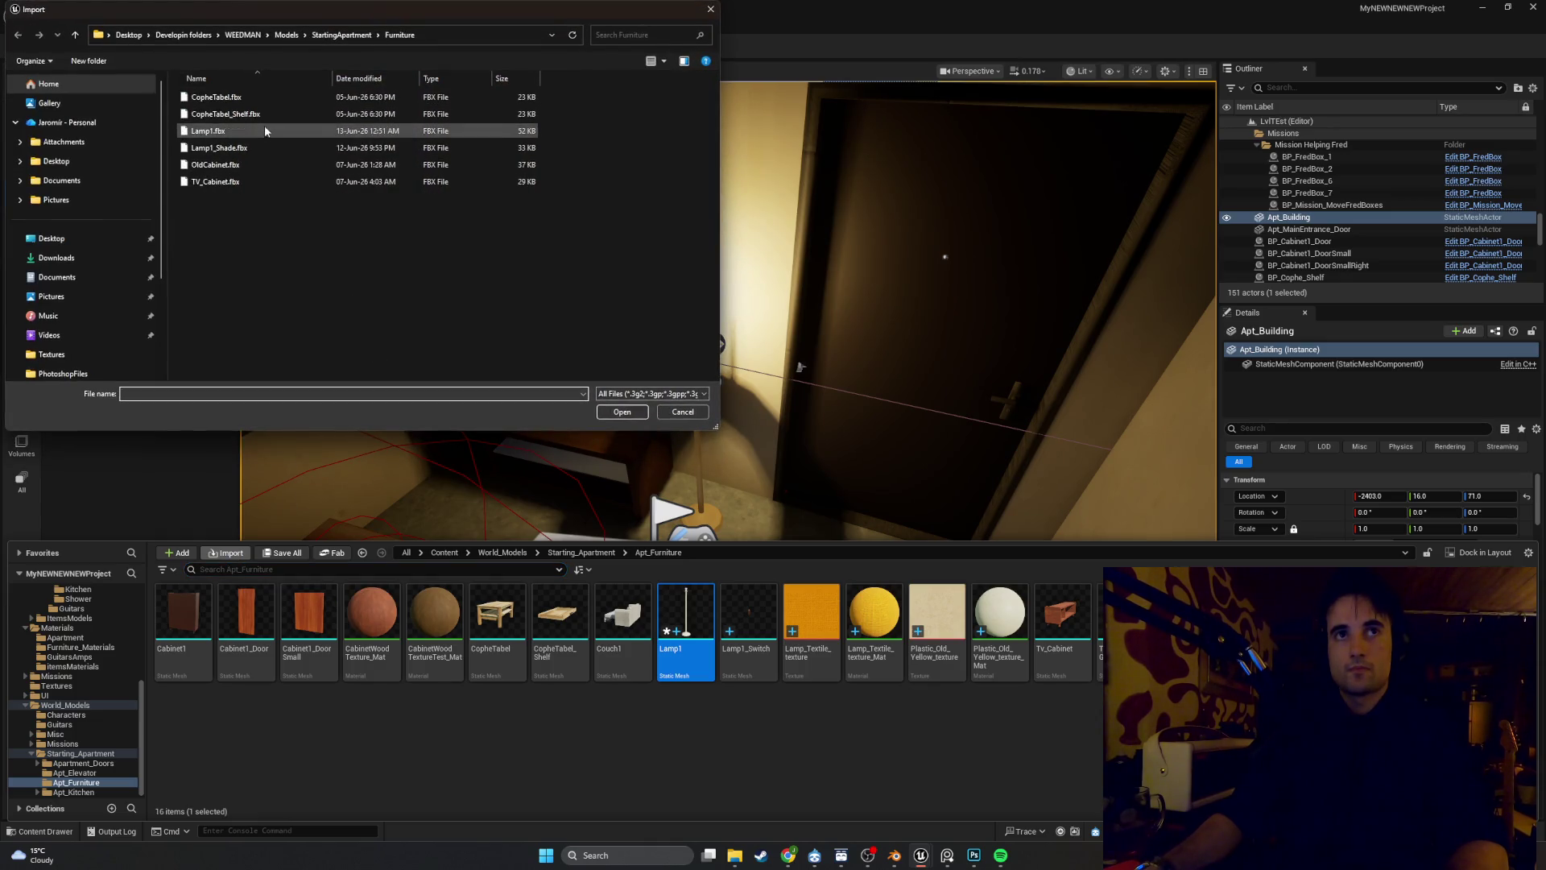
{"action": "double_click", "coordinate": [264, 129]}
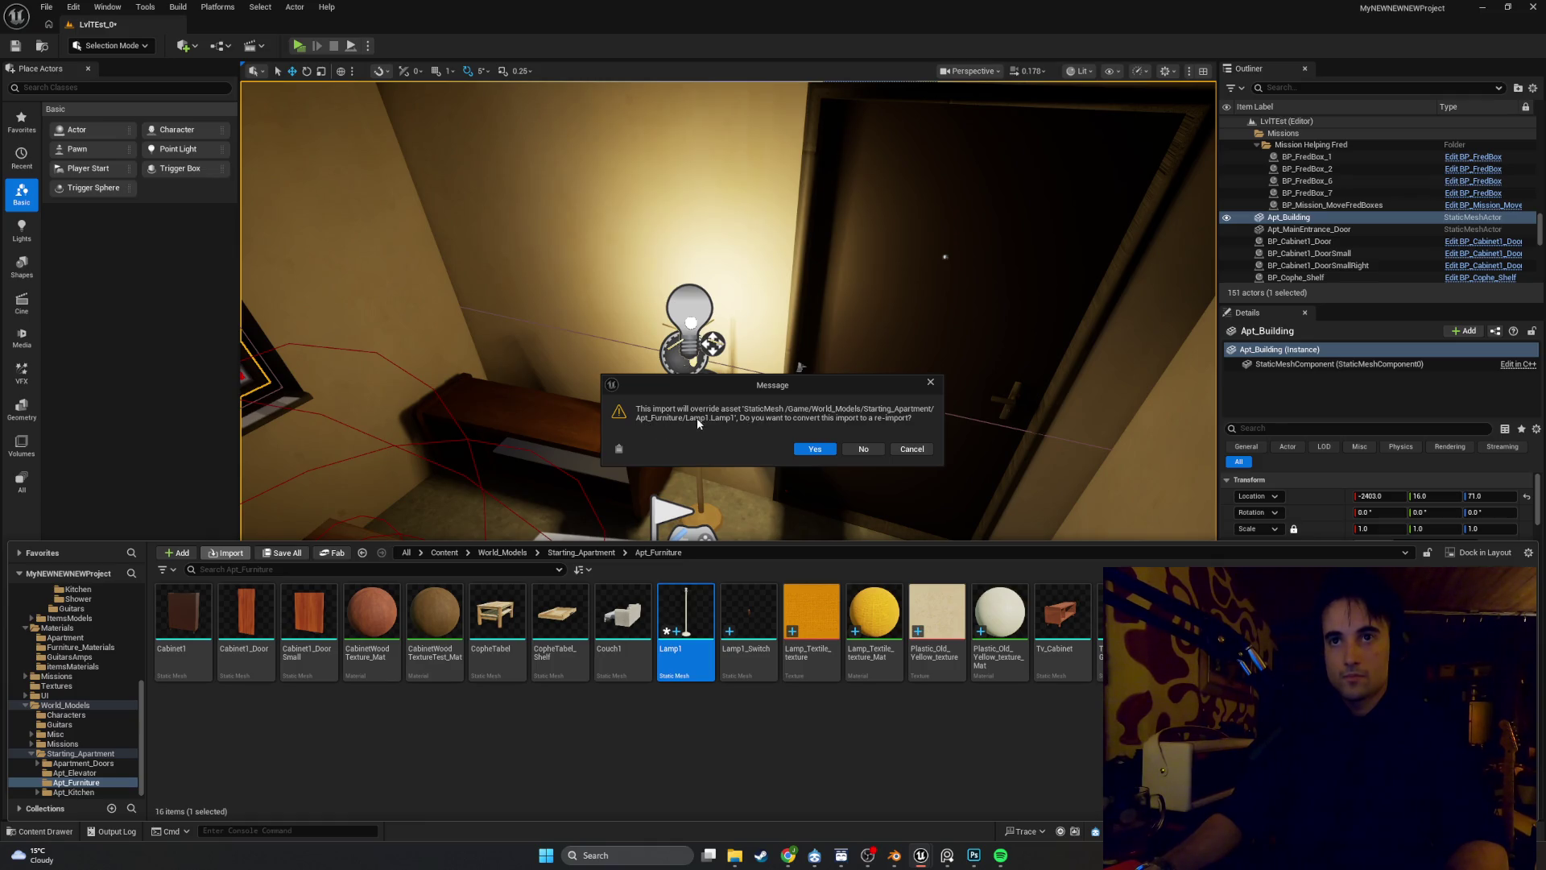
{"action": "left_click", "coordinate": [815, 449]}
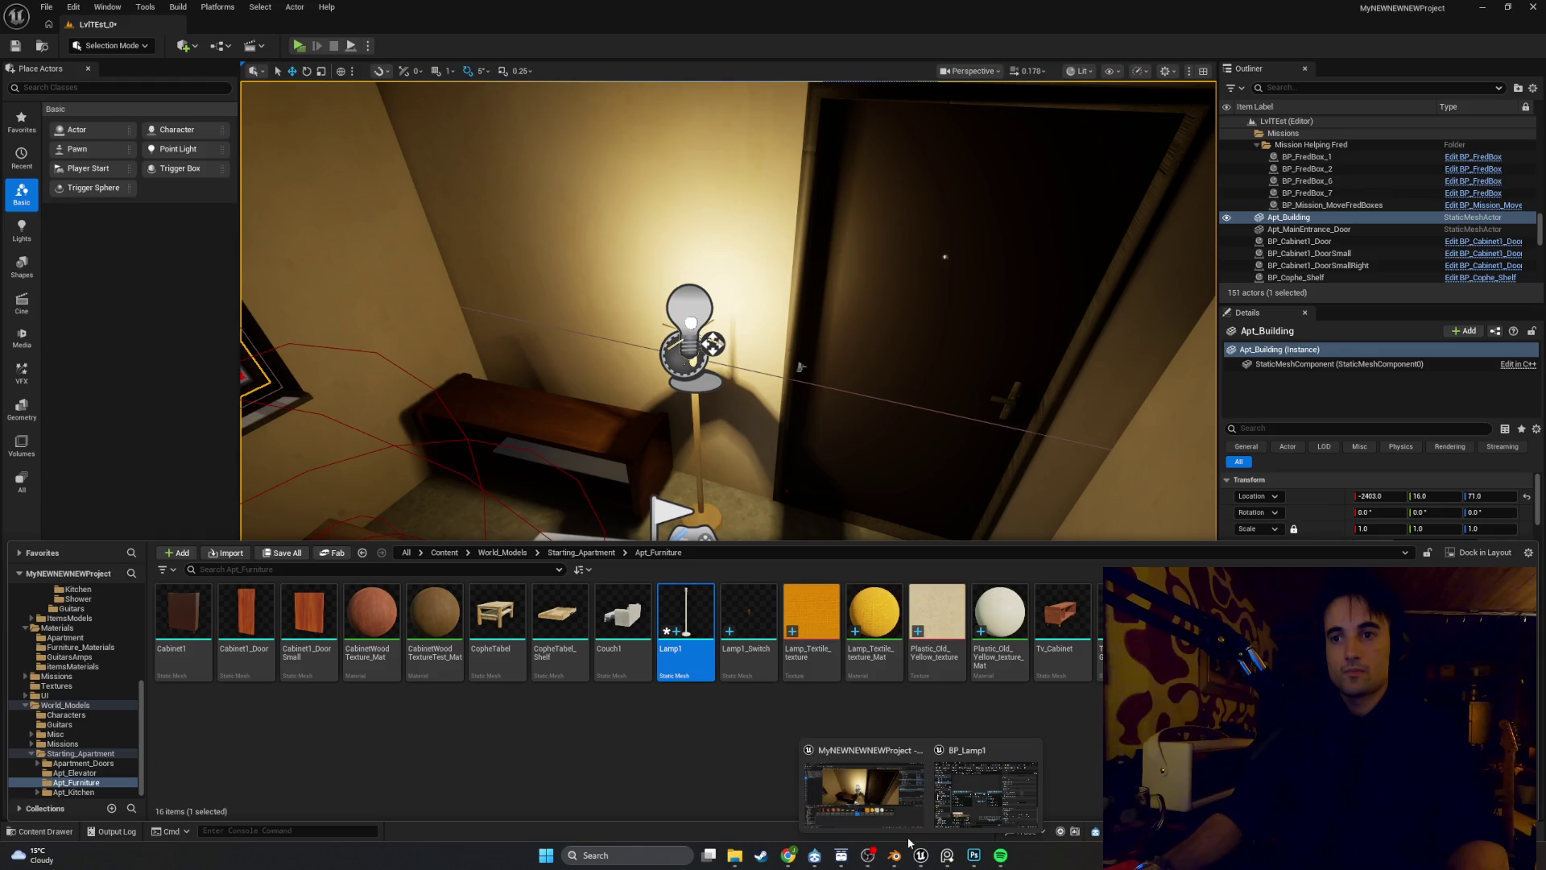
{"action": "left_click", "coordinate": [891, 857]}
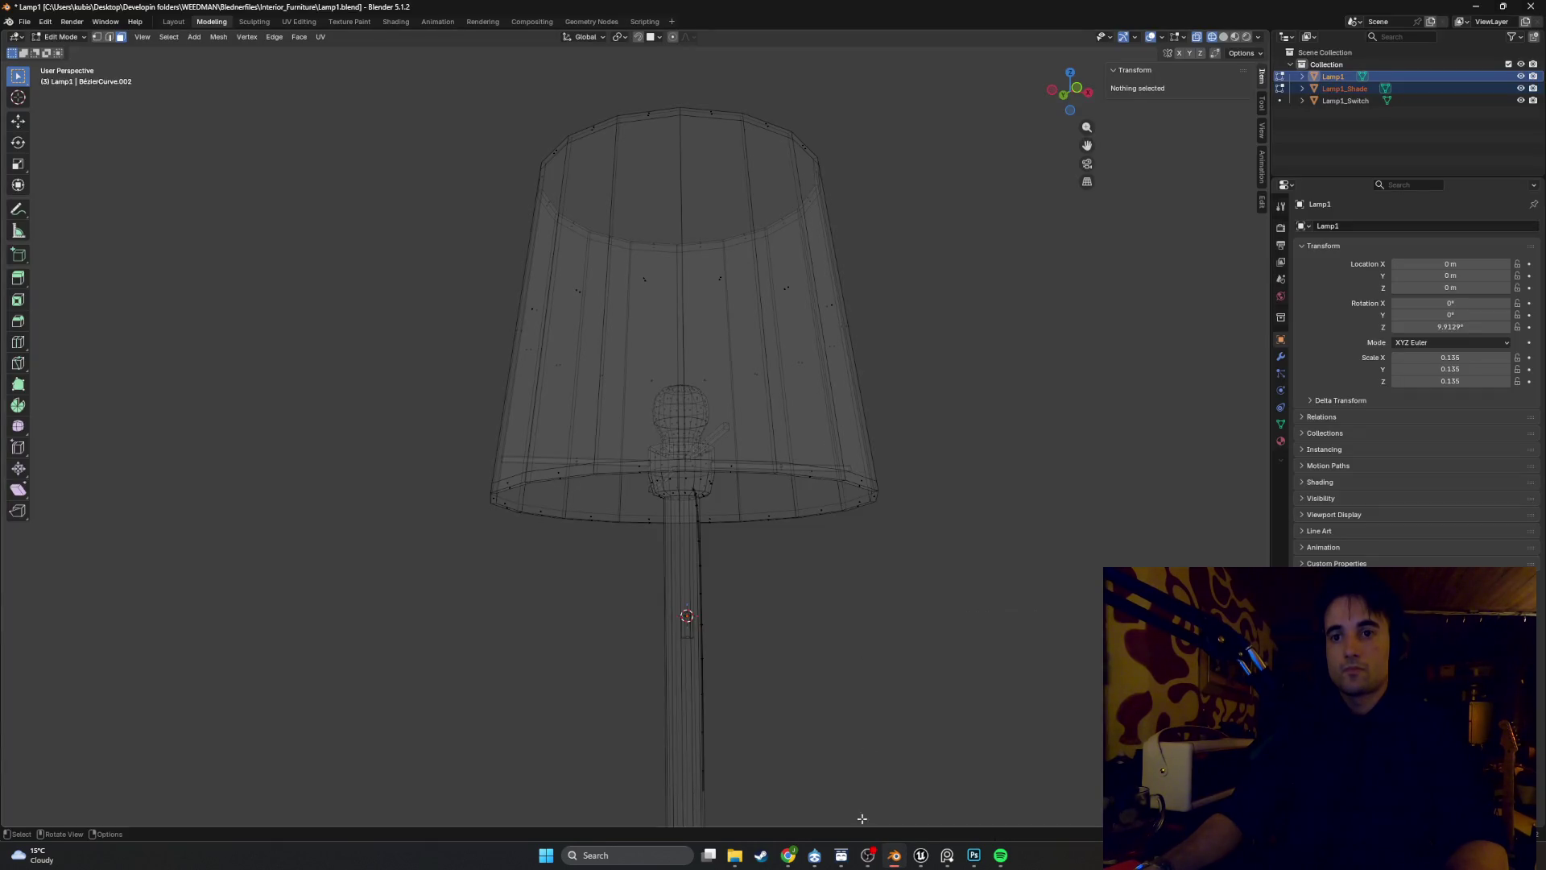
{"action": "mouse_move", "coordinate": [919, 857]}
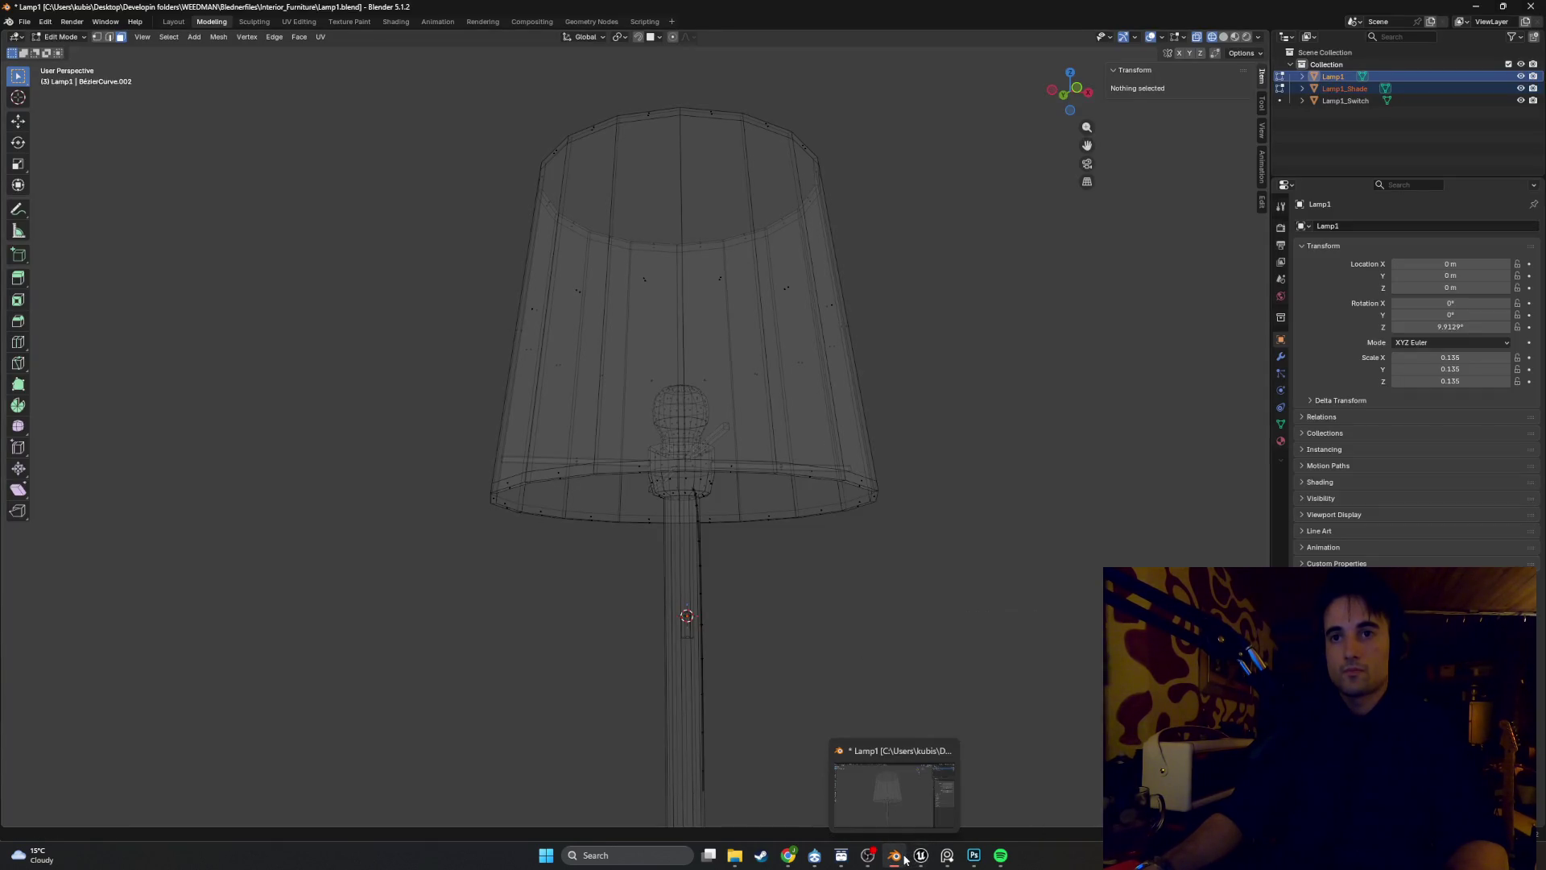
{"action": "left_click", "coordinate": [905, 860]}
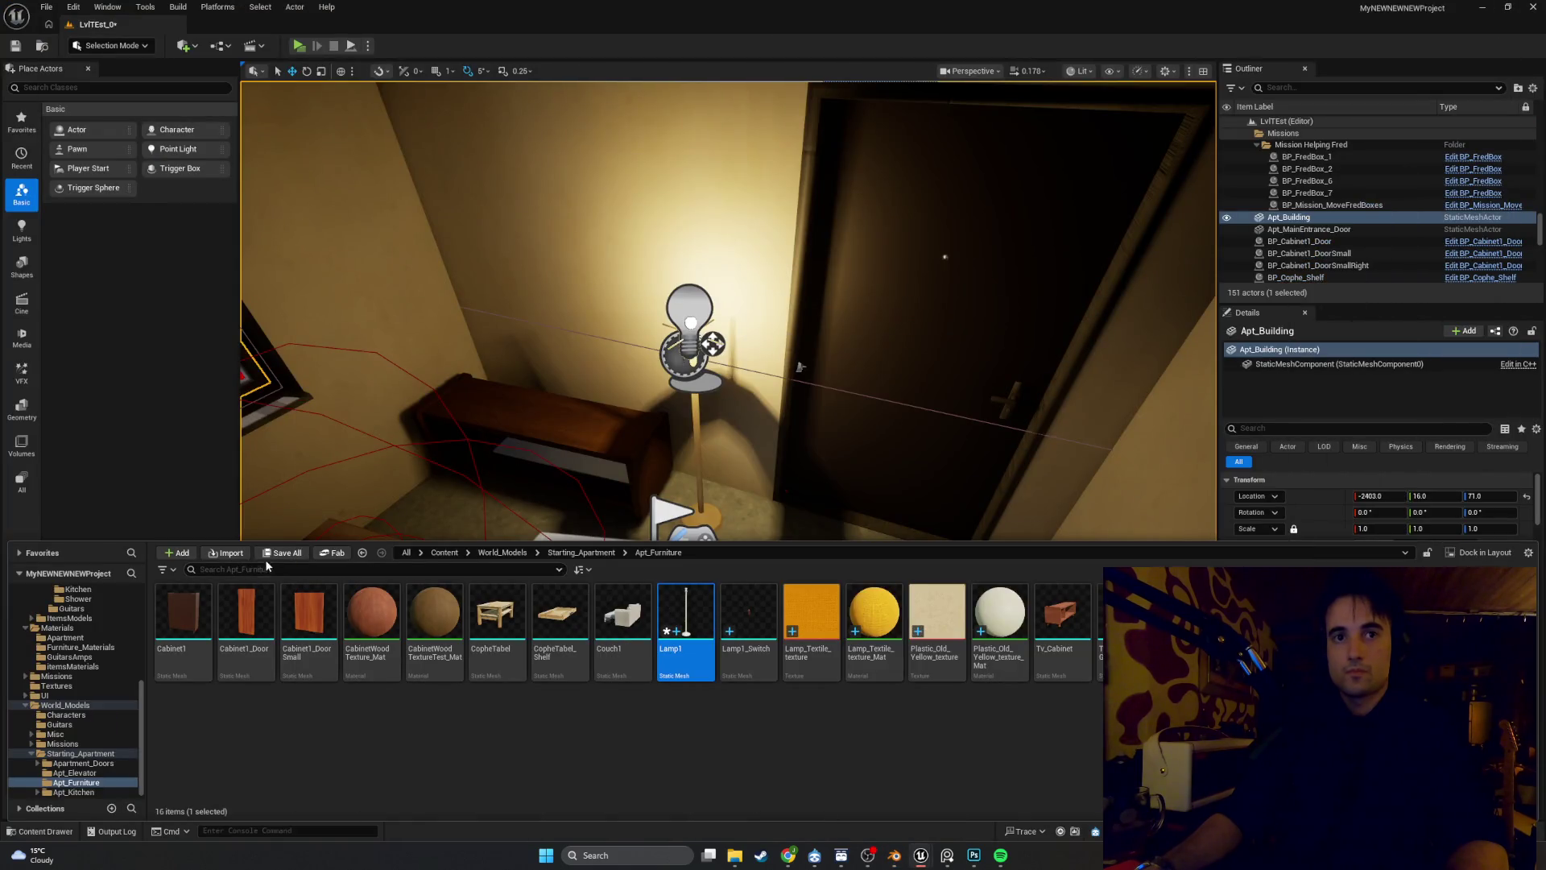
Import Lamp1_Shade.fbx as a new mesh, declining every override prompt
{"action": "left_click", "coordinate": [233, 557]}
{"action": "double_click", "coordinate": [265, 147]}
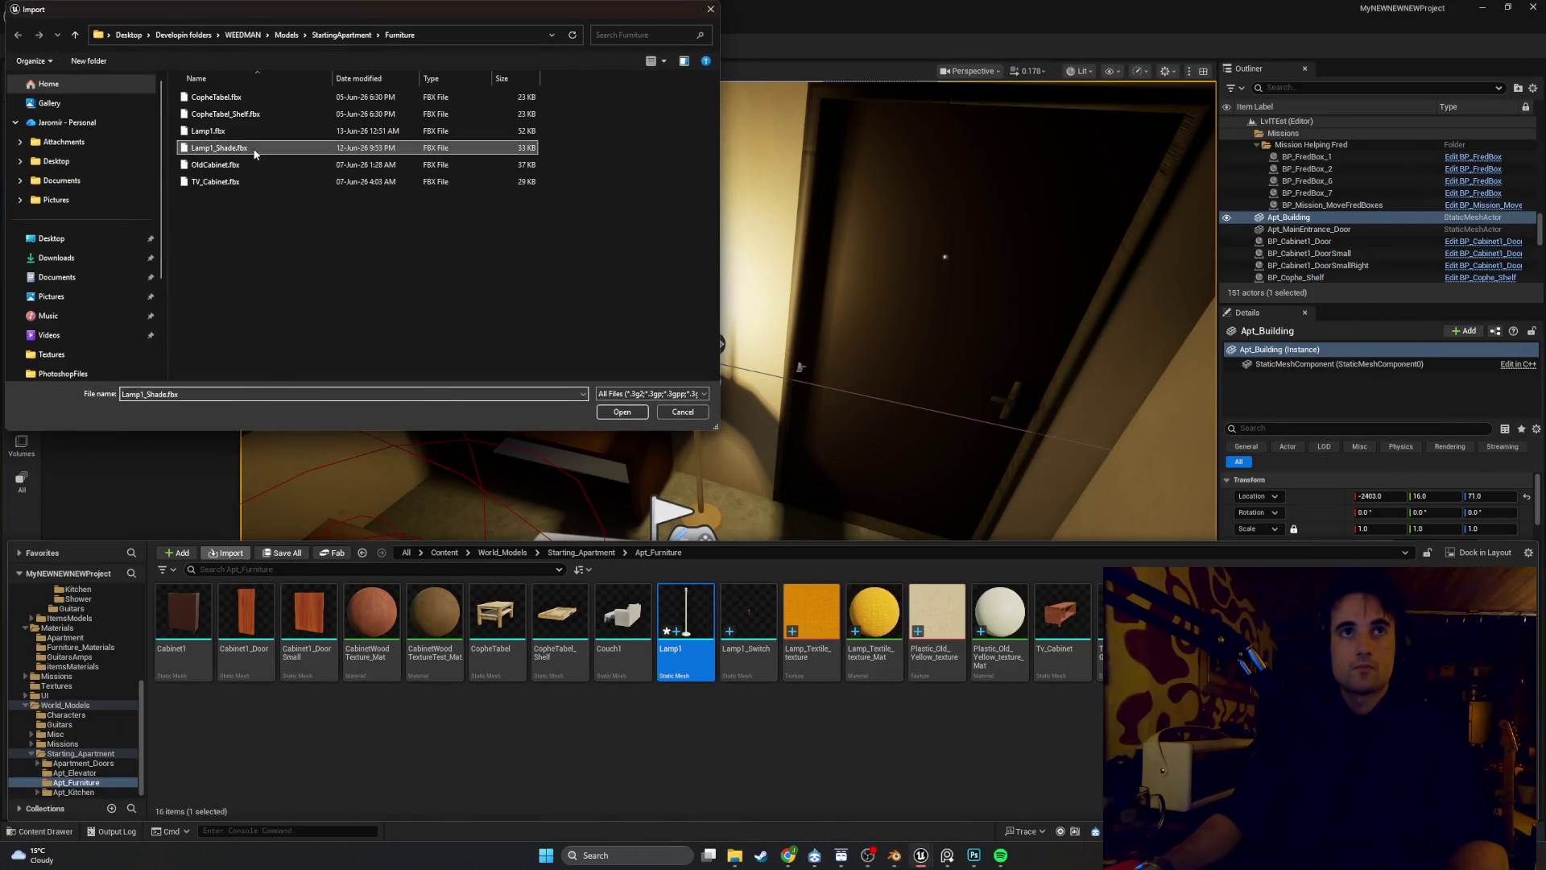
{"action": "left_click", "coordinate": [926, 790]}
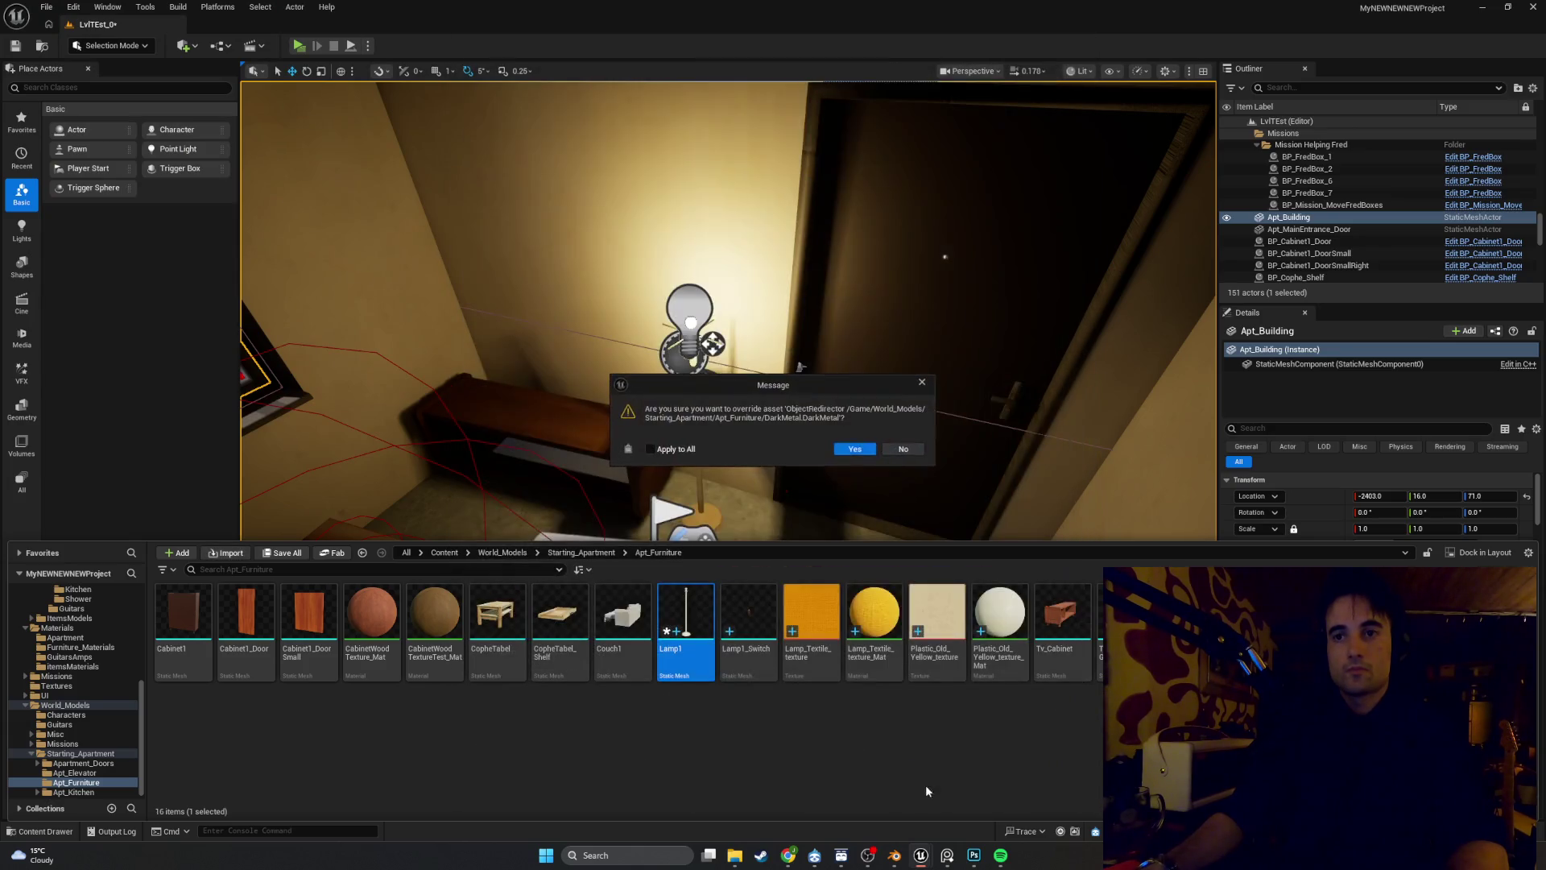
{"action": "left_click", "coordinate": [891, 445]}
{"action": "left_click", "coordinate": [892, 445]}
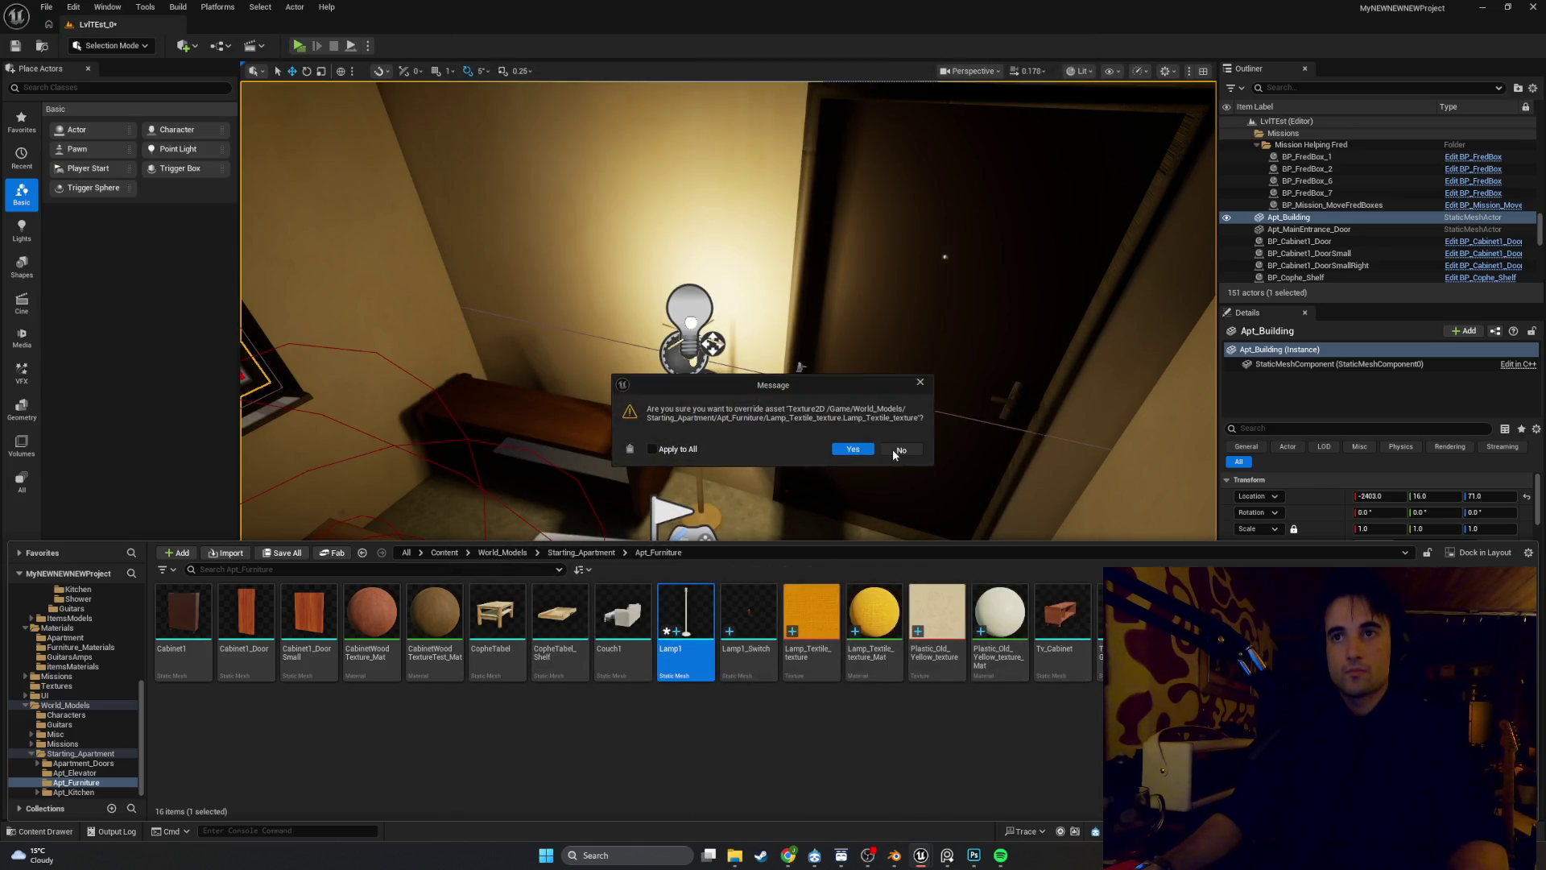
{"action": "left_click", "coordinate": [892, 448]}
{"action": "left_click", "coordinate": [892, 448]}
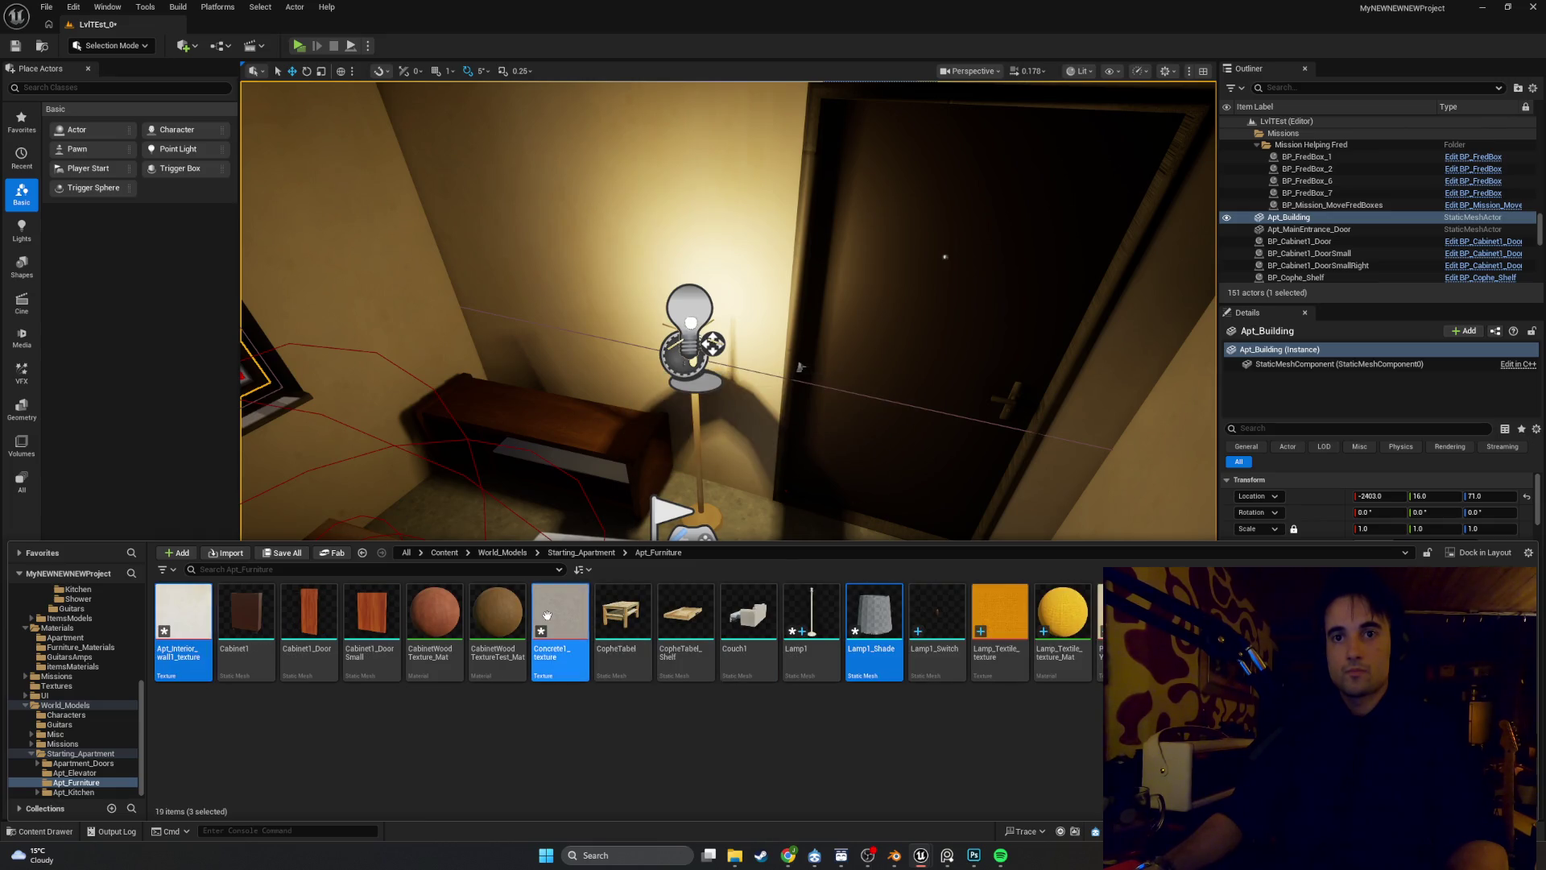
Delete the extra Concrete1_texture and Apt_Interior_wall1_texture assets, then open Lamp1_Shade
{"action": "left_click", "coordinate": [560, 620]}
{"action": "key", "text": "Delete"}
{"action": "left_click", "coordinate": [688, 616]}
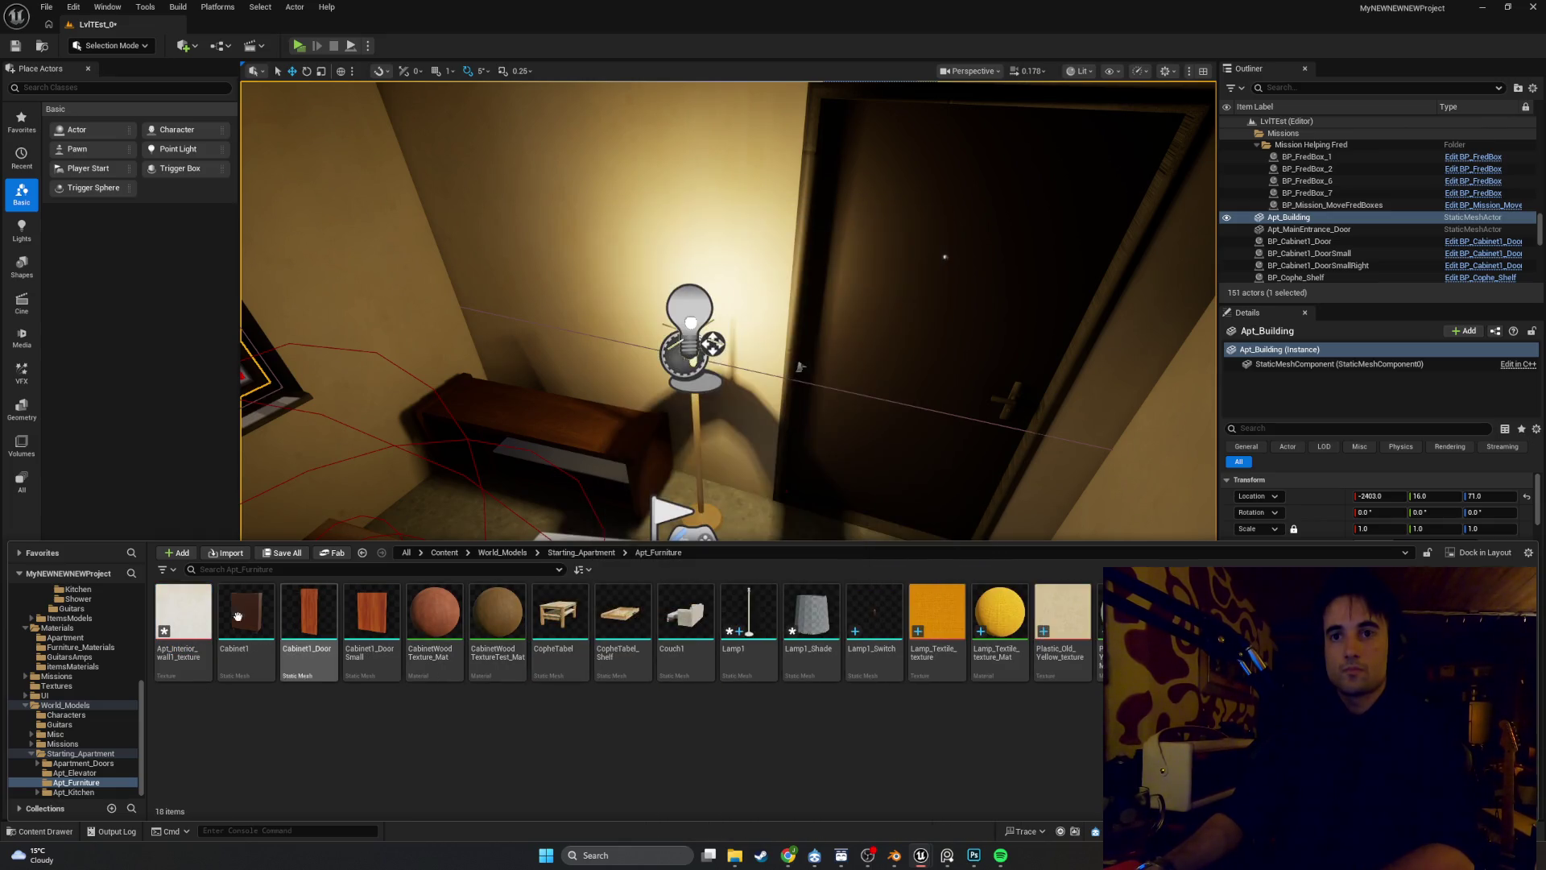
{"action": "left_click", "coordinate": [184, 620]}
{"action": "key", "text": "Delete"}
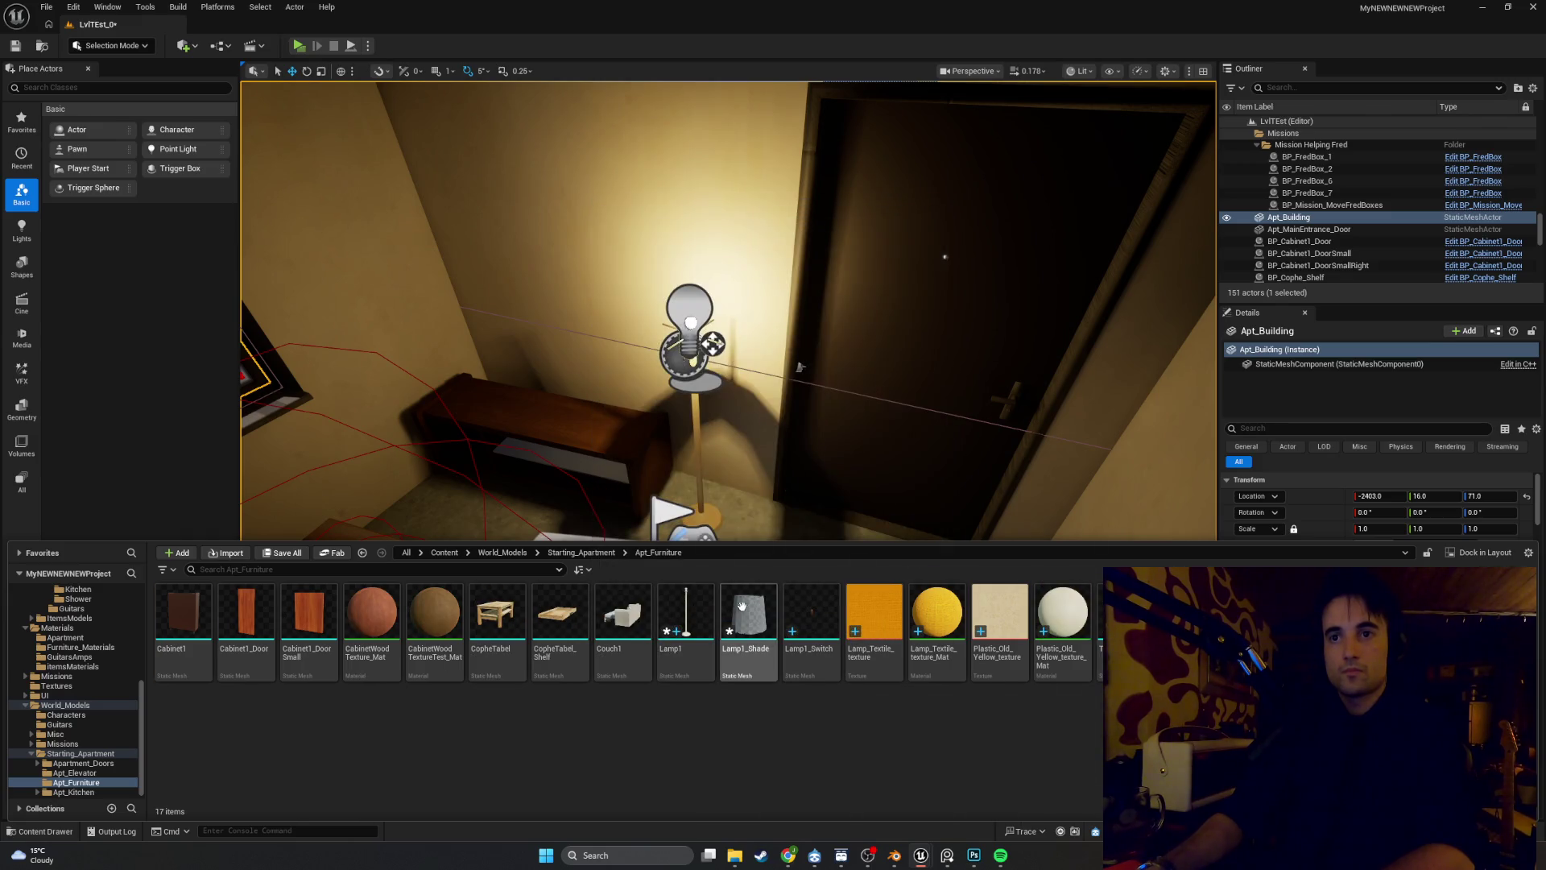
{"action": "left_click", "coordinate": [749, 616]}
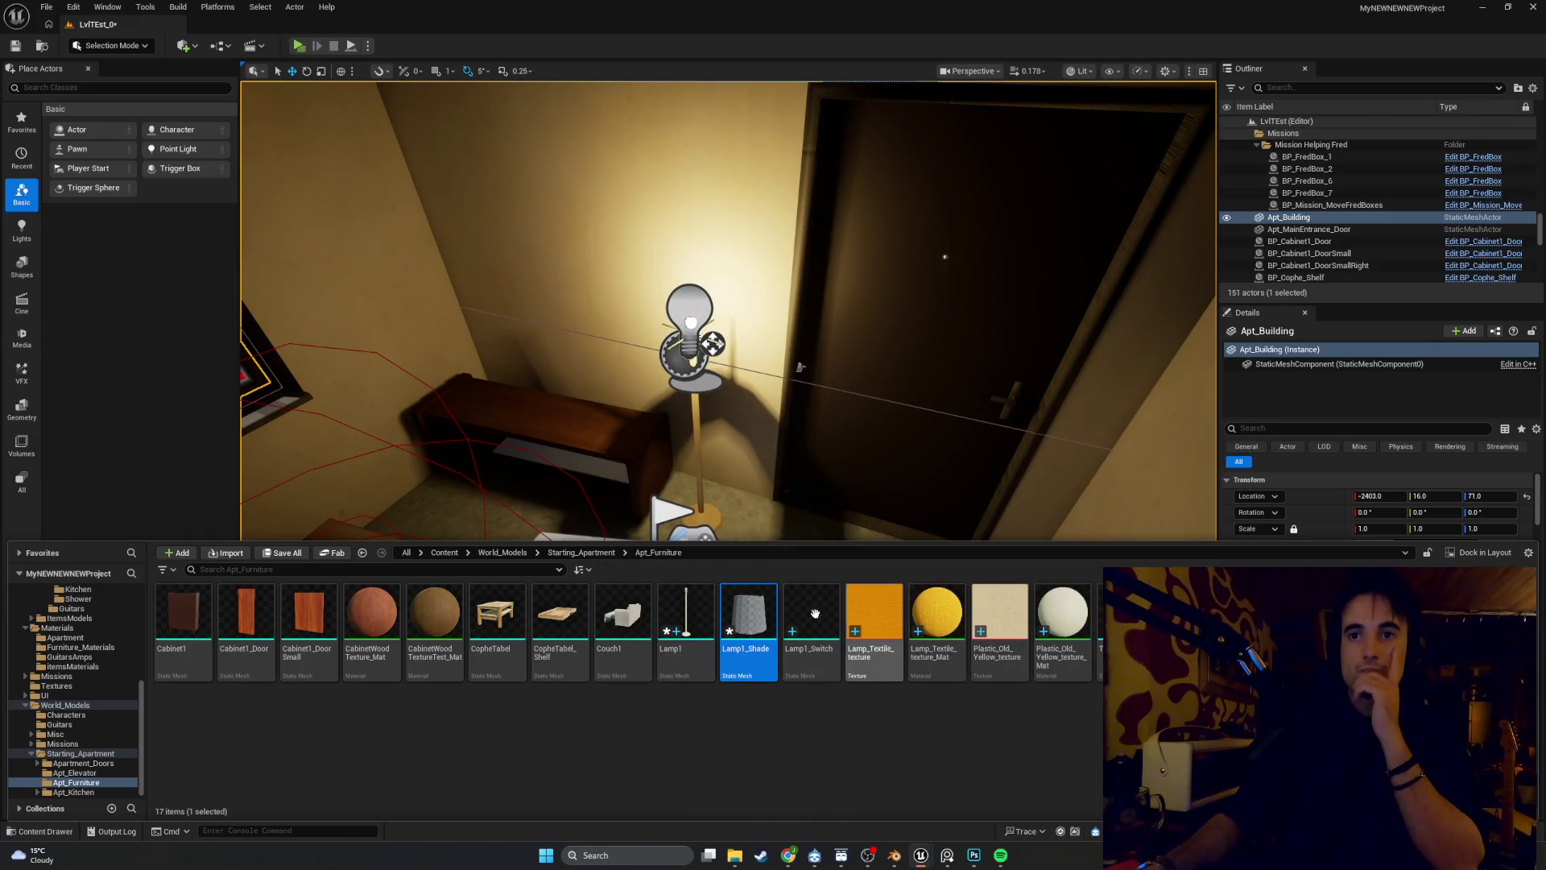
{"action": "double_click", "coordinate": [749, 616]}
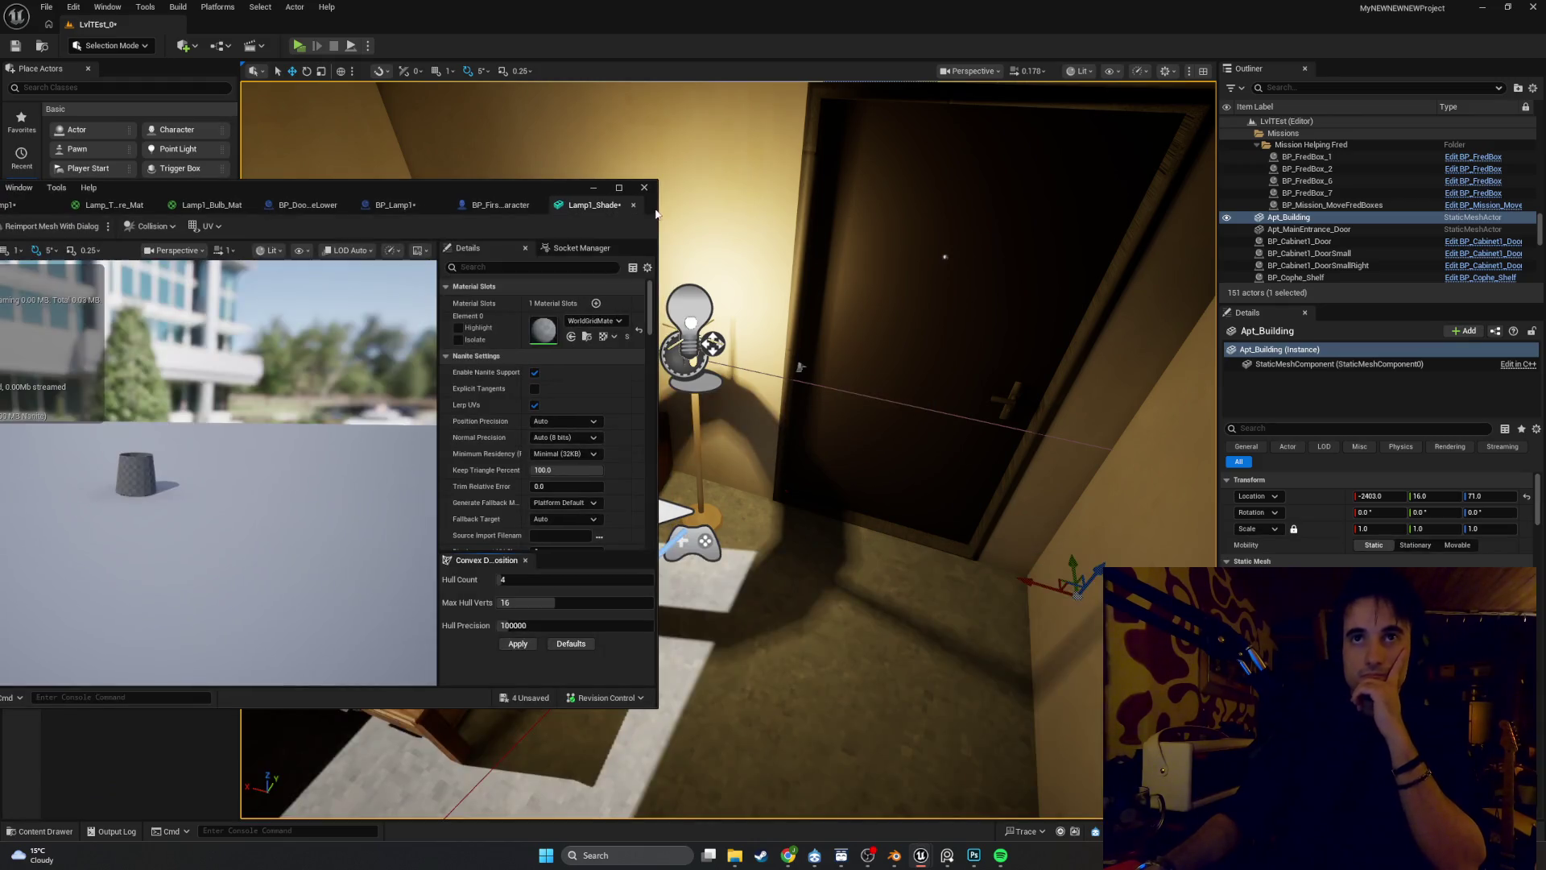
Assign Lamp_Textile_texture_Mat to Lamp1_Shade's Element 0 and close the mesh editor
{"action": "left_click", "coordinate": [588, 320]}
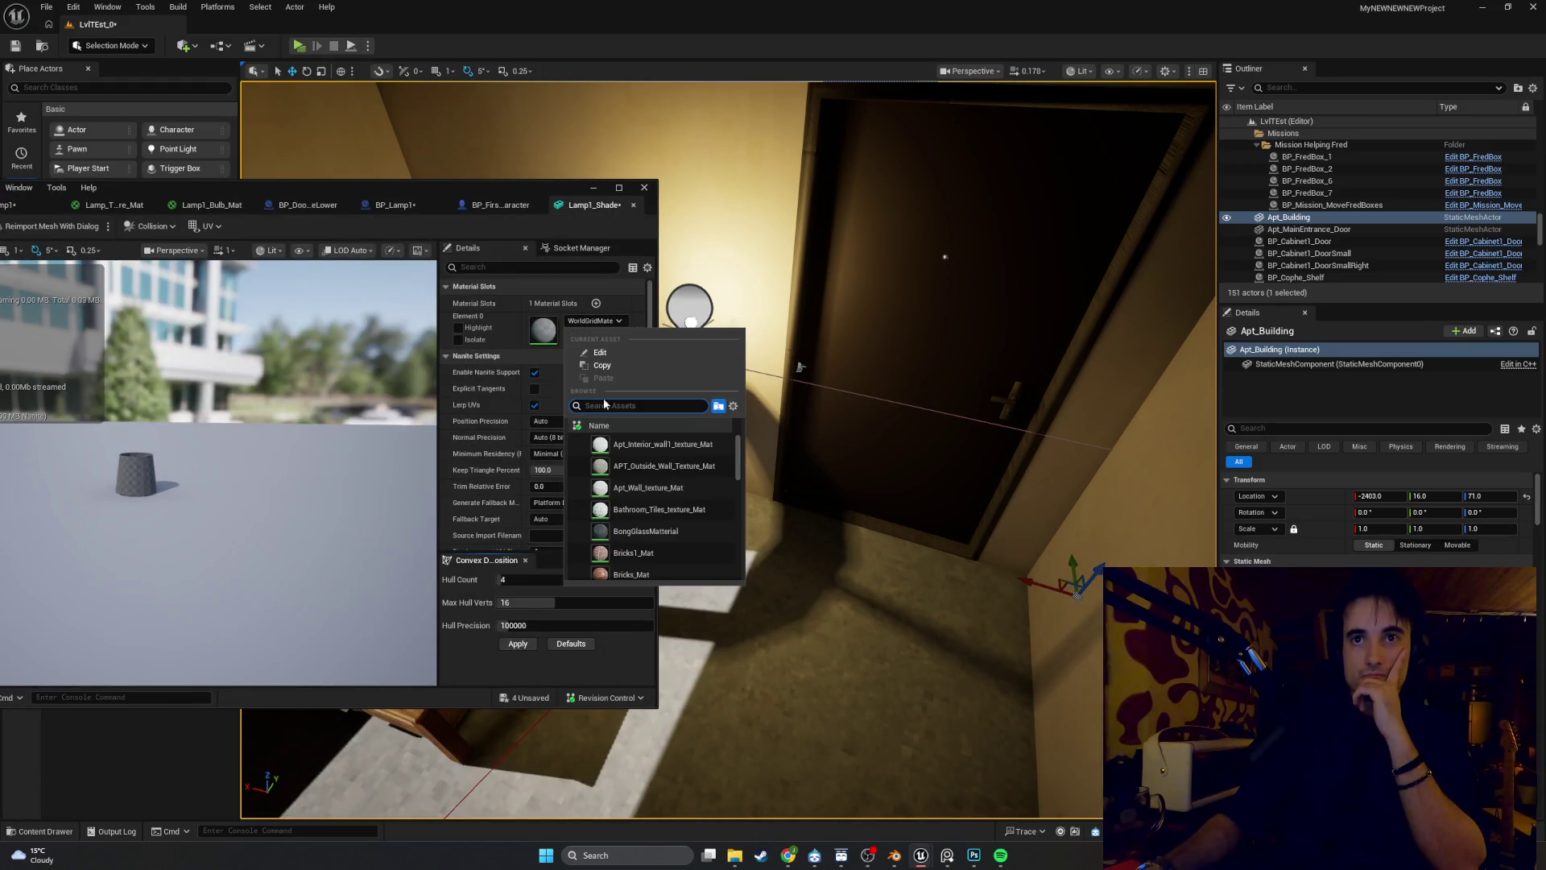
{"action": "scroll", "coordinate": [630, 454], "scroll_direction": "down", "scroll_amount": 10}
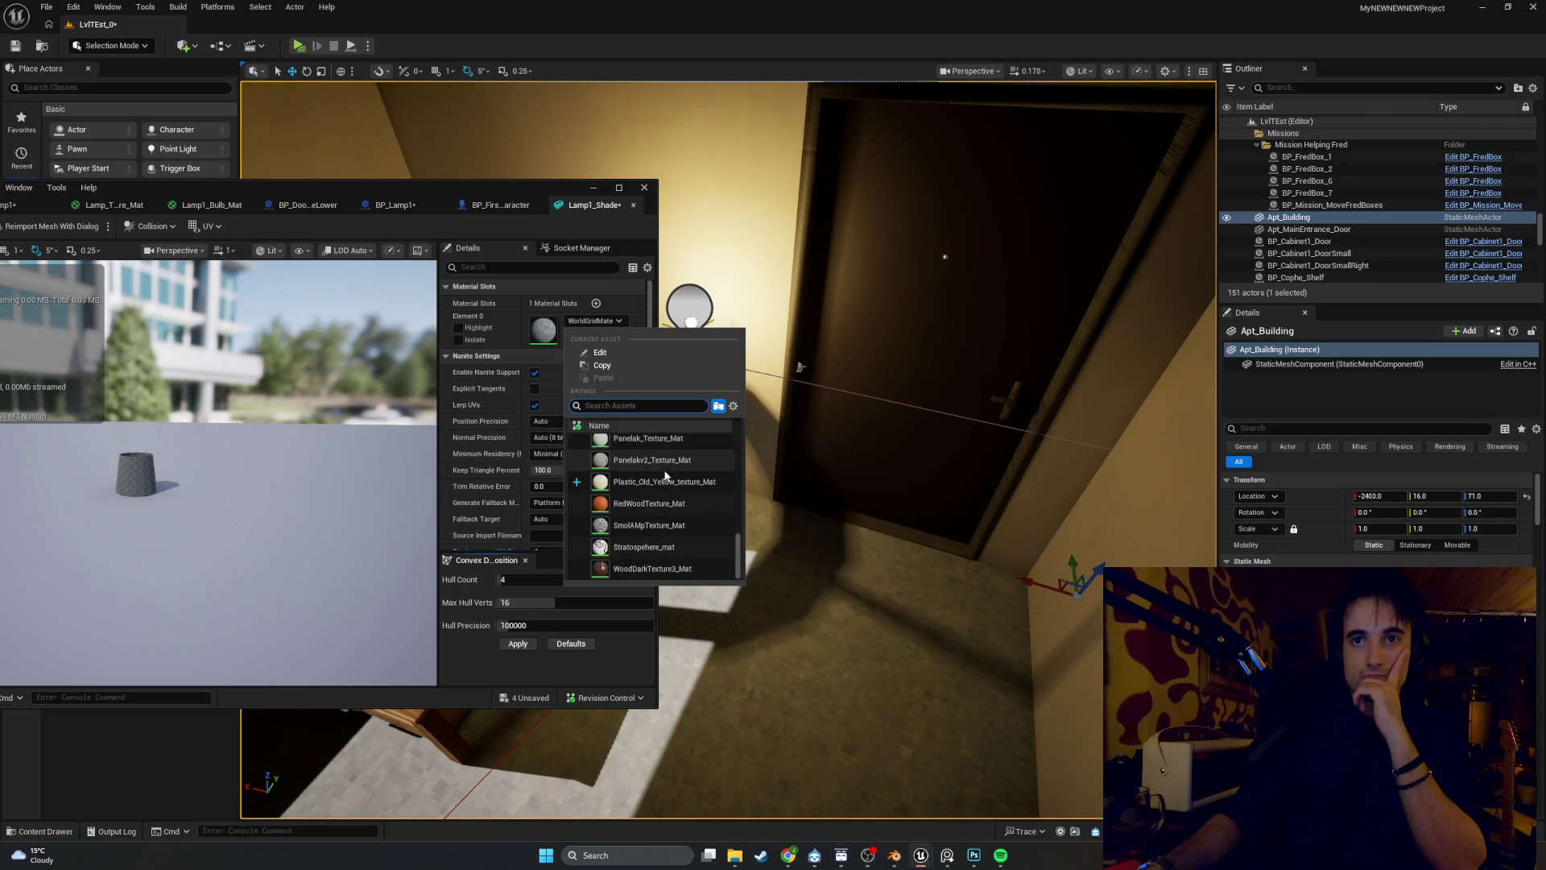
{"action": "scroll", "coordinate": [689, 498], "scroll_direction": "up", "scroll_amount": 5}
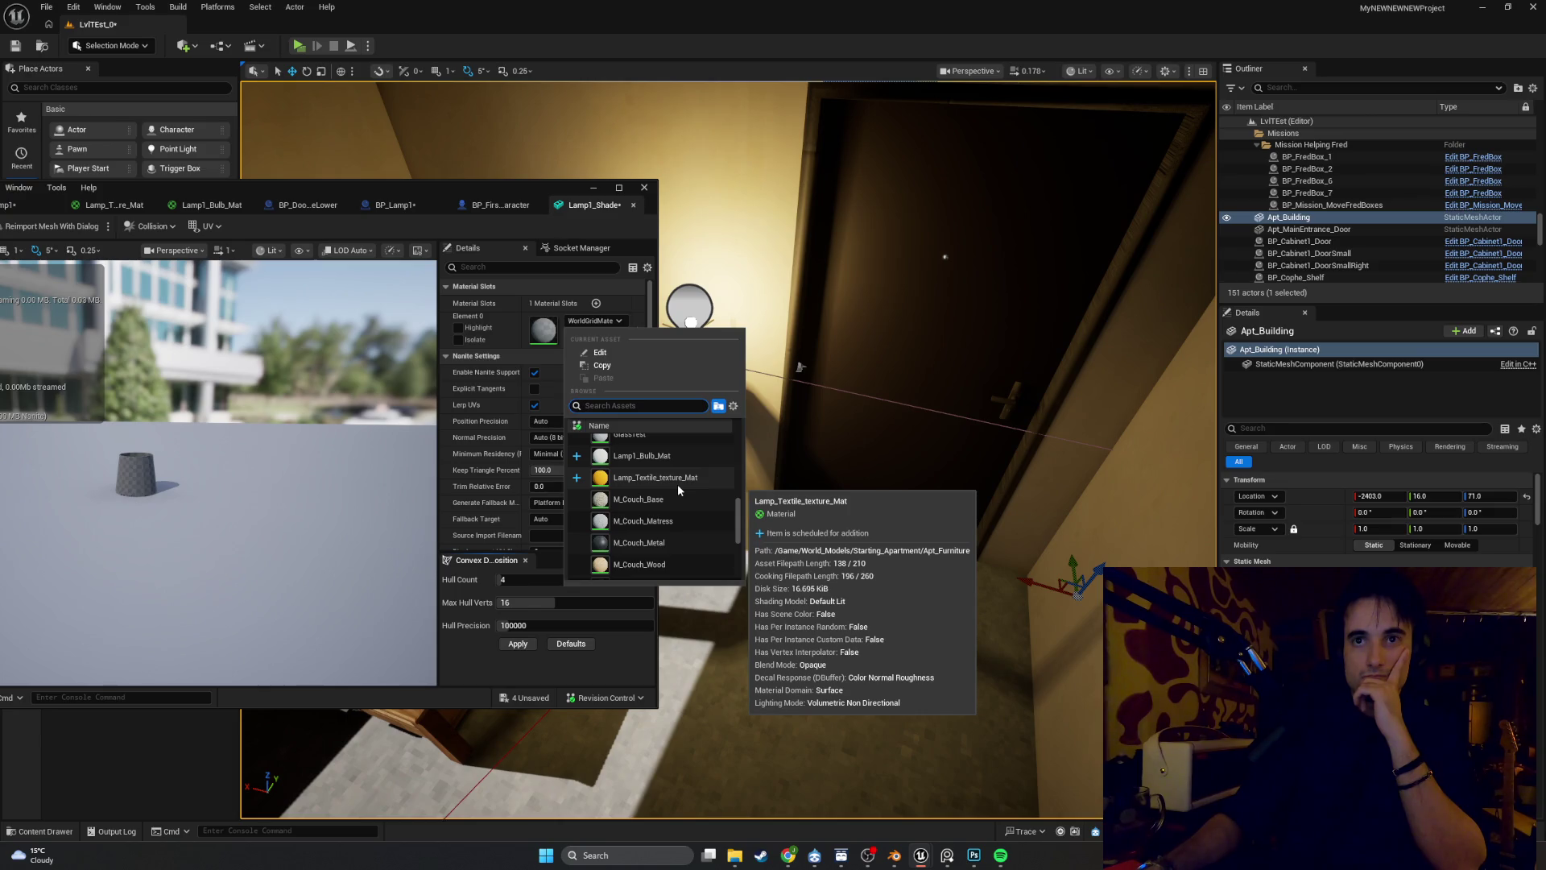
{"action": "left_click", "coordinate": [678, 483]}
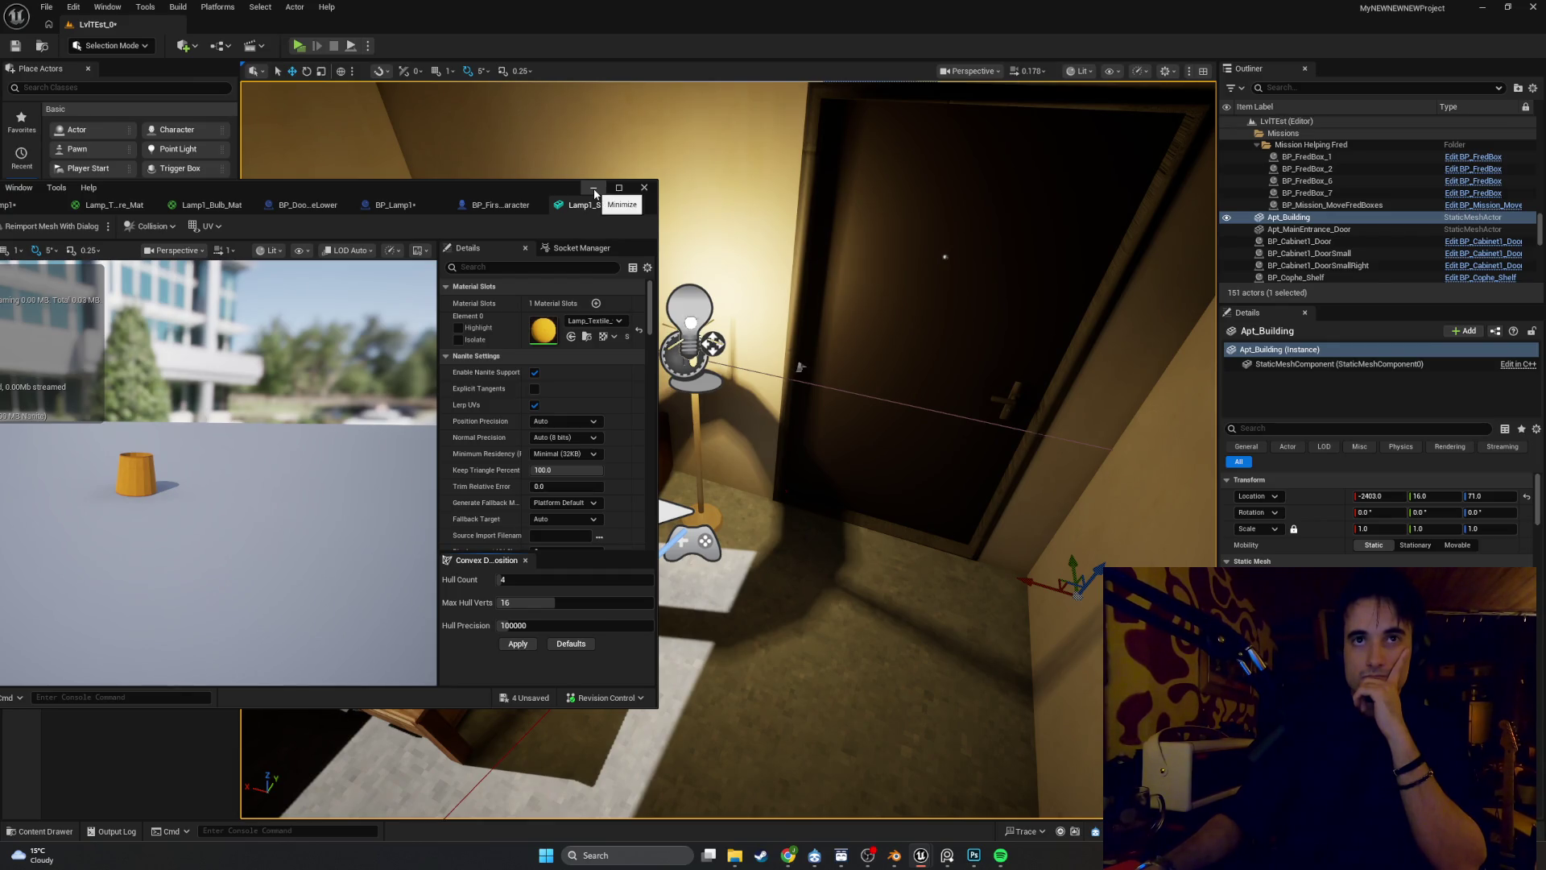
{"action": "left_click", "coordinate": [594, 194]}
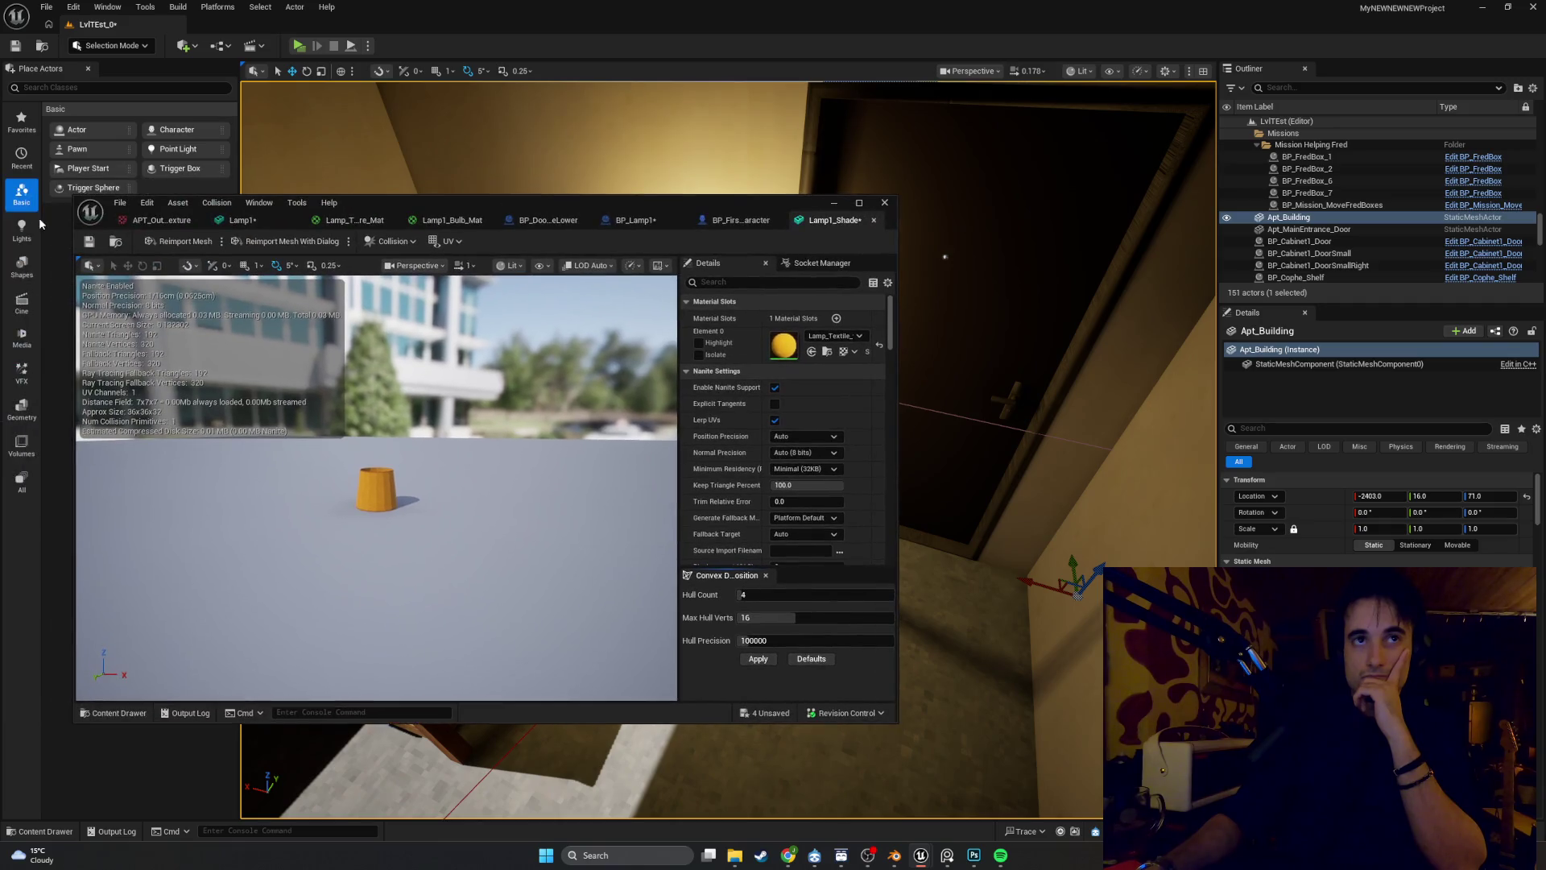
{"action": "left_click", "coordinate": [873, 221]}
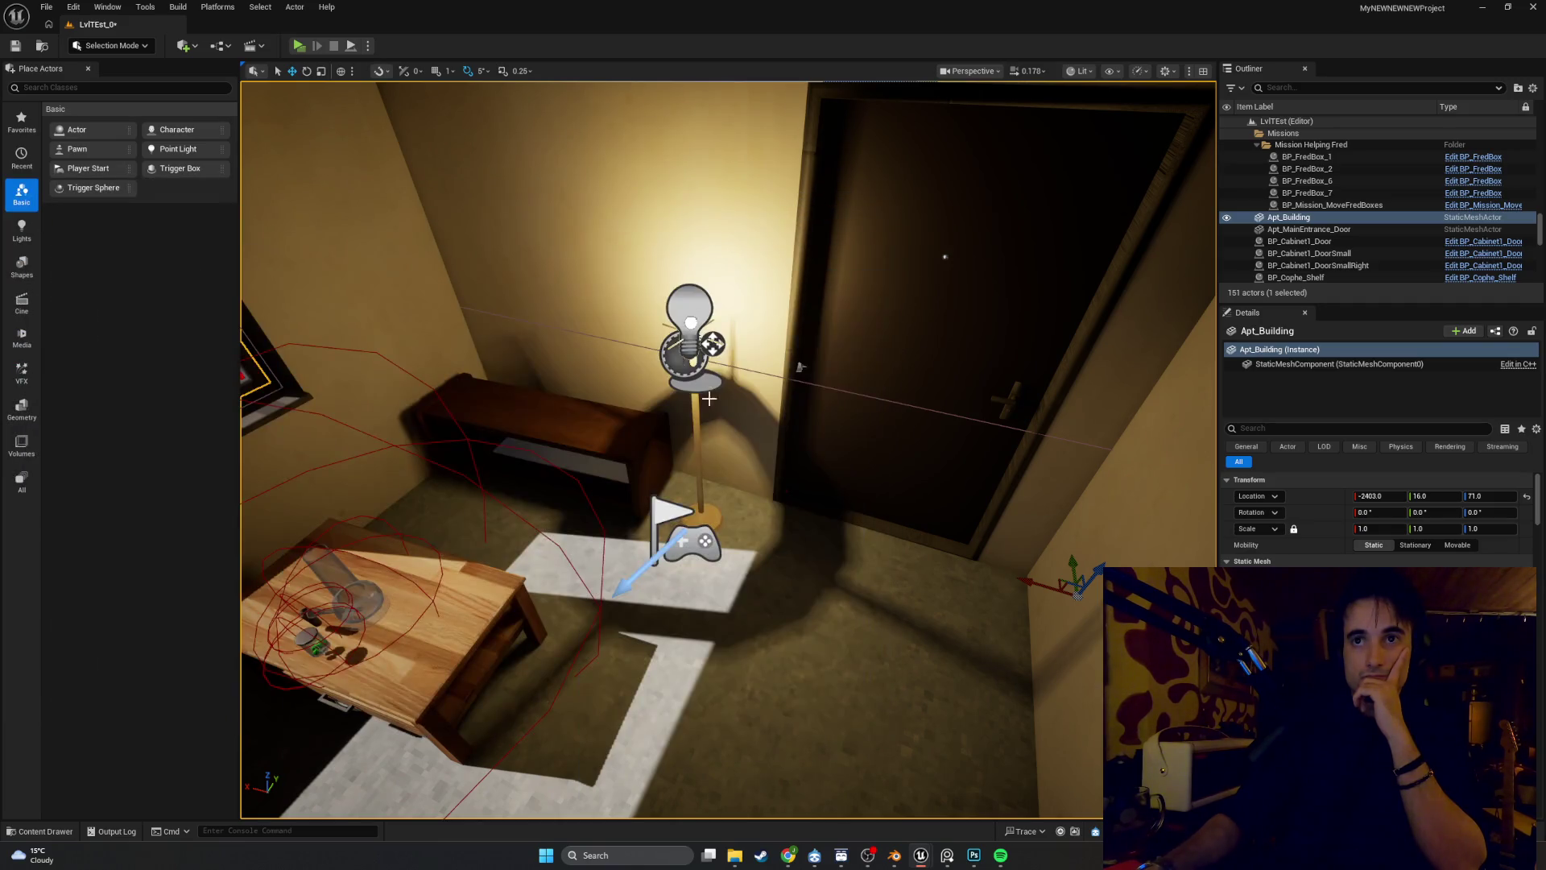
Bring the asset editor back and switch to the BP_Lamp1 blueprint
{"action": "scroll", "coordinate": [626, 676], "scroll_direction": "up", "scroll_amount": 3}
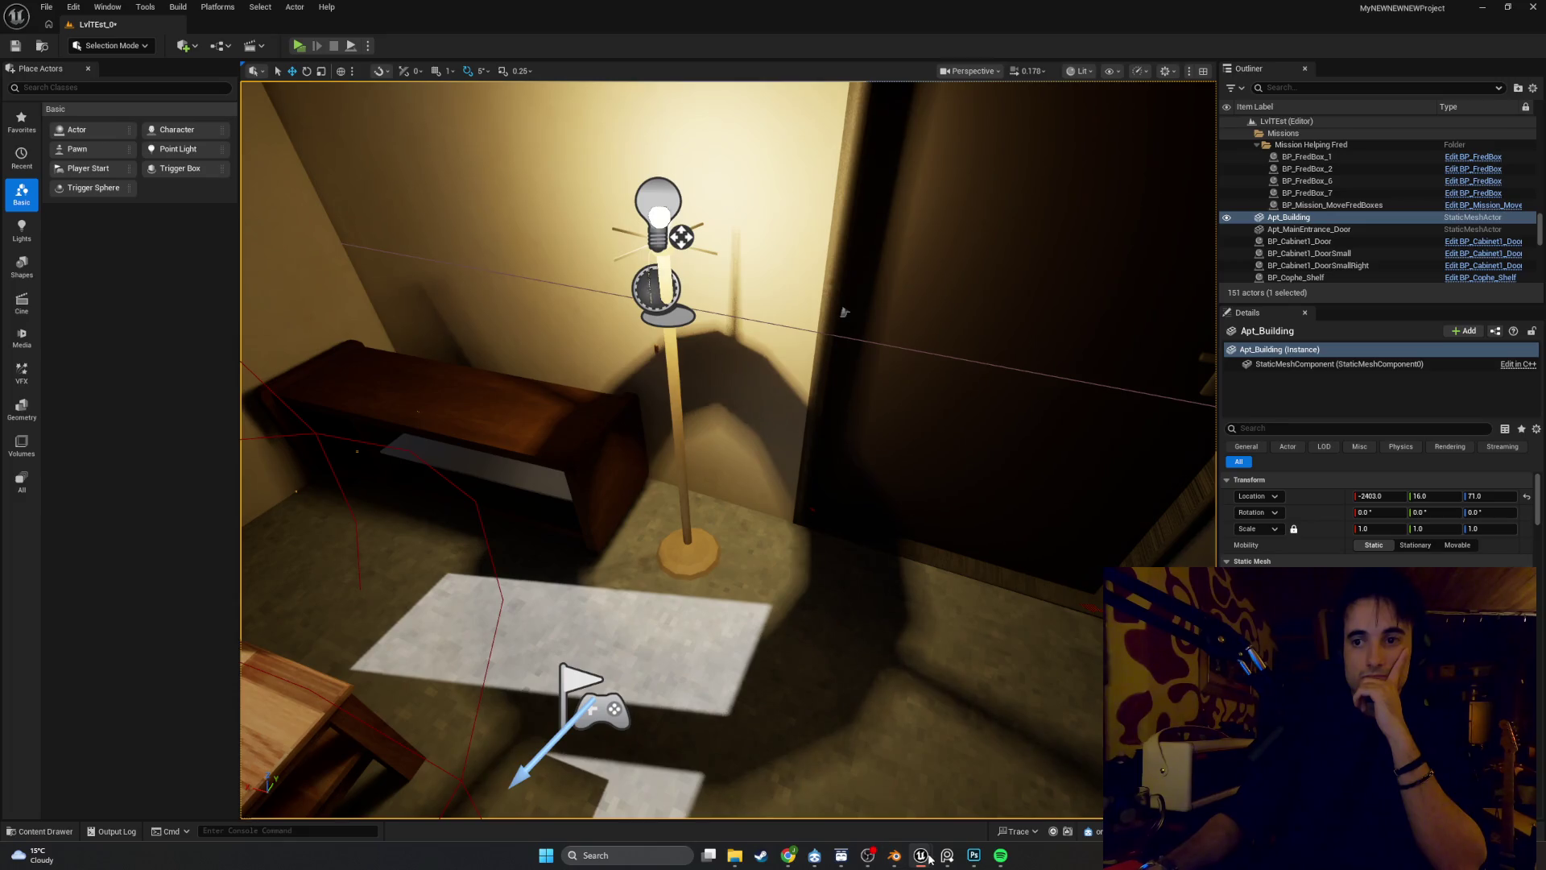
{"action": "mouse_move", "coordinate": [928, 858]}
{"action": "left_click", "coordinate": [937, 761]}
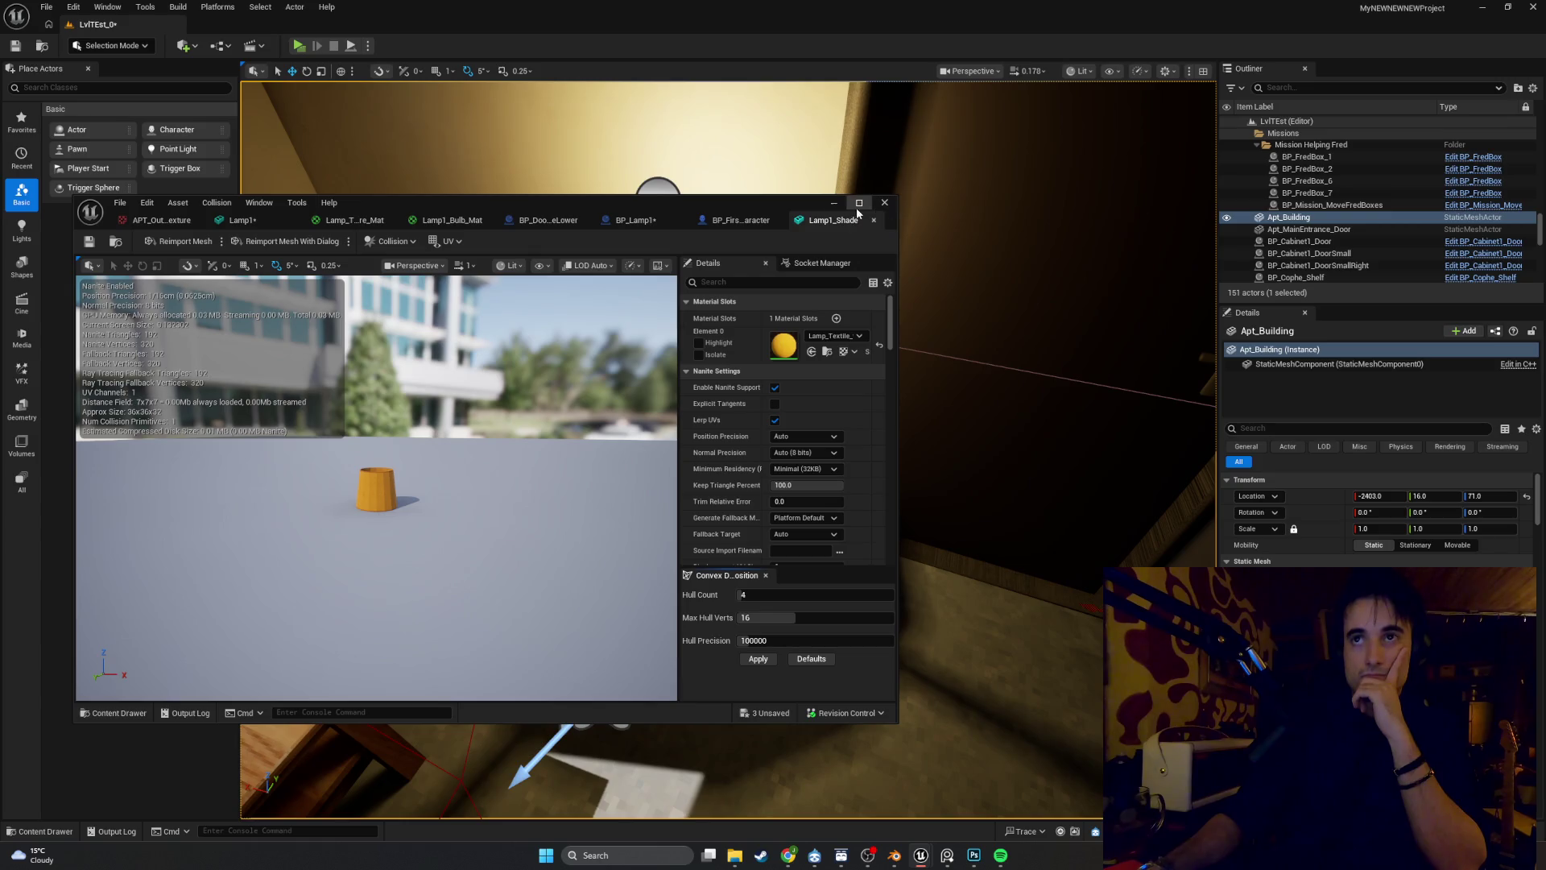
{"action": "left_click", "coordinate": [858, 205]}
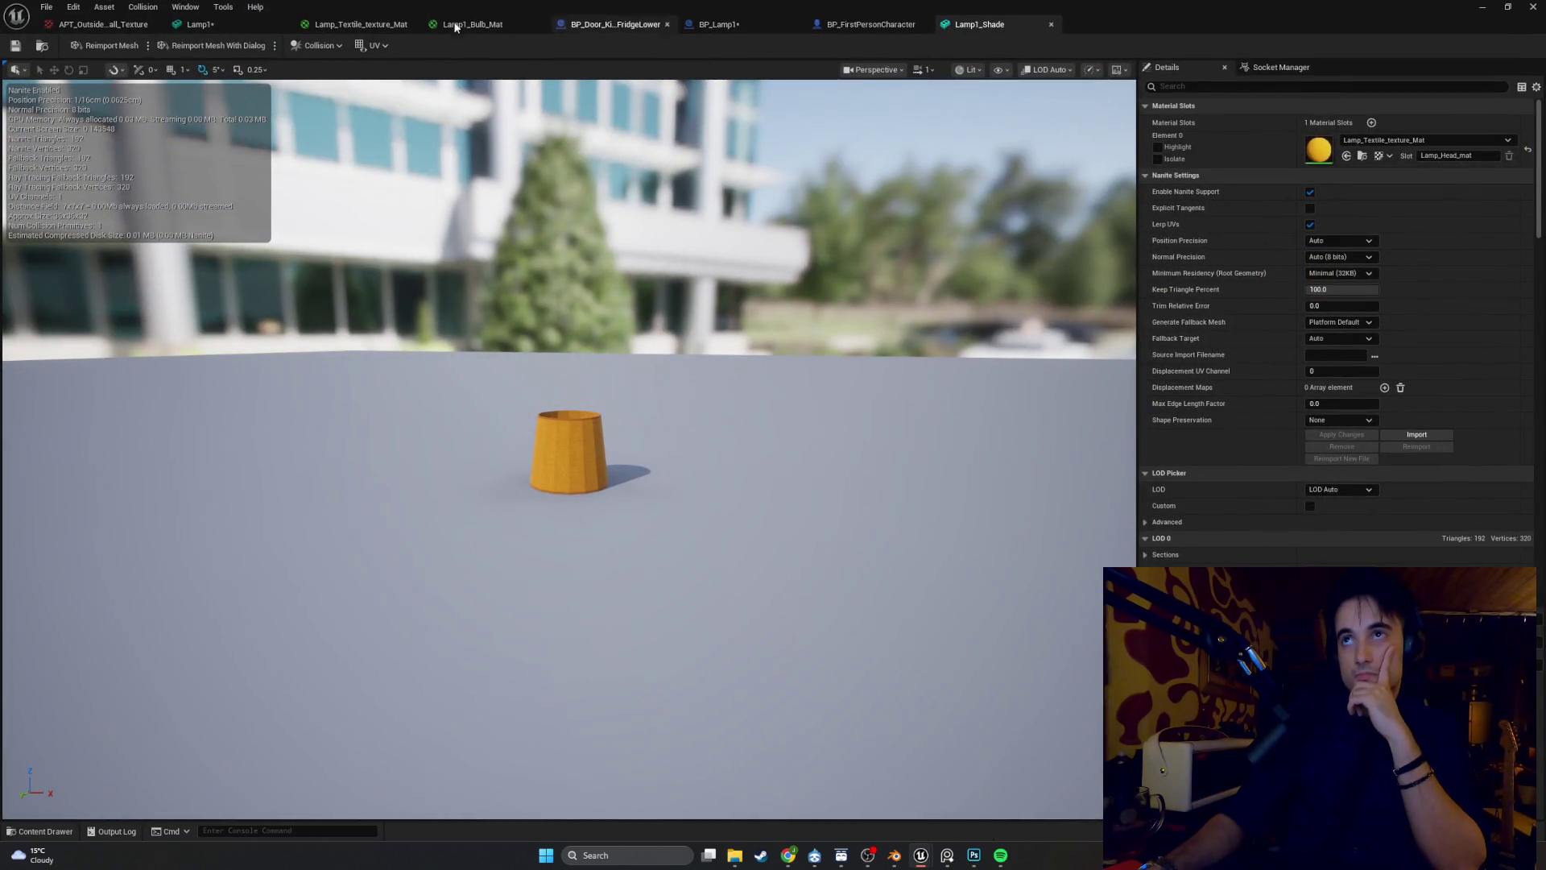
{"action": "left_click", "coordinate": [759, 24]}
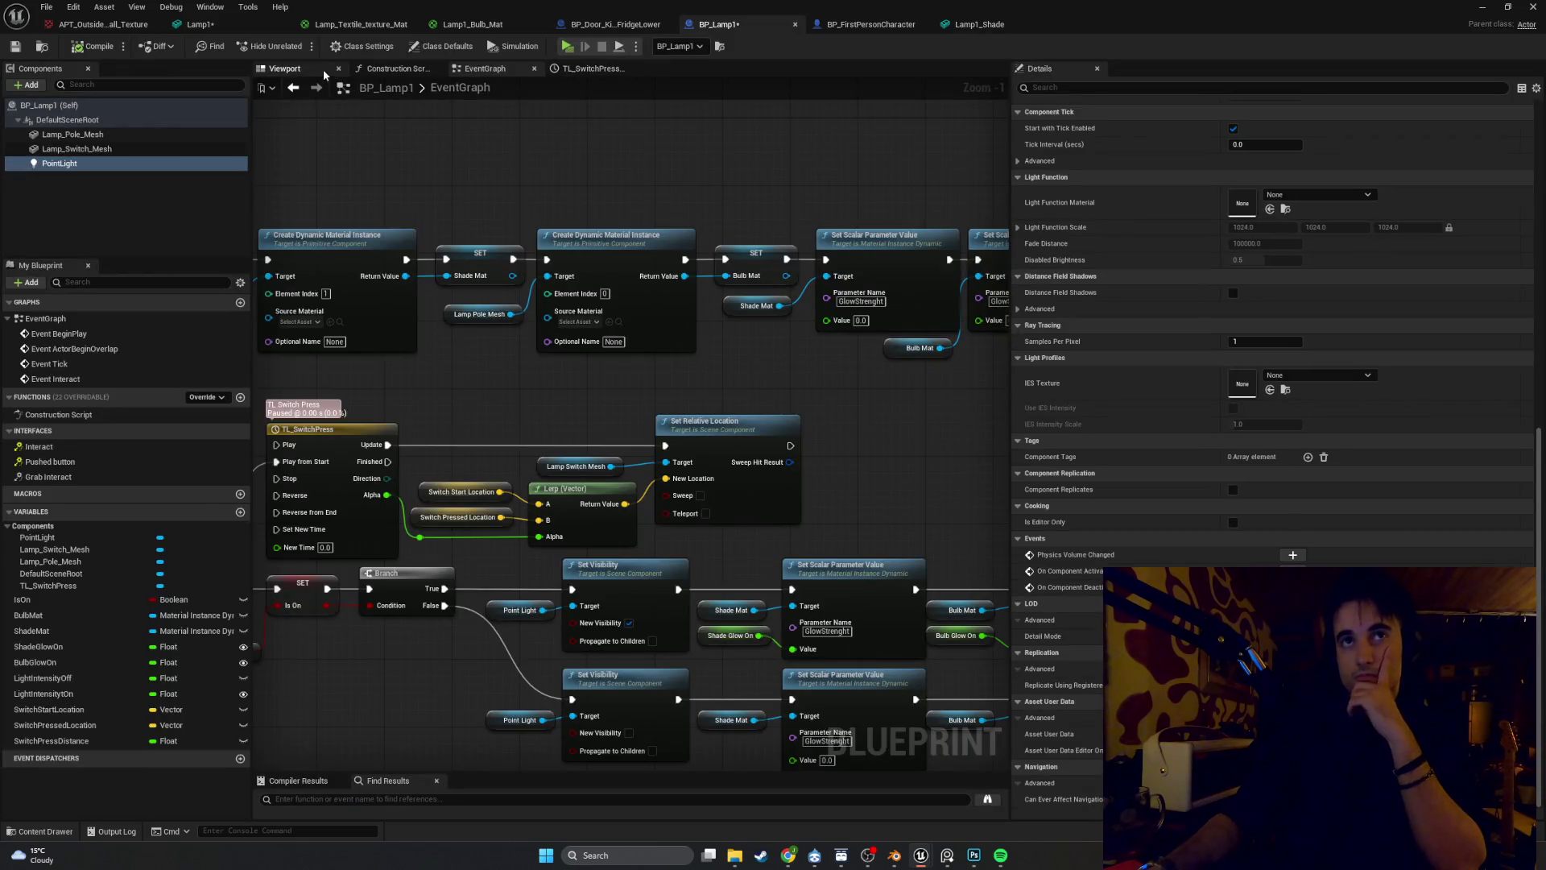
Duplicate the Lamp_Switch_Mesh component and rename the copy Lamp_Shade_Mesh
{"action": "left_click", "coordinate": [322, 70]}
{"action": "scroll", "coordinate": [587, 370], "scroll_direction": "down", "scroll_amount": 5}
{"action": "scroll", "coordinate": [531, 352], "scroll_direction": "up", "scroll_amount": 5}
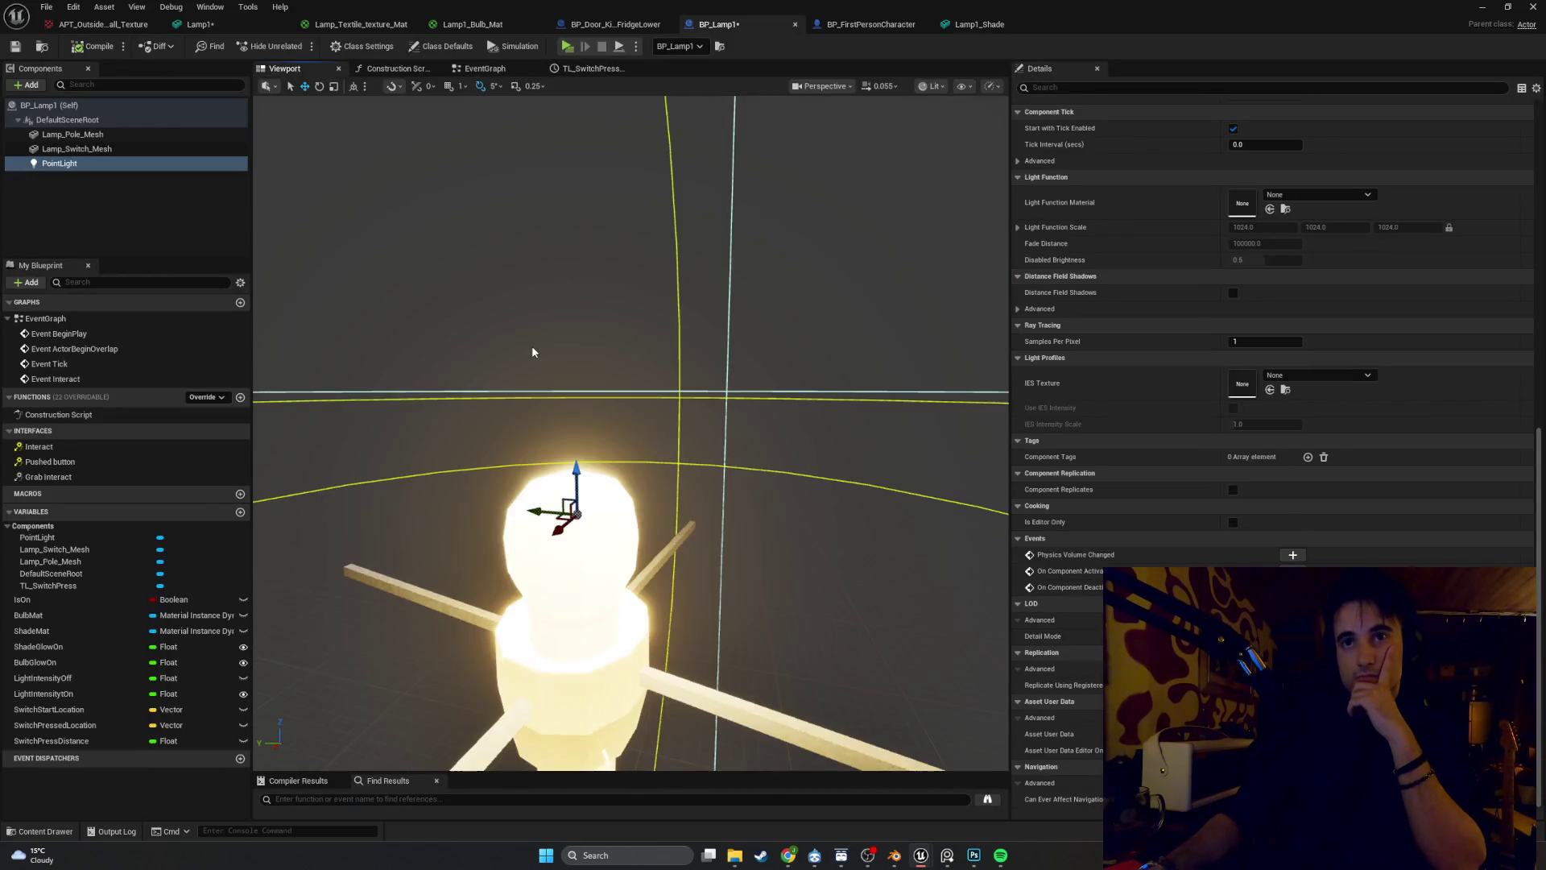
{"action": "scroll", "coordinate": [532, 351], "scroll_direction": "down", "scroll_amount": 3}
{"action": "left_click", "coordinate": [68, 150]}
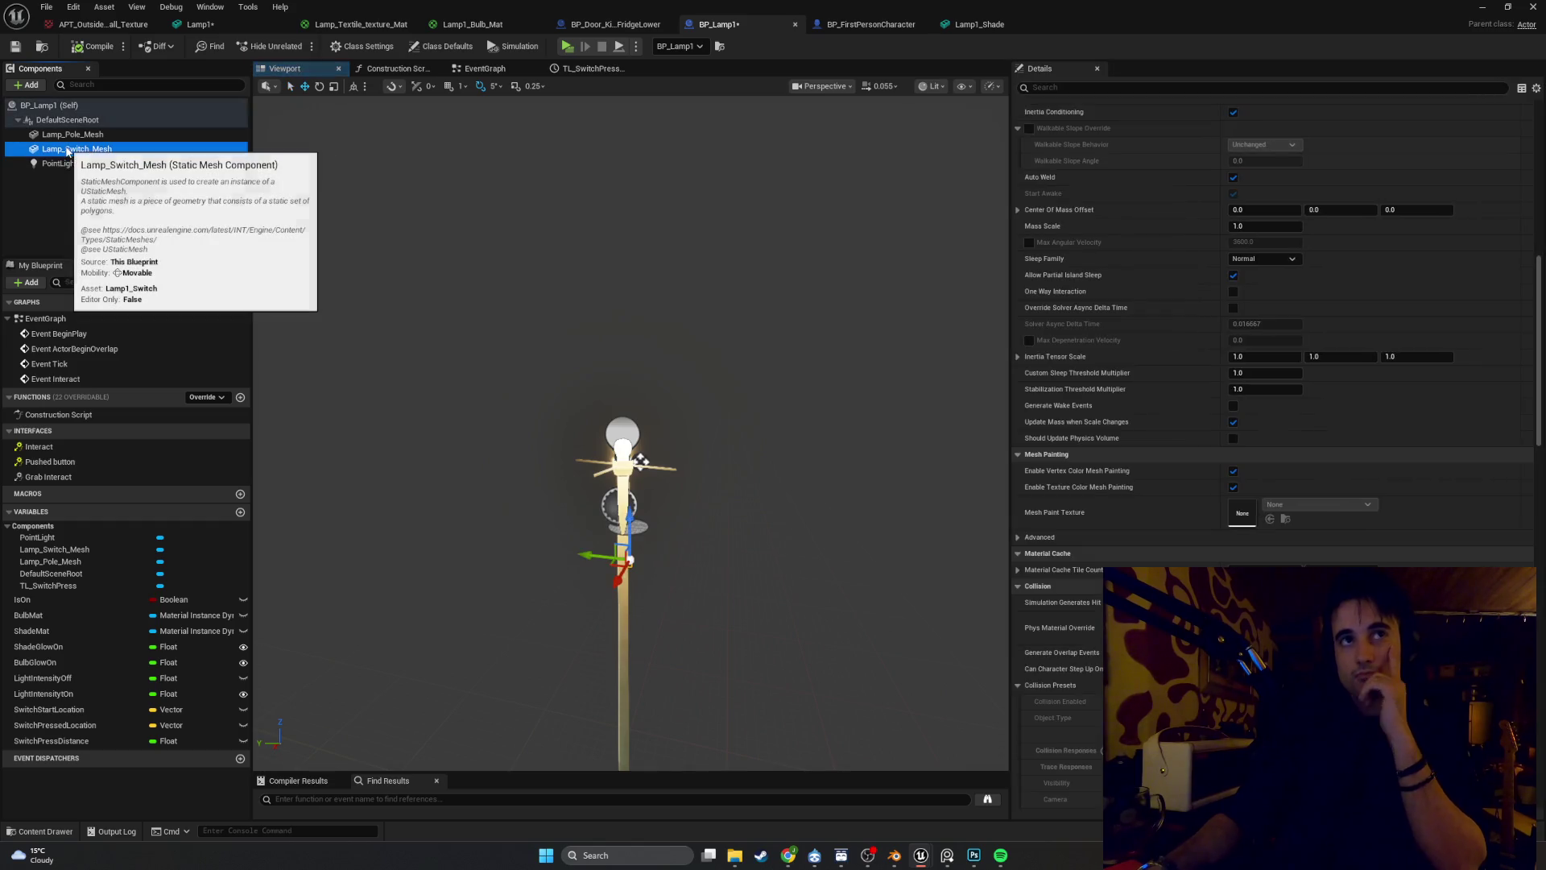
{"action": "key", "text": "ctrl+d"}
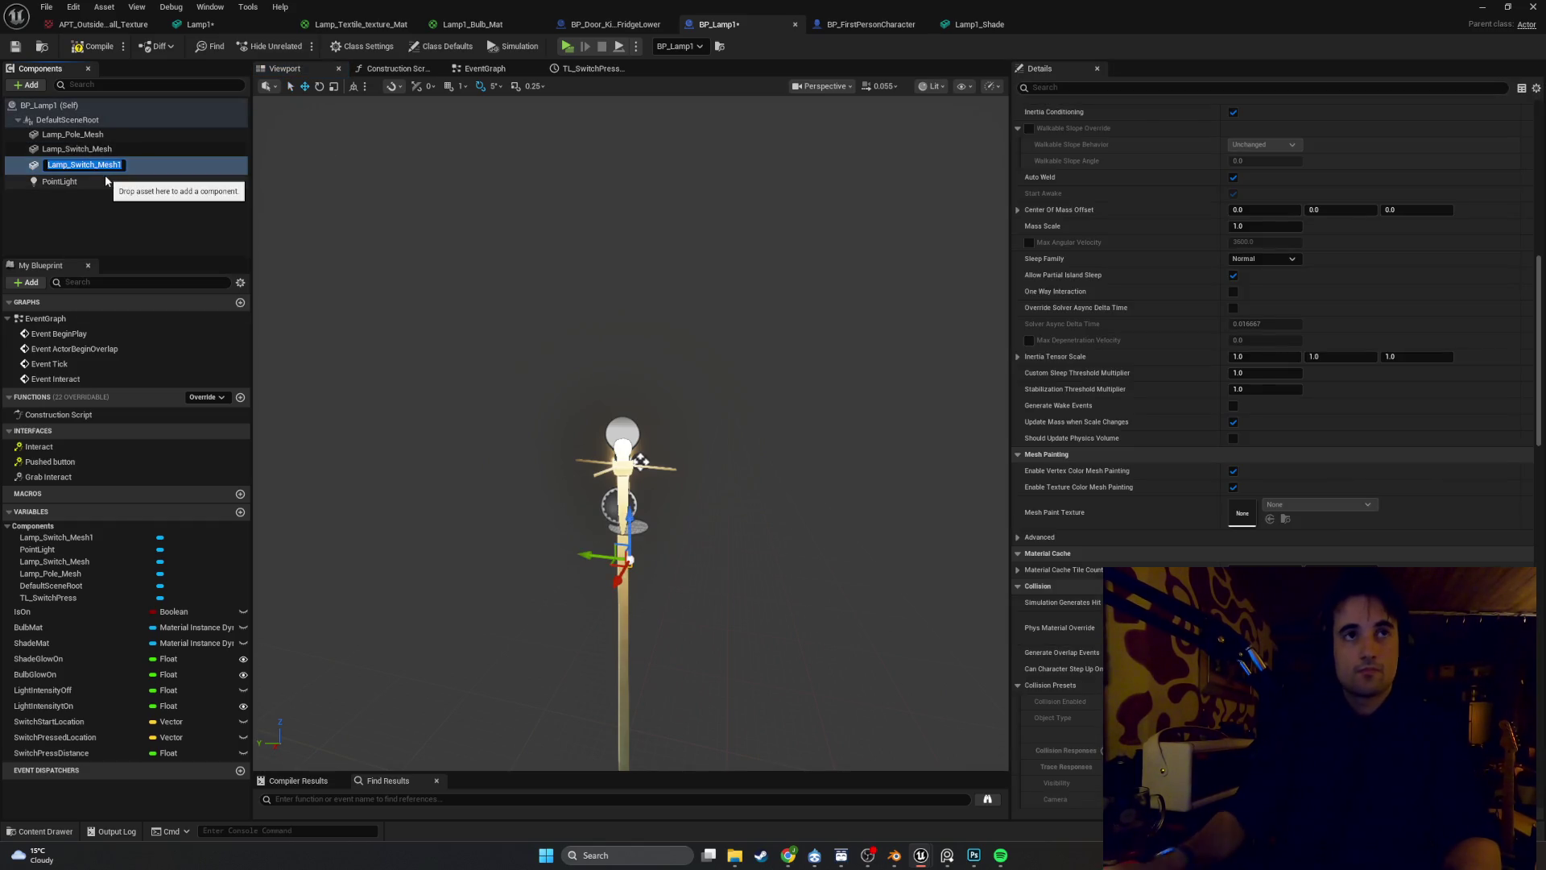
{"action": "key", "text": "End"}
{"action": "key", "text": "BackSpace"}
{"action": "key", "text": "BackSpace"}
{"action": "key", "text": "BackSpace"}
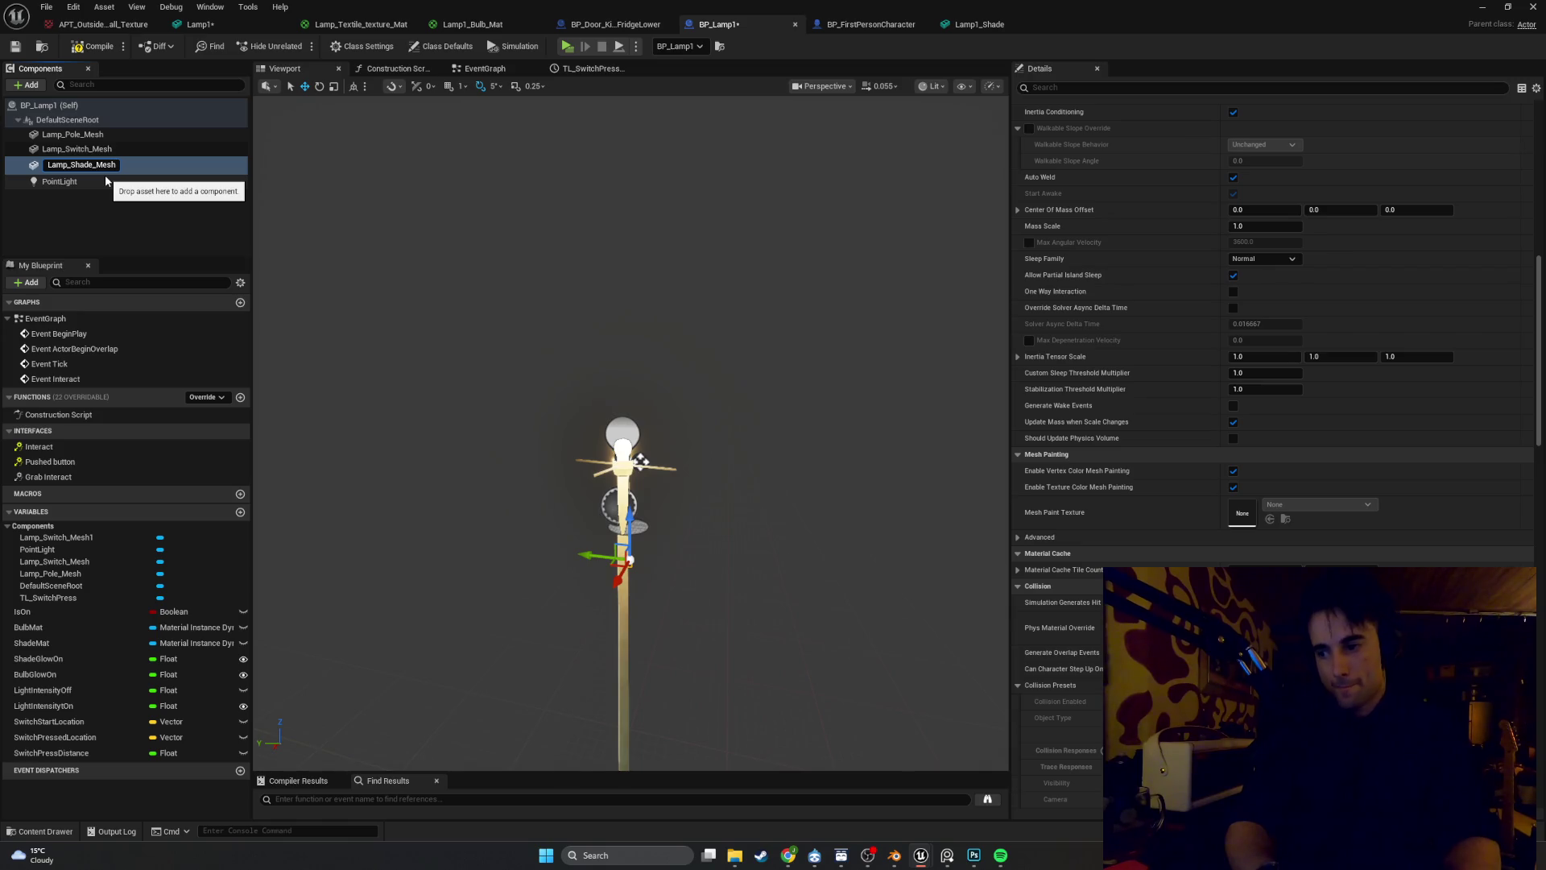
{"action": "key", "text": "Return"}
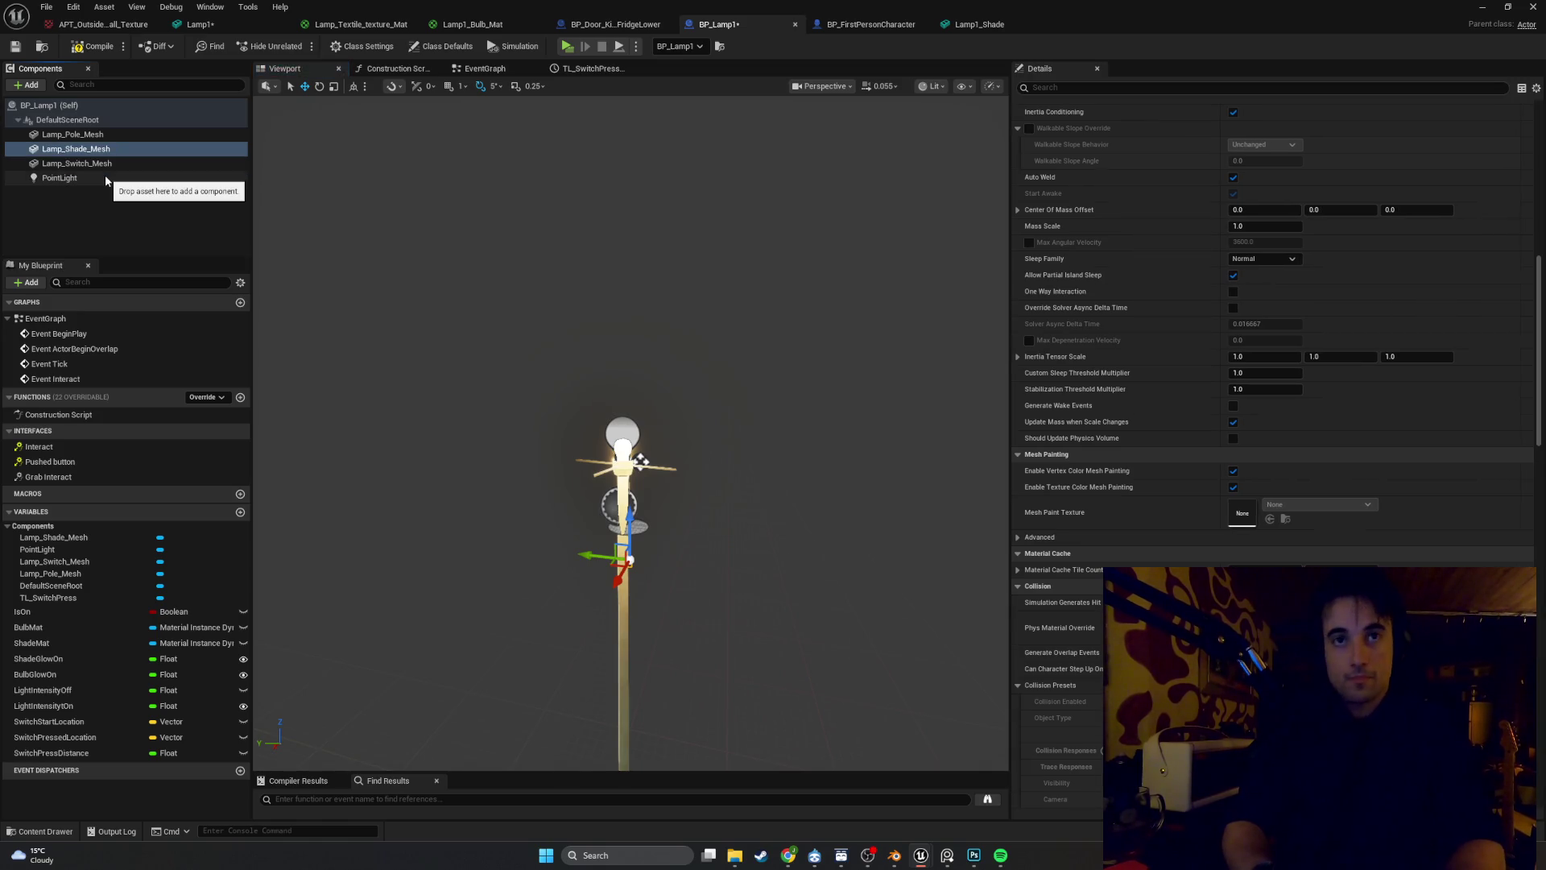
Search 'shade' in the Static Mesh picker and assign Lamp1_Shade to Lamp_Shade_Mesh
{"action": "left_click", "coordinate": [110, 153]}
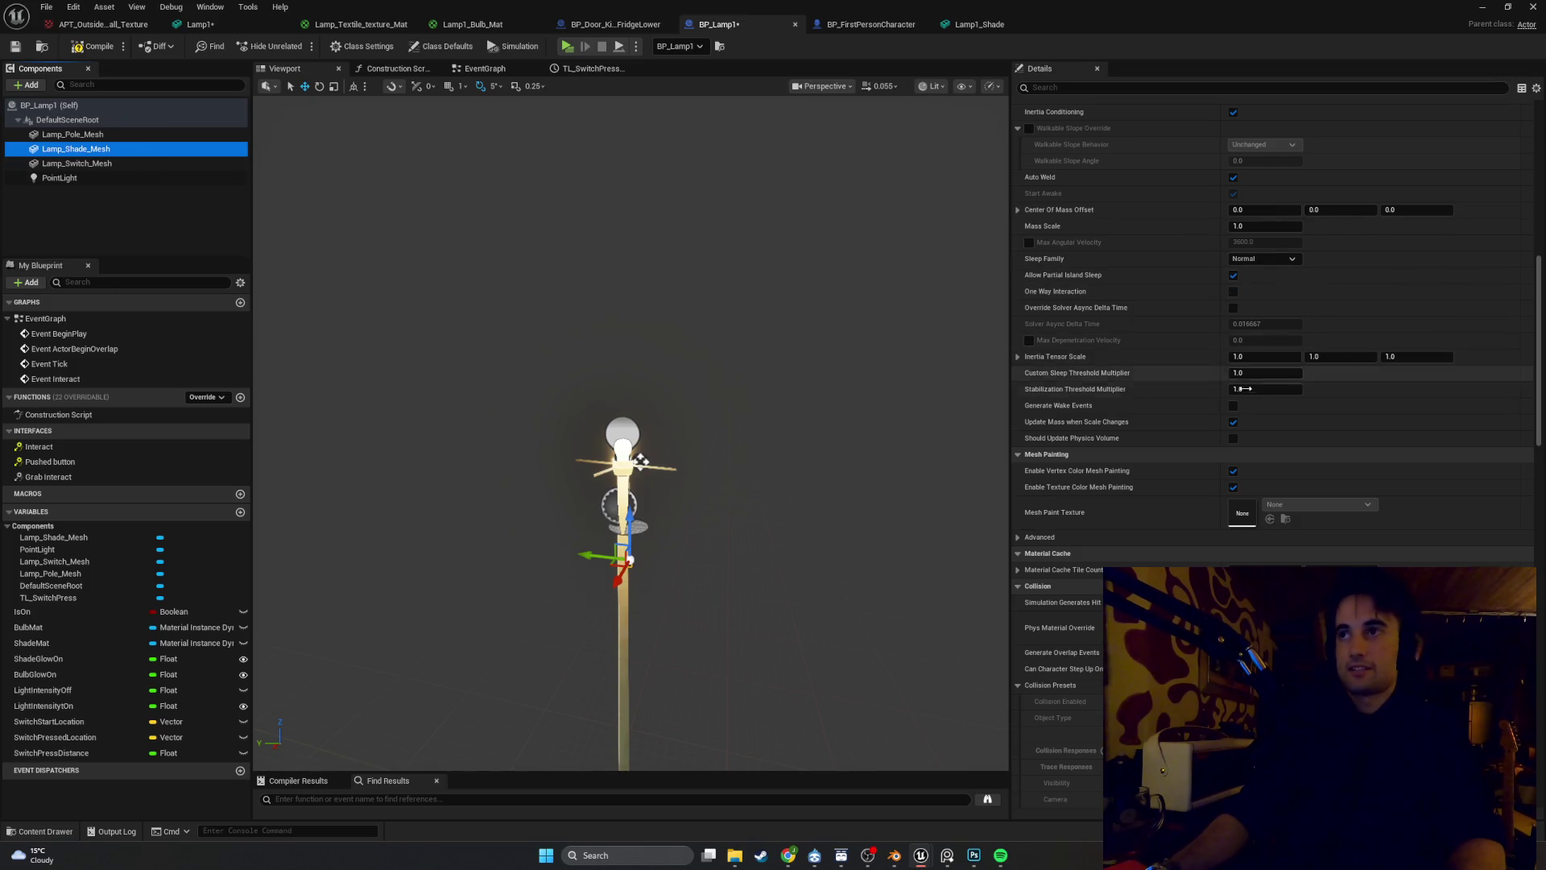
{"action": "scroll", "coordinate": [1170, 175], "scroll_direction": "up", "scroll_amount": 15}
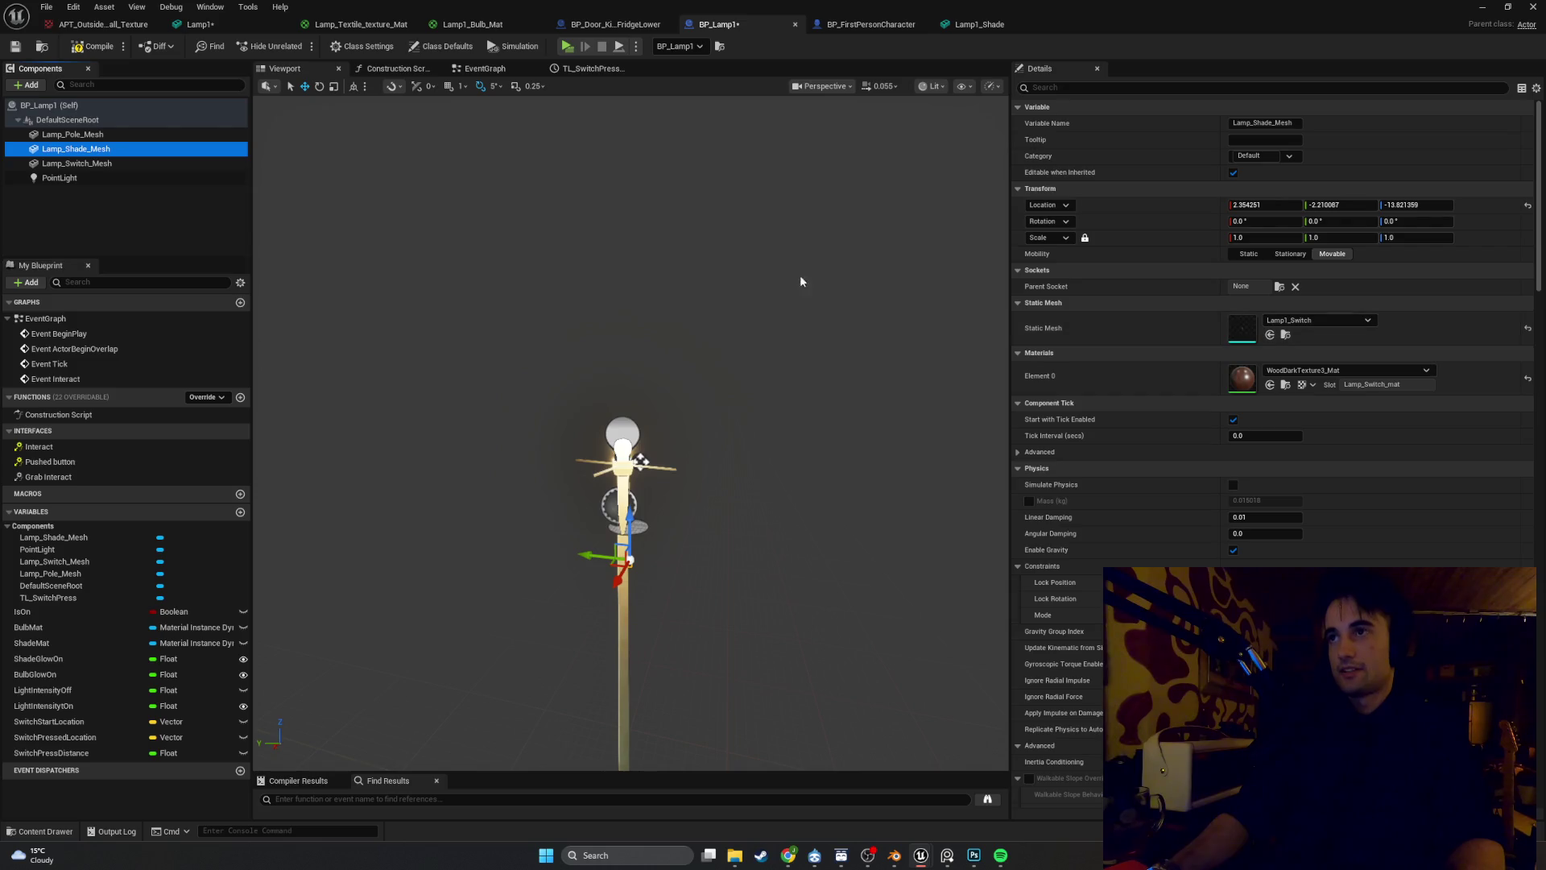
{"action": "left_click", "coordinate": [1297, 322]}
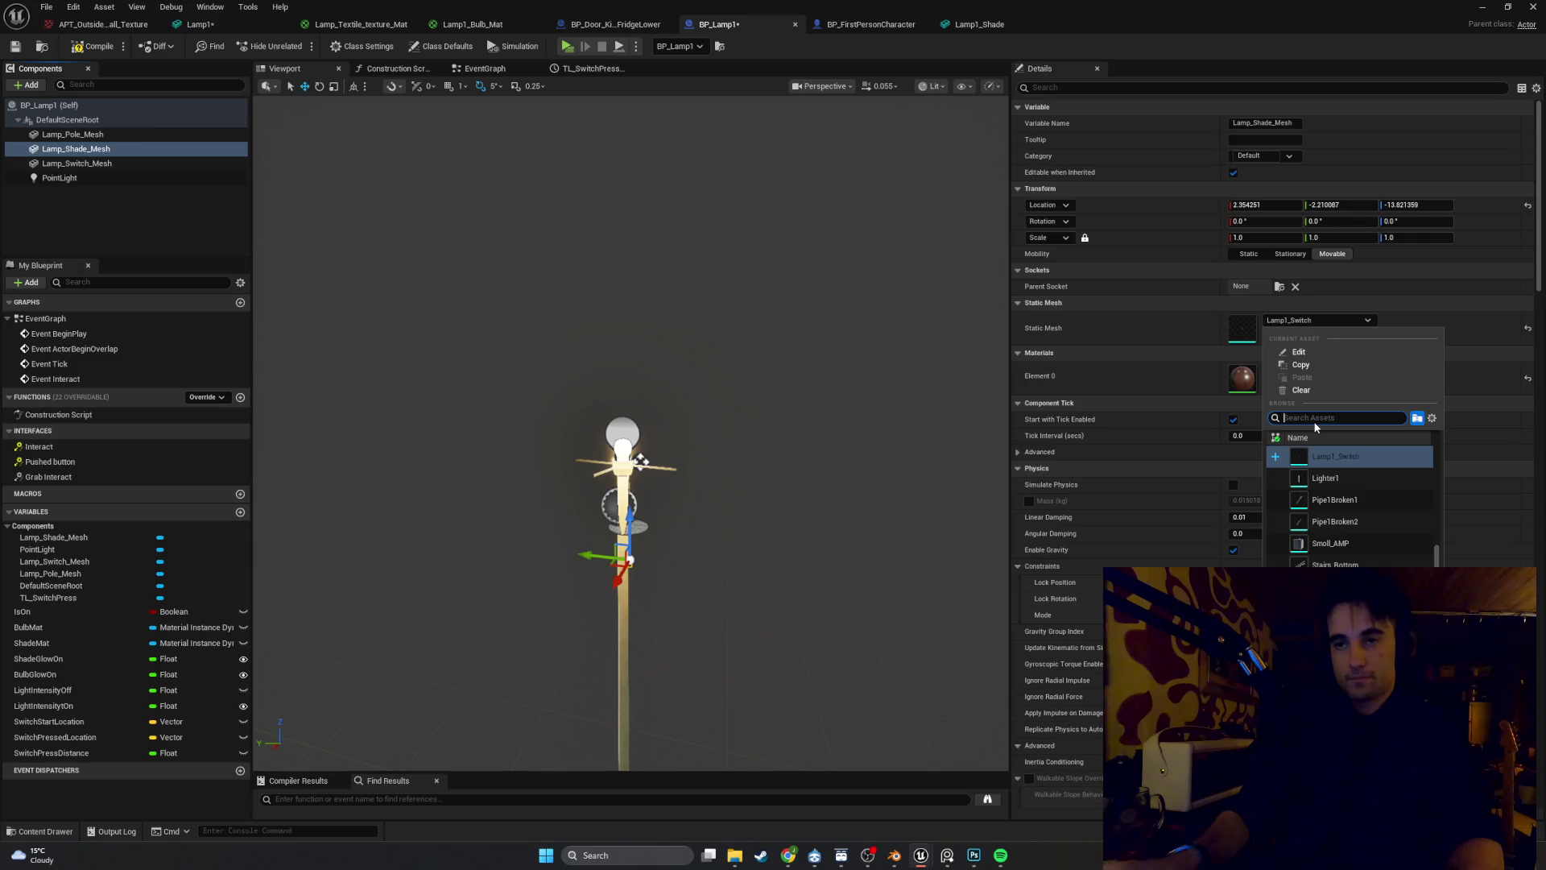
{"action": "type", "text": "shade"}
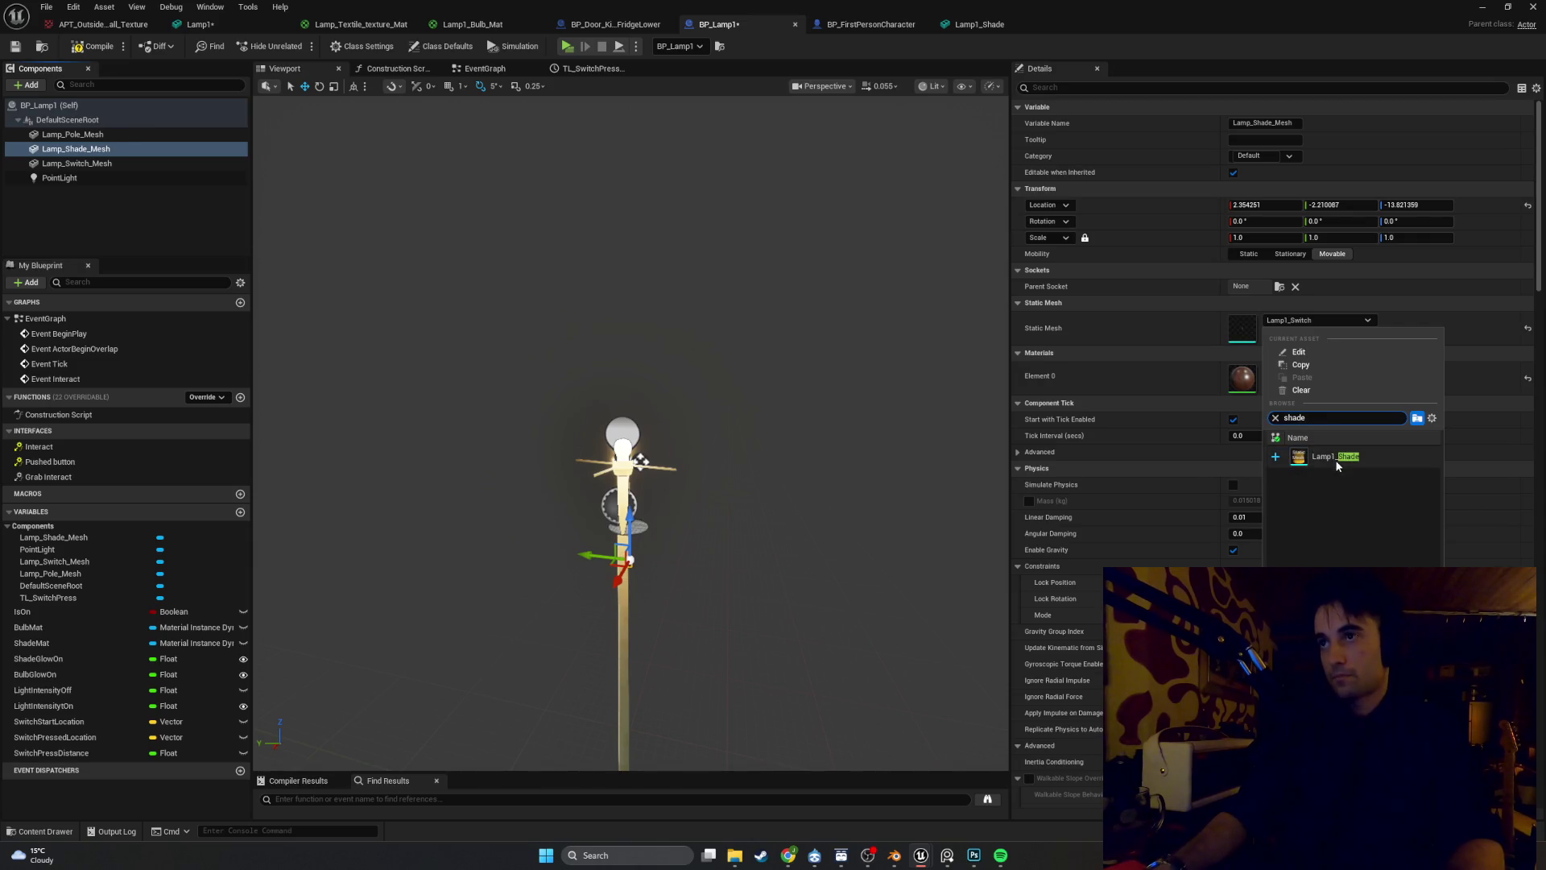
{"action": "left_click", "coordinate": [1322, 460]}
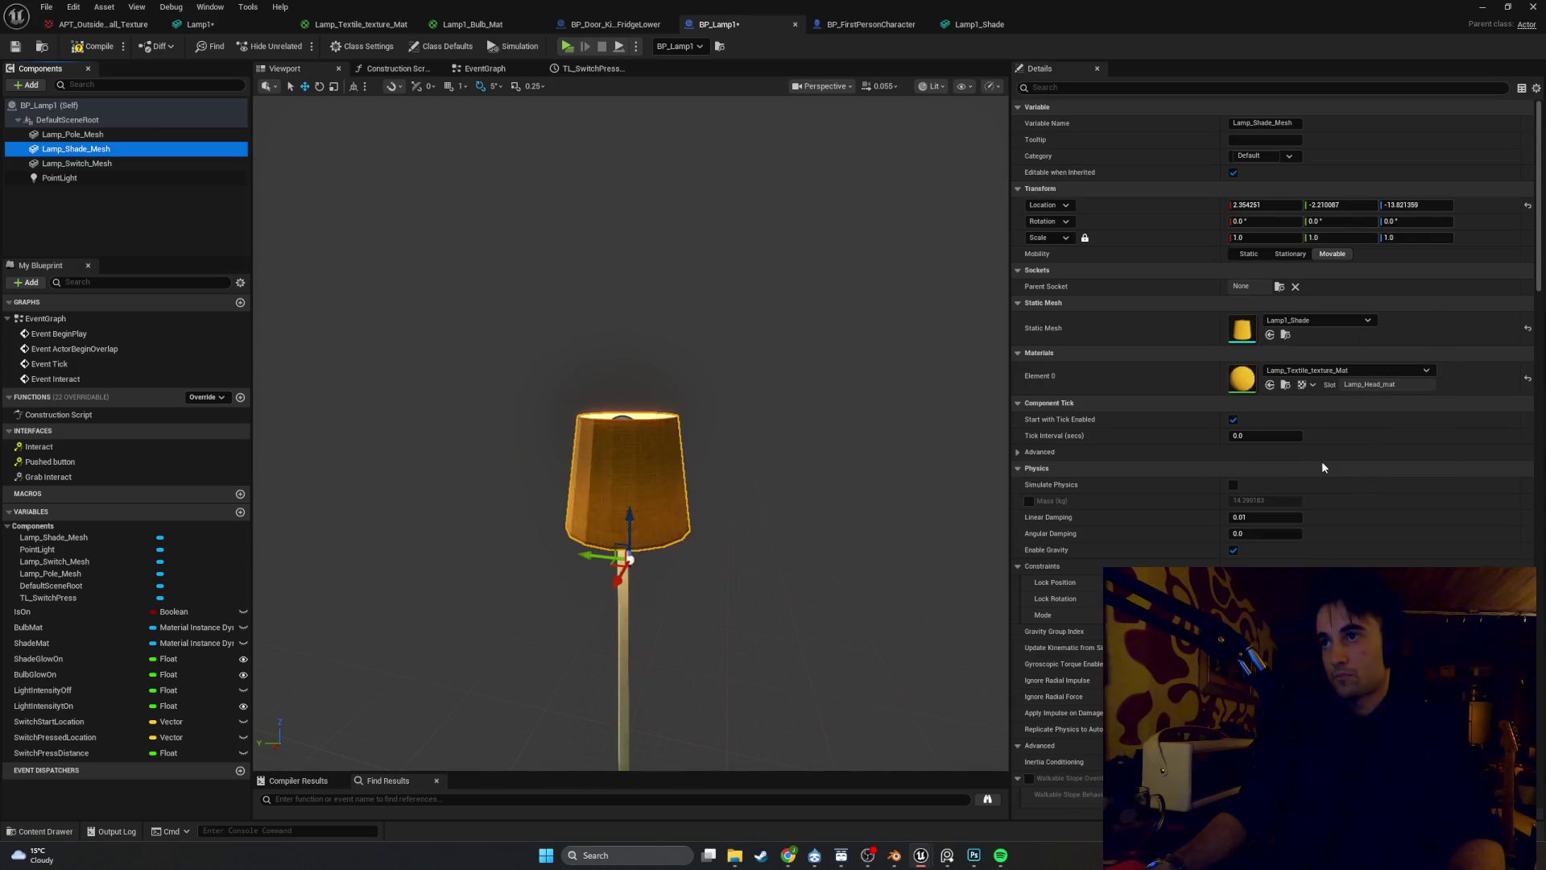
{"action": "scroll", "coordinate": [620, 483], "scroll_direction": "up", "scroll_amount": 2}
{"action": "mouse_move", "coordinate": [471, 185]}
{"action": "left_mouse_down"}
{"action": "mouse_move", "coordinate": [471, 137]}
{"action": "mouse_move", "coordinate": [472, 185]}
{"action": "left_mouse_up"}
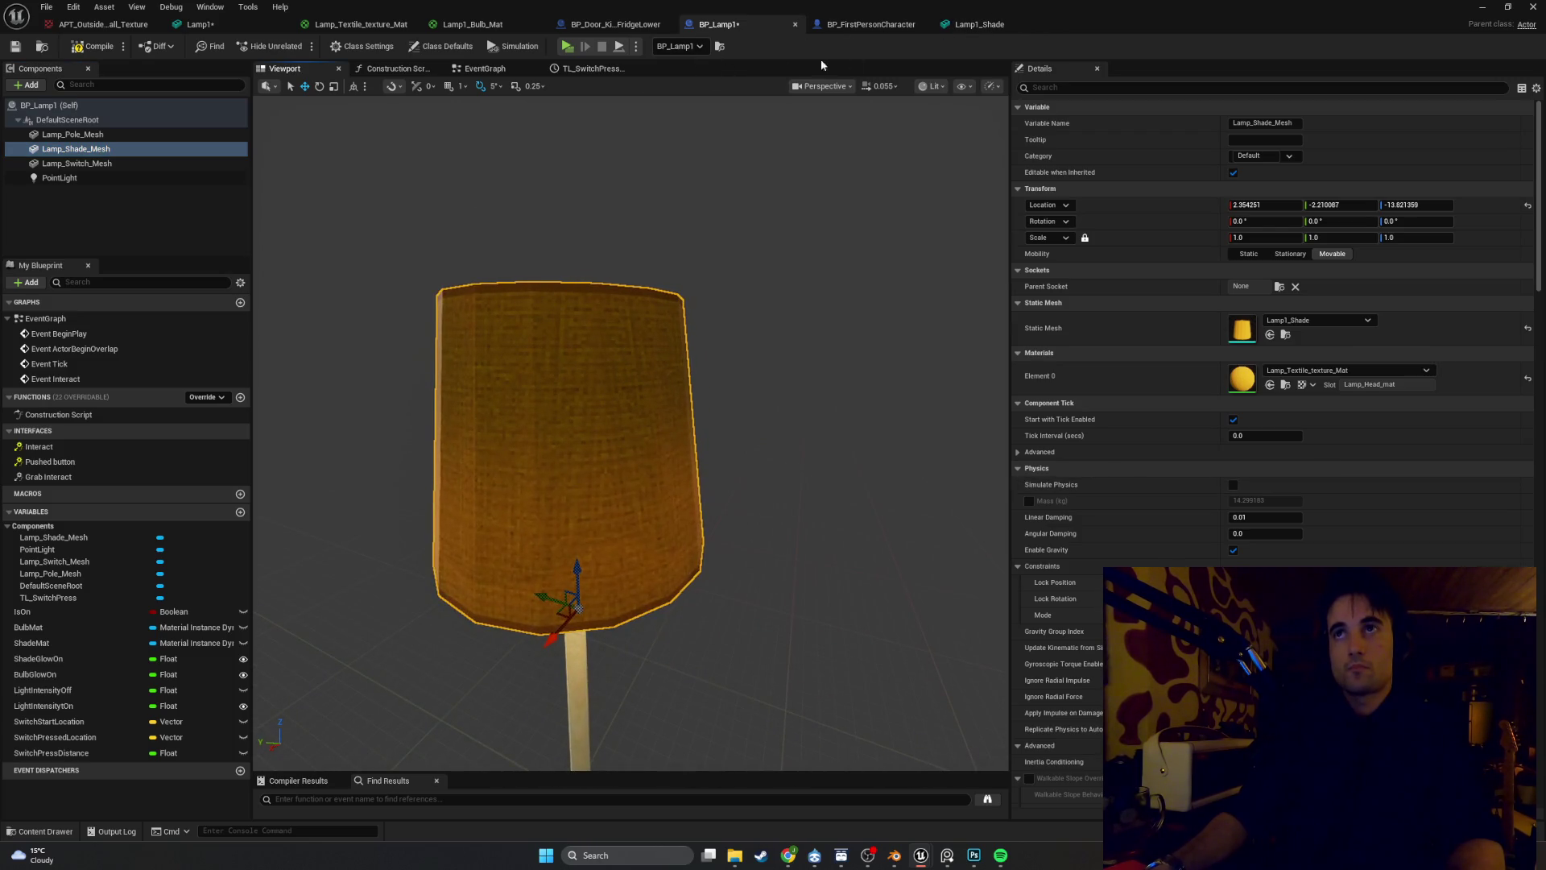
Replace the Lamp Pole Mesh getter in the event graph with a Lamp Shade Mesh getter
{"action": "left_click", "coordinate": [483, 68]}
{"action": "left_click_drag", "start_coordinate": [674, 354], "coordinate": [665, 398]}
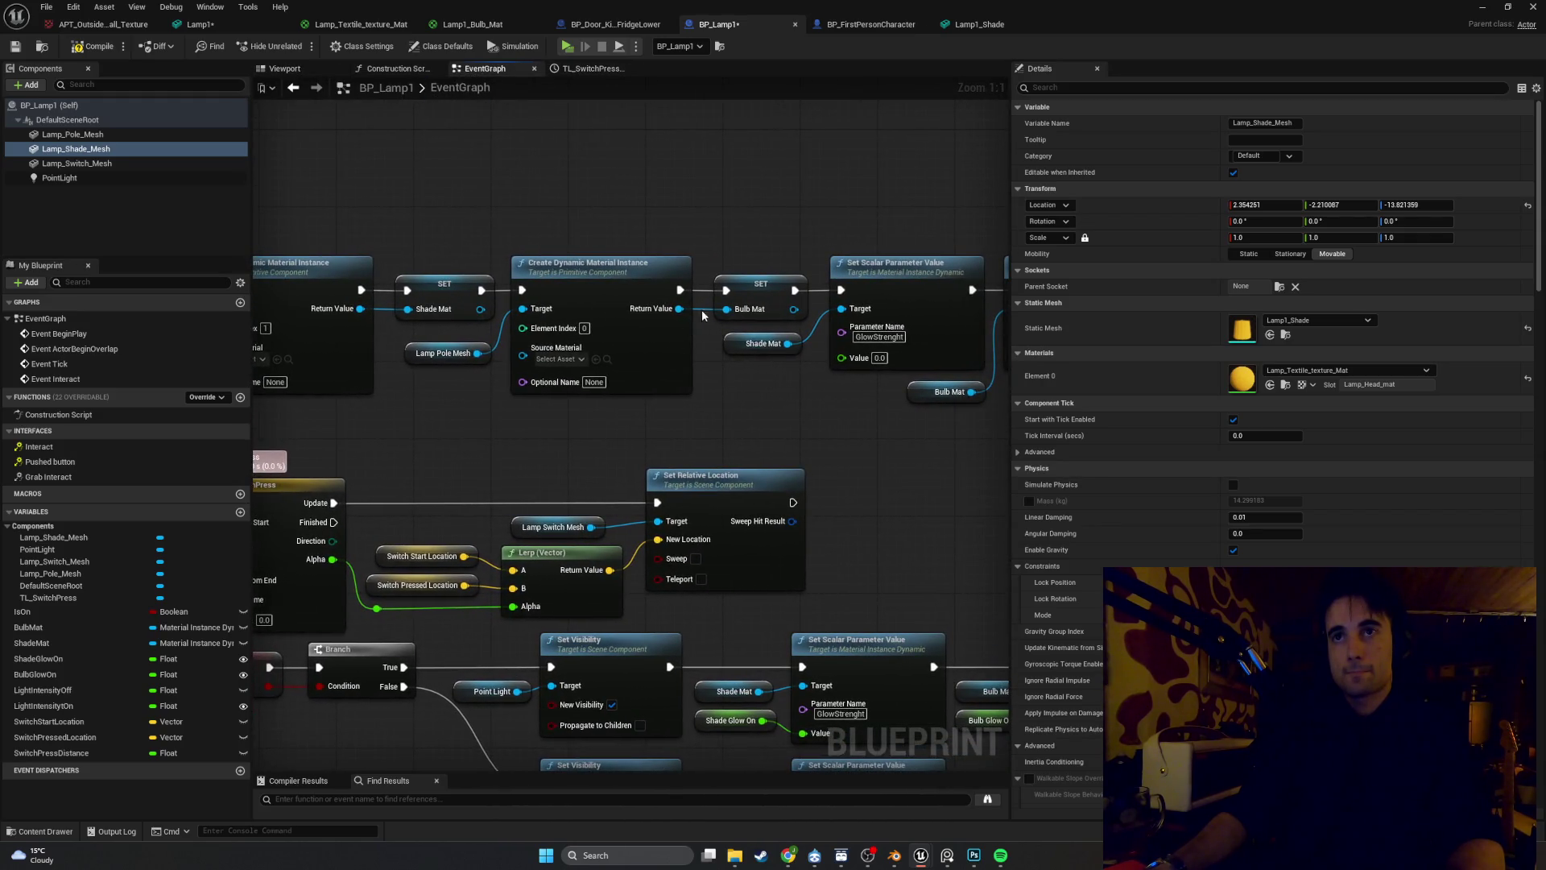
{"action": "left_click_drag", "start_coordinate": [702, 309], "coordinate": [448, 330]}
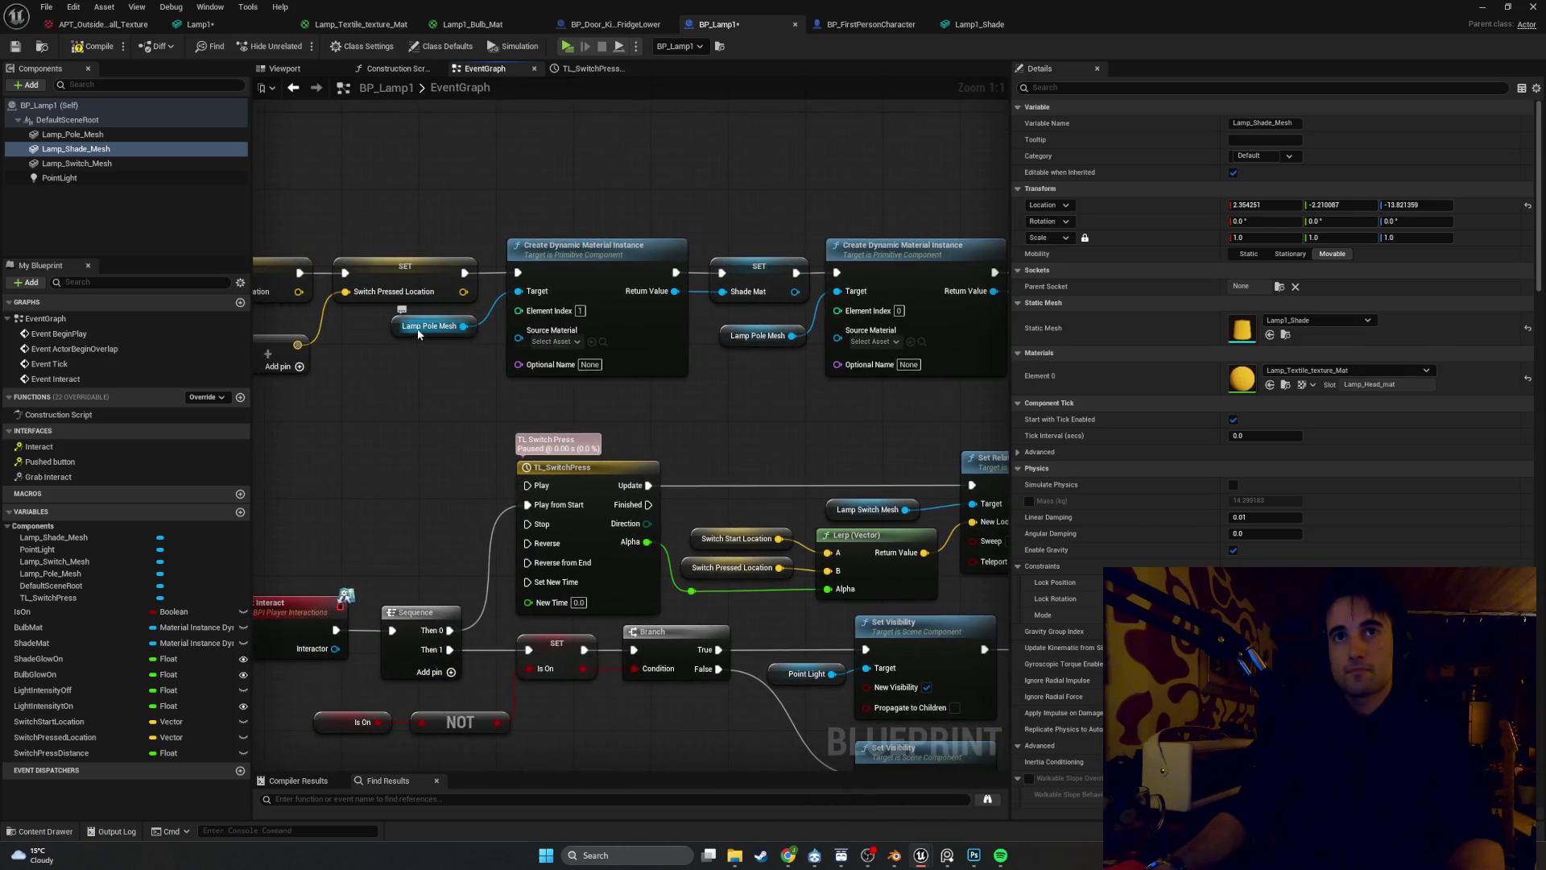
{"action": "left_click", "coordinate": [418, 330]}
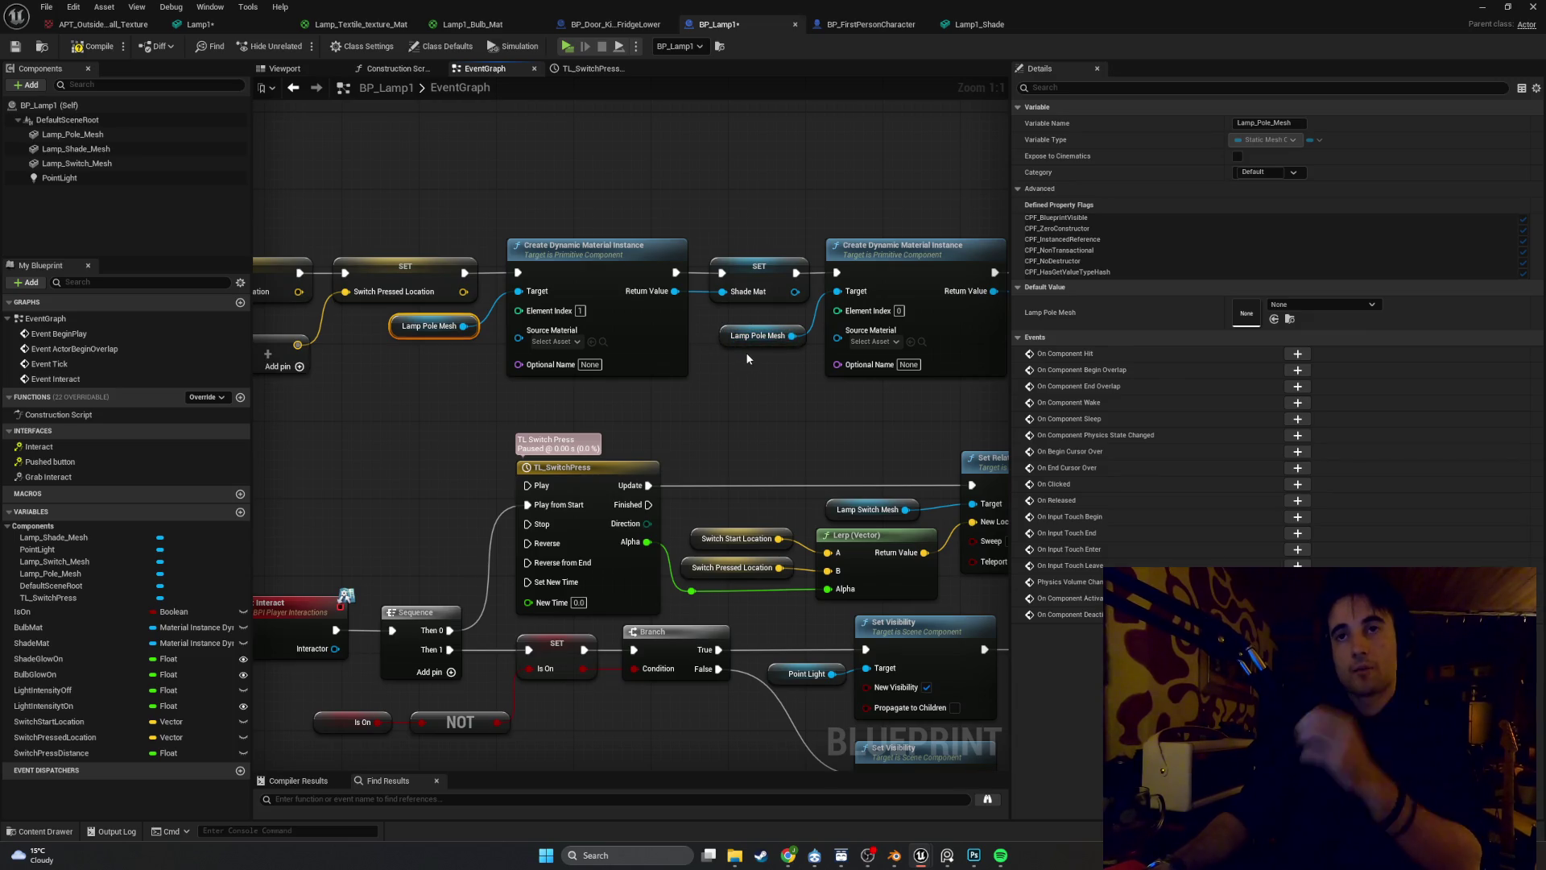
{"action": "key", "text": "Delete"}
{"action": "left_click", "coordinate": [85, 153]}
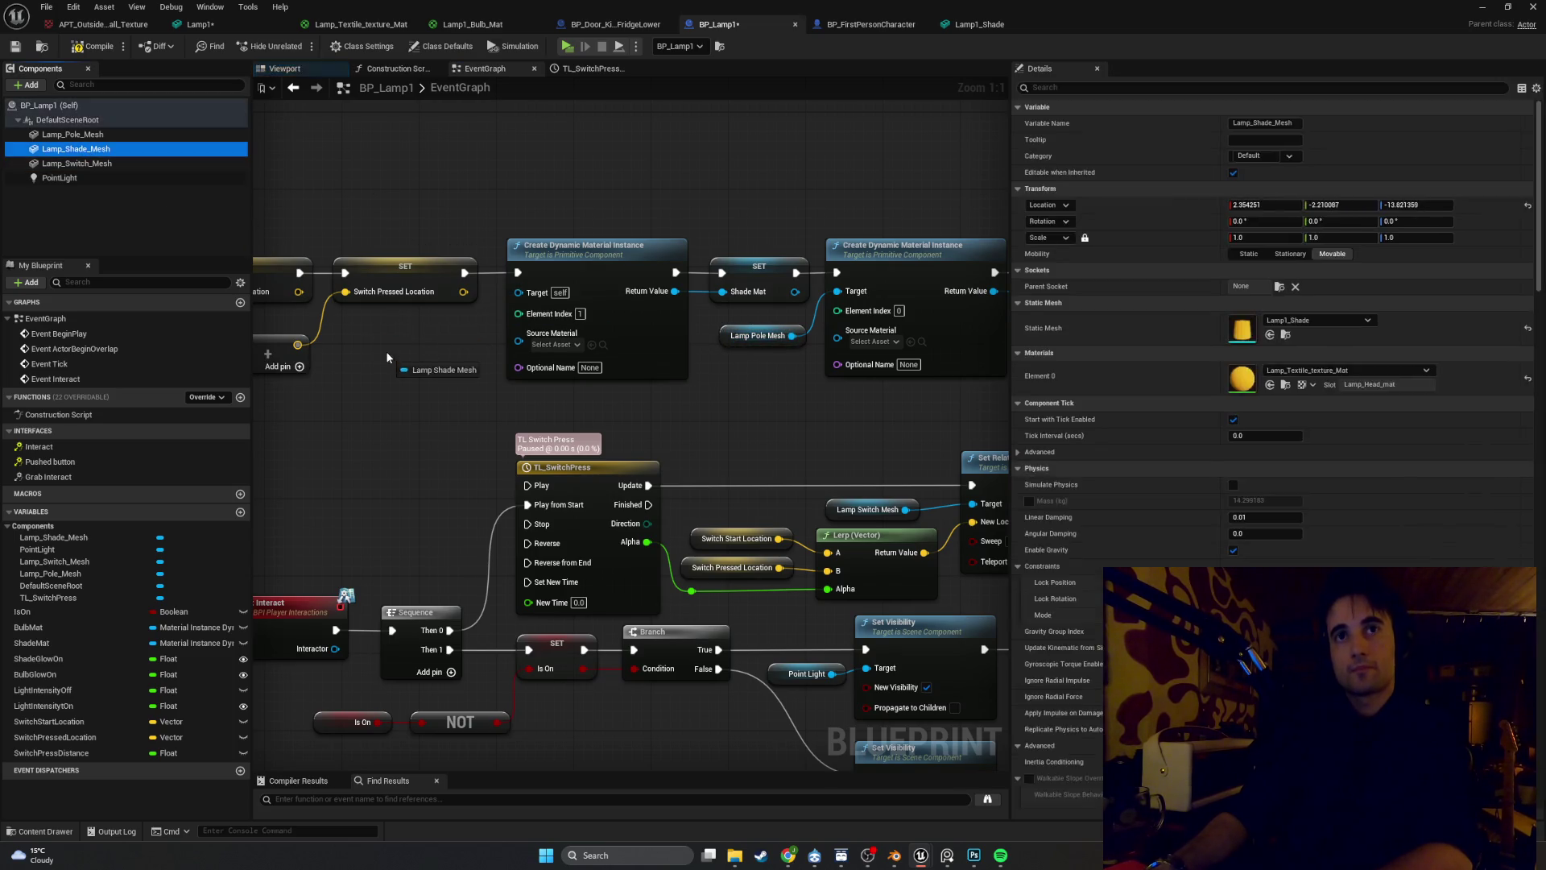
{"action": "mouse_move", "coordinate": [85, 153]}
{"action": "left_mouse_down"}
{"action": "mouse_move", "coordinate": [427, 355]}
{"action": "mouse_move", "coordinate": [516, 322]}
{"action": "mouse_move", "coordinate": [519, 291]}
{"action": "left_mouse_up"}
Check Lamp1_Shade's material slots, return to BP_Lamp1 and compile the blueprint
{"action": "key", "text": "ctrl+space"}
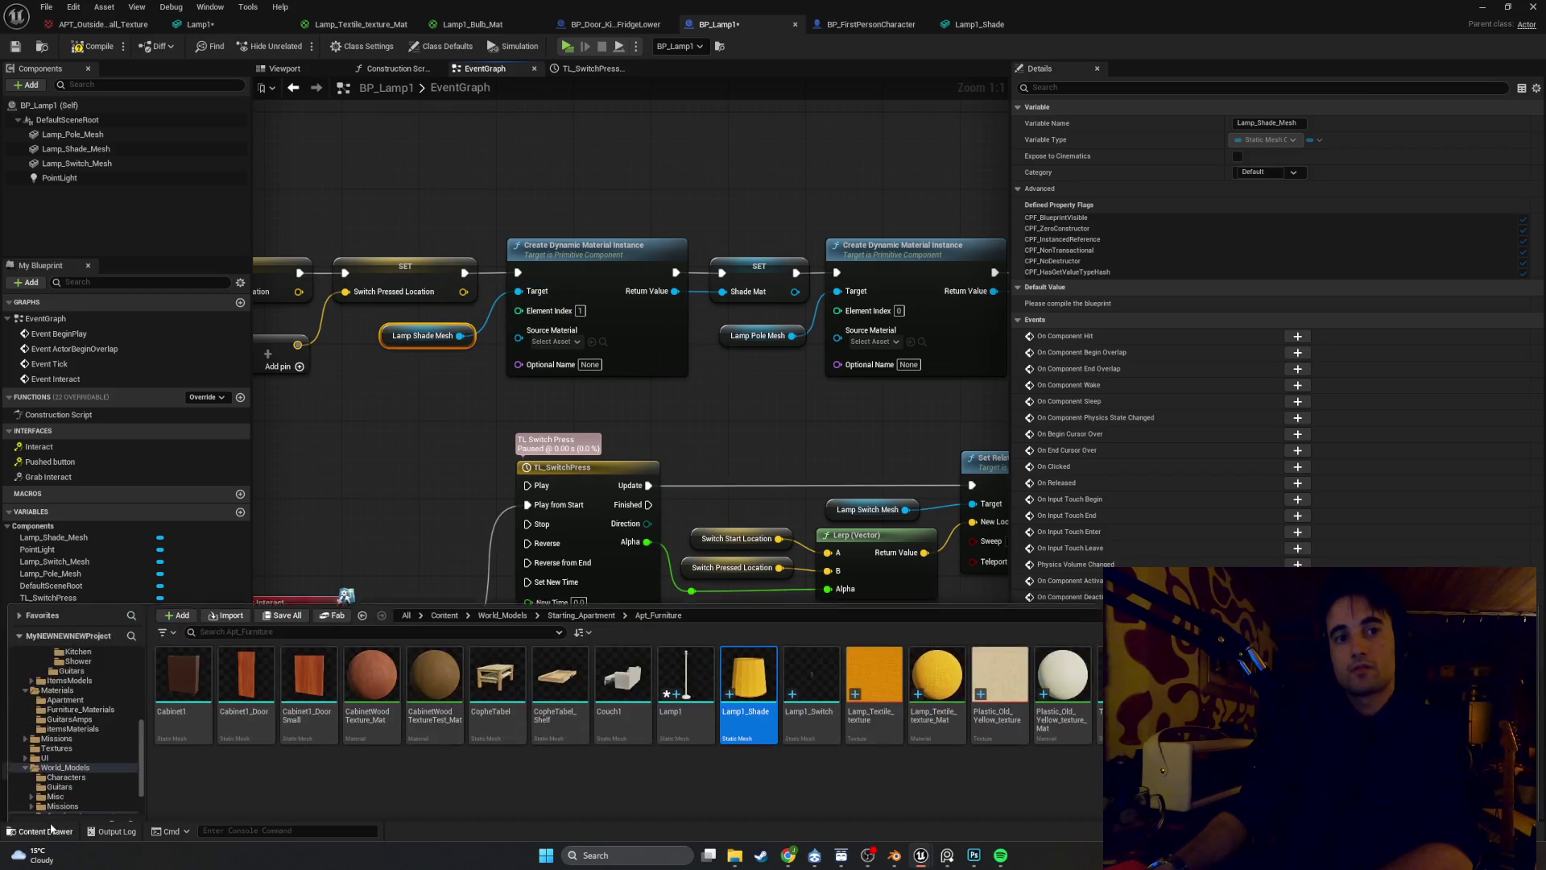
{"action": "double_click", "coordinate": [765, 668]}
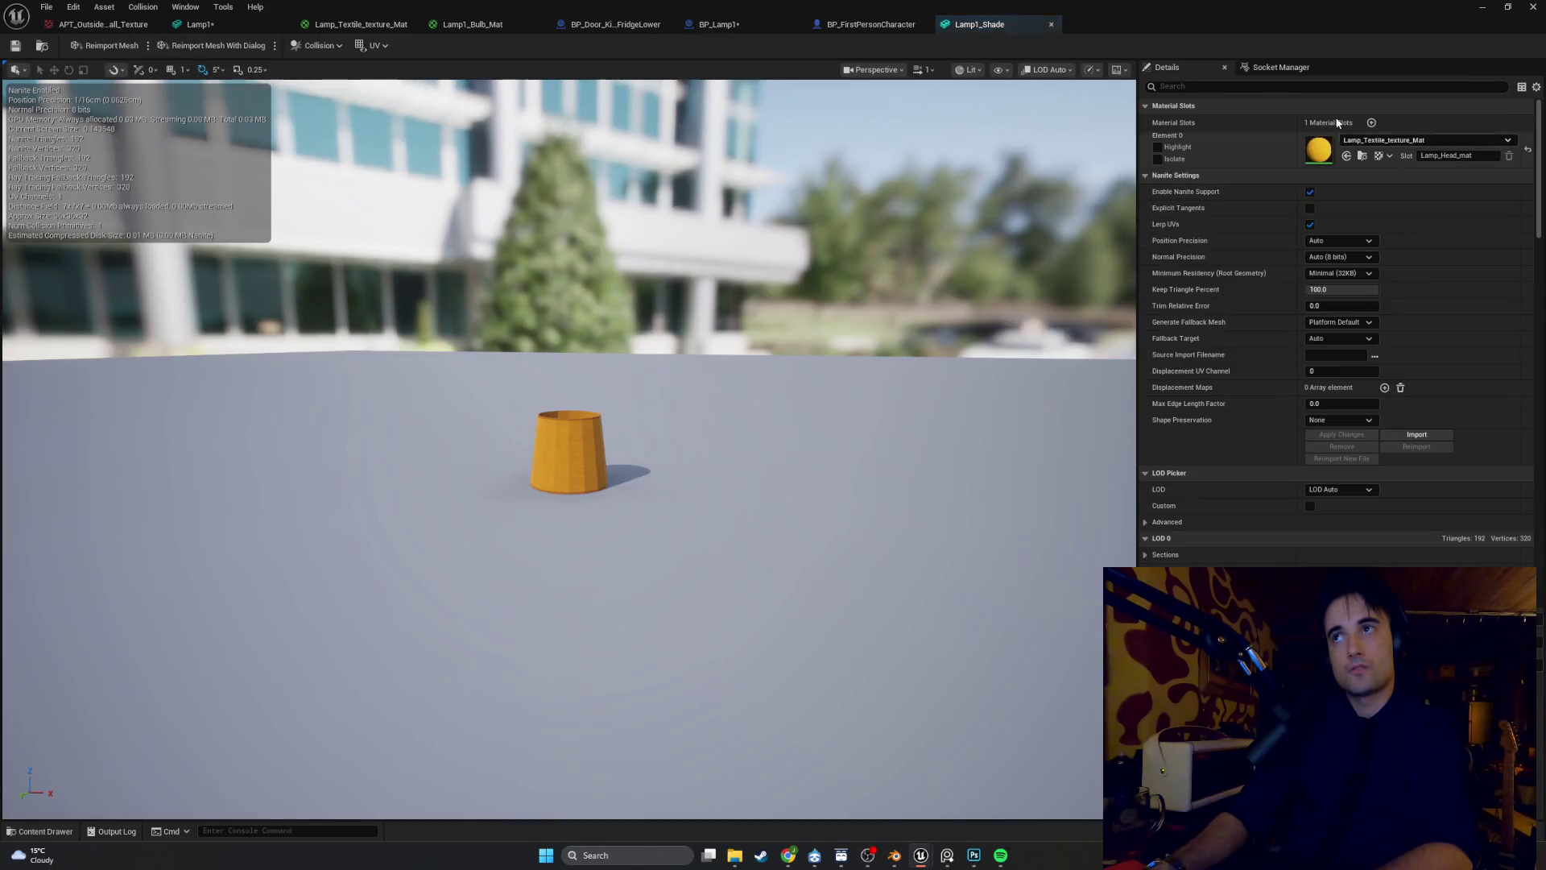
{"action": "left_click", "coordinate": [1482, 7]}
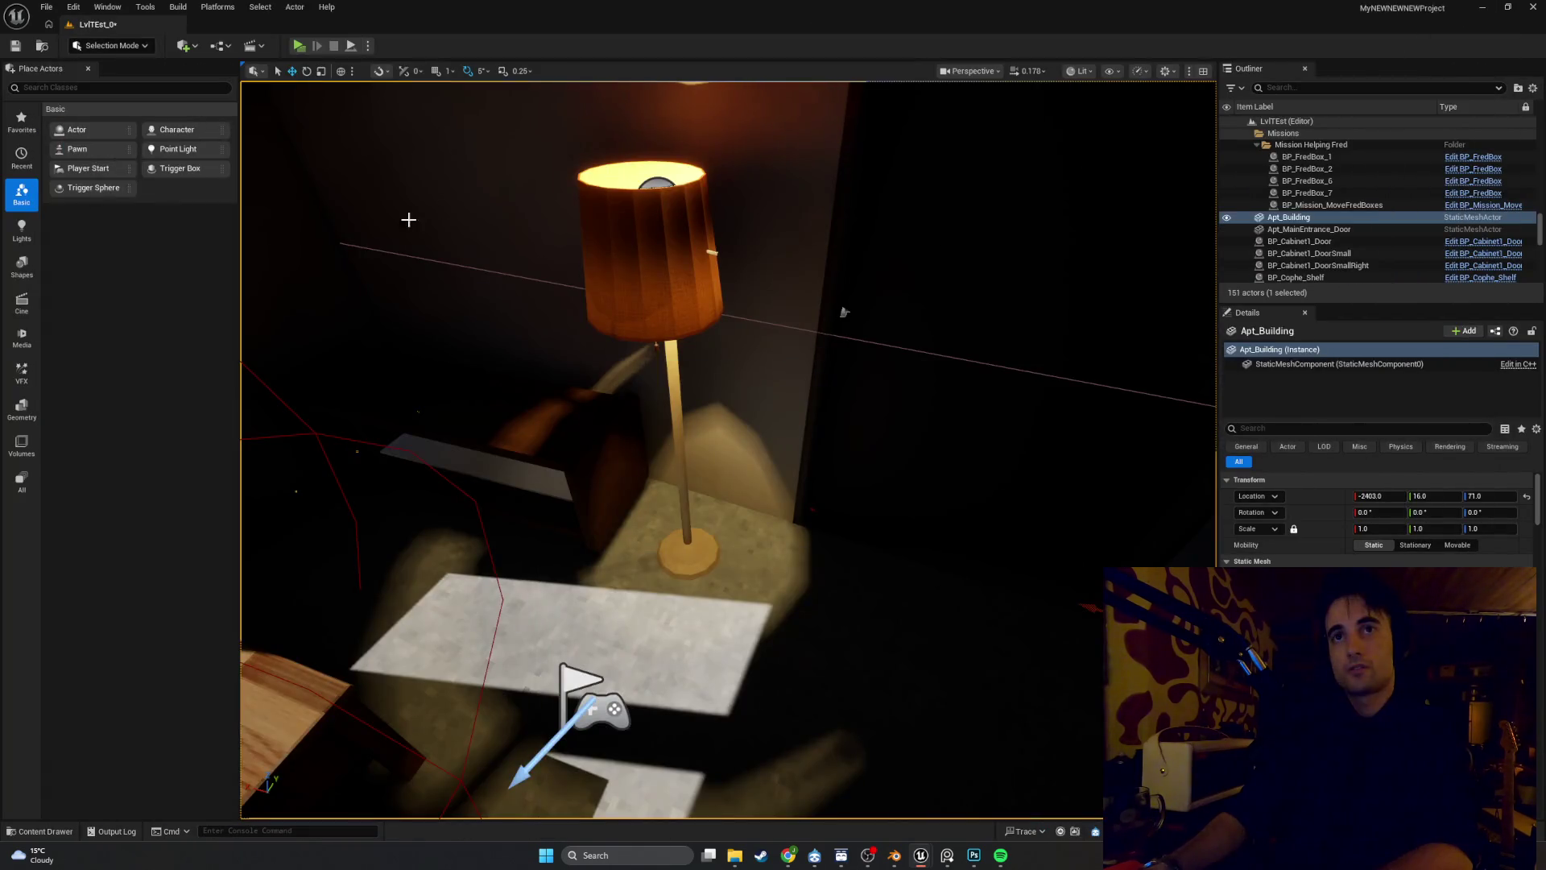
{"action": "mouse_move", "coordinate": [924, 853]}
{"action": "left_click", "coordinate": [966, 797]}
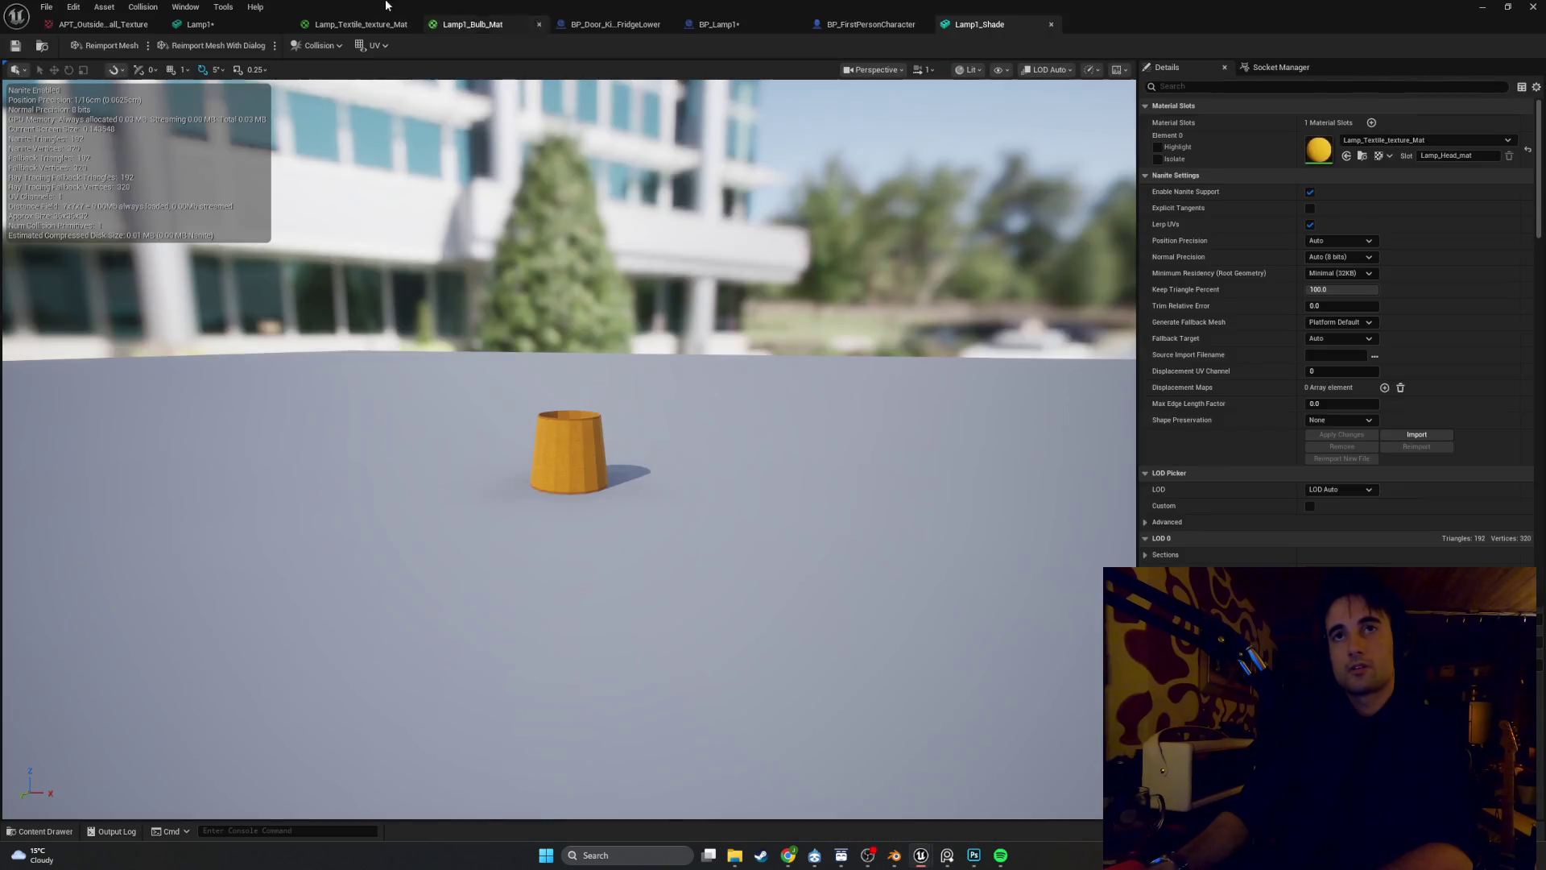
{"action": "left_click", "coordinate": [729, 28]}
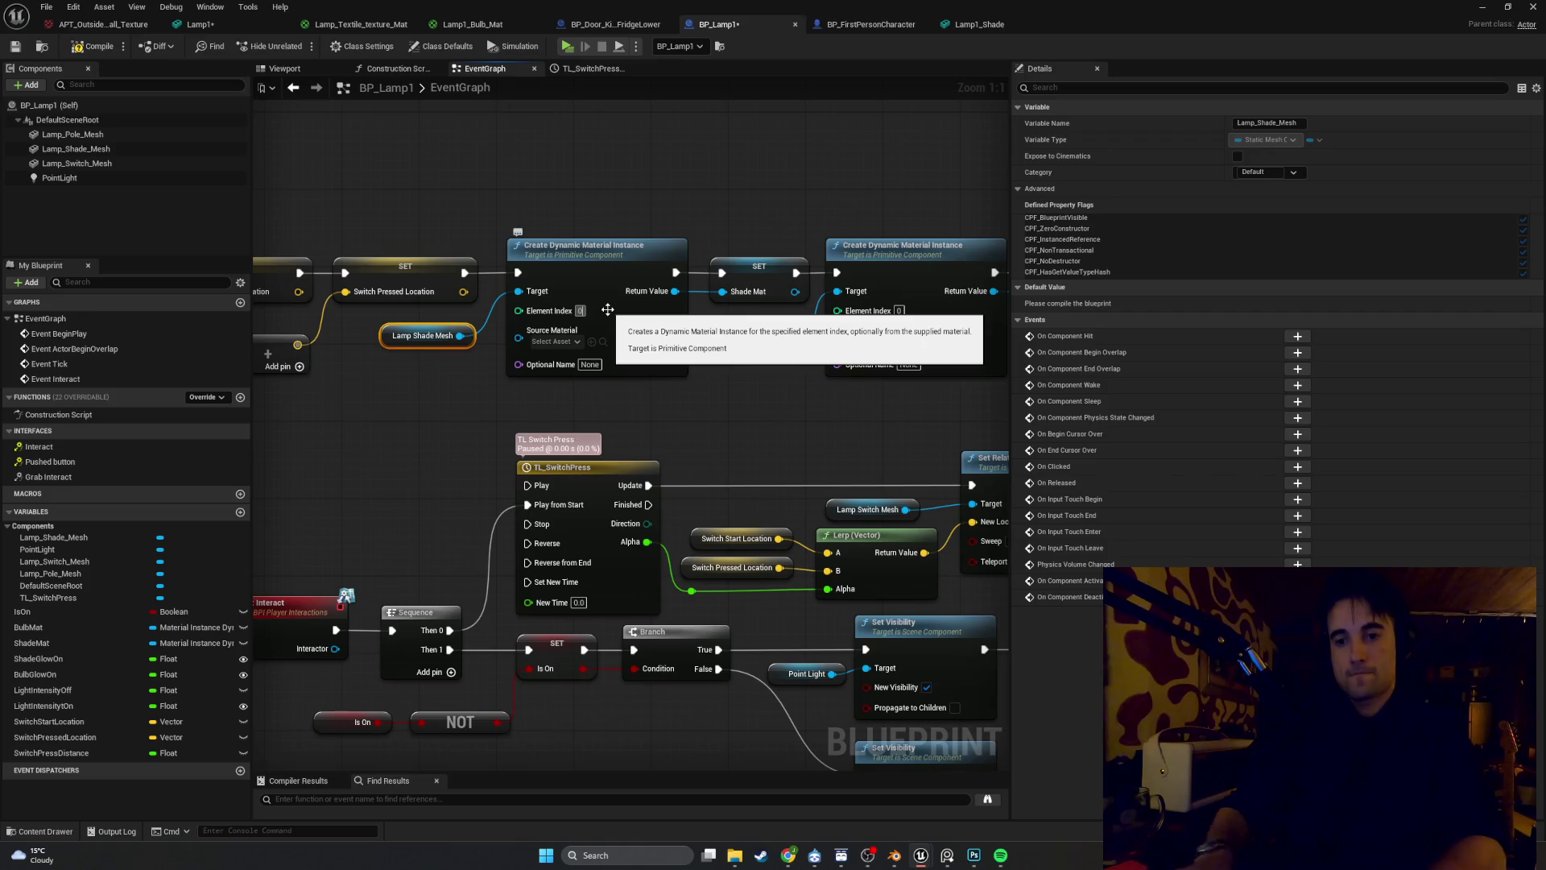
{"action": "left_click", "coordinate": [499, 194]}
{"action": "left_click", "coordinate": [98, 46]}
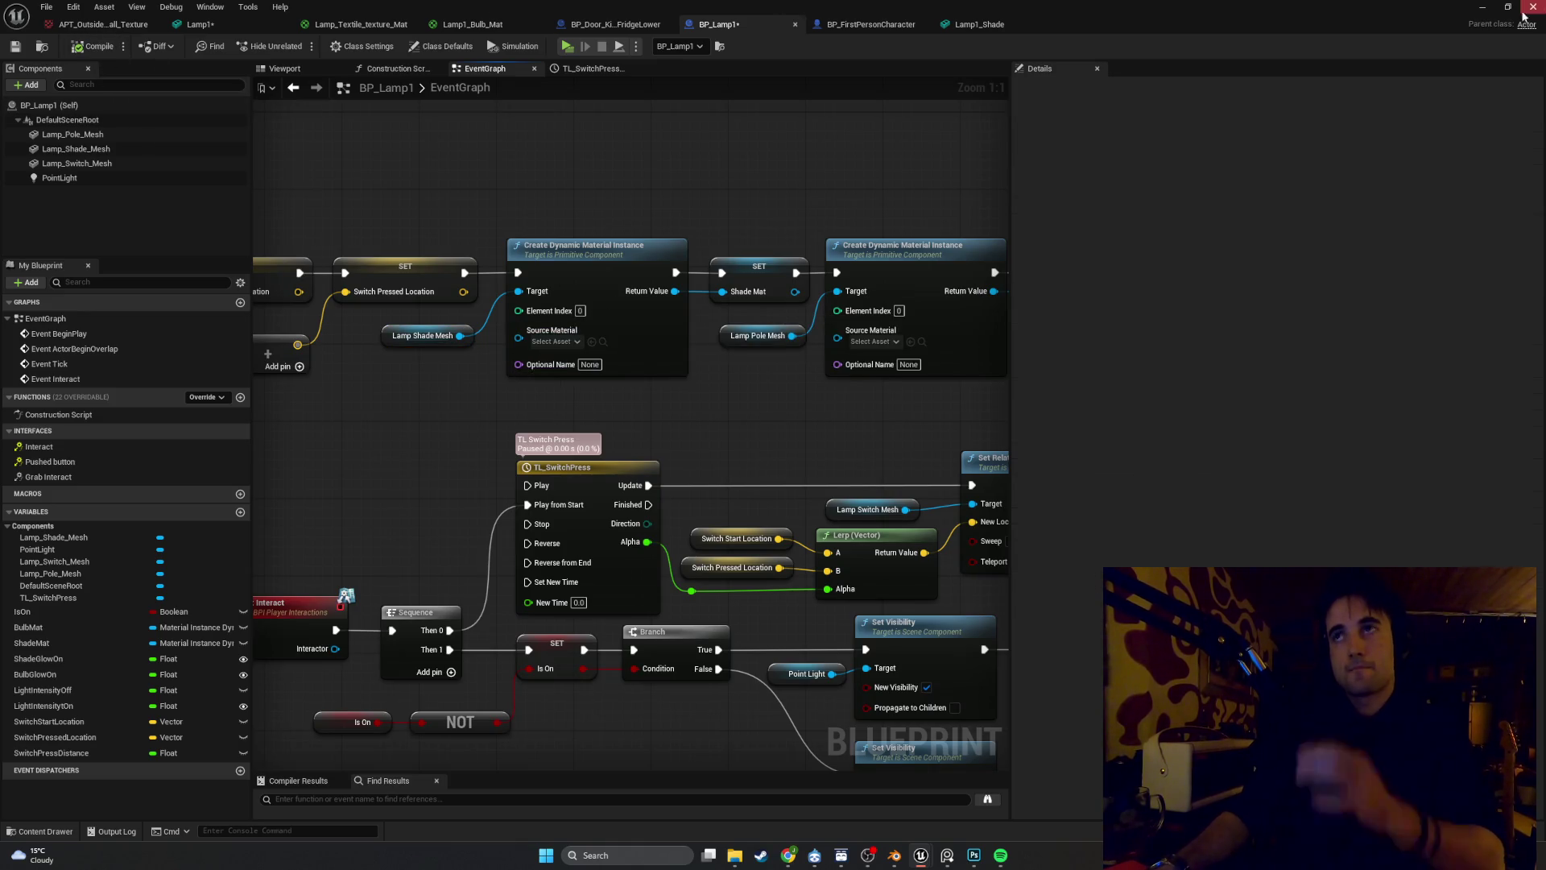
Toggle the lamp on and off with W in play mode, then stop the preview
{"action": "key", "text": "alt+Tab"}
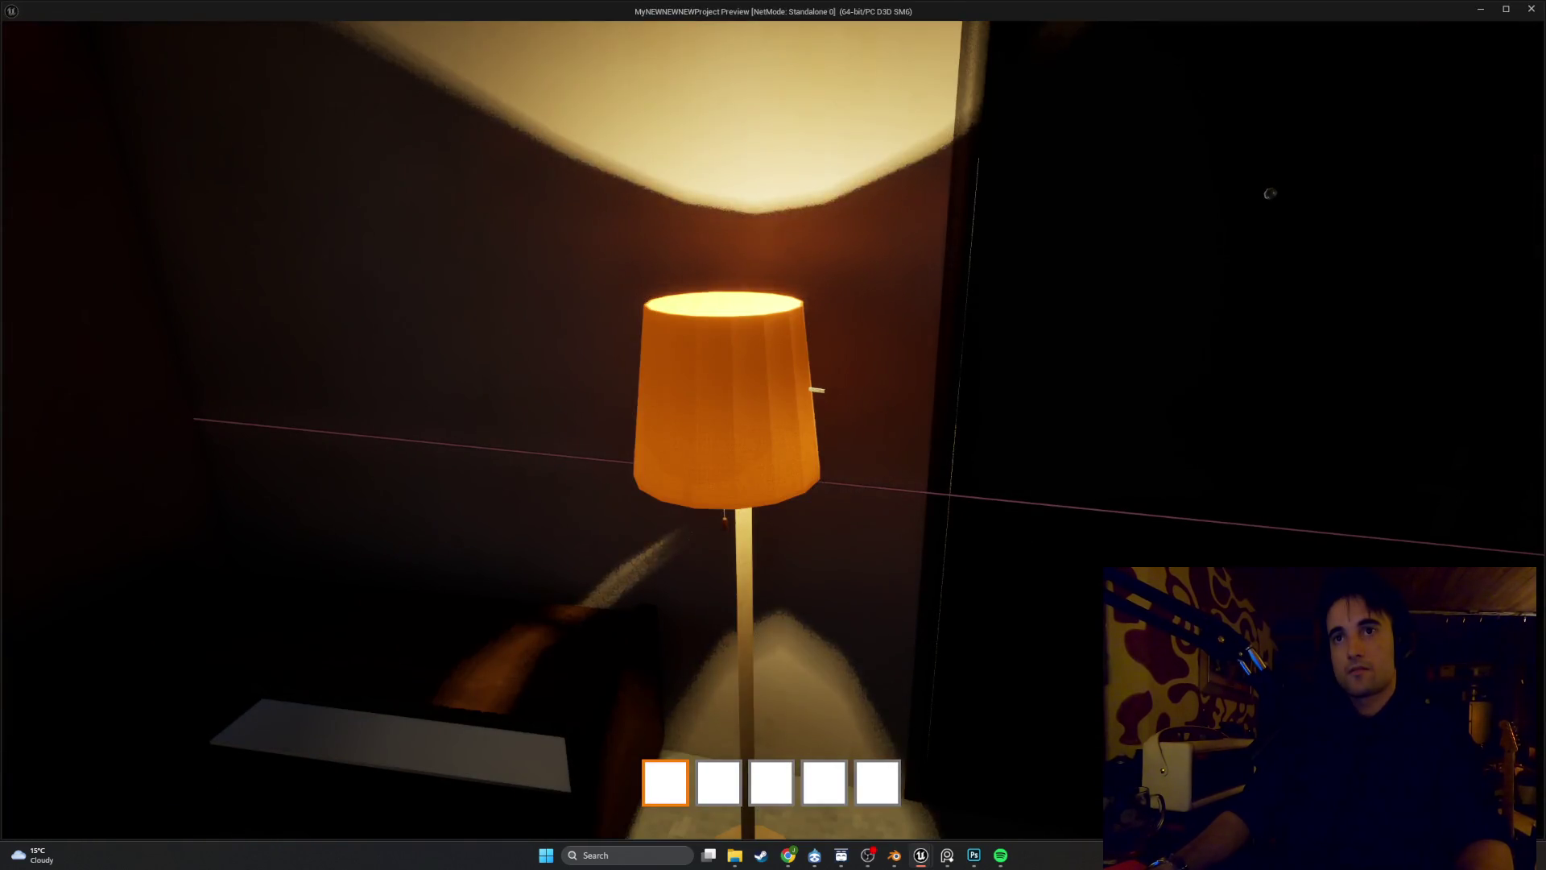
{"action": "key", "text": "w"}
{"action": "key", "text": "Escape"}
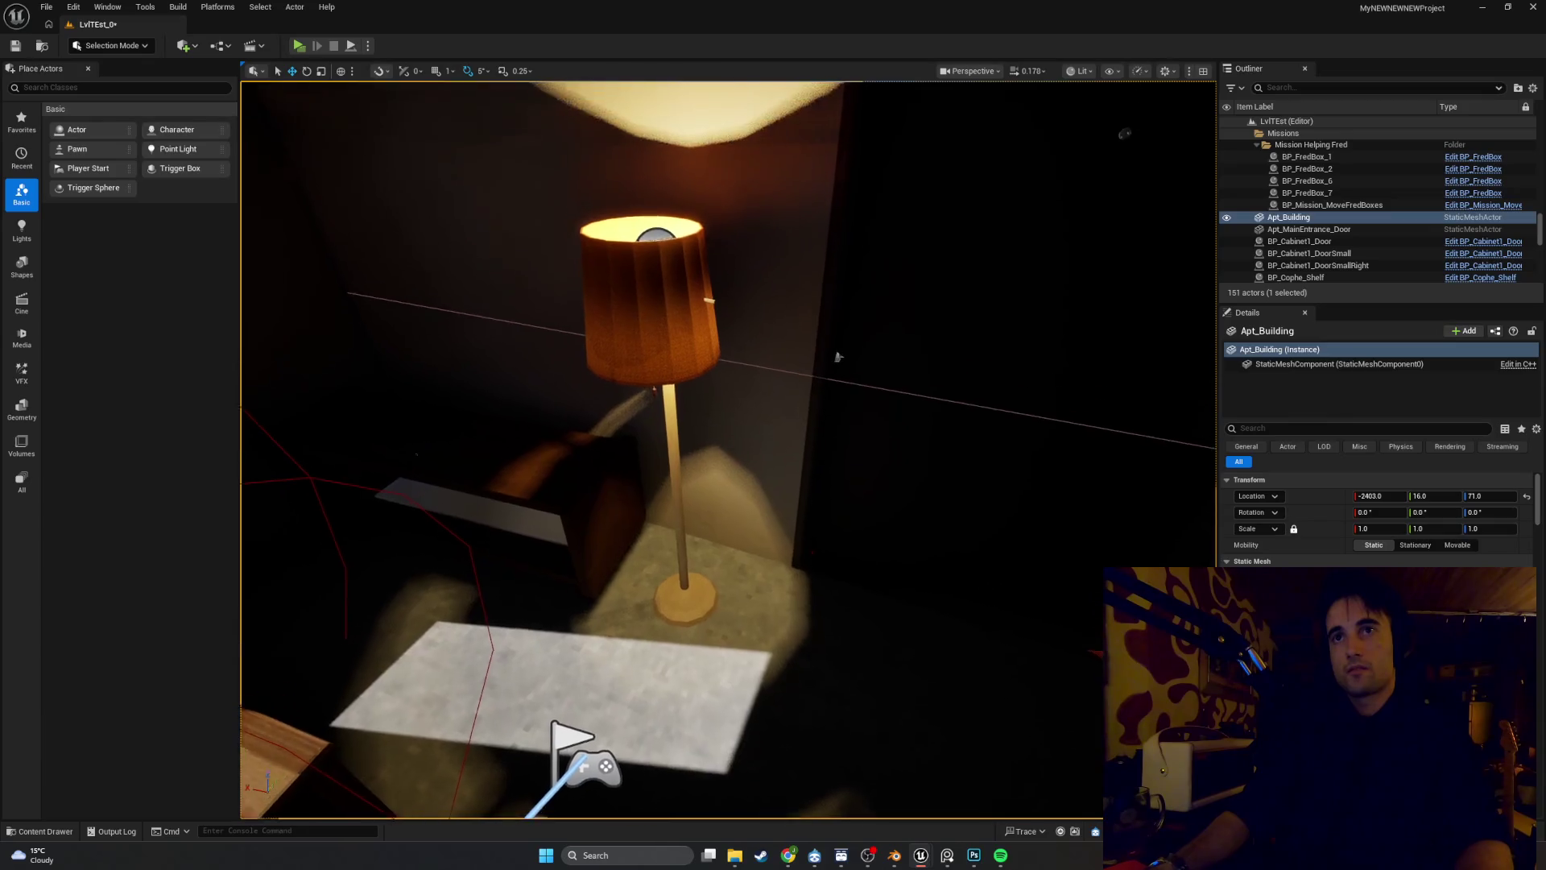
{"action": "scroll", "coordinate": [725, 403], "scroll_direction": "up", "scroll_amount": 10}
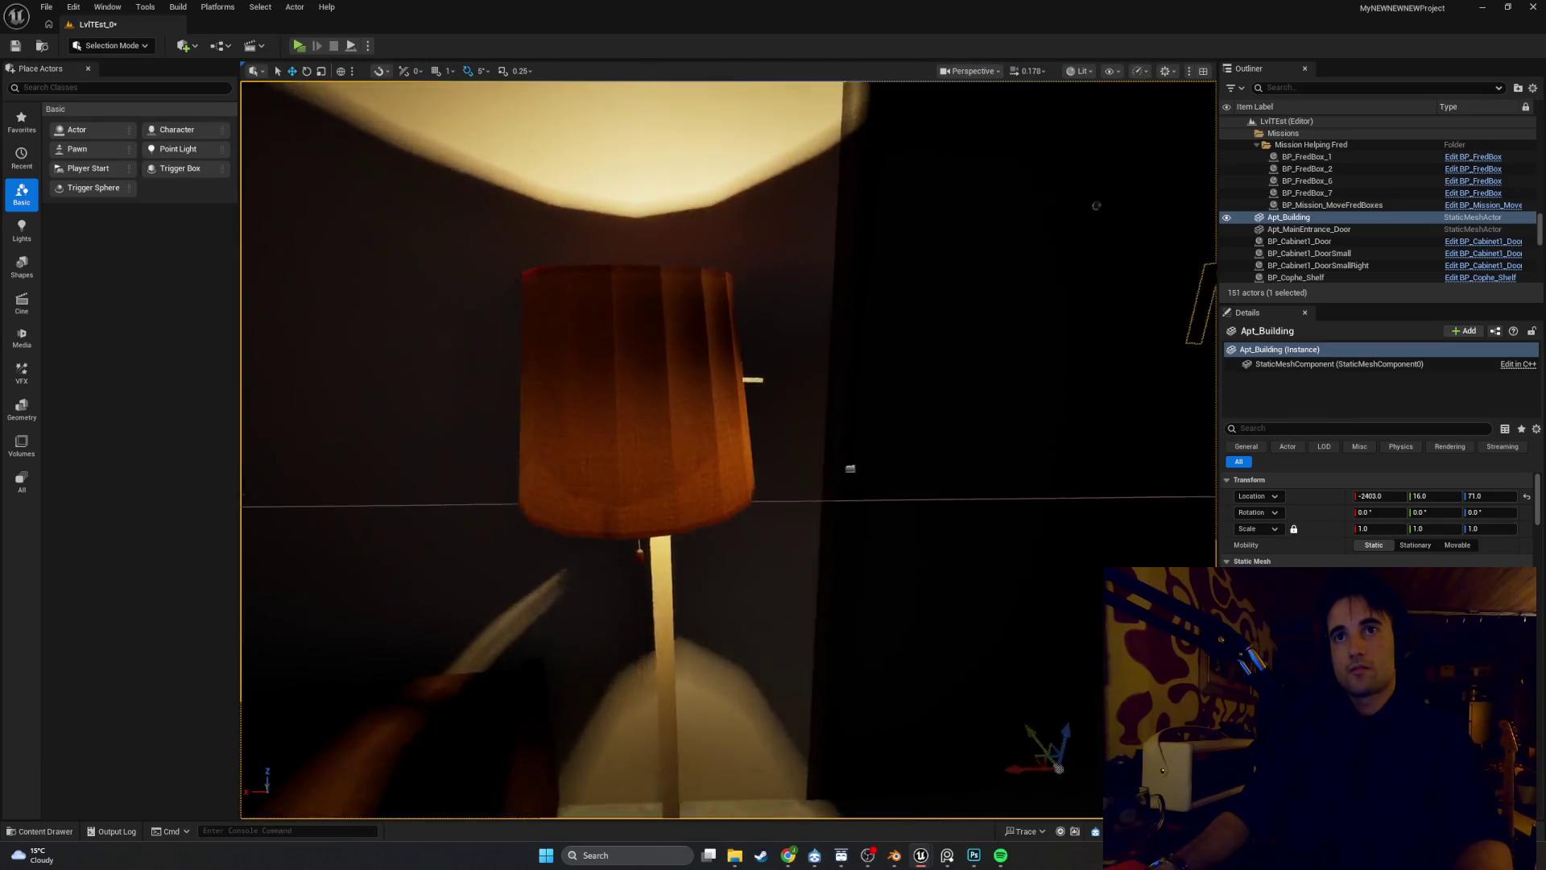
{"action": "scroll", "coordinate": [1149, 415], "scroll_direction": "down", "scroll_amount": 8}
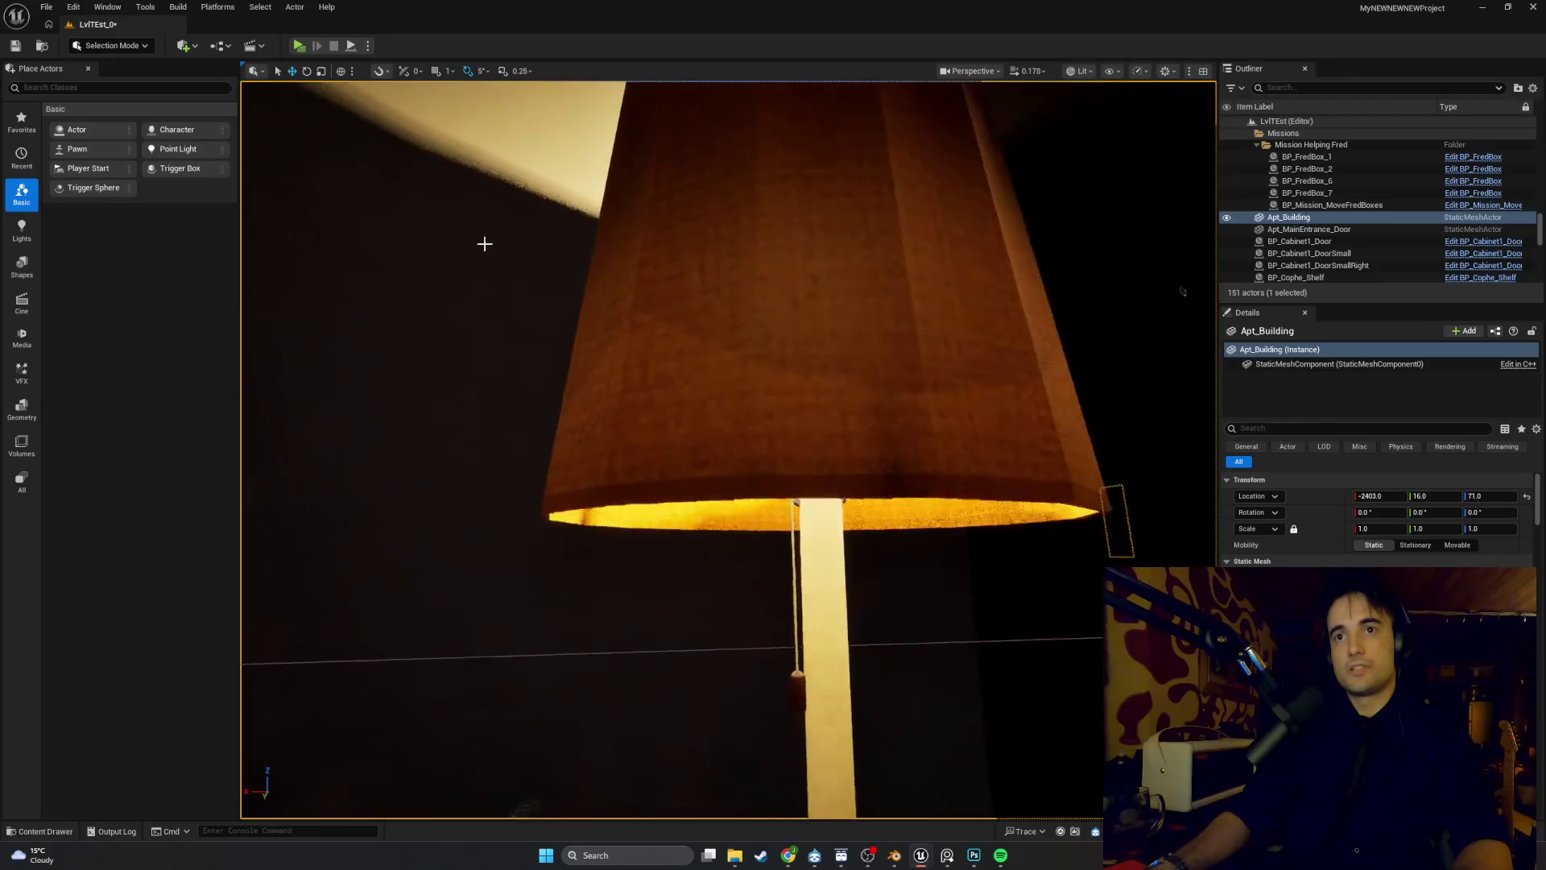
Look at the Blender lamp model, then show BP_Lamp1's viewport
{"action": "left_click", "coordinate": [902, 856]}
{"action": "mouse_move", "coordinate": [920, 855]}
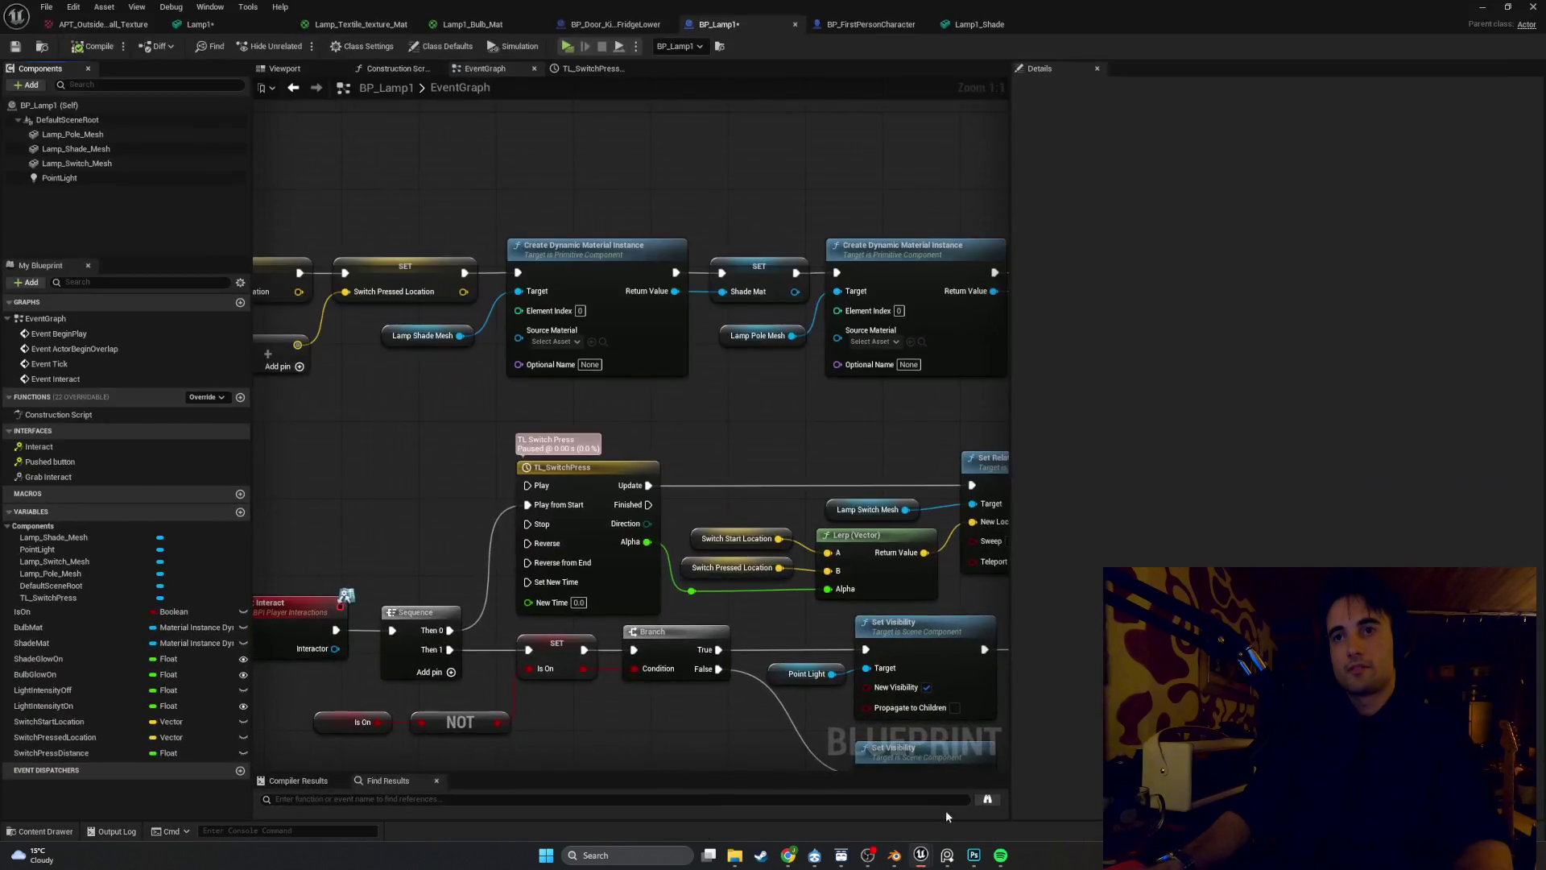
{"action": "left_click", "coordinate": [945, 810]}
{"action": "left_click", "coordinate": [284, 68]}
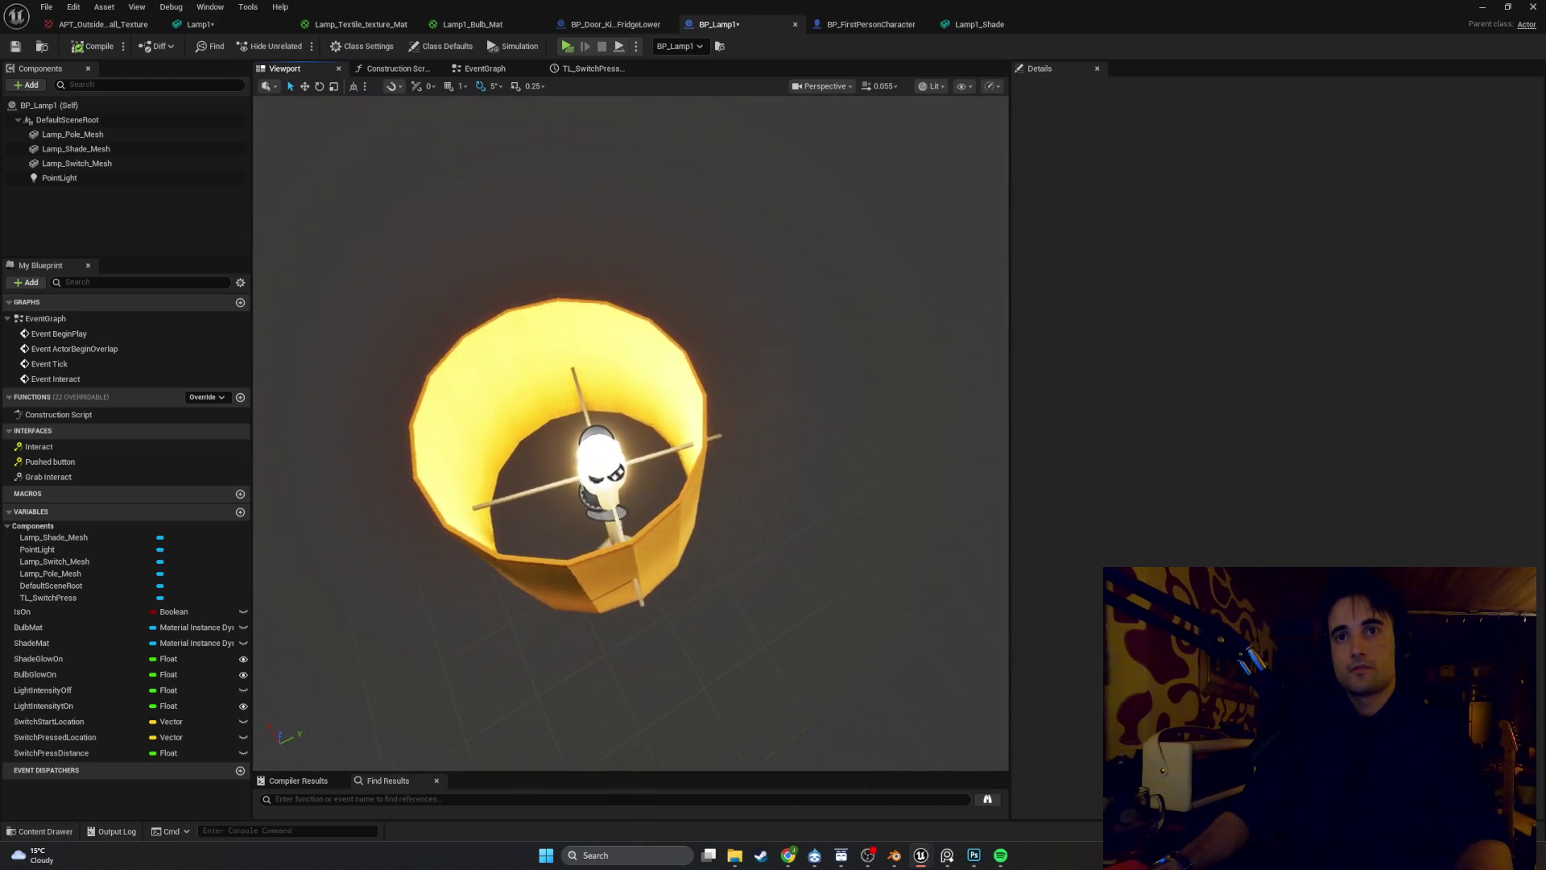
Set Lamp_Shade_Mesh's Location to X 0, Y 0, Z 0
{"action": "scroll", "coordinate": [426, 318], "scroll_direction": "down", "scroll_amount": 10}
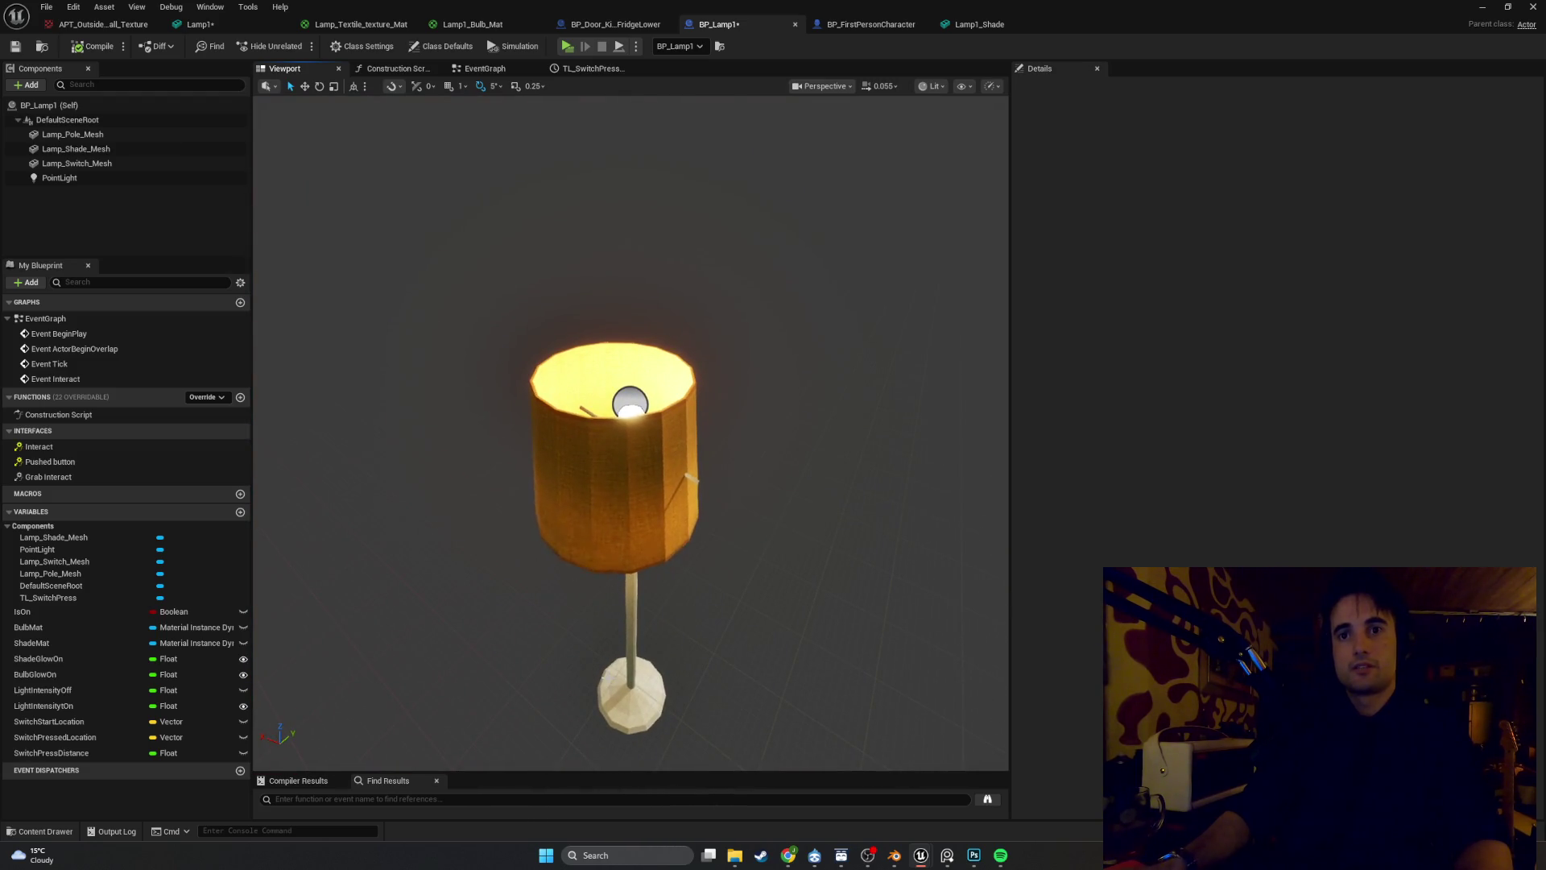
{"action": "left_click", "coordinate": [553, 454]}
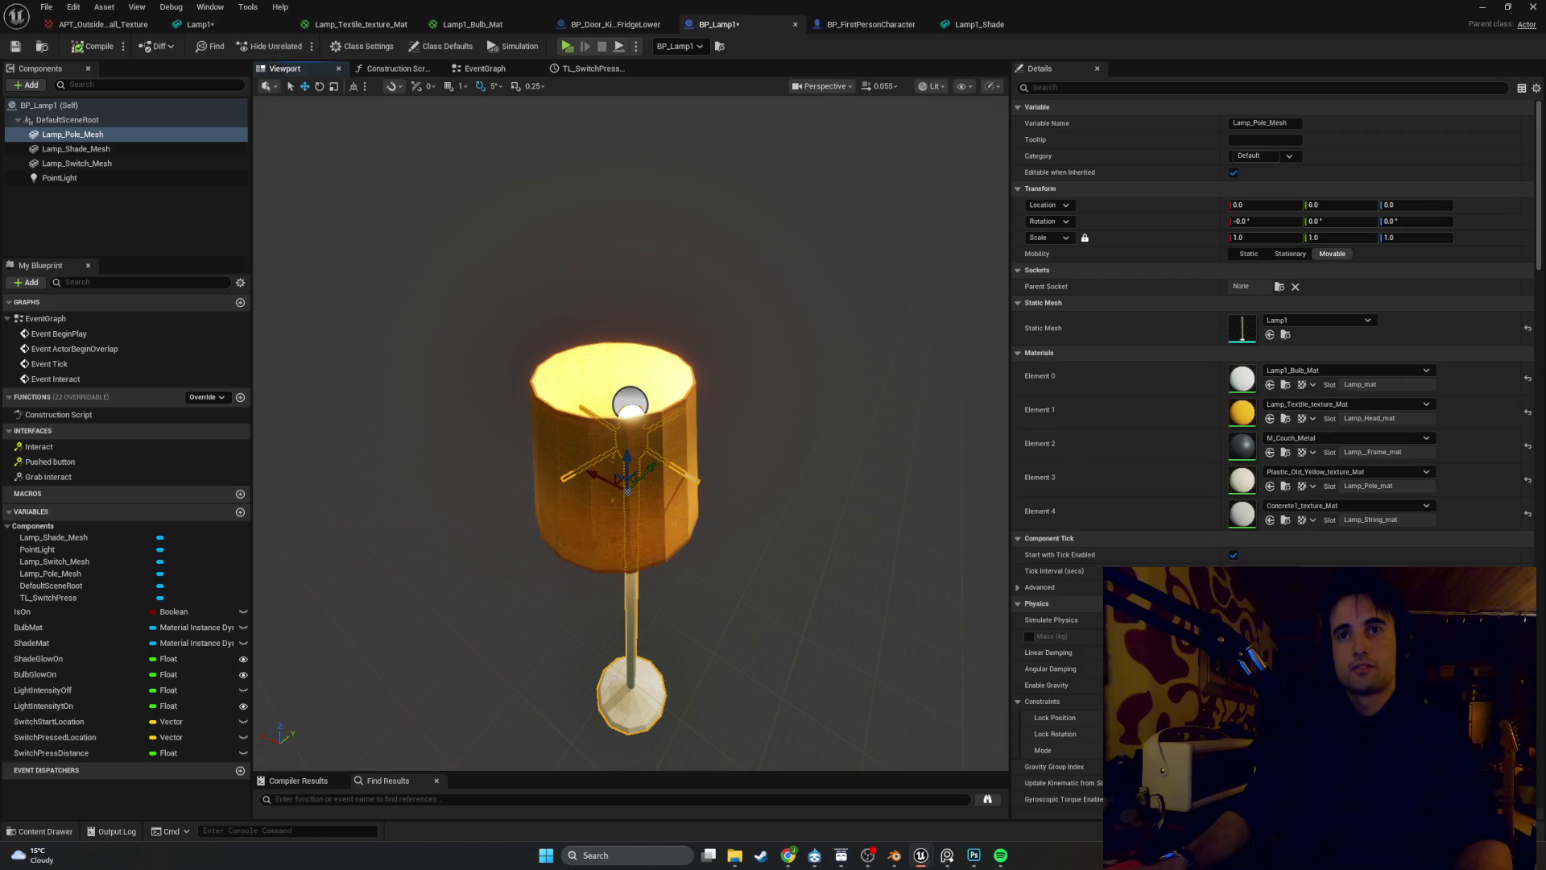
{"action": "left_click", "coordinate": [553, 453]}
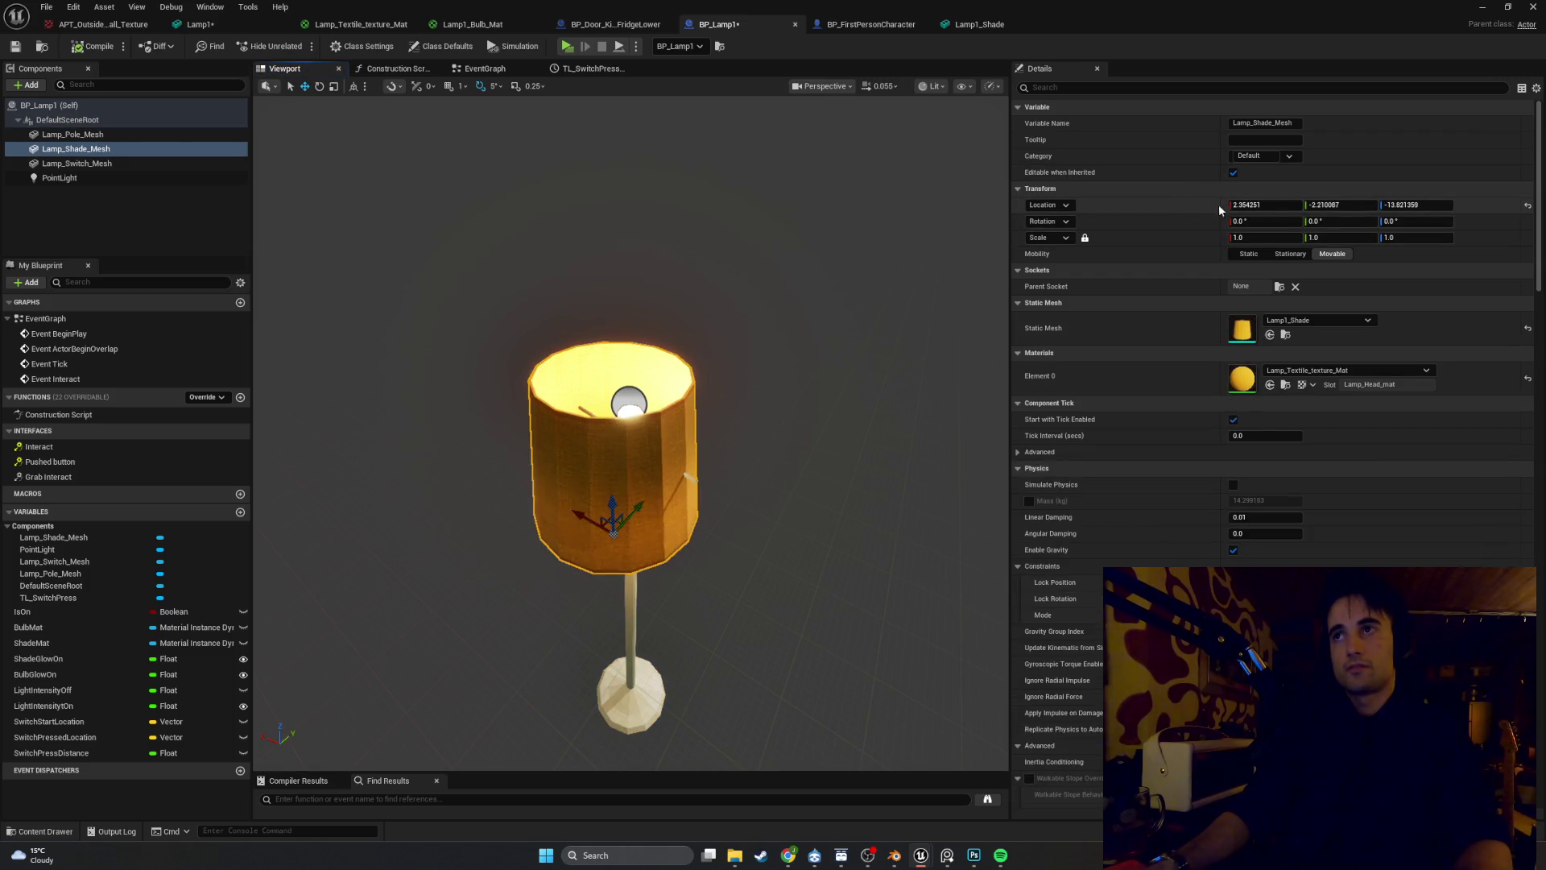
{"action": "left_click", "coordinate": [1260, 205]}
{"action": "type", "text": "0"}
{"action": "key", "text": "Return"}
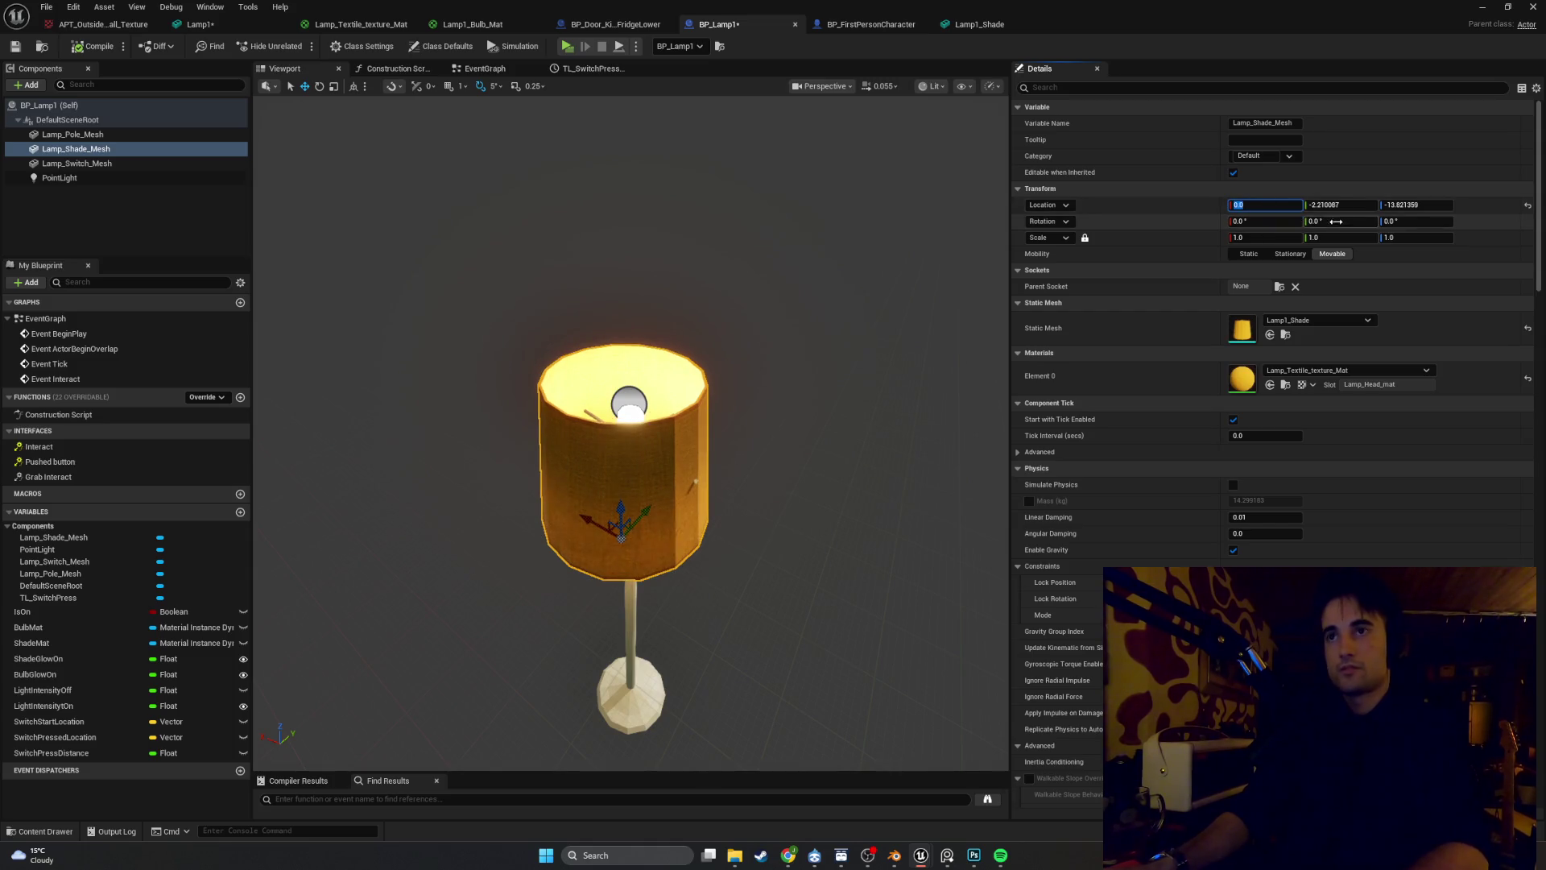
{"action": "left_click", "coordinate": [1337, 204]}
{"action": "type", "text": "0"}
{"action": "key", "text": "Return"}
{"action": "left_click", "coordinate": [1401, 204]}
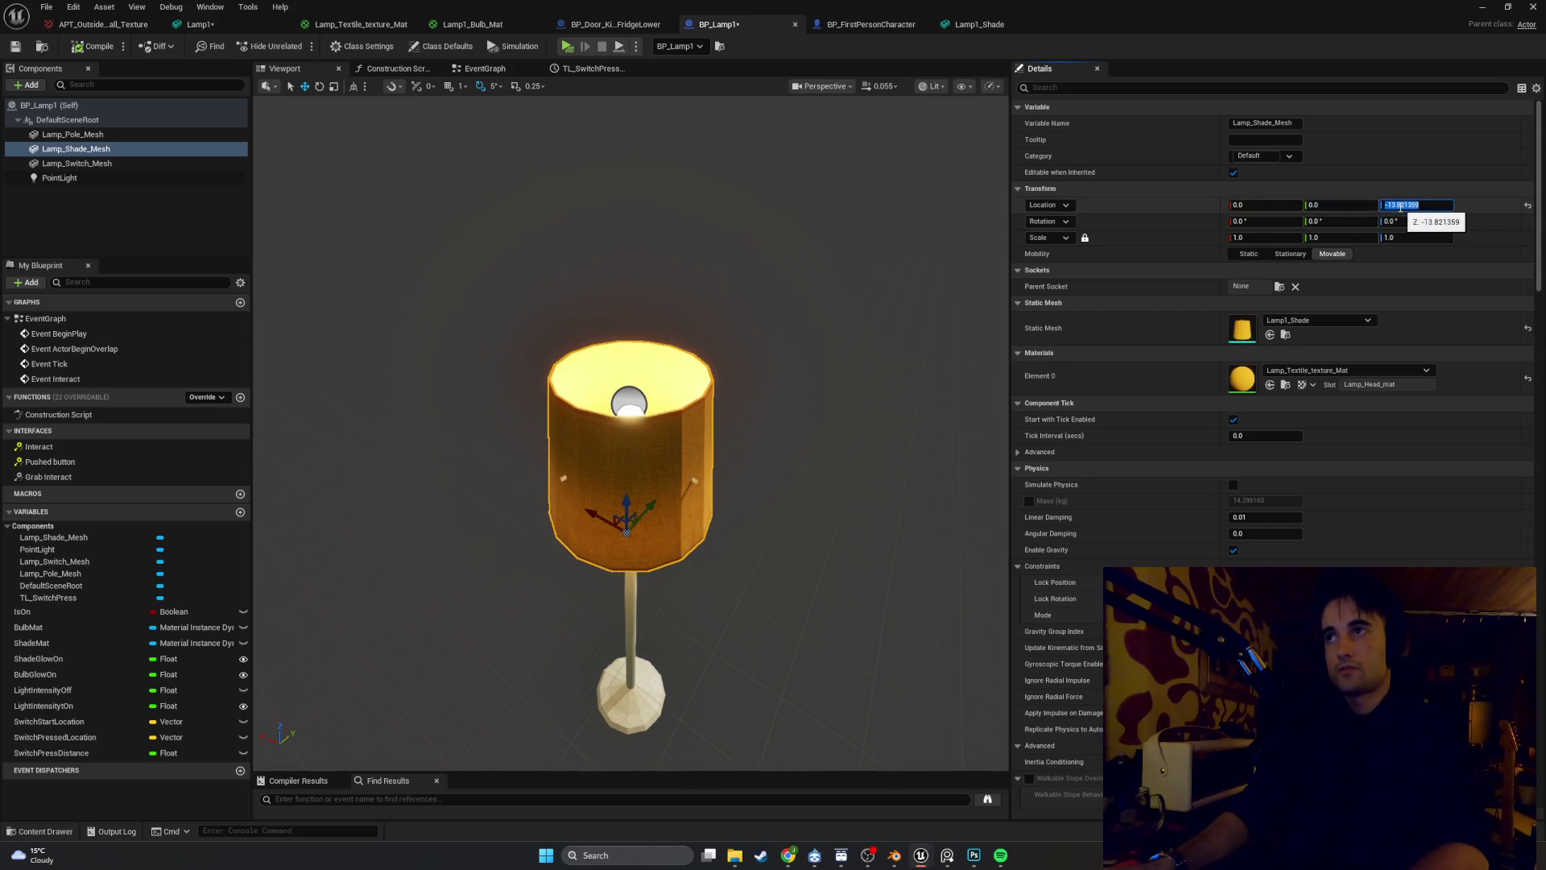
{"action": "type", "text": "0"}
{"action": "key", "text": "Return"}
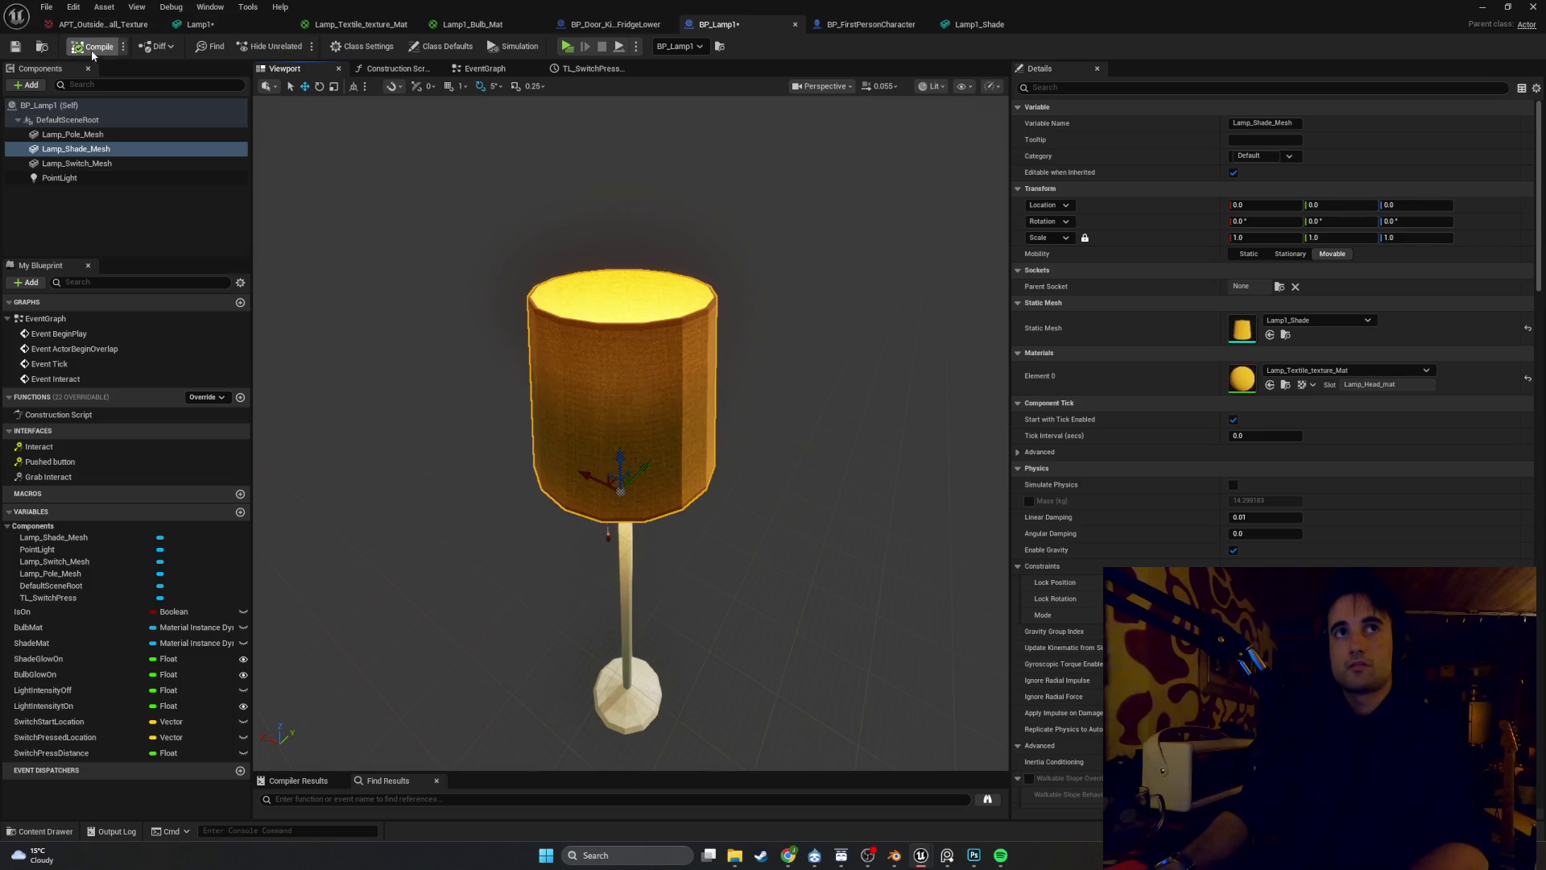
Test the repositioned shade in play mode, then return to the event graph
{"action": "left_click", "coordinate": [1481, 10]}
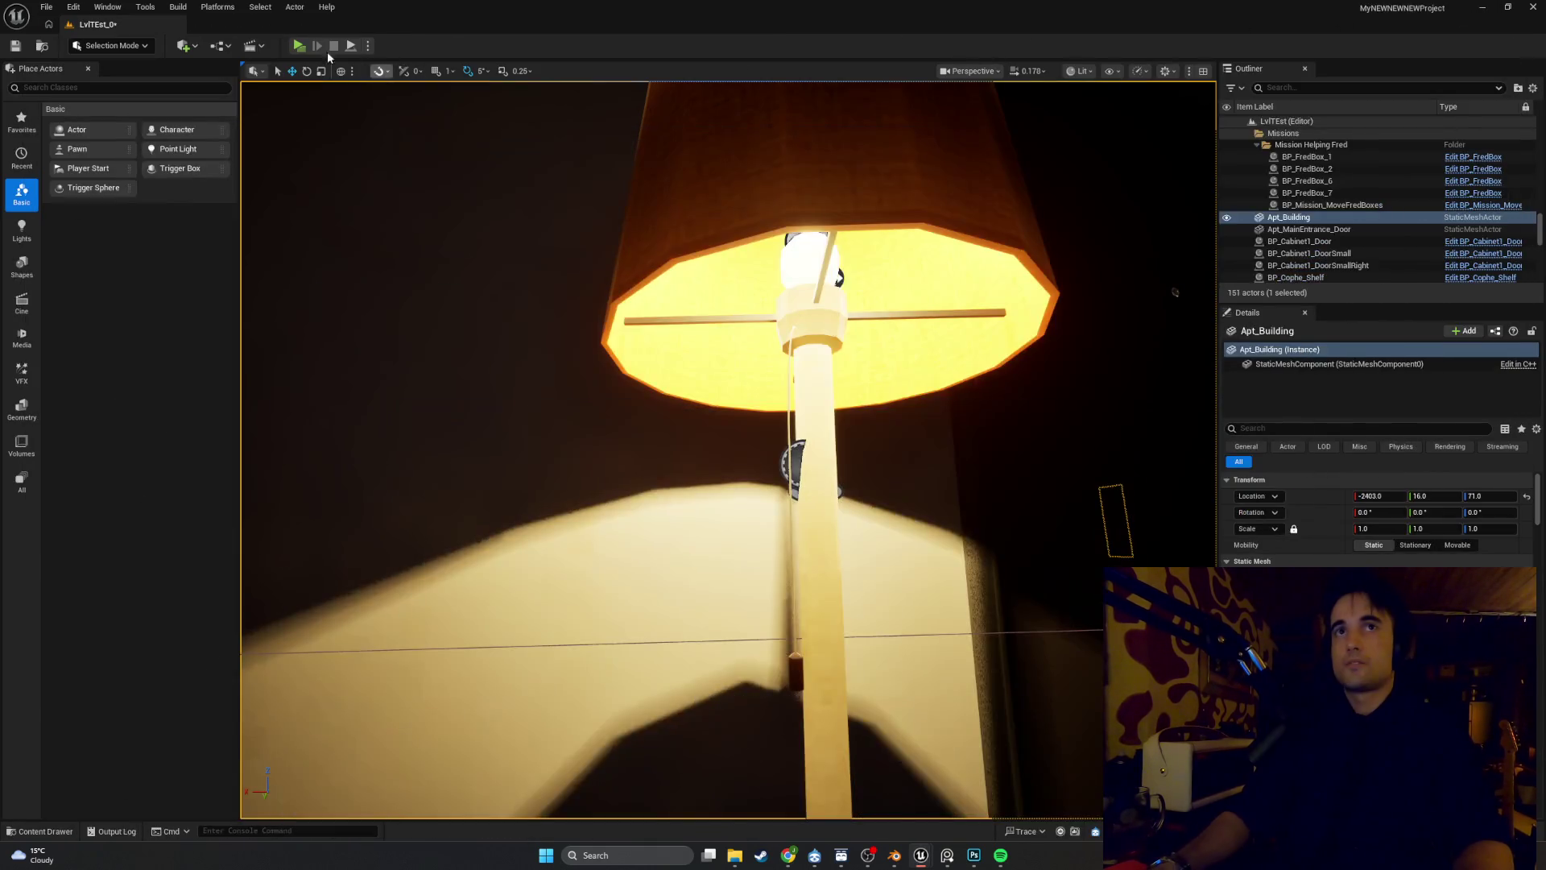
{"action": "left_click", "coordinate": [298, 46]}
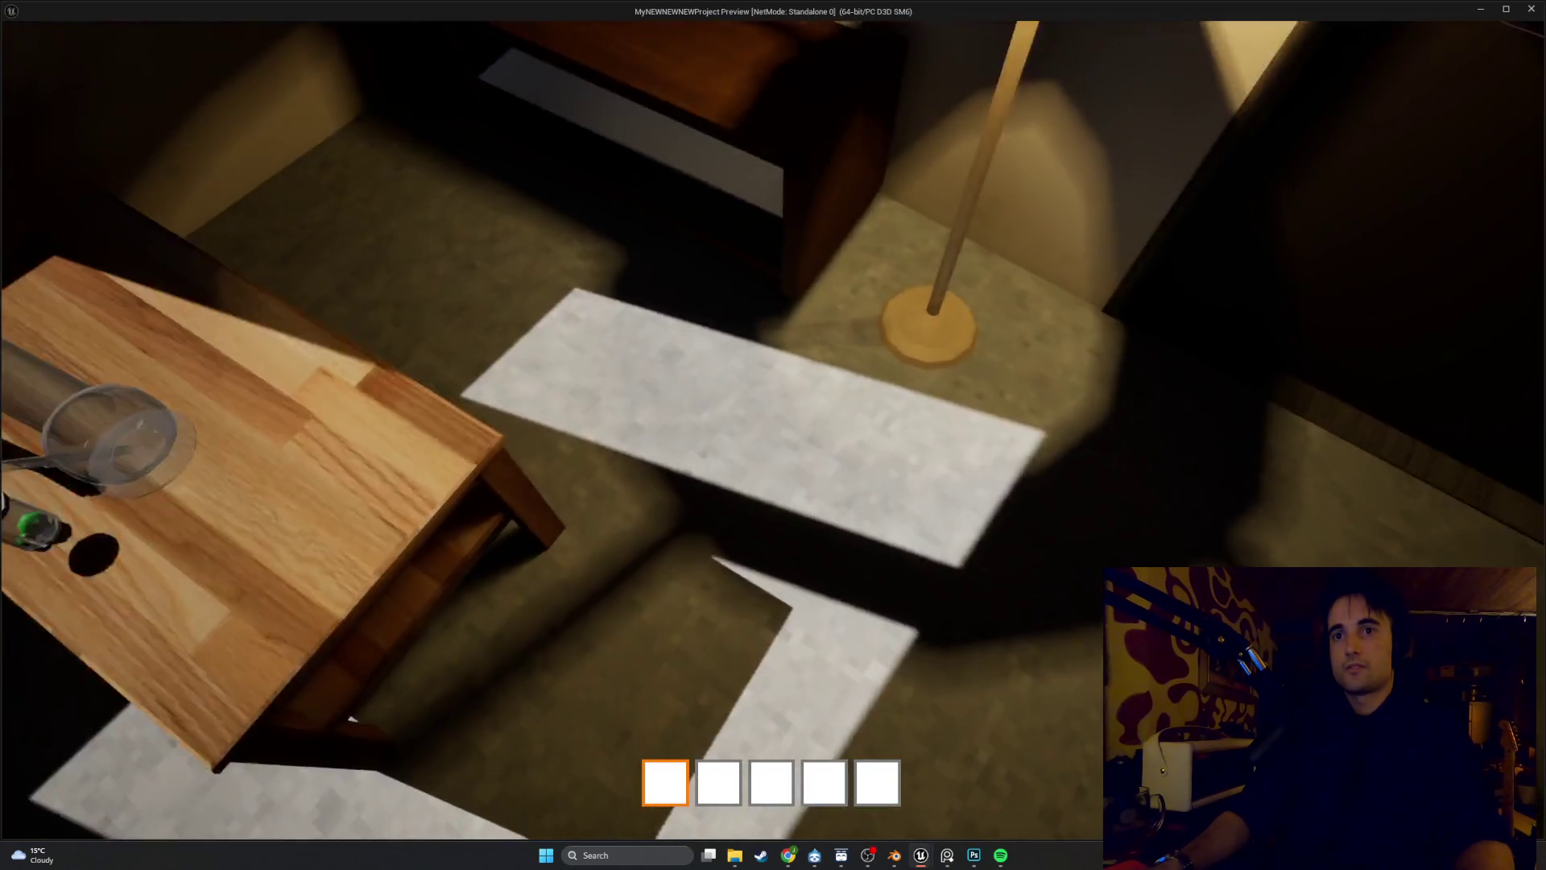
{"action": "key", "text": "Escape"}
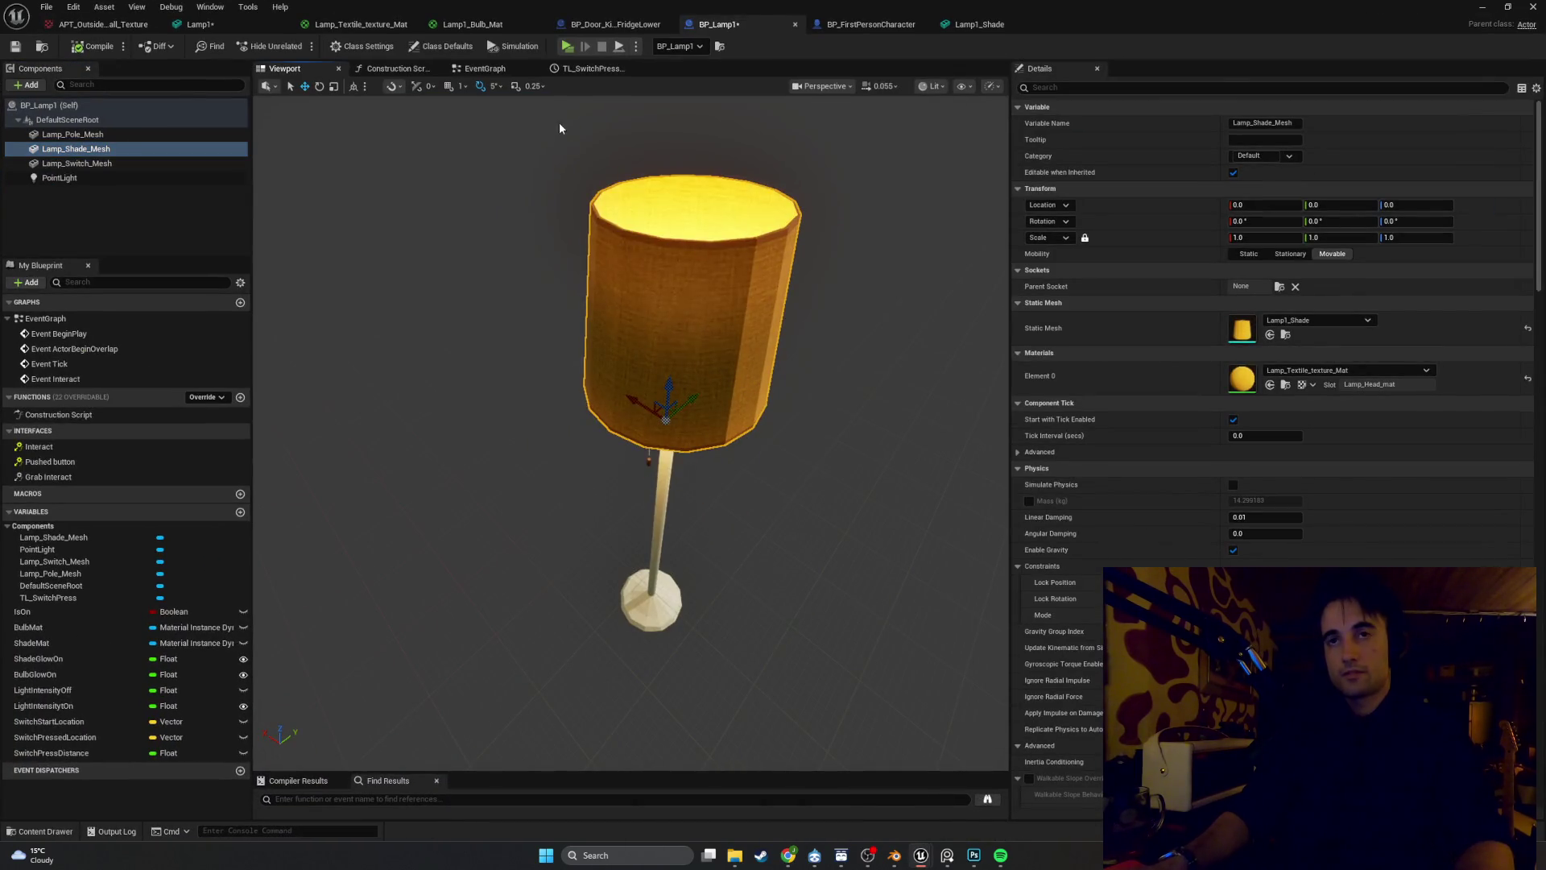
{"action": "left_click", "coordinate": [483, 68]}
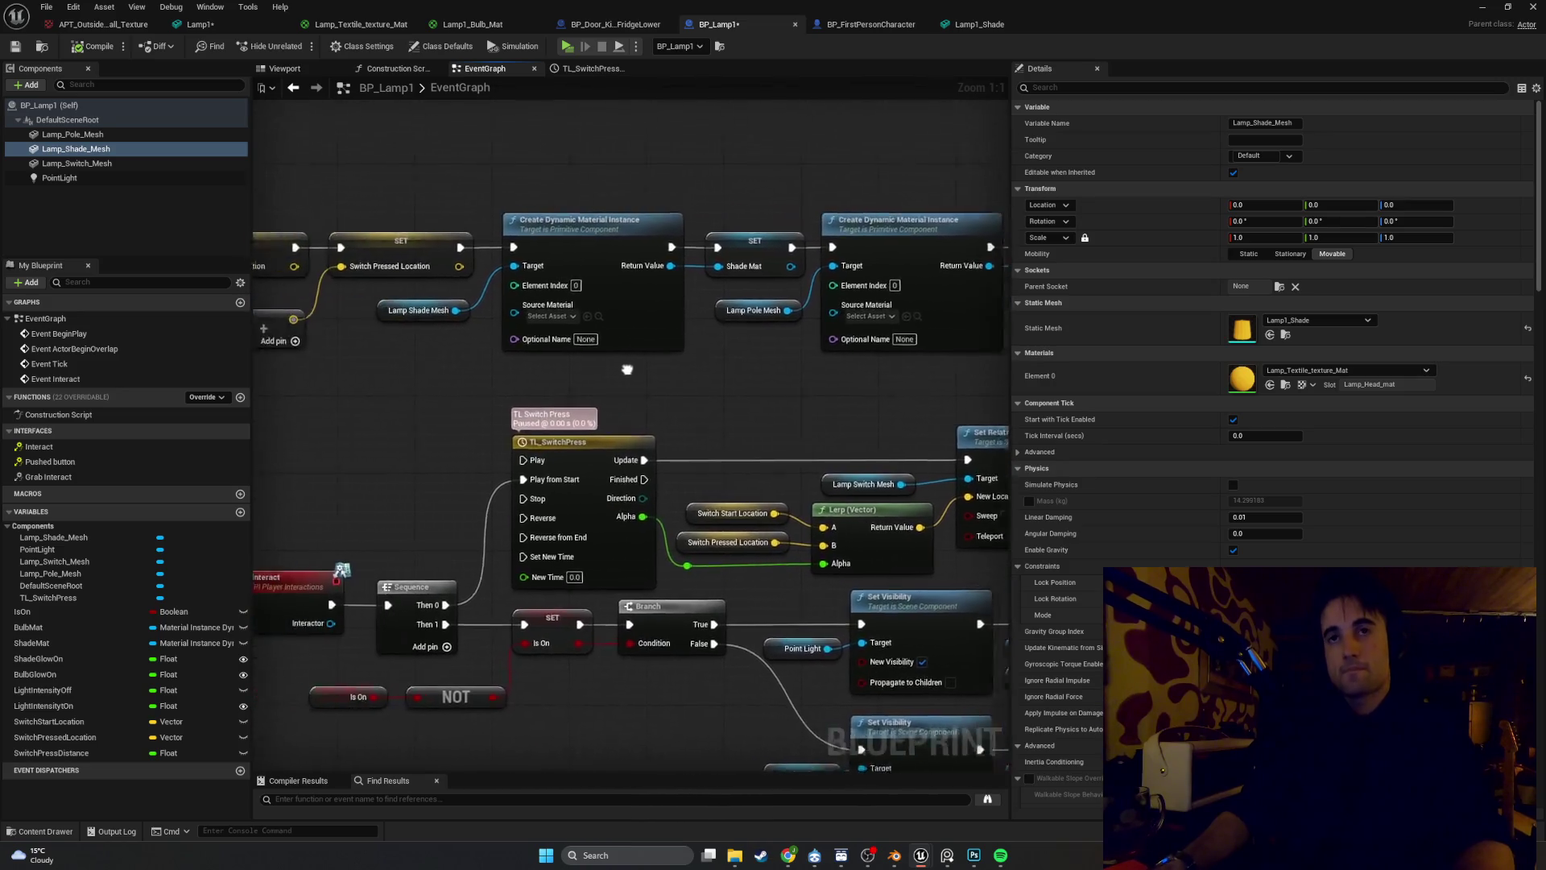
Zoom out the event graph, inspect Lamp_Shade_Mesh, then select the PointLight component
{"action": "scroll", "coordinate": [626, 369], "scroll_direction": "down", "scroll_amount": 1}
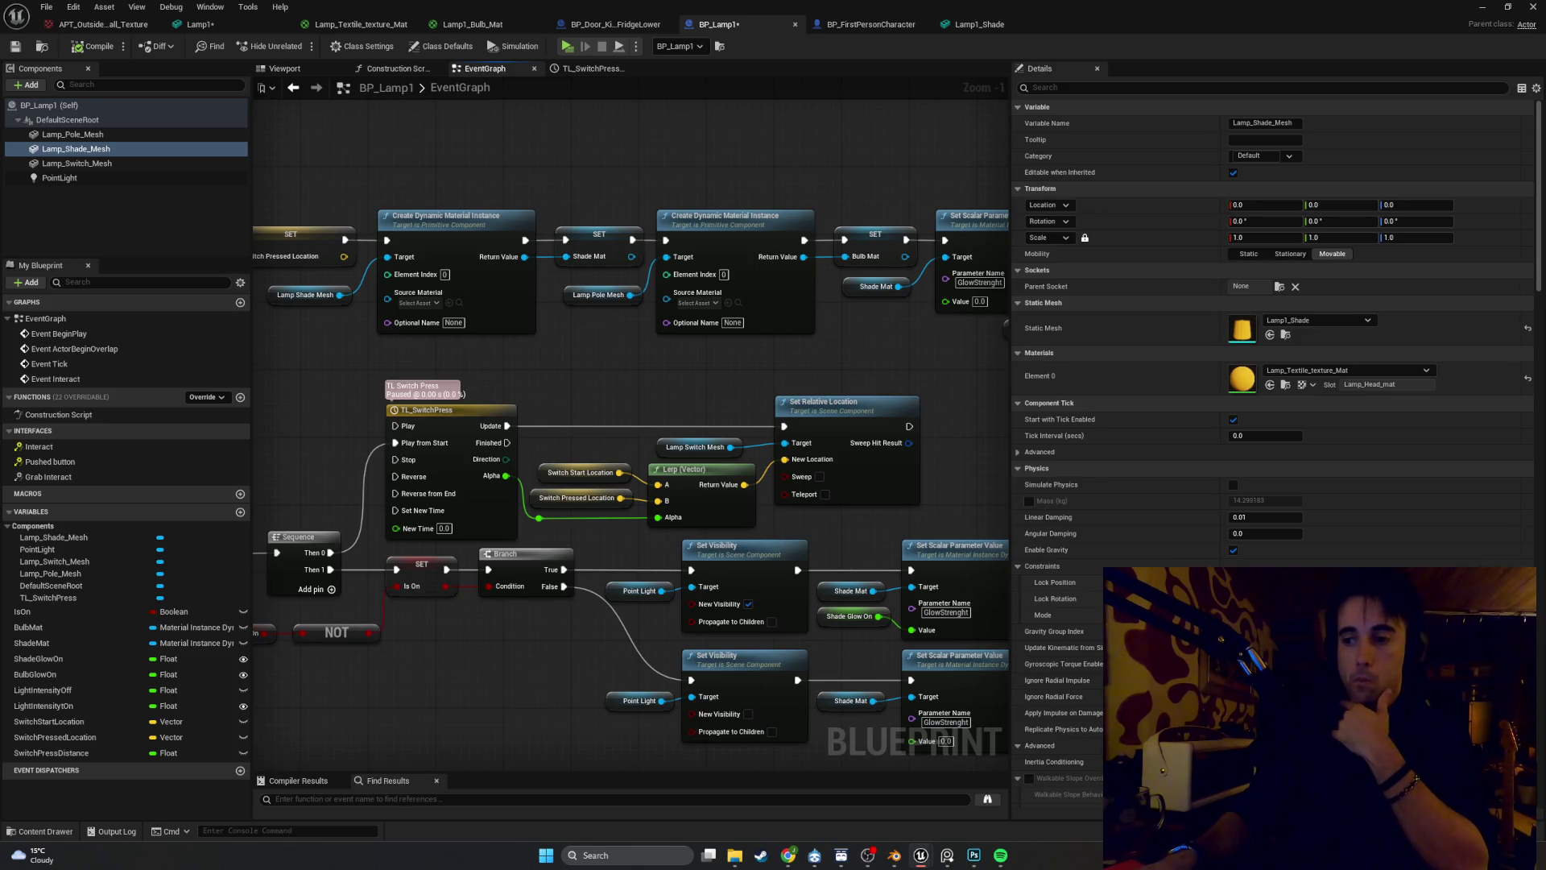
{"action": "left_click", "coordinate": [77, 149]}
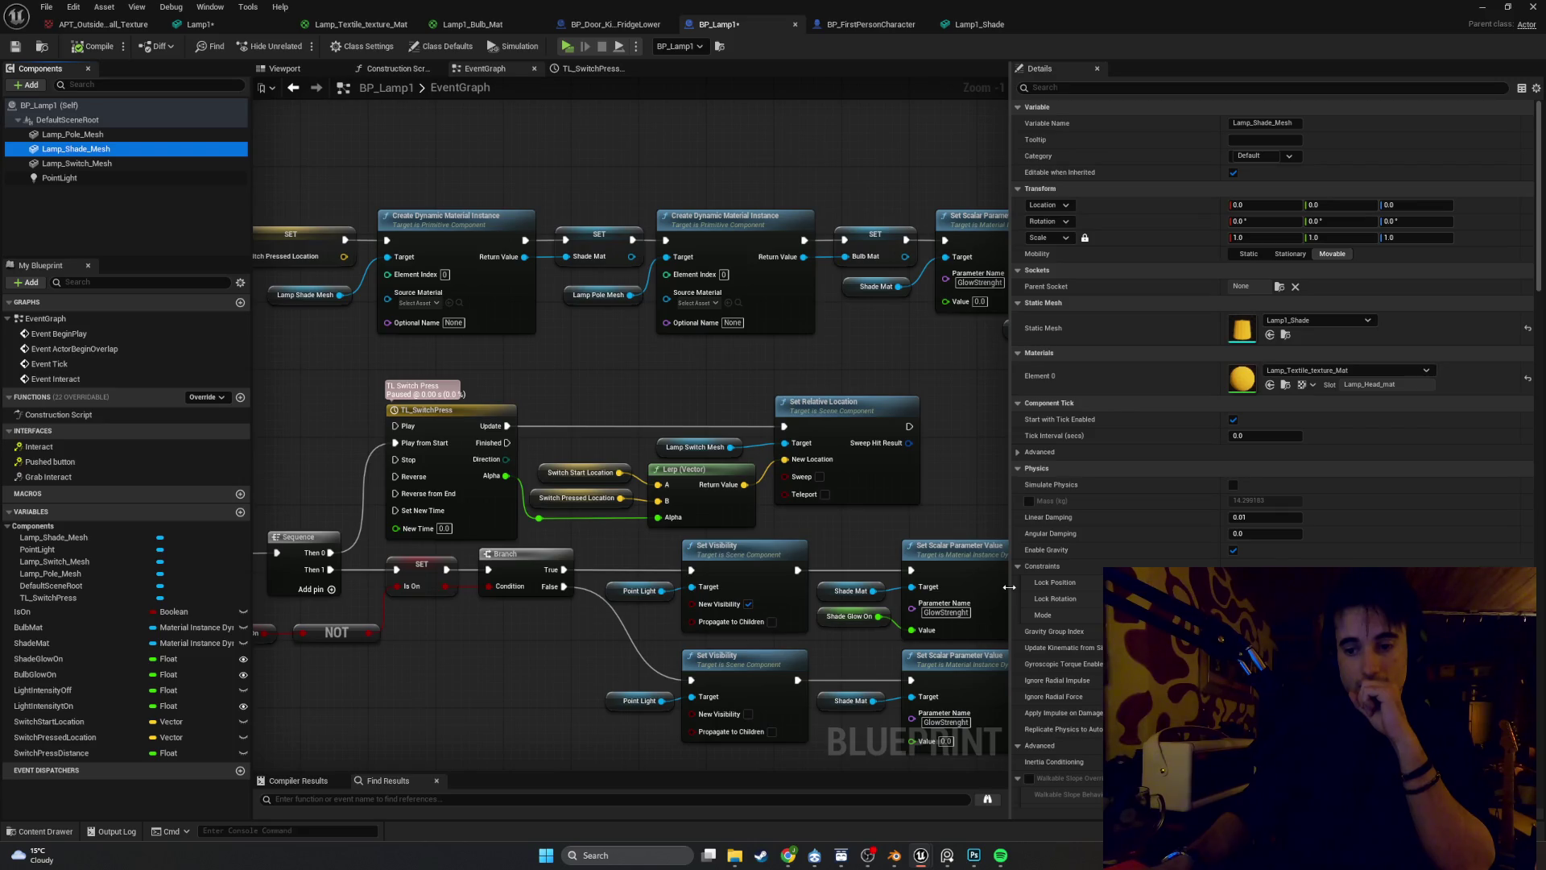
{"action": "left_click", "coordinate": [149, 178]}
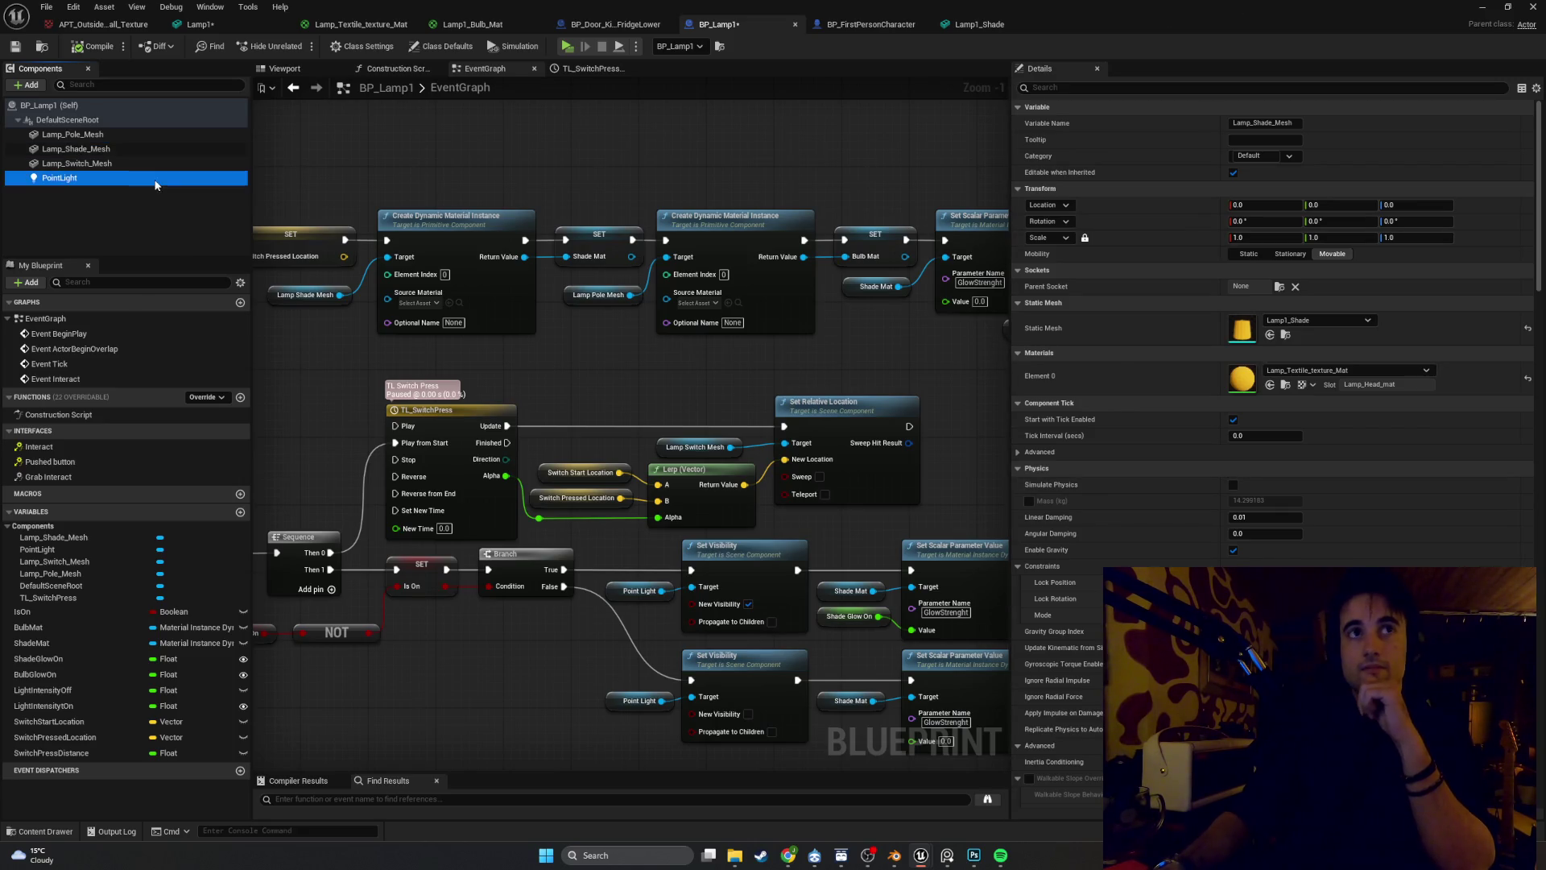
Filter the PointLight details with 'chann' to show its Lighting Channels settings
{"action": "left_click", "coordinate": [1076, 87]}
{"action": "type", "text": "chann"}
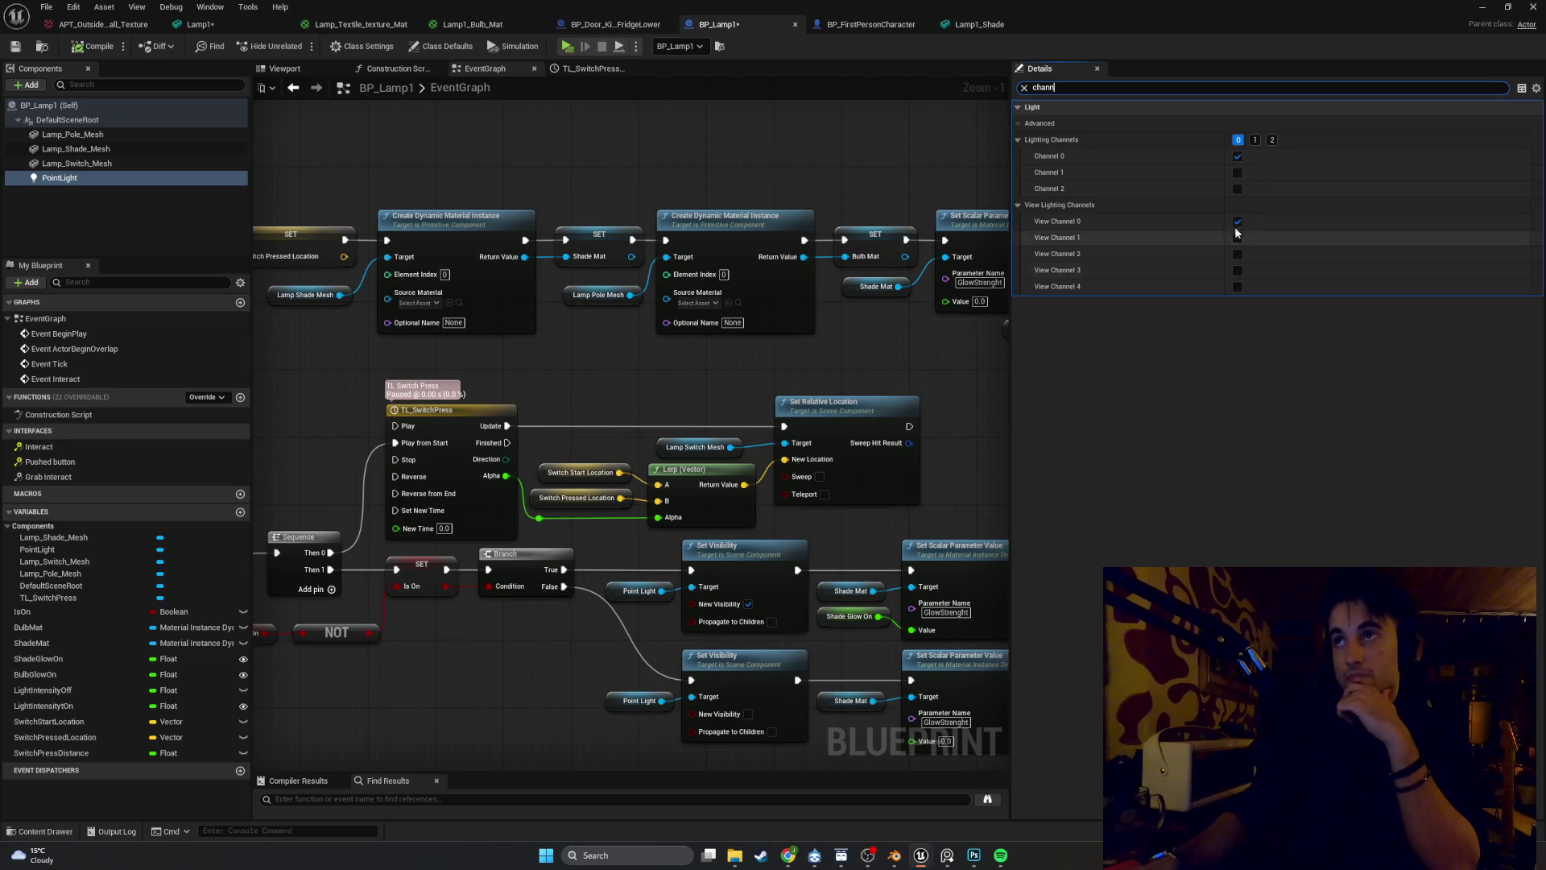
Try the point light on lighting channel 1, then return it to channel 0
{"action": "left_click", "coordinate": [1238, 156]}
{"action": "left_click", "coordinate": [1238, 172]}
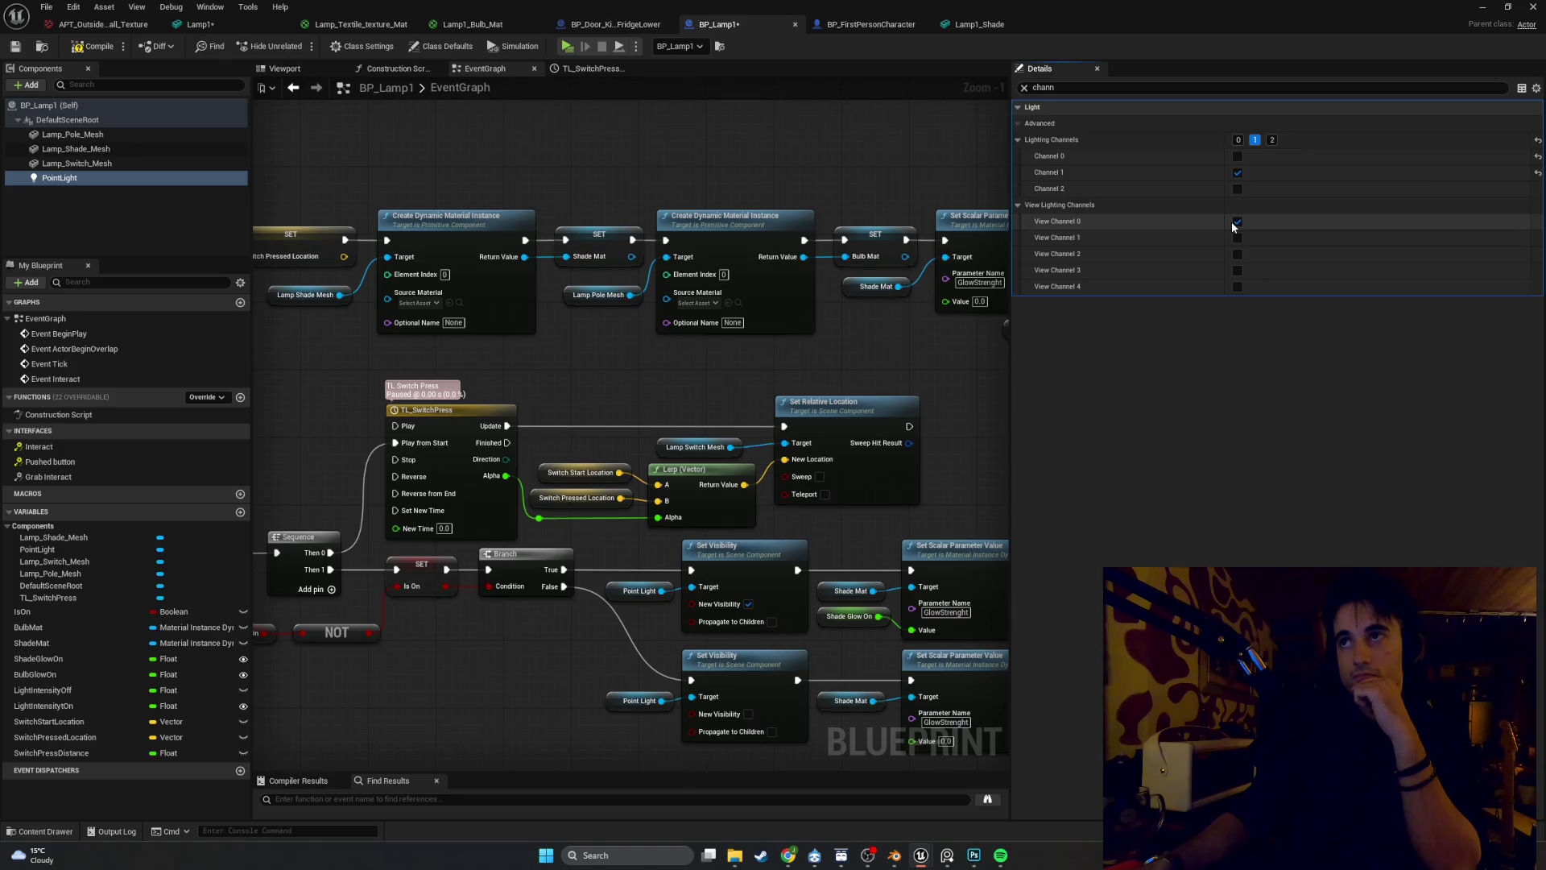
{"action": "left_click", "coordinate": [1237, 156]}
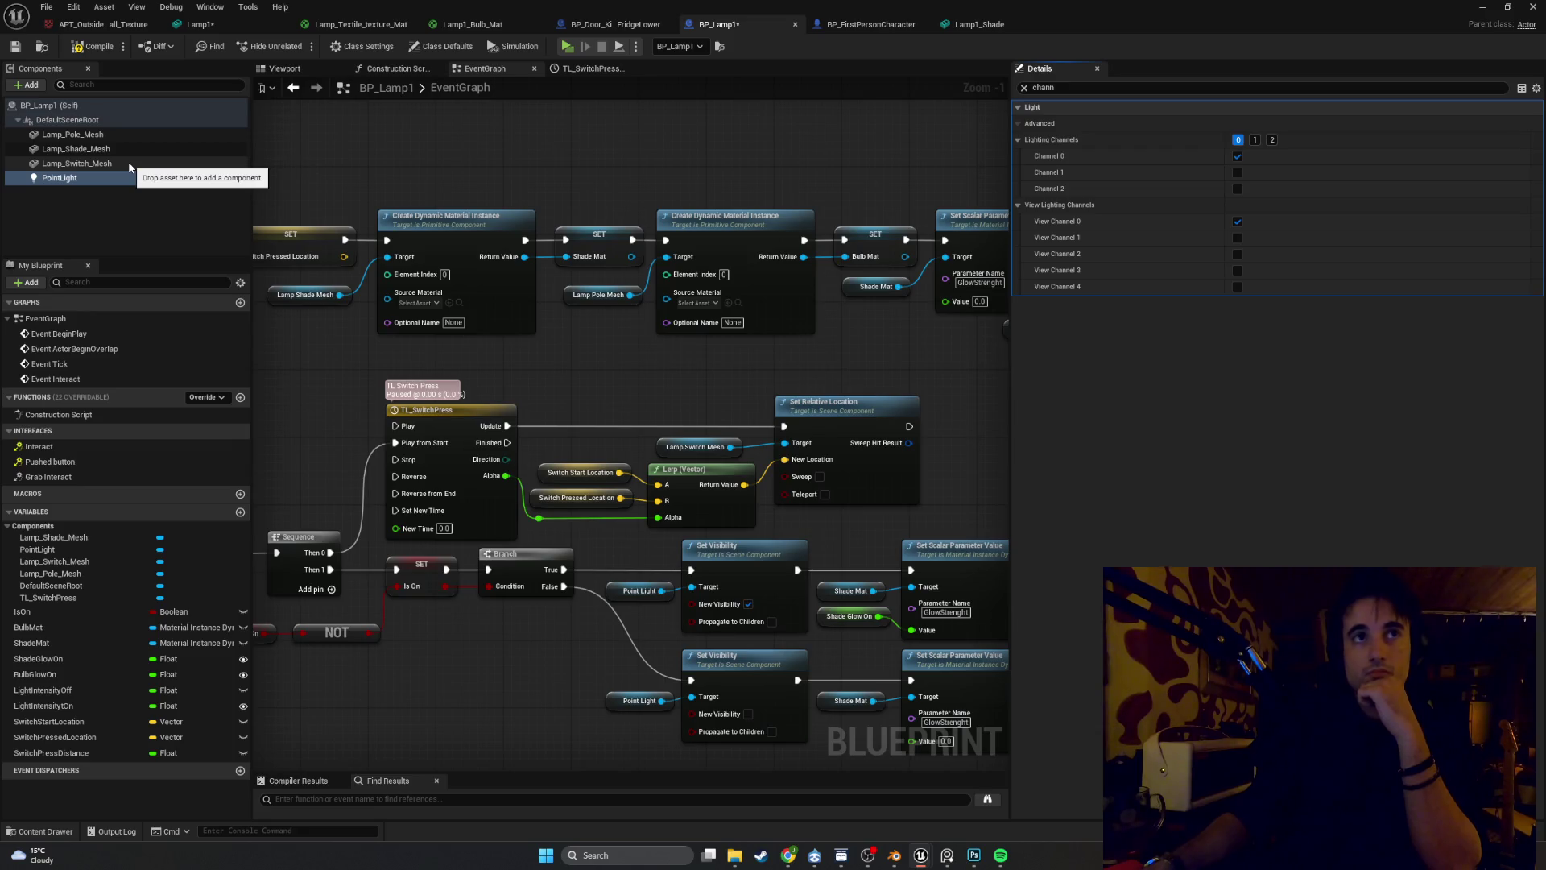
Put Lamp_Pole_Mesh on Lighting Channel 1, compile, and minimize the Blueprint editor
{"action": "left_click", "coordinate": [123, 133]}
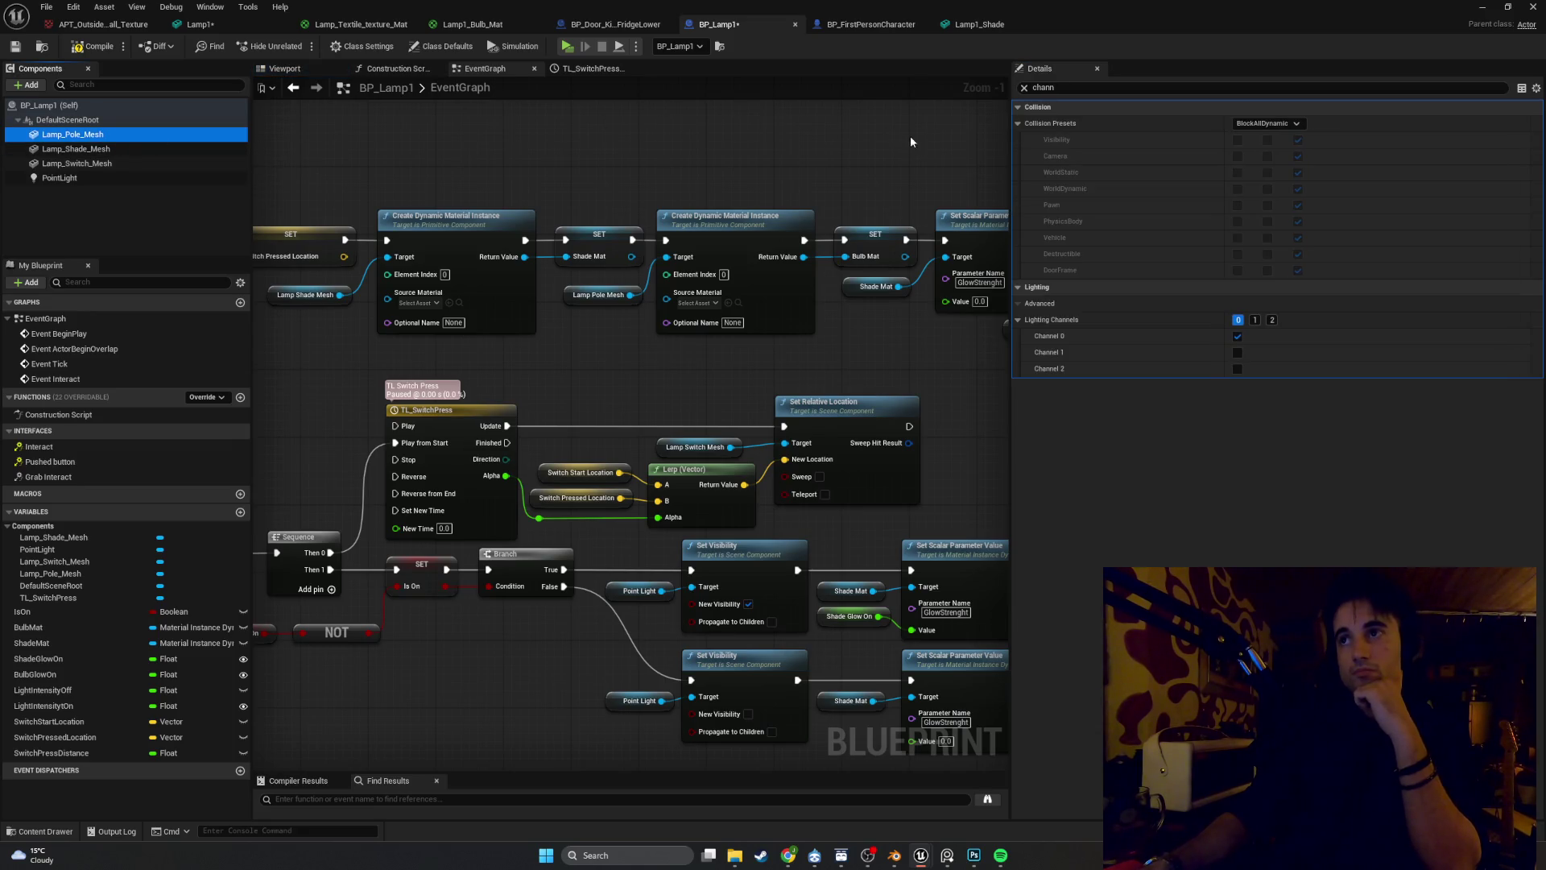
{"action": "left_click", "coordinate": [1237, 352]}
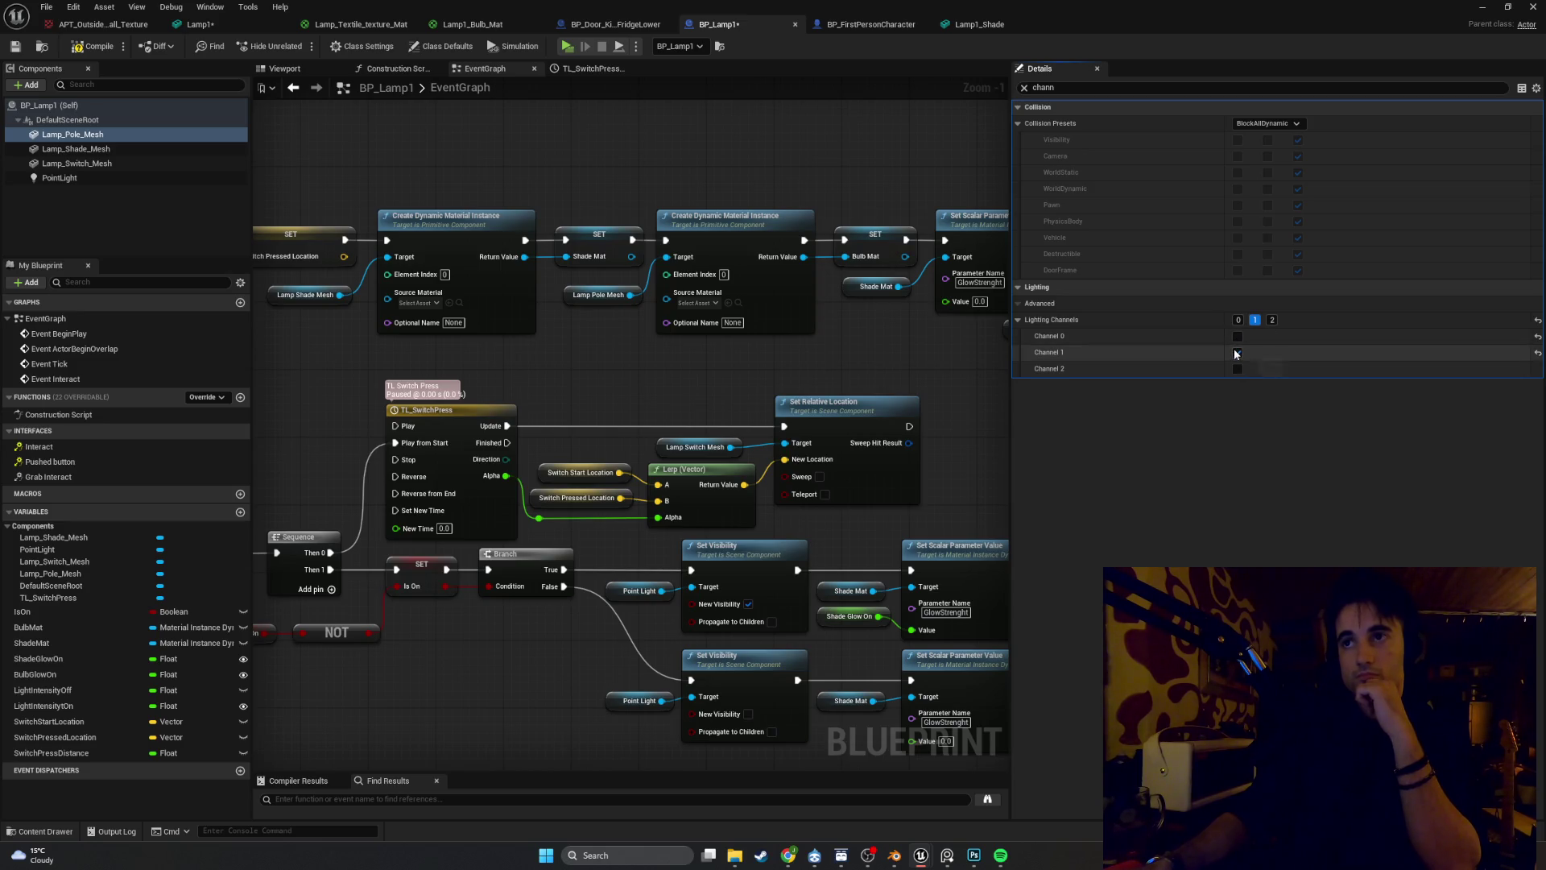
{"action": "left_click", "coordinate": [78, 46]}
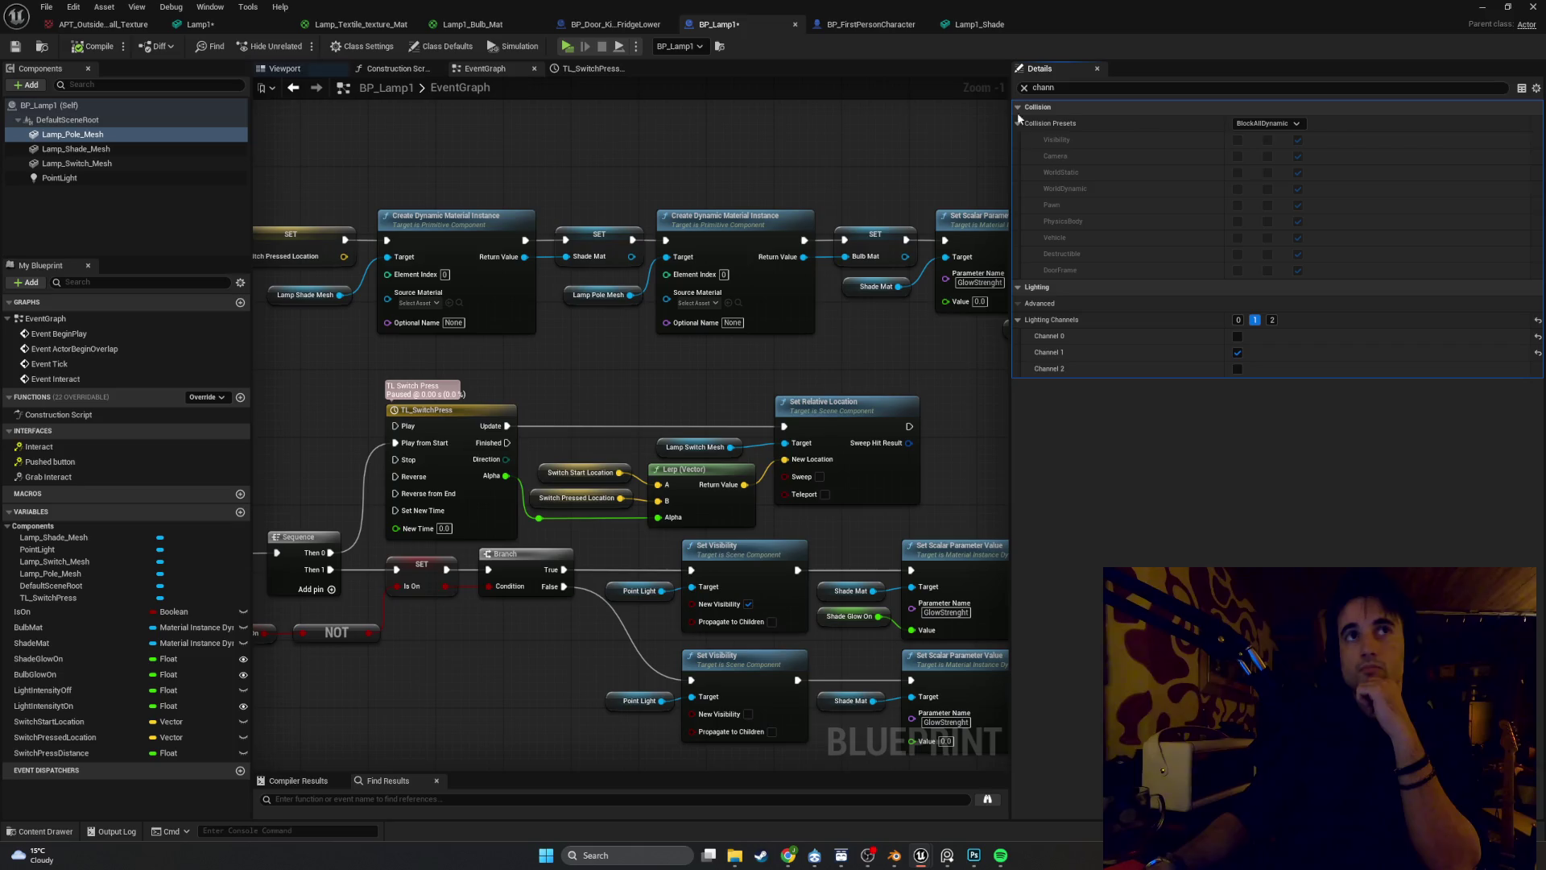
{"action": "key", "text": "super+Down"}
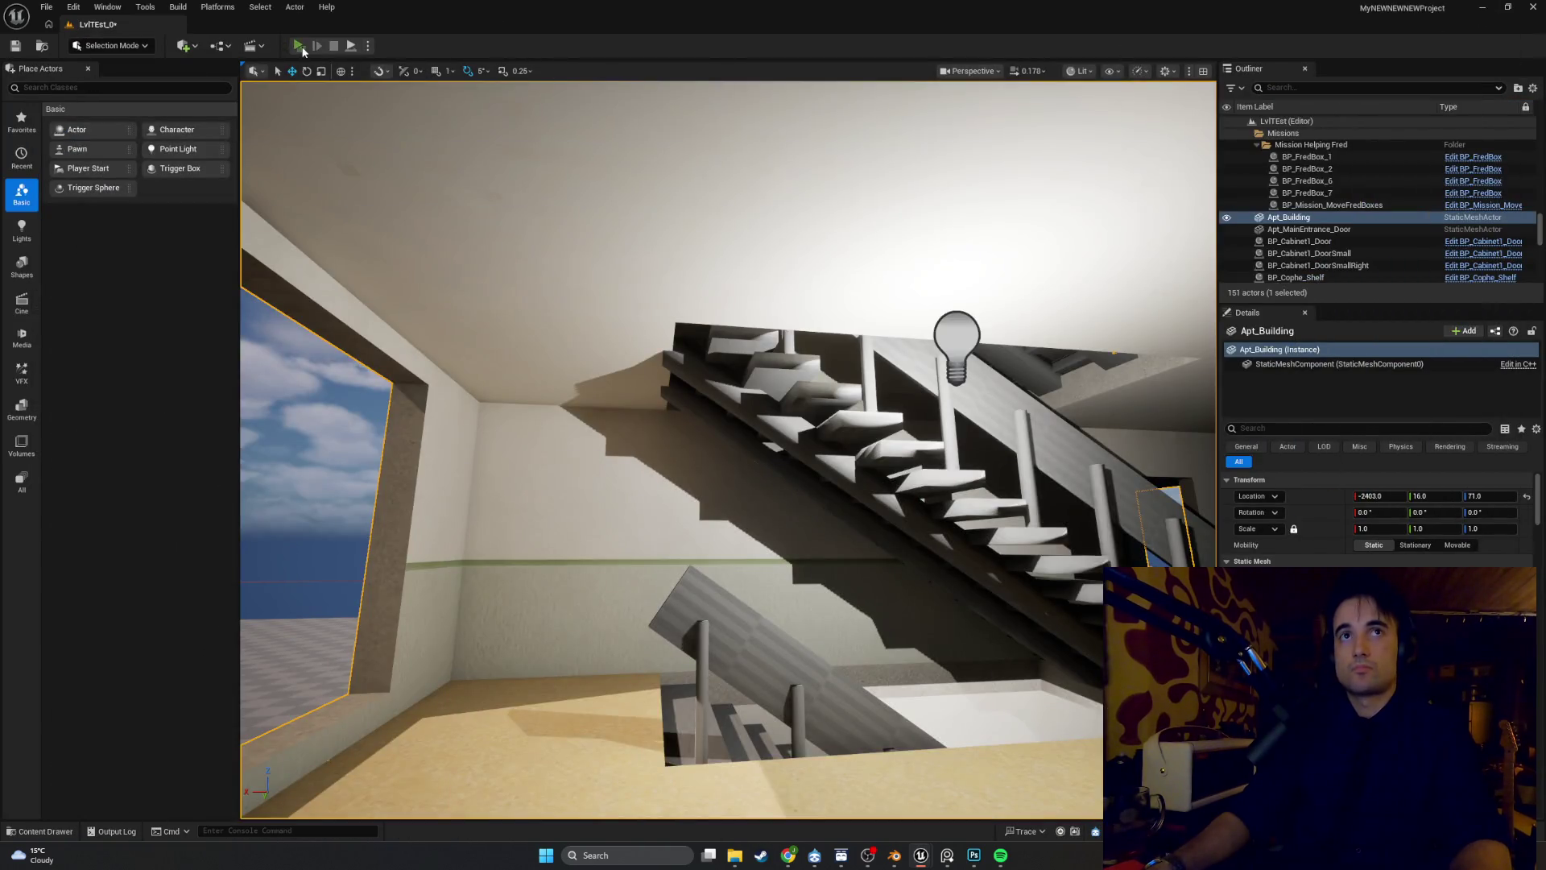
{"action": "left_click", "coordinate": [299, 47]}
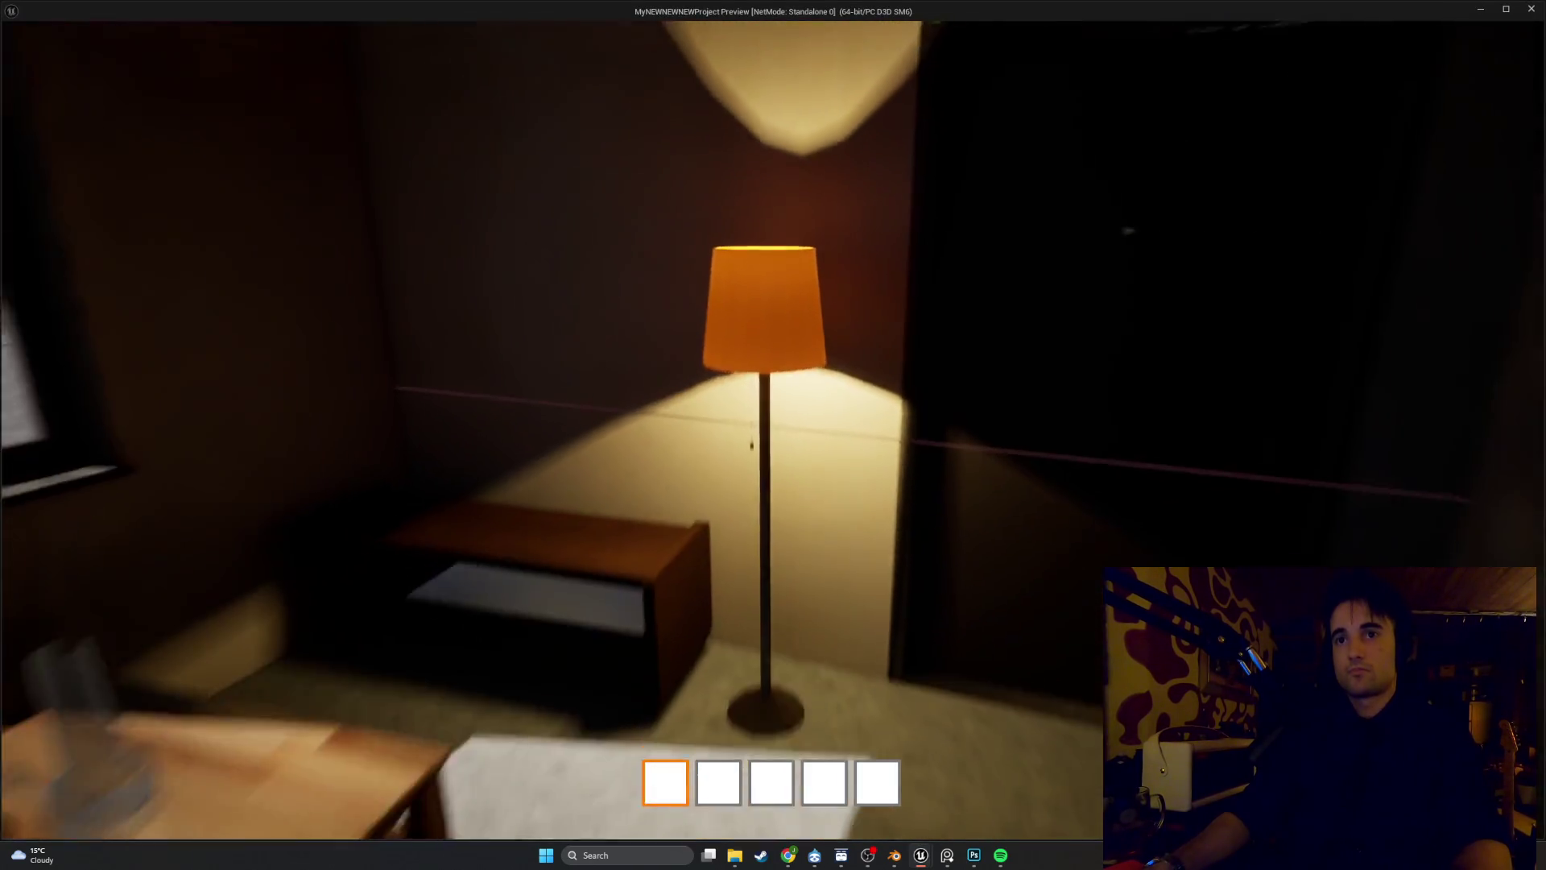
{"action": "key", "text": "s"}
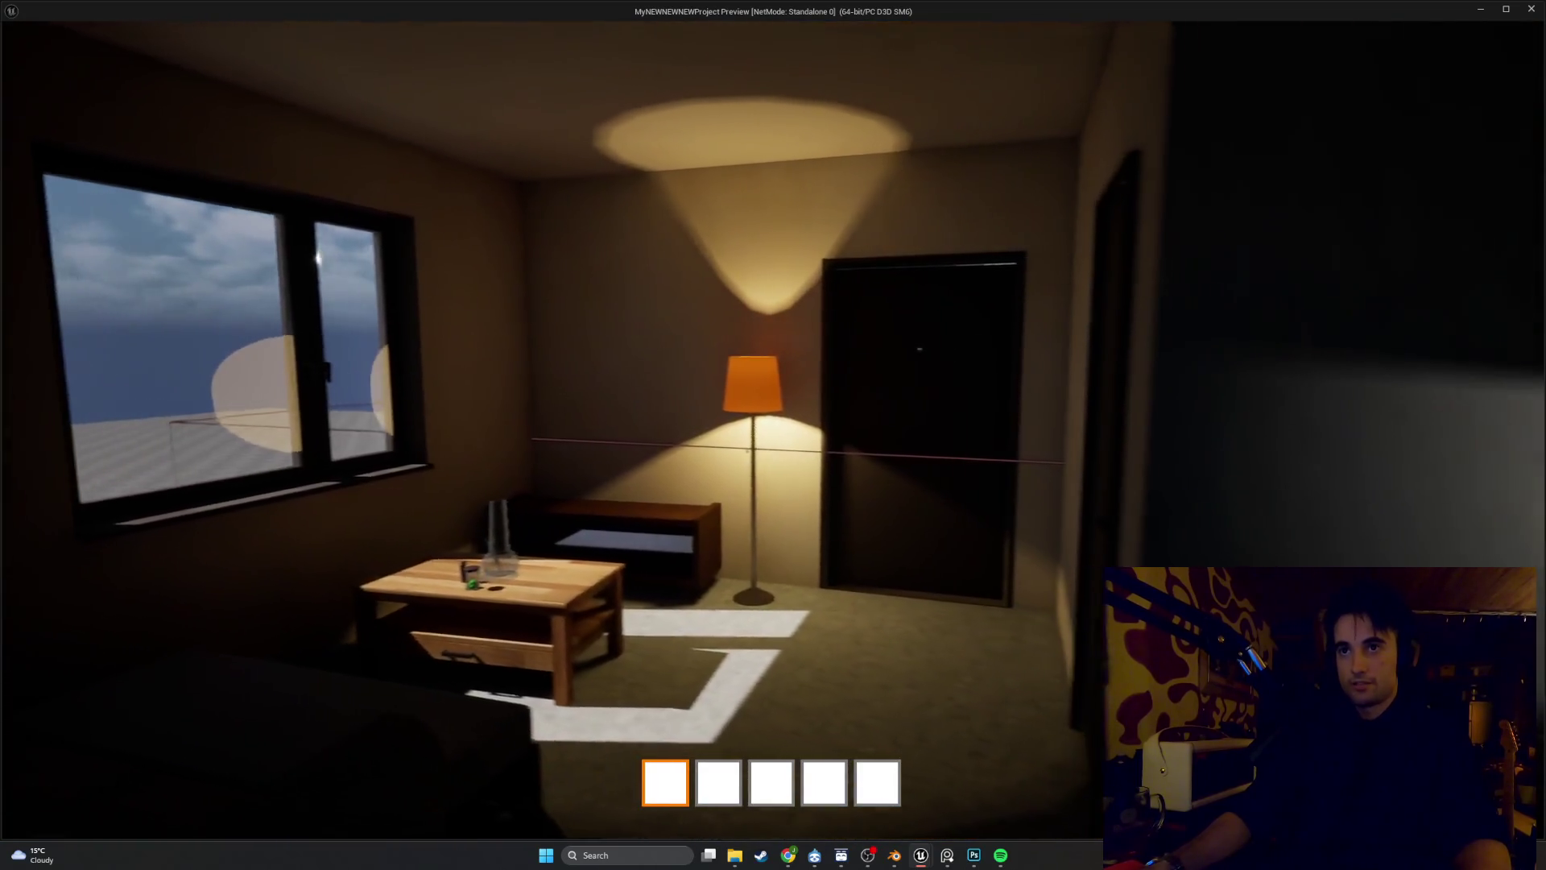
{"action": "key", "text": "w"}
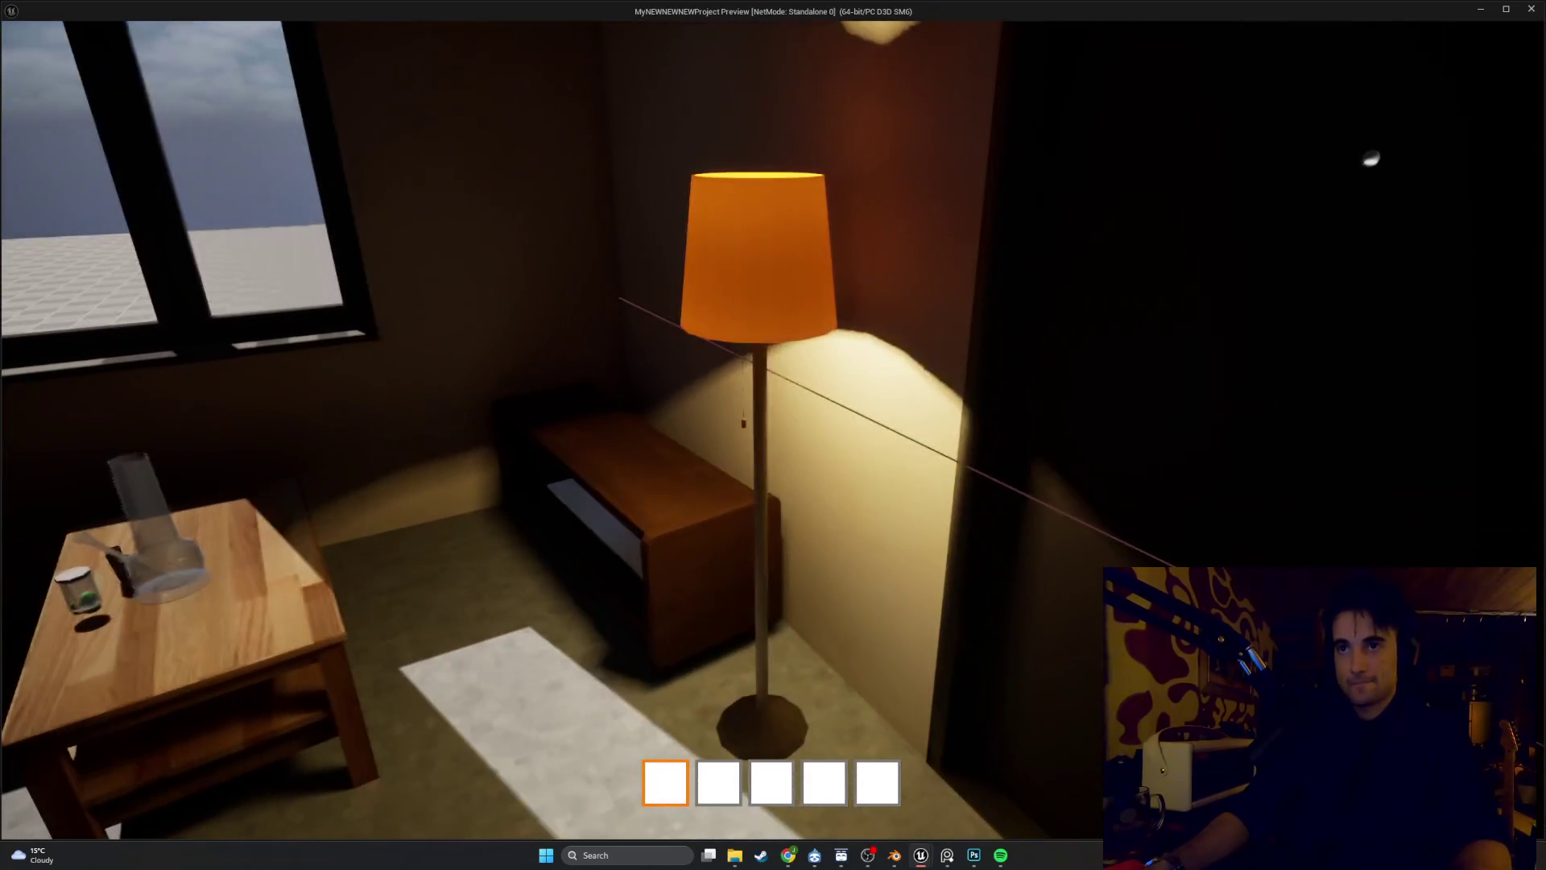
{"action": "key", "text": "w"}
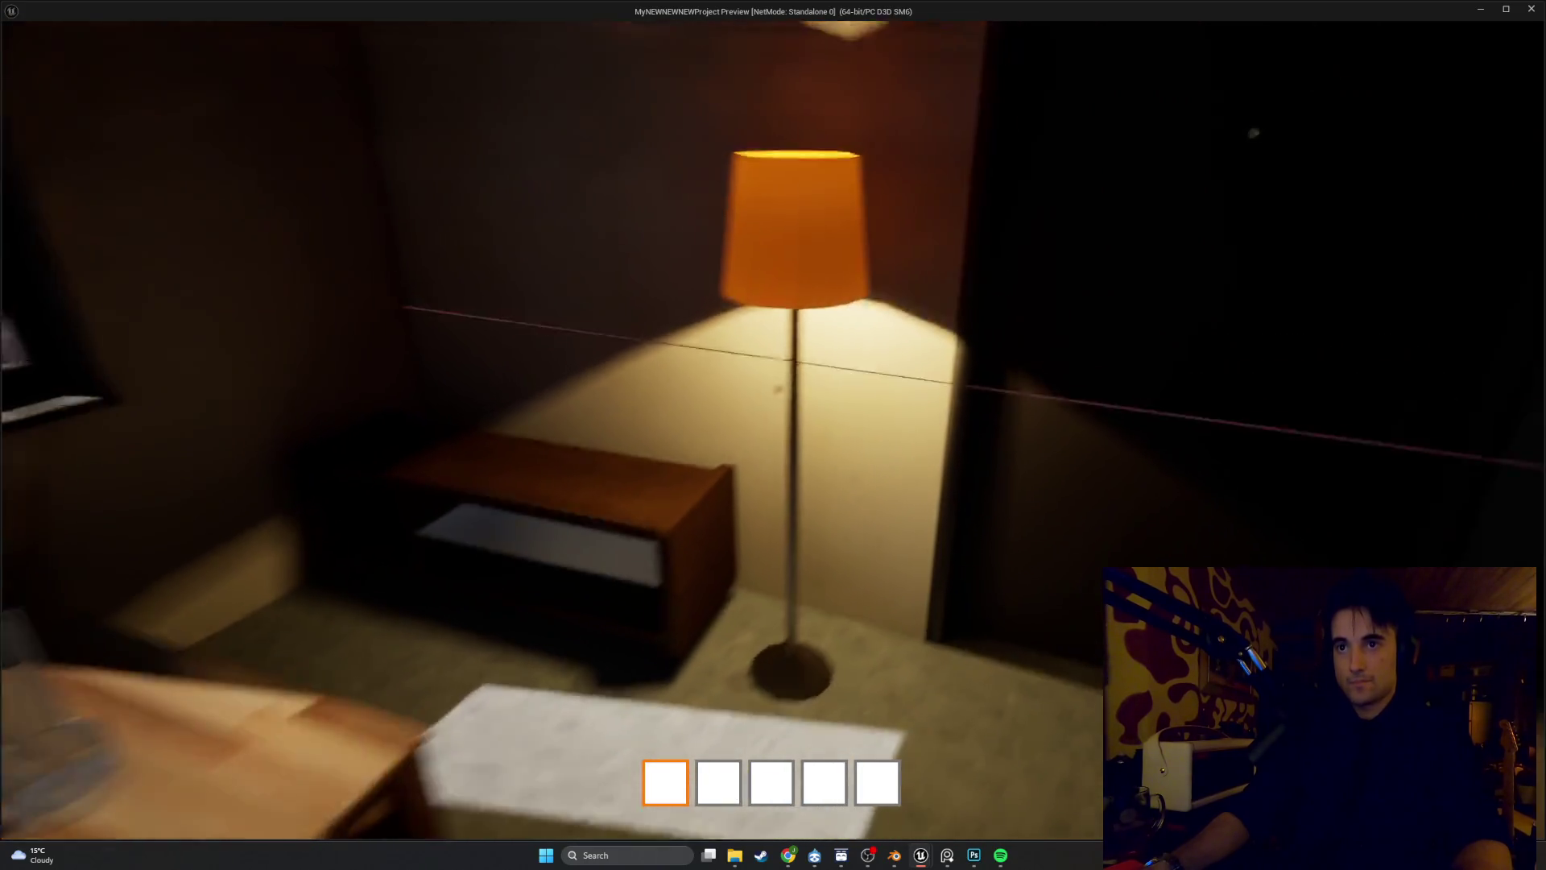
{"action": "key", "text": "s"}
{"action": "key", "text": "w"}
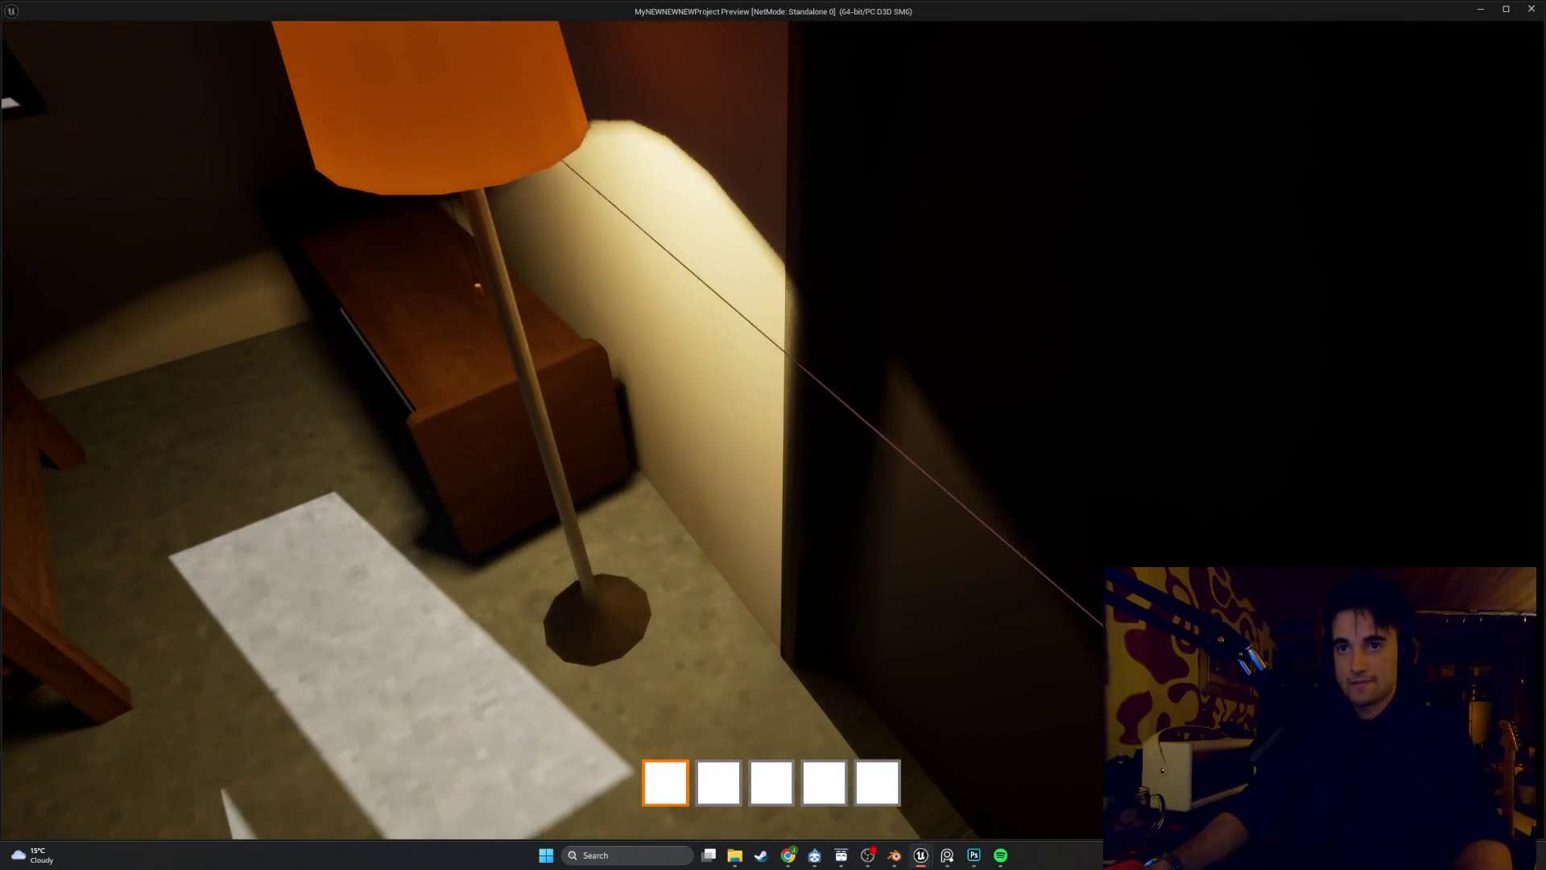
{"action": "key", "text": "s"}
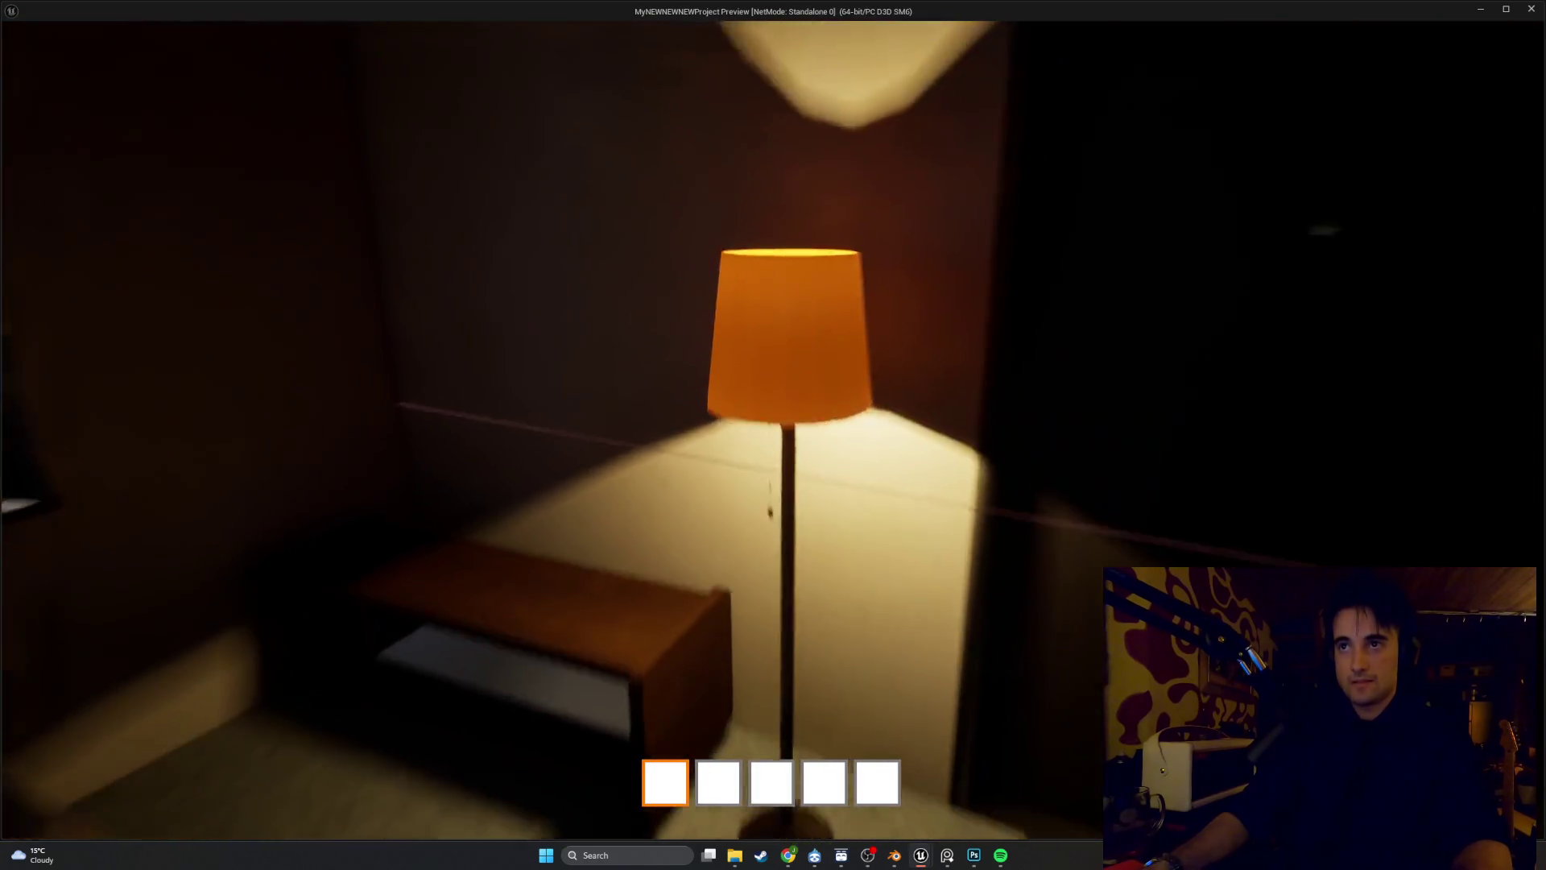
{"action": "key", "text": "s"}
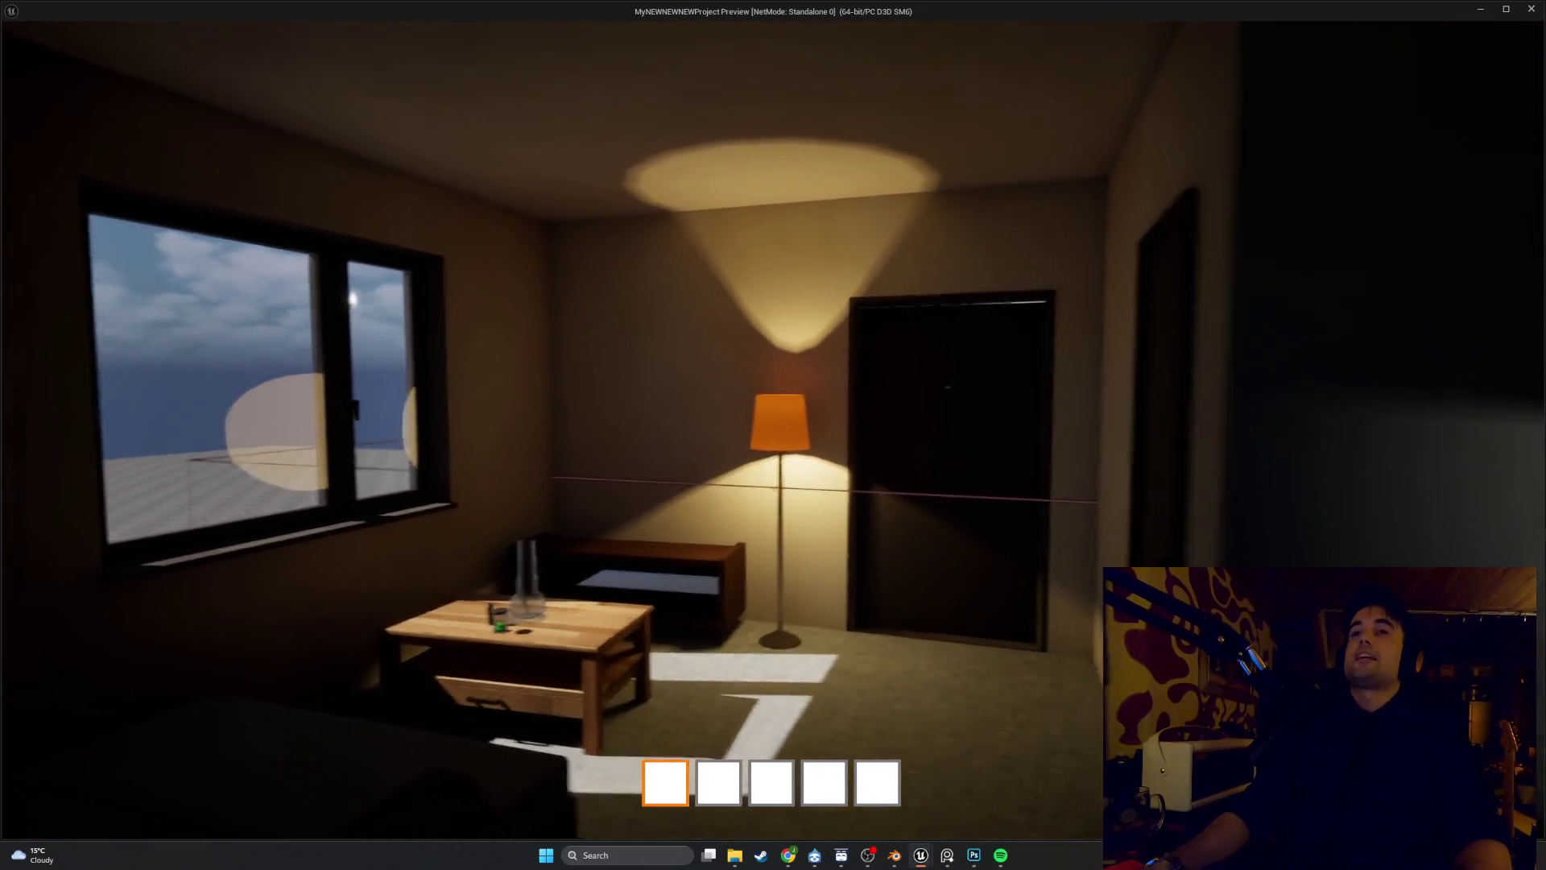
{"action": "key", "text": "s"}
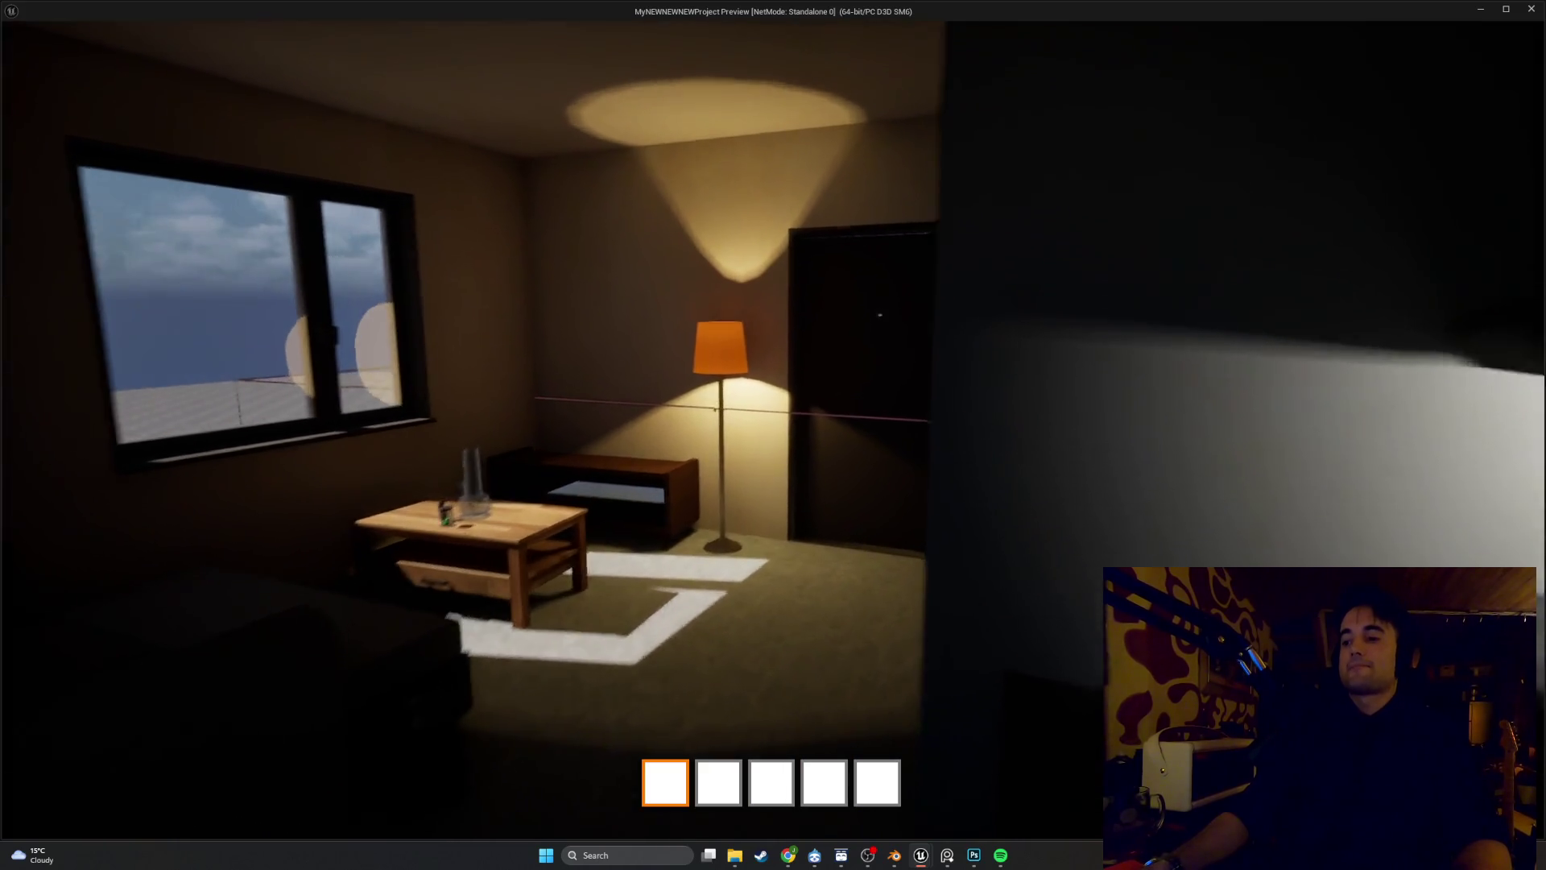
{"action": "key", "text": "w"}
{"action": "key", "text": "Escape"}
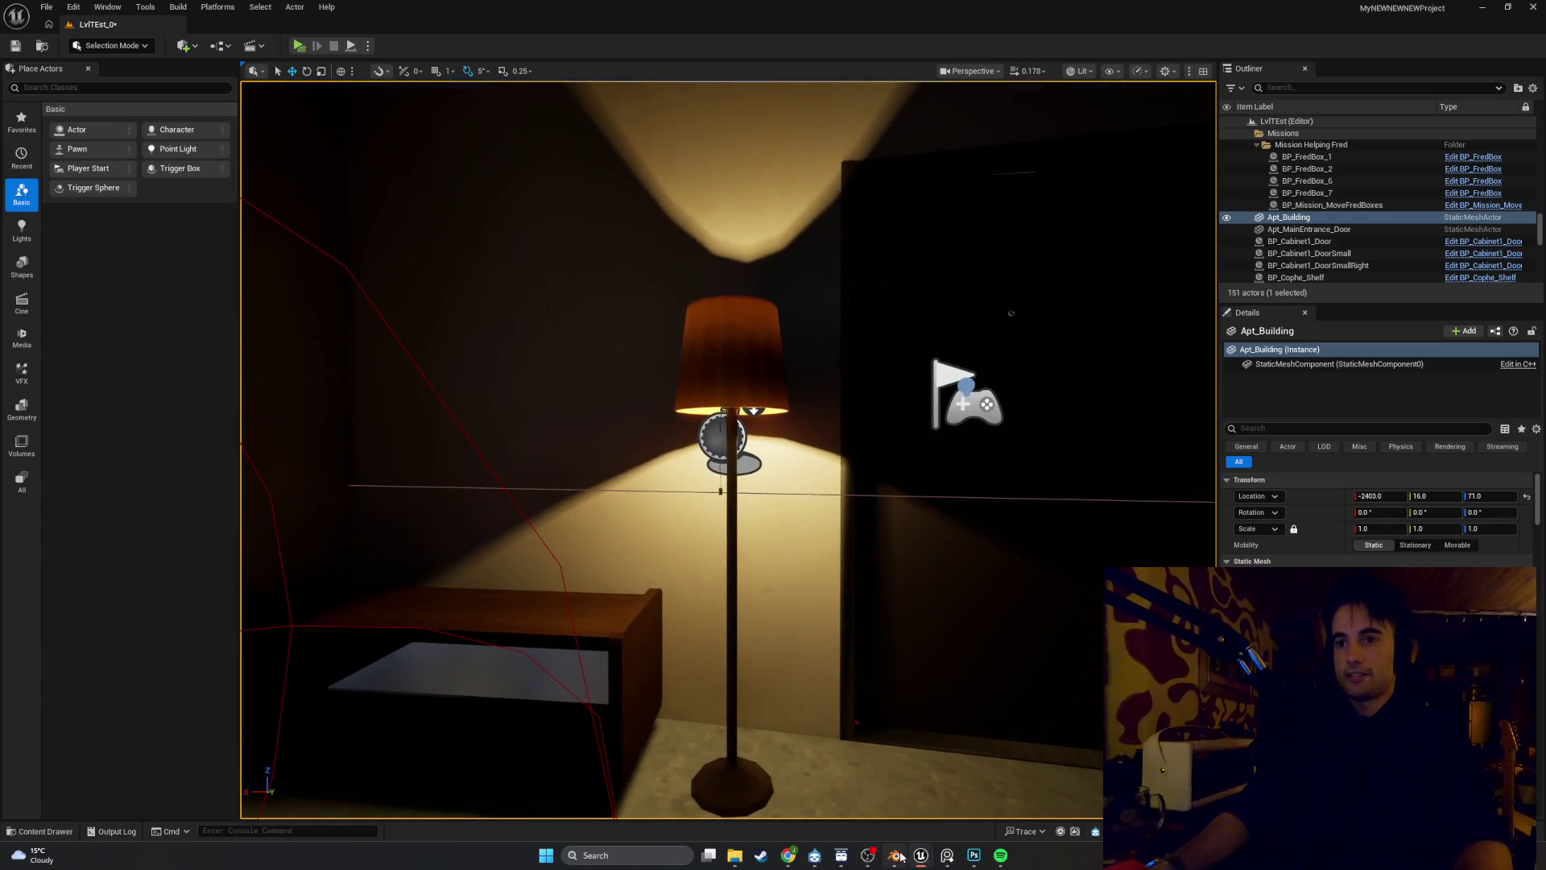
Place the BP_Lamp1 editor over the level and select its PointLight component
{"action": "mouse_move", "coordinate": [920, 855]}
{"action": "left_click", "coordinate": [947, 823]}
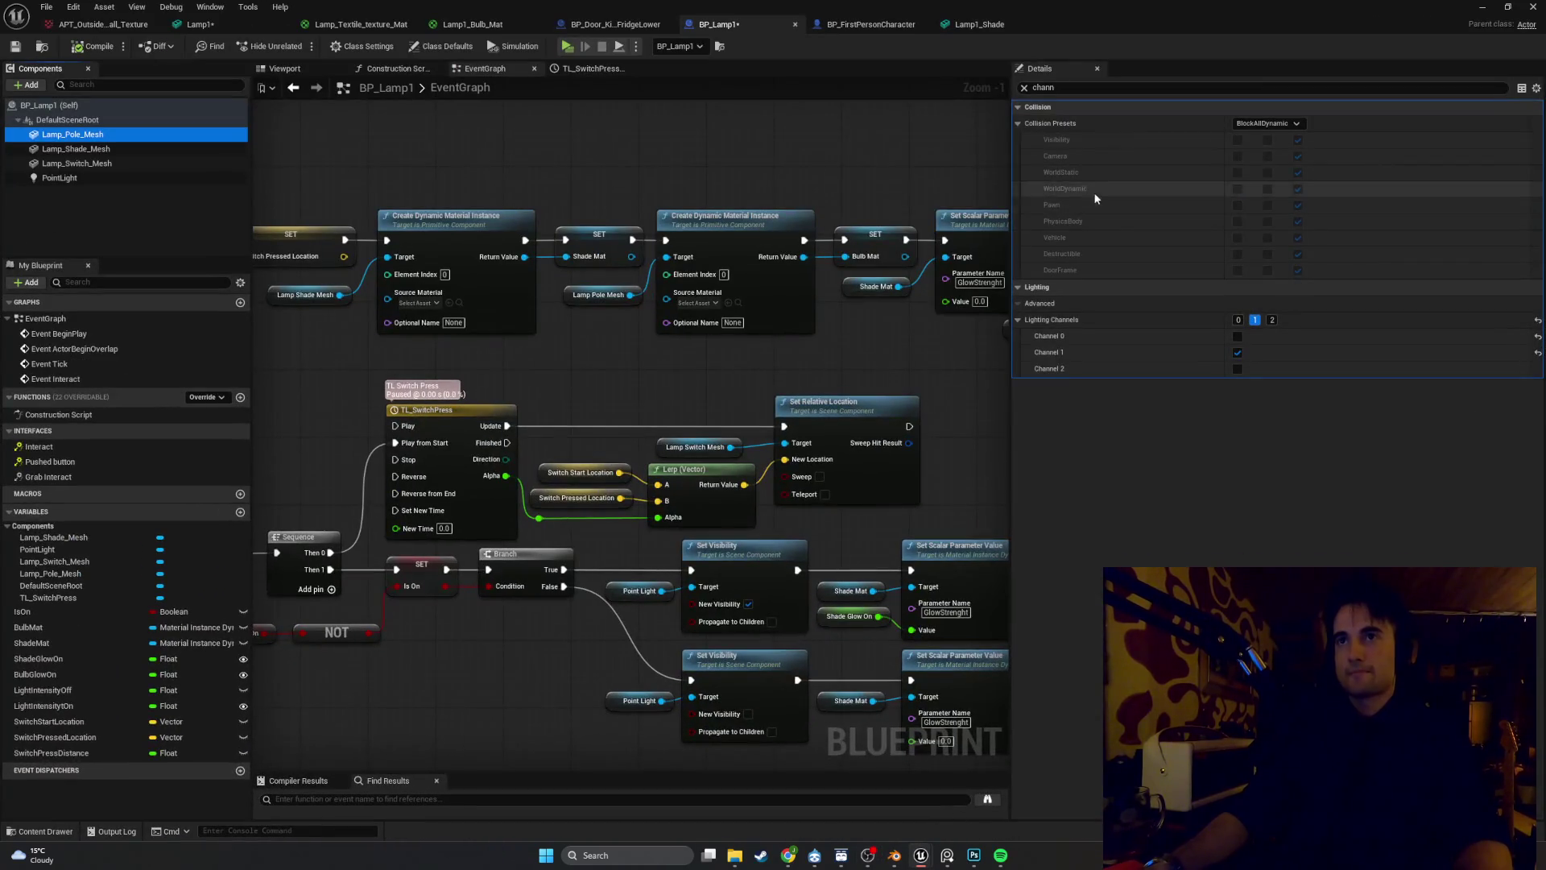
{"action": "mouse_move", "coordinate": [1145, 18]}
{"action": "left_mouse_down"}
{"action": "mouse_move", "coordinate": [713, 266]}
{"action": "mouse_move", "coordinate": [375, 271]}
{"action": "mouse_move", "coordinate": [552, 233]}
{"action": "left_mouse_up"}
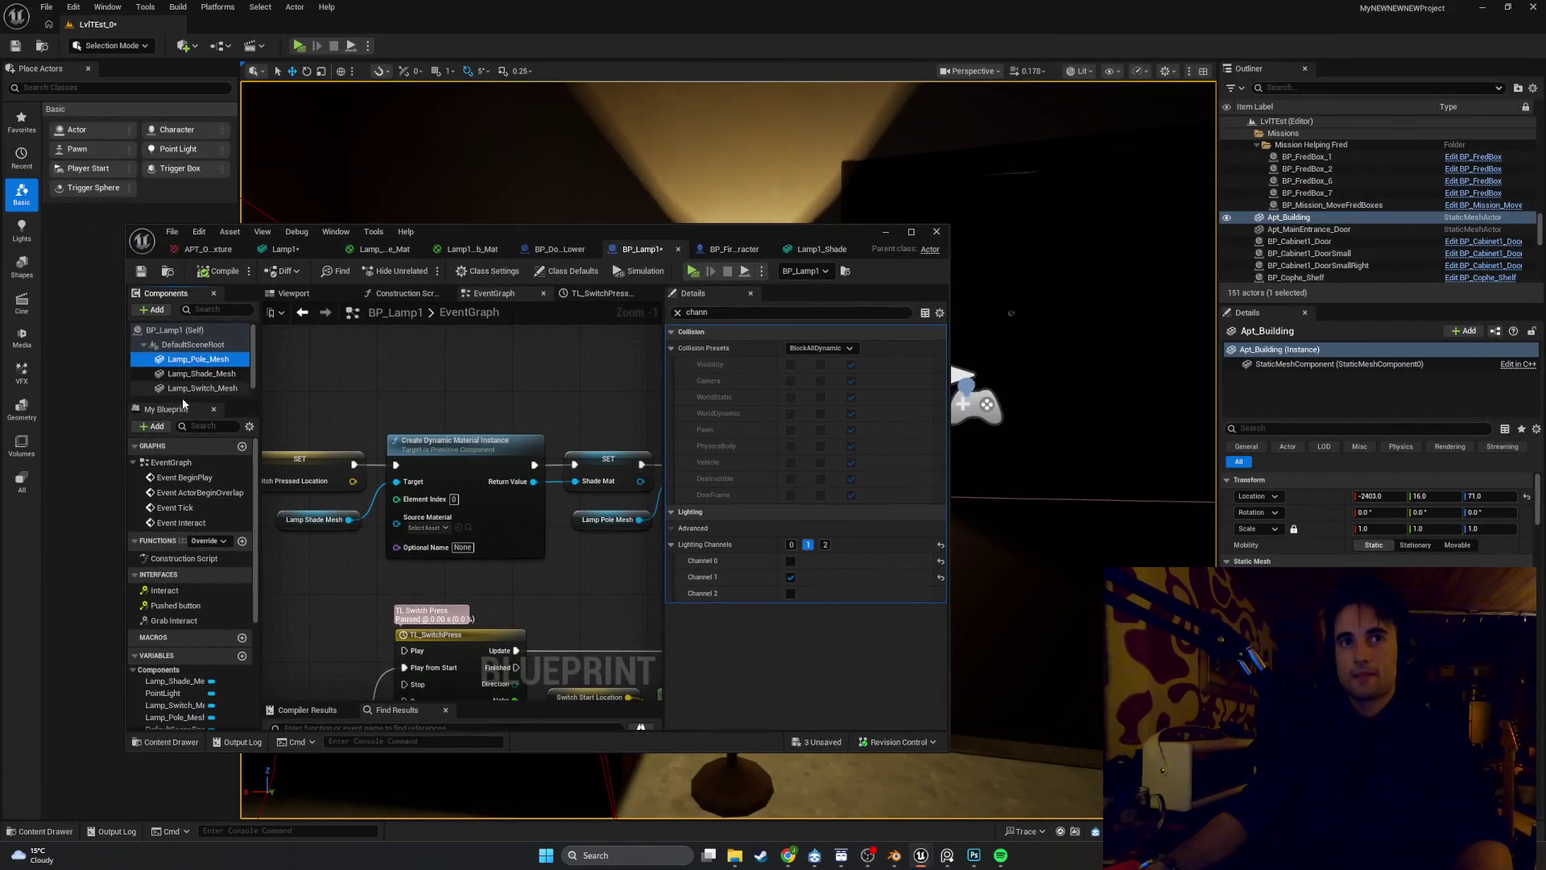
{"action": "scroll", "coordinate": [184, 392], "scroll_direction": "down", "scroll_amount": 1}
{"action": "left_click", "coordinate": [184, 392]}
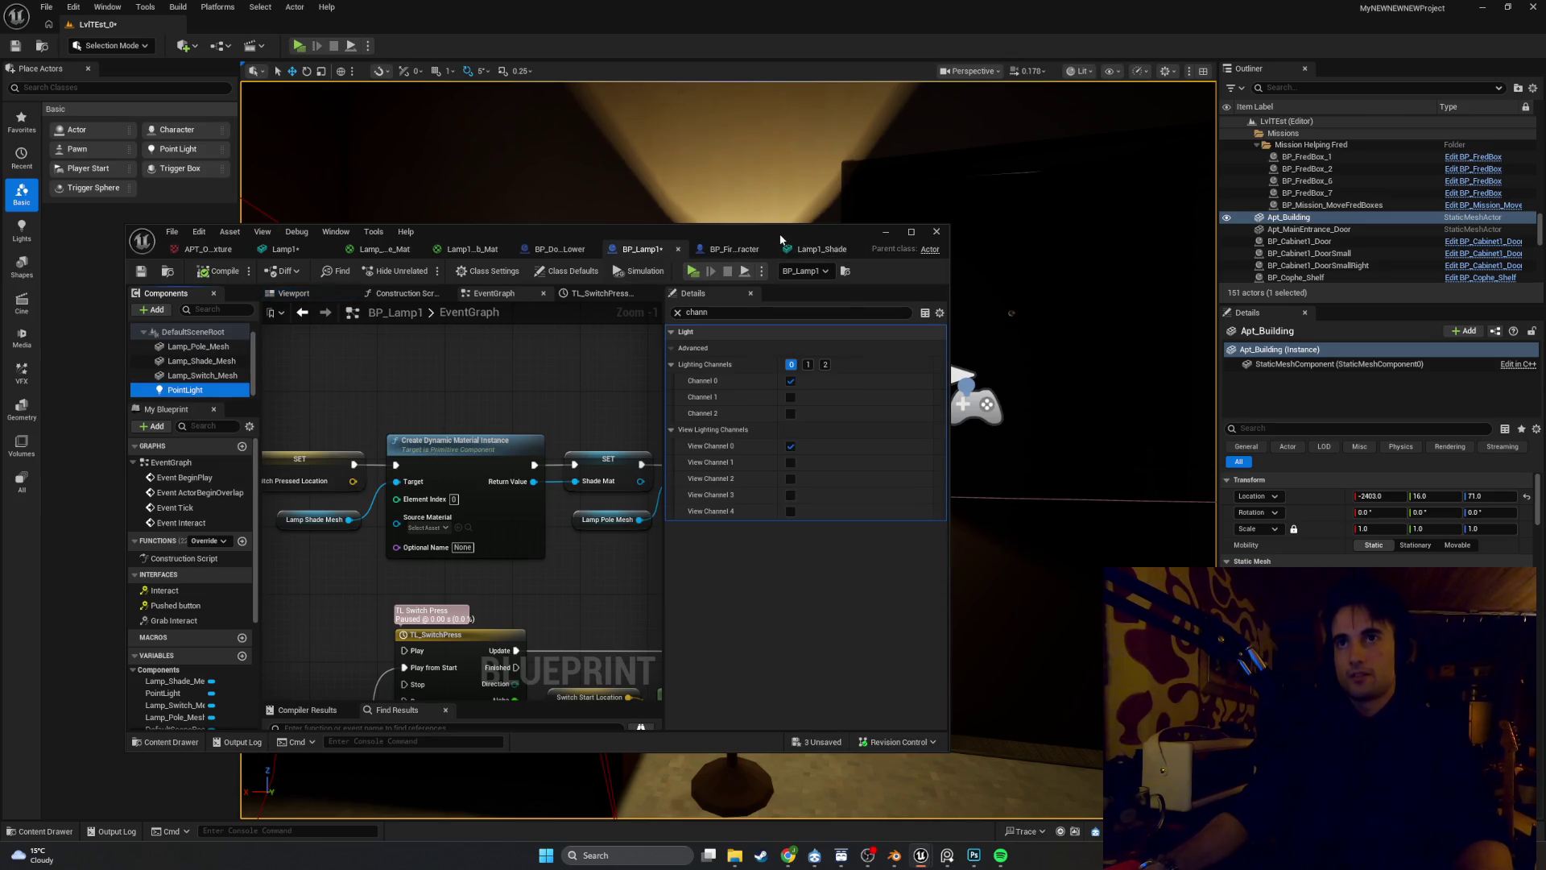
{"action": "left_click_drag", "start_coordinate": [777, 233], "coordinate": [562, 214]}
Preview the lampshade with intensity raised to about 20679, then lower it to about 1283
{"action": "left_click", "coordinate": [462, 288]}
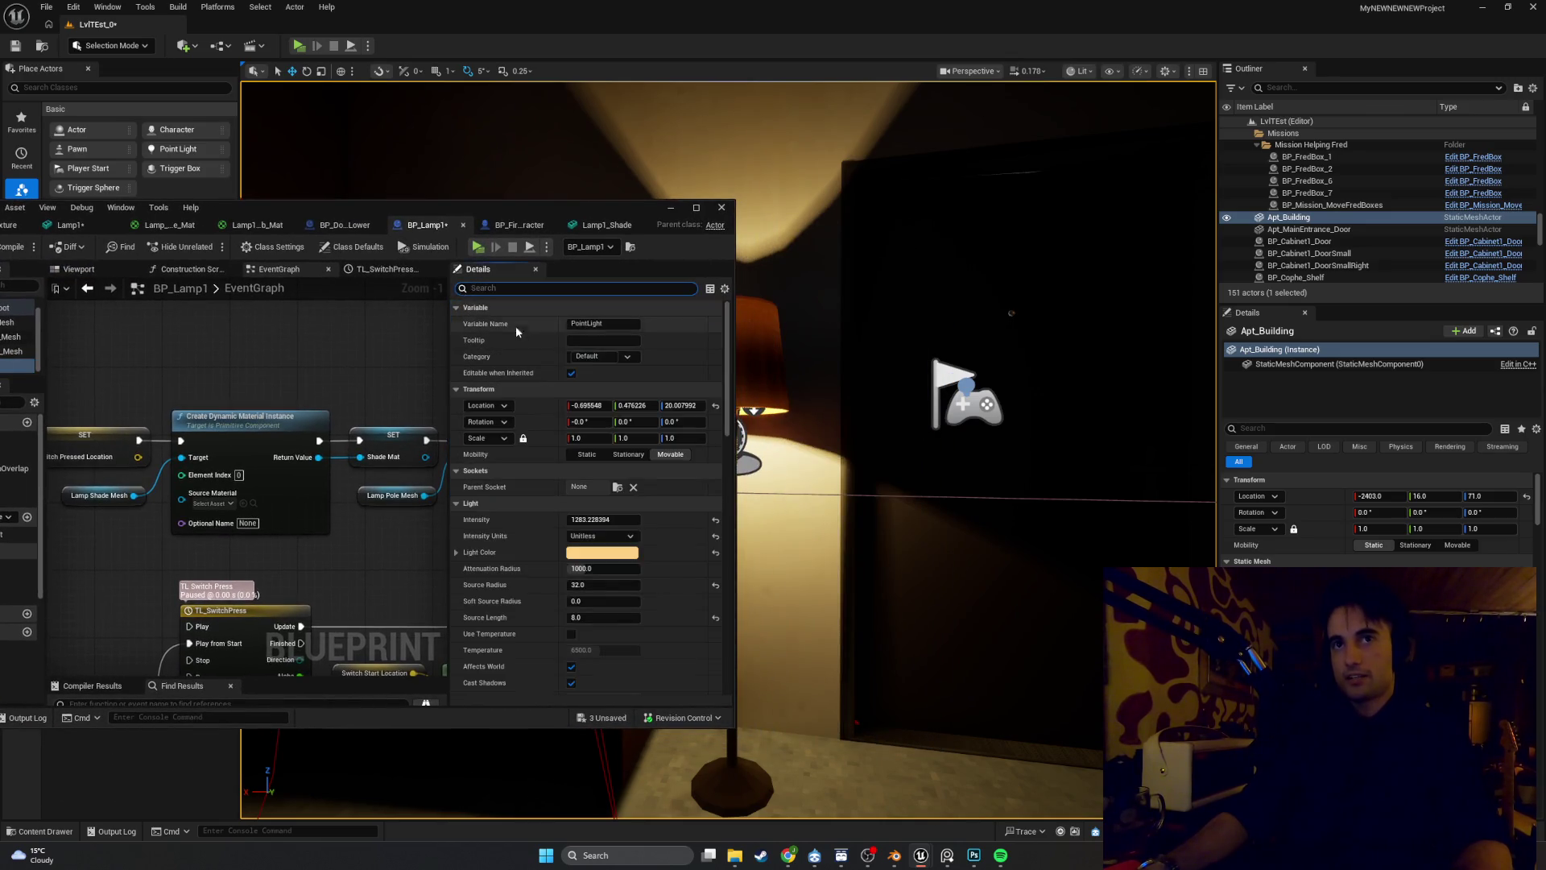
{"action": "left_click_drag", "start_coordinate": [582, 520], "coordinate": [725, 520]}
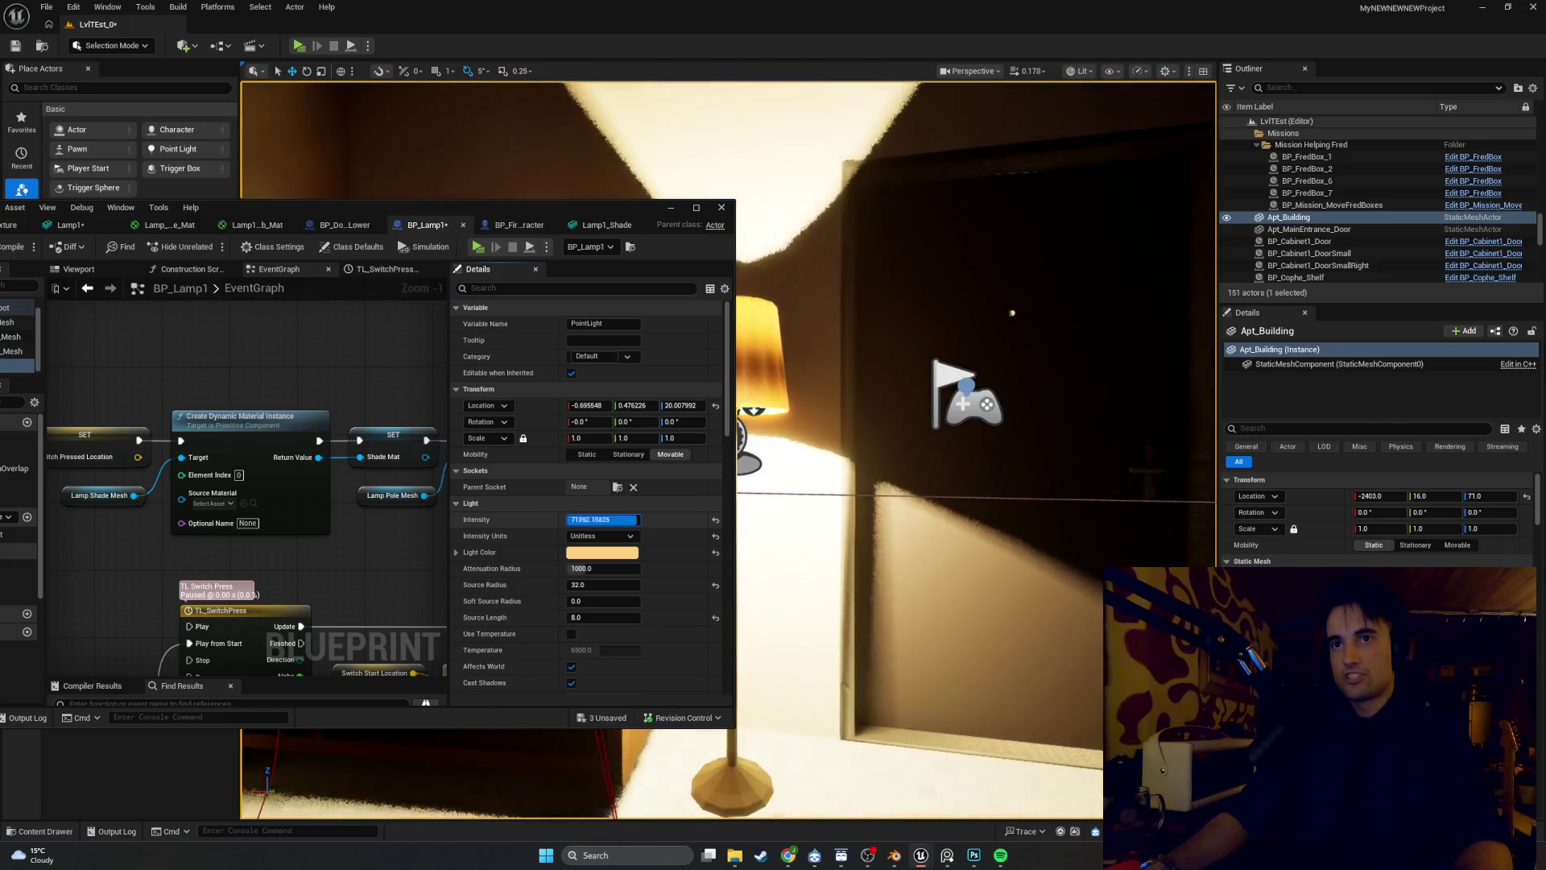
{"action": "scroll", "coordinate": [728, 451], "scroll_direction": "down", "scroll_amount": 3}
{"action": "left_click_drag", "start_coordinate": [886, 403], "coordinate": [645, 403]}
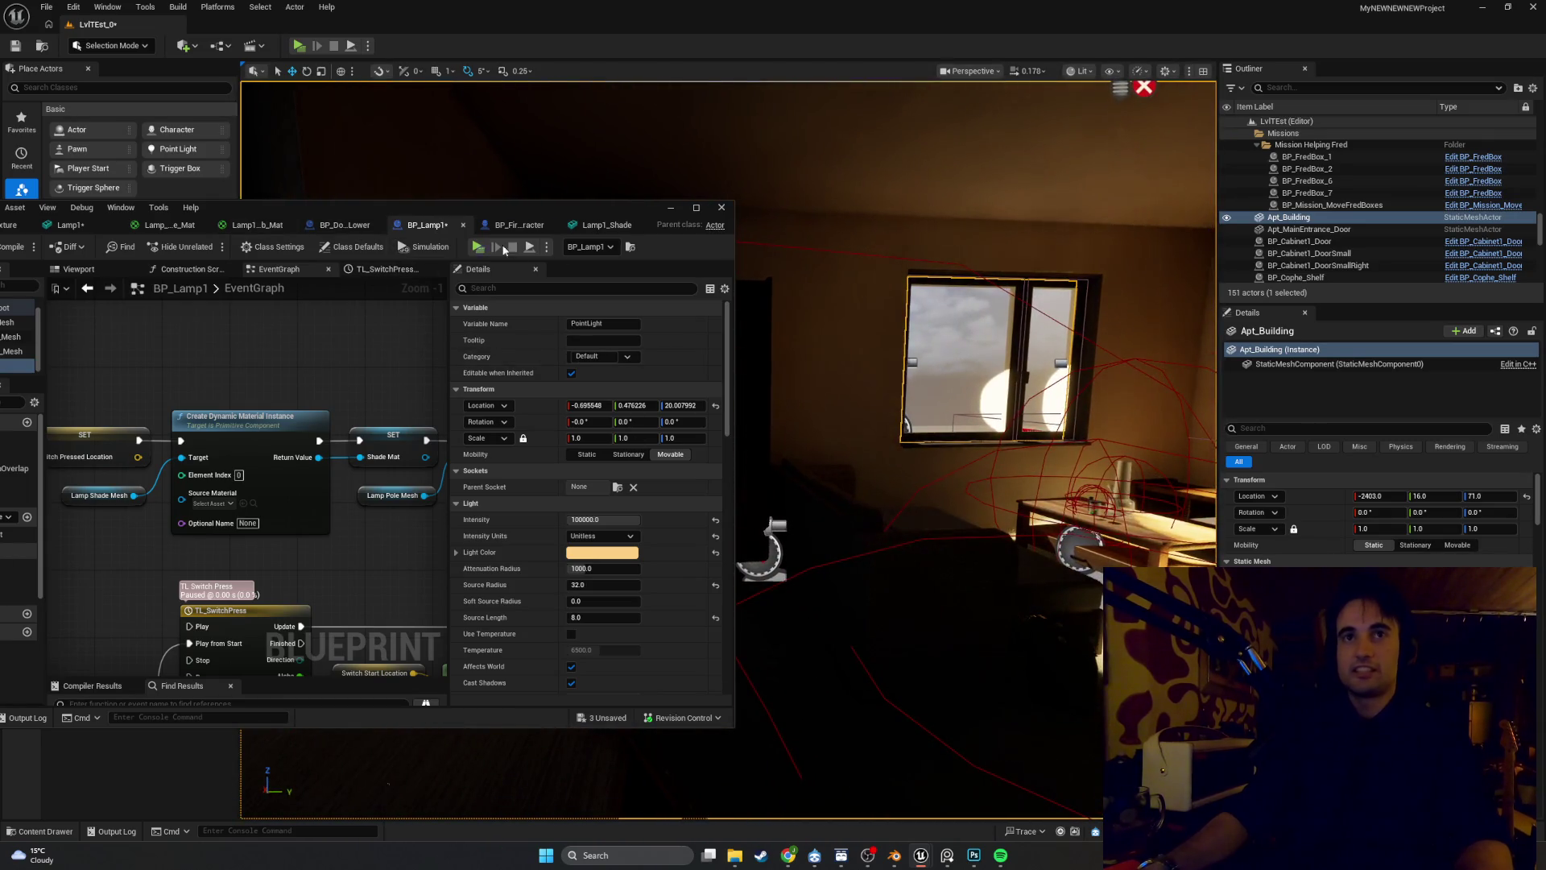
{"action": "left_click_drag", "start_coordinate": [885, 483], "coordinate": [765, 483]}
{"action": "key", "text": "w"}
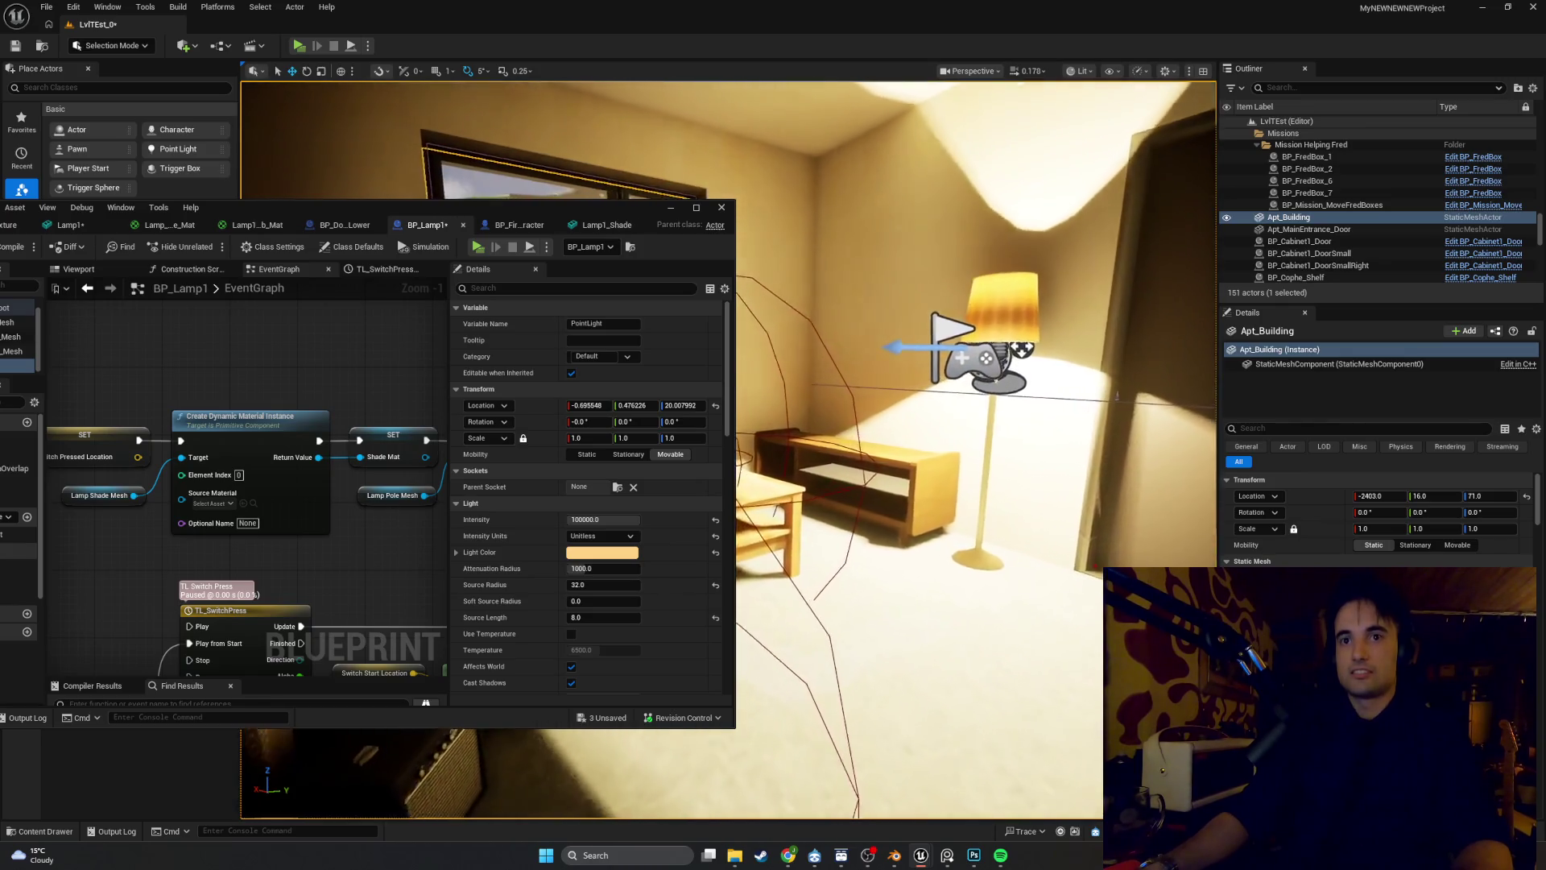
{"action": "left_click_drag", "start_coordinate": [838, 344], "coordinate": [899, 344]}
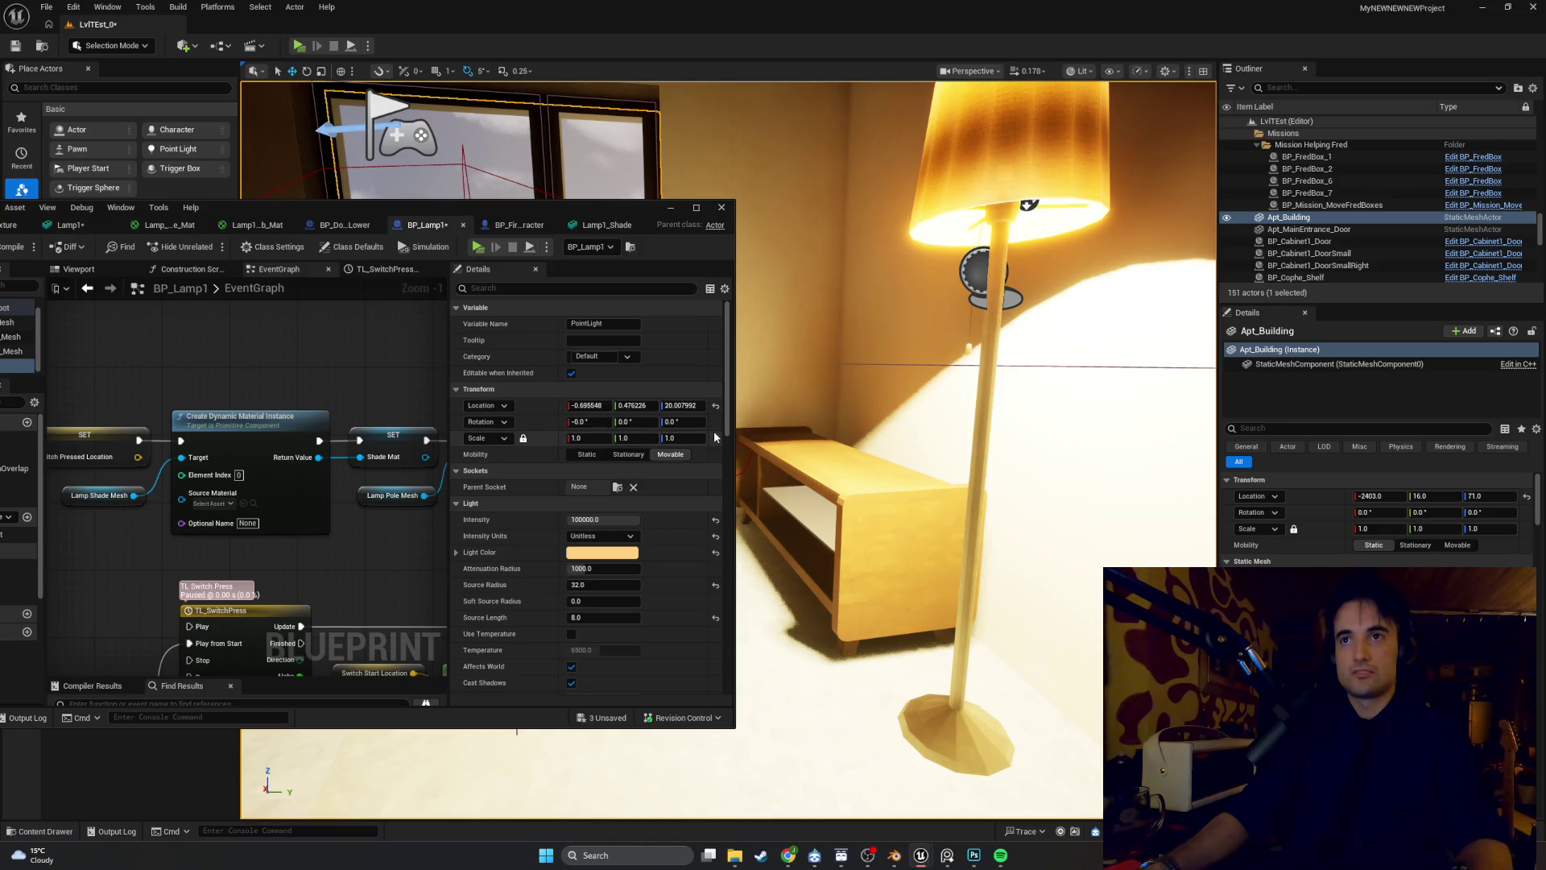
{"action": "left_click_drag", "start_coordinate": [636, 519], "coordinate": [604, 518]}
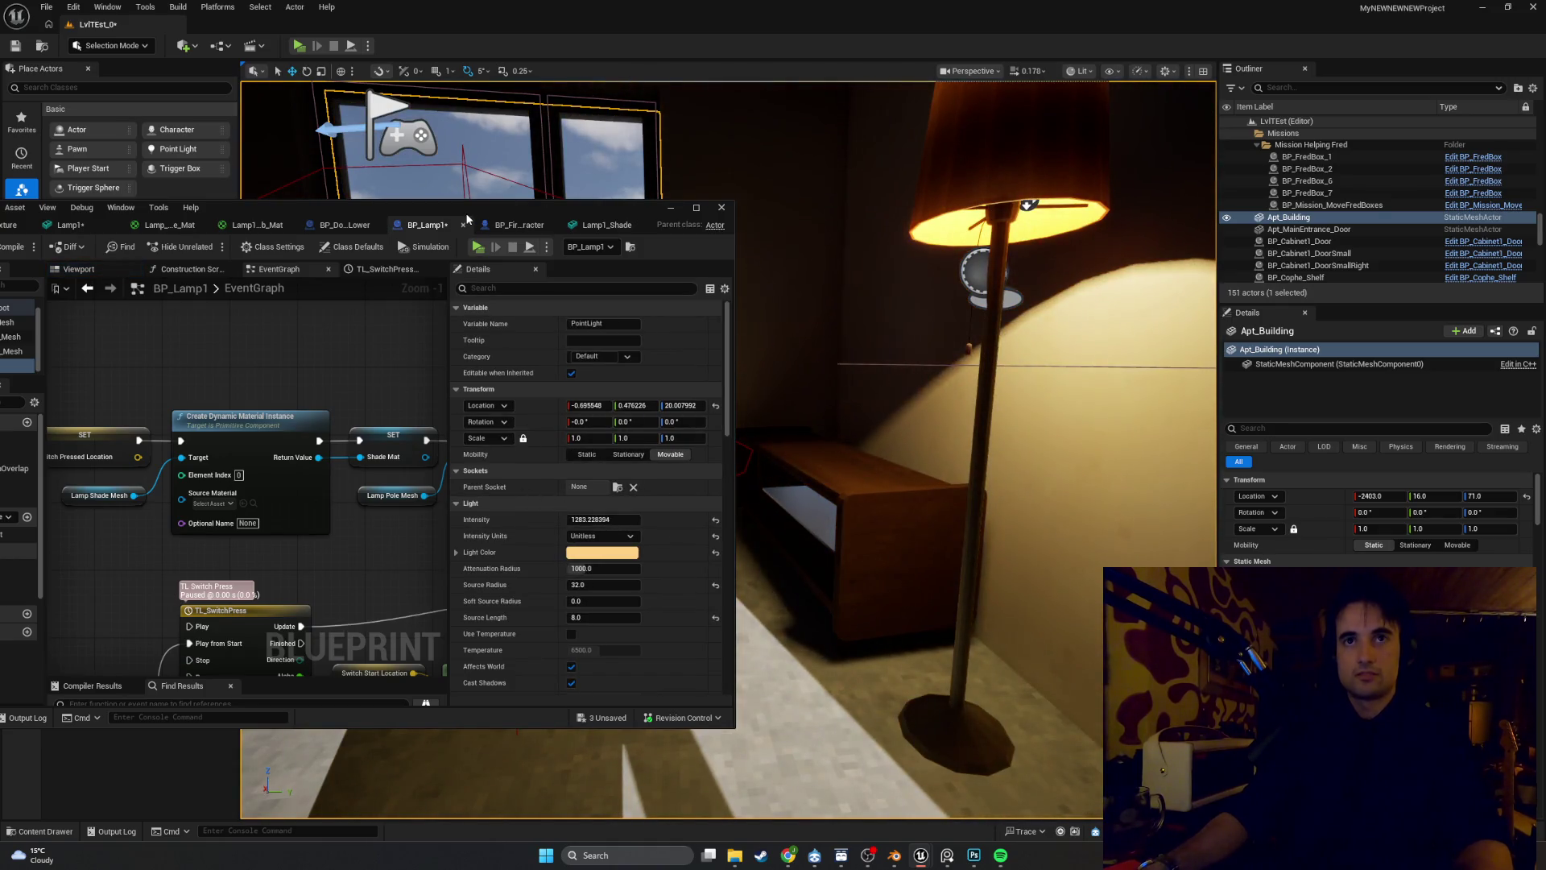
Maximize the Blueprint editor and pan the event graph to show the switch logic
{"action": "left_click_drag", "start_coordinate": [467, 219], "coordinate": [635, 233]}
{"action": "left_click", "coordinate": [862, 222]}
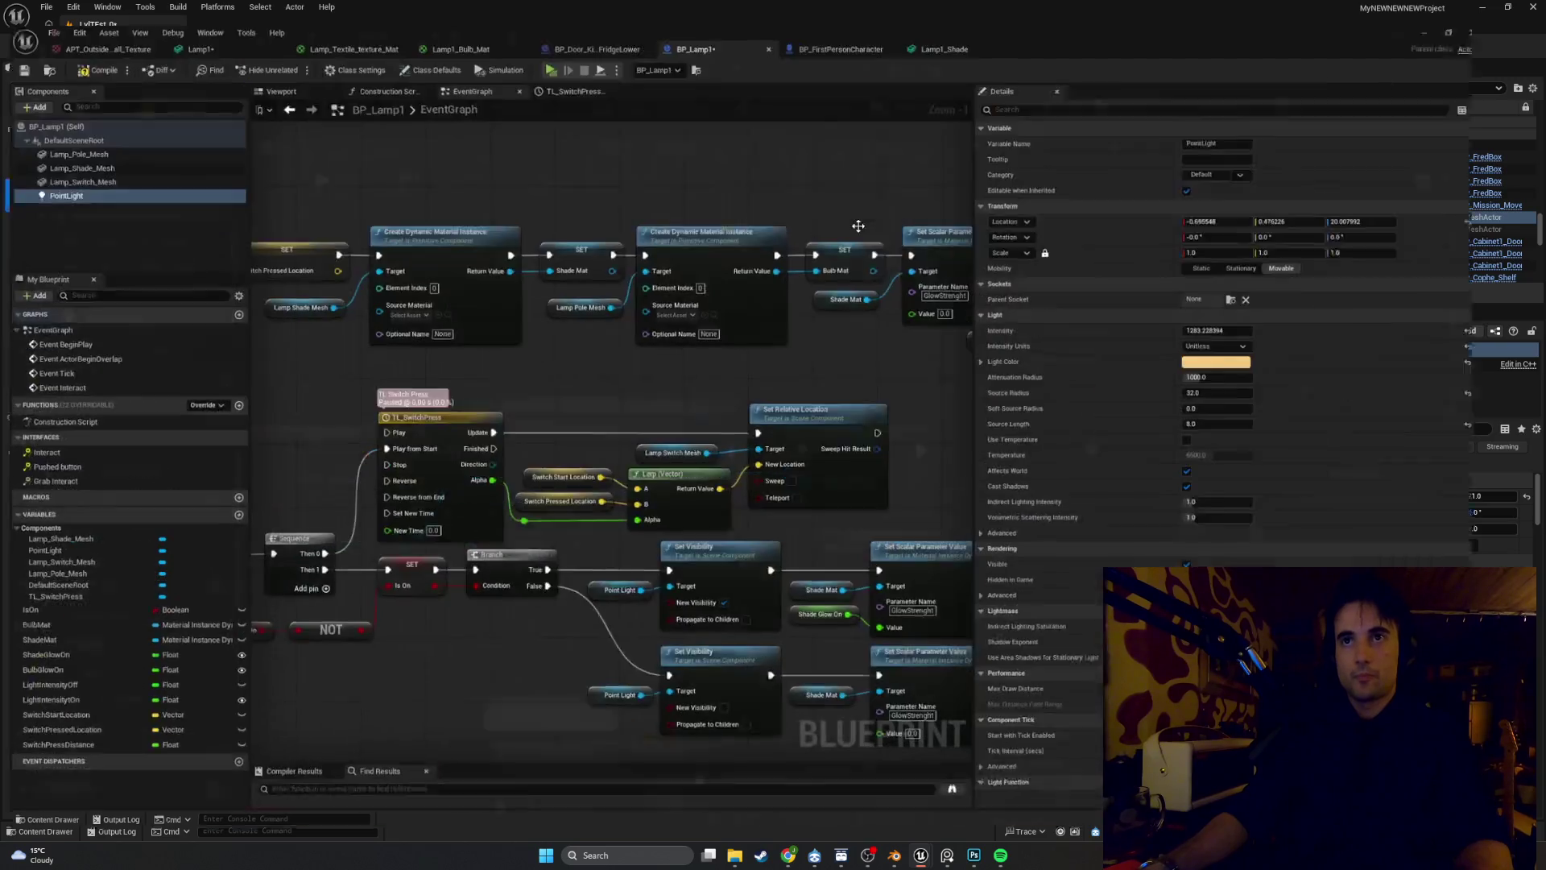
{"action": "left_click_drag", "start_coordinate": [574, 293], "coordinate": [556, 261]}
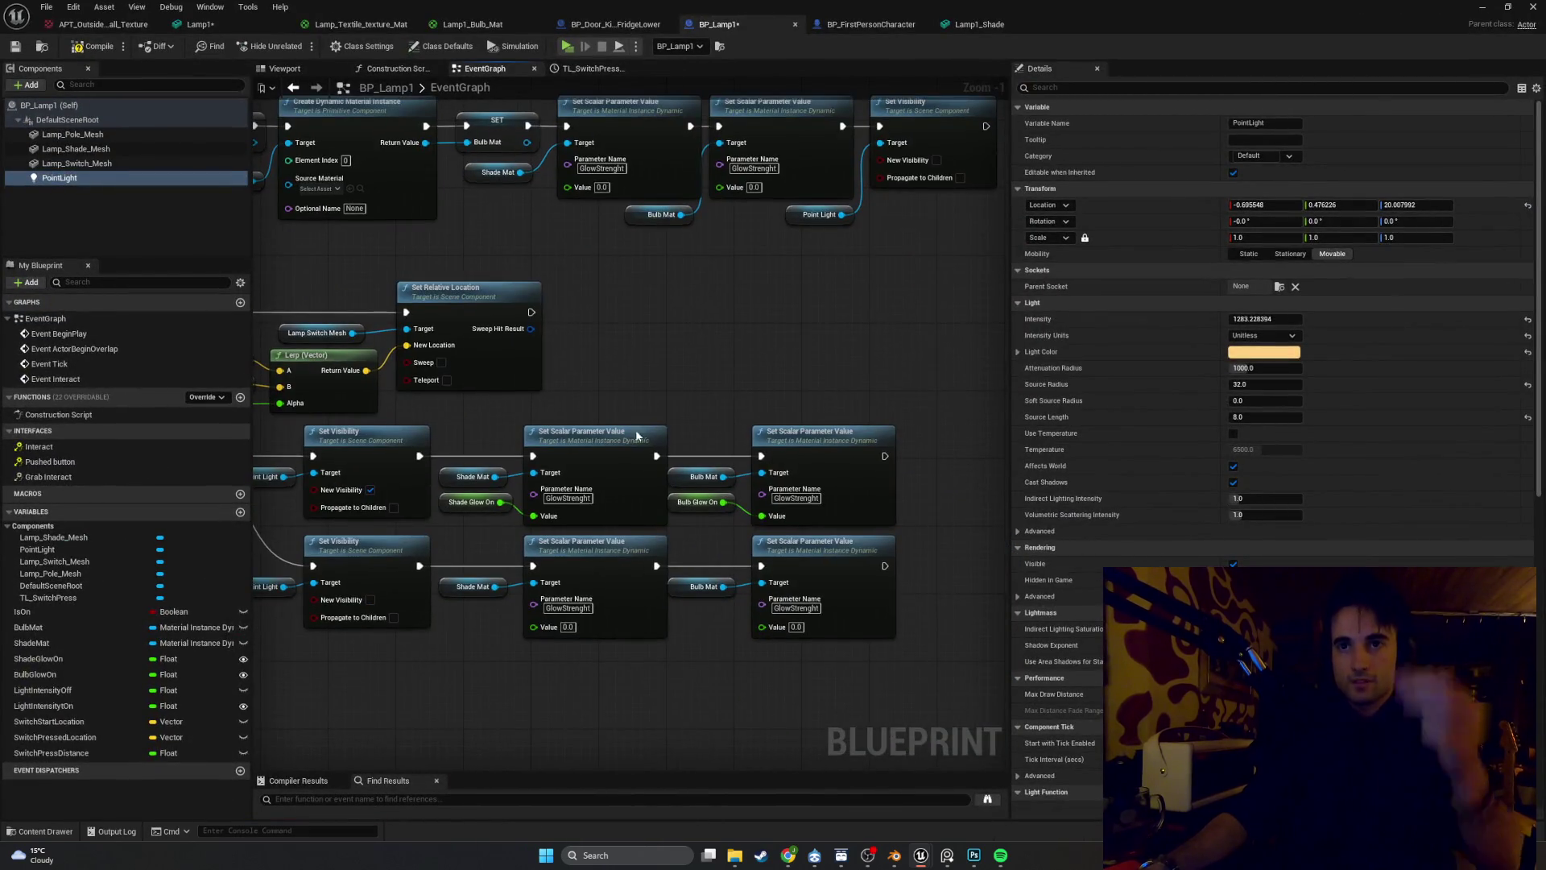
{"action": "left_click_drag", "start_coordinate": [620, 487], "coordinate": [781, 453]}
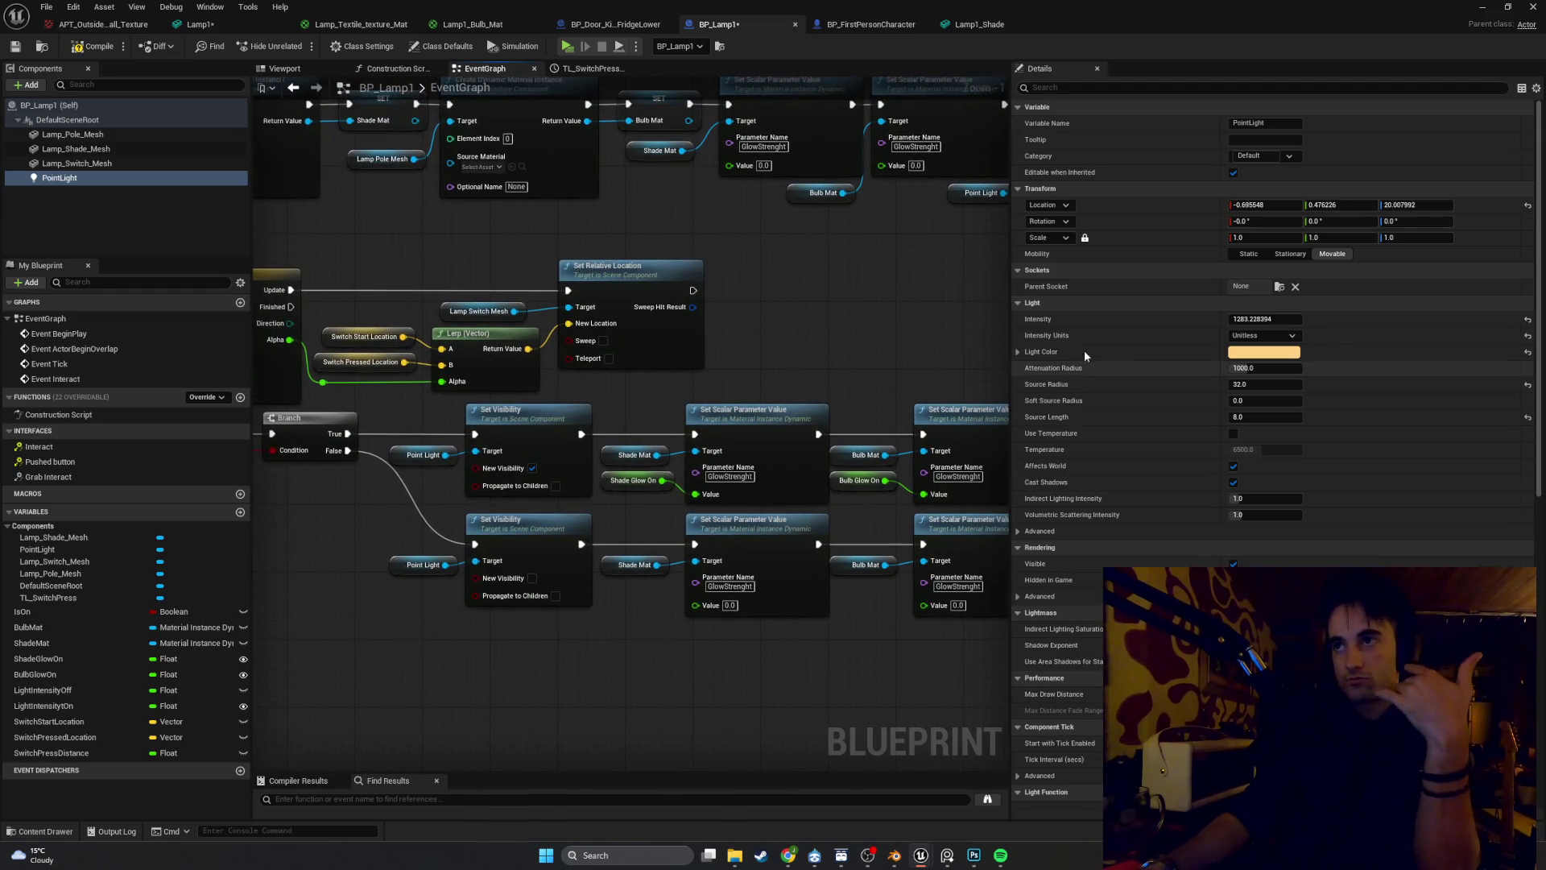
{"action": "left_click", "coordinate": [1260, 319]}
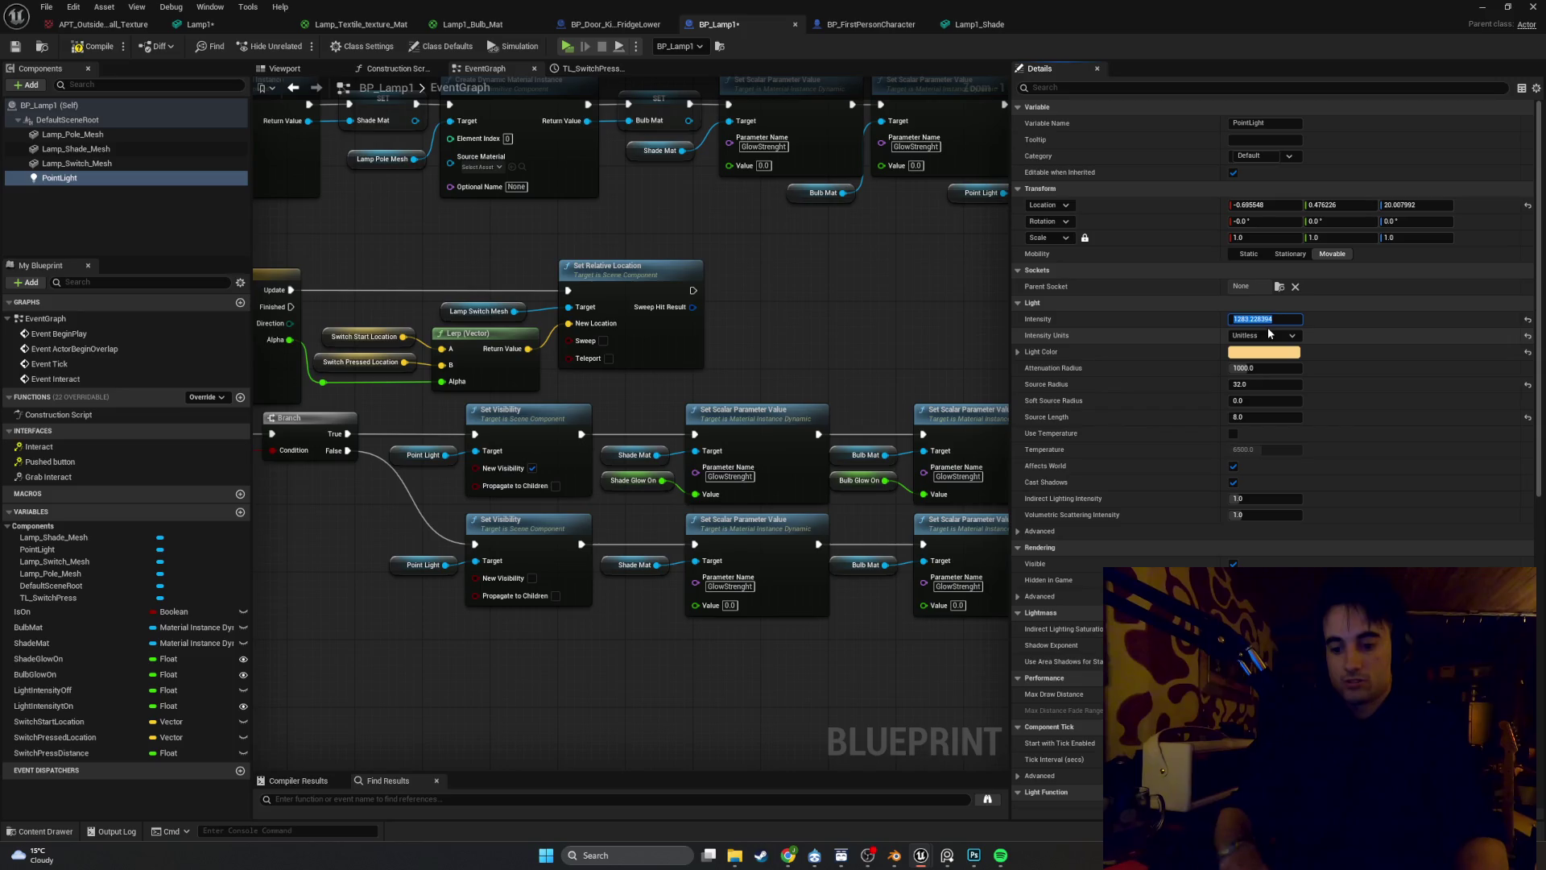
{"action": "type", "text": "100000000000.0"}
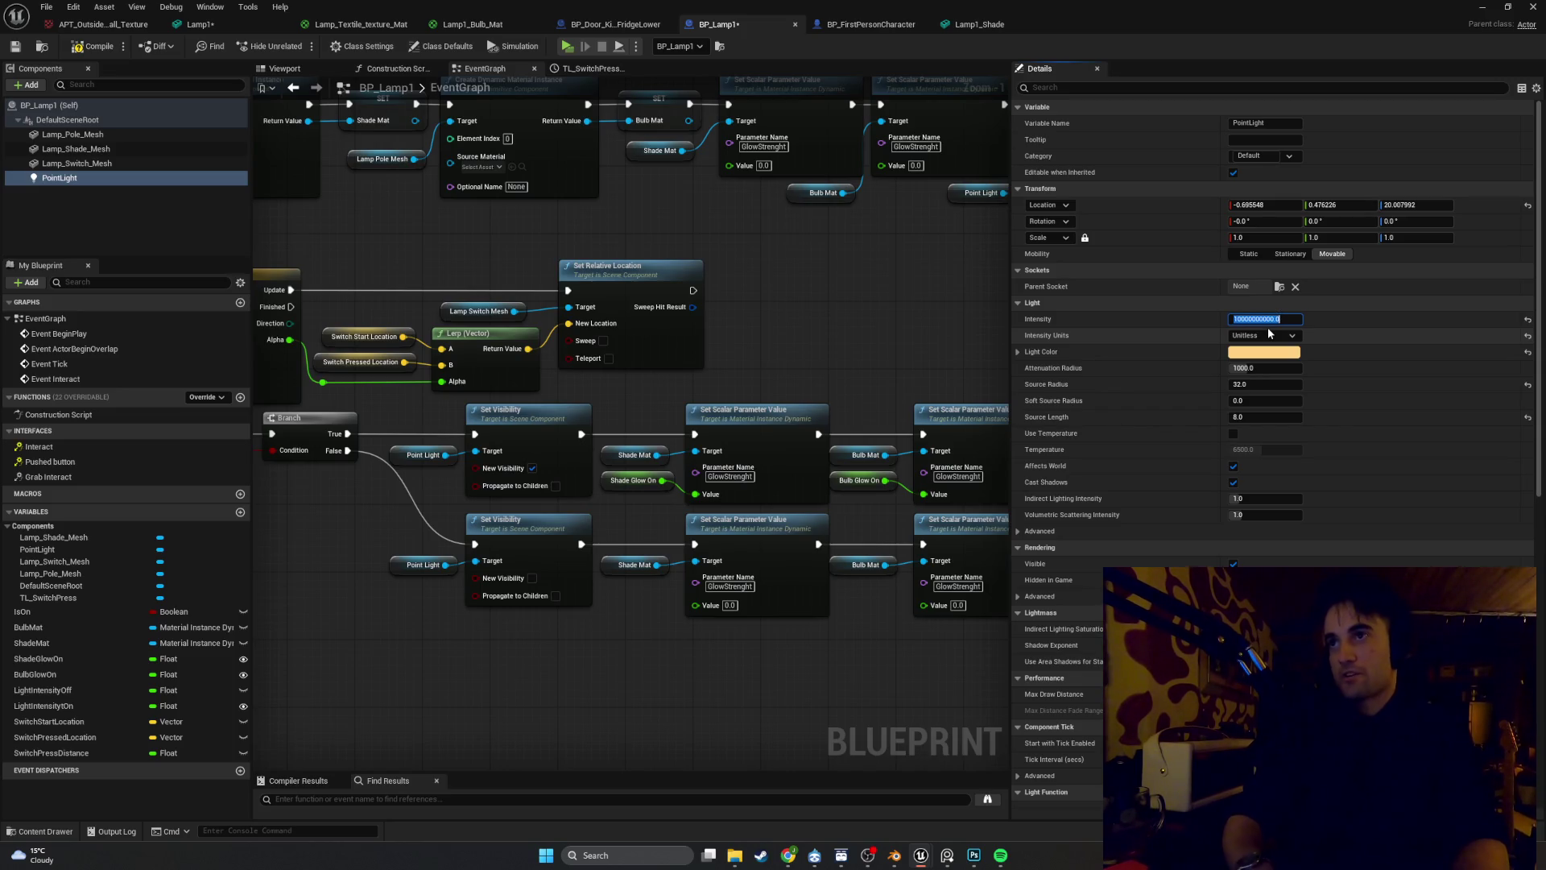
{"action": "key", "text": "Return"}
{"action": "left_click", "coordinate": [97, 46]}
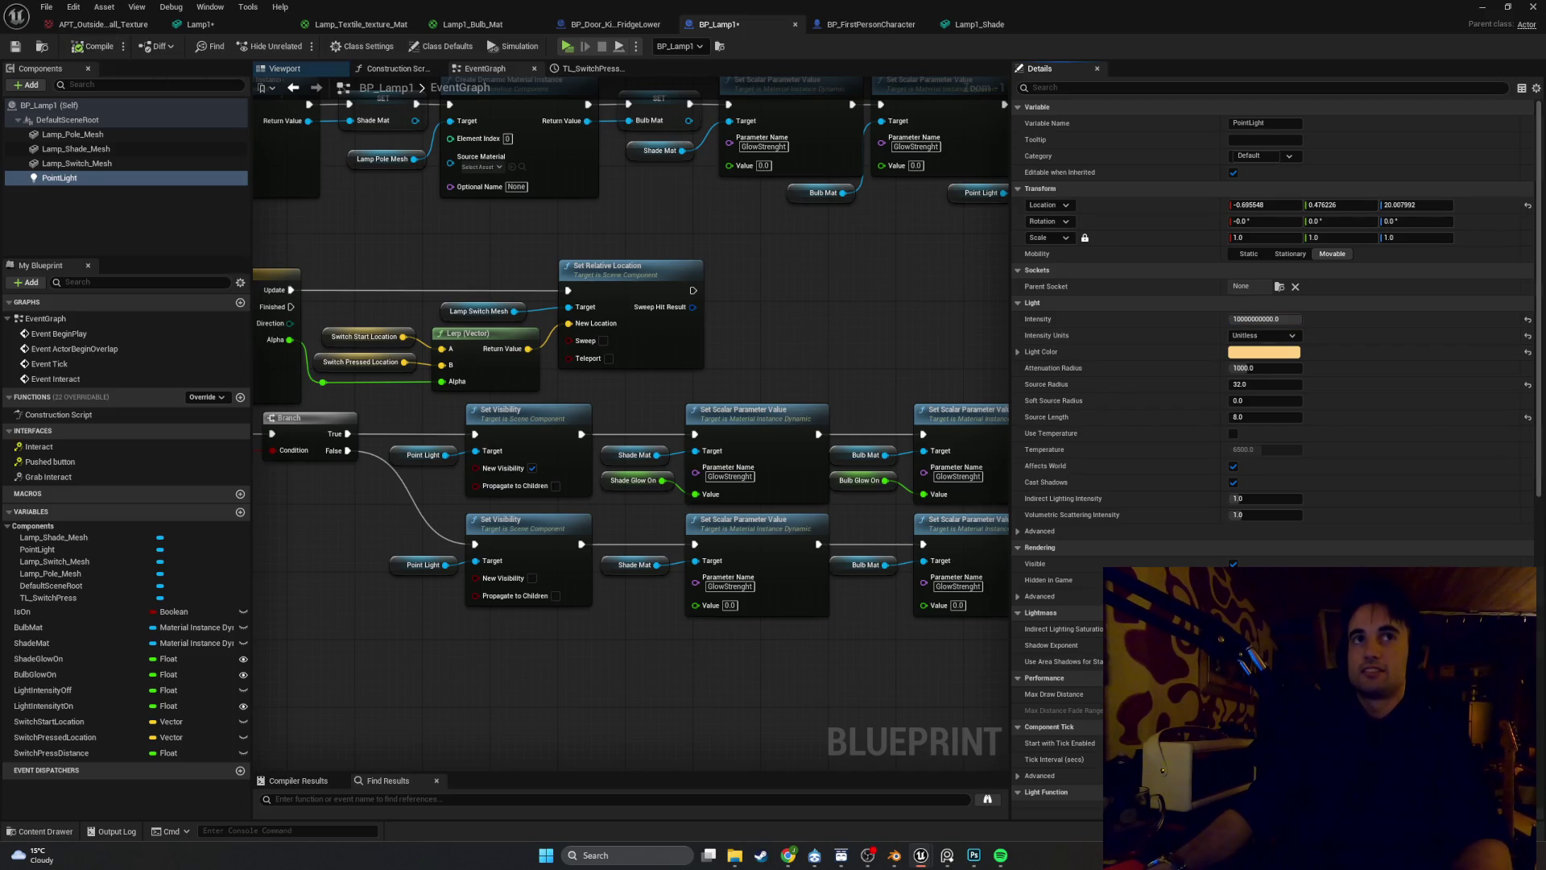
{"action": "key", "text": "alt+Tab"}
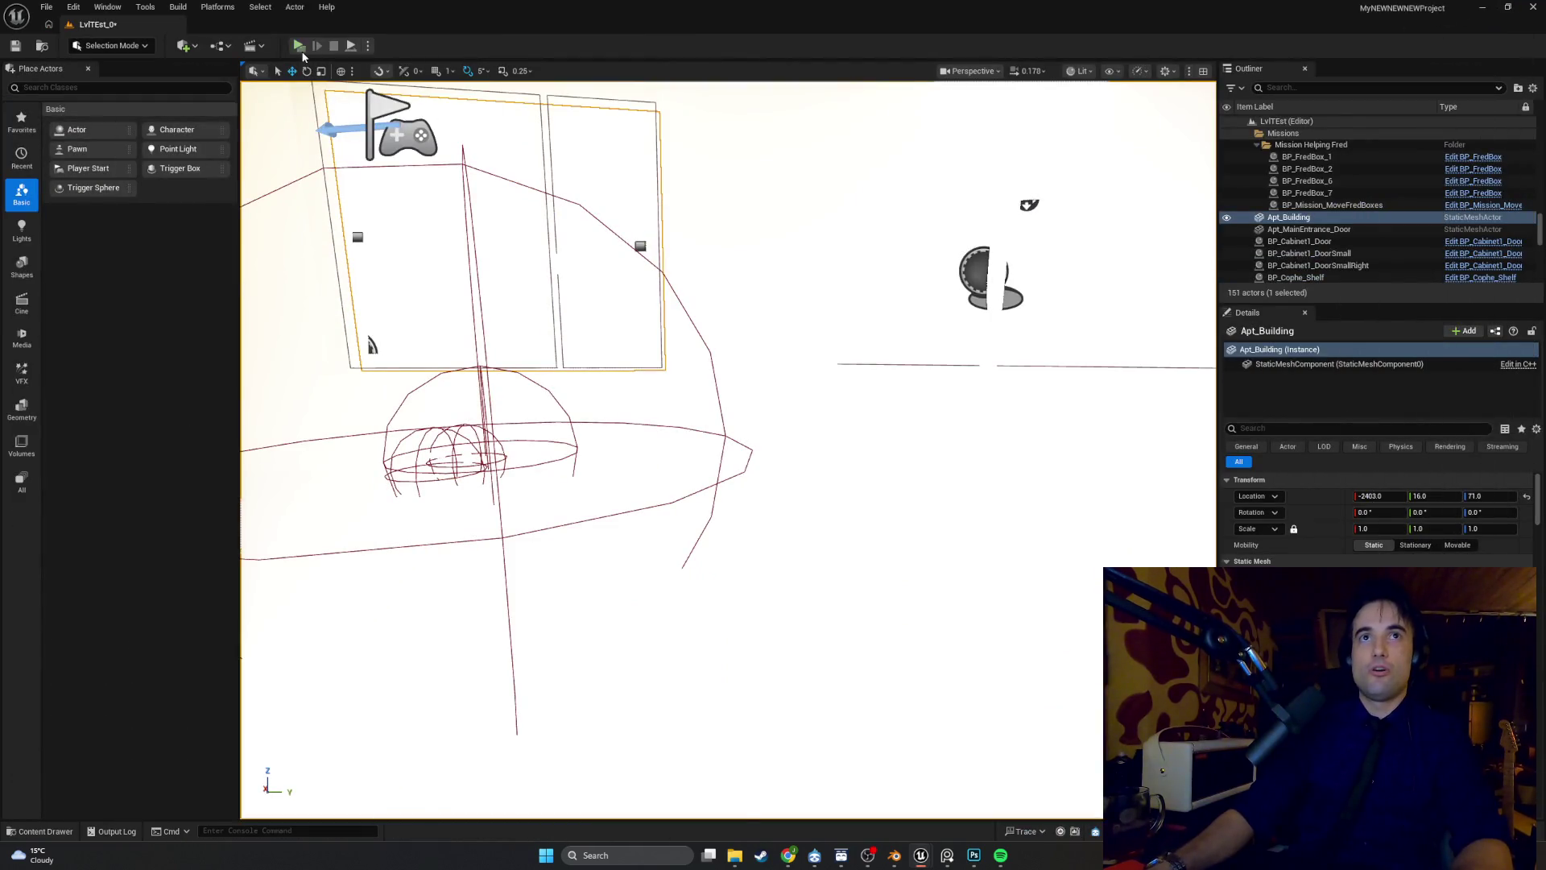
{"action": "left_click", "coordinate": [299, 46]}
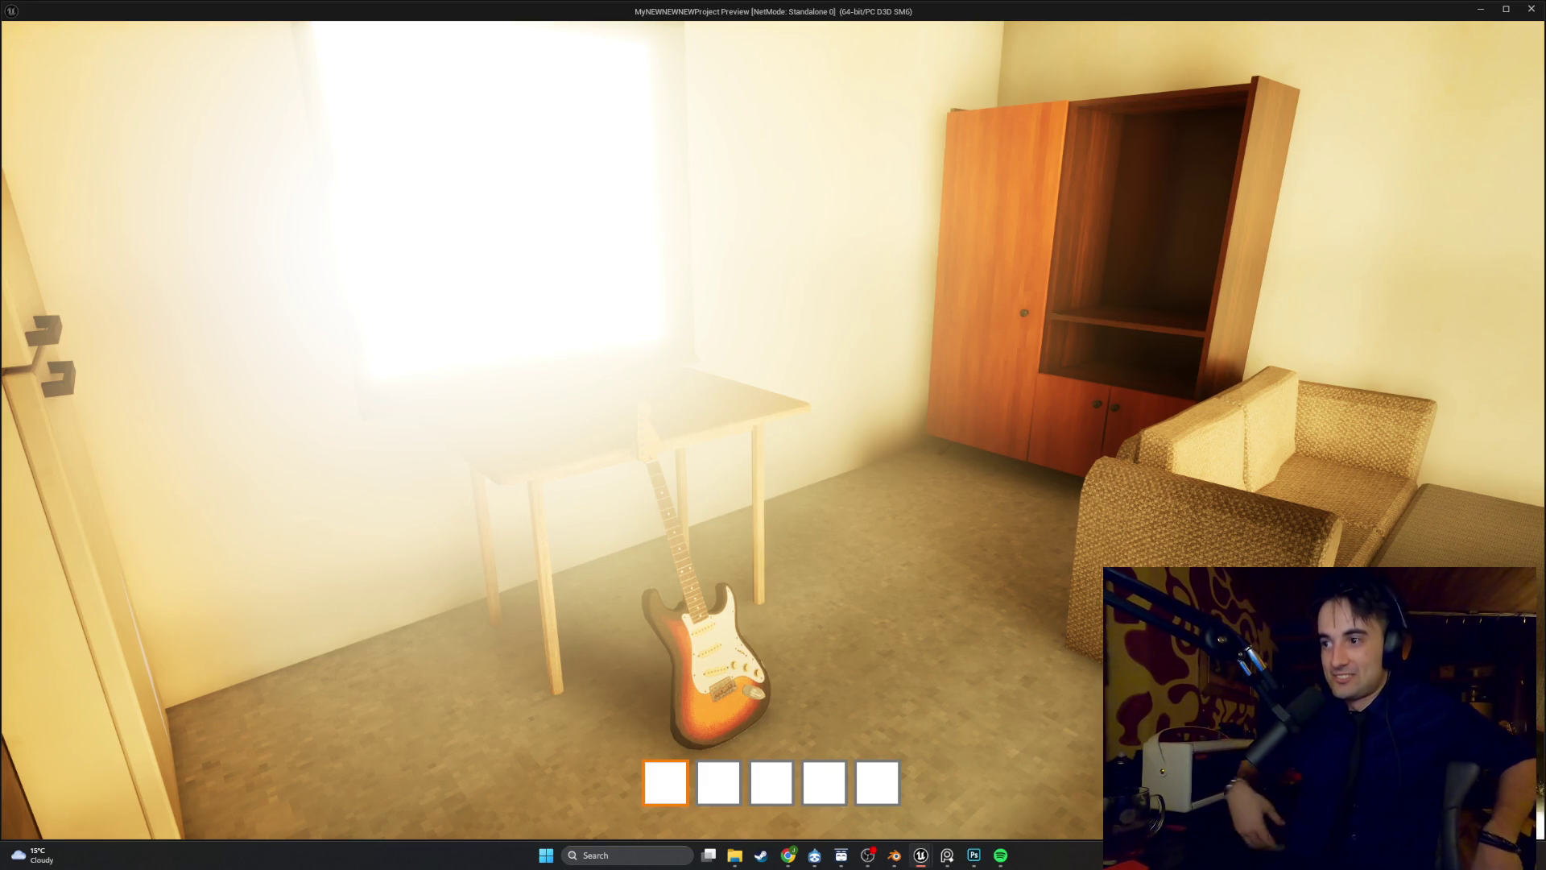
{"action": "key", "text": "s"}
{"action": "key", "text": "s"}
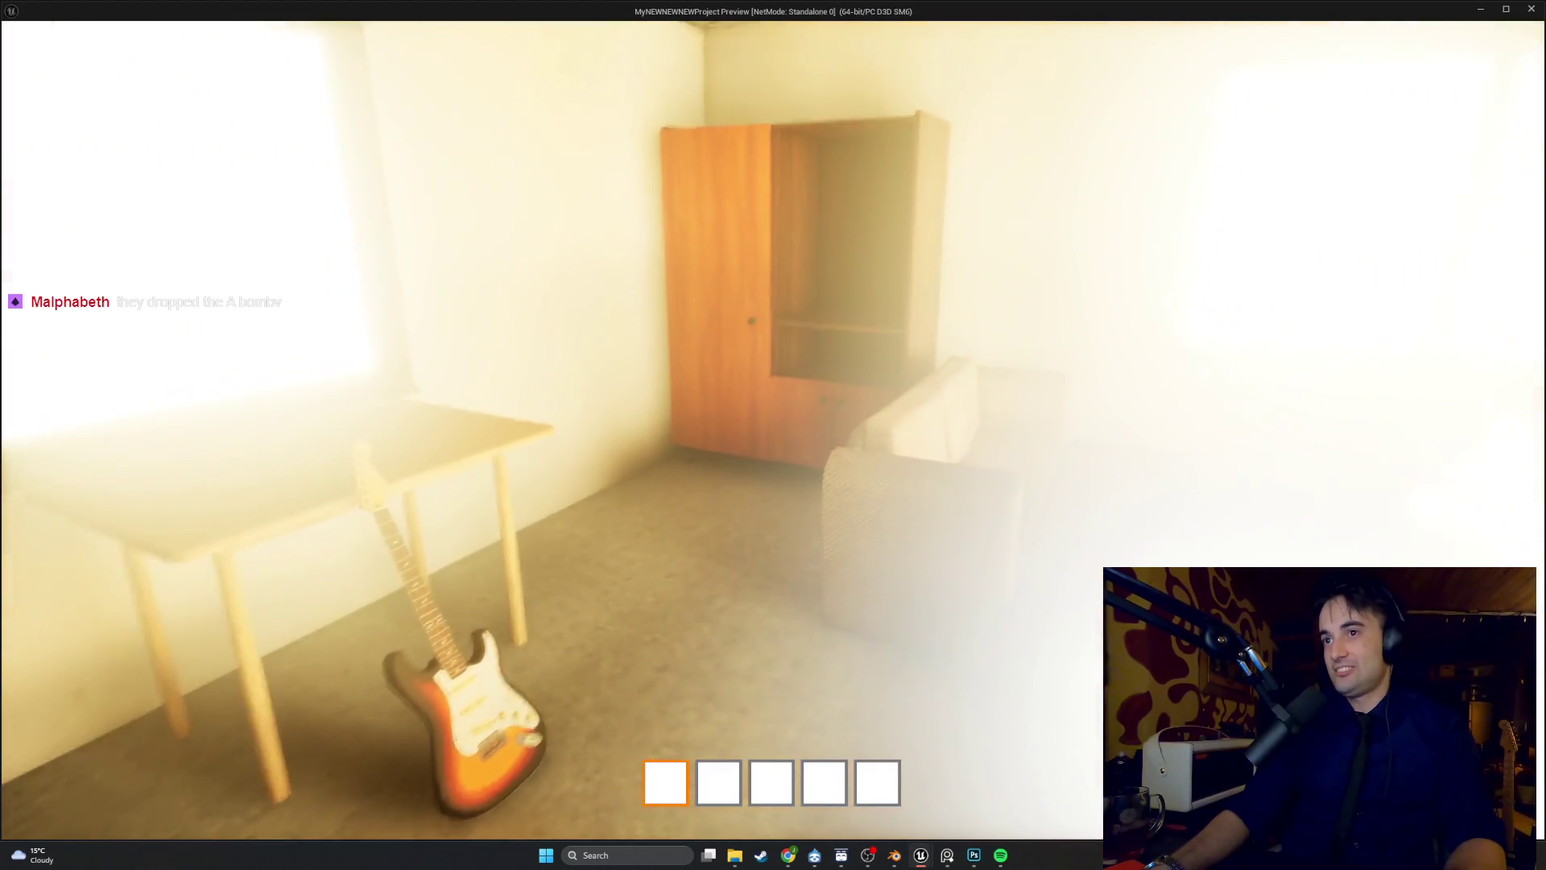
{"action": "key", "text": "s"}
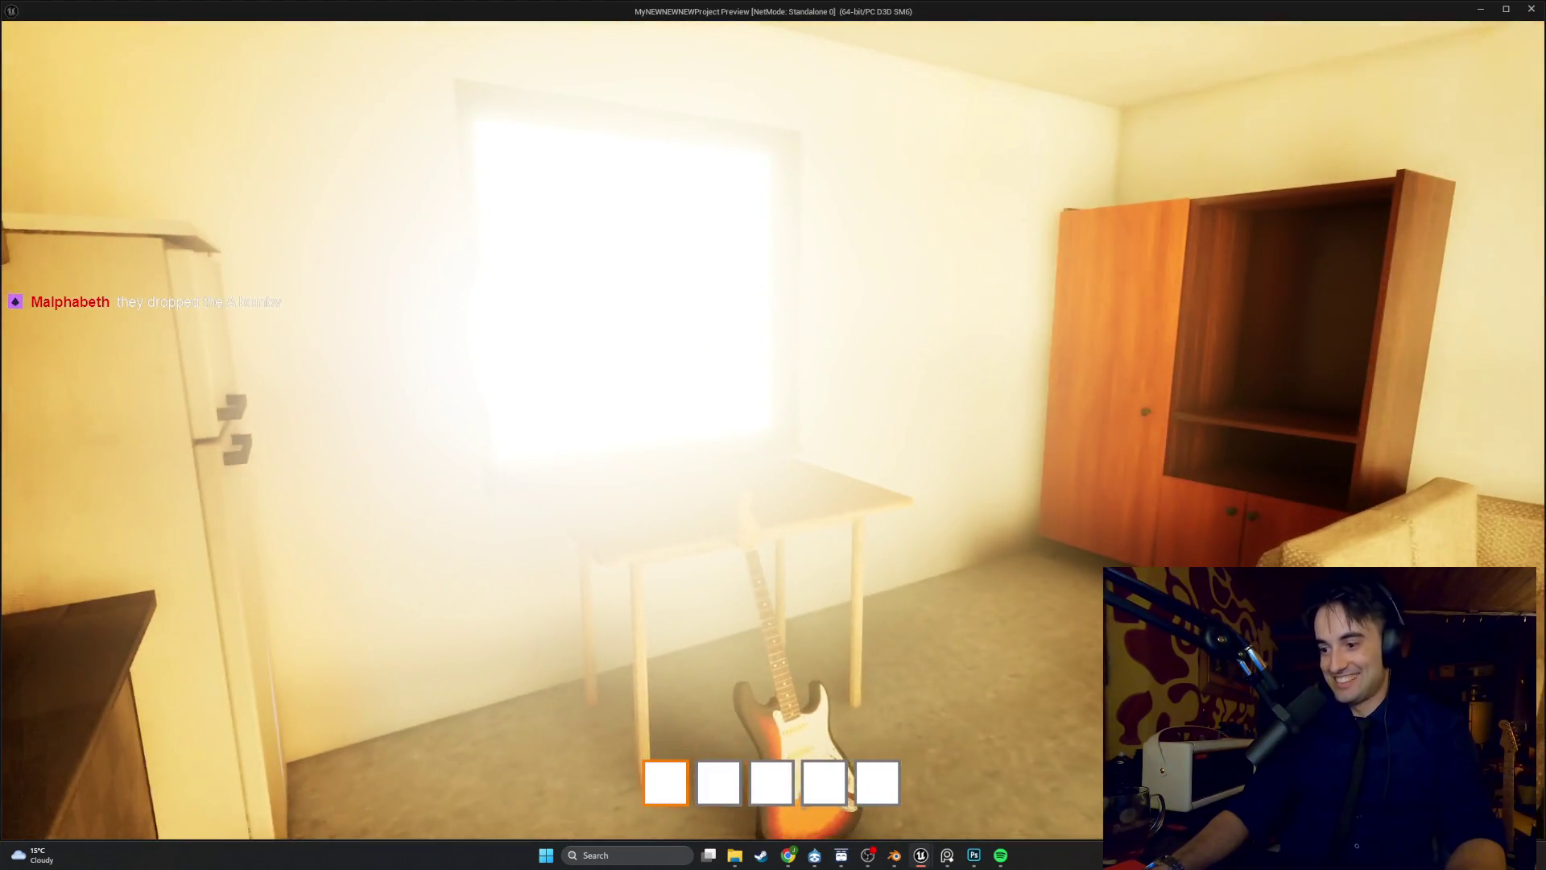
{"action": "key", "text": "s"}
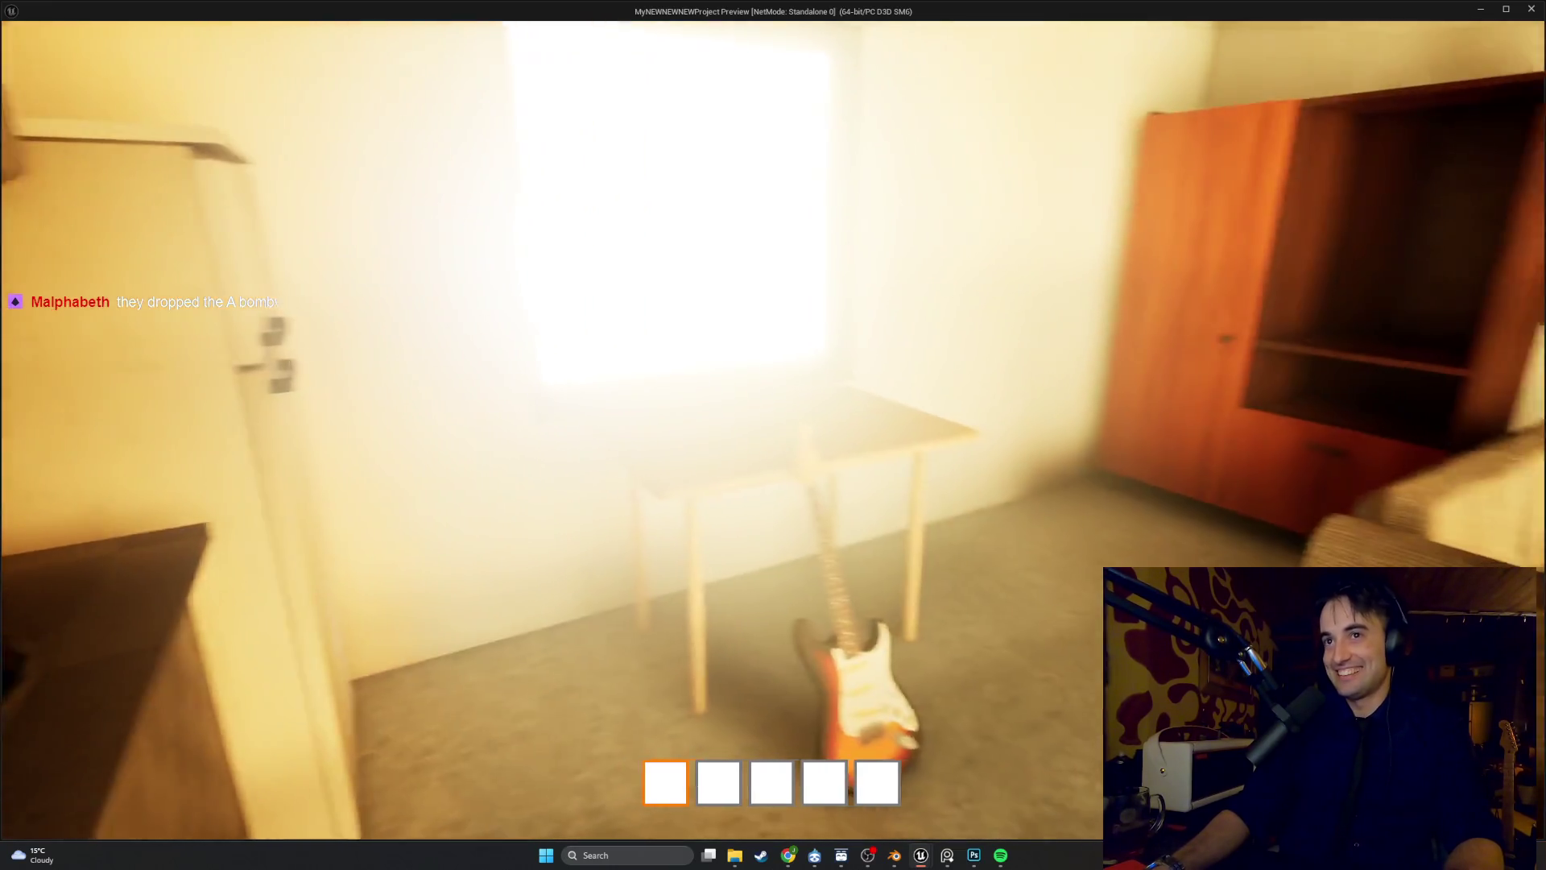
{"action": "key", "text": "Escape"}
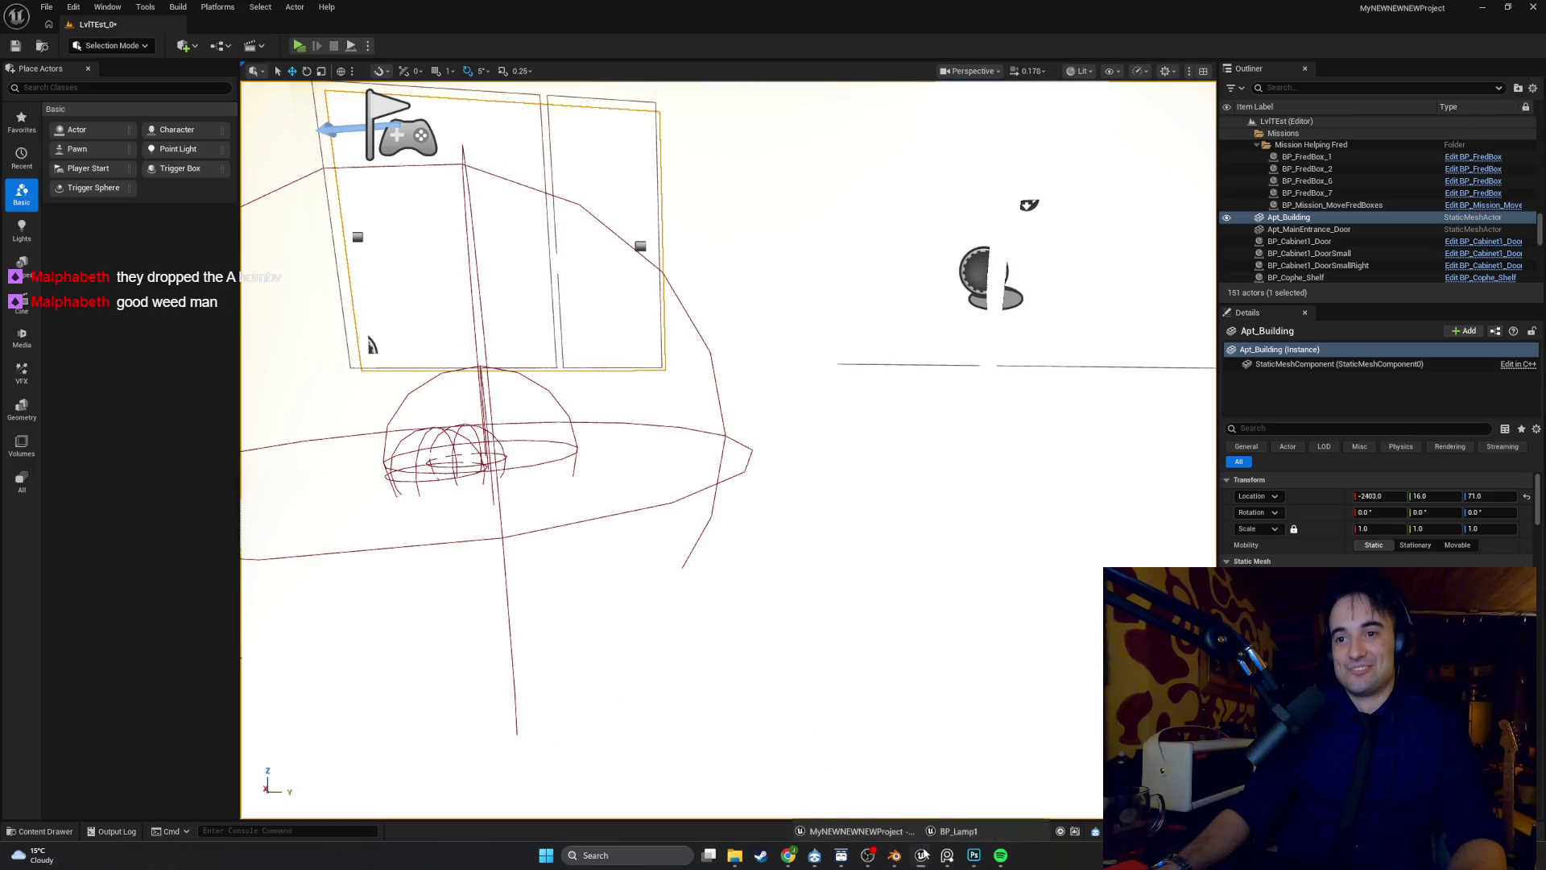
{"action": "mouse_move", "coordinate": [920, 855]}
{"action": "left_click", "coordinate": [960, 820]}
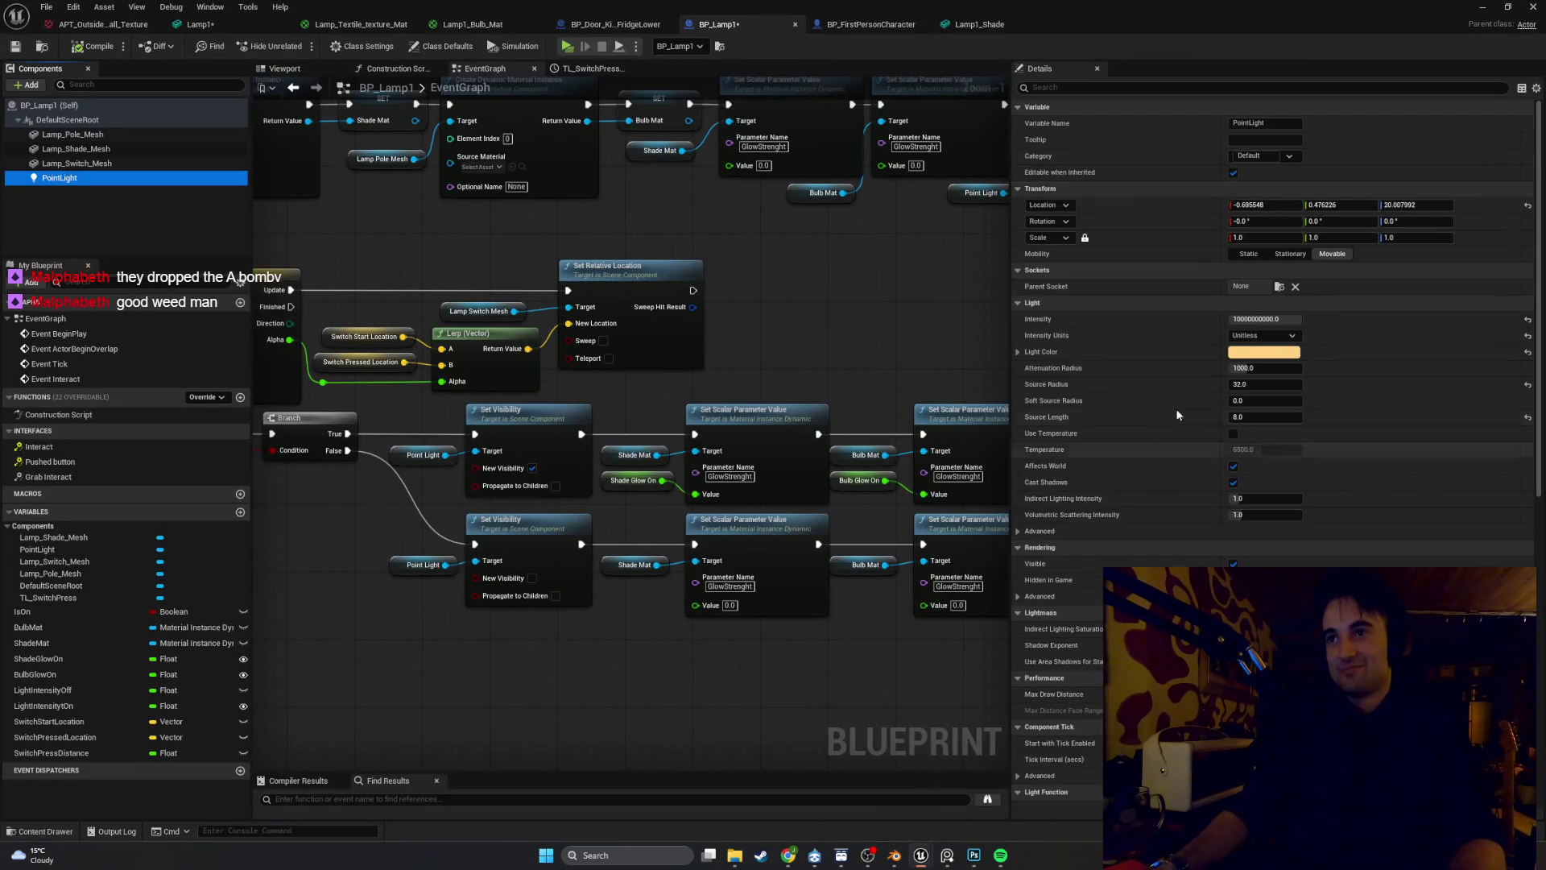
Commit a PointLight Intensity of 10000000 and minimize the Blueprint editor
{"action": "left_click", "coordinate": [1298, 319]}
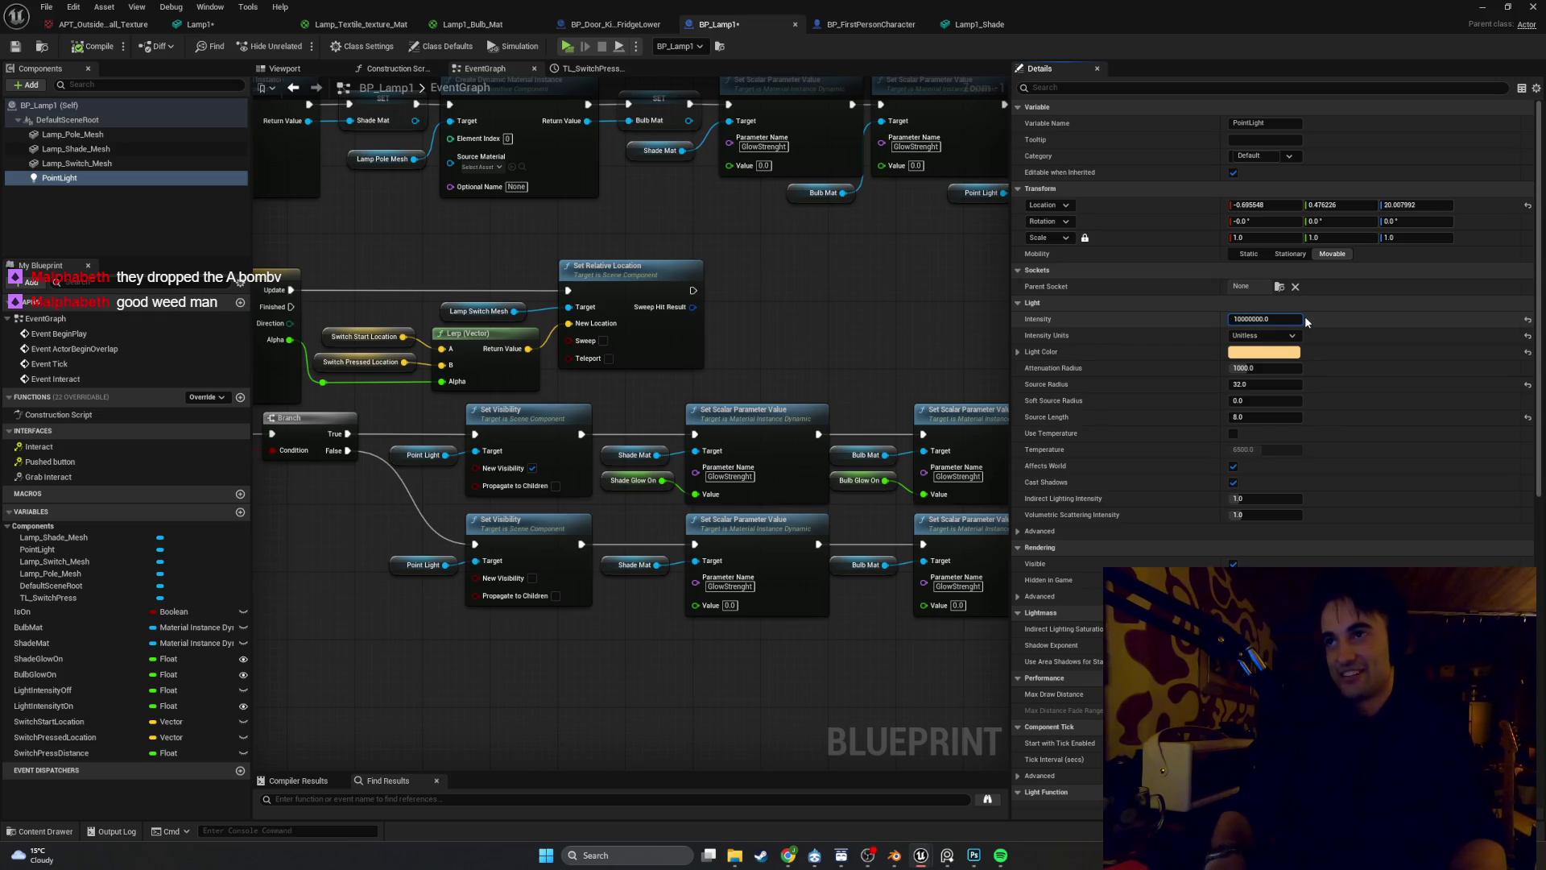
{"action": "key", "text": "Return"}
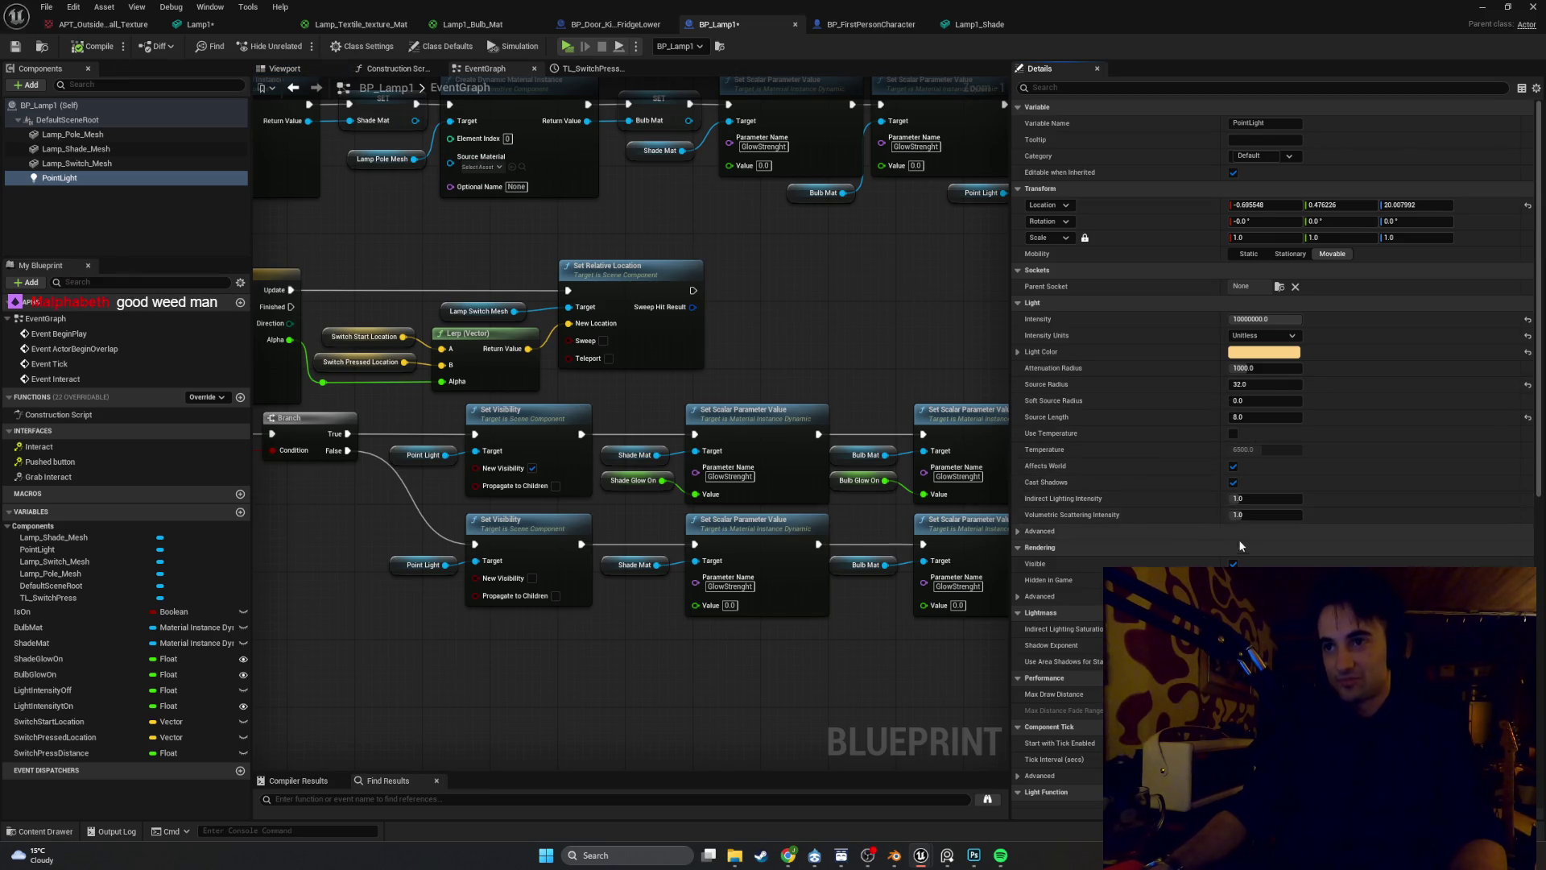
{"action": "left_click", "coordinate": [1482, 8]}
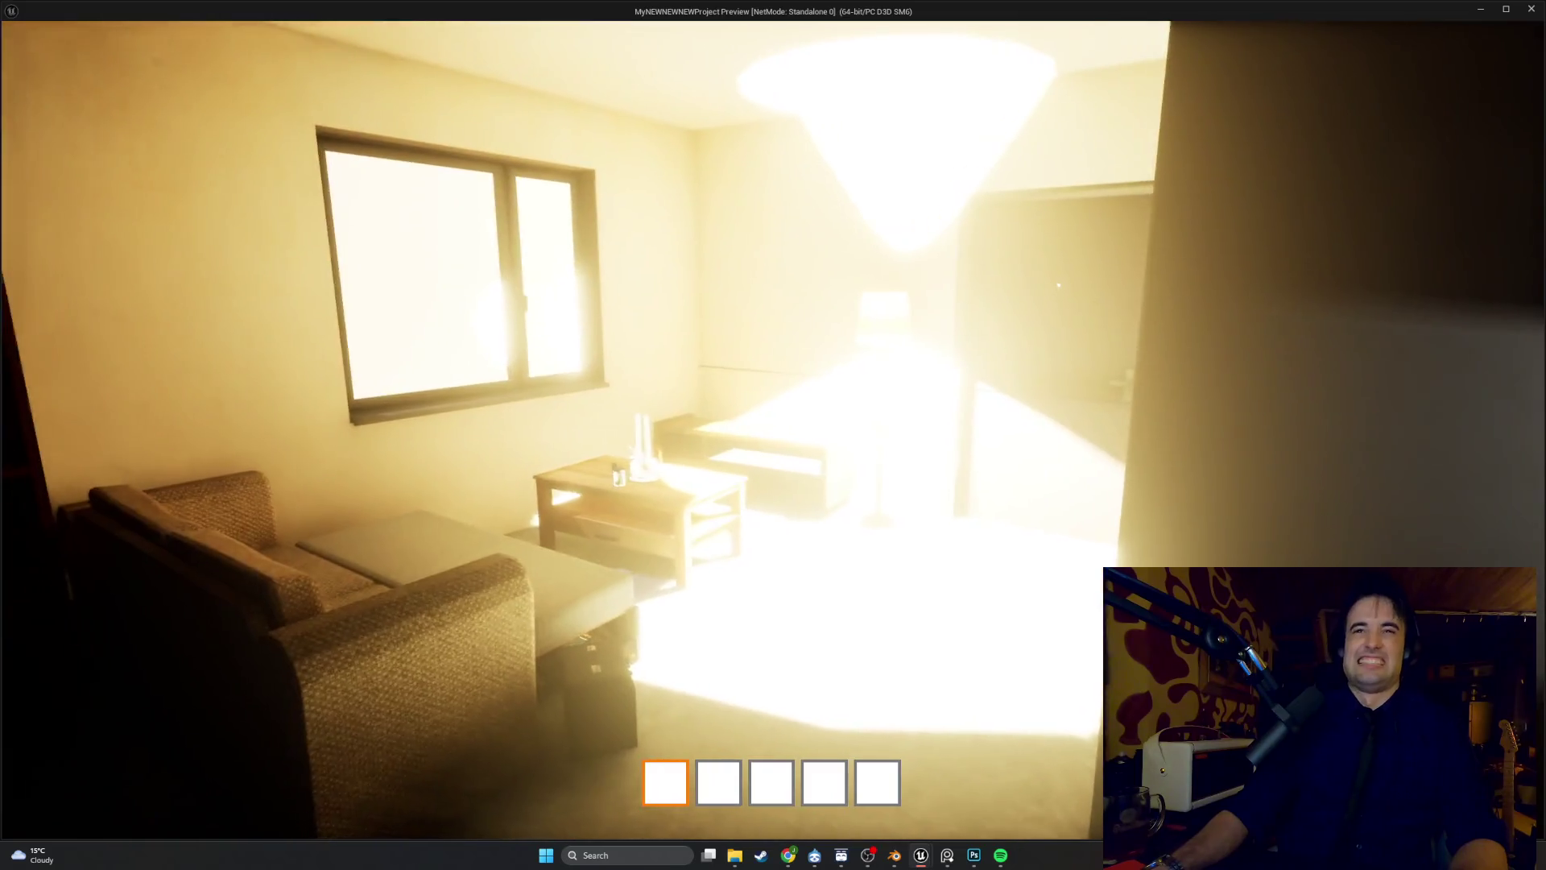
{"action": "key", "text": "w"}
{"action": "key", "text": "w"}
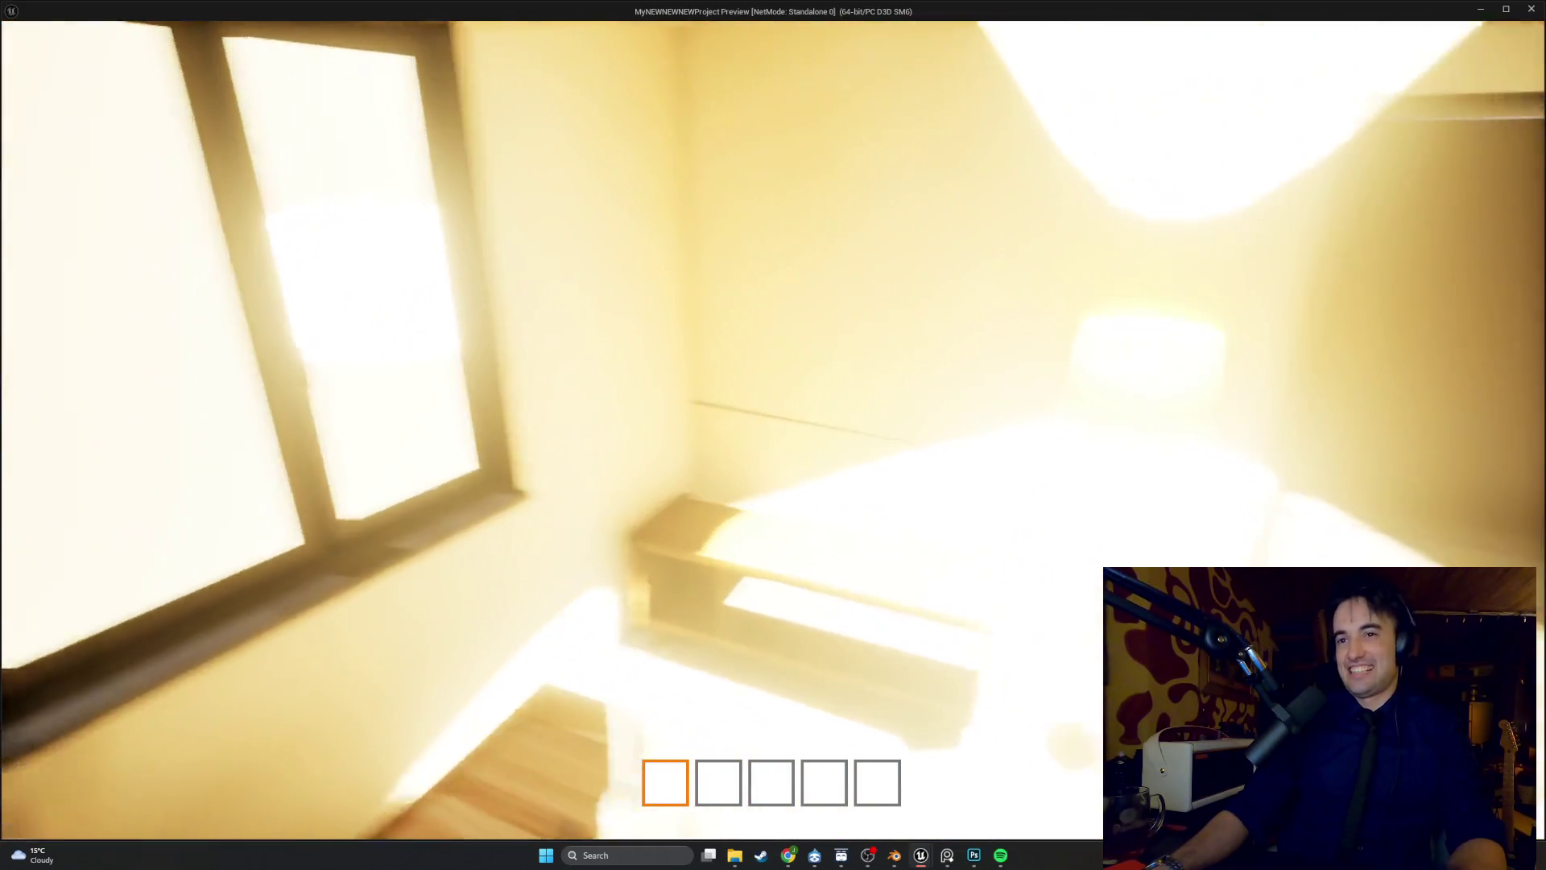
{"action": "key", "text": "s"}
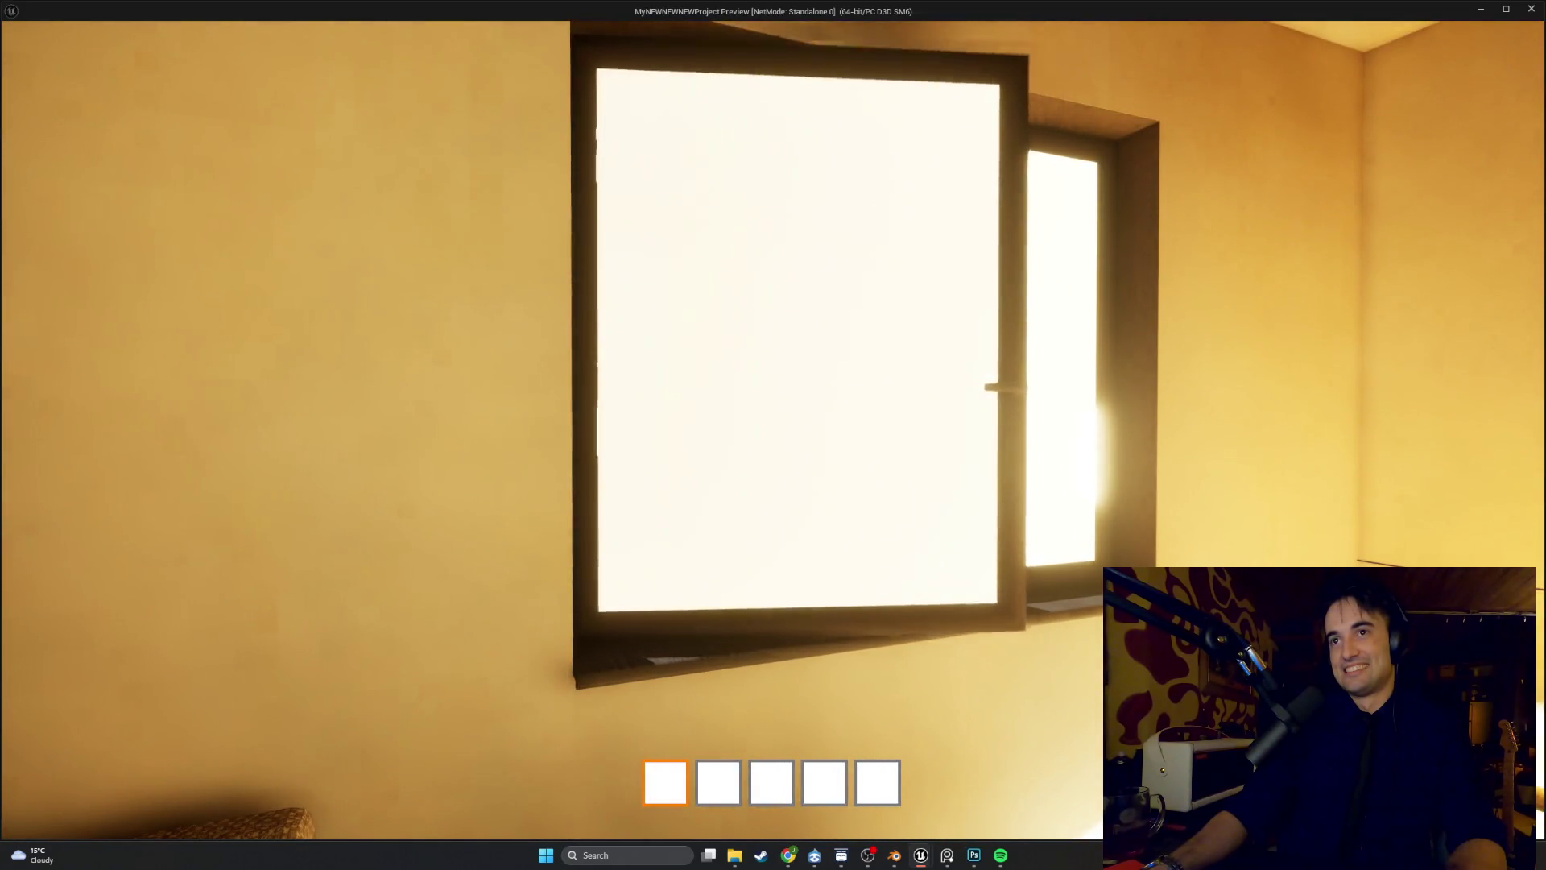
{"action": "key", "text": "w"}
{"action": "key", "text": "s"}
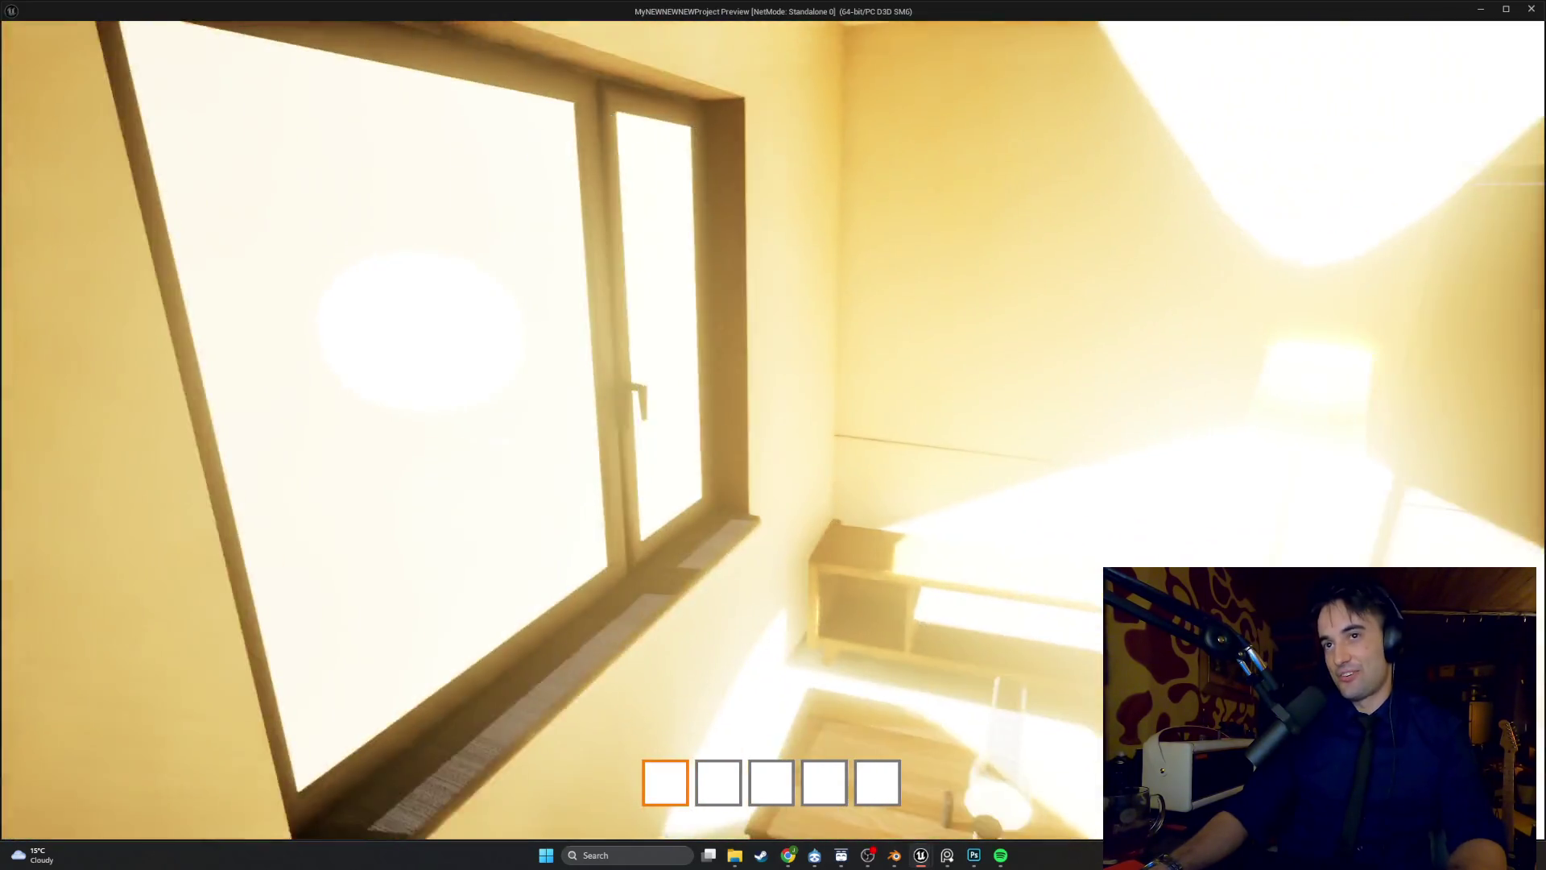
{"action": "key", "text": "s"}
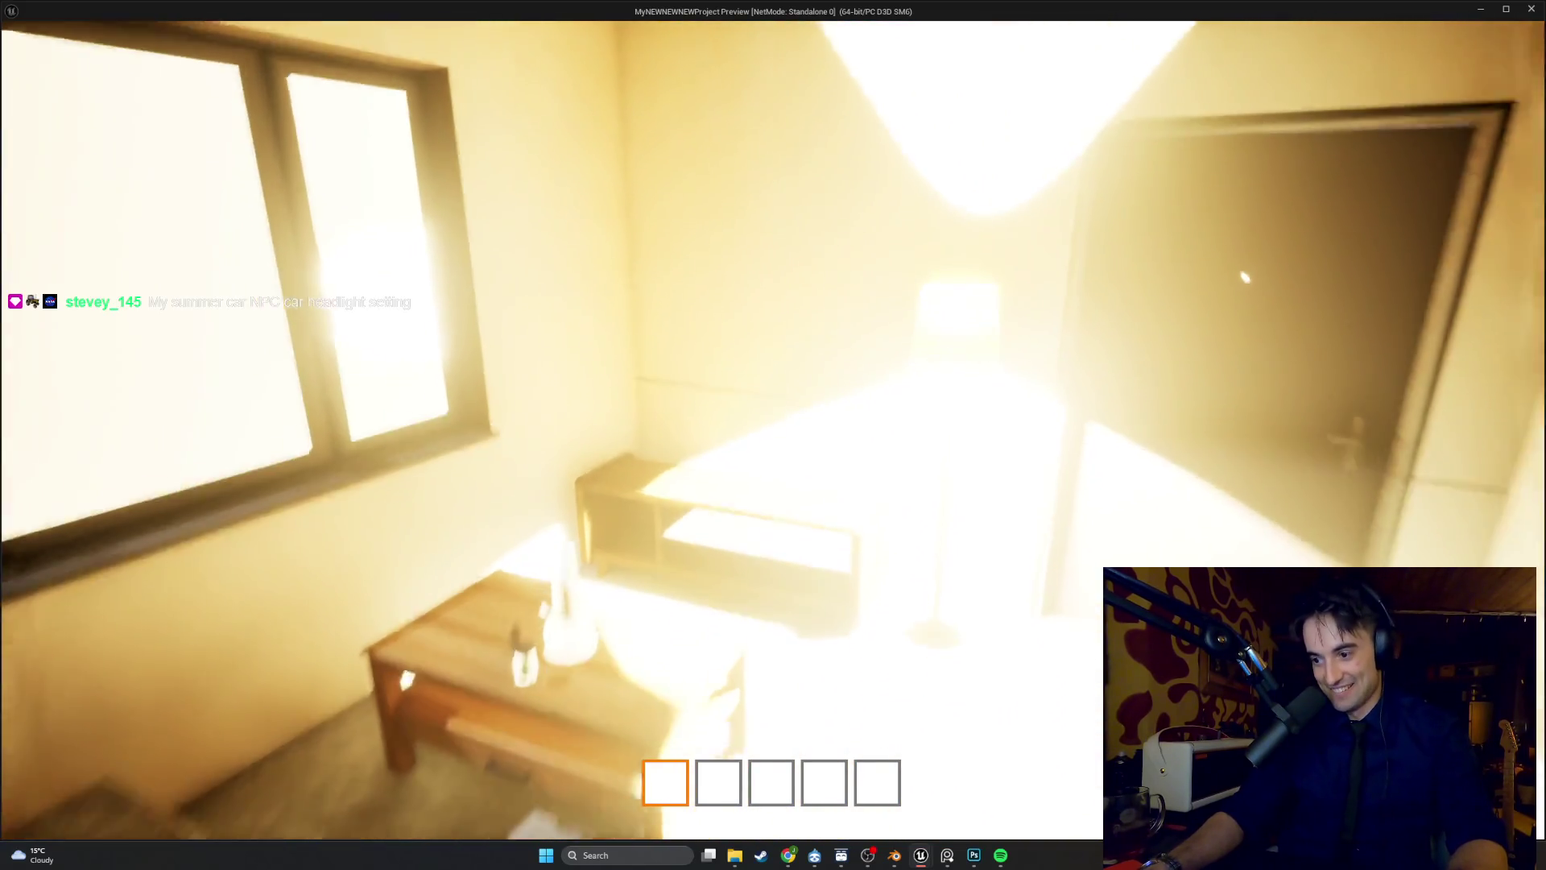
{"action": "key", "text": "s"}
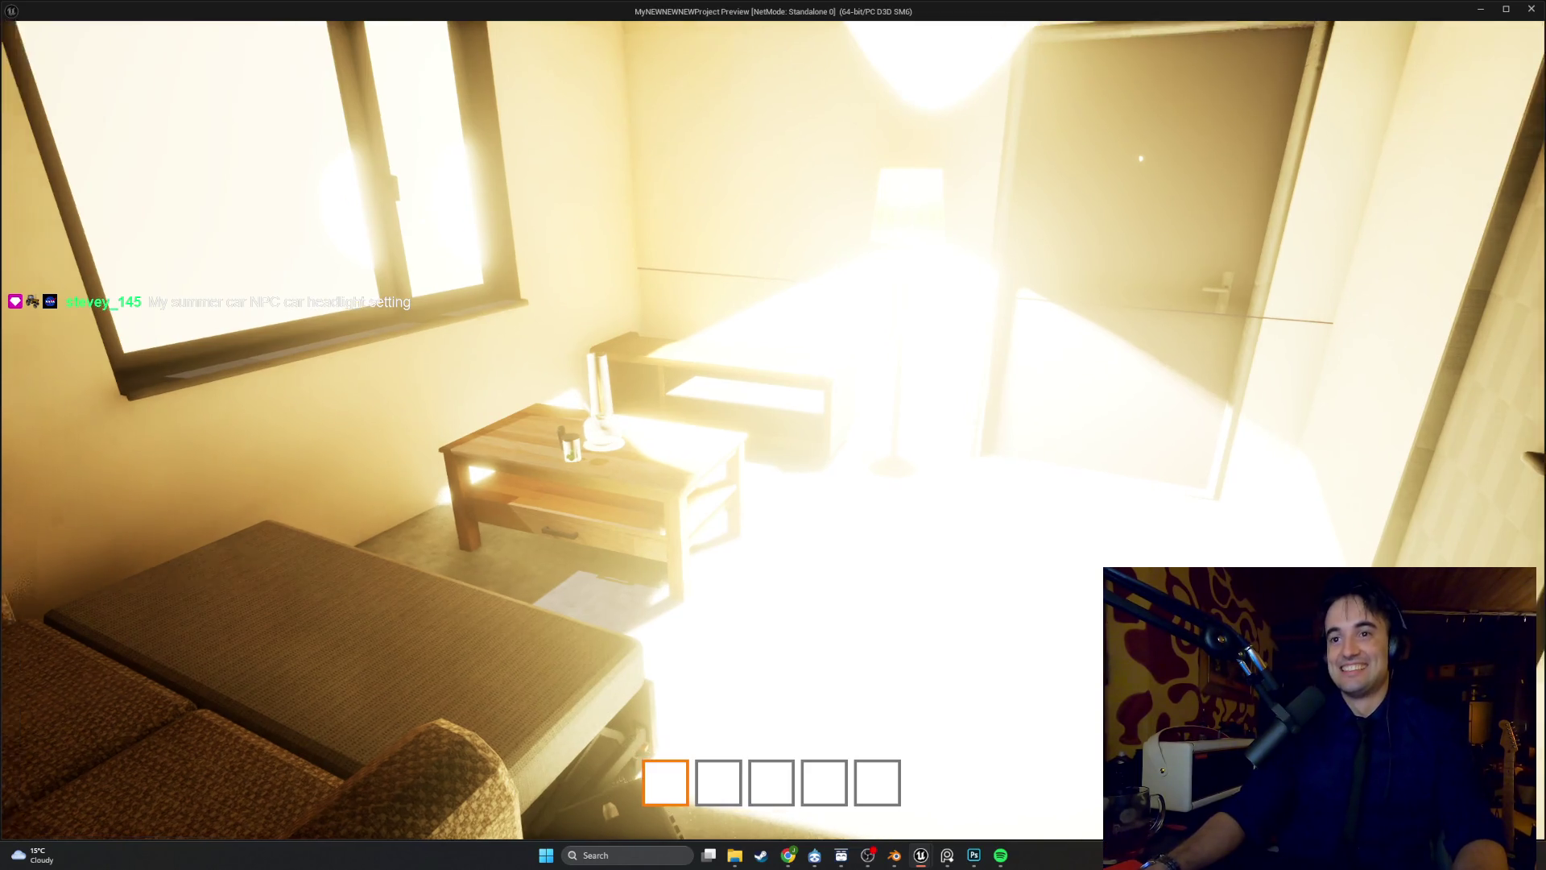
{"action": "key", "text": "Escape"}
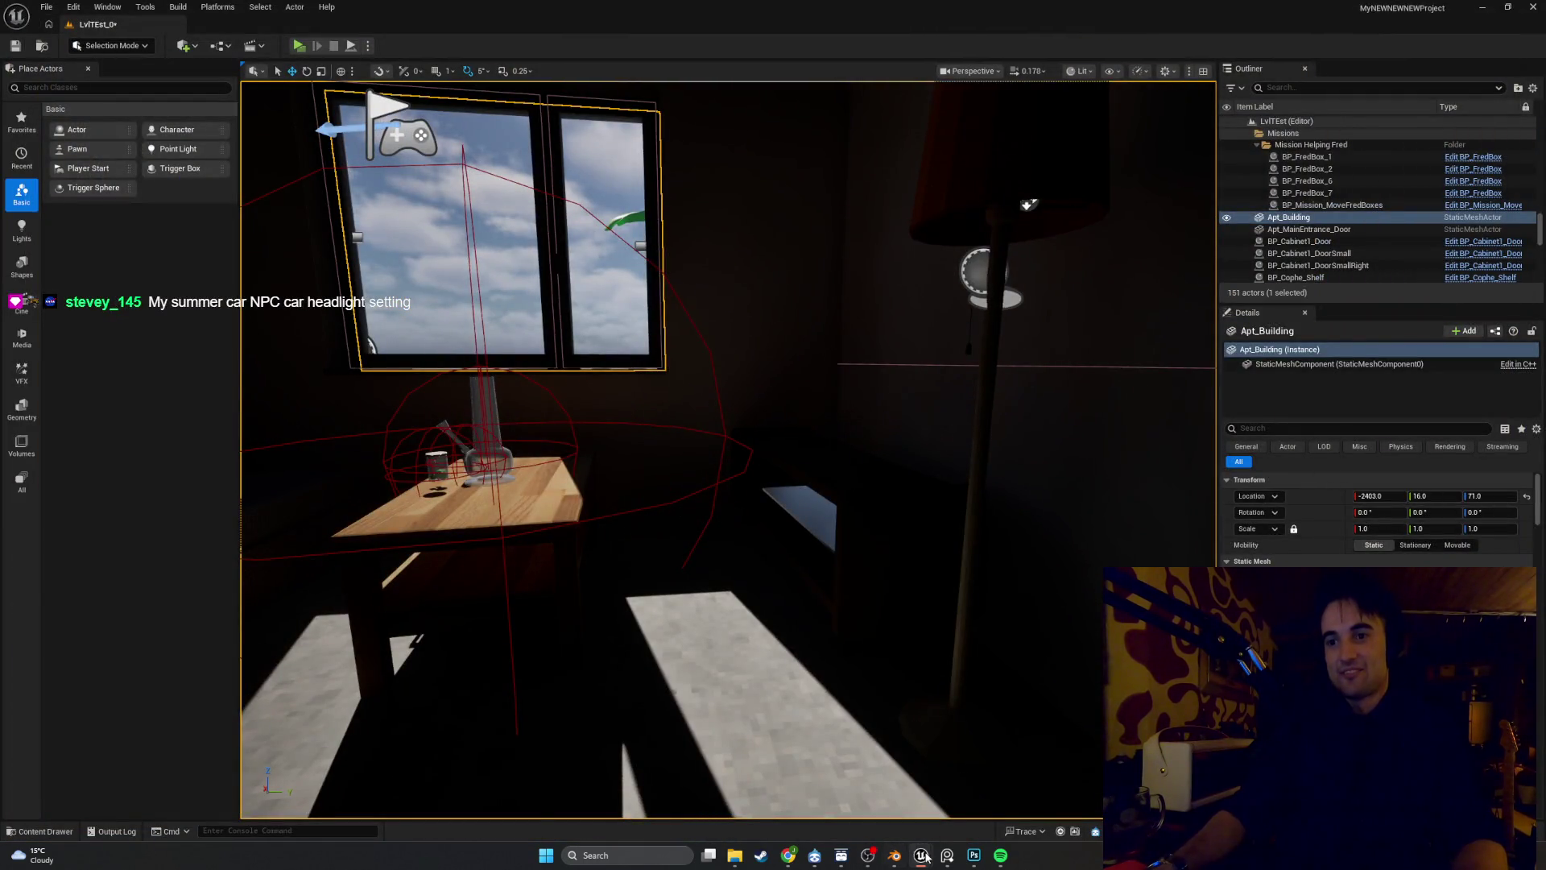
{"action": "left_click", "coordinate": [998, 800]}
Change the PointLight Intensity to 100000 and minimize the Blueprint editor
{"action": "left_click", "coordinate": [1271, 319]}
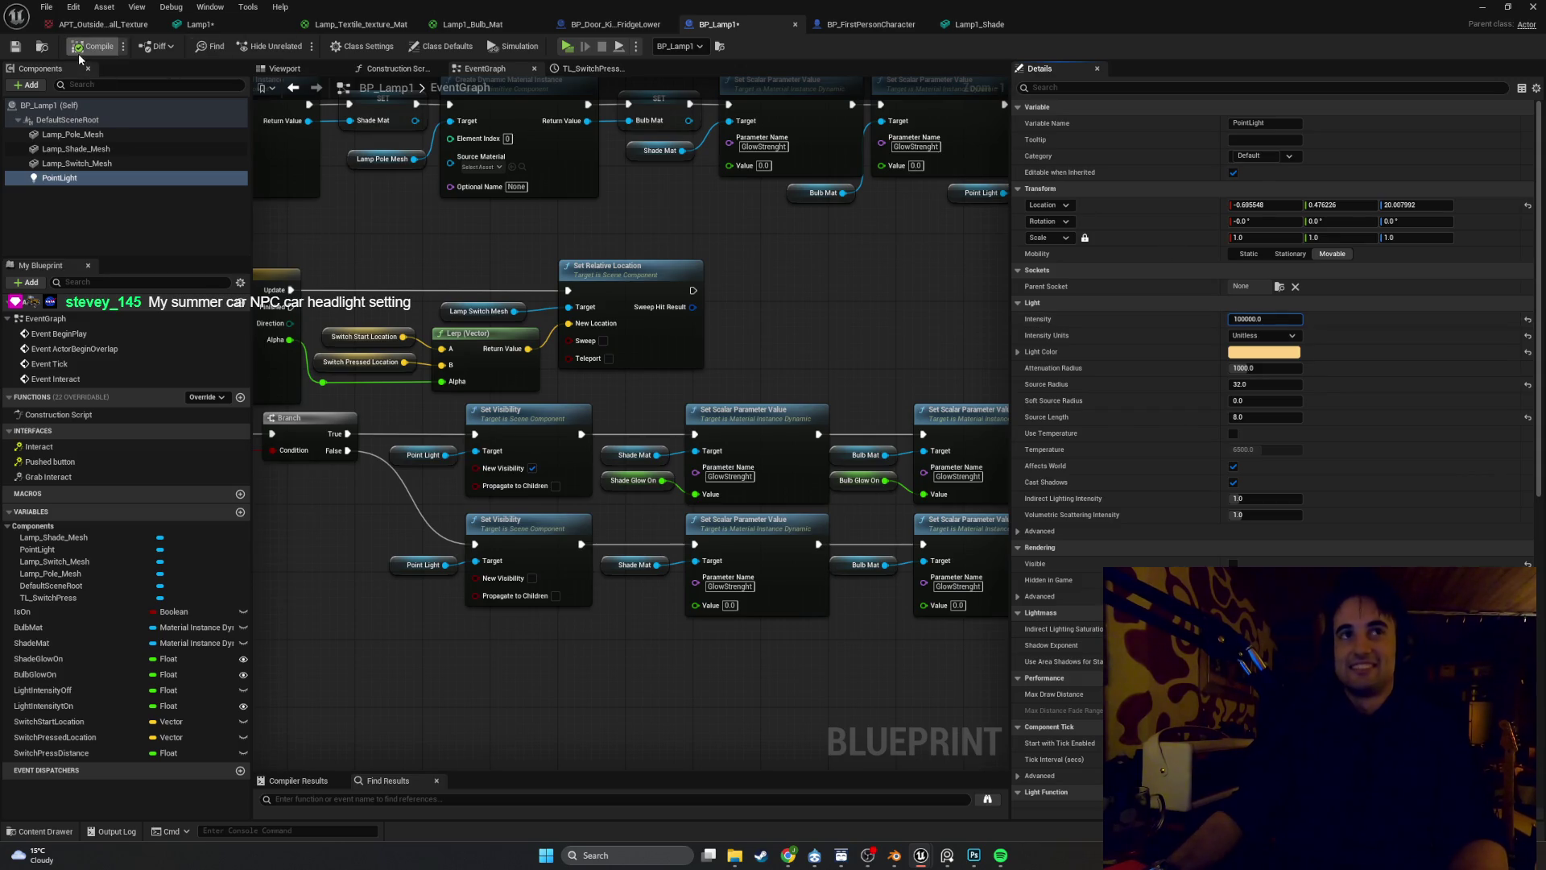
{"action": "left_click", "coordinate": [1482, 7]}
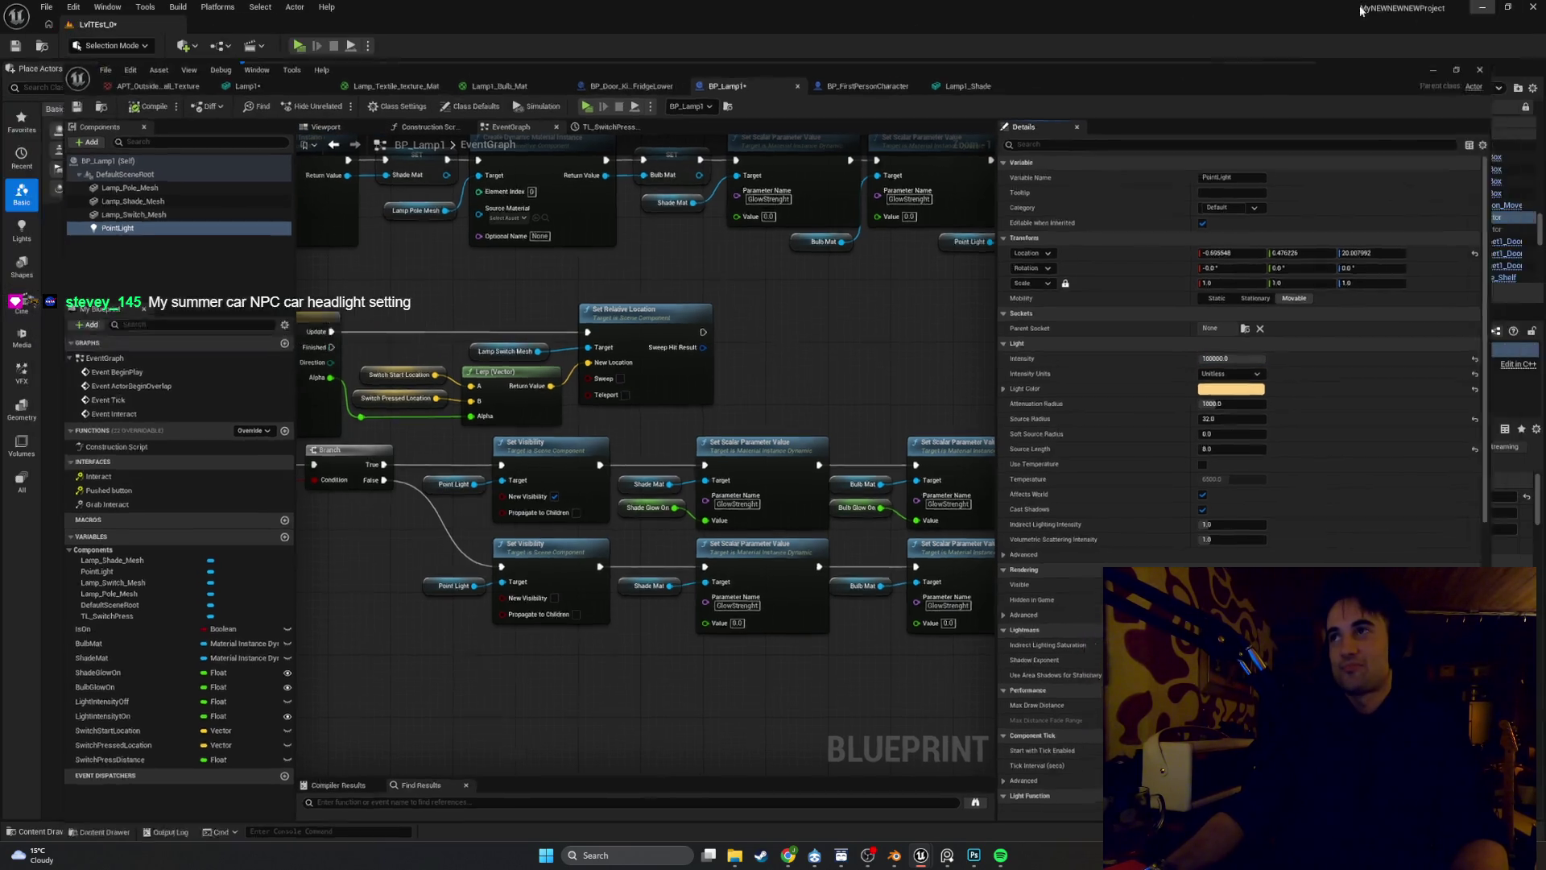